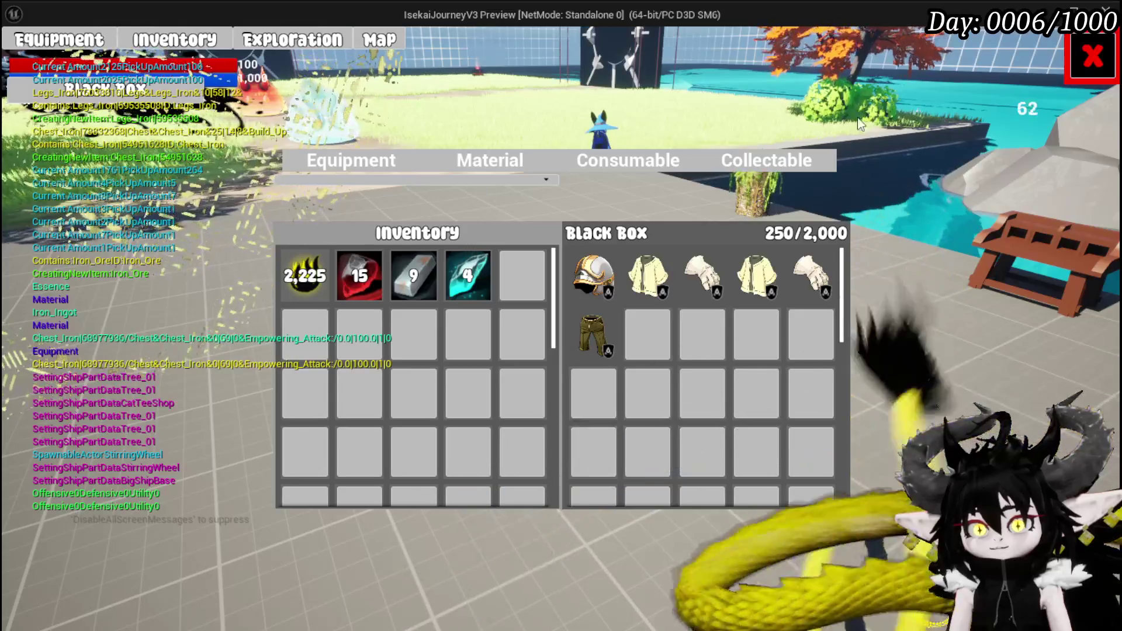
Step: Dismiss the in-game settings menu, end the preview, and select the small dome actor in the level
key(Escape)
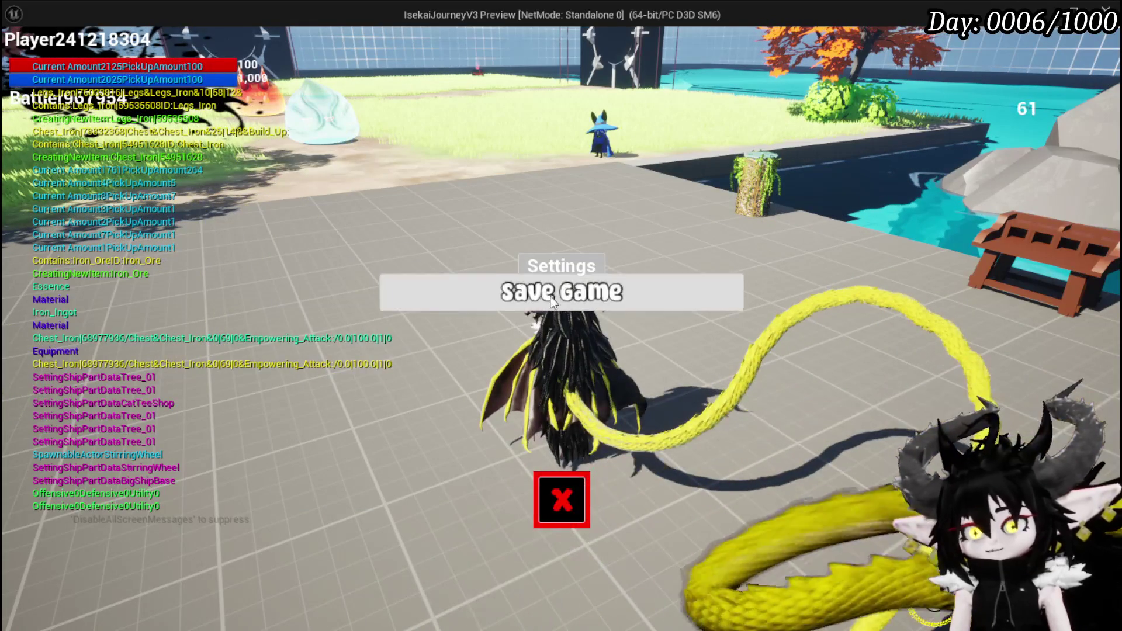
click(561, 292)
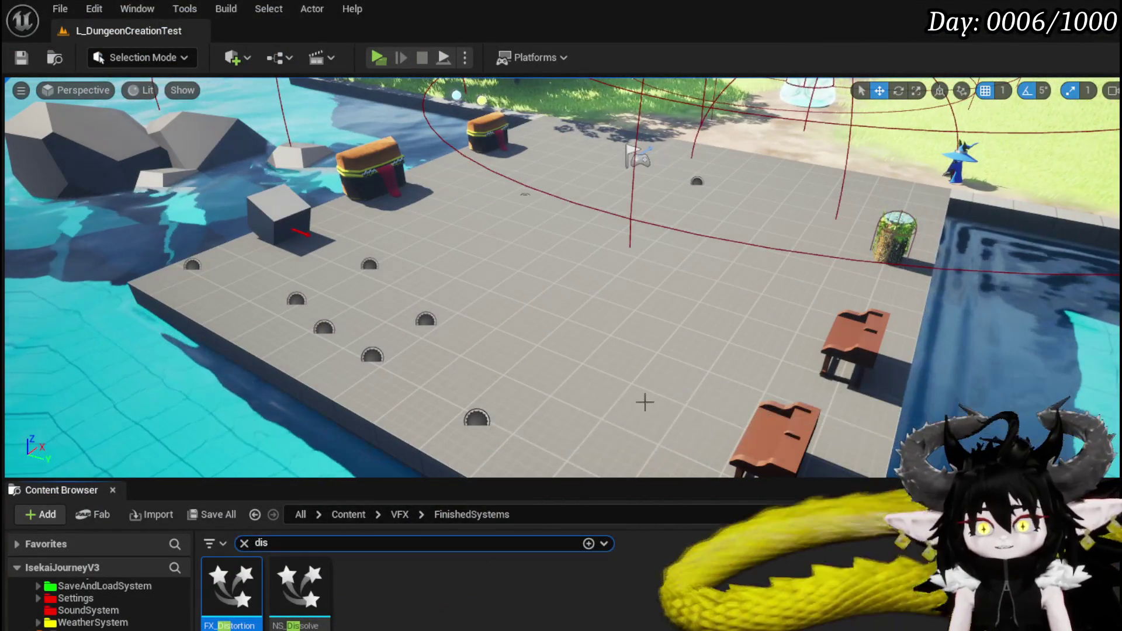
click(697, 181)
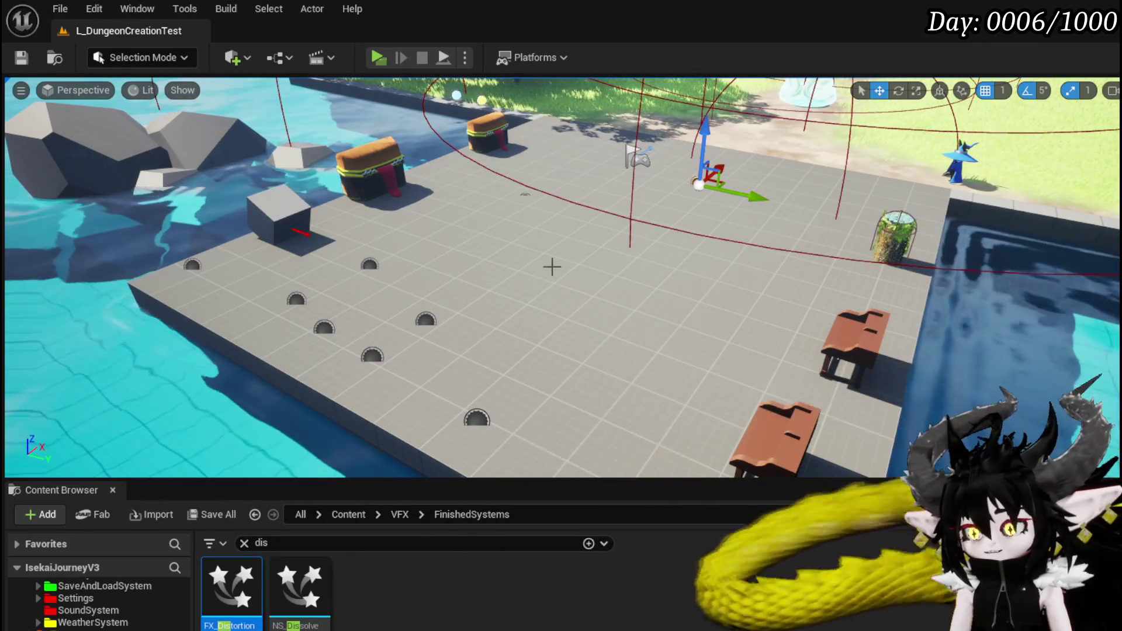
Step: Go to the InventorySystem Database folder, clear the 'dis' filter, and open DT_ItemInfo
scroll(176, 594, up, 3)
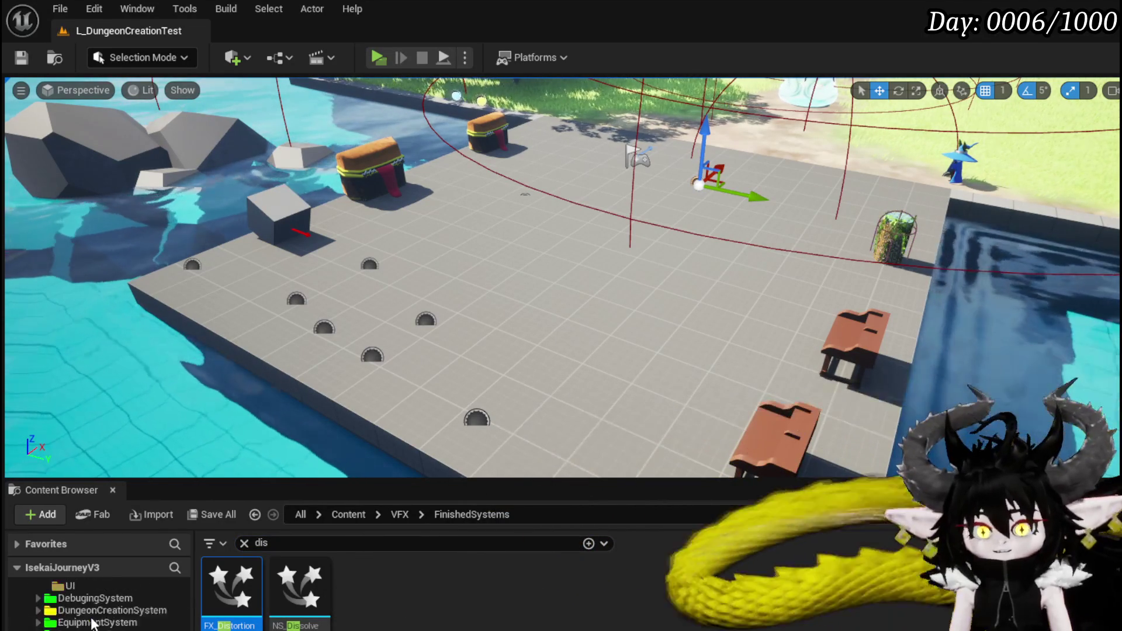
scroll(97, 602, down, 5)
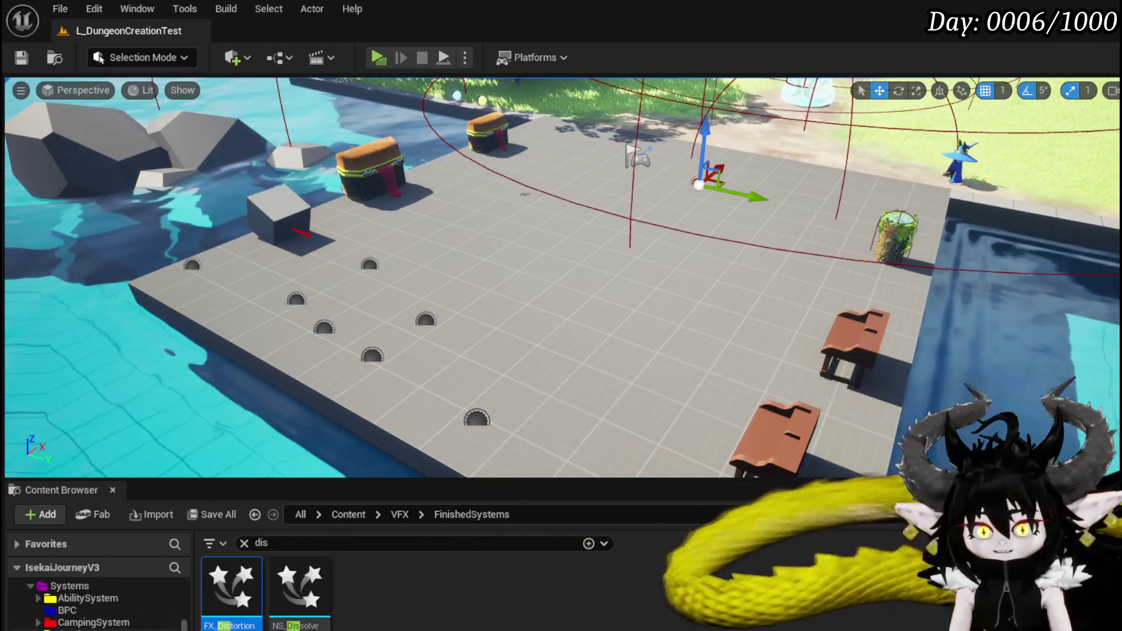
scroll(127, 625, down, 5)
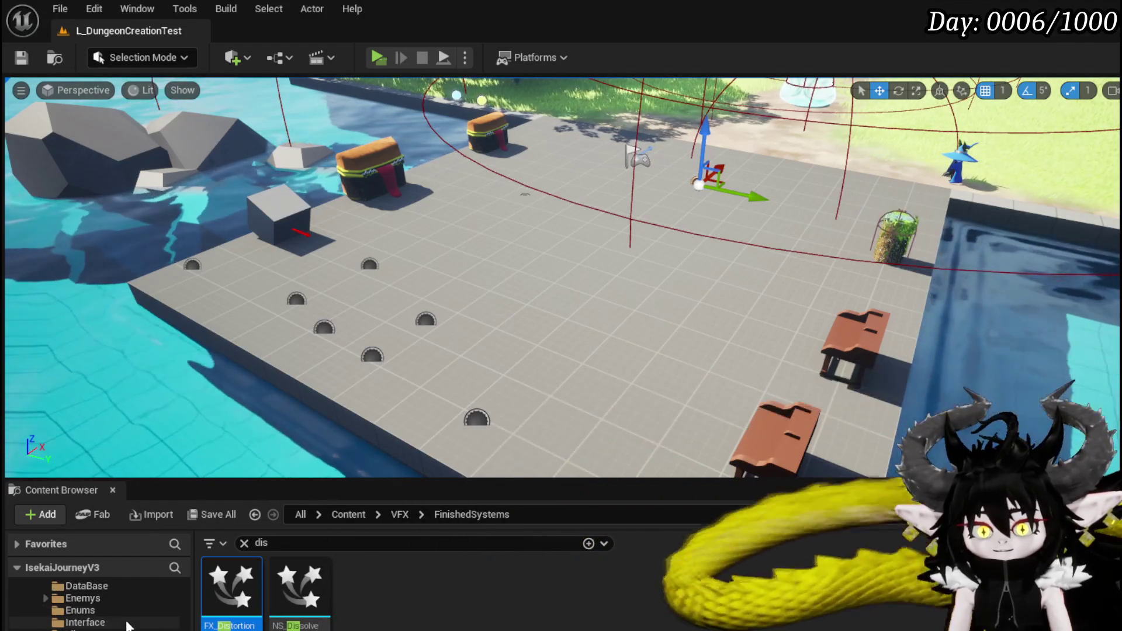
scroll(128, 619, up, 5)
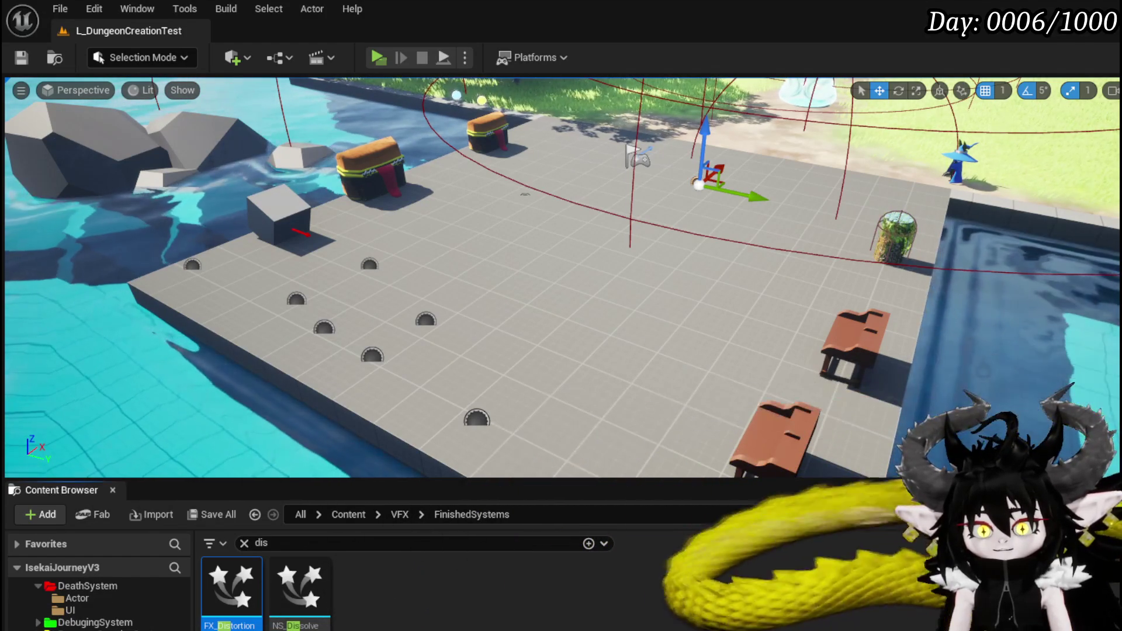
click(76, 630)
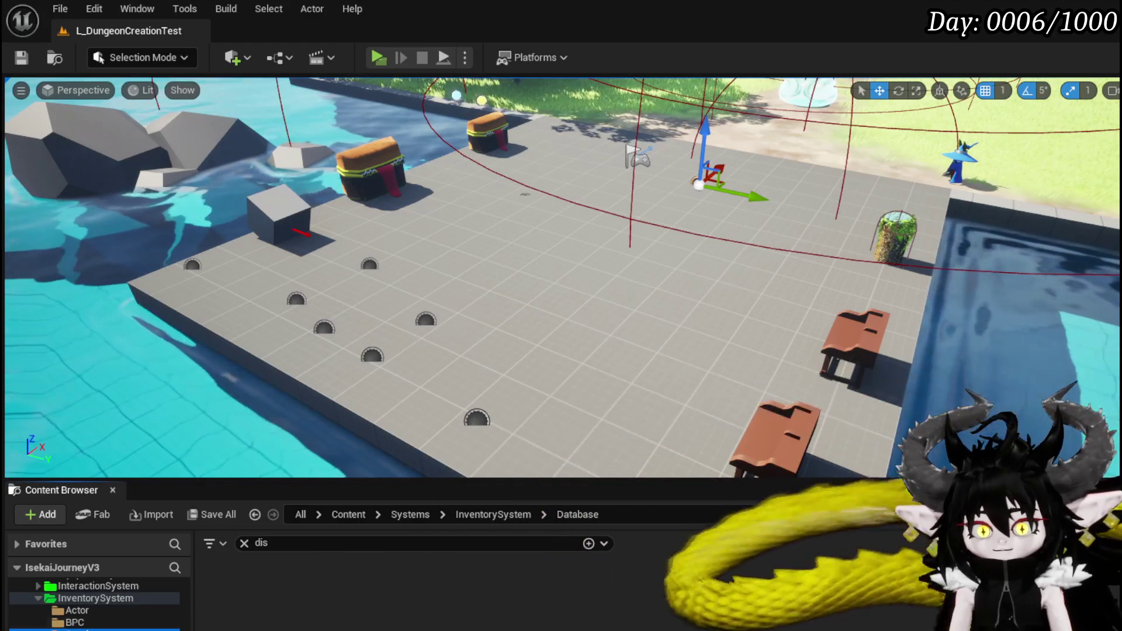
click(245, 544)
double_click(232, 587)
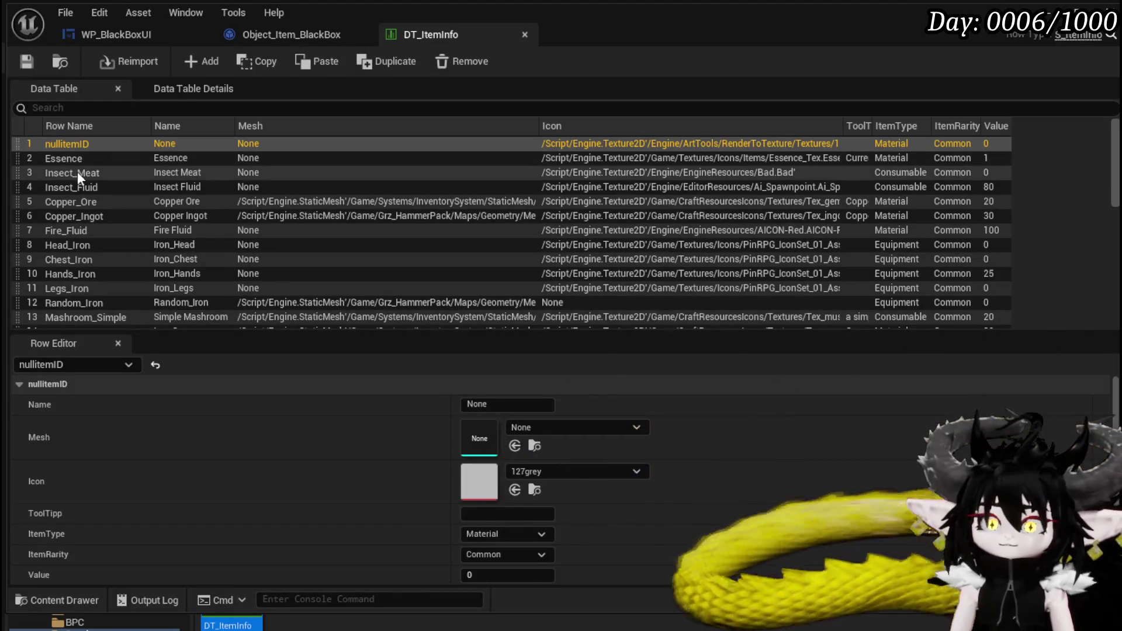
Step: Check the Mashroom_Simple row in DT_ItemInfo, keep its name, and return to the level editor
scroll(99, 216, down, 1)
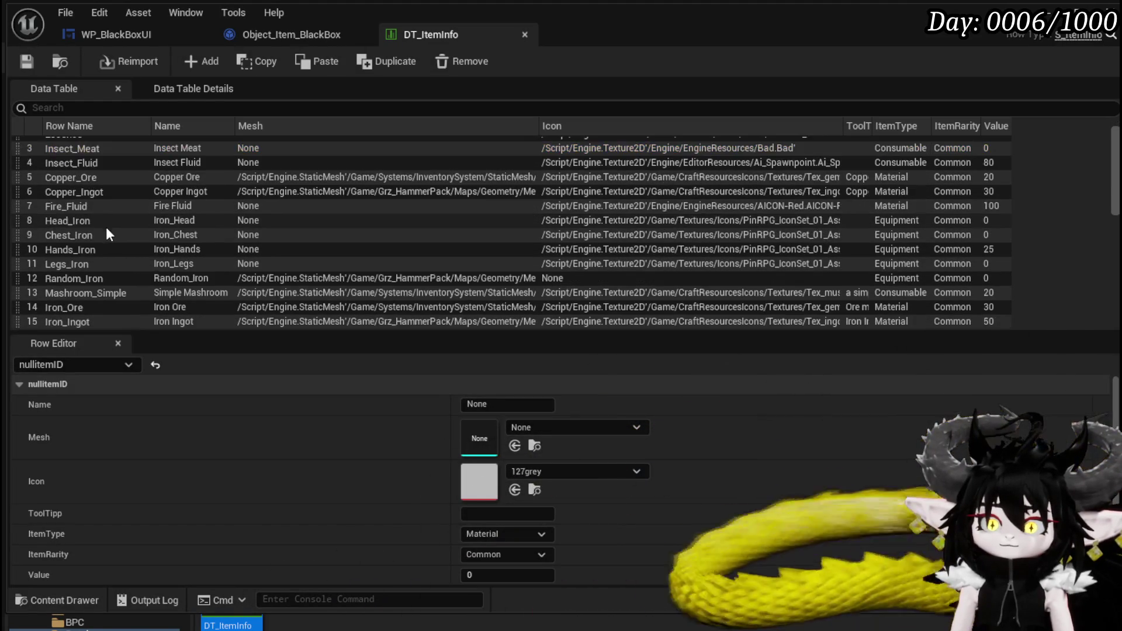
scroll(135, 251, down, 1)
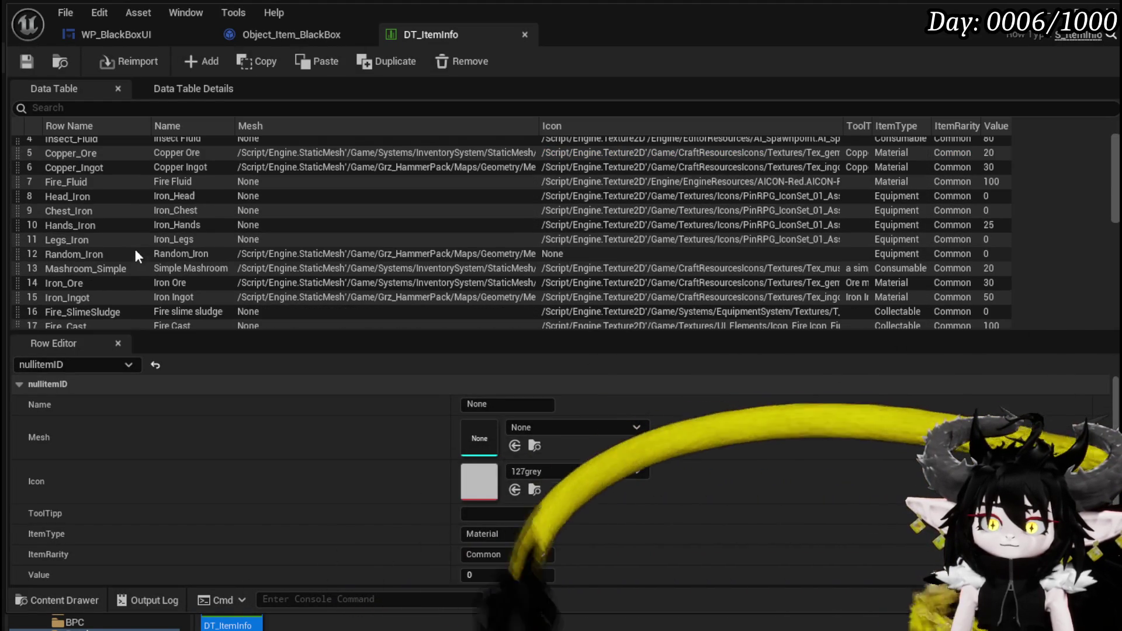
double_click(95, 269)
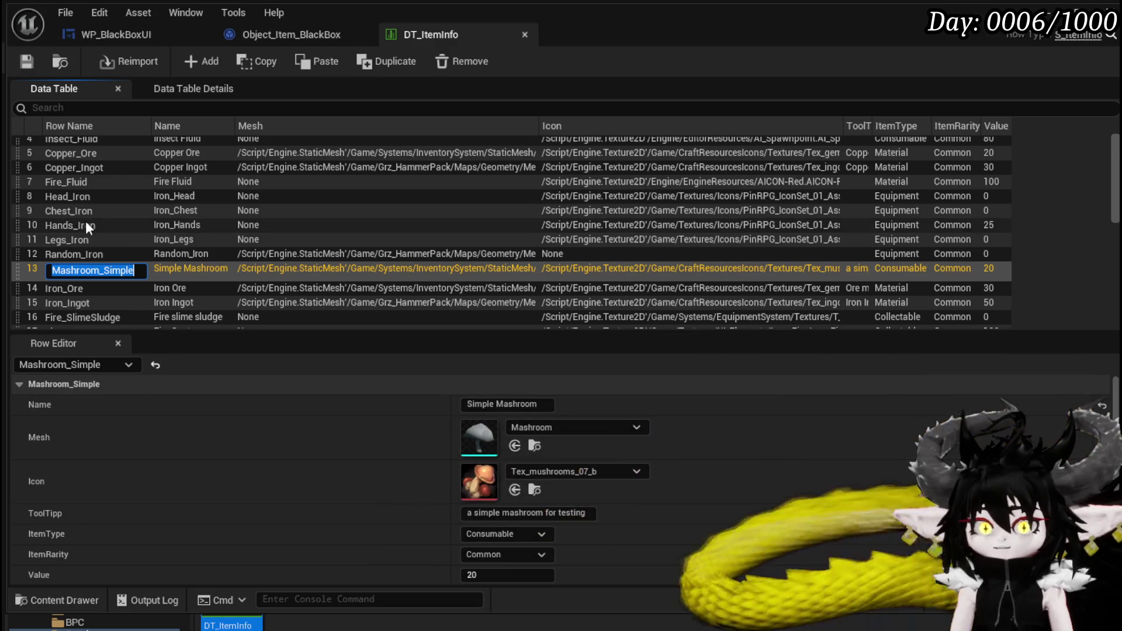
key(Return)
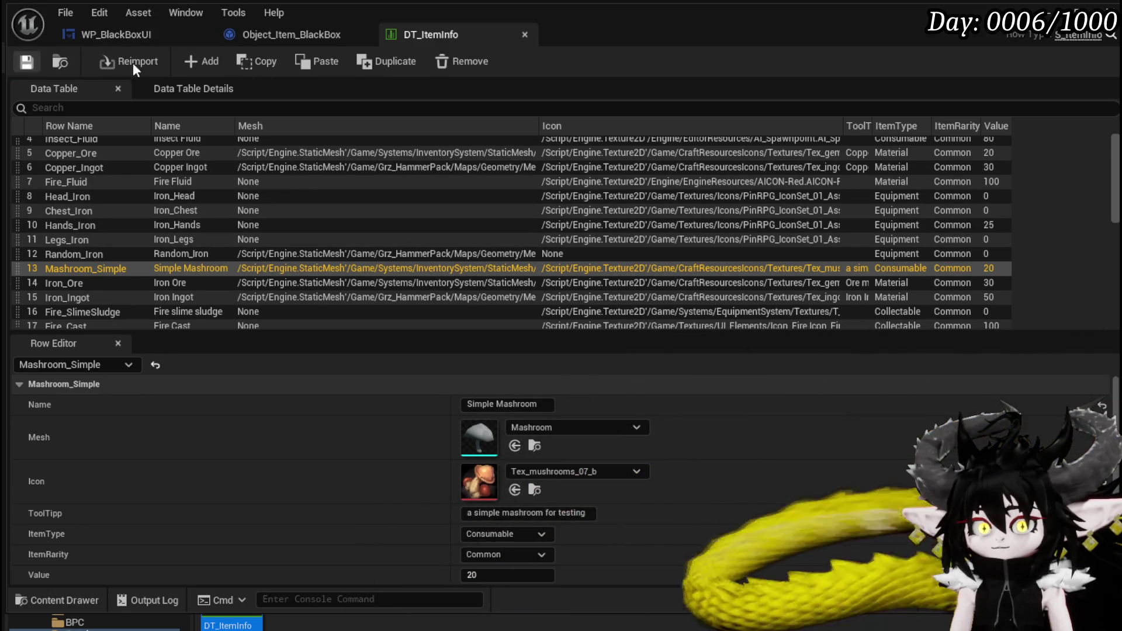
click(525, 34)
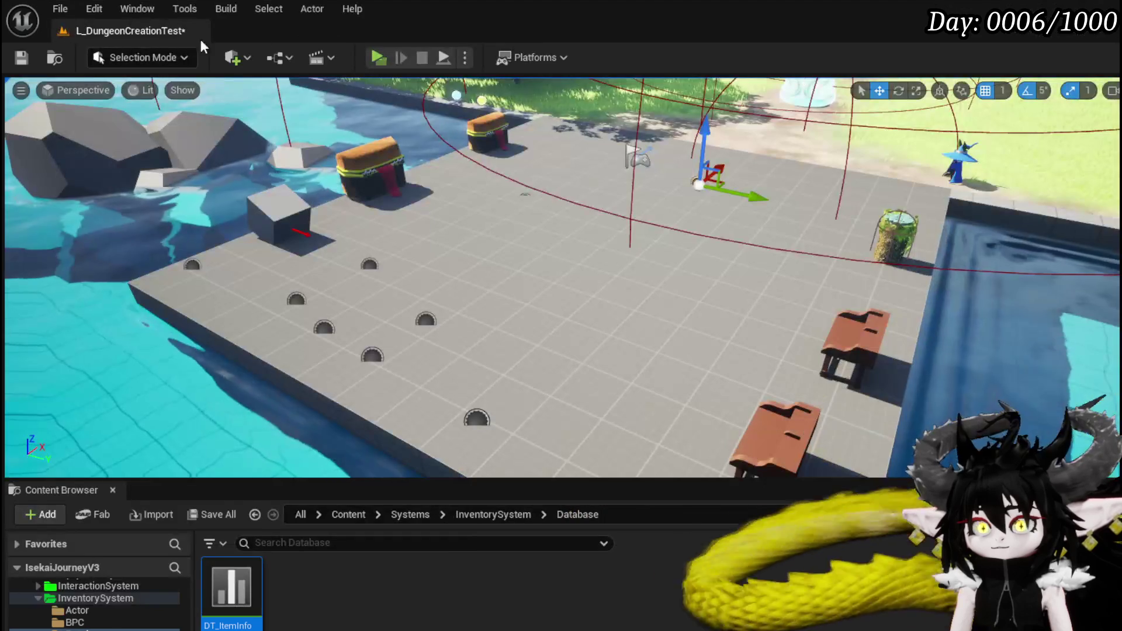
Step: Save the level, start a playtest, and pick up the mushroom
click(11, 63)
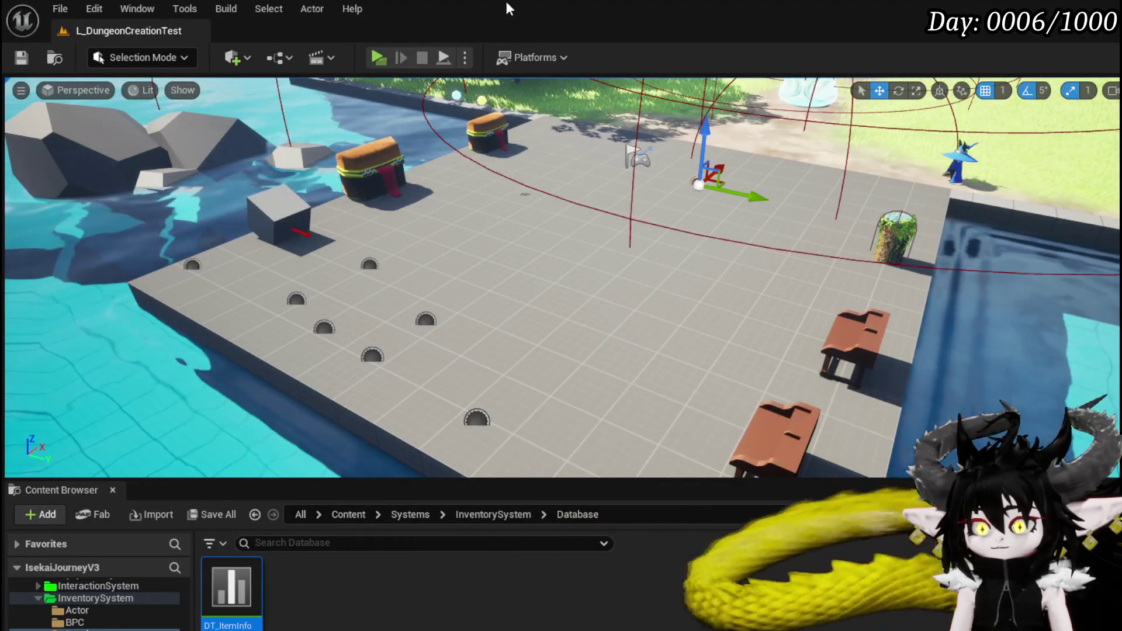
click(378, 56)
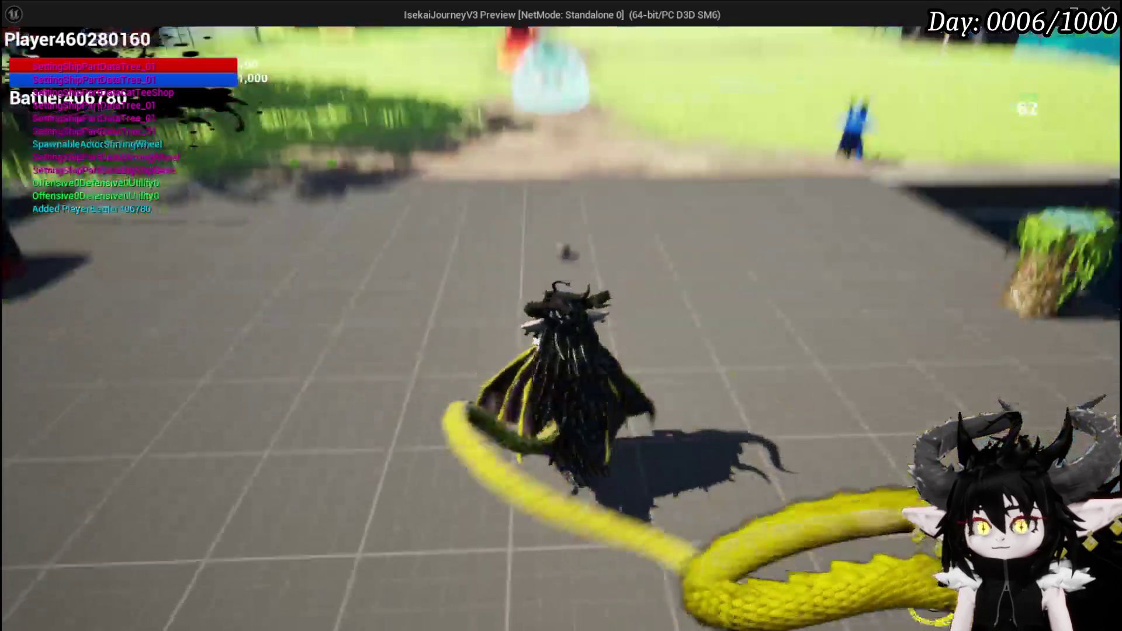
key(e)
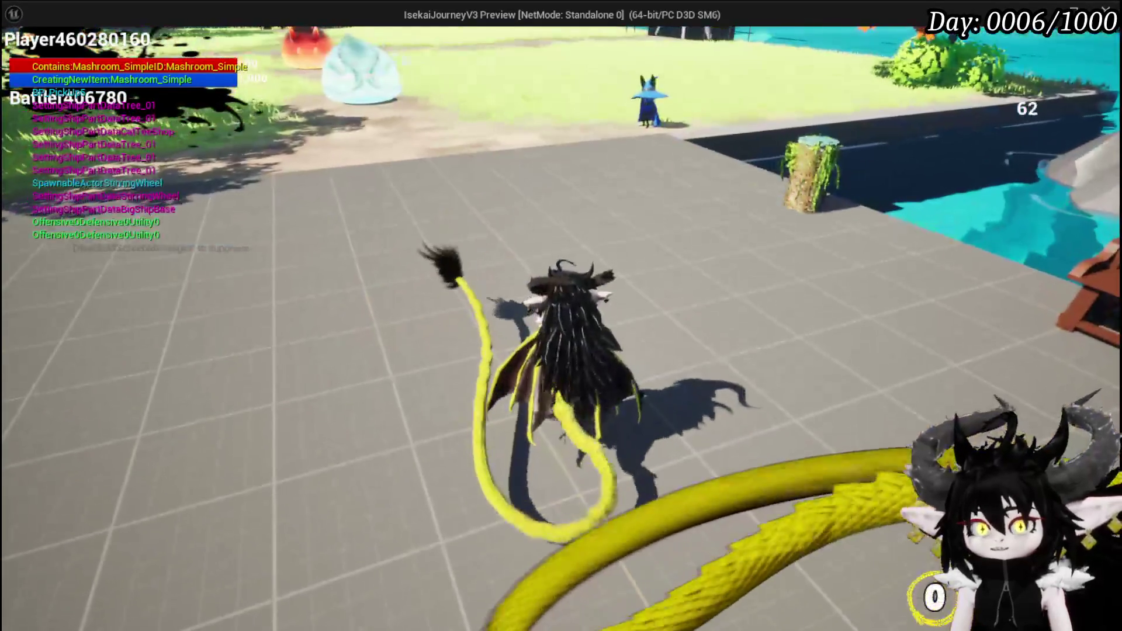
key(Tab)
click(643, 296)
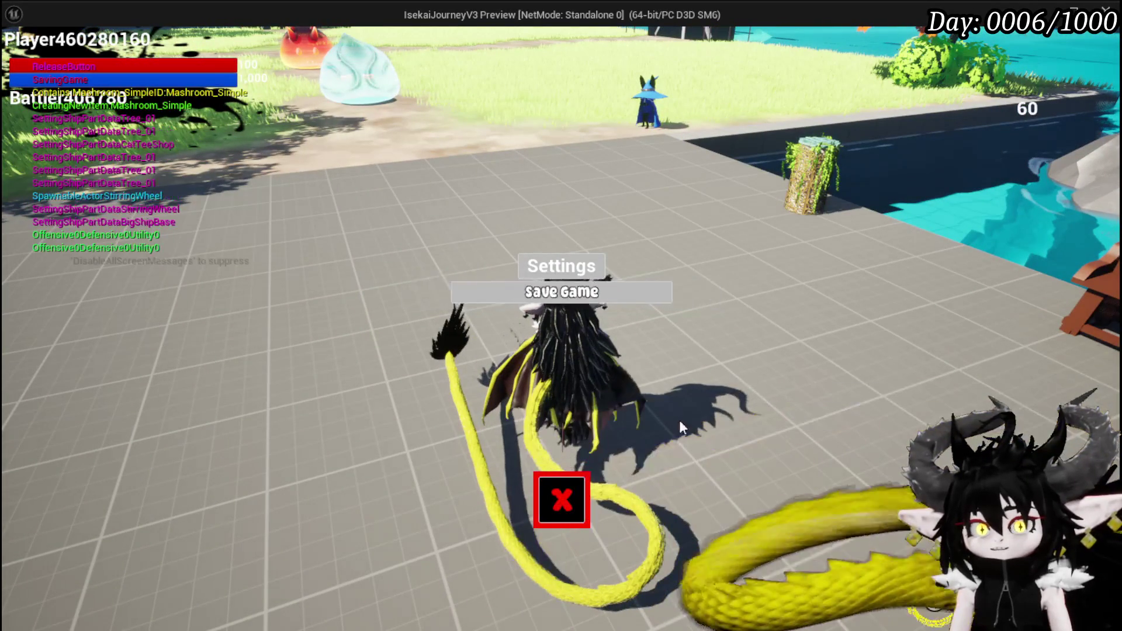
click(562, 500)
Step: Check the mushroom under the inventory's Consumable tab, then end the playtest and save
key(e)
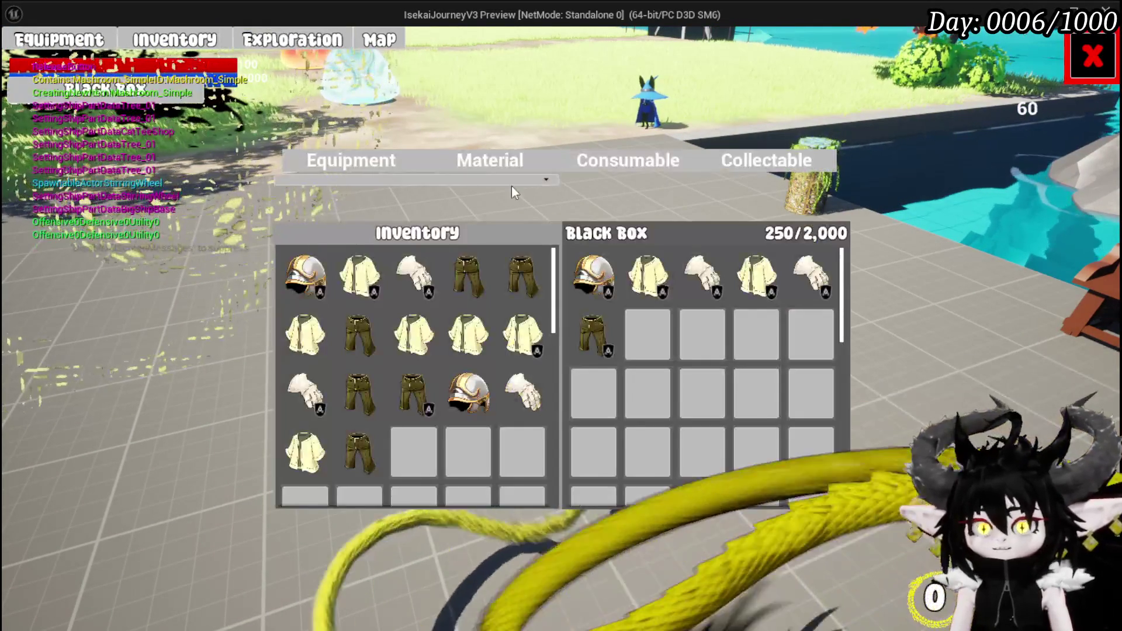
click(575, 160)
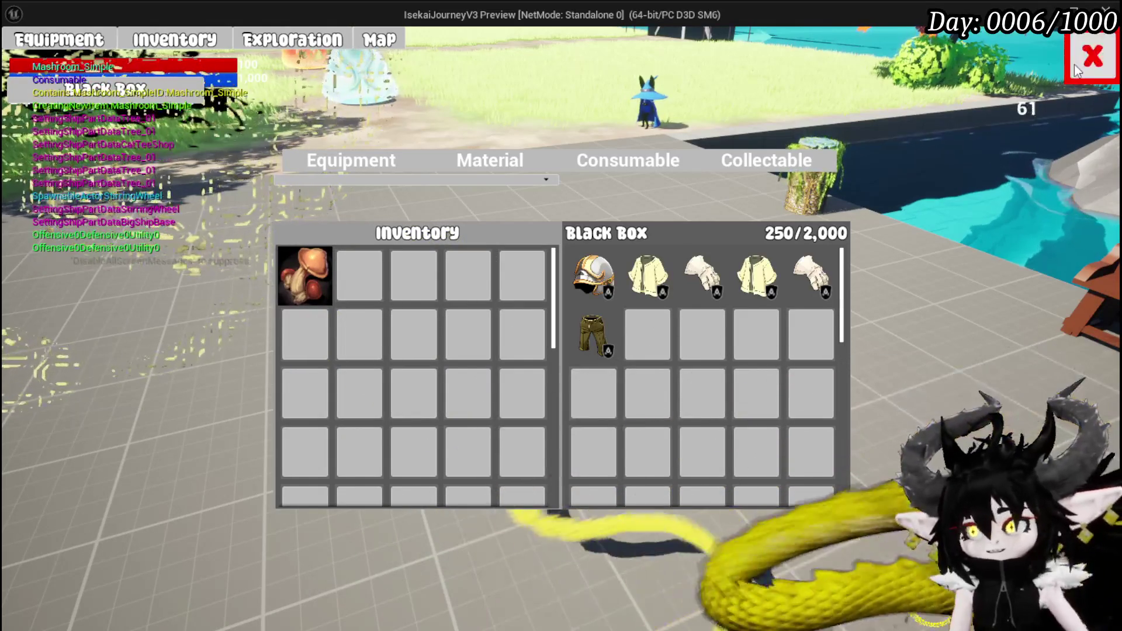
click(1091, 56)
key(Escape)
key(ctrl+s)
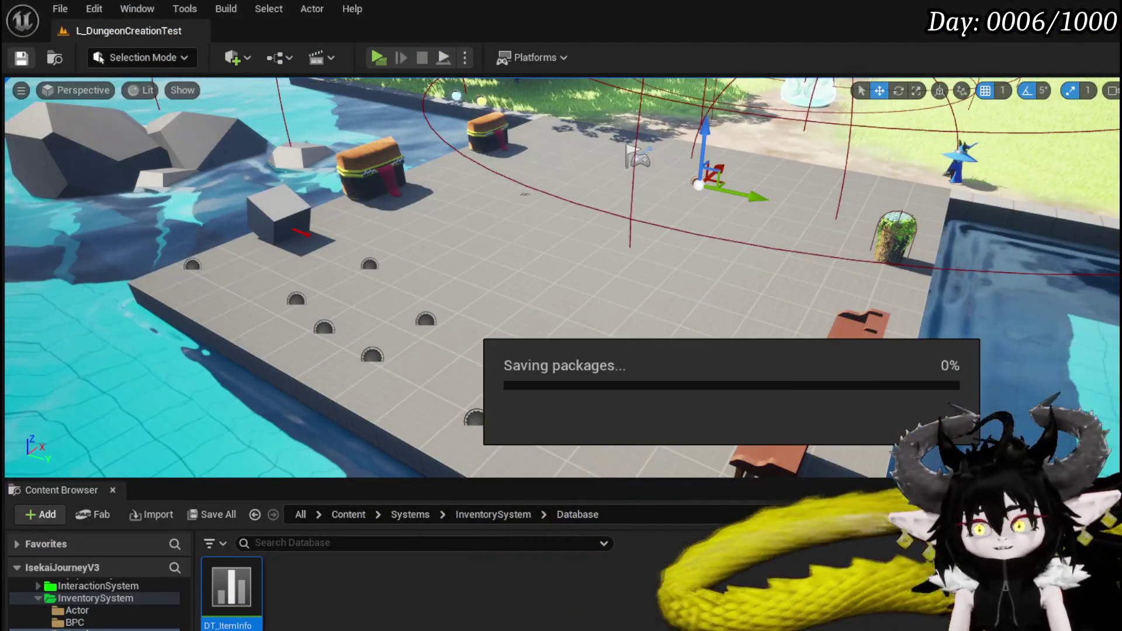
Step: Close DT_ItemInfo and survey WP_BlackBoxUI's SafeItemInBox graph, including its switch and Item Map lookup
double_click(232, 587)
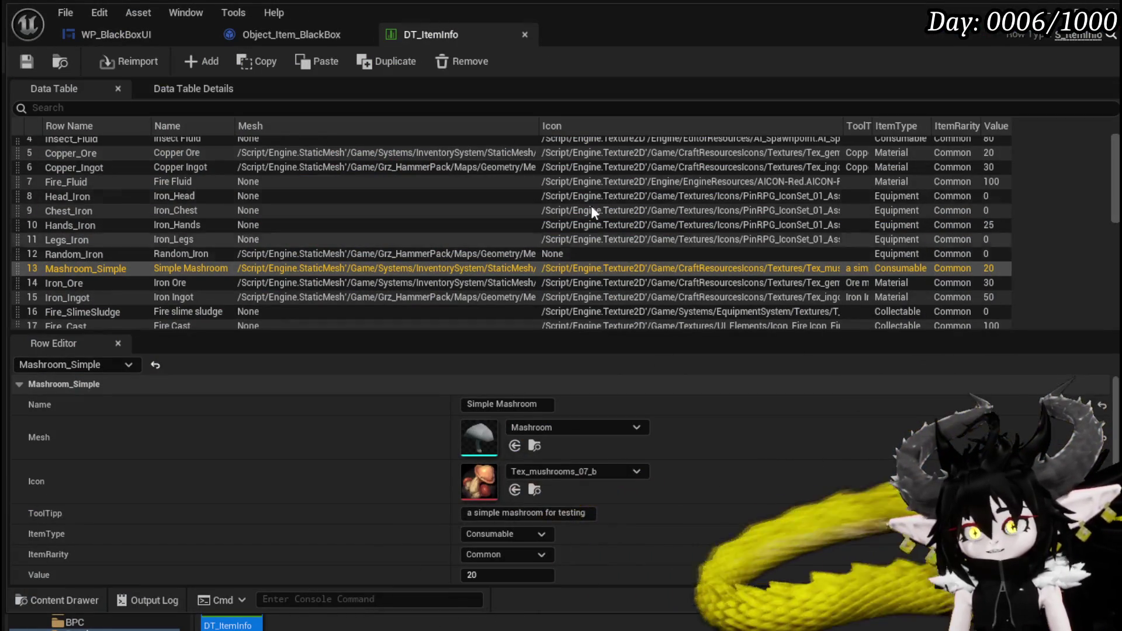
click(524, 35)
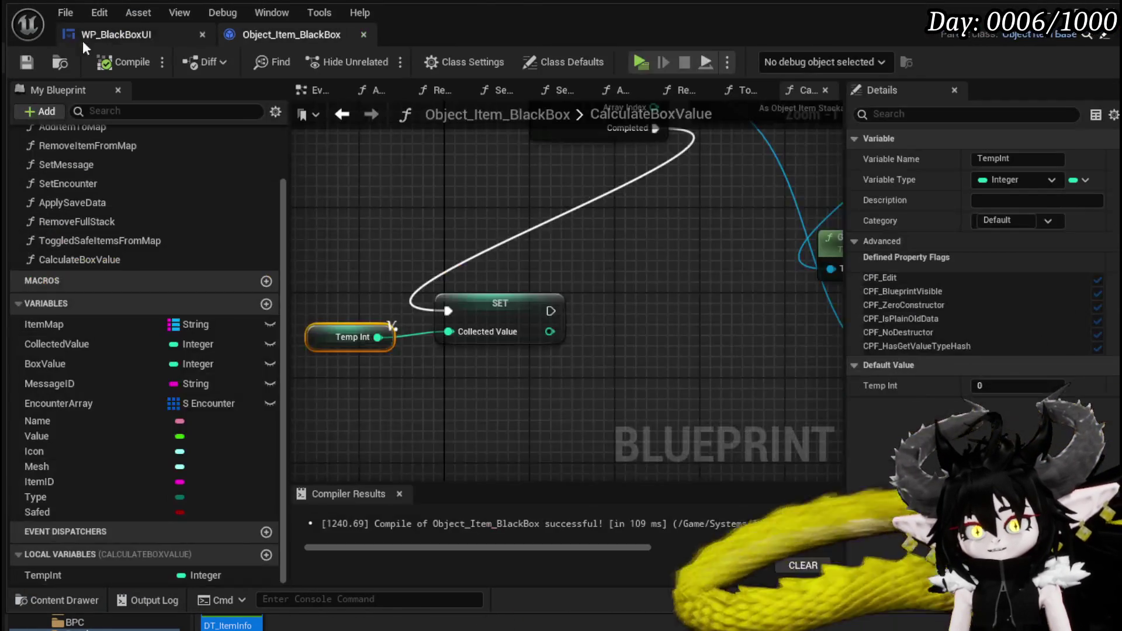
click(108, 34)
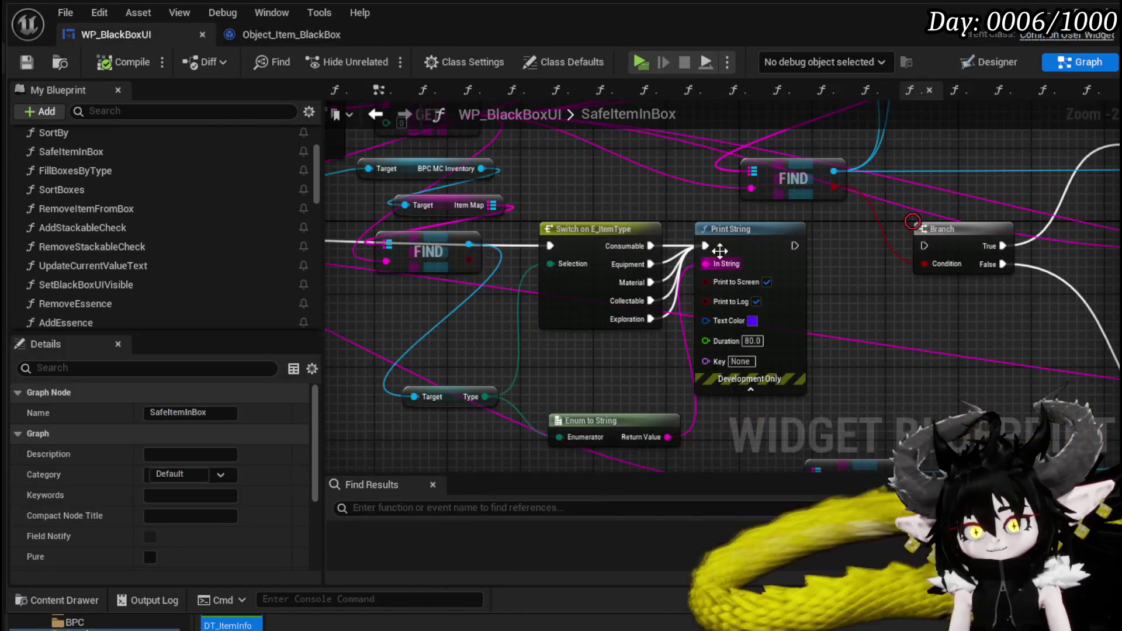
drag(552, 217, 516, 210)
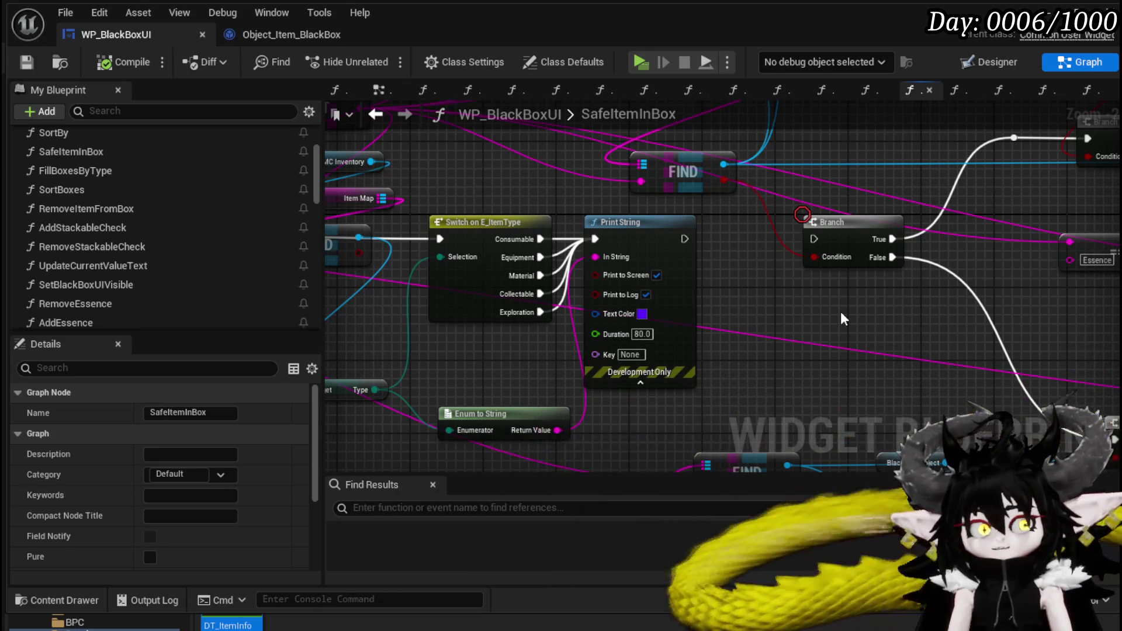
scroll(748, 293, down, 3)
drag(748, 292, 653, 237)
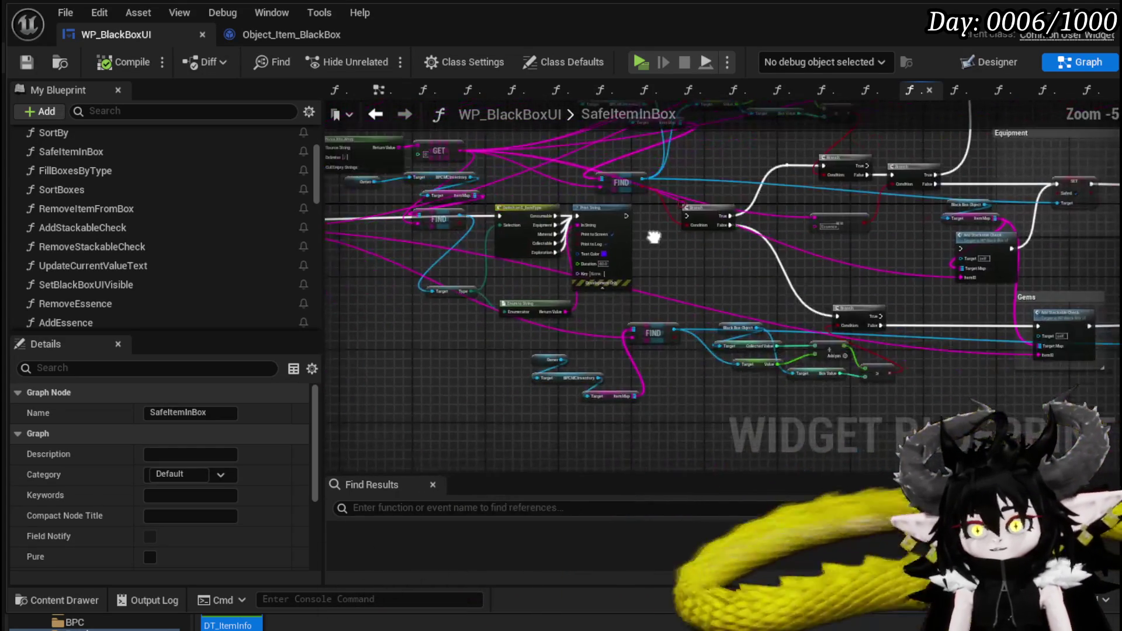
scroll(645, 220, up, 3)
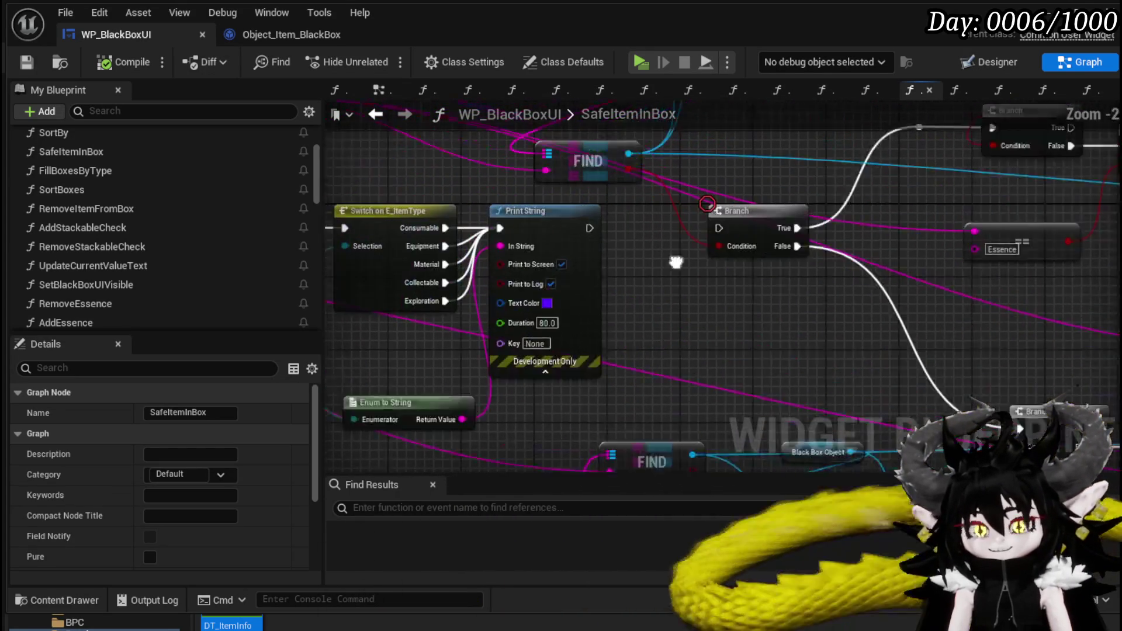
mouse_move(678, 274)
mouse_down()
mouse_move(753, 336)
mouse_move(683, 292)
mouse_move(486, 374)
mouse_move(362, 304)
mouse_move(350, 444)
mouse_move(538, 359)
mouse_move(708, 358)
mouse_move(676, 358)
mouse_move(689, 305)
mouse_move(681, 270)
mouse_move(786, 275)
mouse_up()
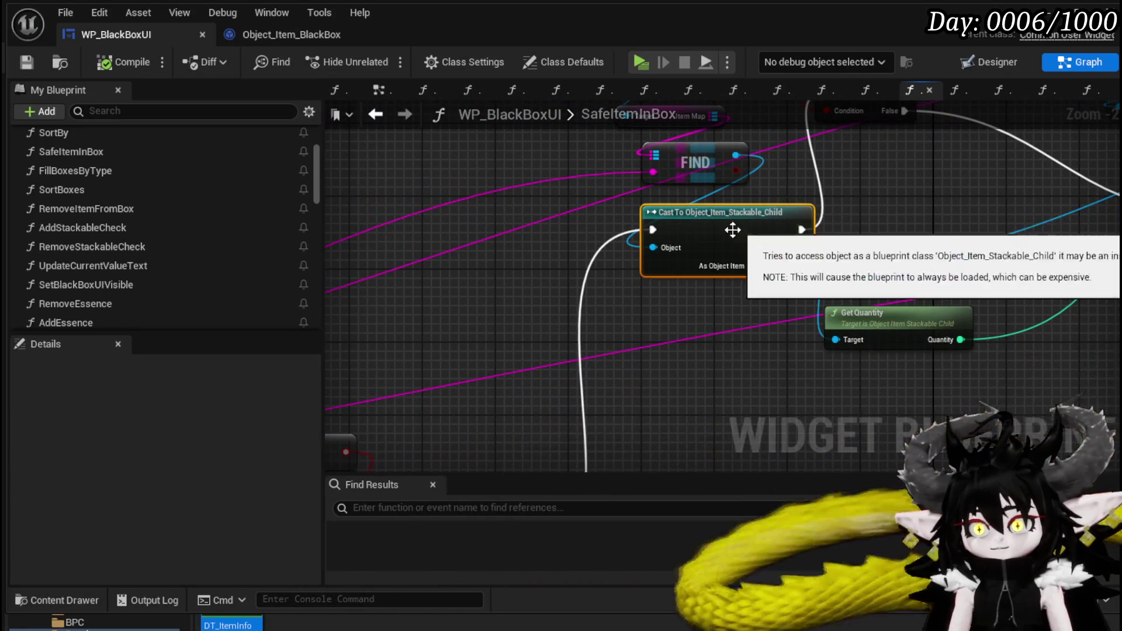
Step: Shift the SafeItemInBox entry, lookup and switch nodes left toward Parse Into Array
scroll(759, 245, down, 3)
drag(327, 380, 538, 320)
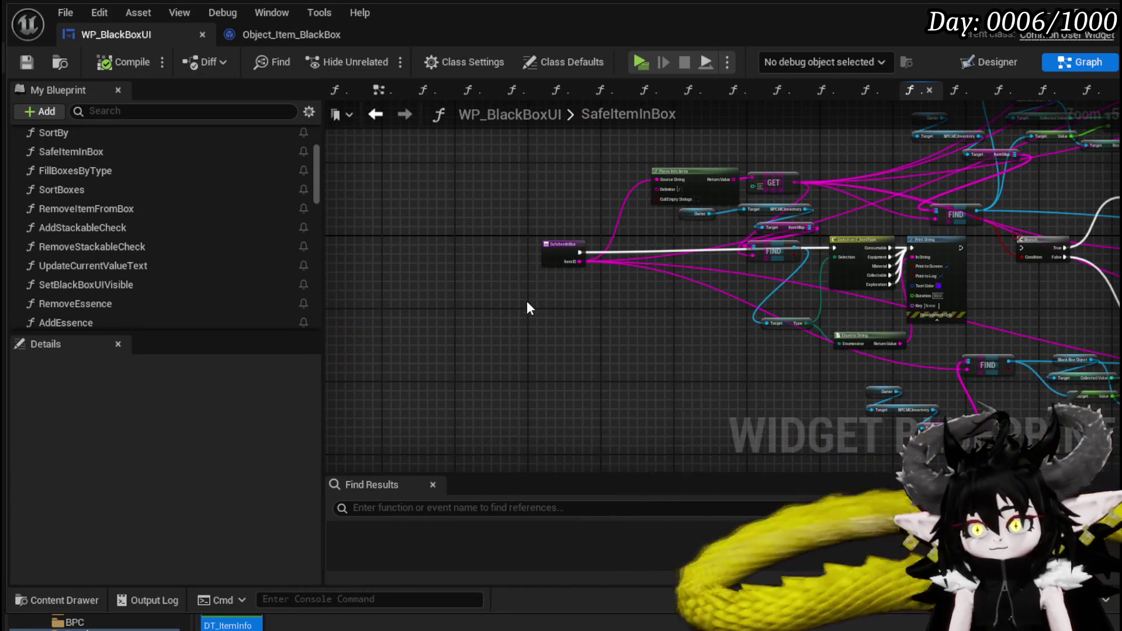
drag(840, 160, 842, 162)
drag(847, 238, 679, 247)
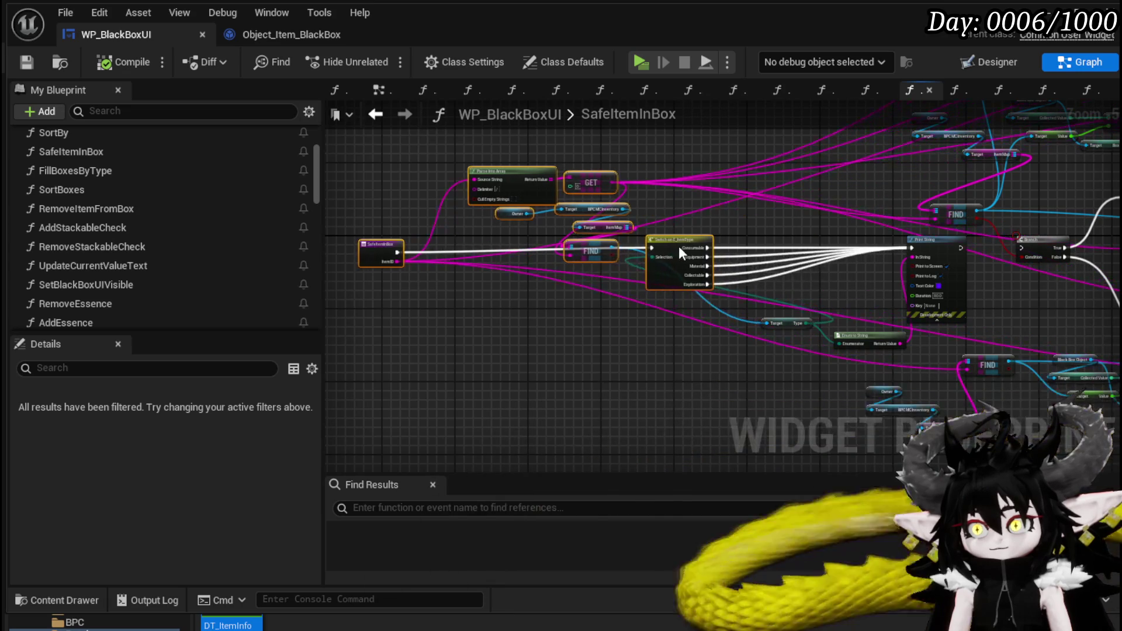
mouse_move(794, 321)
mouse_down()
mouse_move(681, 330)
mouse_move(771, 324)
mouse_move(532, 314)
mouse_up()
scroll(769, 327, up, 3)
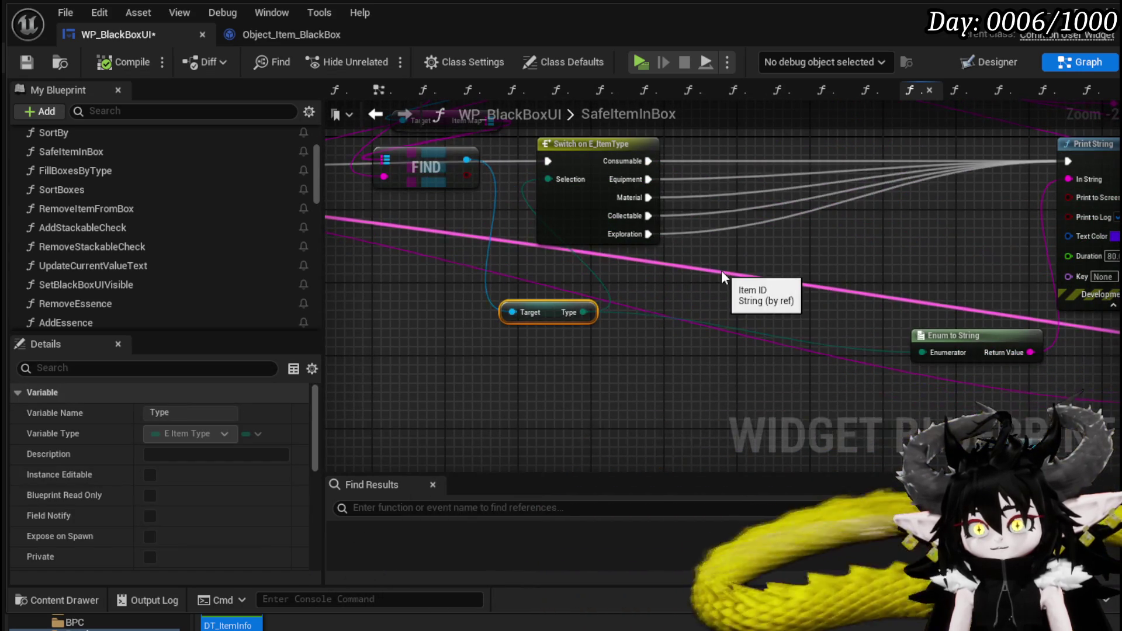
mouse_move(723, 276)
mouse_down()
mouse_move(499, 293)
mouse_move(601, 293)
mouse_move(597, 160)
mouse_move(760, 246)
mouse_up()
Step: Stack Owner, BPC MC Inventory, Item Map, FIND and Target/Type nodes into a tidy column, then save
drag(584, 207, 511, 116)
mouse_move(602, 301)
mouse_down()
mouse_move(510, 232)
mouse_move(473, 251)
mouse_up()
drag(748, 284, 503, 284)
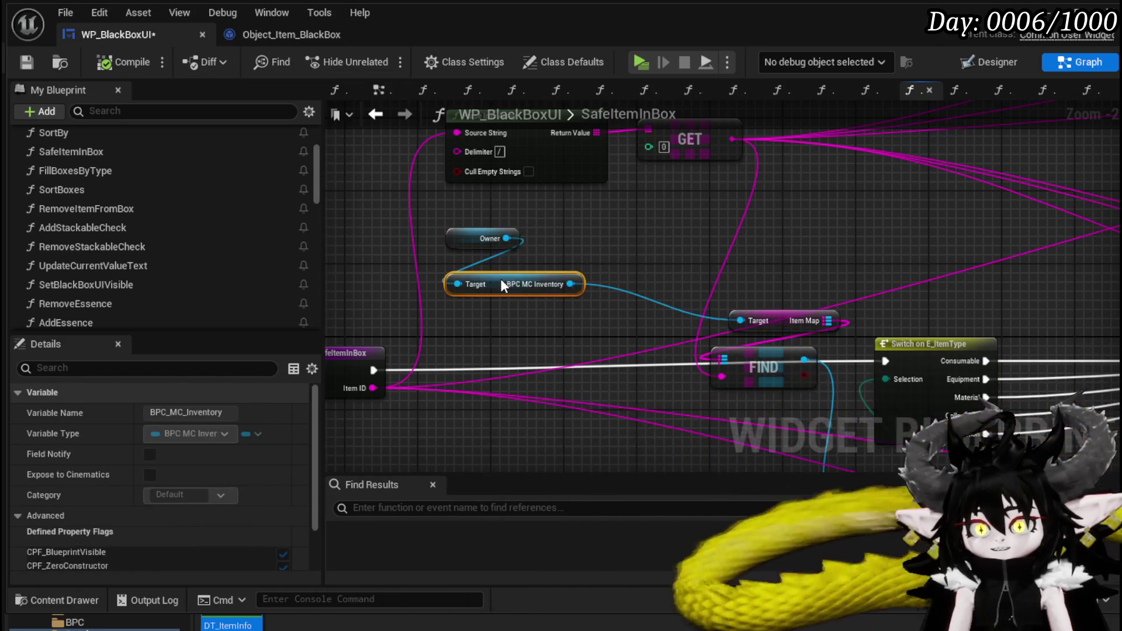
mouse_move(781, 321)
mouse_down()
mouse_move(584, 327)
mouse_move(568, 318)
mouse_up()
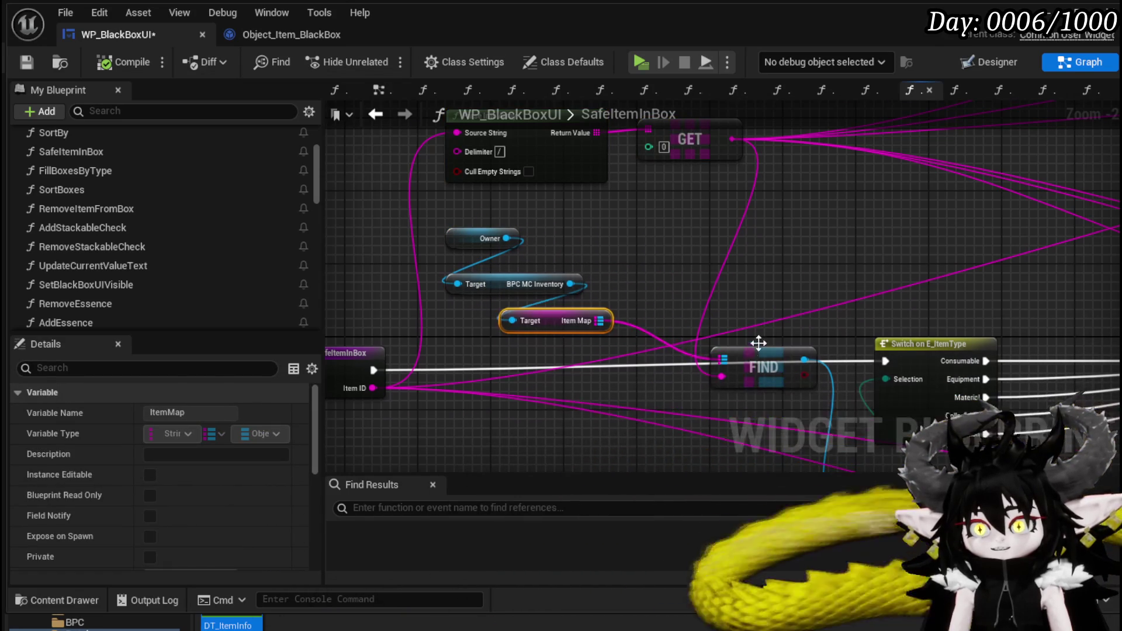
drag(837, 338, 834, 231)
mouse_move(765, 258)
mouse_down()
mouse_move(618, 310)
mouse_move(720, 176)
mouse_move(714, 228)
mouse_up()
drag(748, 275, 681, 440)
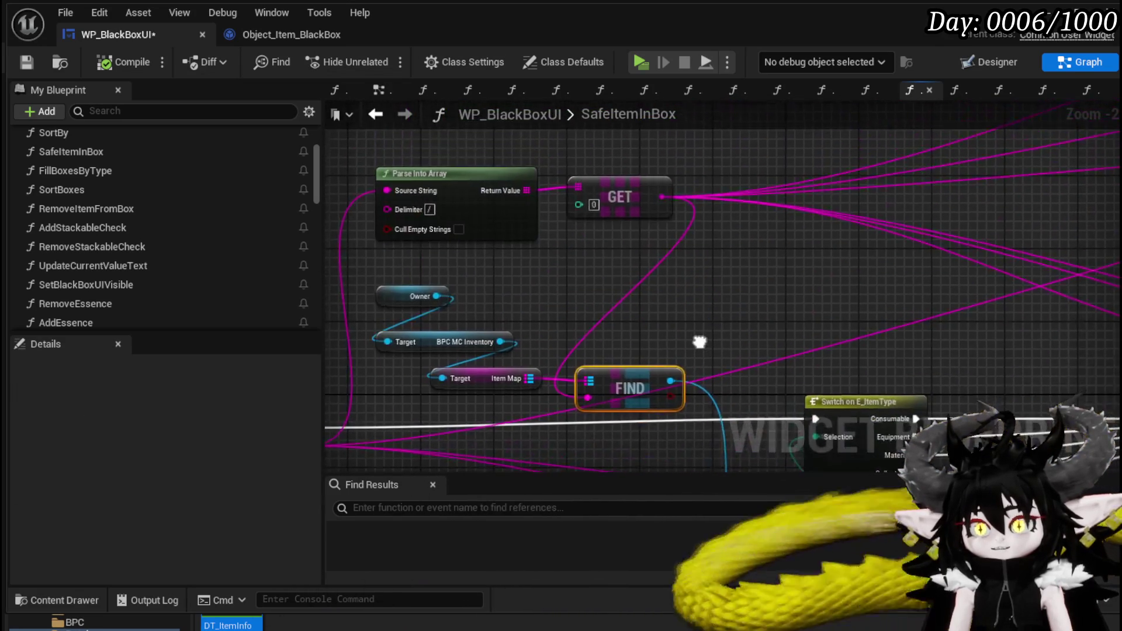
mouse_move(745, 270)
mouse_down()
mouse_move(736, 149)
mouse_move(745, 151)
mouse_up()
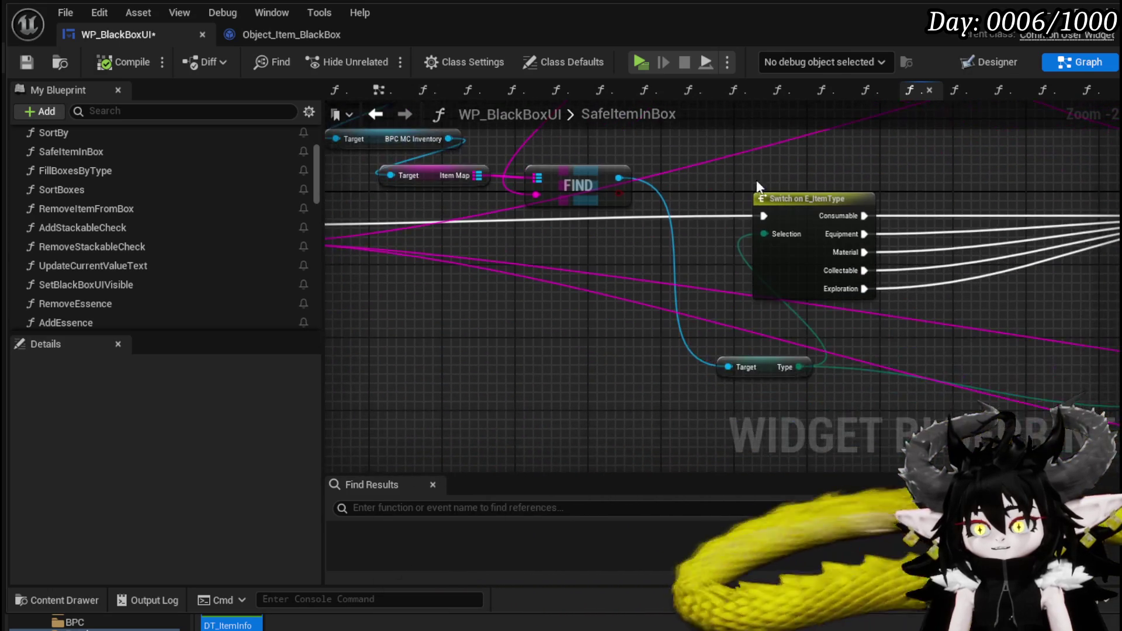
drag(771, 368, 697, 369)
click(577, 264)
click(37, 65)
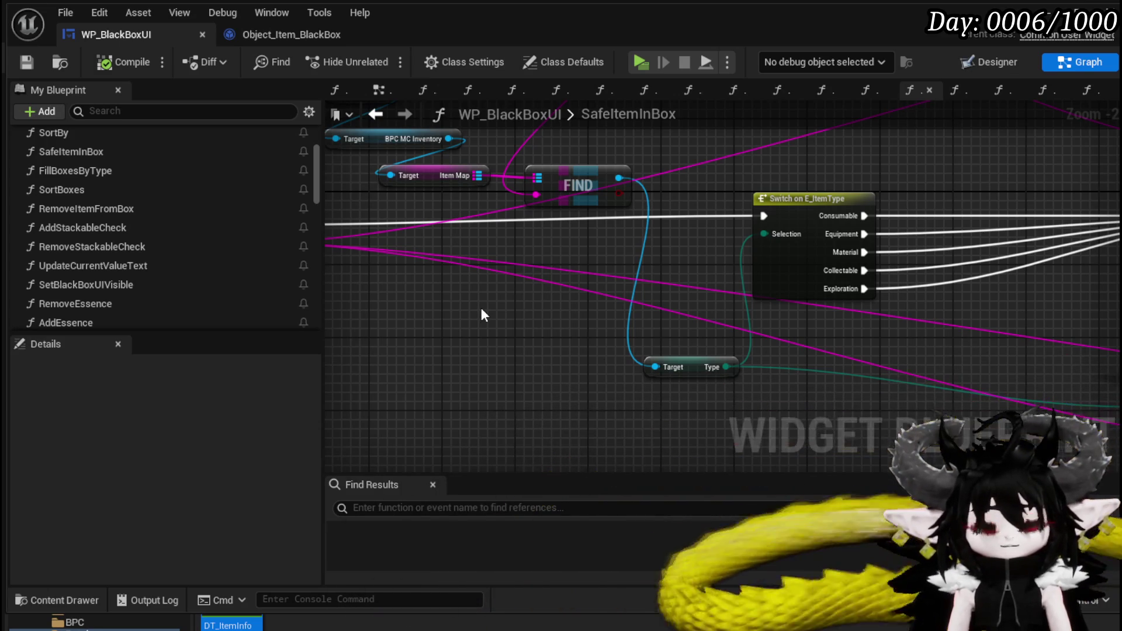
scroll(585, 299, down, 2)
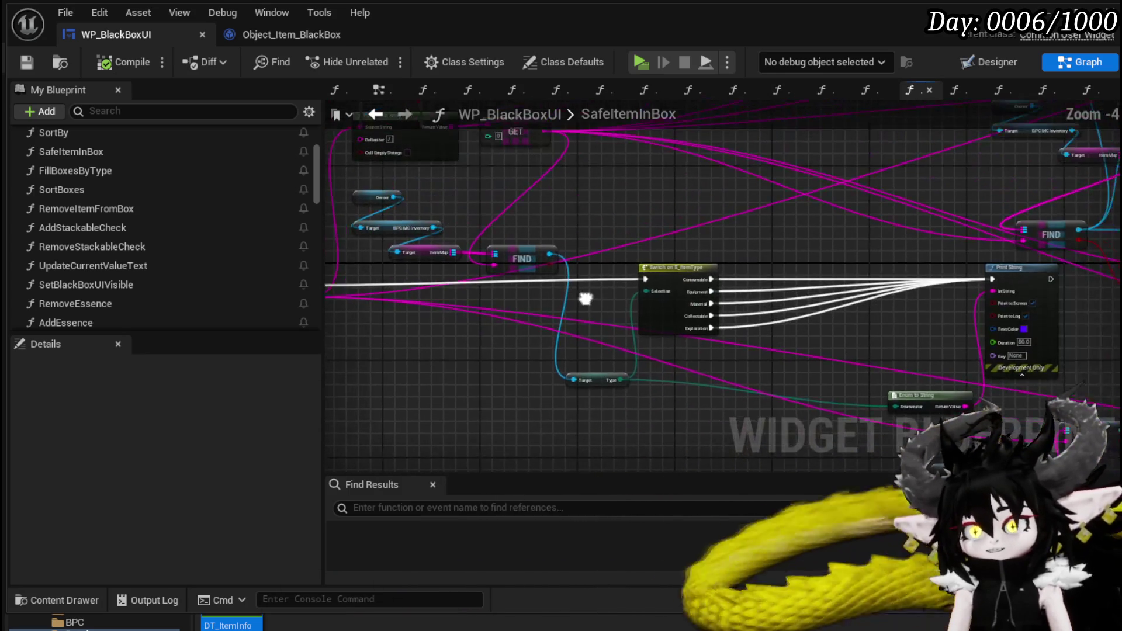
Step: Inspect the SET Safed node in the graph's Gems section as a reference
mouse_move(470, 232)
mouse_down()
mouse_move(697, 229)
mouse_move(609, 346)
mouse_move(598, 282)
mouse_move(562, 253)
mouse_up()
drag(787, 240, 528, 233)
scroll(528, 232, down, 1)
mouse_move(1085, 341)
mouse_down()
mouse_move(792, 254)
mouse_move(909, 170)
mouse_up()
drag(853, 223, 913, 229)
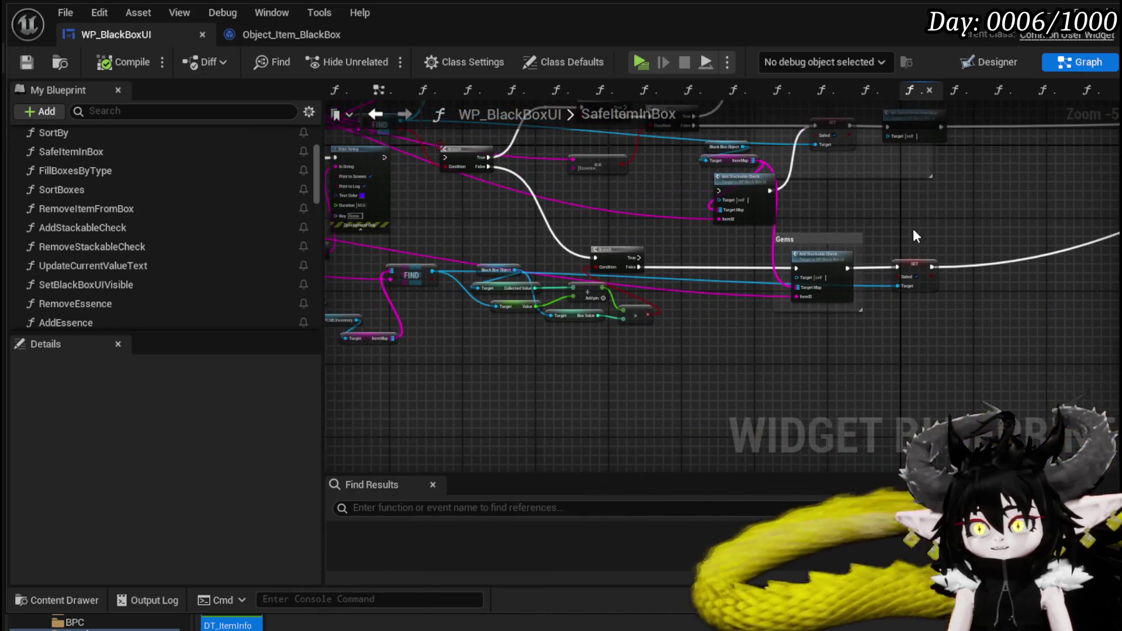
click(912, 275)
scroll(828, 317, up, 3)
Step: Feed the FIND result into a SET node's Target, placed beside the item-type switch
drag(441, 247, 583, 279)
mouse_move(696, 182)
mouse_down()
mouse_move(690, 365)
mouse_move(659, 359)
mouse_up()
drag(699, 324, 781, 223)
drag(575, 173, 624, 275)
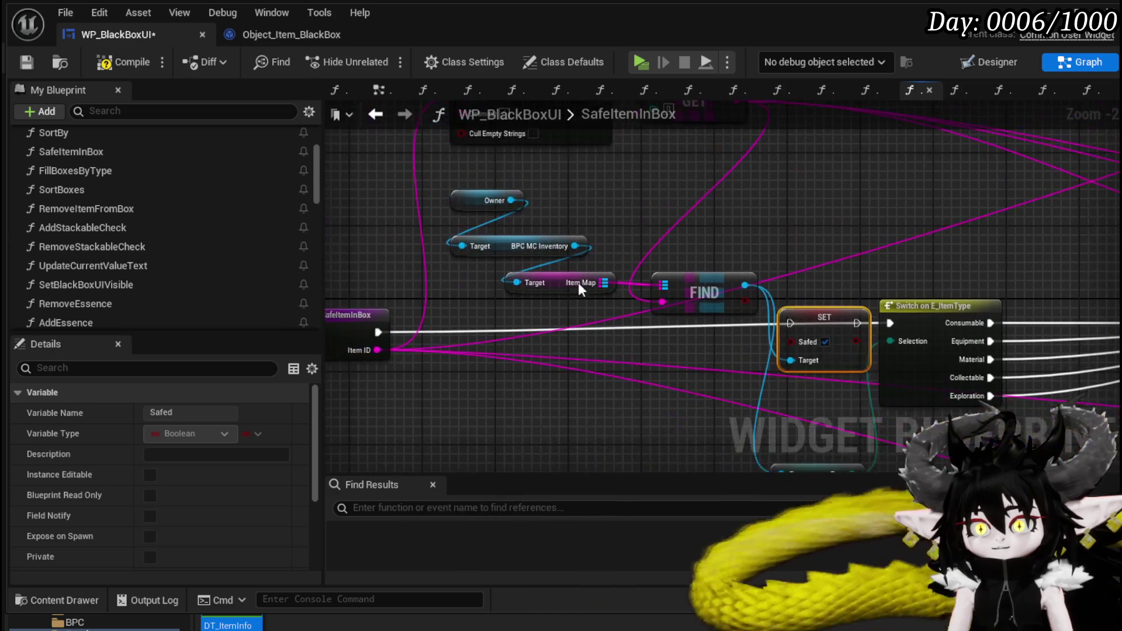
drag(699, 177, 700, 177)
mouse_move(700, 282)
mouse_down()
mouse_move(582, 245)
mouse_move(665, 202)
mouse_up()
Step: Route SafeItemInBox execution through SET before Switch on E_ItemType, and save the blueprint
drag(459, 277, 870, 268)
drag(898, 261, 871, 261)
mouse_move(909, 217)
mouse_down()
mouse_move(863, 234)
mouse_move(583, 216)
mouse_up()
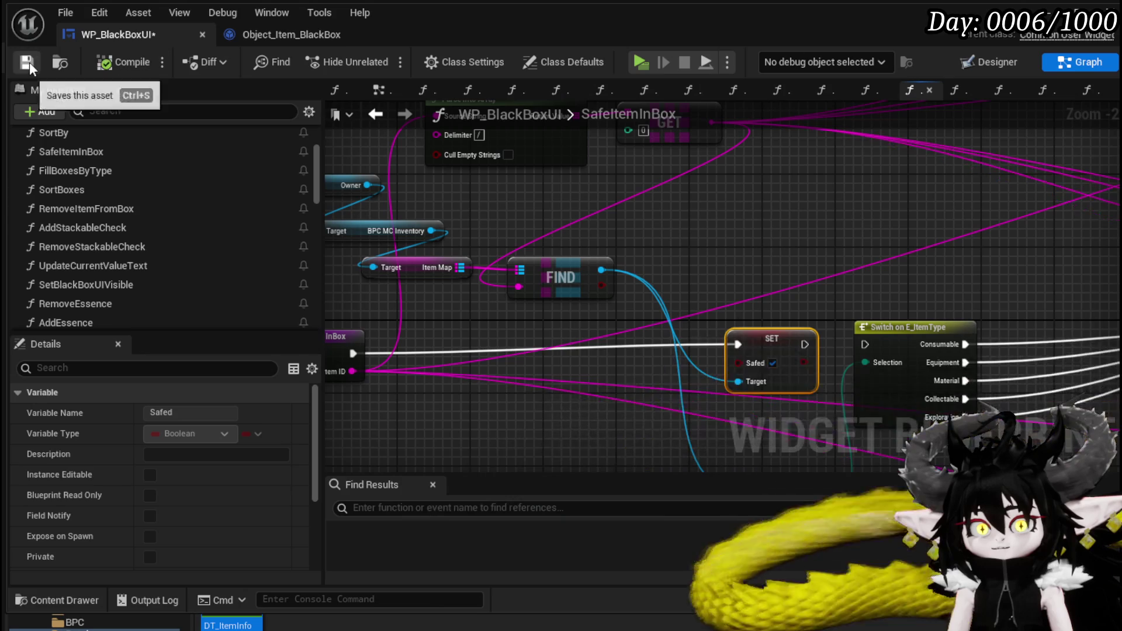
click(29, 62)
mouse_move(878, 333)
mouse_down()
mouse_move(473, 274)
mouse_move(702, 266)
mouse_up()
click(473, 274)
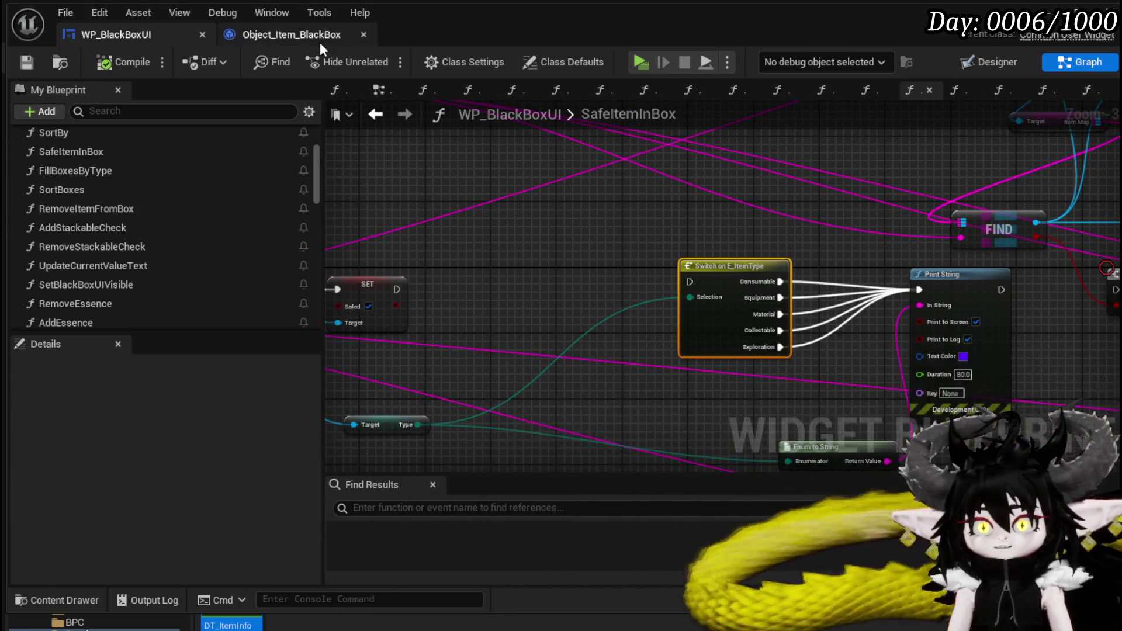
Step: Open the ToggledSafeItemsFromMap function graph in Object_Item_BlackBox
click(320, 42)
click(119, 239)
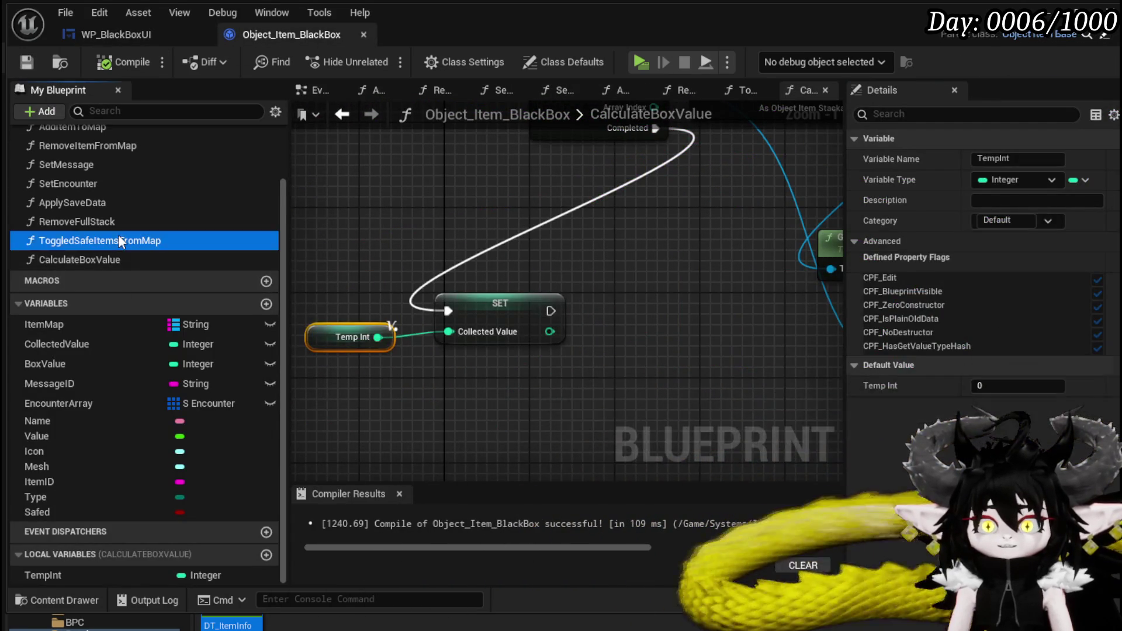
double_click(118, 240)
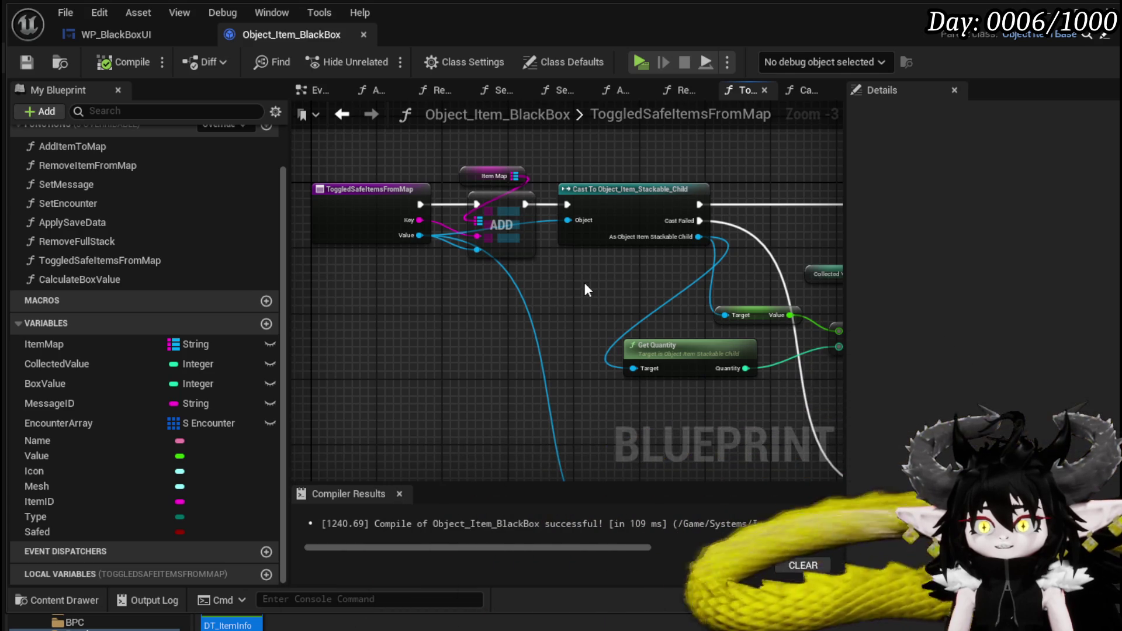
scroll(584, 282, down, 2)
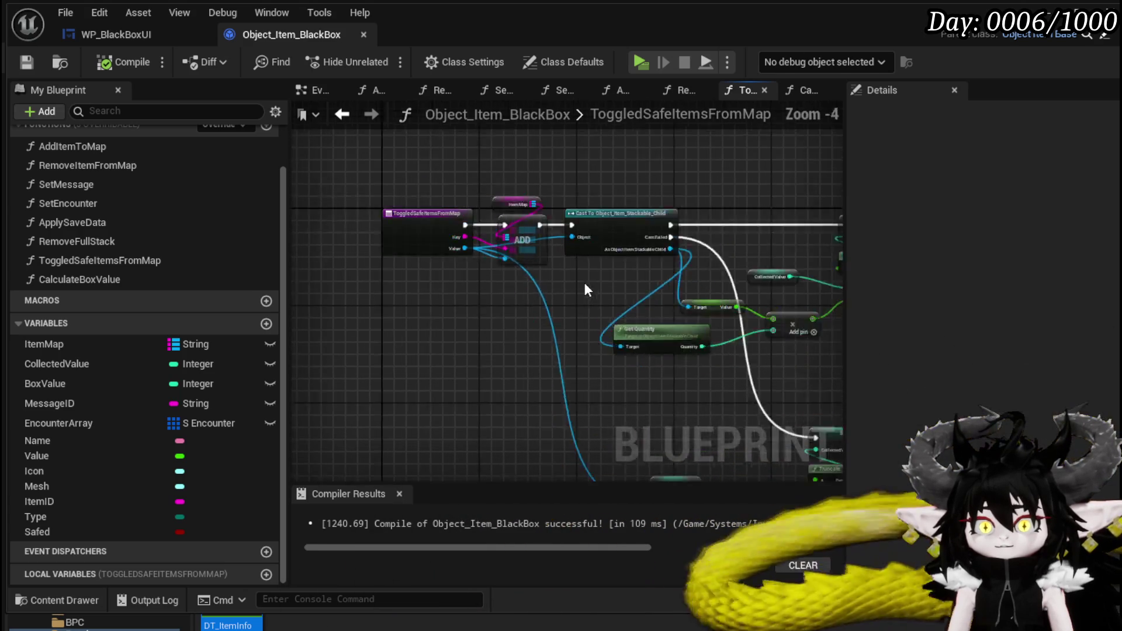
drag(584, 282, 398, 229)
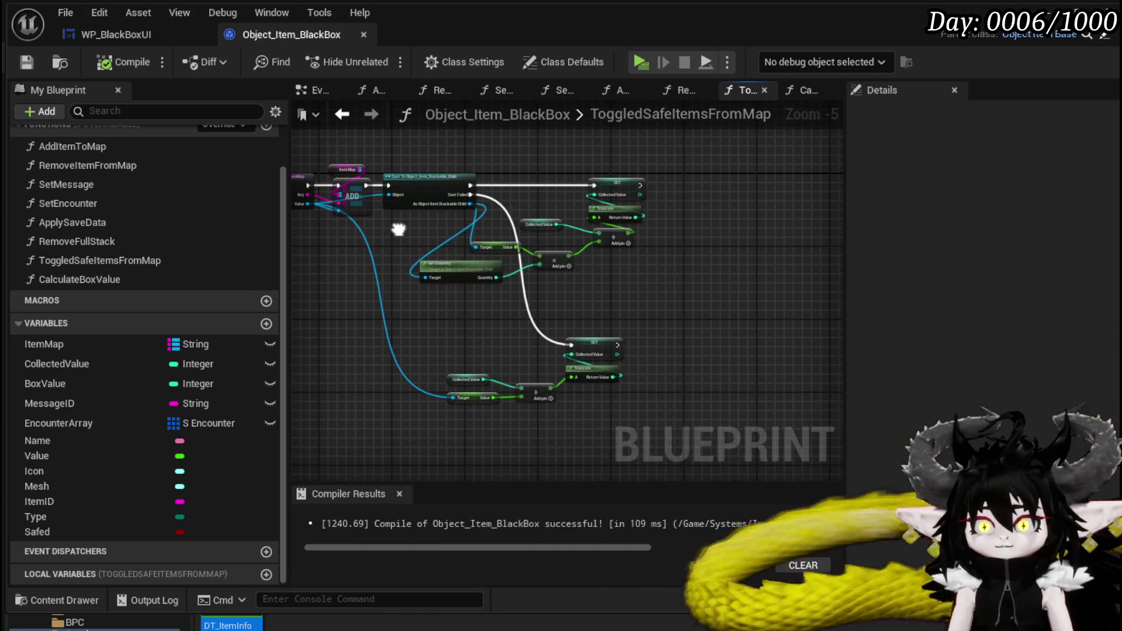
scroll(476, 244, up, 1)
scroll(480, 252, up, 1)
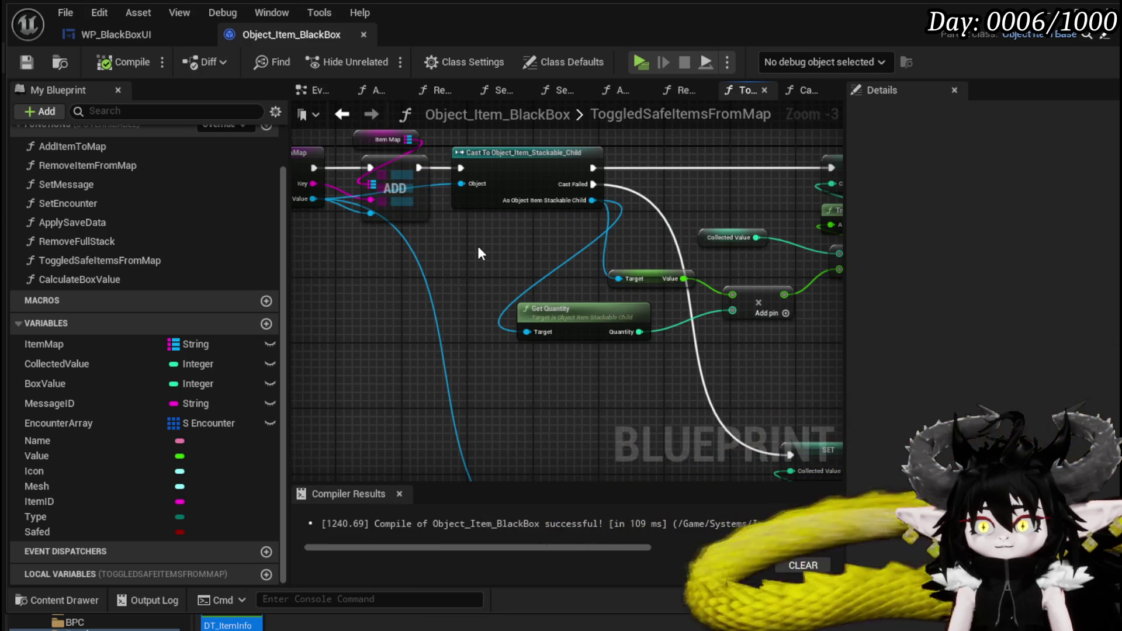
Step: Shift the ToggledSafeItemsFromMap entry node left and marquee-select all its nodes
drag(480, 253, 619, 297)
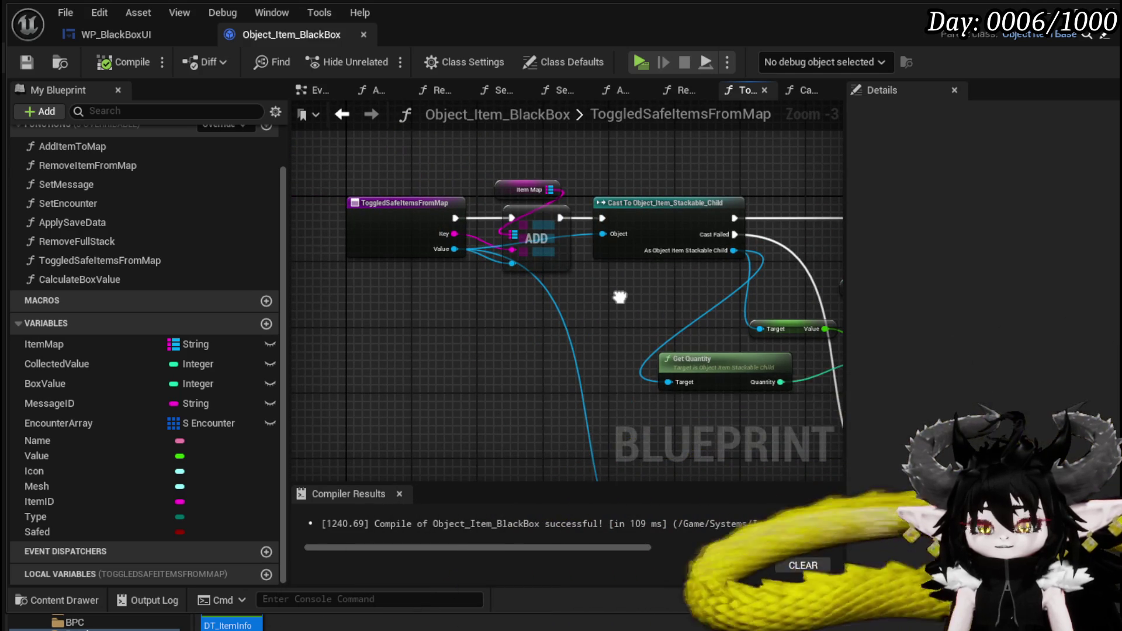
drag(383, 242, 330, 240)
click(602, 331)
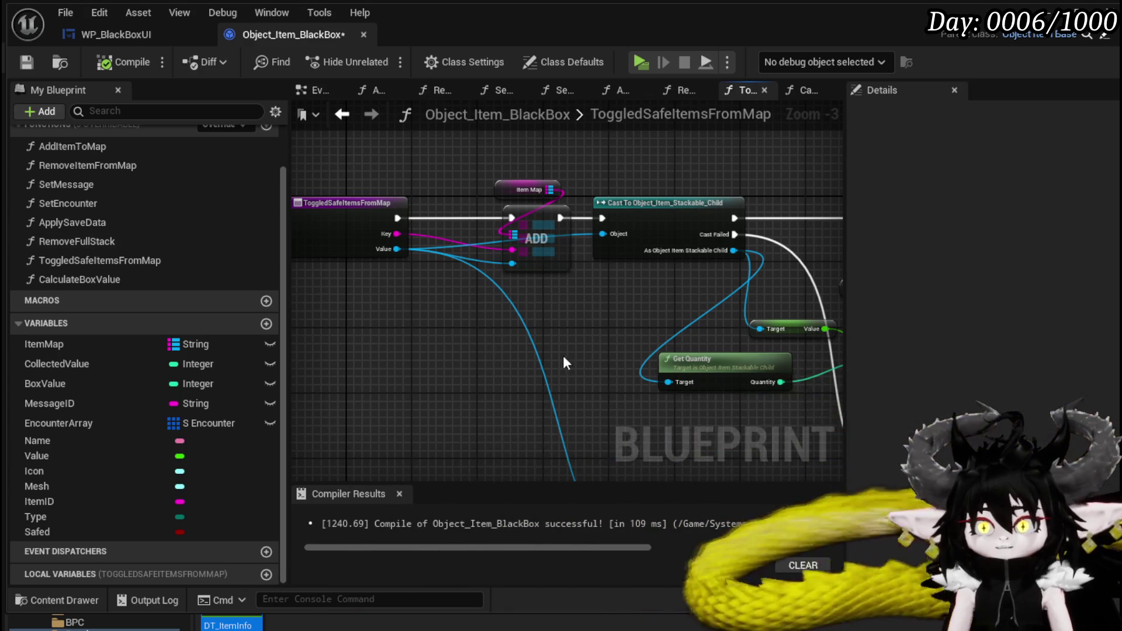
scroll(549, 355, down, 2)
scroll(555, 275, up, 2)
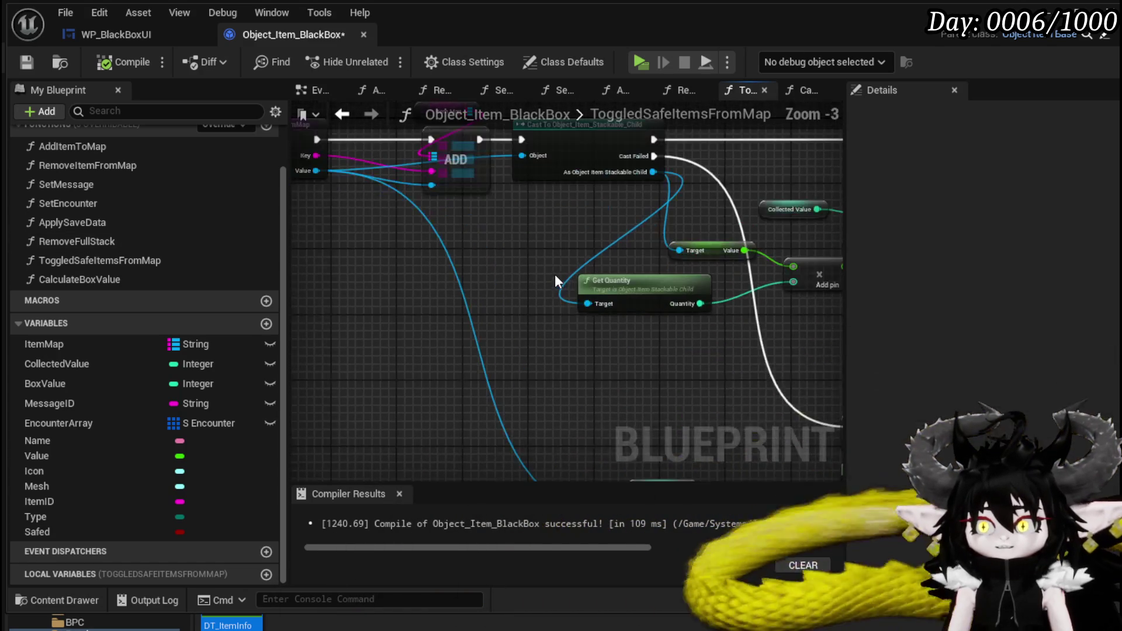
scroll(555, 274, down, 2)
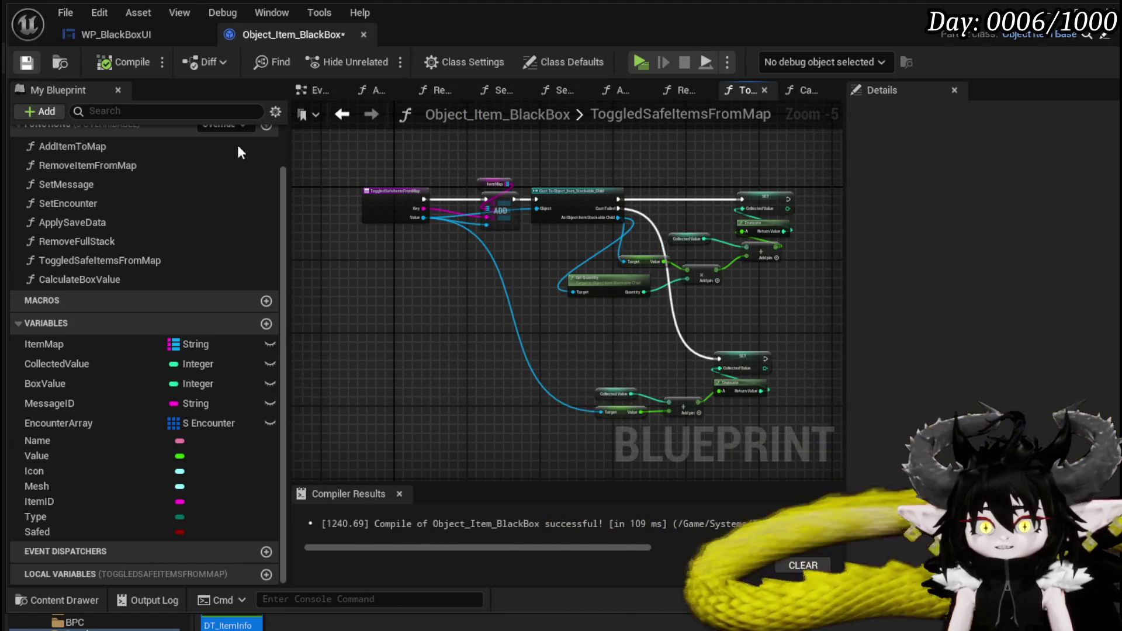
mouse_move(444, 414)
mouse_down()
mouse_move(701, 187)
mouse_move(821, 163)
mouse_up()
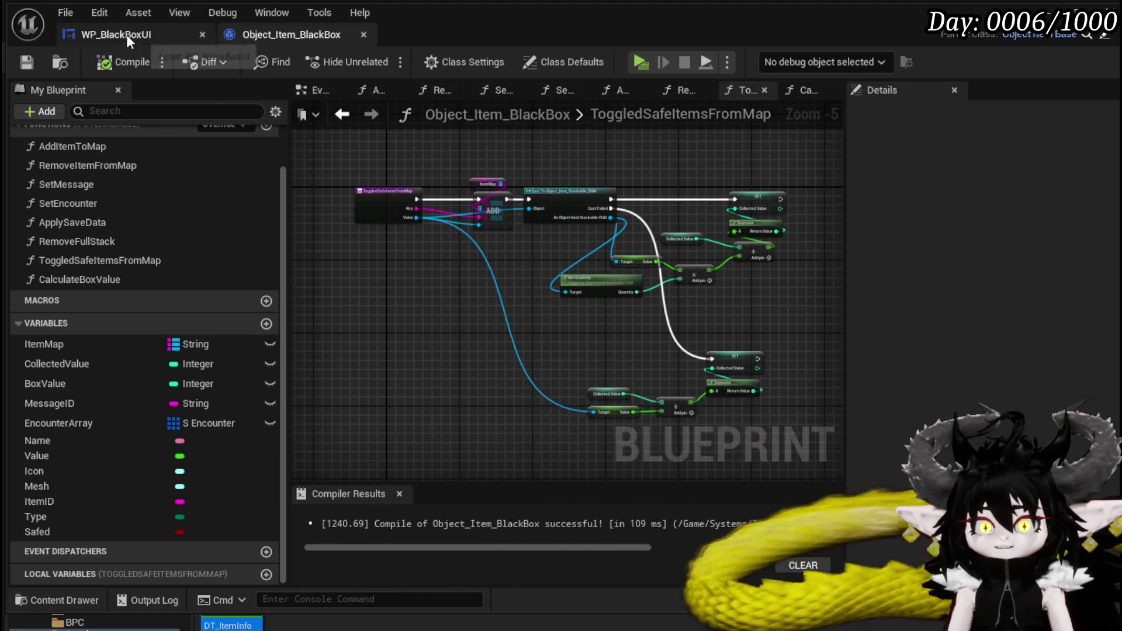
Step: Add a BlackBoxObject getter to the SafeItemInBox graph in WP_BlackBoxUI
click(125, 34)
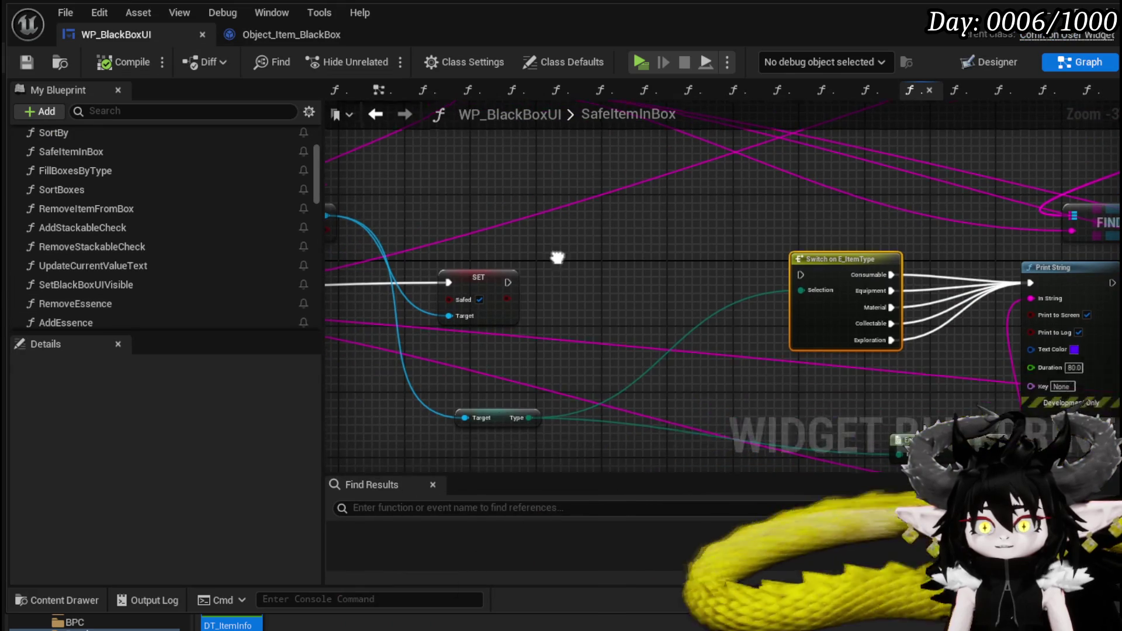
scroll(177, 261, down, 10)
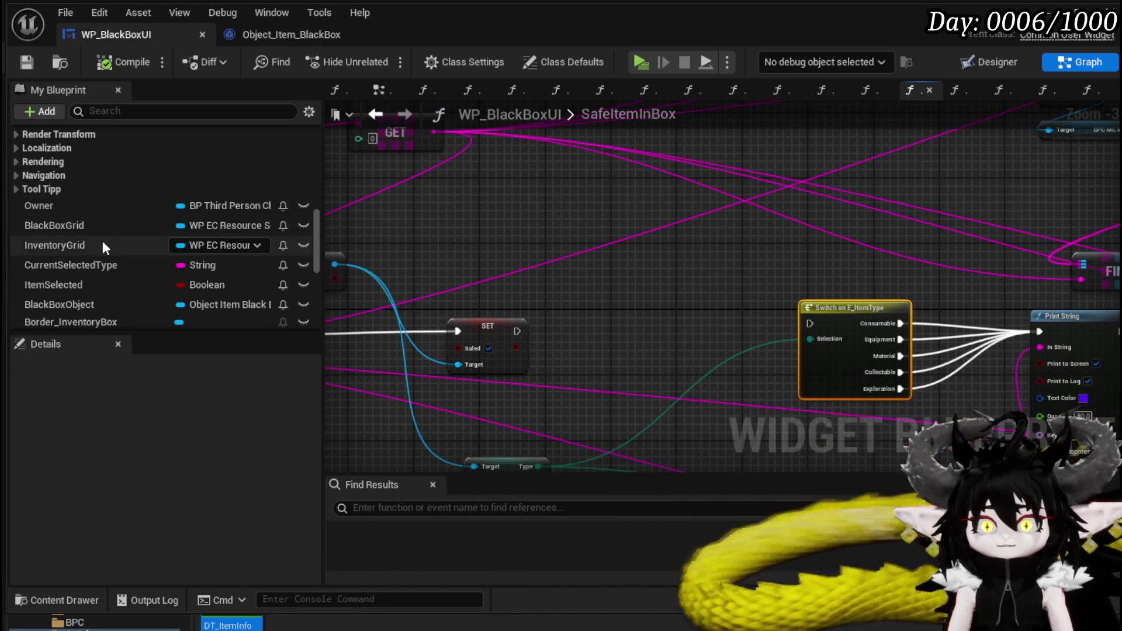
scroll(96, 257, down, 2)
mouse_move(96, 257)
mouse_down()
mouse_move(527, 261)
mouse_move(499, 252)
mouse_move(616, 236)
mouse_up()
click(507, 257)
Step: Add a Toggled Safe Items from Map call on the Black Box Object reference
text(Toogle)
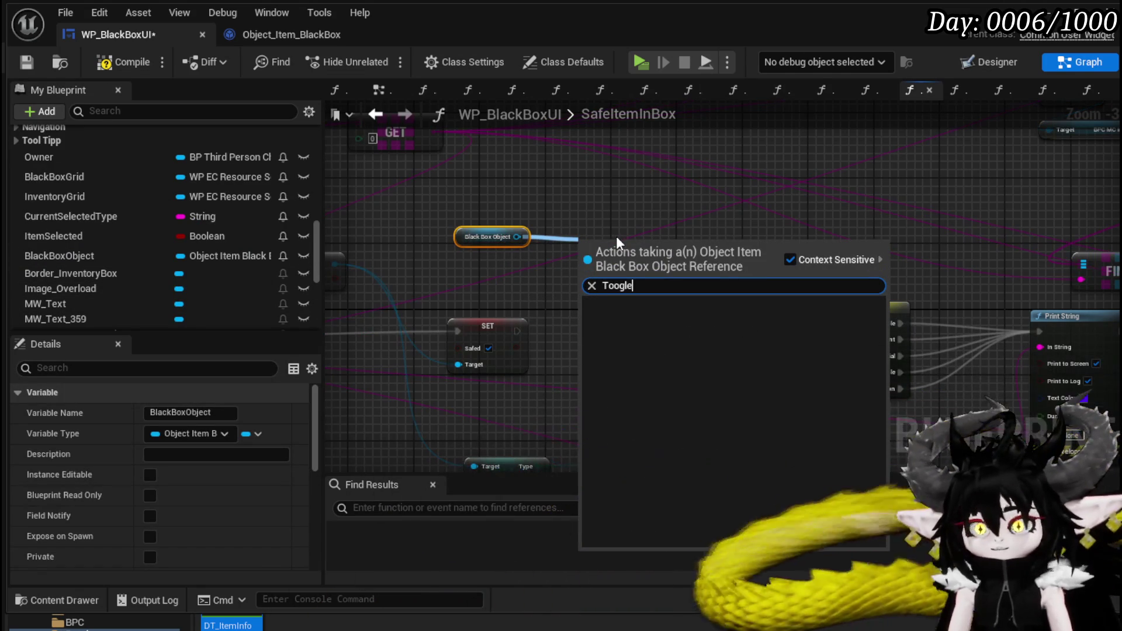
key(BackSpace)
key(BackSpace)
key(BackSpace)
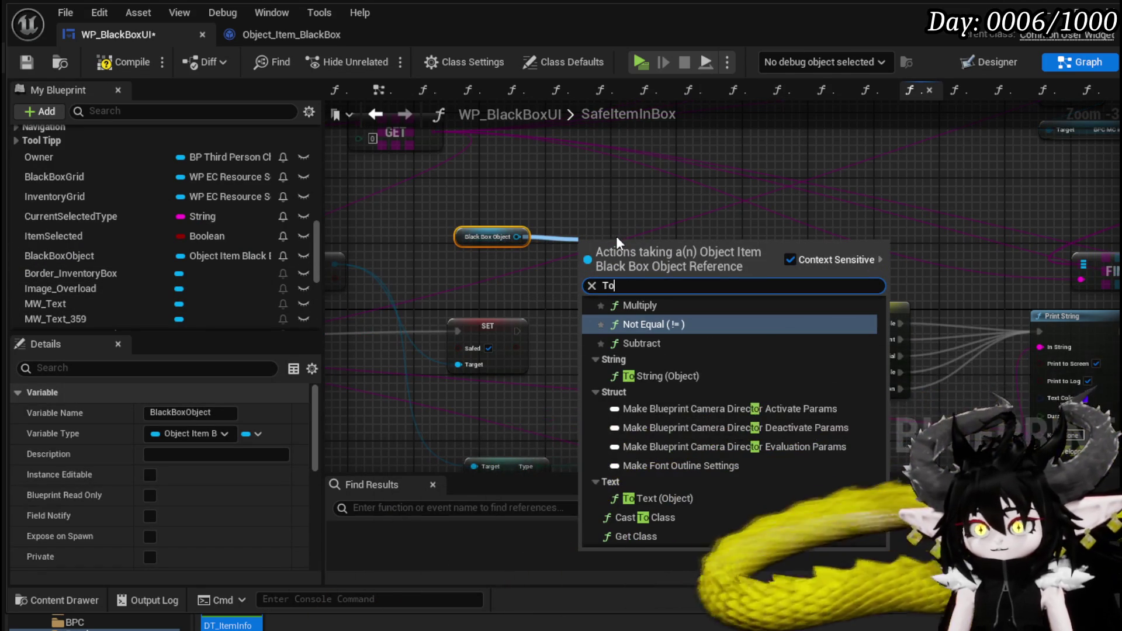
text(ggl)
key(Return)
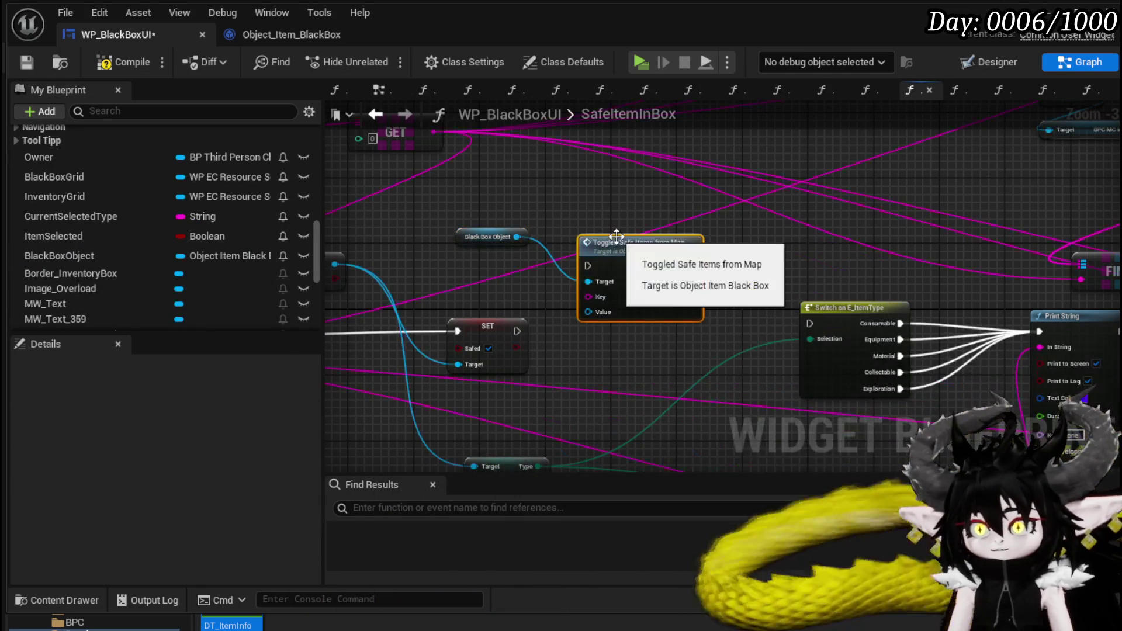
scroll(606, 330, down, 3)
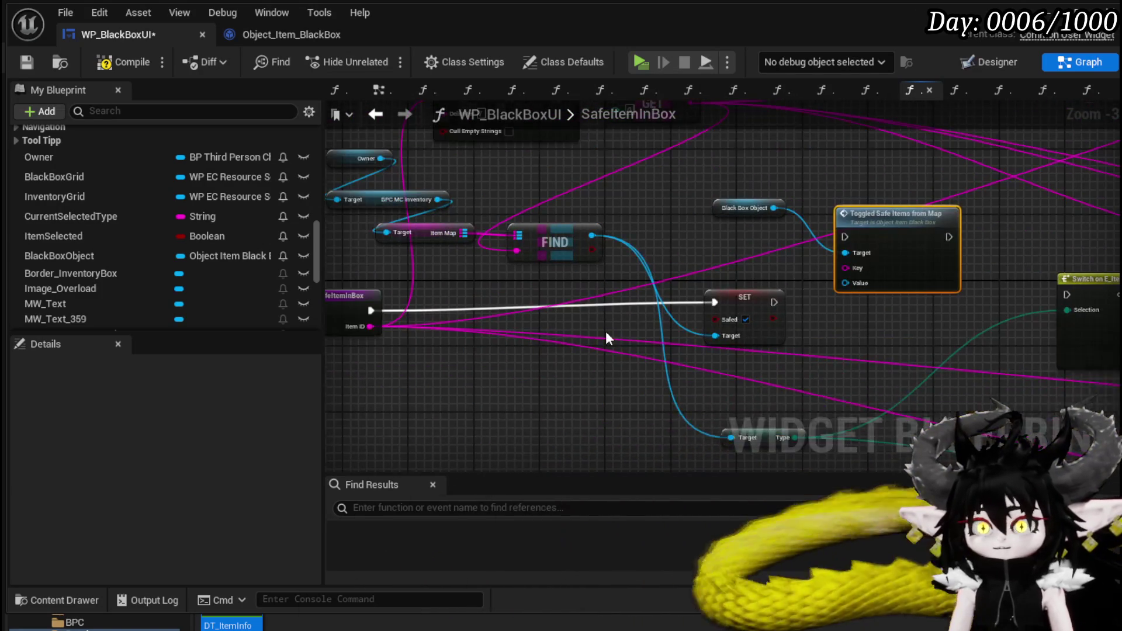
scroll(571, 373, up, 1)
Step: Shift FIND, SET and the toggle call left and pull a new wire from Item Map
drag(745, 258, 723, 258)
drag(754, 340, 682, 340)
scroll(681, 340, up, 2)
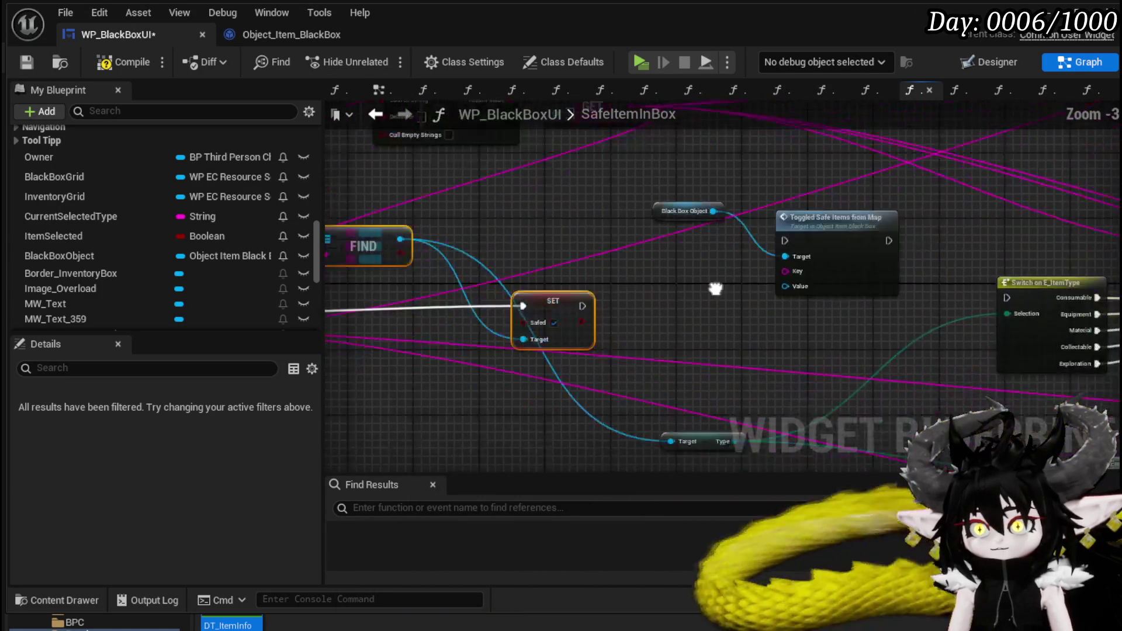
mouse_move(545, 252)
mouse_down()
mouse_move(663, 230)
mouse_move(636, 223)
mouse_up()
mouse_move(472, 231)
mouse_down()
mouse_move(763, 216)
mouse_move(767, 229)
mouse_move(714, 222)
mouse_up()
Step: Add a KEYS node and a second FIND node, both fed by Item Map
click(713, 201)
drag(480, 250, 743, 246)
text(keys)
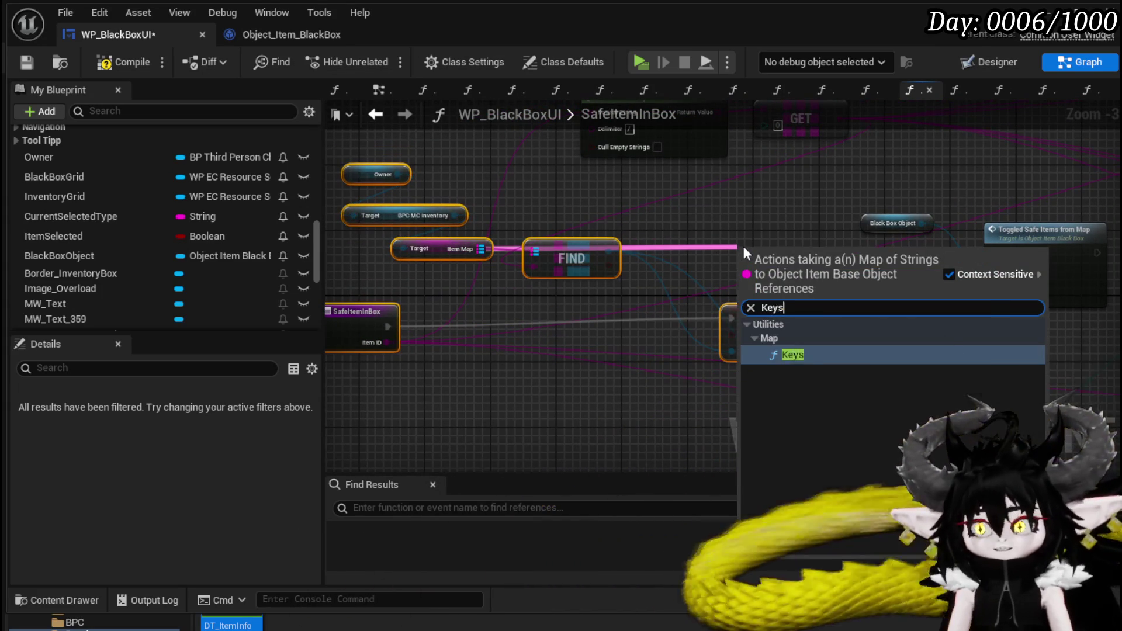
key(Return)
drag(480, 249, 662, 202)
text(Find)
key(Return)
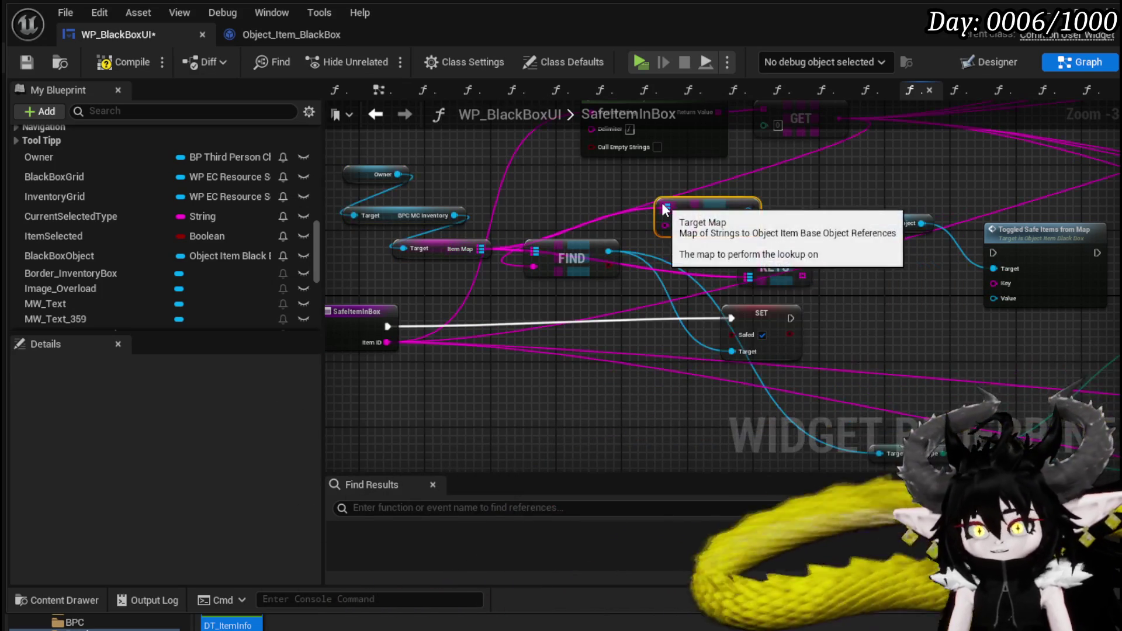
Step: Add a For Each Loop over the KEYS array and run it after SET
click(776, 279)
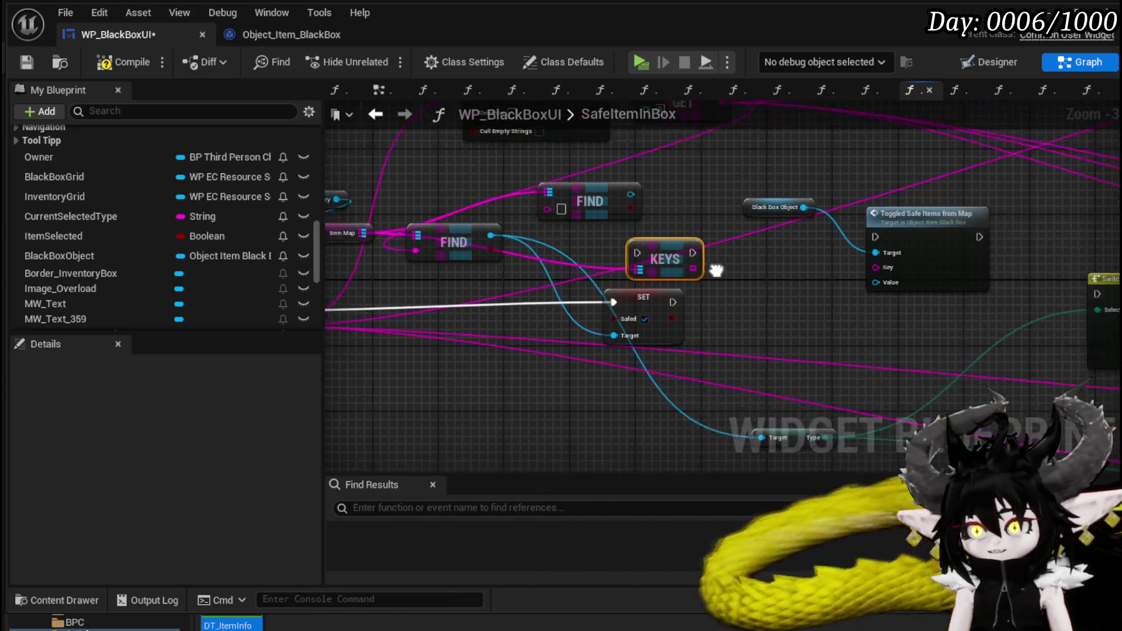
drag(606, 260, 651, 276)
text(Loop)
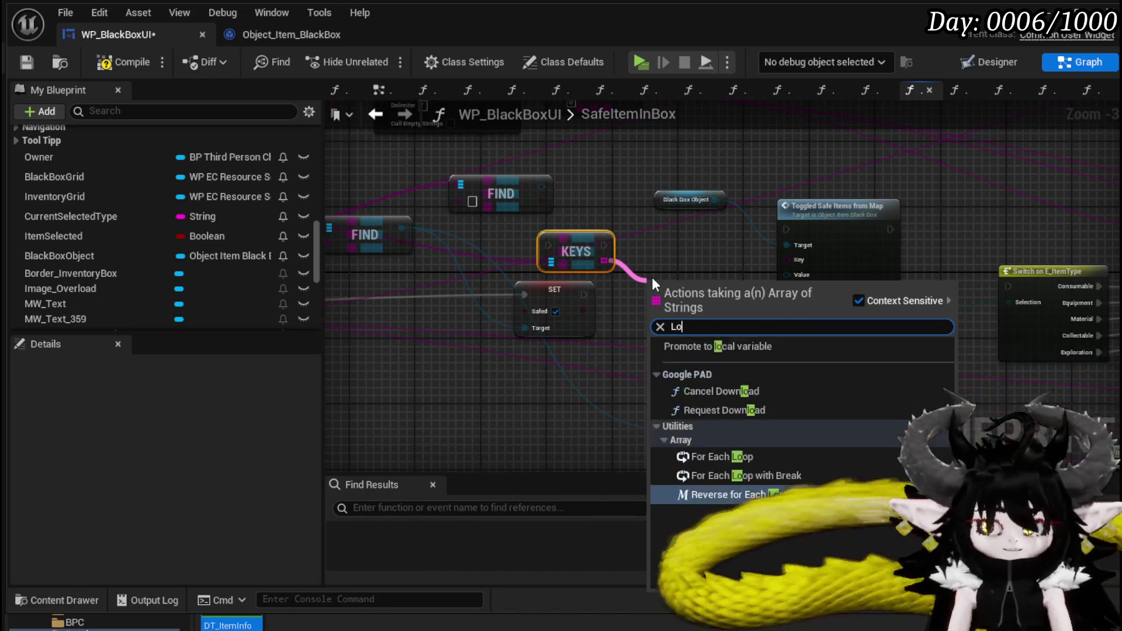
key(Up)
key(Up)
key(Return)
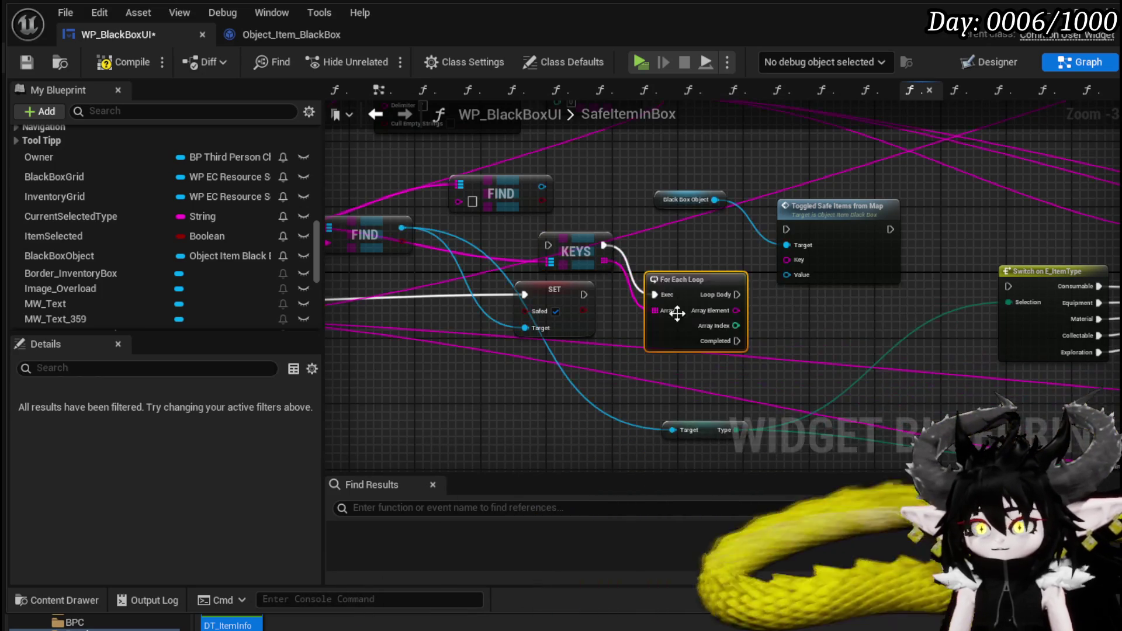
mouse_move(583, 294)
mouse_down()
mouse_move(663, 300)
mouse_move(654, 294)
mouse_up()
mouse_move(583, 294)
mouse_down()
mouse_move(563, 251)
mouse_move(547, 246)
mouse_up()
Step: Line up SET, KEYS, the For Each Loop and FIND in execution order
drag(529, 207, 783, 318)
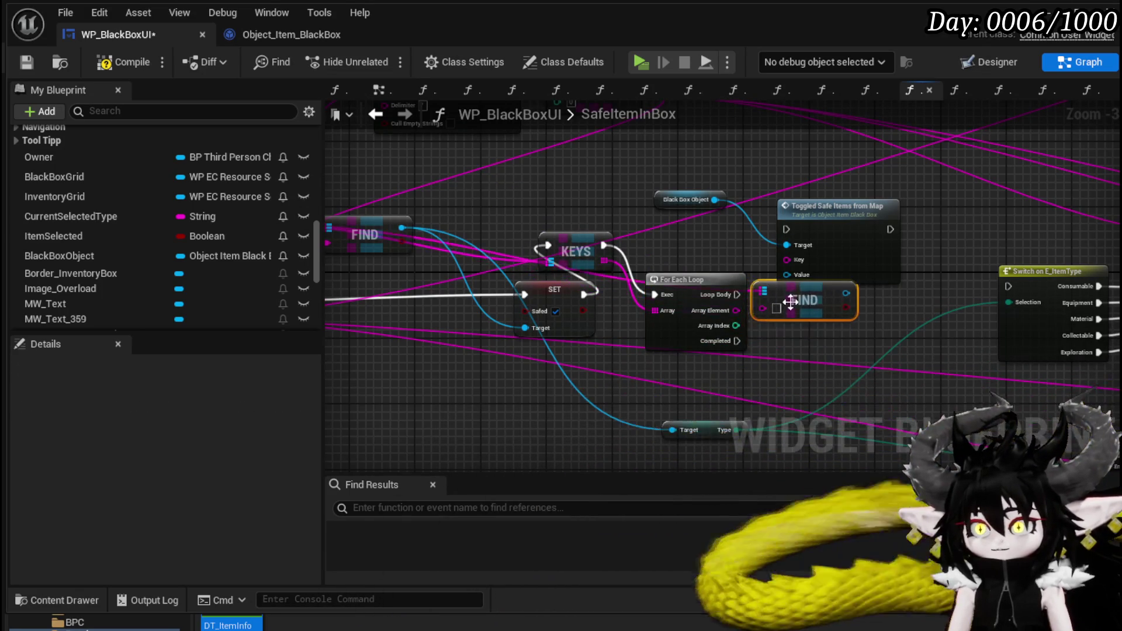
mouse_move(512, 309)
mouse_down()
mouse_move(725, 313)
mouse_move(441, 312)
mouse_up()
drag(786, 260, 628, 326)
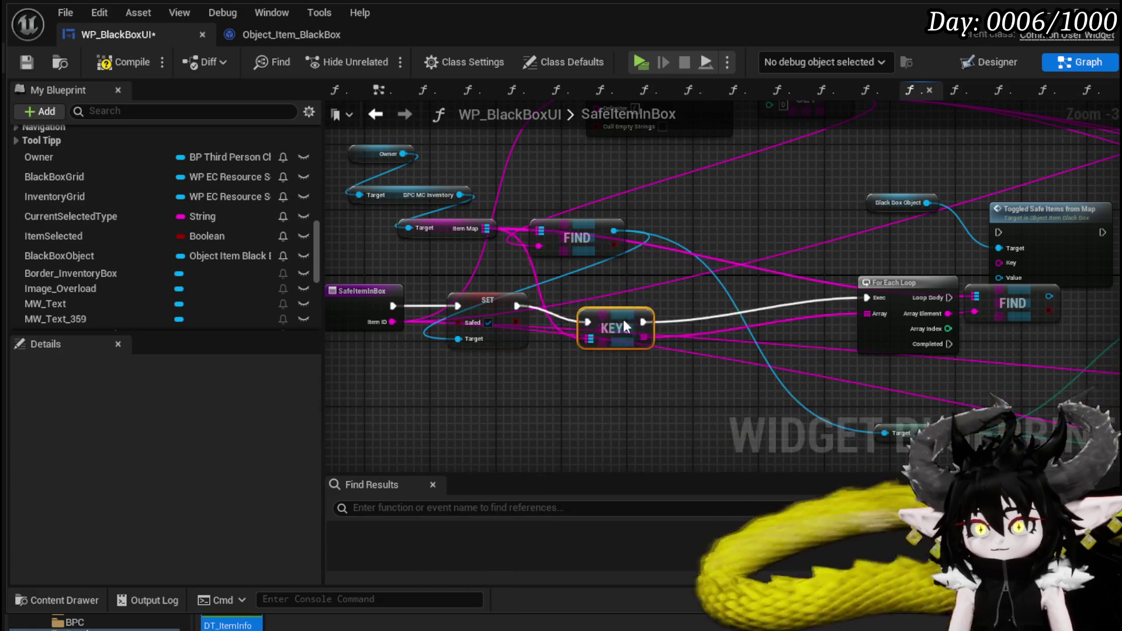
drag(908, 296, 791, 303)
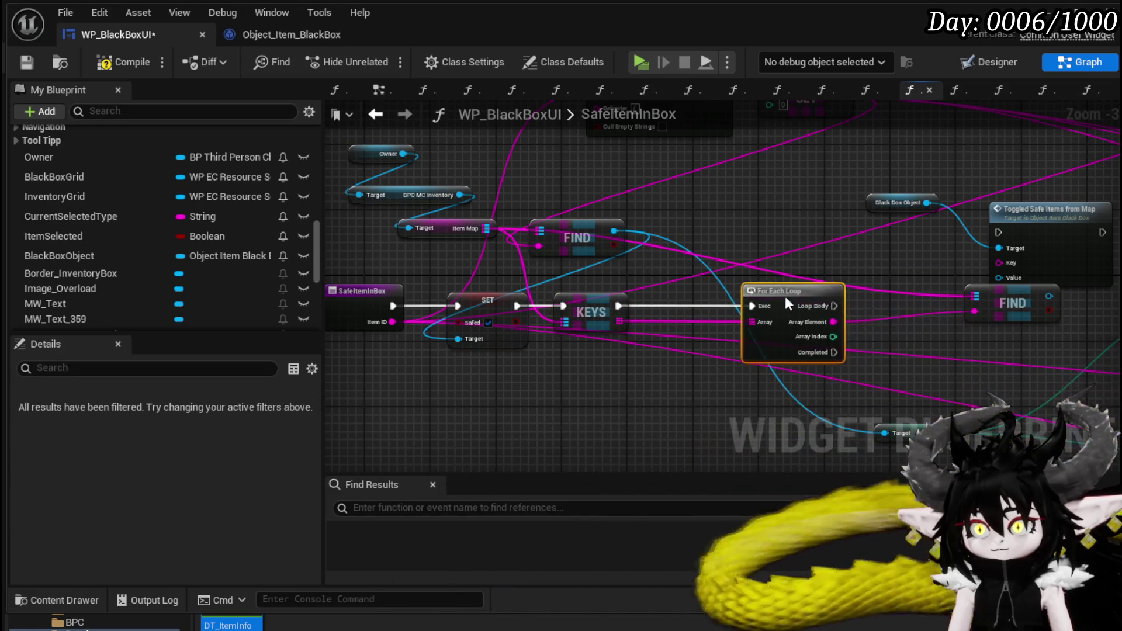
drag(1012, 303, 842, 303)
drag(961, 287, 708, 319)
Step: Get Safed from the found item and branch on it for each loop iteration
mouse_move(625, 329)
mouse_down()
mouse_move(690, 338)
mouse_move(587, 293)
mouse_move(692, 322)
mouse_up()
text(Safe)
click(751, 419)
click(709, 338)
drag(500, 338, 675, 317)
click(656, 325)
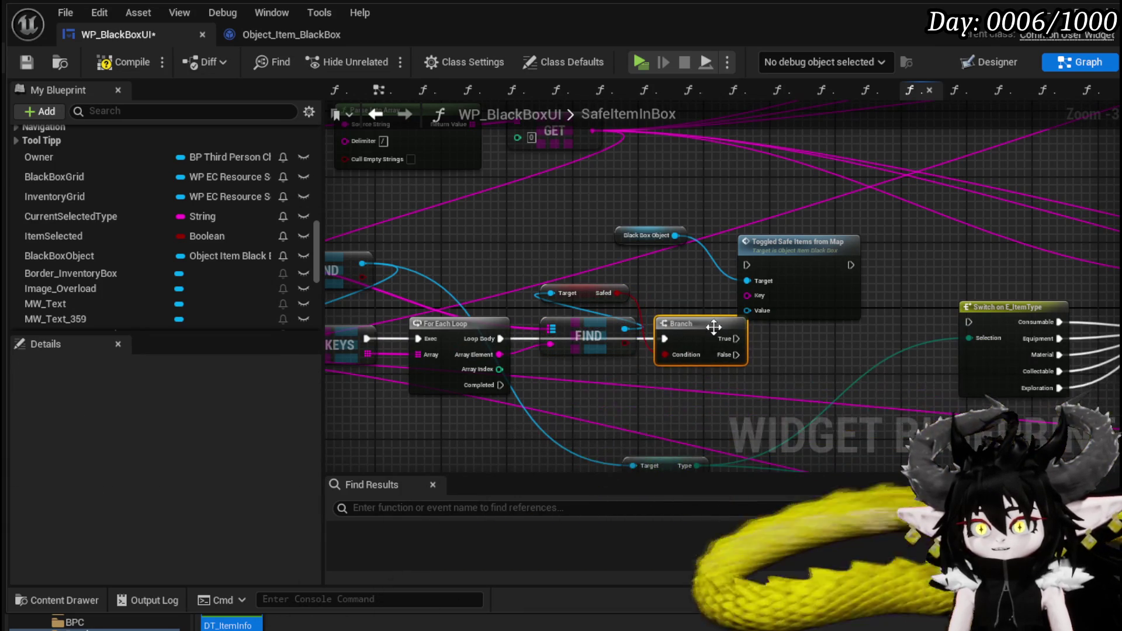
Step: Wire Branch True into Toggled Safe Items from Map, with FIND as Value and Array Element as Key
drag(778, 281, 819, 330)
drag(736, 338, 787, 314)
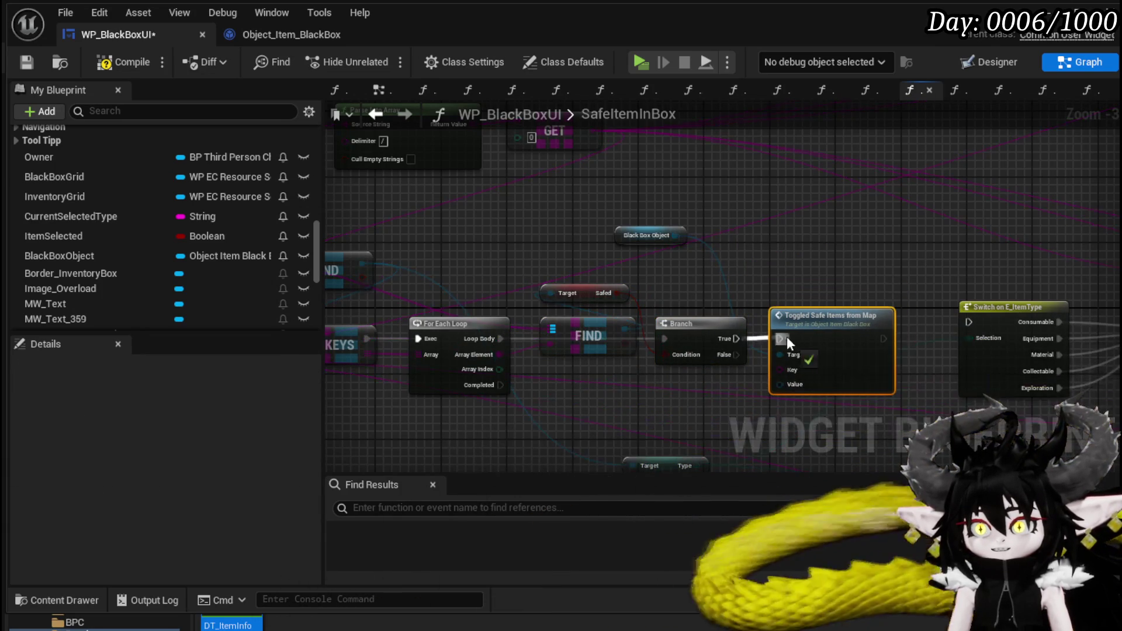
drag(643, 302, 654, 311)
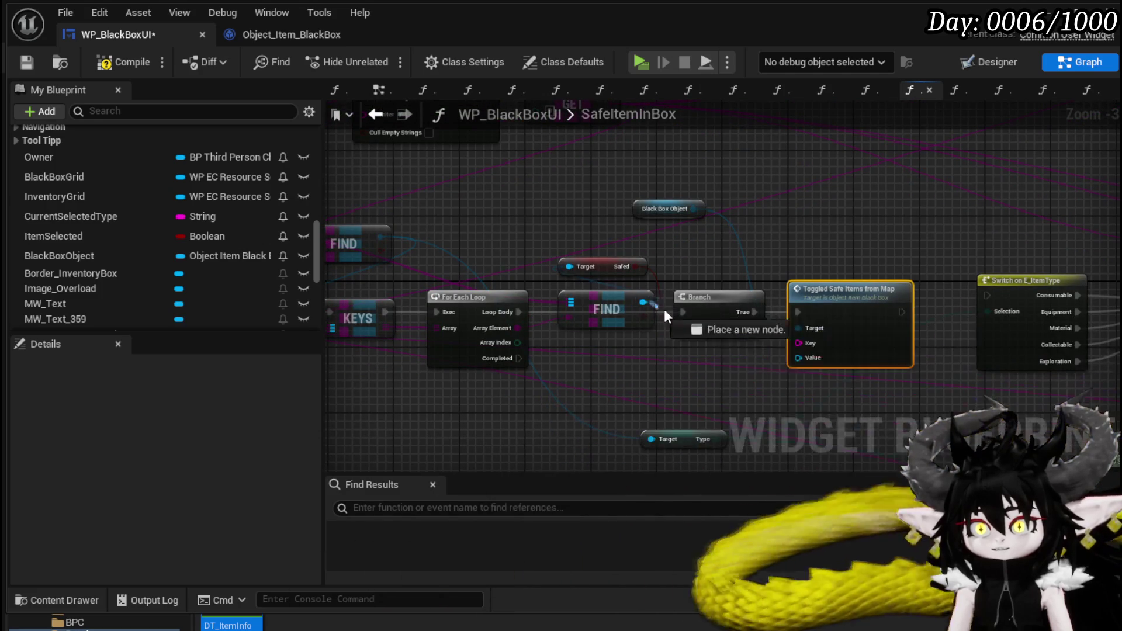
drag(804, 367, 804, 367)
drag(517, 328, 665, 343)
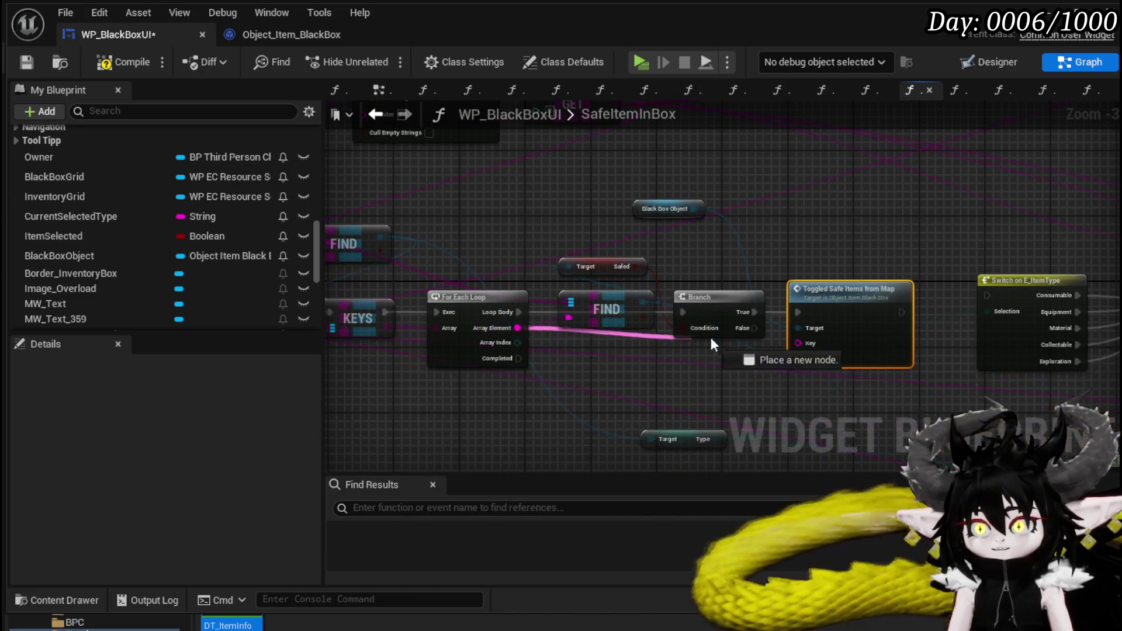
drag(803, 342, 803, 343)
Step: Add an Item Map getter from the Black Box Object and a Clear node for it
mouse_move(650, 217)
mouse_down()
mouse_move(805, 226)
mouse_move(881, 212)
mouse_up()
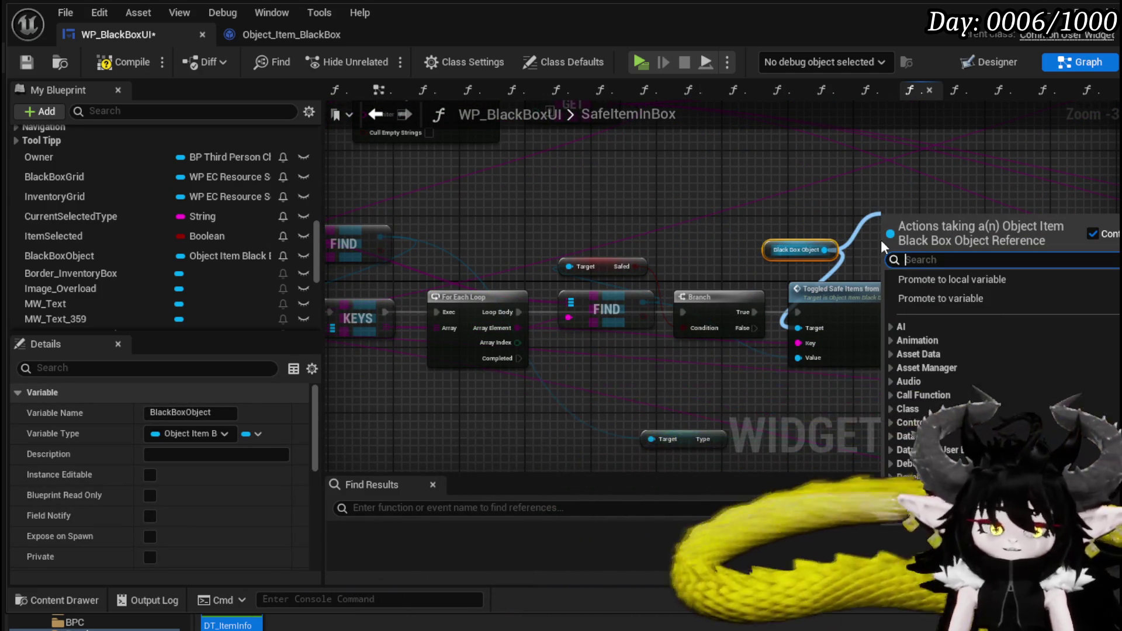
text(Item M)
key(BackSpace)
key(BackSpace)
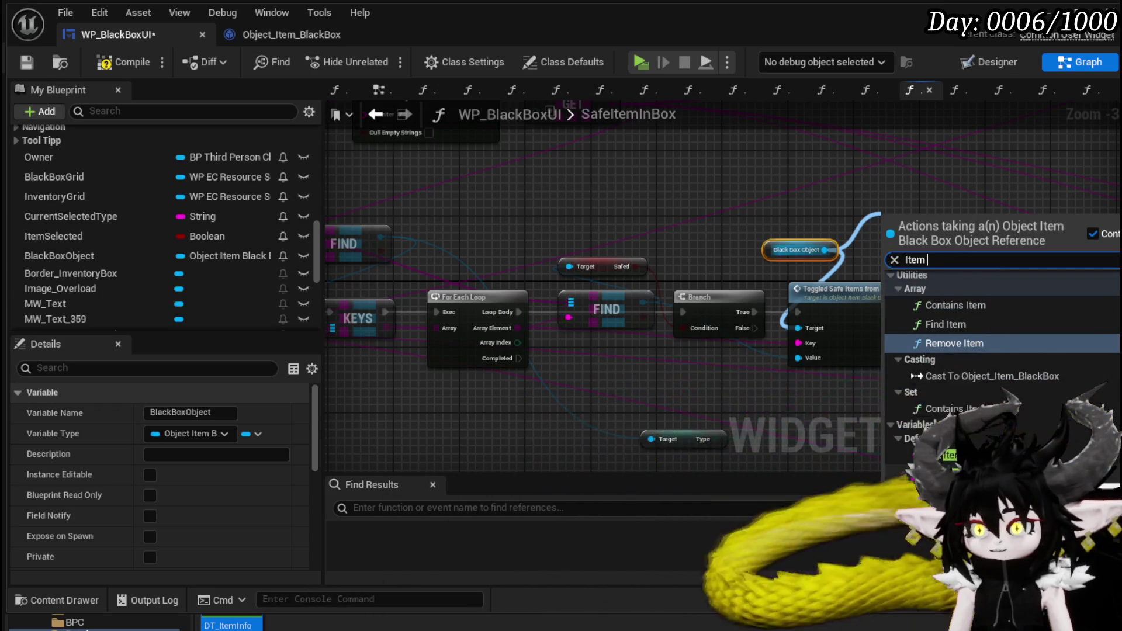
click(947, 456)
mouse_move(934, 219)
mouse_down()
mouse_move(556, 169)
mouse_move(693, 171)
mouse_up()
text(clear)
key(Return)
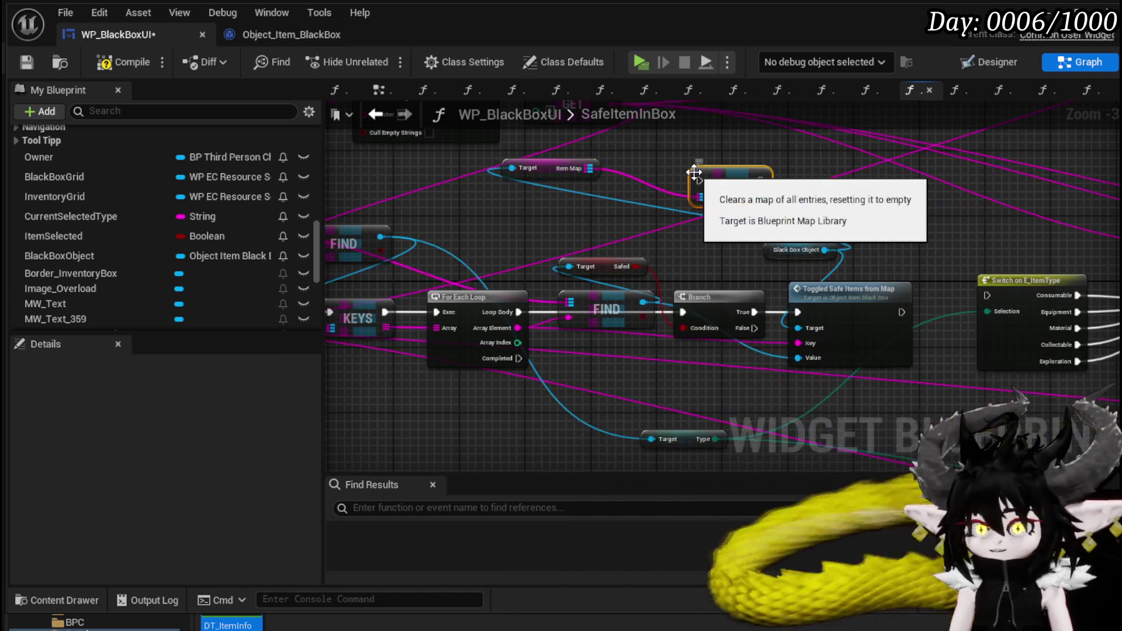
Step: Insert CLEAR between KEYS and the For Each Loop, with the Item Map getter above it
drag(826, 318, 1039, 304)
mouse_move(327, 373)
mouse_down()
mouse_move(464, 399)
mouse_move(675, 201)
mouse_move(663, 179)
mouse_up()
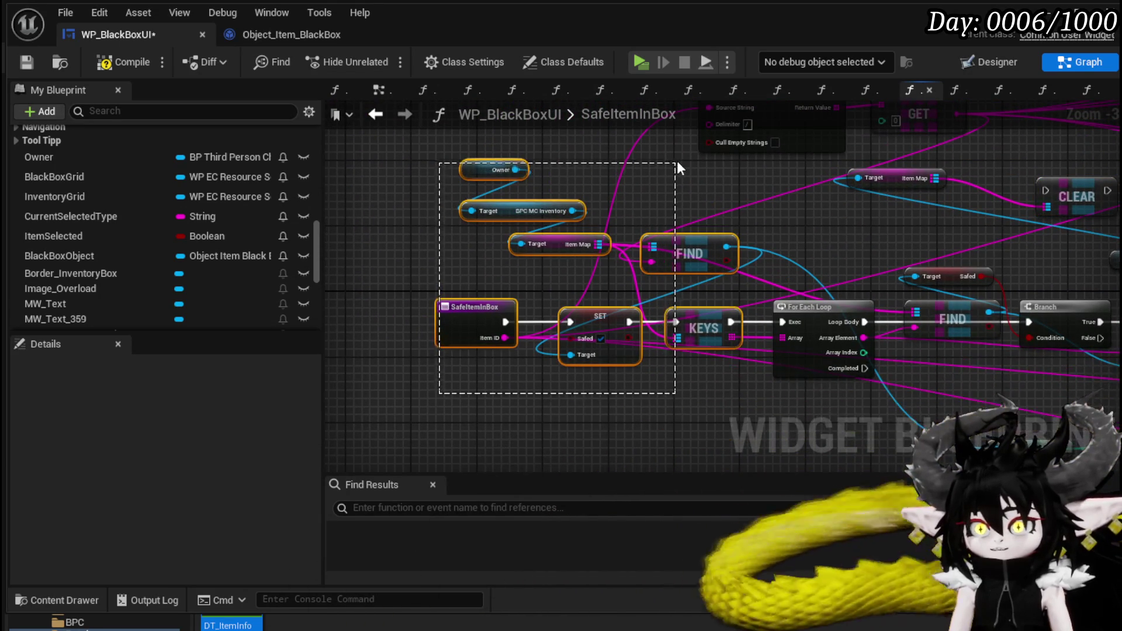
drag(709, 235, 545, 235)
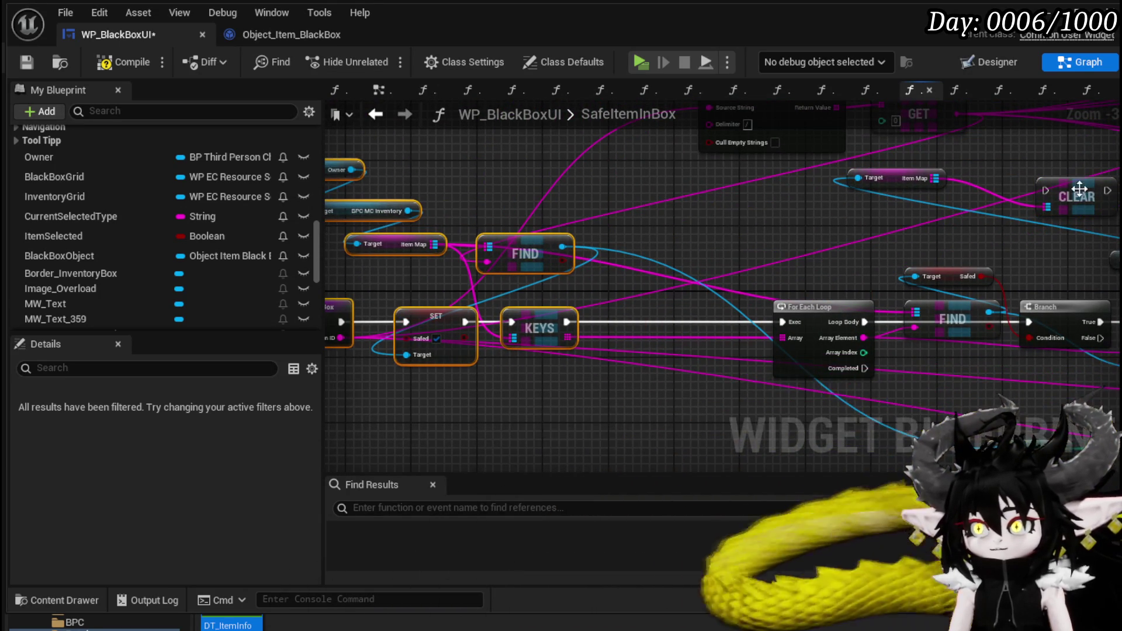
mouse_move(1055, 184)
mouse_down()
mouse_move(555, 409)
mouse_move(649, 313)
mouse_move(668, 315)
mouse_up()
drag(568, 321, 659, 321)
drag(722, 322, 790, 322)
drag(905, 181, 671, 281)
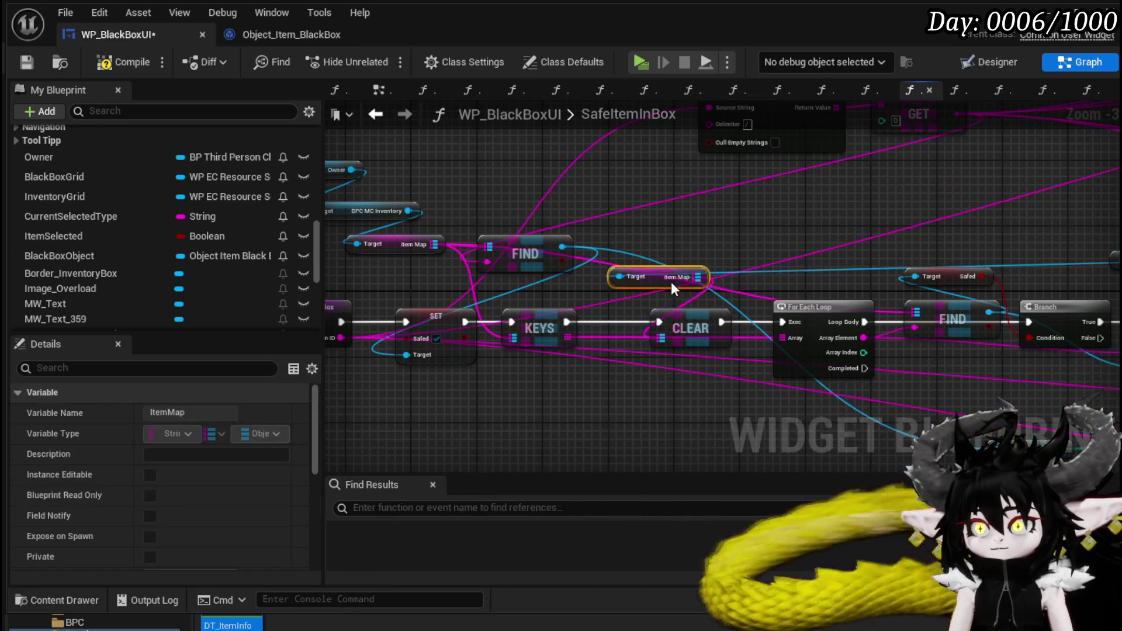
drag(929, 290, 458, 225)
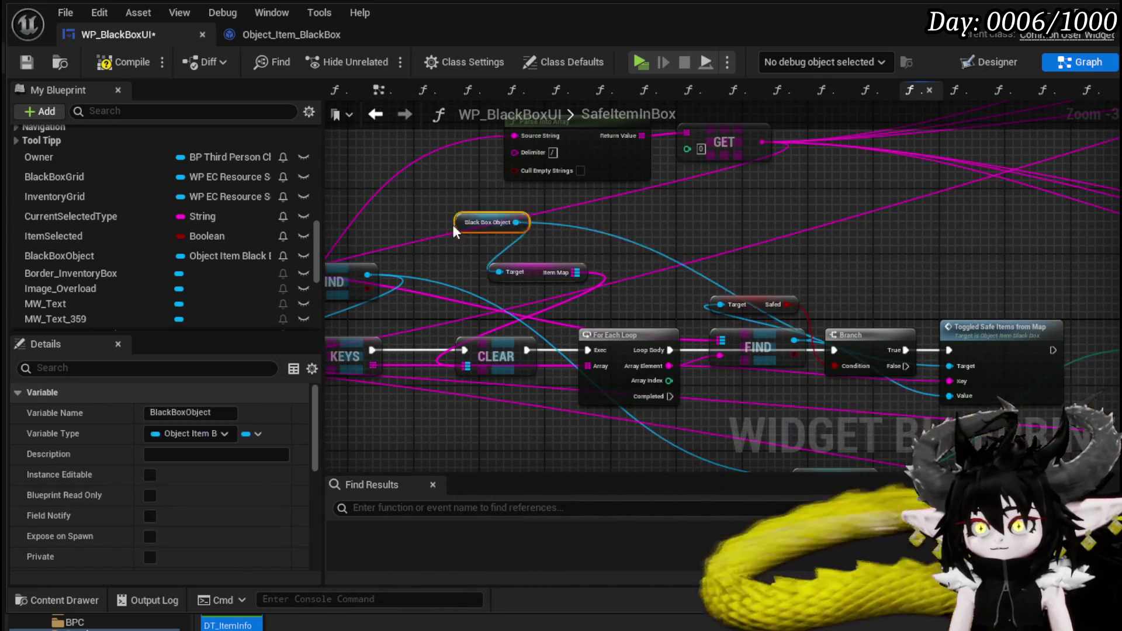
scroll(684, 242, down, 2)
drag(767, 355, 586, 353)
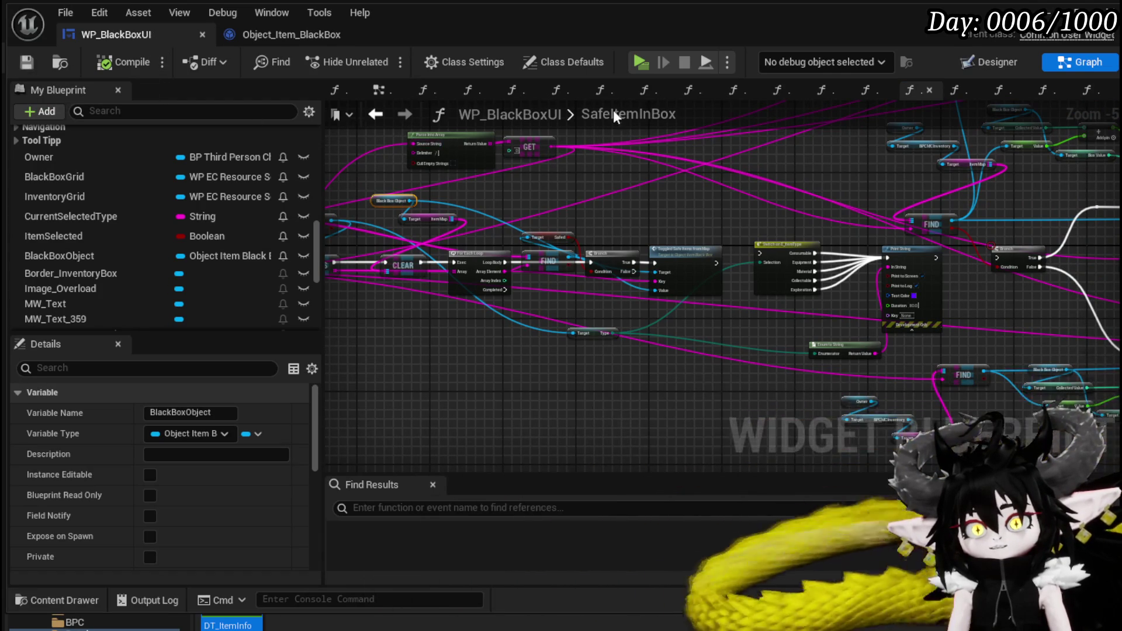
scroll(680, 284, up, 4)
double_click(680, 284)
scroll(566, 224, up, 2)
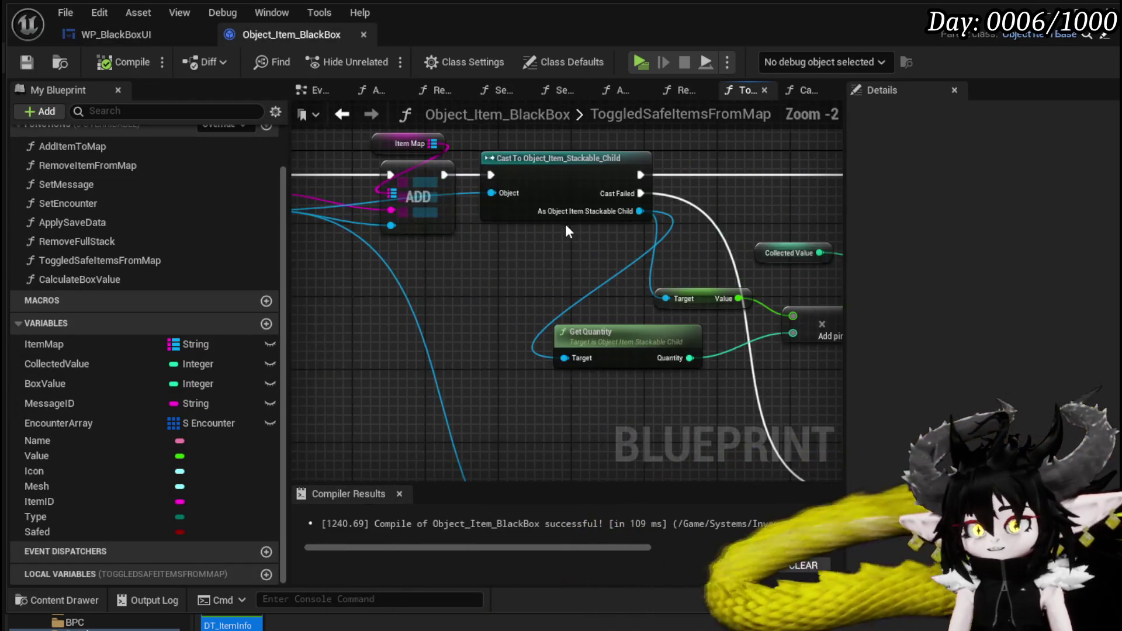
drag(565, 243, 420, 231)
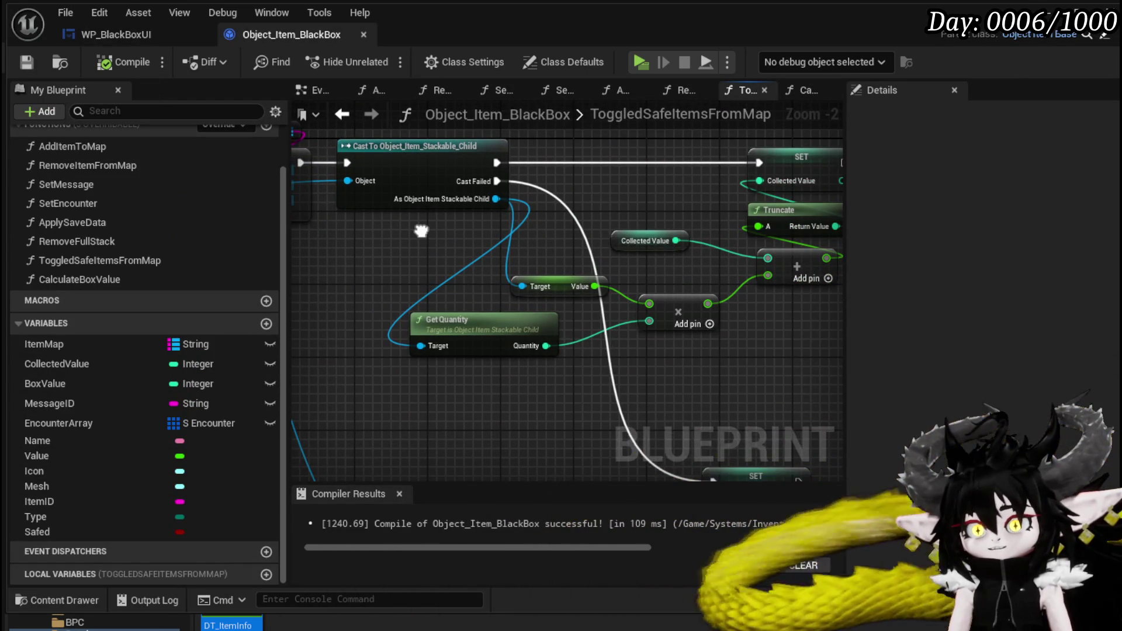
drag(491, 325, 530, 336)
scroll(531, 336, down, 1)
mouse_move(295, 333)
mouse_down()
mouse_move(515, 278)
mouse_move(496, 287)
mouse_move(393, 195)
mouse_move(466, 341)
mouse_move(471, 233)
mouse_up()
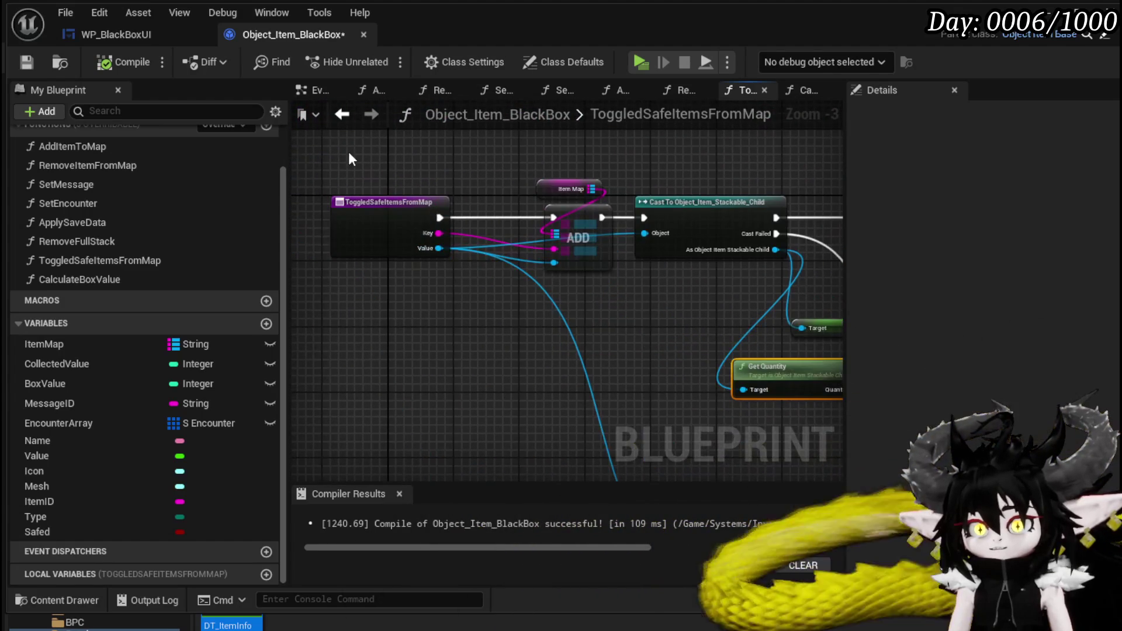
click(30, 62)
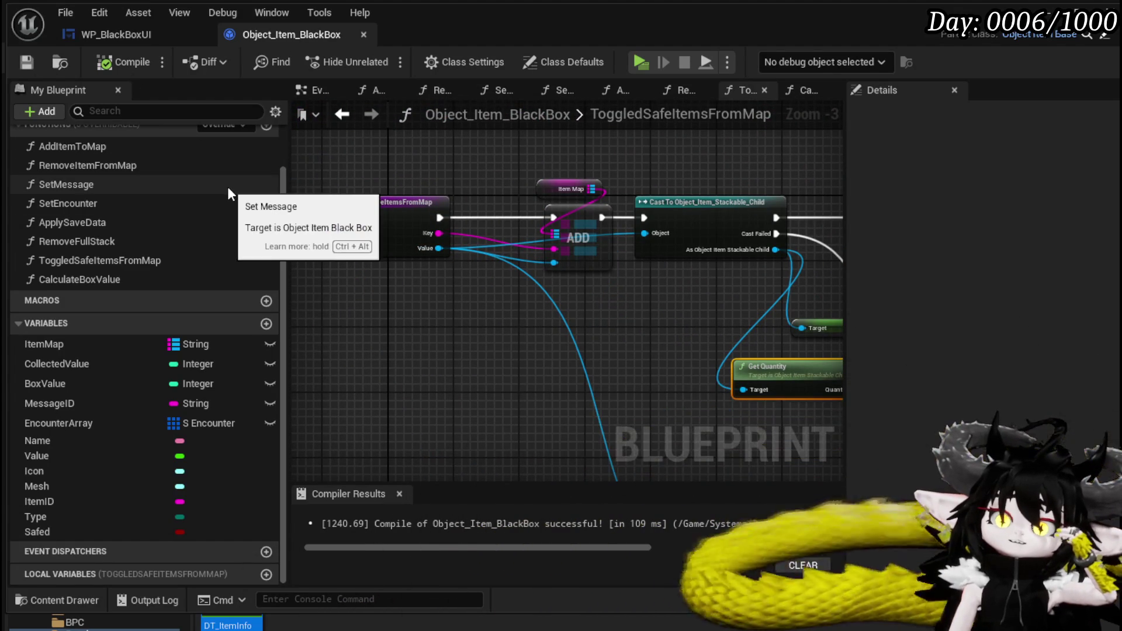
scroll(228, 191, up, 1)
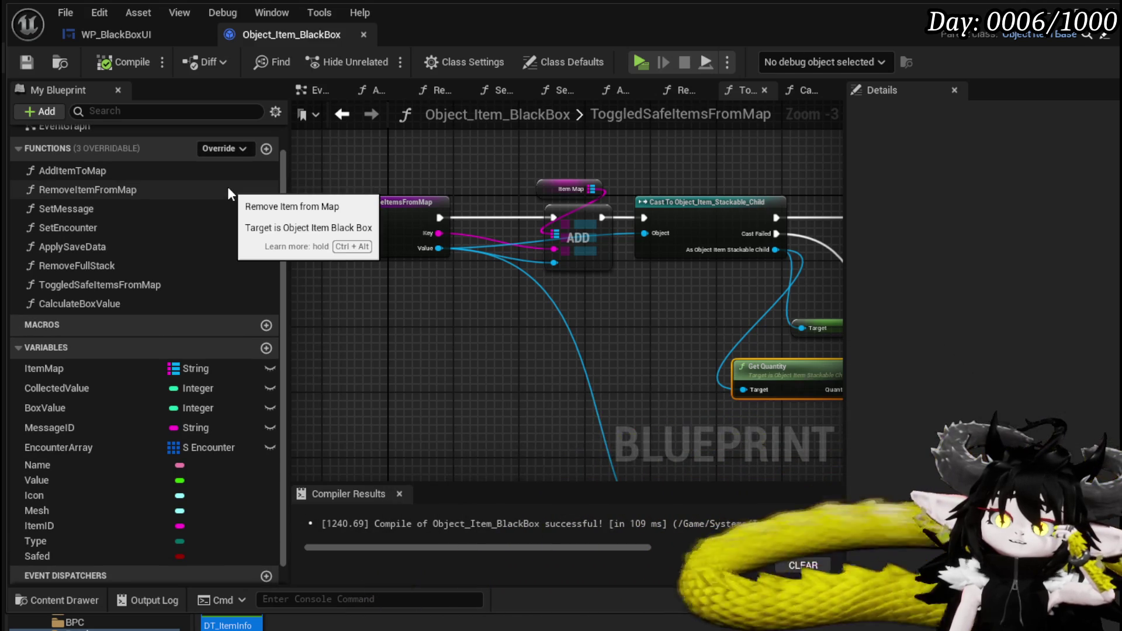
double_click(203, 169)
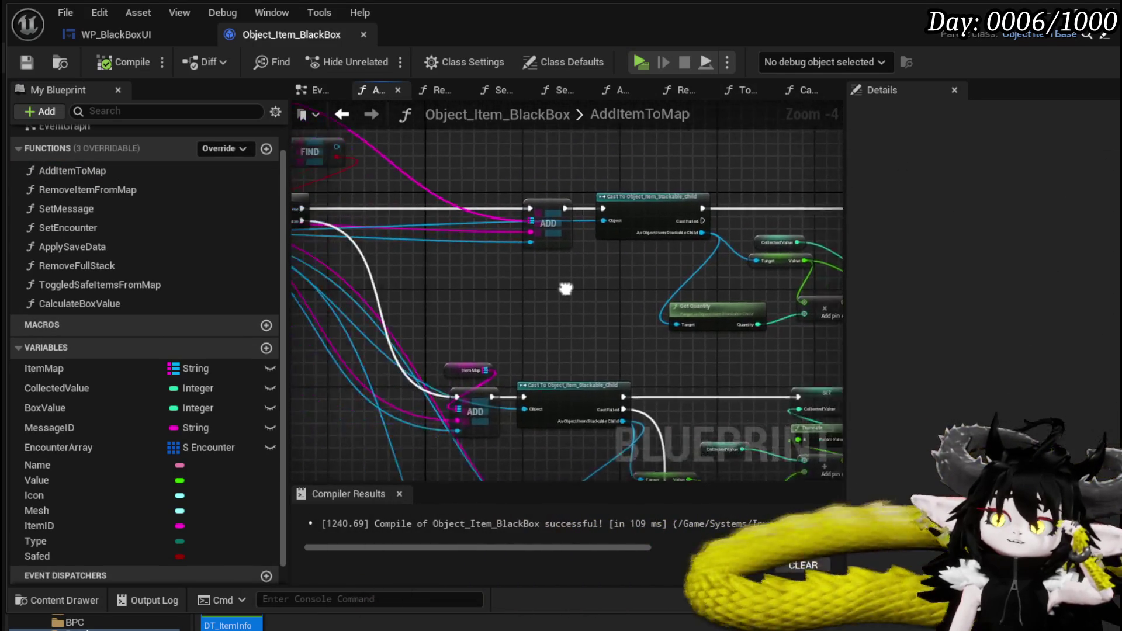
double_click(136, 285)
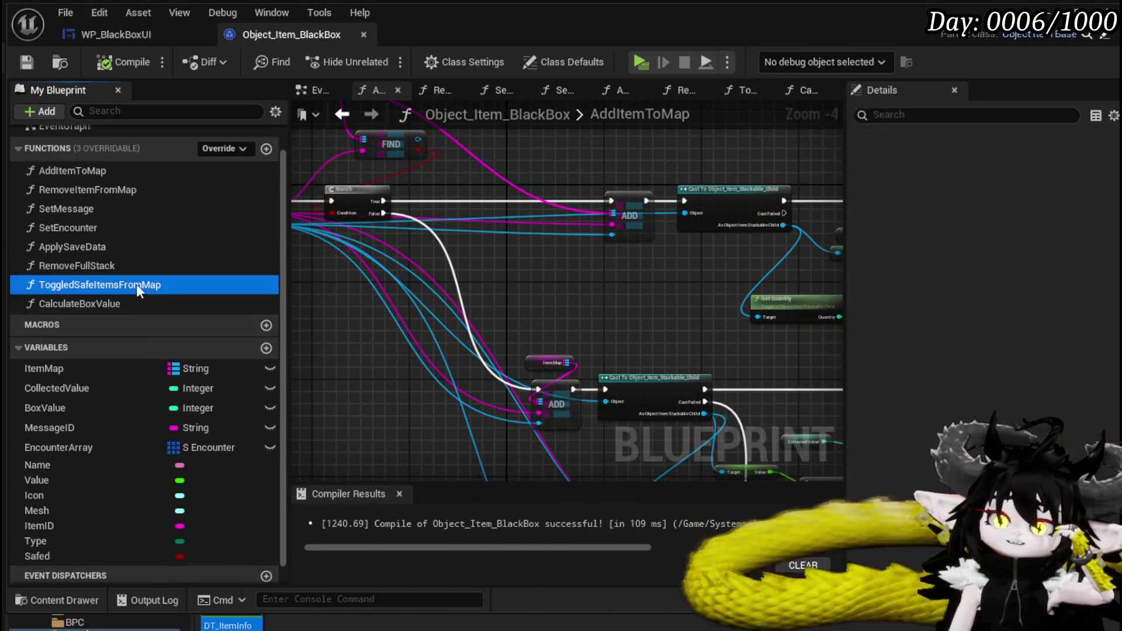
scroll(555, 288, down, 1)
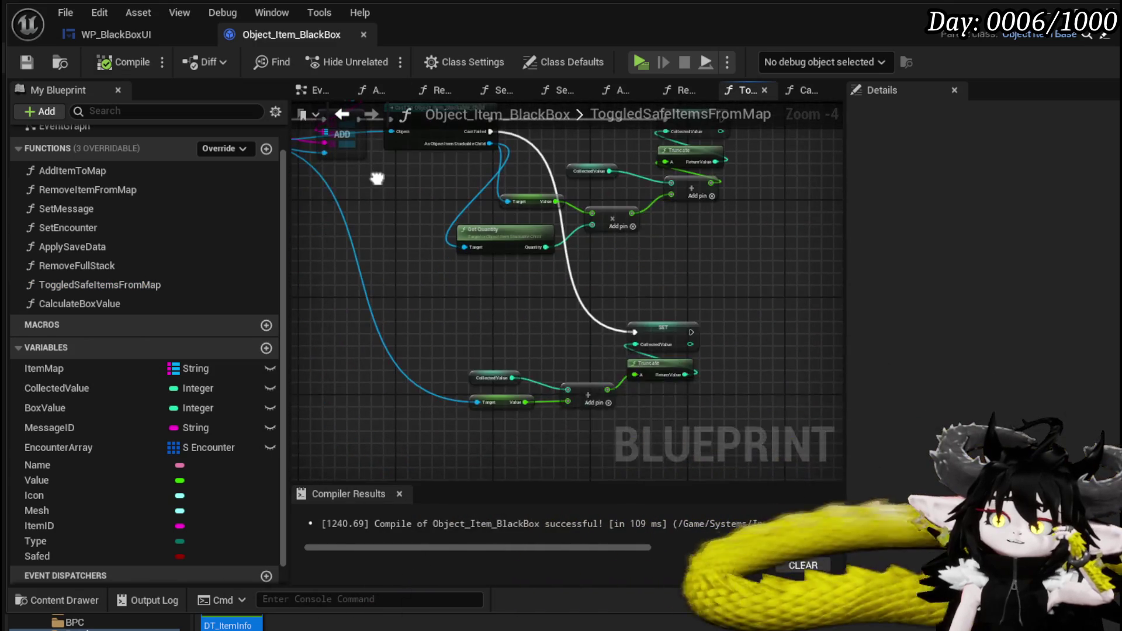
click(116, 35)
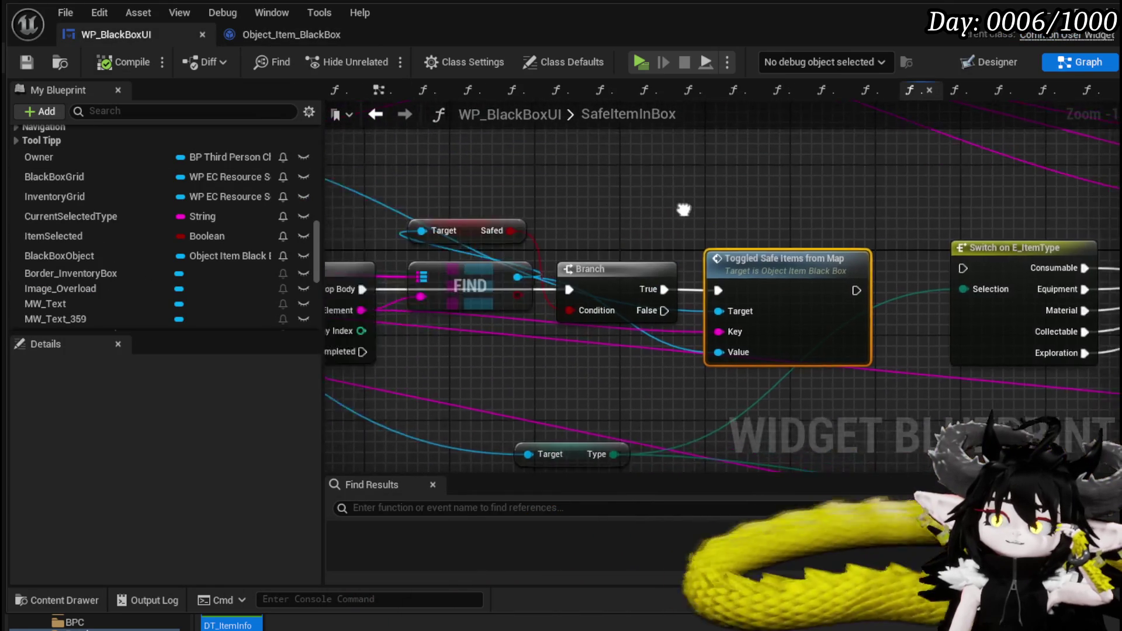
Step: Open the AddStackableCheck function to review its stackable cast and quantity check
scroll(187, 223, up, 10)
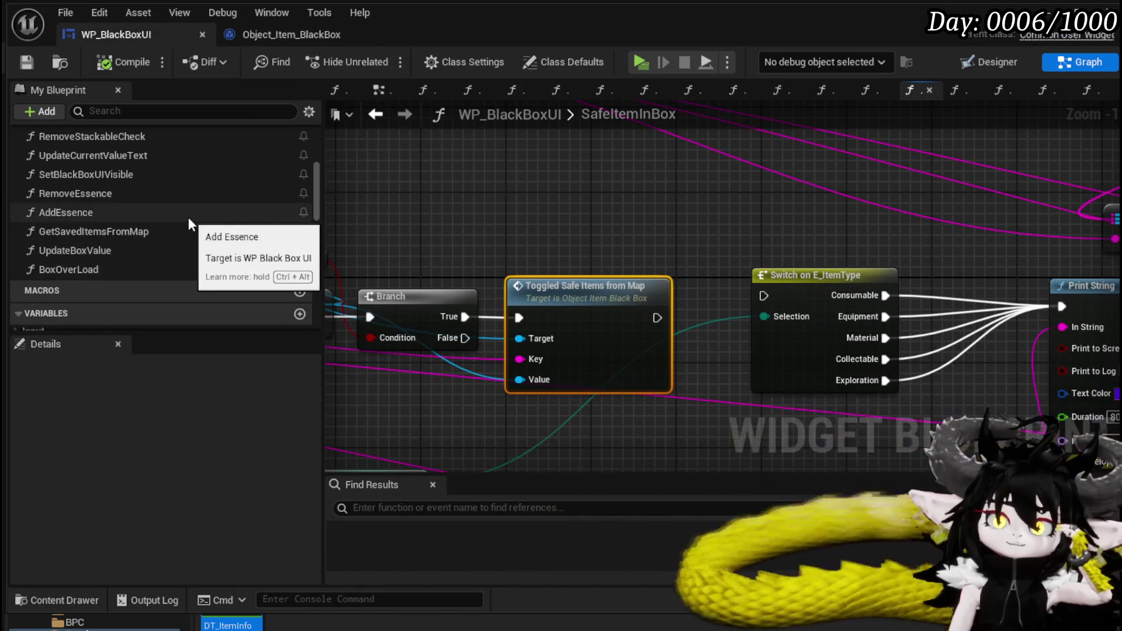
scroll(188, 218, up, 1)
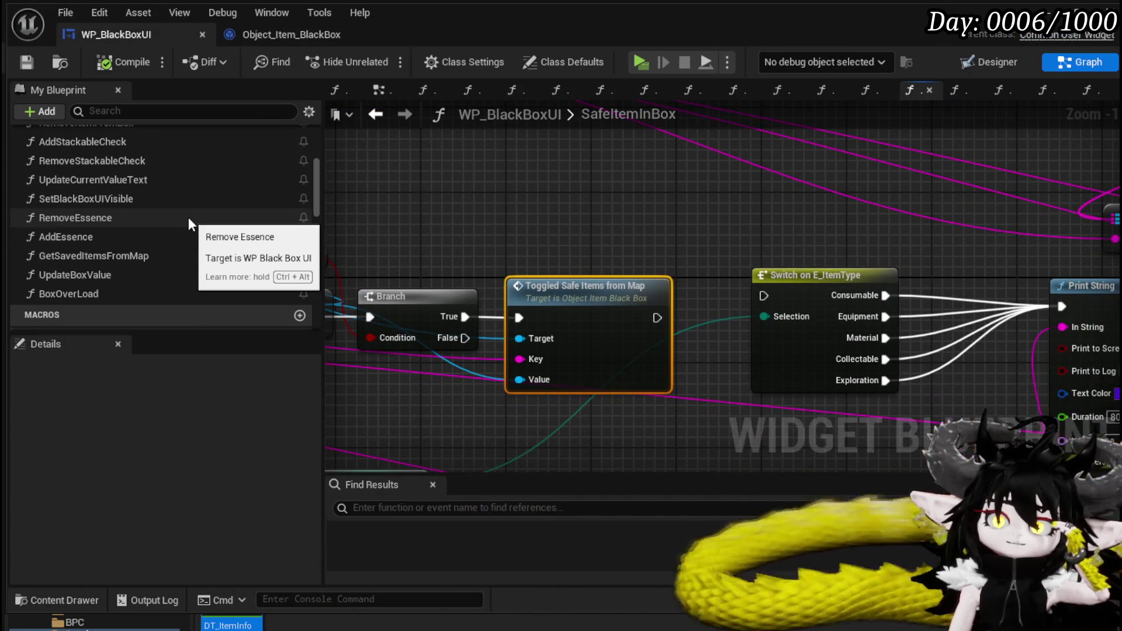
scroll(188, 216, up, 1)
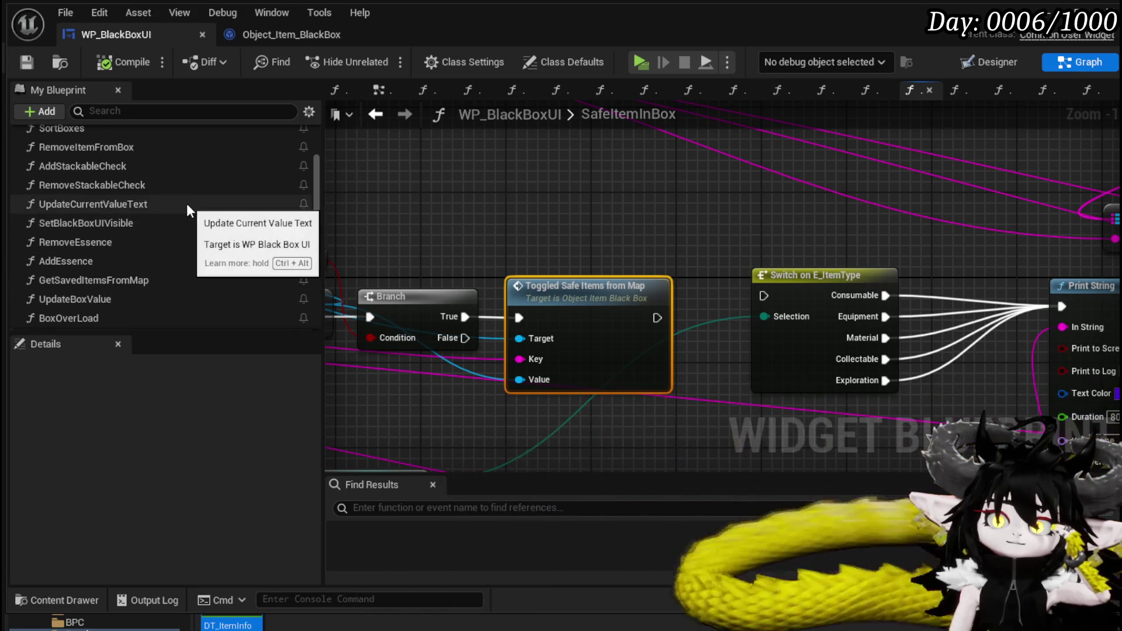
scroll(187, 203, up, 2)
double_click(185, 191)
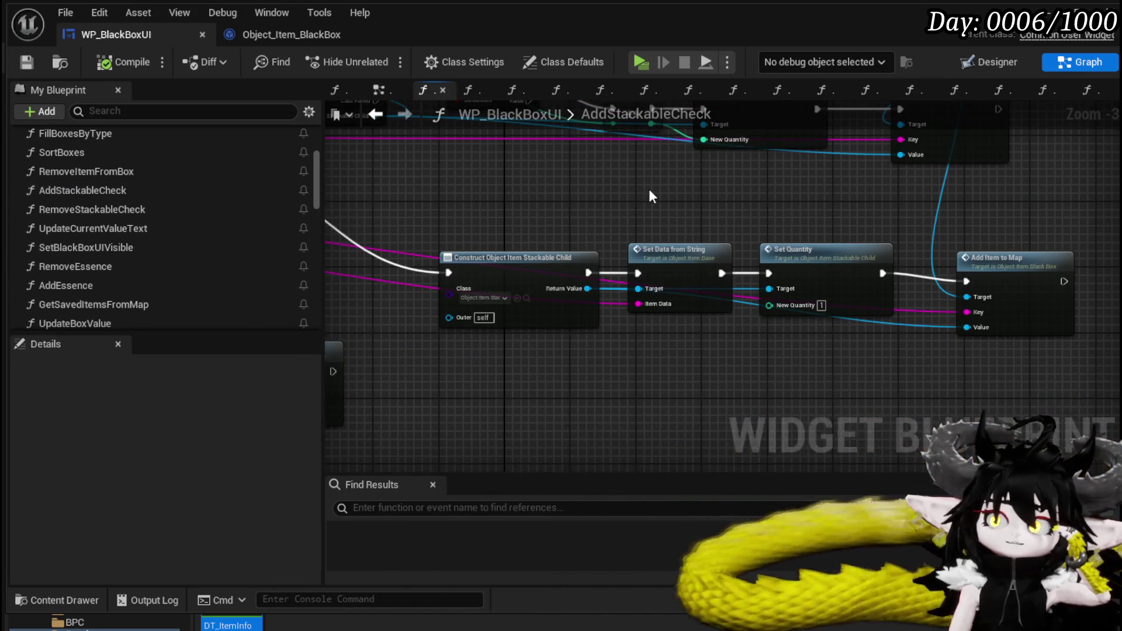
scroll(621, 336, up, 1)
mouse_move(622, 336)
mouse_down()
mouse_move(696, 353)
mouse_move(923, 321)
mouse_move(945, 393)
mouse_move(810, 390)
mouse_move(716, 341)
mouse_move(801, 327)
mouse_move(1052, 328)
mouse_up()
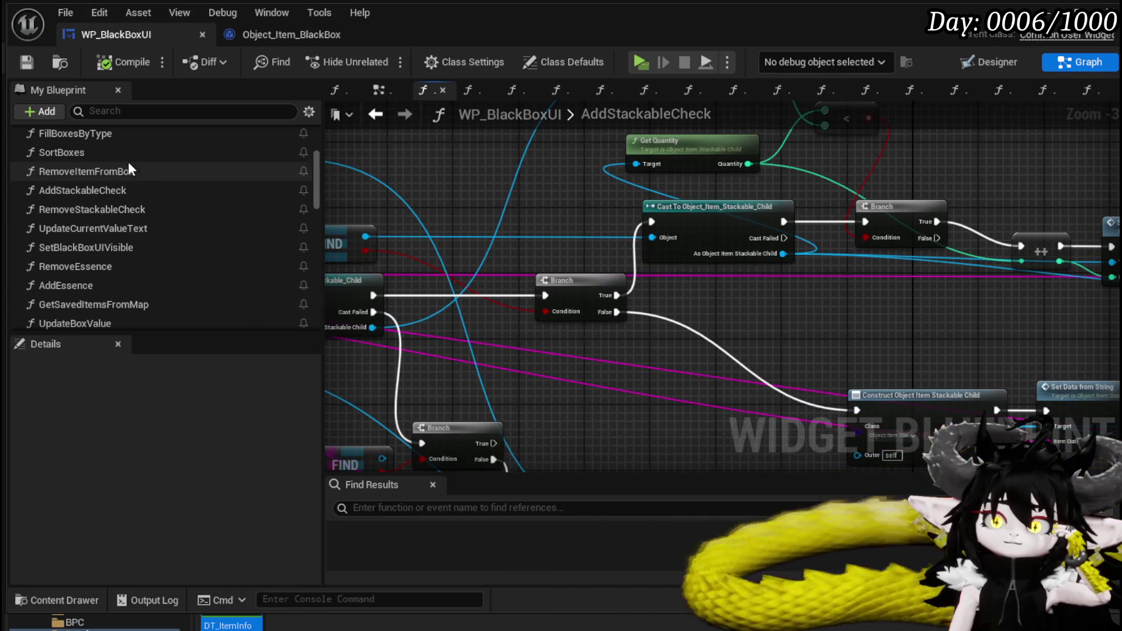
Step: Open the SafeItemInBox function graph and launch a standalone game preview
scroll(128, 167, up, 1)
scroll(129, 165, up, 2)
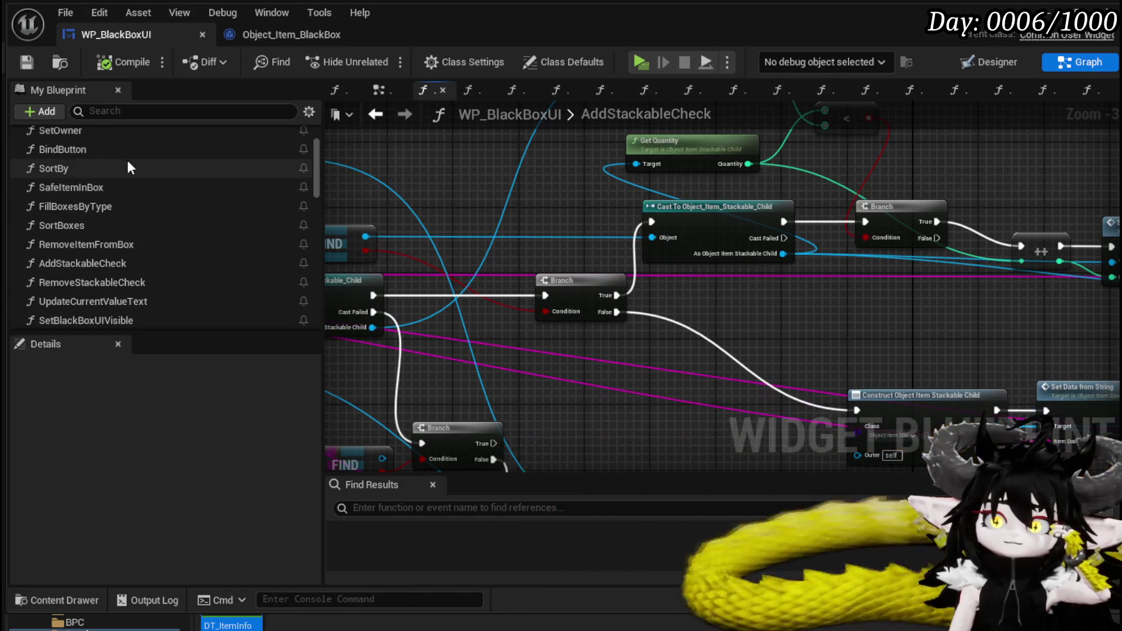
double_click(128, 185)
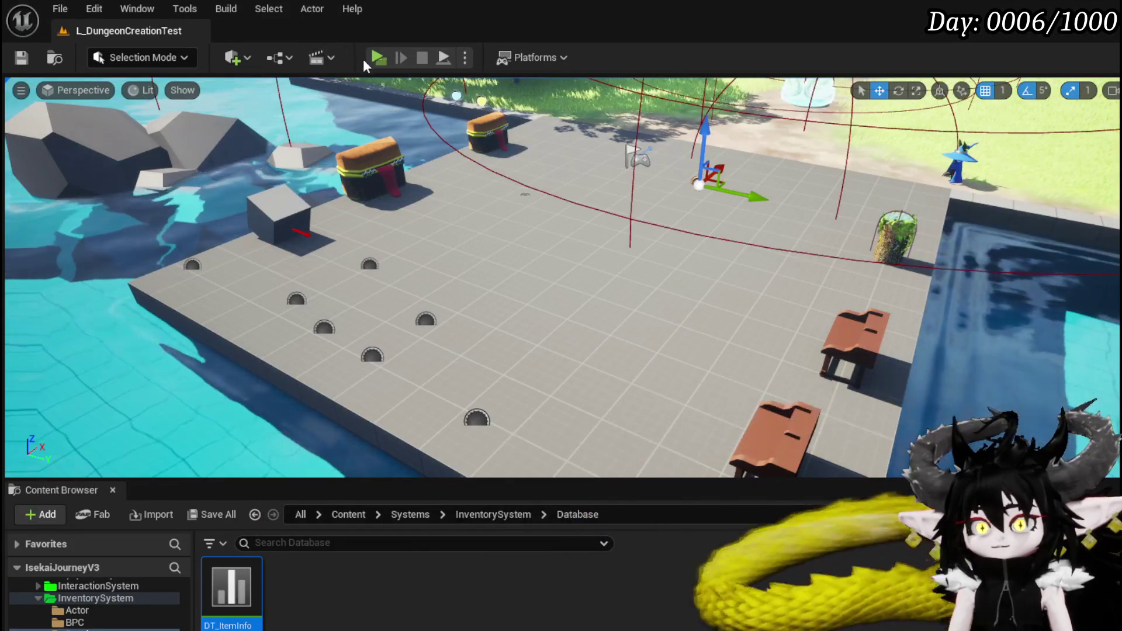
key(e)
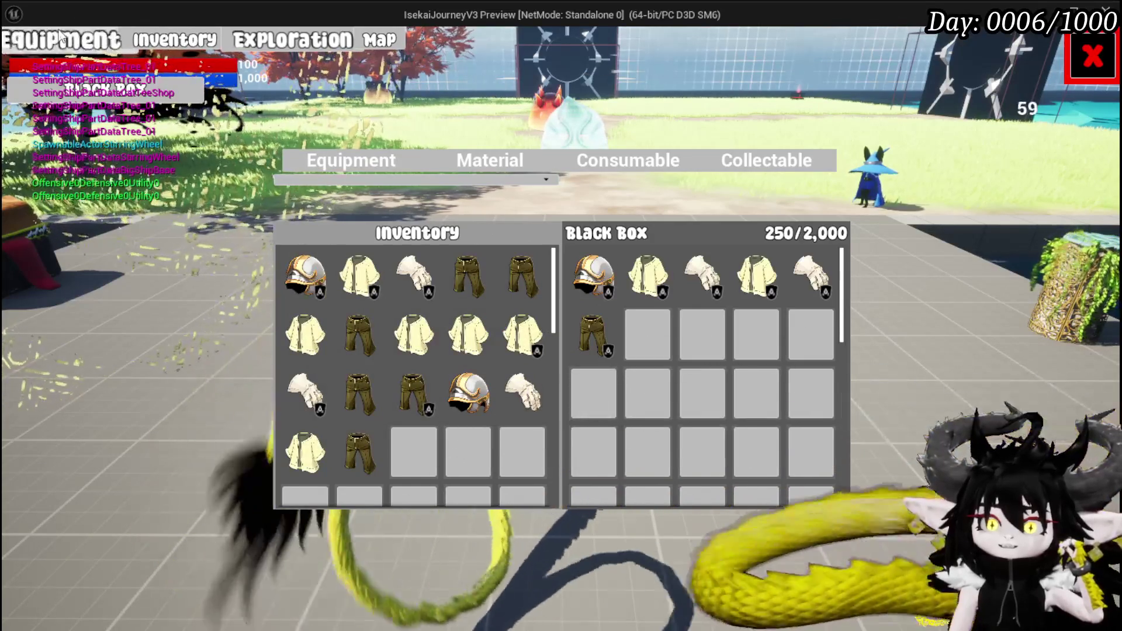
Step: Inspect the Equipment screen and its inventory grid, returning to the hub
click(59, 35)
mouse_move(878, 204)
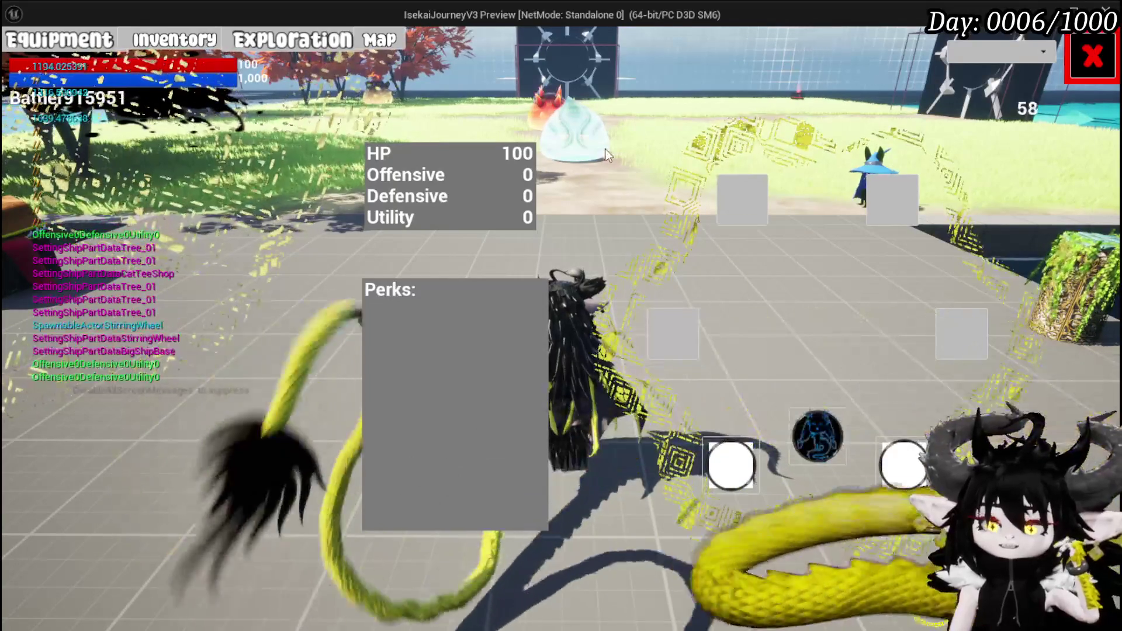
click(736, 196)
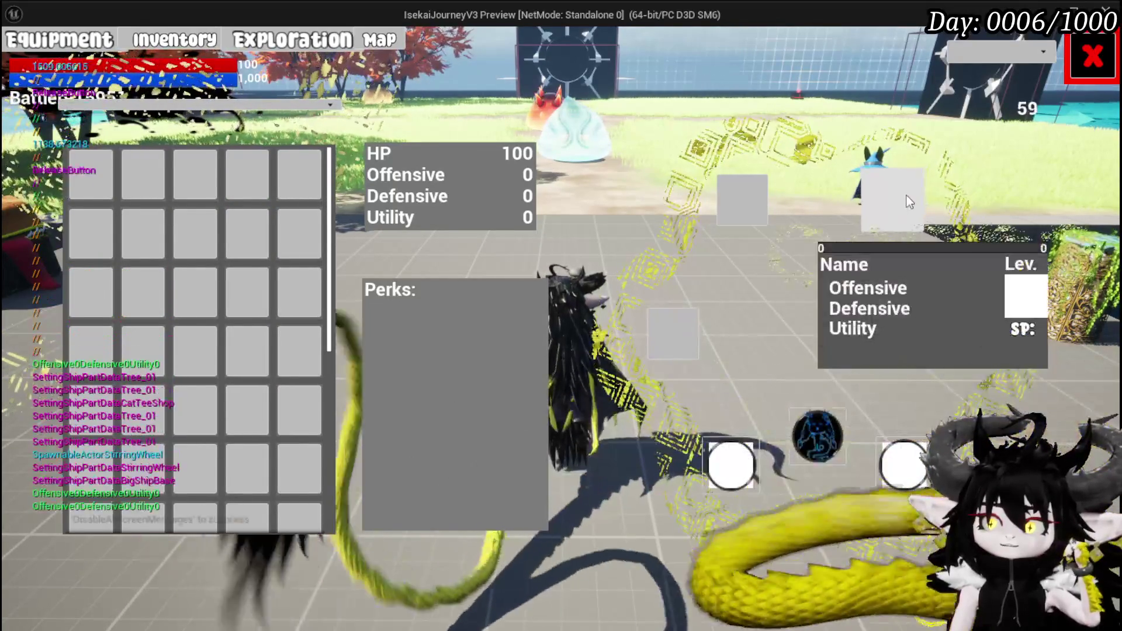
mouse_move(986, 344)
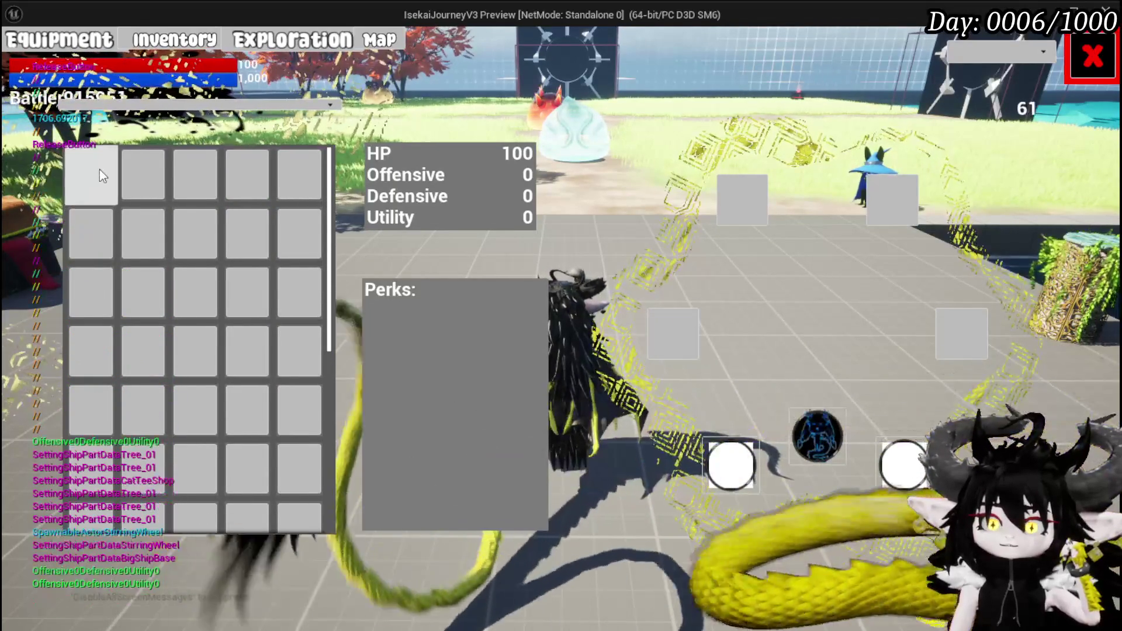
mouse_move(657, 349)
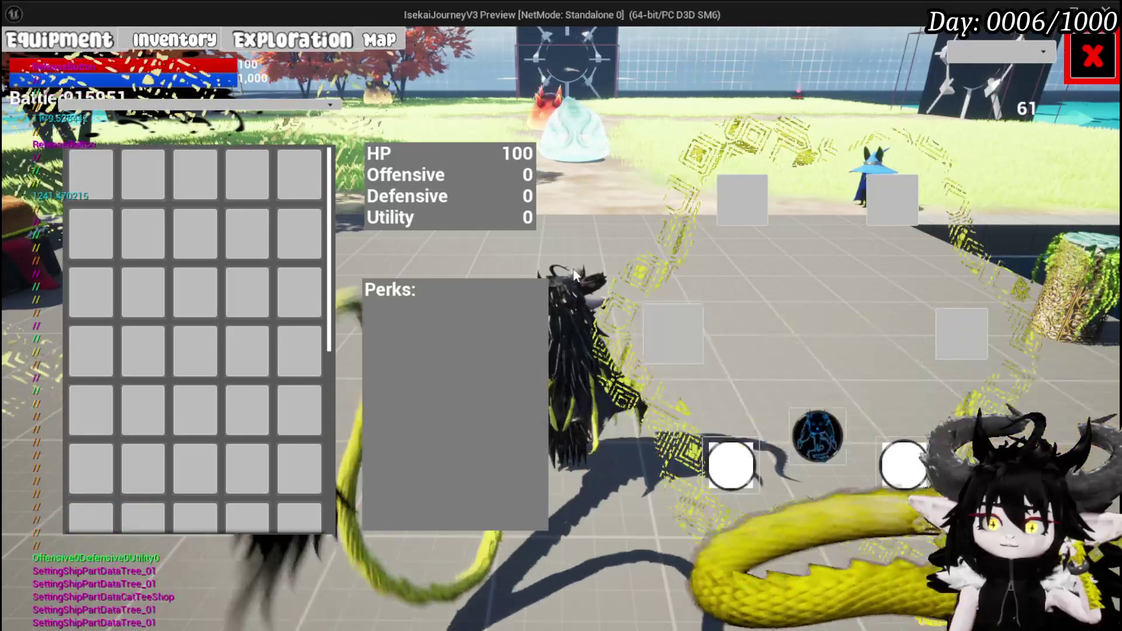
click(58, 39)
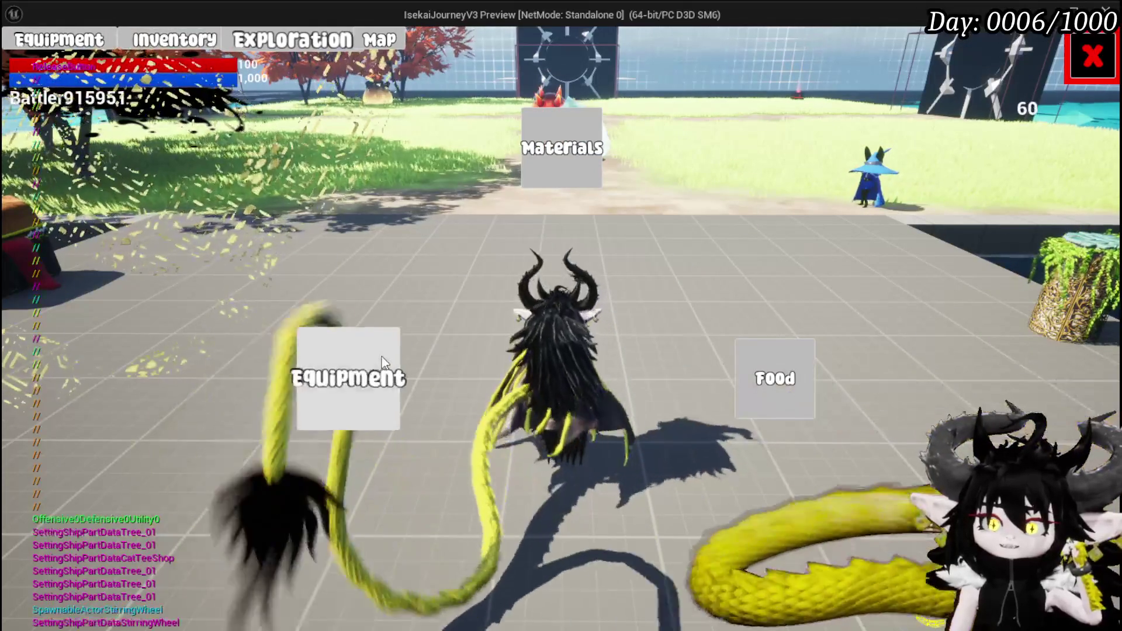
Step: Open equipment storage and cycle the menu screens to the Black Box storage at 250/2,000
click(380, 354)
click(484, 240)
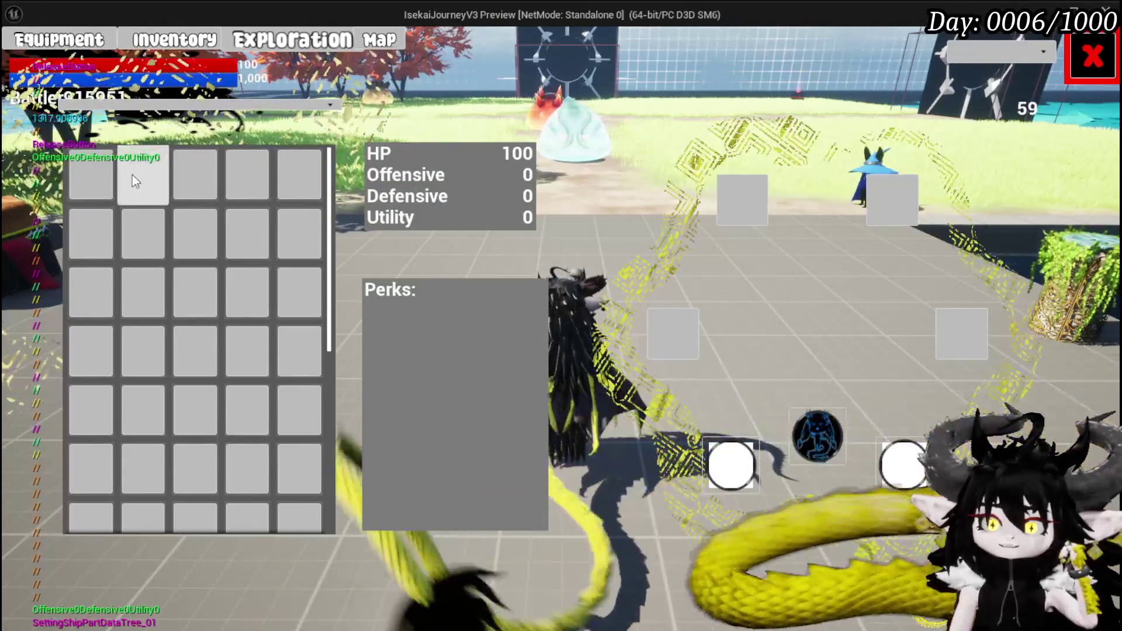
click(132, 174)
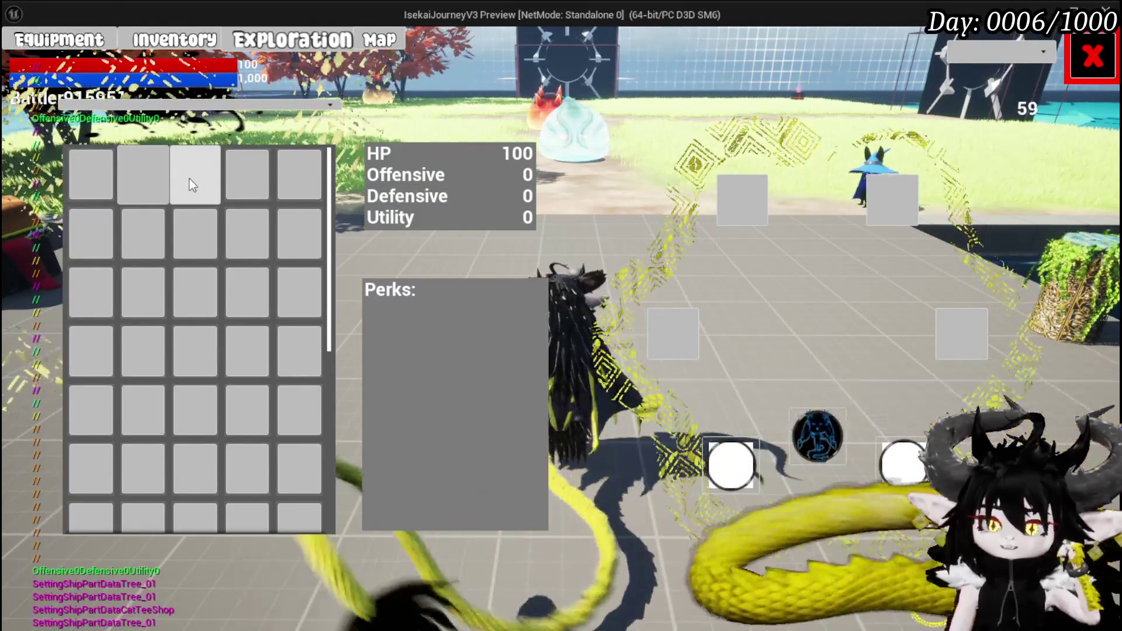
click(174, 41)
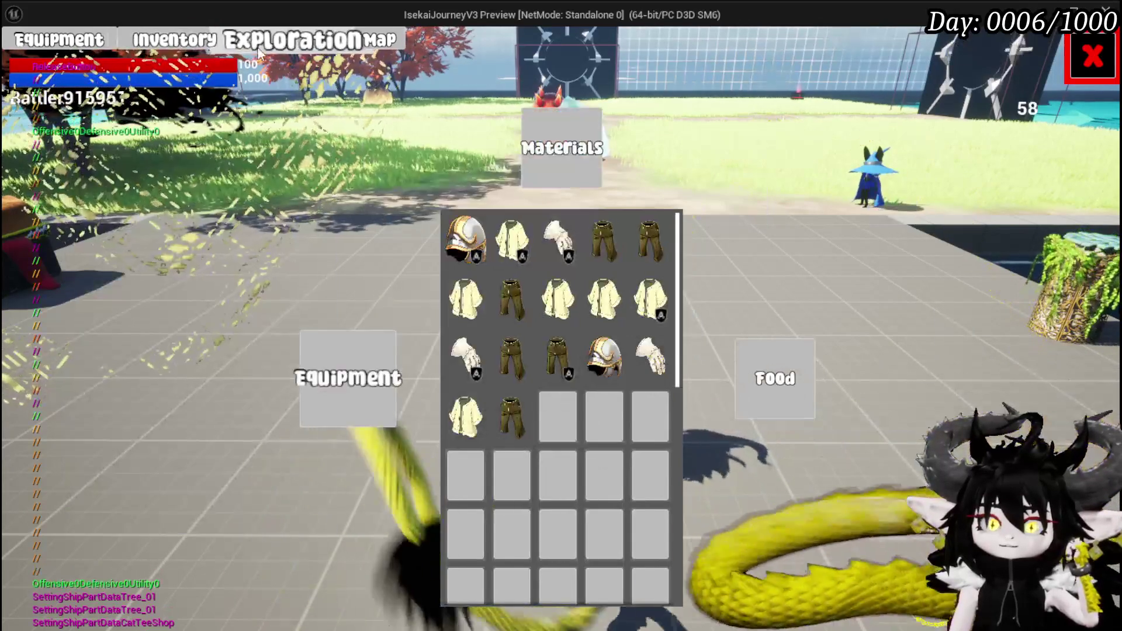
click(263, 46)
key(q)
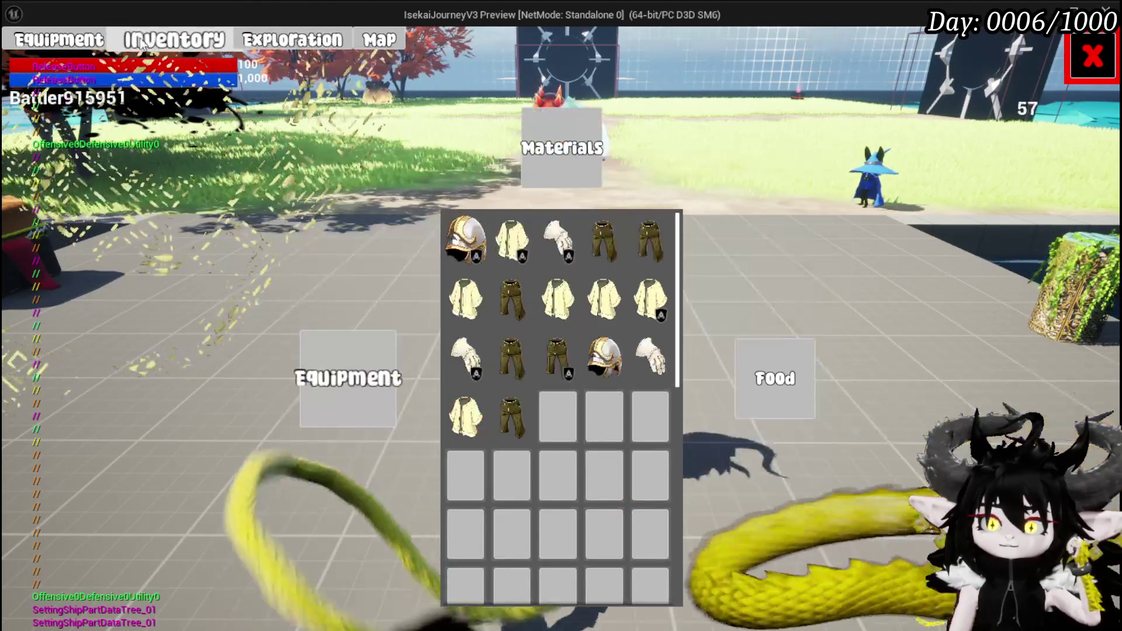
key(q)
key(e)
key(e)
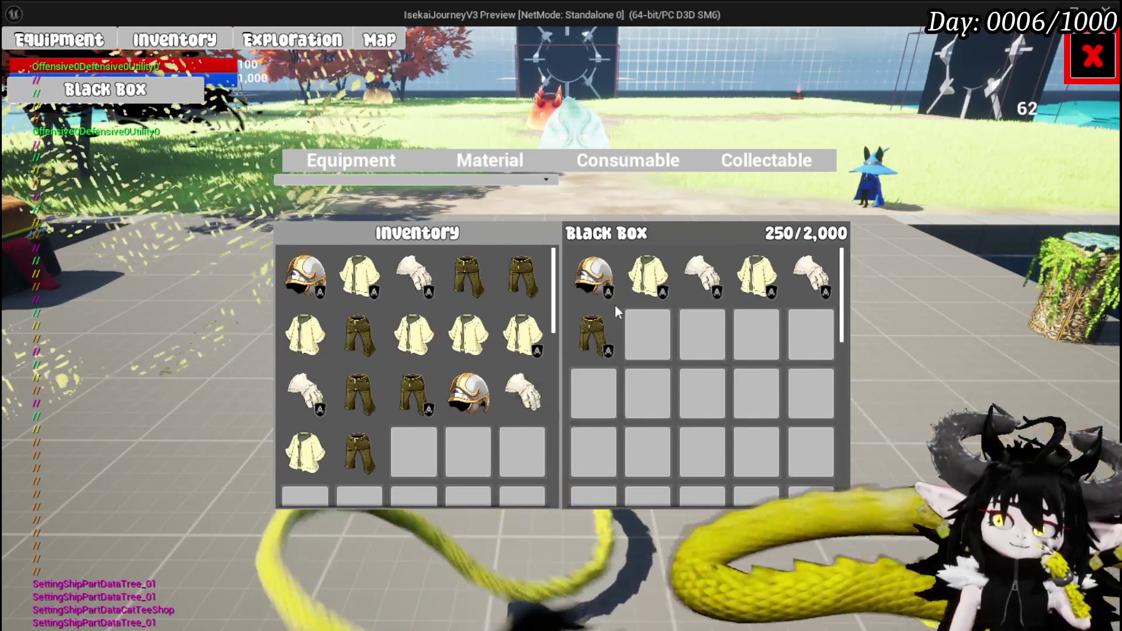
Step: Return the helmet and other stored gear from the Black Box to inventory and view Materials
click(601, 274)
click(601, 273)
click(601, 274)
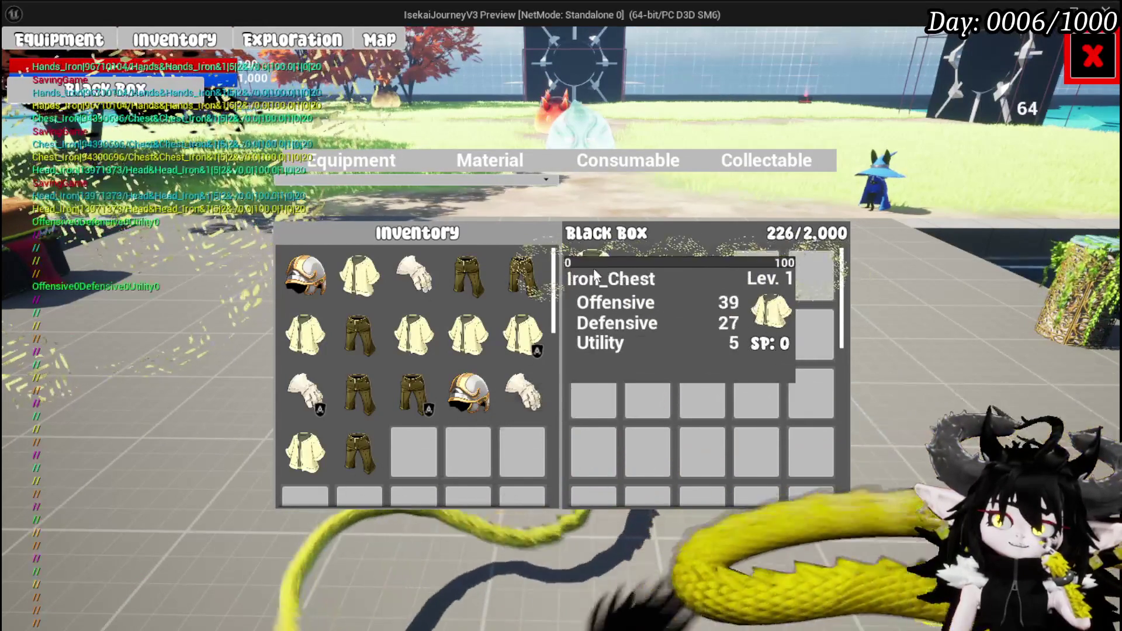
click(594, 268)
click(594, 268)
click(594, 268)
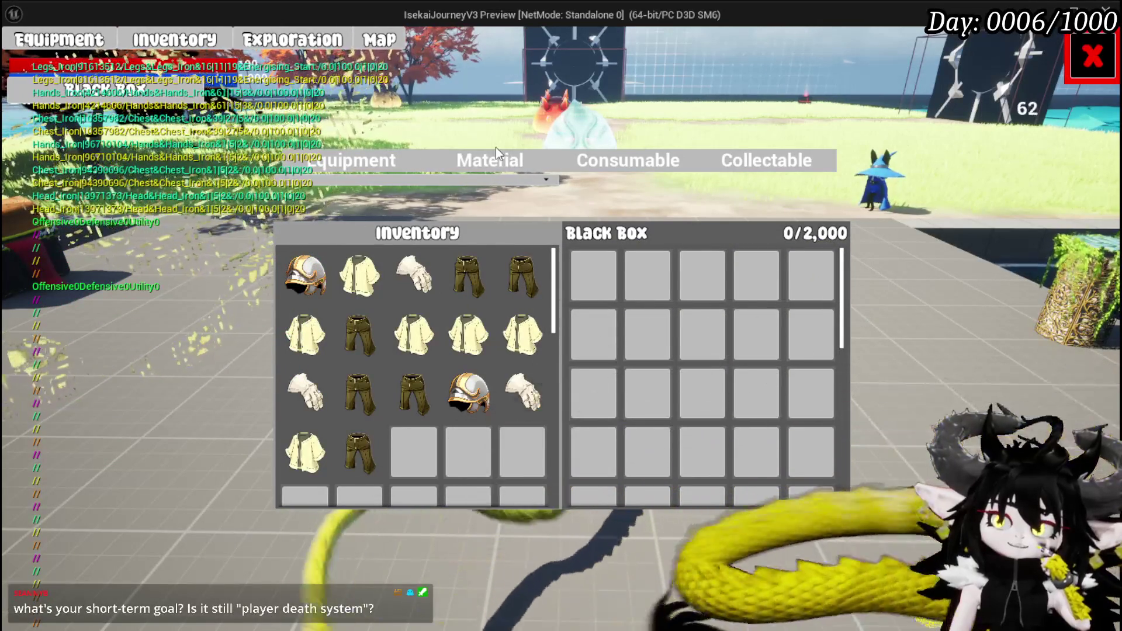
click(496, 153)
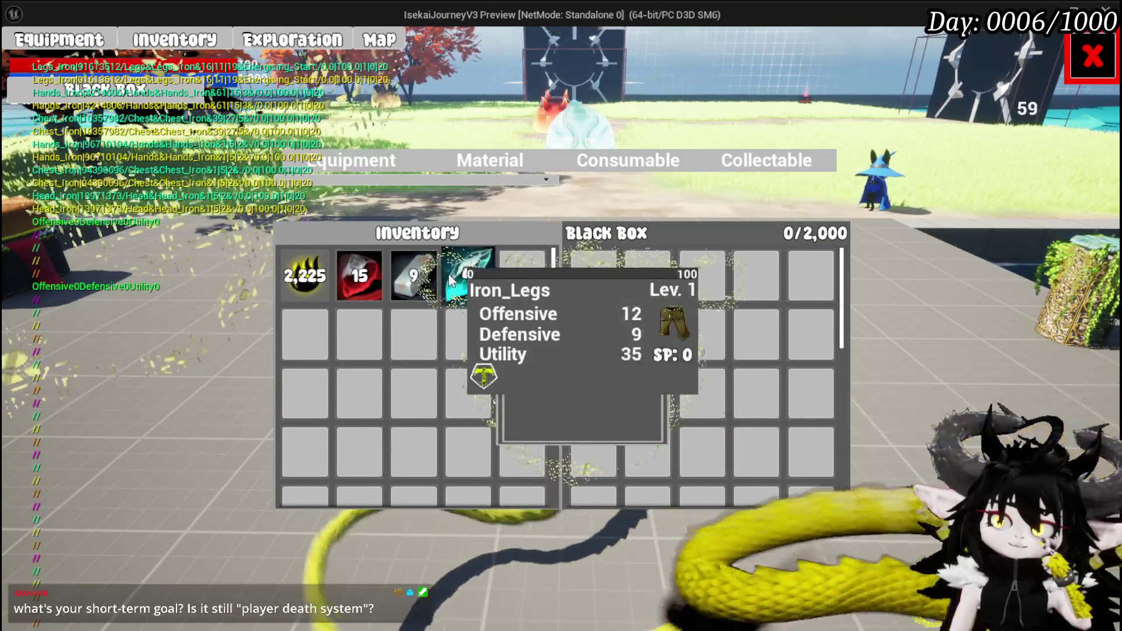
mouse_move(473, 285)
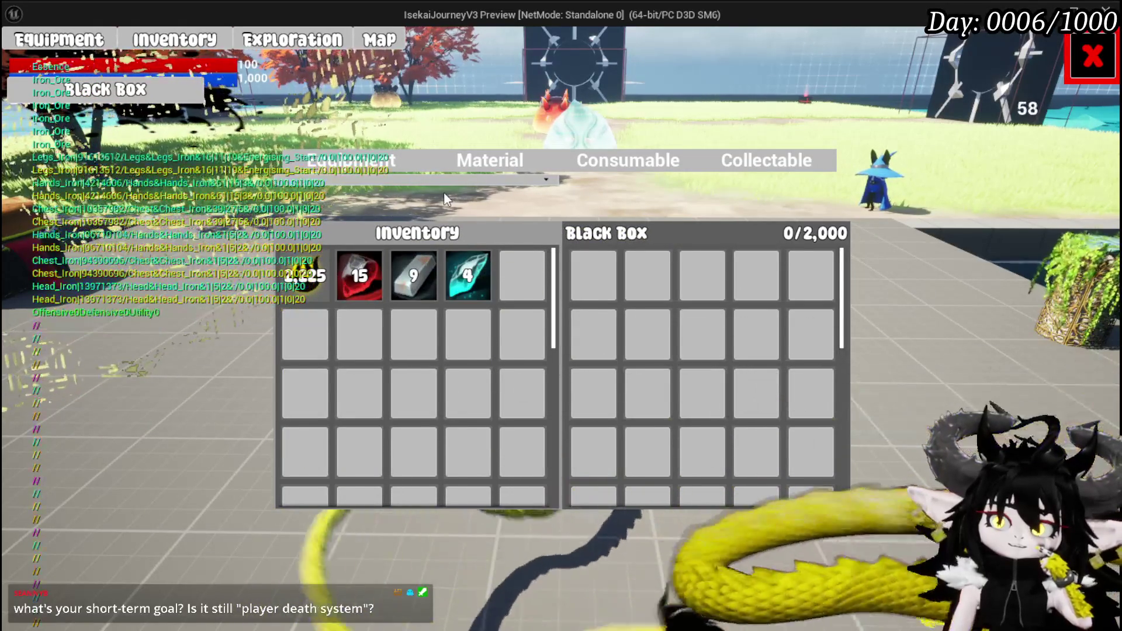
mouse_move(303, 290)
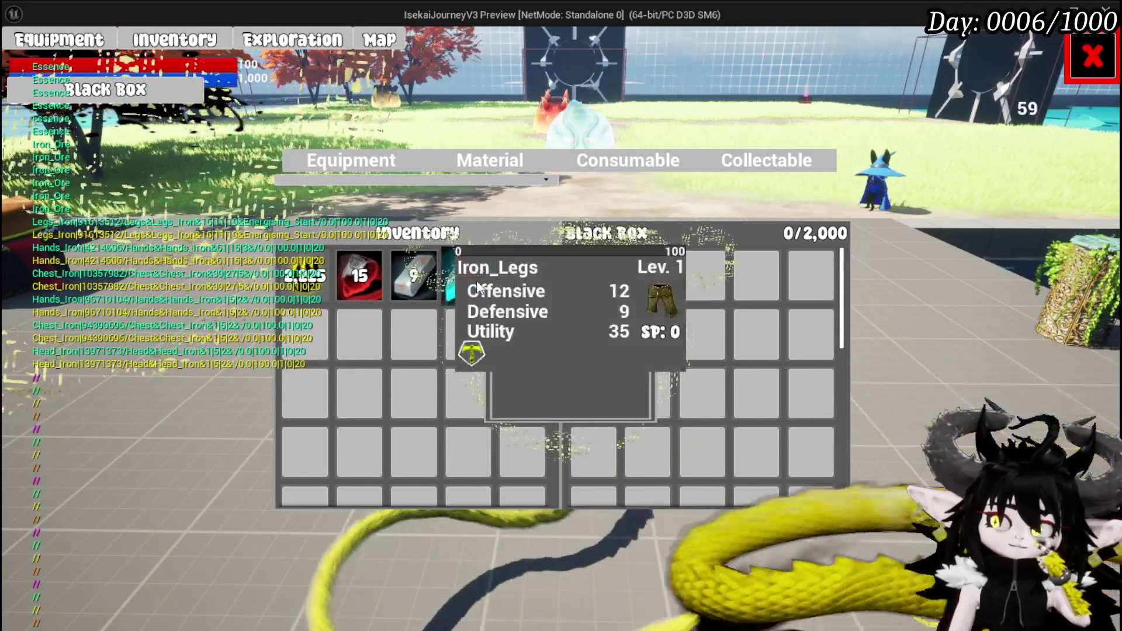
Step: Close the game preview and shift the FIND, Item Map and Owner nodes left in SafeItemInBox
key(Escape)
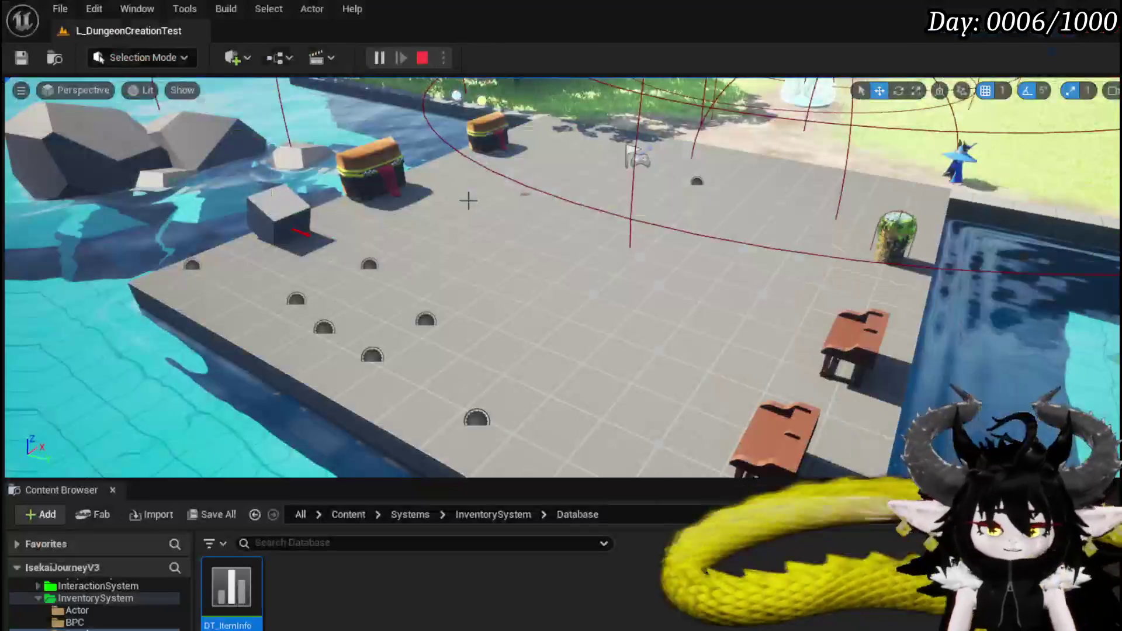
click(21, 57)
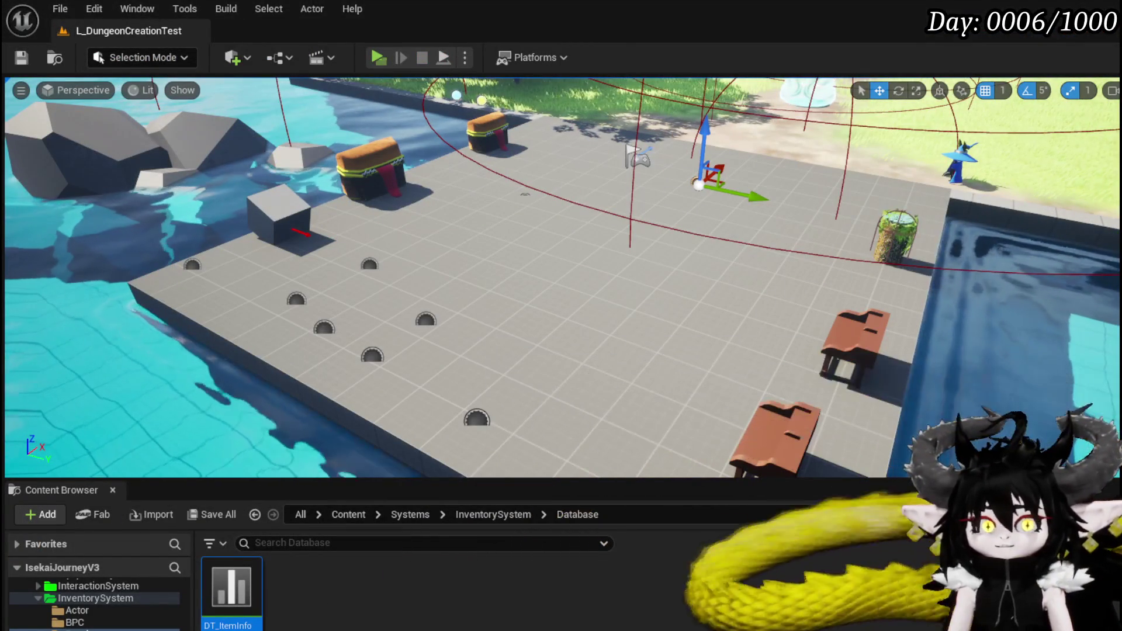
key(alt+Tab)
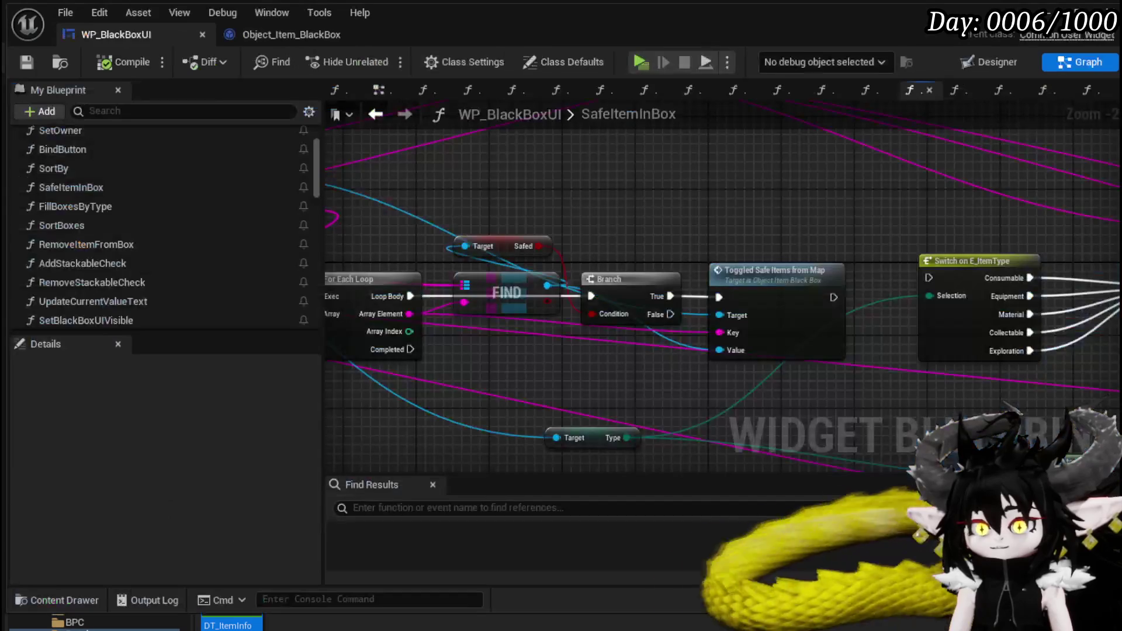
mouse_move(560, 367)
mouse_down()
mouse_move(577, 381)
mouse_move(736, 397)
mouse_up()
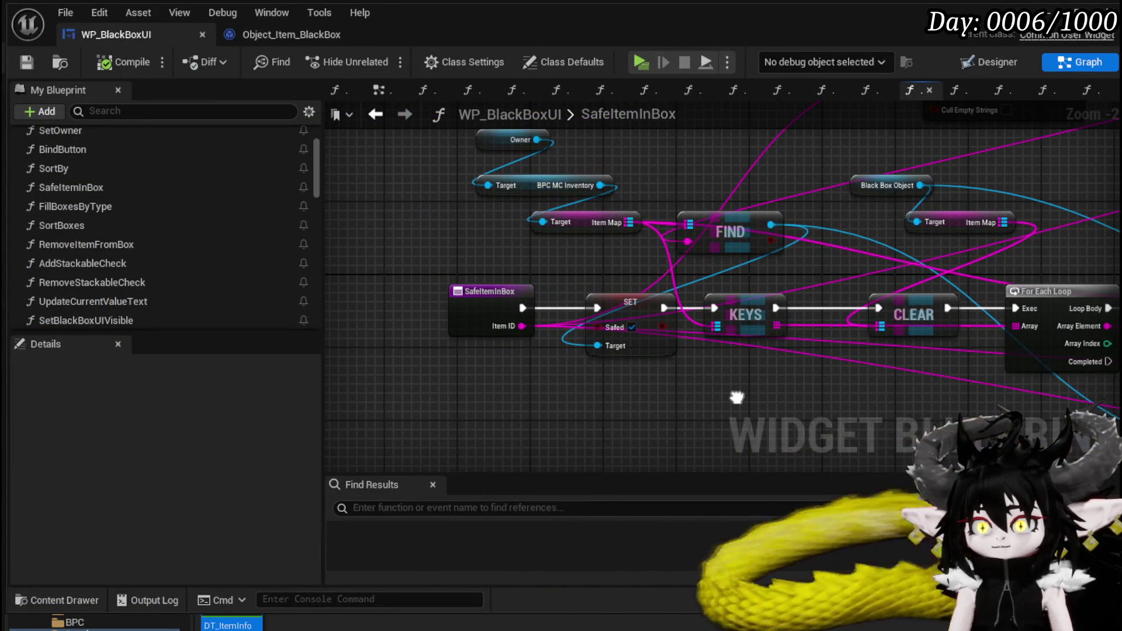
drag(537, 280, 444, 299)
drag(670, 188, 670, 188)
drag(718, 270, 537, 270)
drag(575, 218, 710, 244)
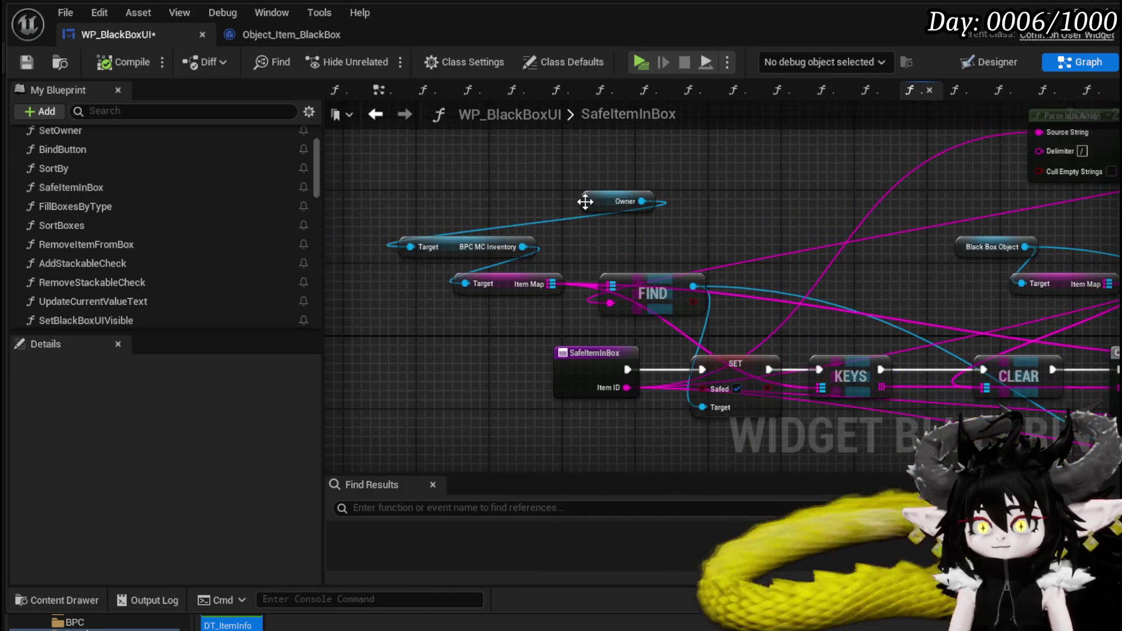
drag(625, 200, 411, 208)
mouse_move(661, 240)
mouse_down()
mouse_move(495, 198)
mouse_move(325, 197)
mouse_up()
mouse_move(837, 229)
mouse_down()
mouse_move(524, 201)
mouse_move(852, 225)
mouse_move(555, 207)
mouse_move(925, 234)
mouse_move(1078, 264)
mouse_move(932, 273)
mouse_move(934, 328)
mouse_up()
Step: Place Parse Into Array and GET above FIND and move the SafeItemInBox entry node far left
drag(887, 193, 528, 166)
mouse_move(856, 260)
mouse_down()
mouse_move(900, 257)
mouse_move(853, 217)
mouse_up()
mouse_move(993, 193)
mouse_down()
mouse_move(776, 254)
mouse_move(625, 260)
mouse_up()
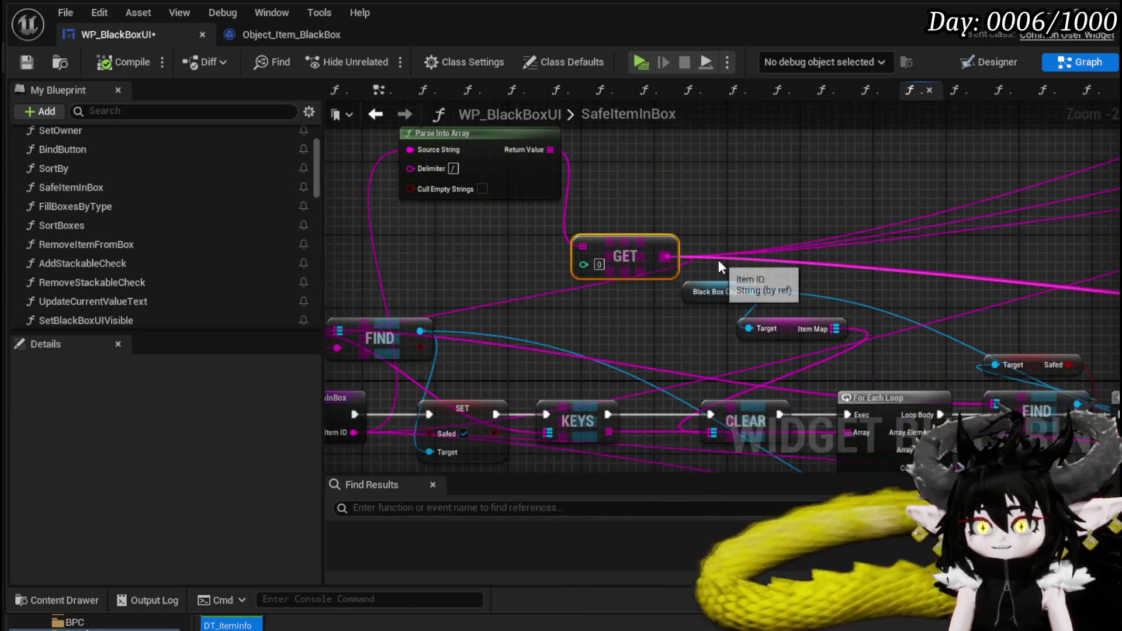
drag(721, 267, 937, 255)
drag(704, 247, 530, 347)
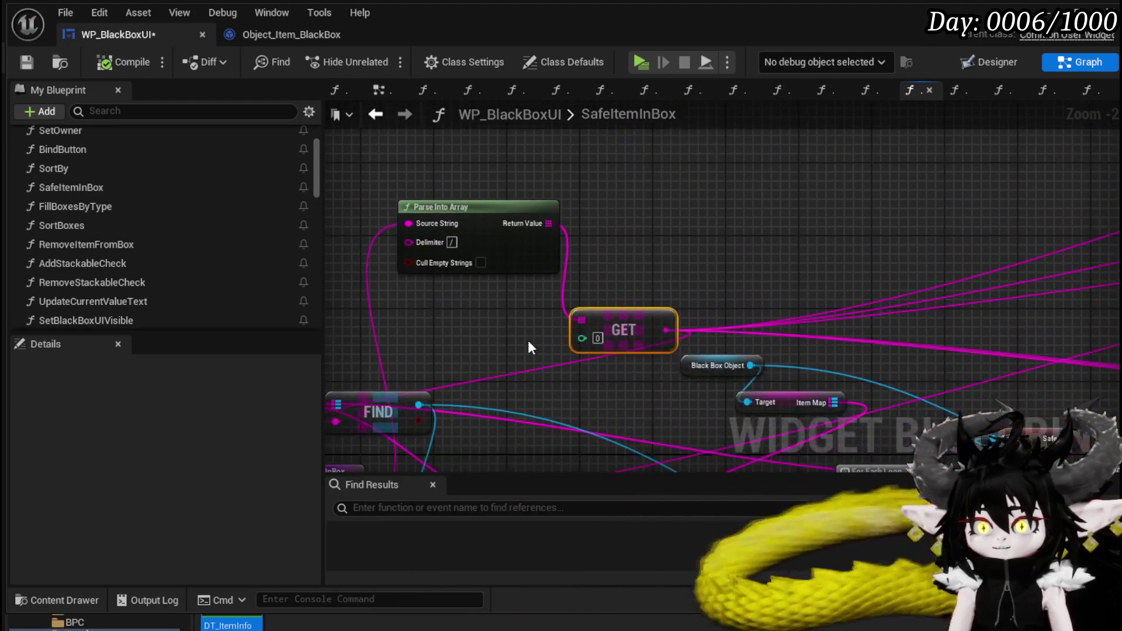
mouse_move(623, 330)
mouse_down()
mouse_move(864, 238)
mouse_move(1001, 243)
mouse_move(1028, 175)
mouse_move(690, 248)
mouse_up()
drag(592, 270, 642, 165)
drag(637, 329, 297, 333)
drag(593, 303, 645, 303)
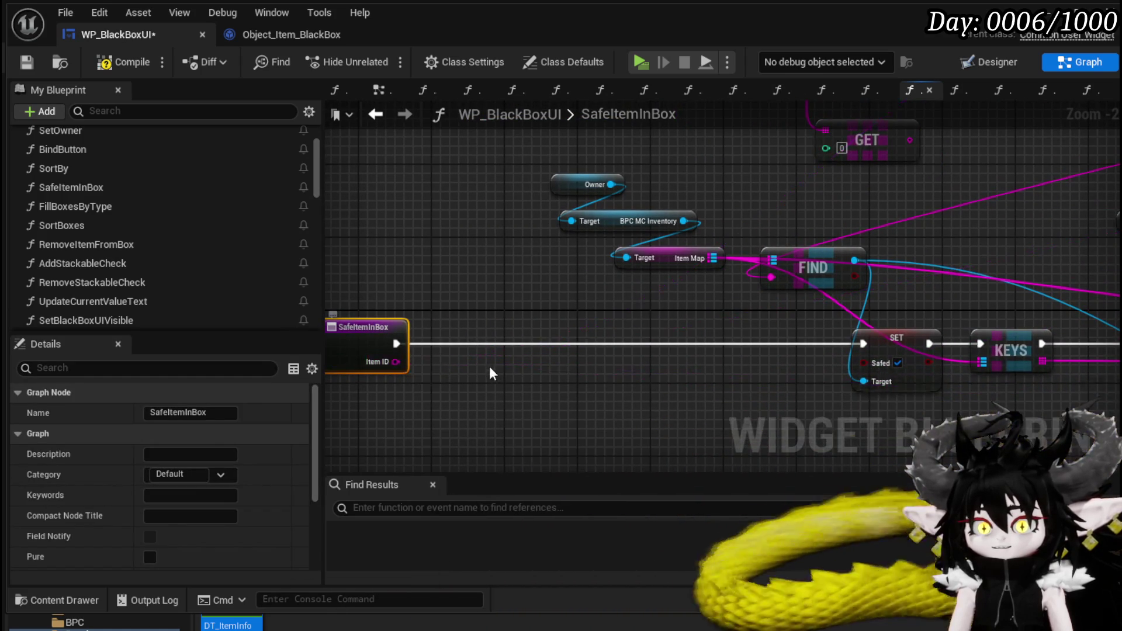
scroll(433, 365, down, 2)
Step: Wire Item ID into Parse Into Array's Source String and GET's output into FIND's key
mouse_move(428, 403)
mouse_down()
mouse_move(568, 157)
mouse_move(597, 187)
mouse_up()
mouse_move(643, 266)
mouse_down()
mouse_move(700, 194)
mouse_move(731, 271)
mouse_move(444, 320)
mouse_move(583, 370)
mouse_up()
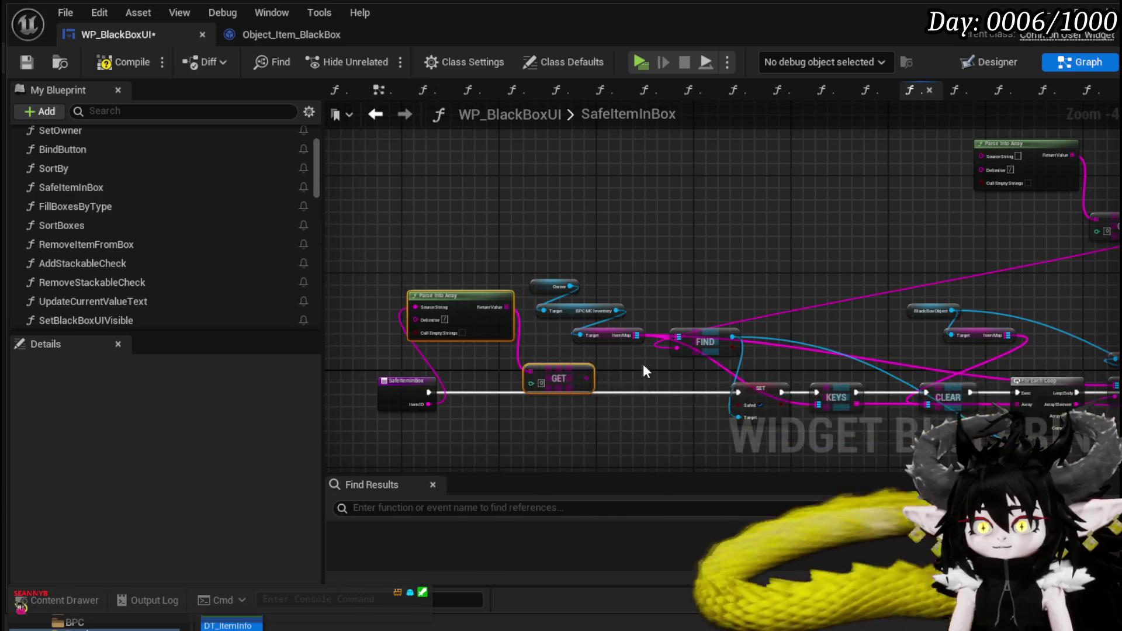
scroll(624, 374, up, 2)
drag(559, 334, 700, 292)
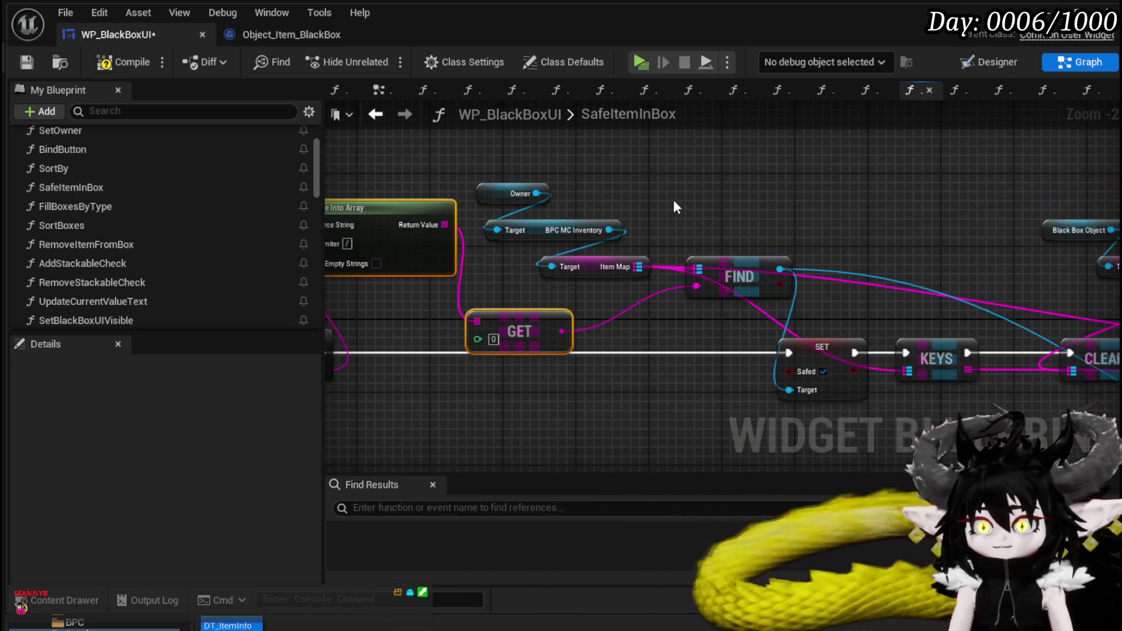
drag(679, 207, 627, 206)
mouse_move(432, 157)
mouse_down()
mouse_move(546, 281)
mouse_move(547, 181)
mouse_move(655, 182)
mouse_move(485, 188)
mouse_move(631, 191)
mouse_move(481, 183)
mouse_up()
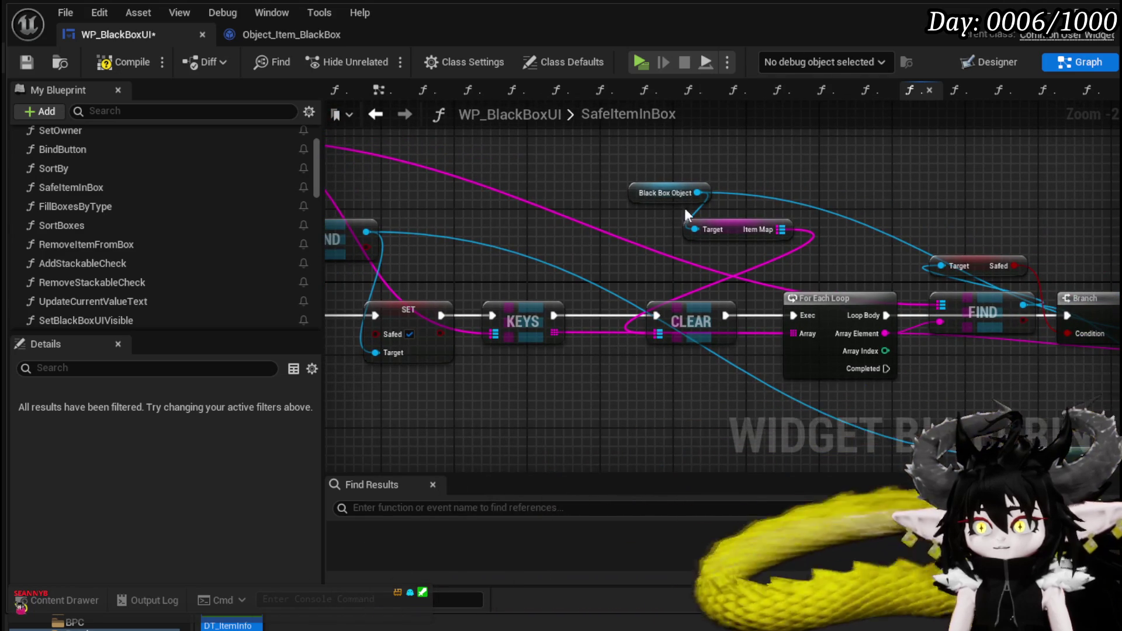
Step: Move the Safed getter and FIND node above the Branch execution row
drag(969, 224, 753, 212)
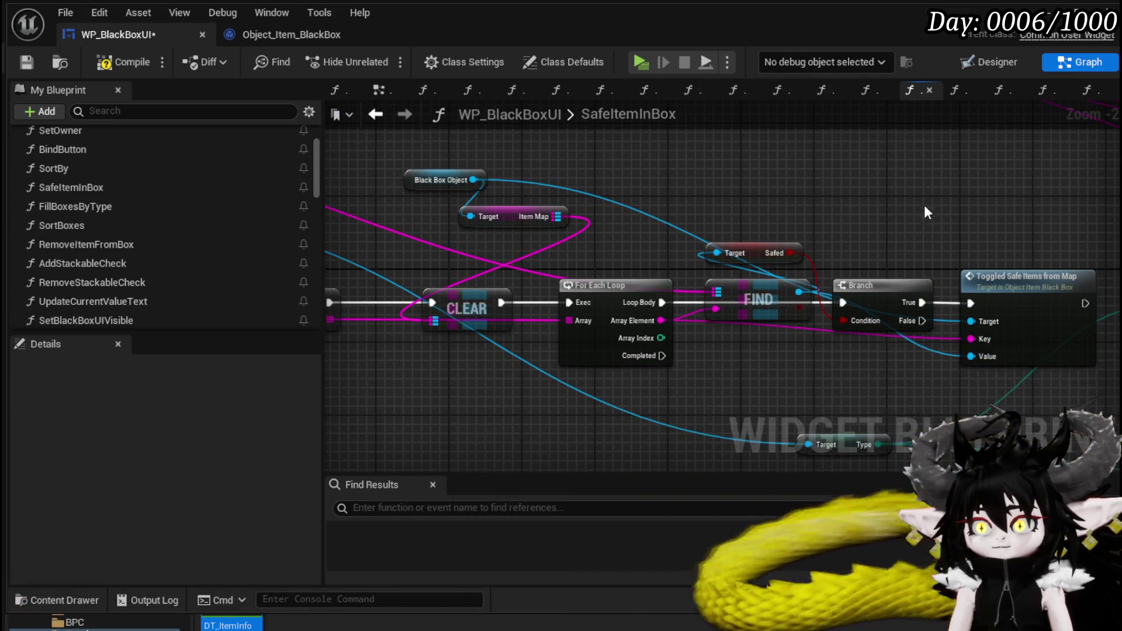
mouse_move(890, 195)
mouse_down()
mouse_move(890, 174)
mouse_move(1049, 162)
mouse_move(784, 169)
mouse_up()
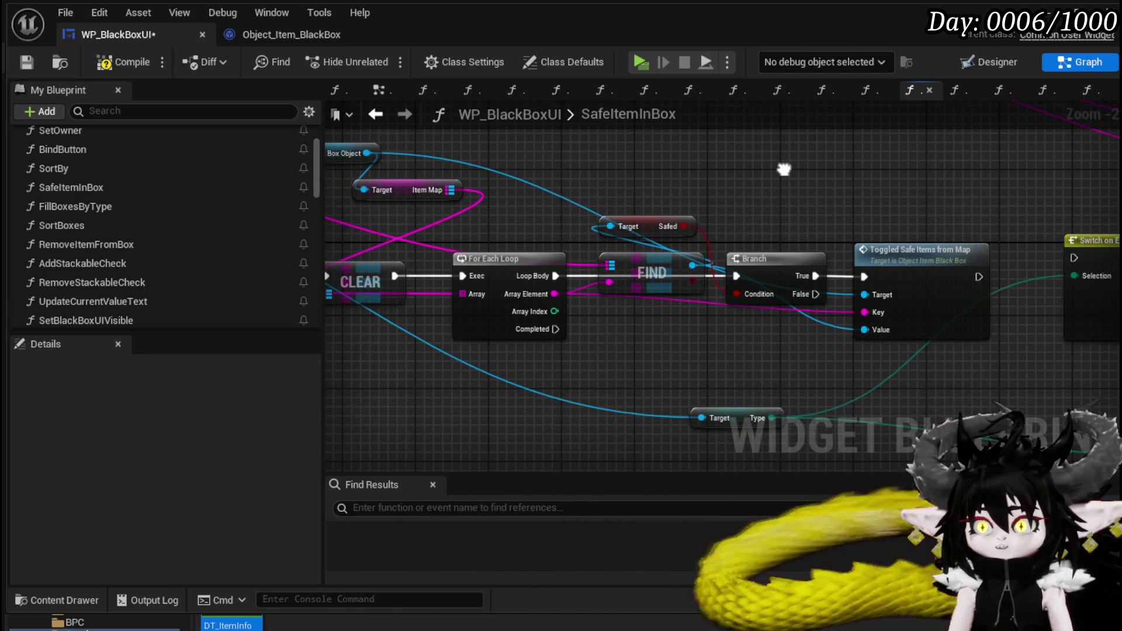
drag(655, 220, 782, 169)
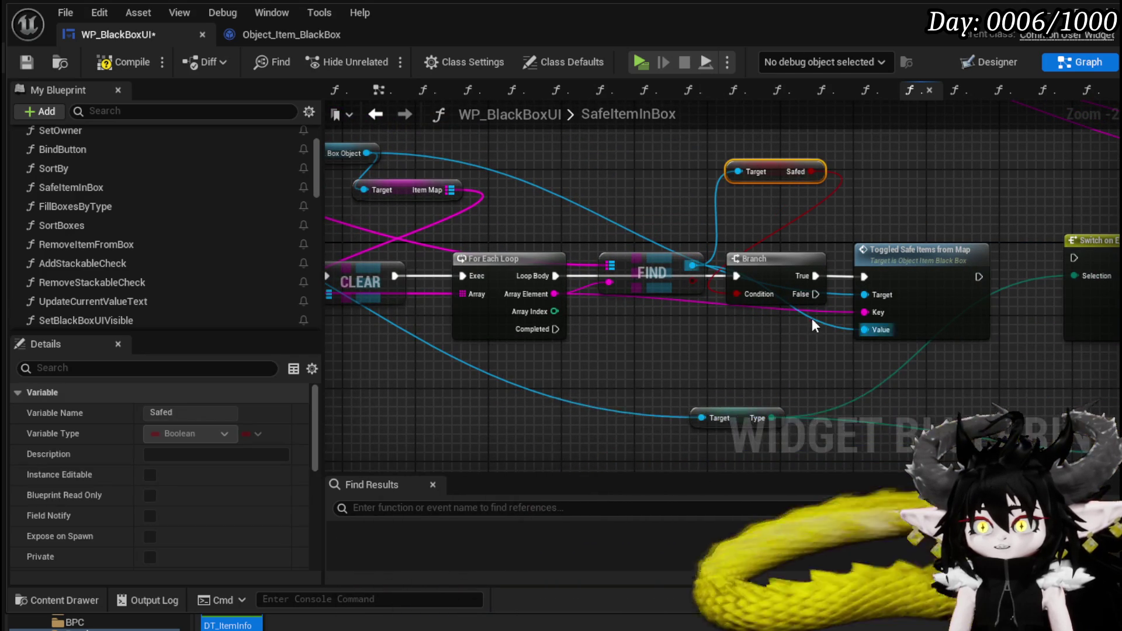
mouse_move(656, 269)
mouse_down()
mouse_move(645, 268)
mouse_move(656, 186)
mouse_up()
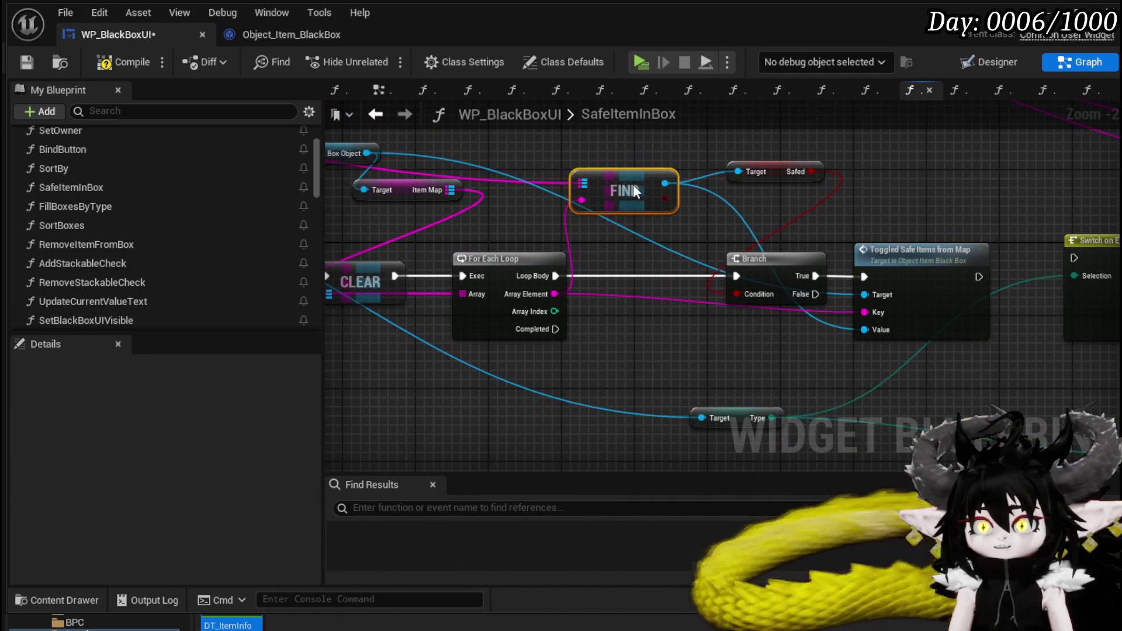
mouse_move(772, 174)
mouse_down()
mouse_move(944, 233)
mouse_move(964, 342)
mouse_move(1046, 345)
mouse_move(444, 251)
mouse_up()
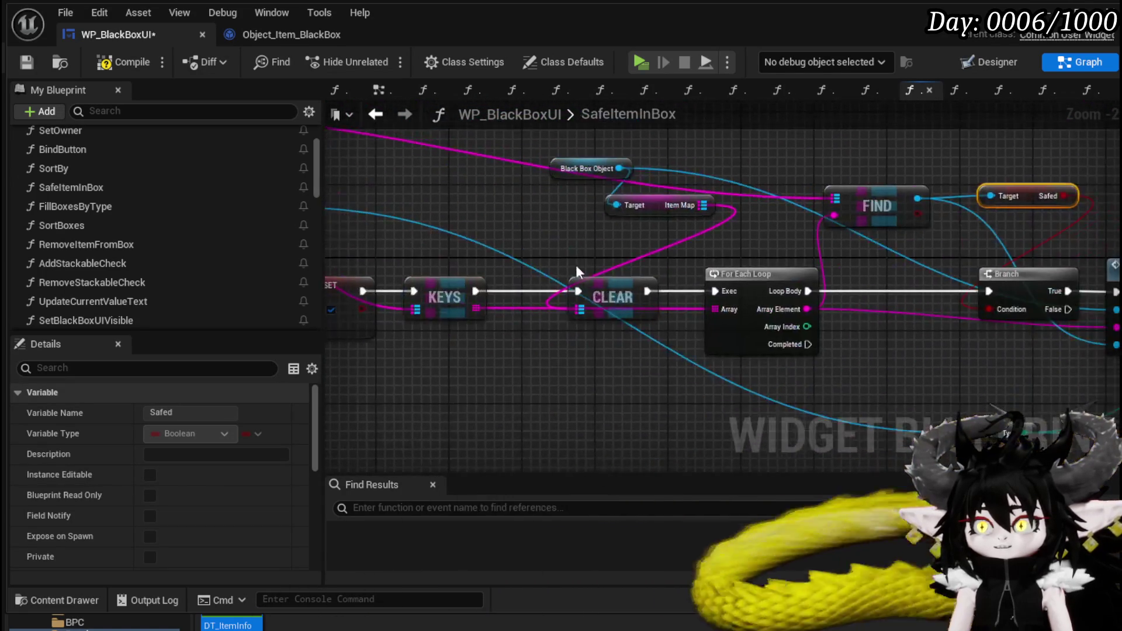
Step: Move the Switch on E_ItemType node up and to the right
drag(683, 275, 592, 215)
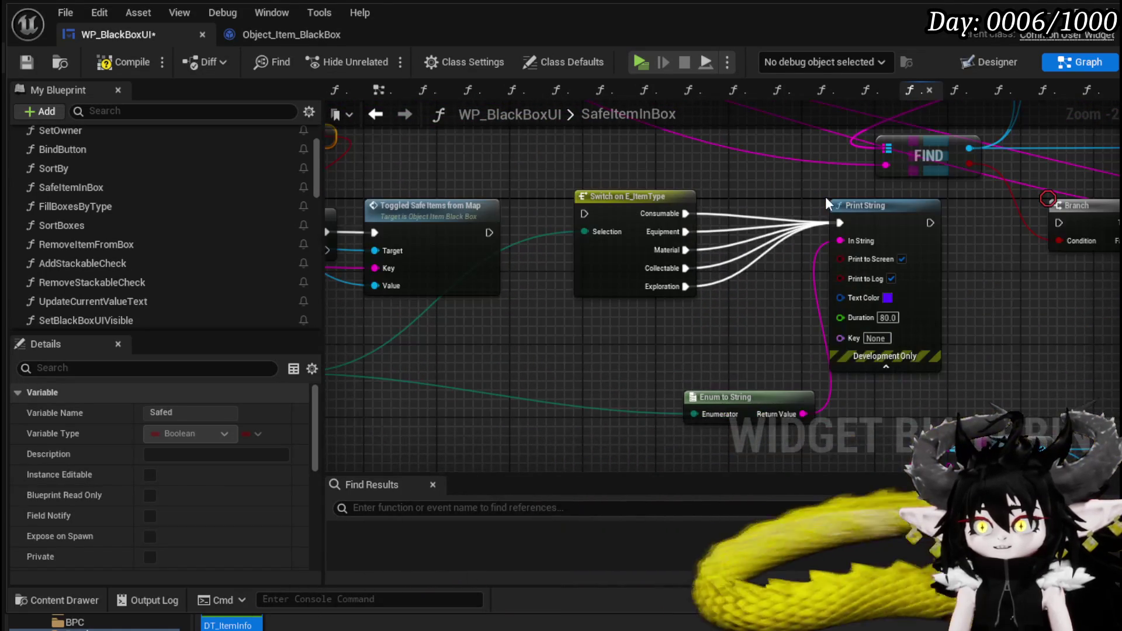
drag(582, 341, 705, 257)
drag(619, 227, 674, 154)
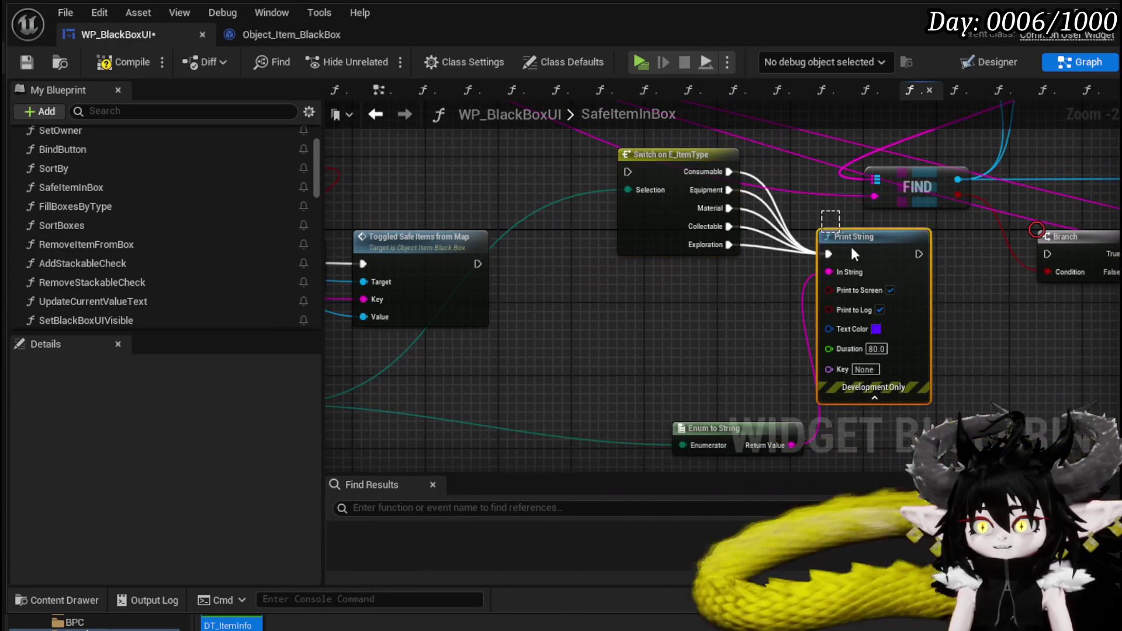
Step: Duplicate the Print String after Toggled Safe Items from Map, feed it Array Element, and save
key(ctrl+c)
key(ctrl+v)
mouse_move(582, 329)
mouse_down()
mouse_move(570, 252)
mouse_move(538, 254)
mouse_move(526, 281)
mouse_move(518, 265)
mouse_move(912, 250)
mouse_up()
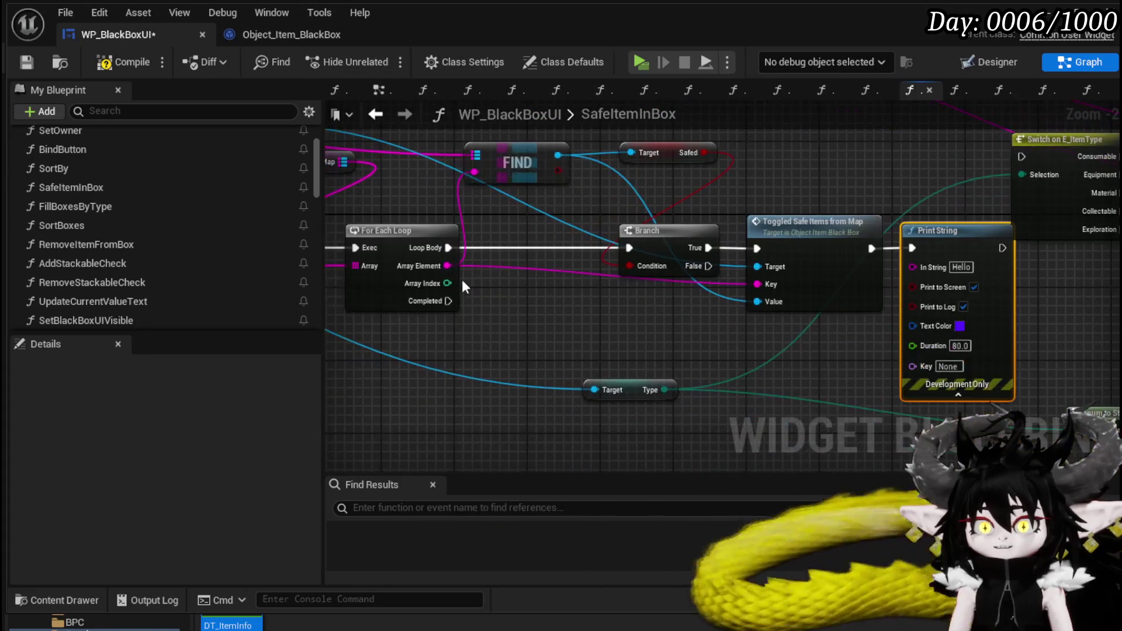
mouse_move(446, 266)
mouse_down()
mouse_move(503, 283)
mouse_move(896, 284)
mouse_move(920, 269)
mouse_up()
drag(675, 349, 953, 342)
scroll(952, 342, down, 1)
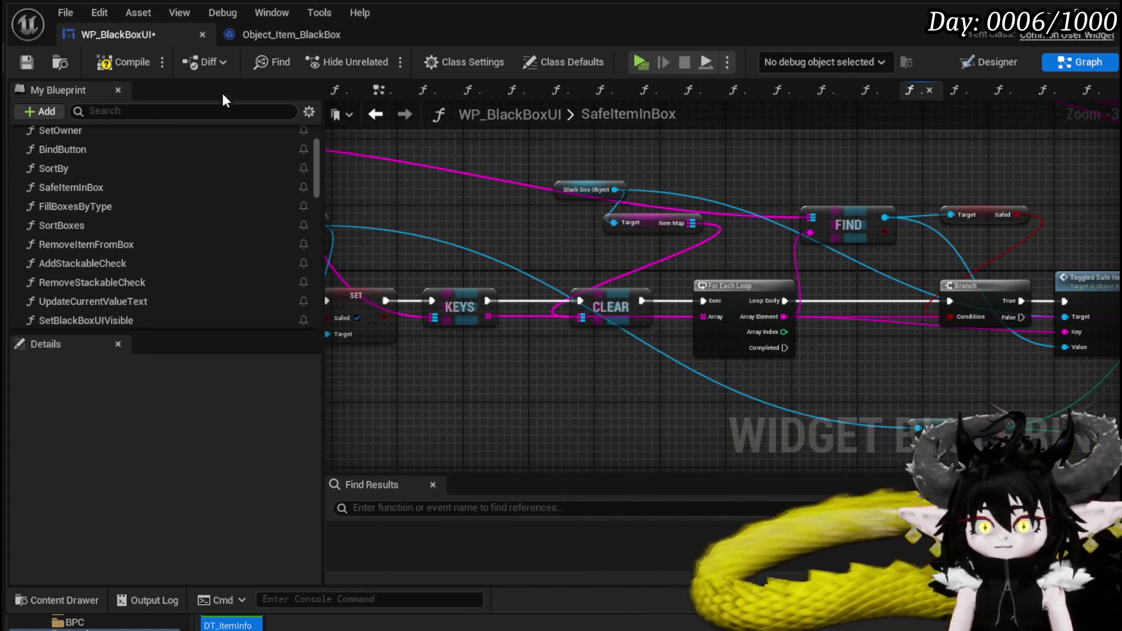
click(32, 62)
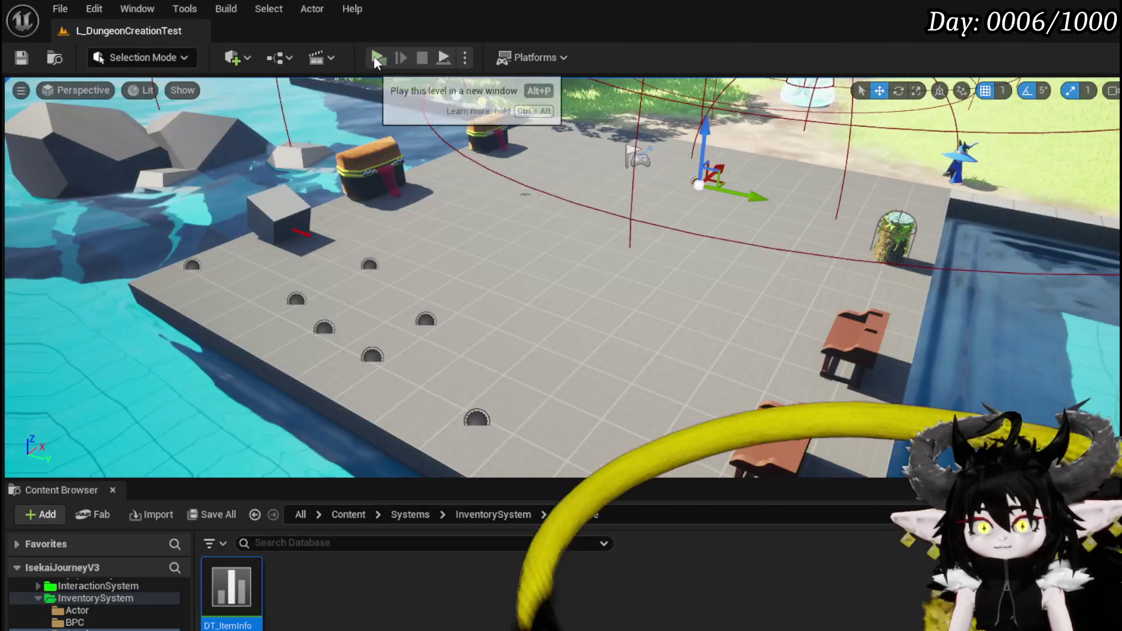
Step: Play-test storing the Iron Hands glove, 9 iron ingots and 2,225 essence in the Black Box
click(373, 55)
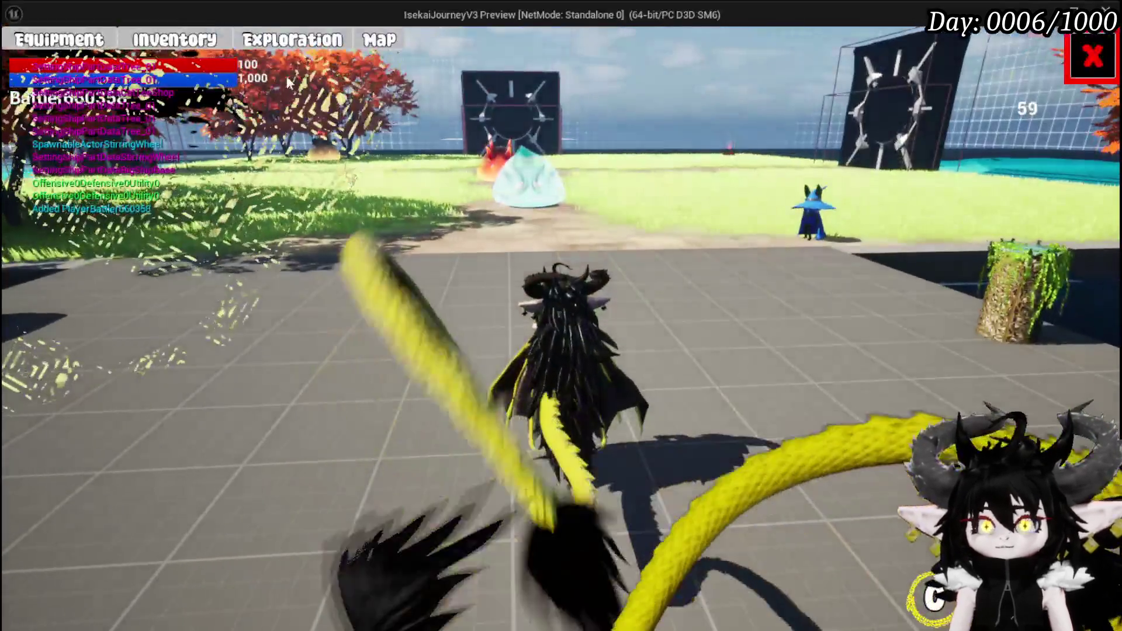
click(294, 46)
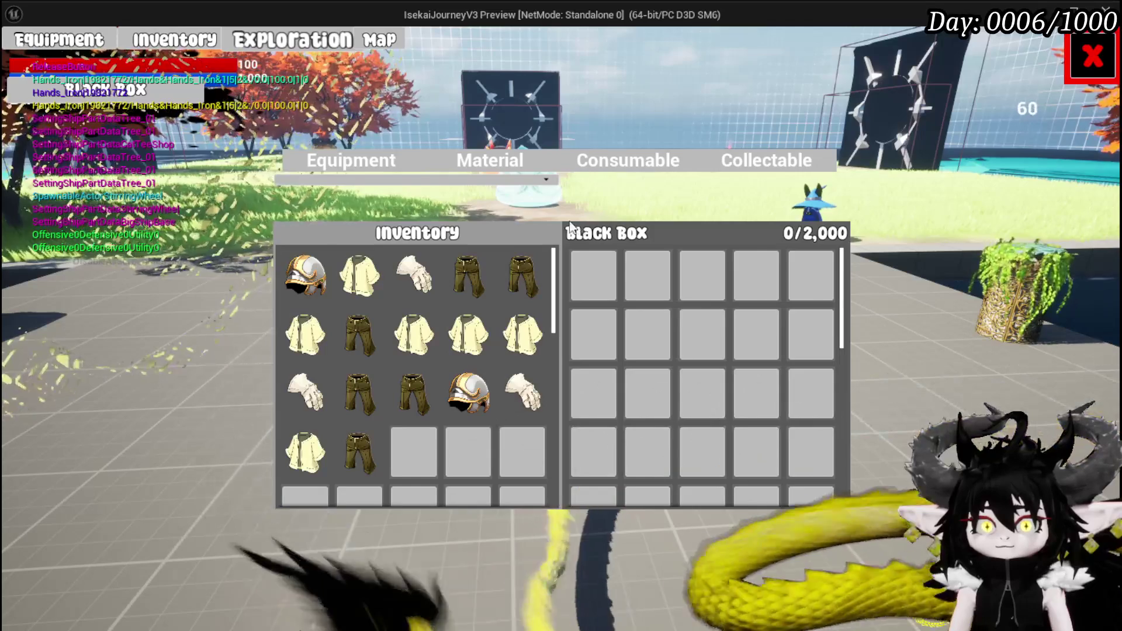
mouse_move(410, 279)
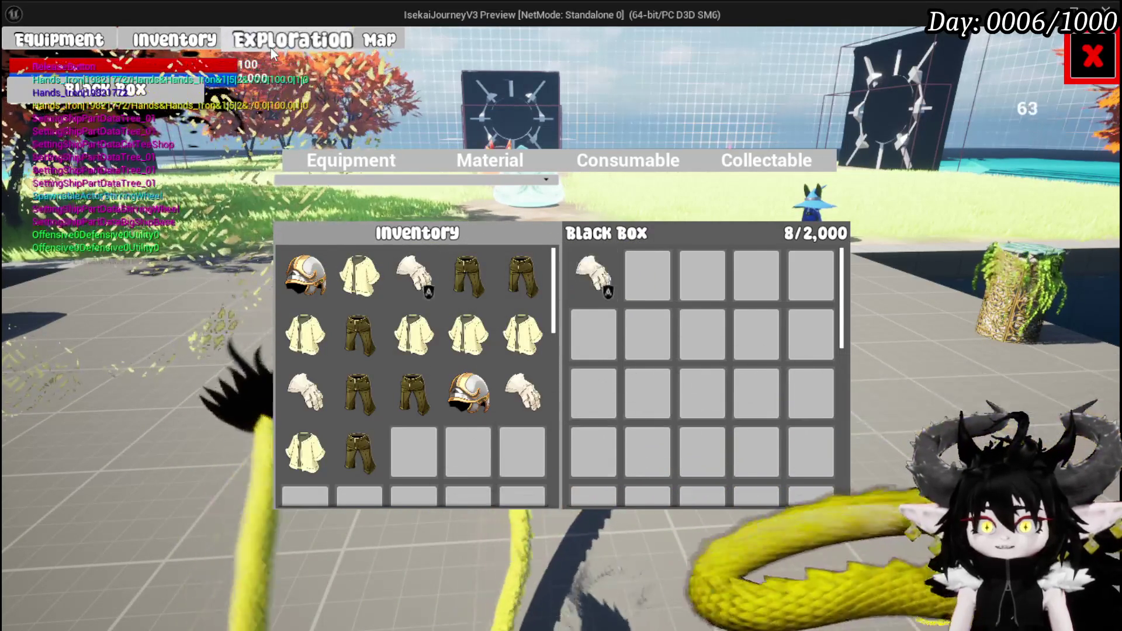
click(412, 275)
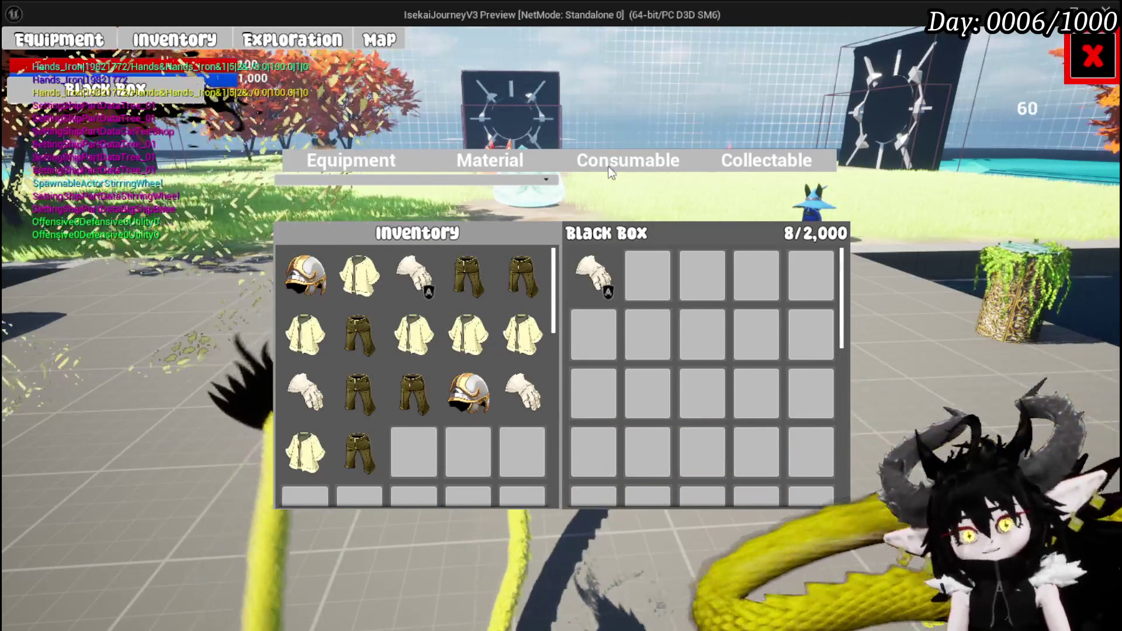
click(500, 170)
click(413, 275)
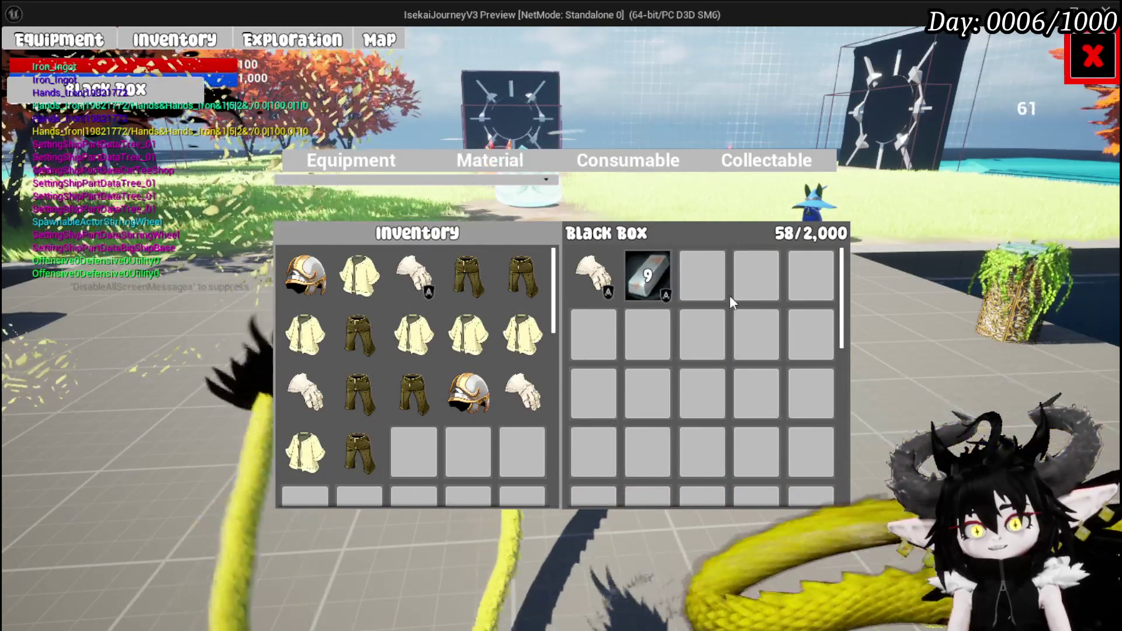
click(485, 160)
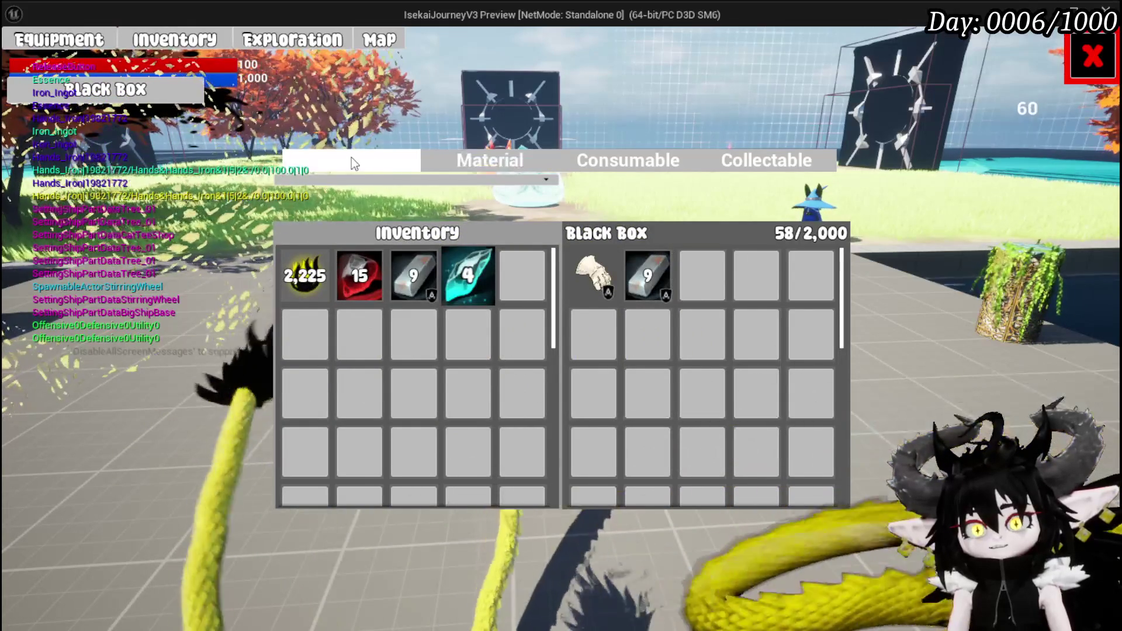
click(351, 158)
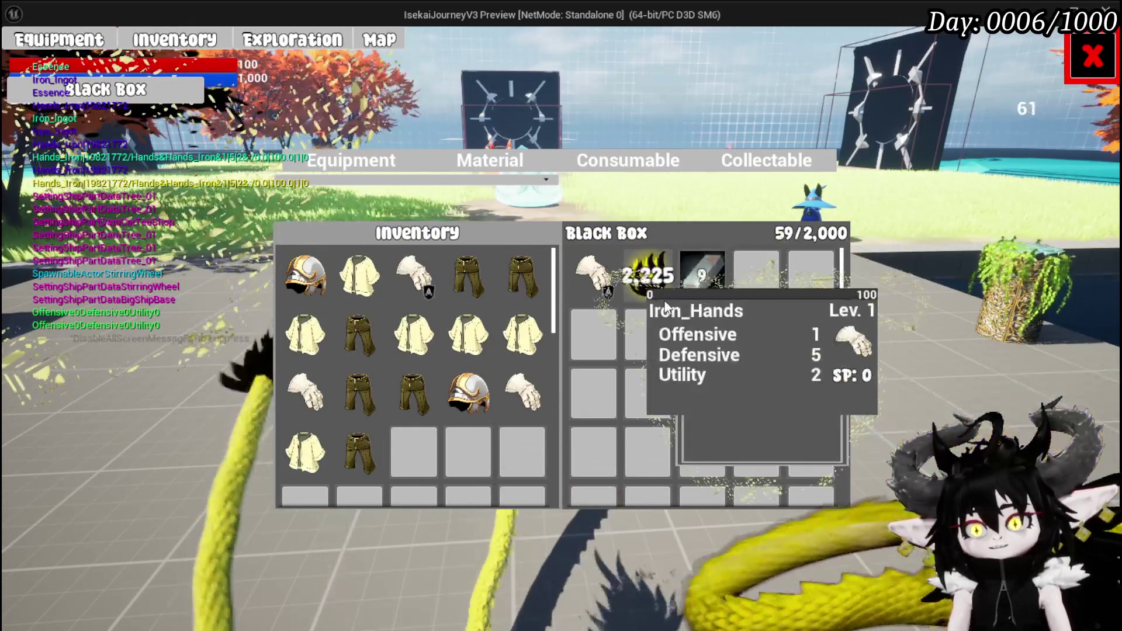
click(1091, 57)
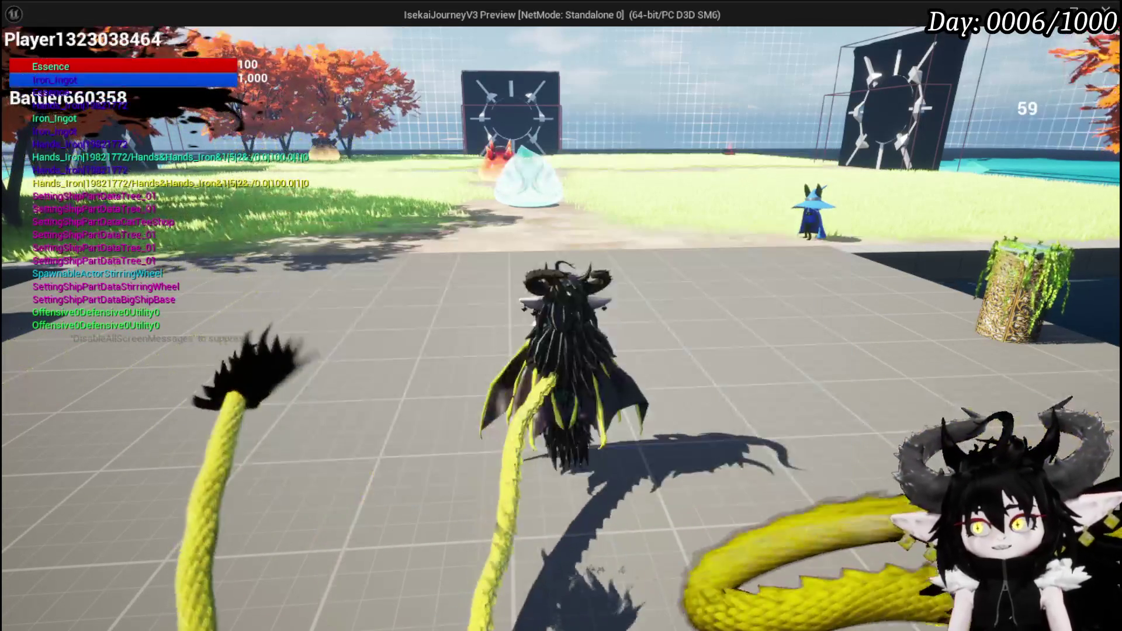
key(Escape)
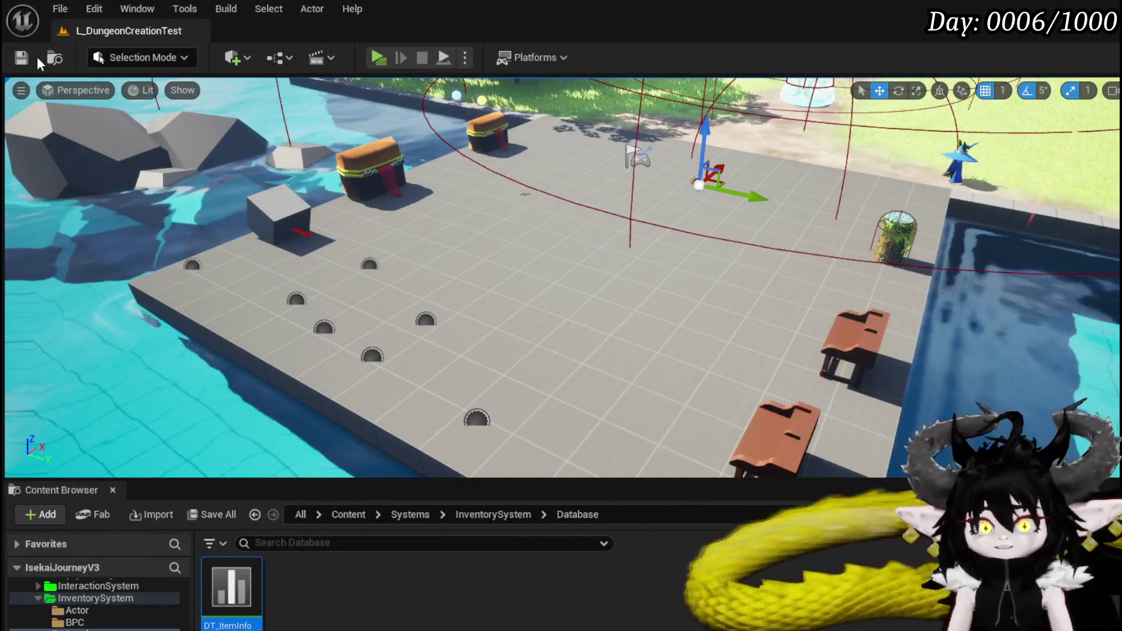
Step: Paste the Hide Tool Tipp to Save Black Box row after the loop's Completed pin and save
click(21, 57)
key(alt+Tab)
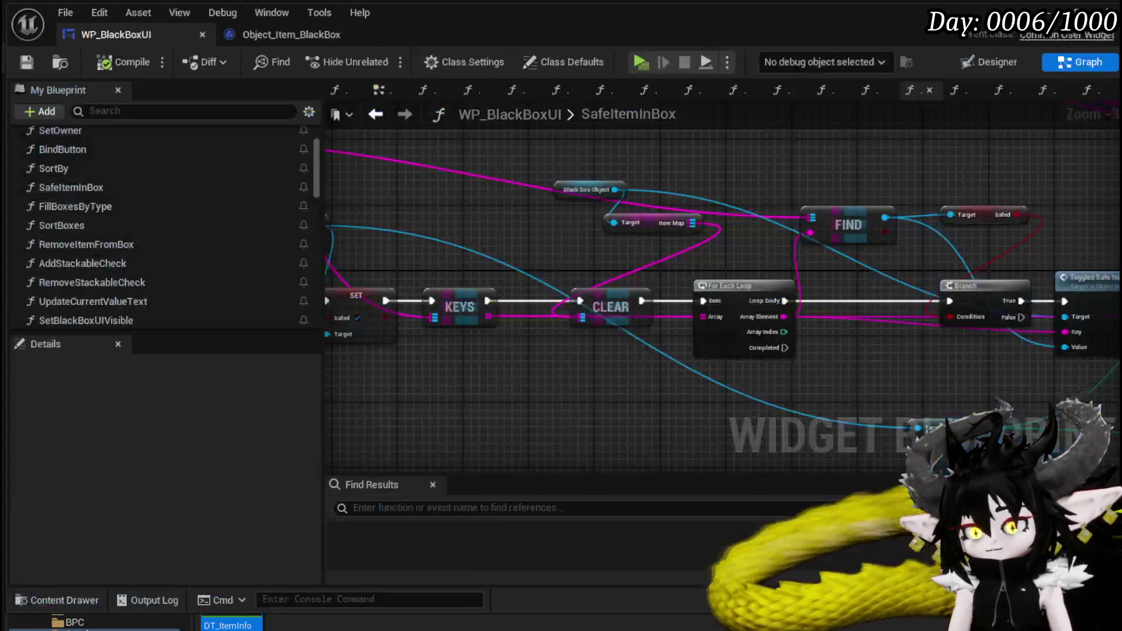
scroll(654, 355, up, 4)
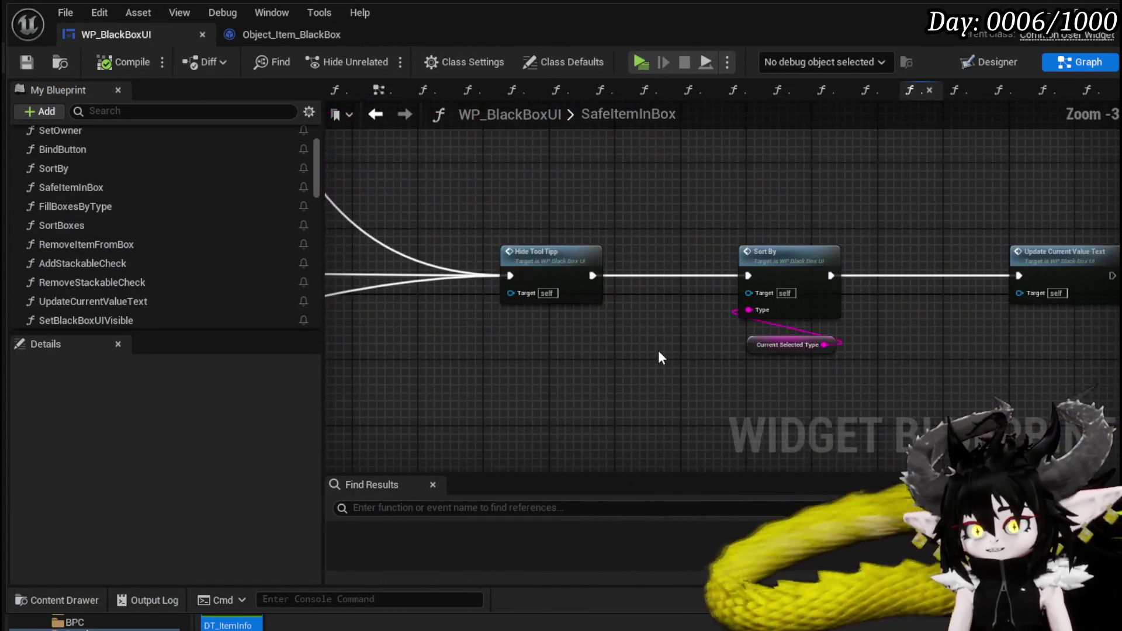
scroll(539, 251, down, 2)
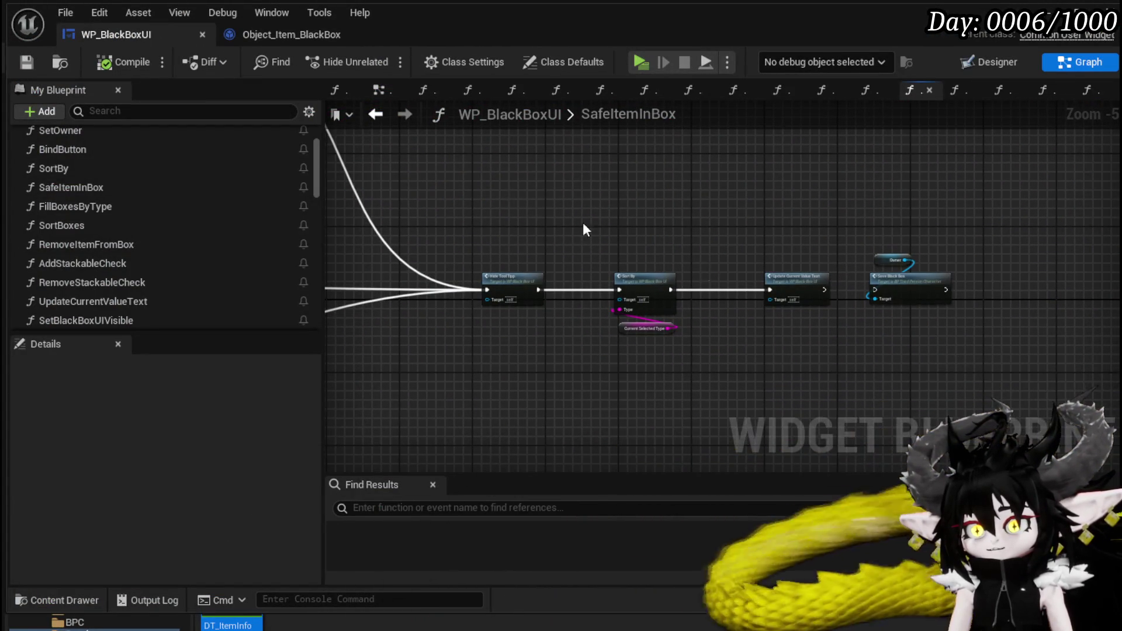
mouse_move(930, 366)
mouse_down()
mouse_move(864, 376)
mouse_move(822, 365)
mouse_up()
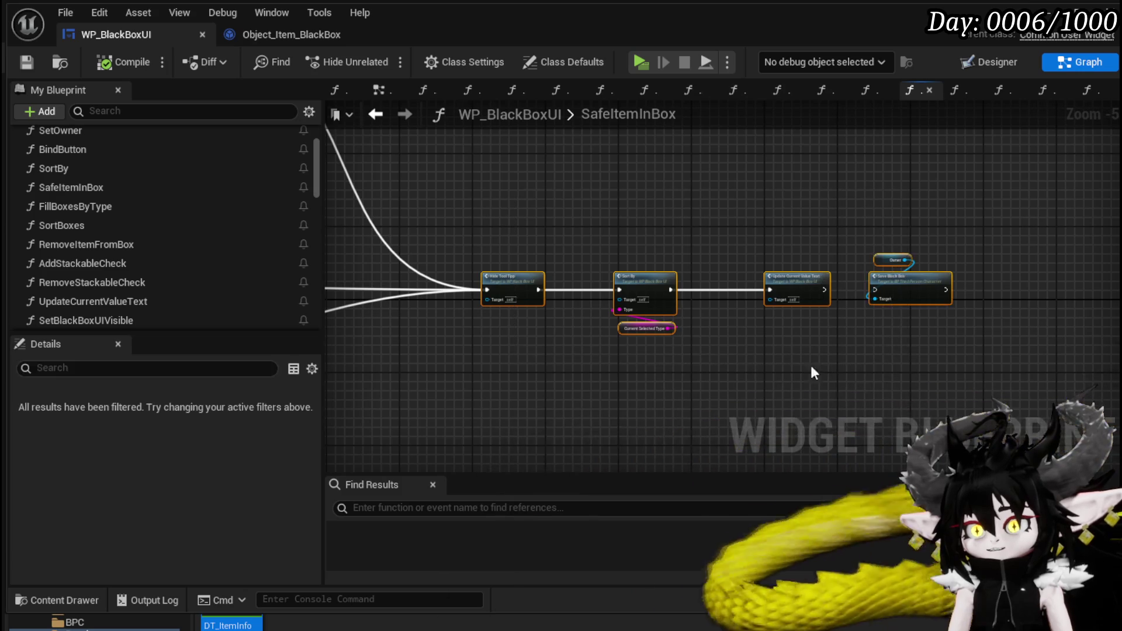
scroll(1057, 298, down, 4)
drag(1057, 297, 764, 305)
scroll(513, 300, up, 1)
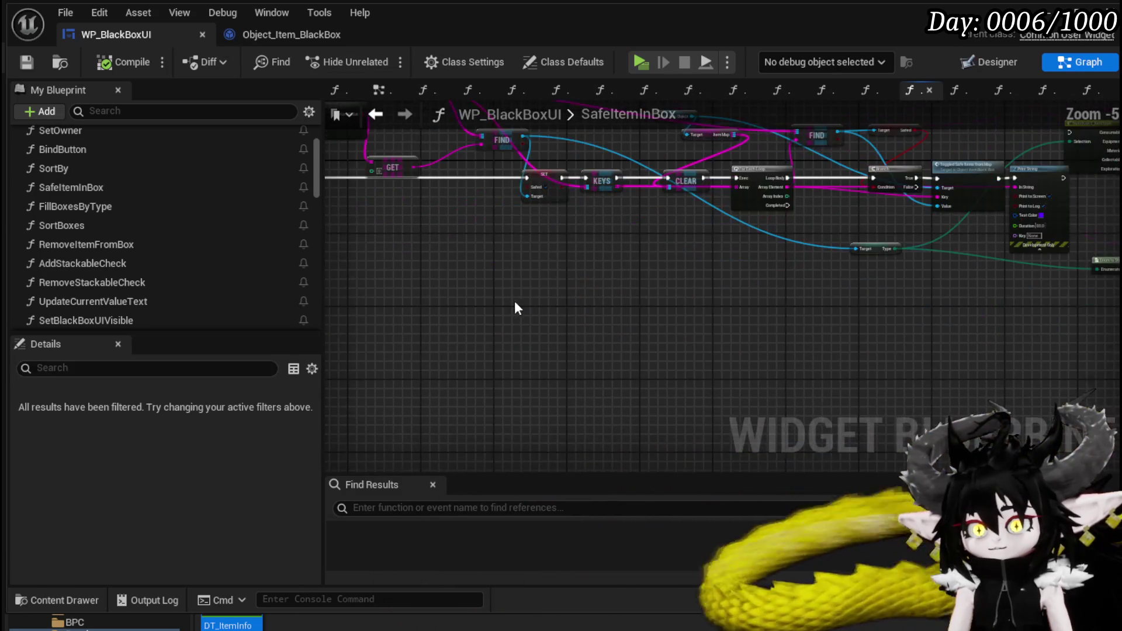
key(ctrl+v)
click(782, 202)
mouse_move(783, 202)
mouse_down()
mouse_move(327, 275)
mouse_move(472, 315)
mouse_up()
drag(731, 323, 913, 291)
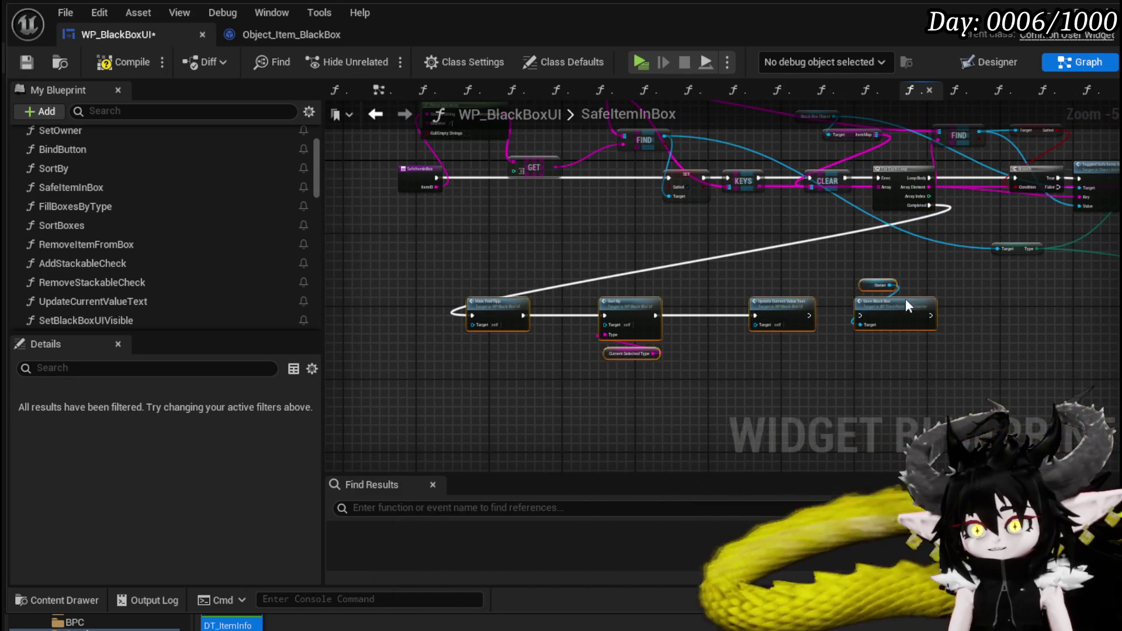
drag(770, 286, 655, 333)
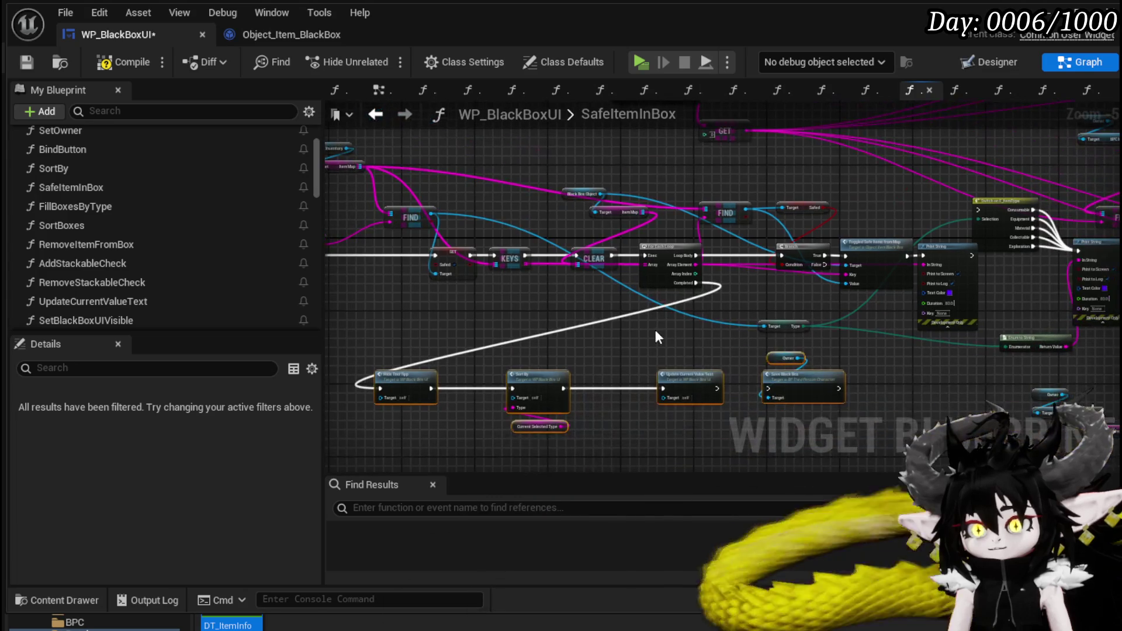
click(37, 65)
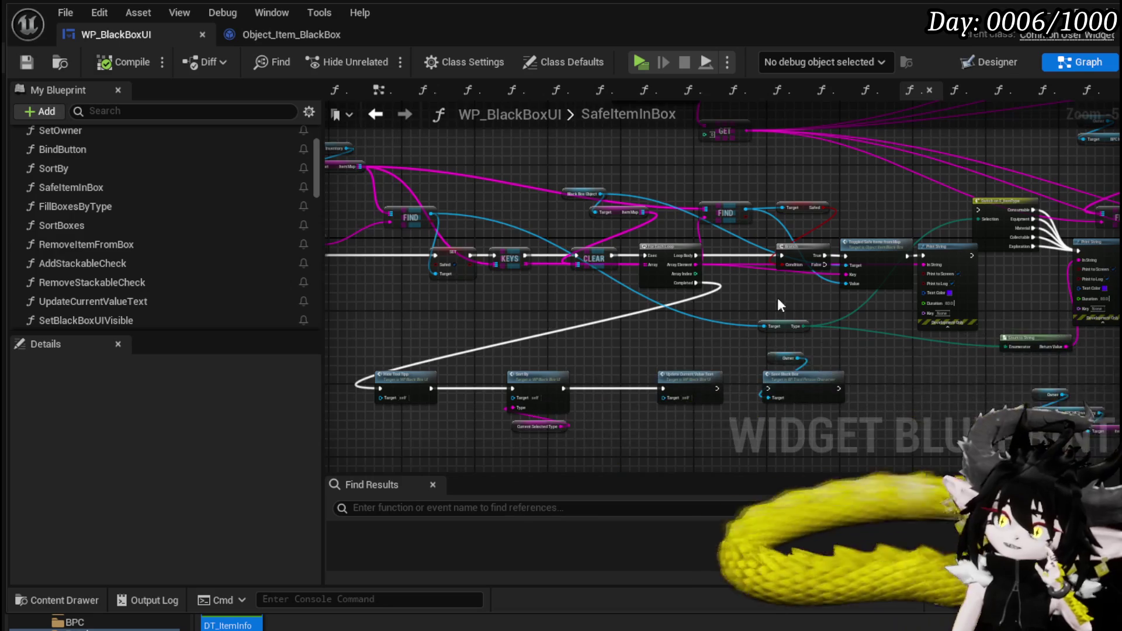
Step: Delete the Enum to String debug Print String and compile the widget blueprint
drag(777, 297, 498, 297)
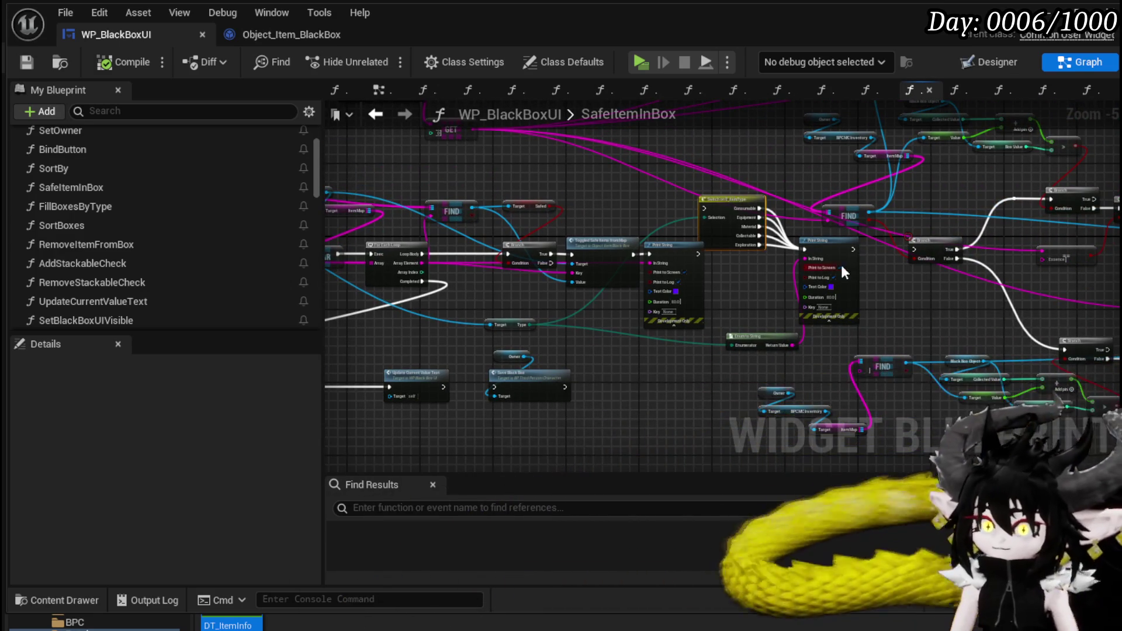
click(829, 248)
key(Delete)
drag(790, 302, 846, 264)
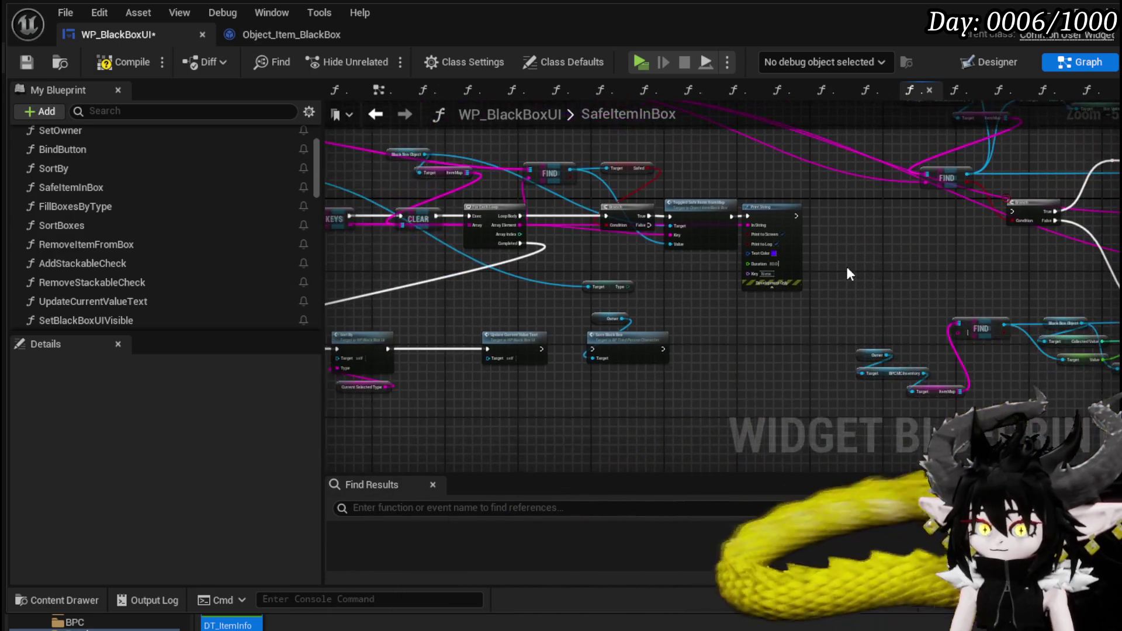
click(124, 62)
Step: Nudge the Branch node left and open the Toggled Safe Items from Map function
scroll(817, 204, up, 4)
drag(820, 205, 572, 185)
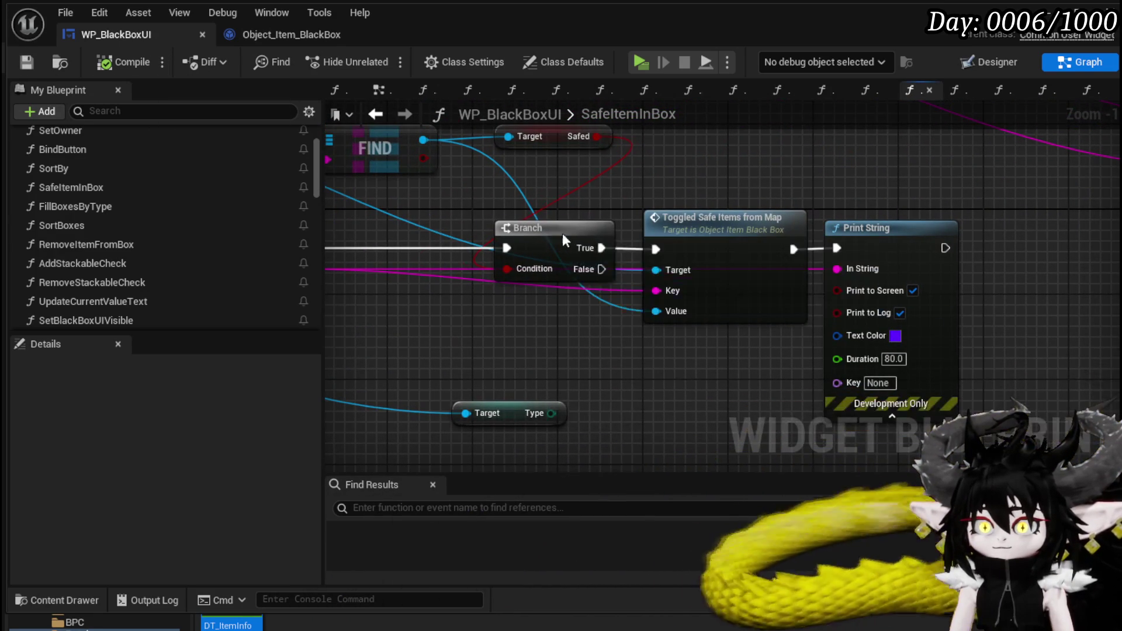
drag(511, 245, 447, 246)
drag(707, 184, 739, 222)
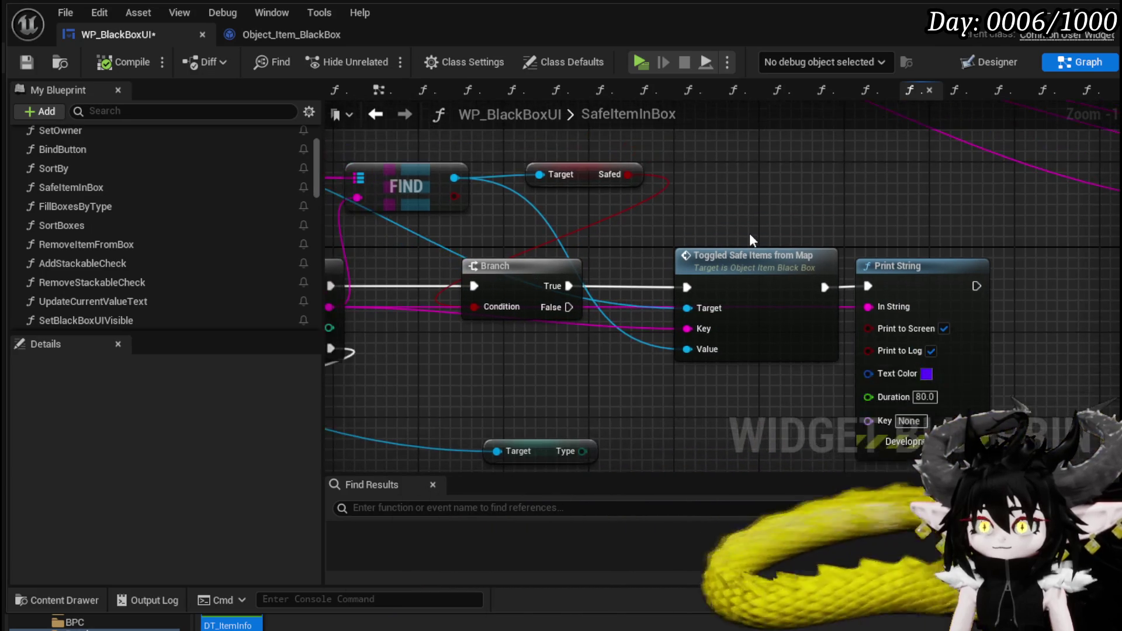
double_click(766, 253)
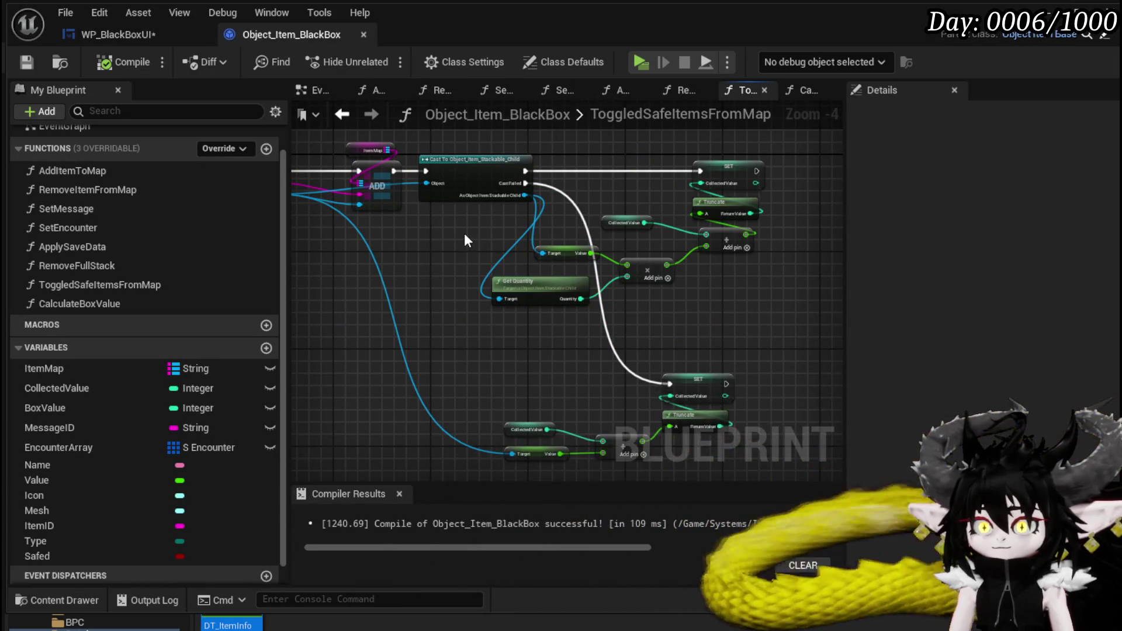
Step: Place a Calculate Box Value call right after the Item Map ADD node in ToggledSafeItemsFromMap
drag(465, 236, 511, 245)
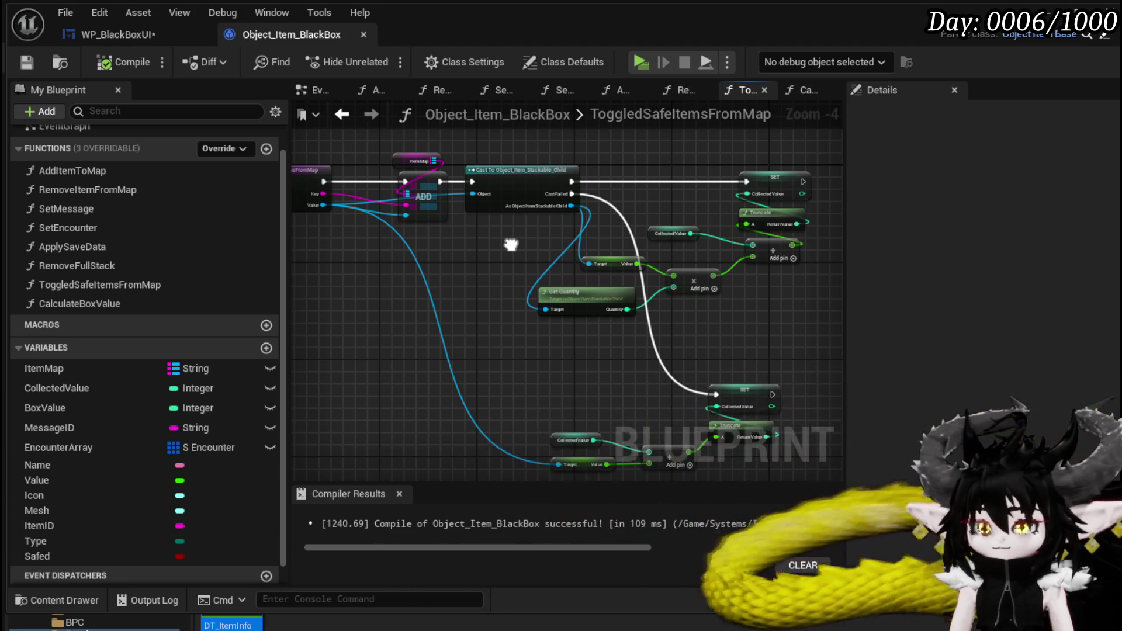
scroll(460, 244, up, 2)
drag(479, 274, 492, 183)
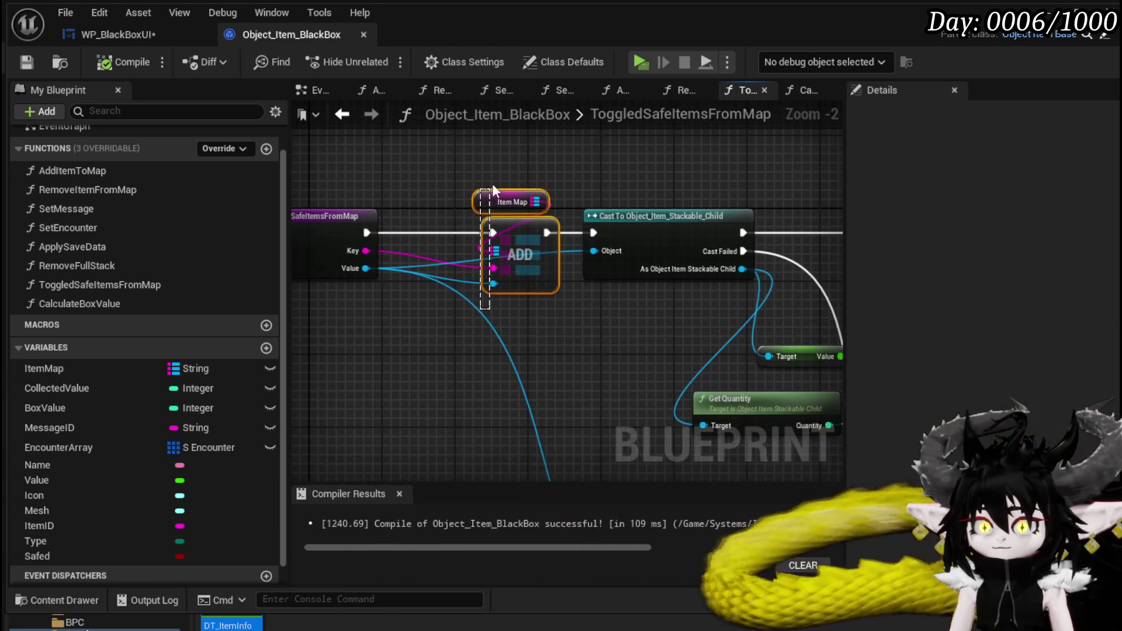
mouse_move(93, 310)
mouse_down()
mouse_move(586, 128)
mouse_move(593, 161)
mouse_up()
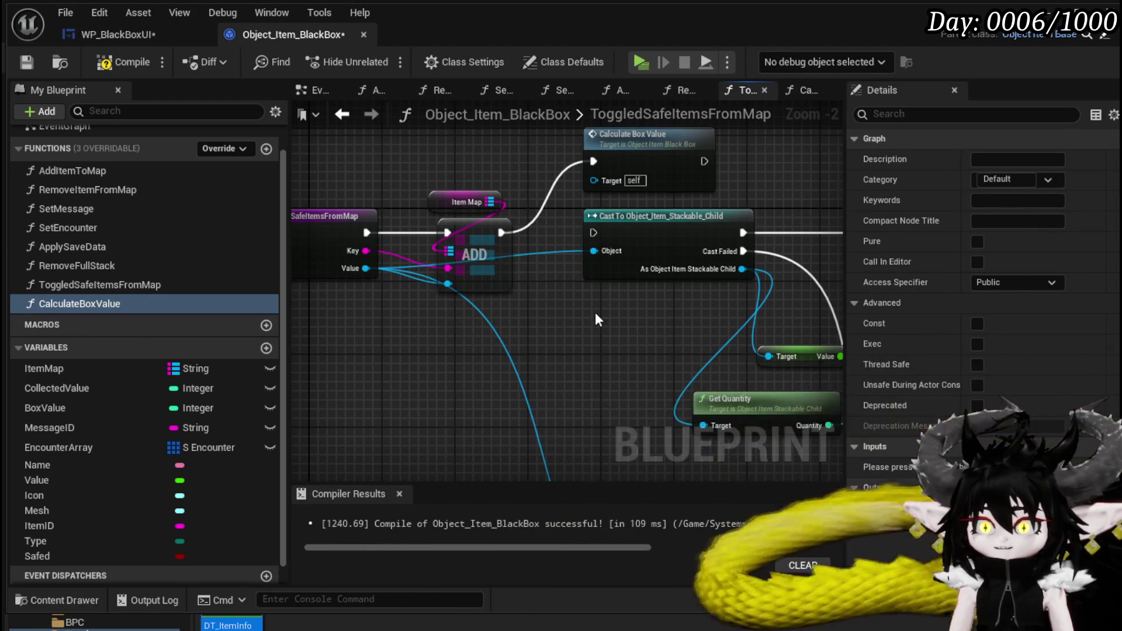
scroll(594, 312, down, 1)
scroll(422, 209, down, 1)
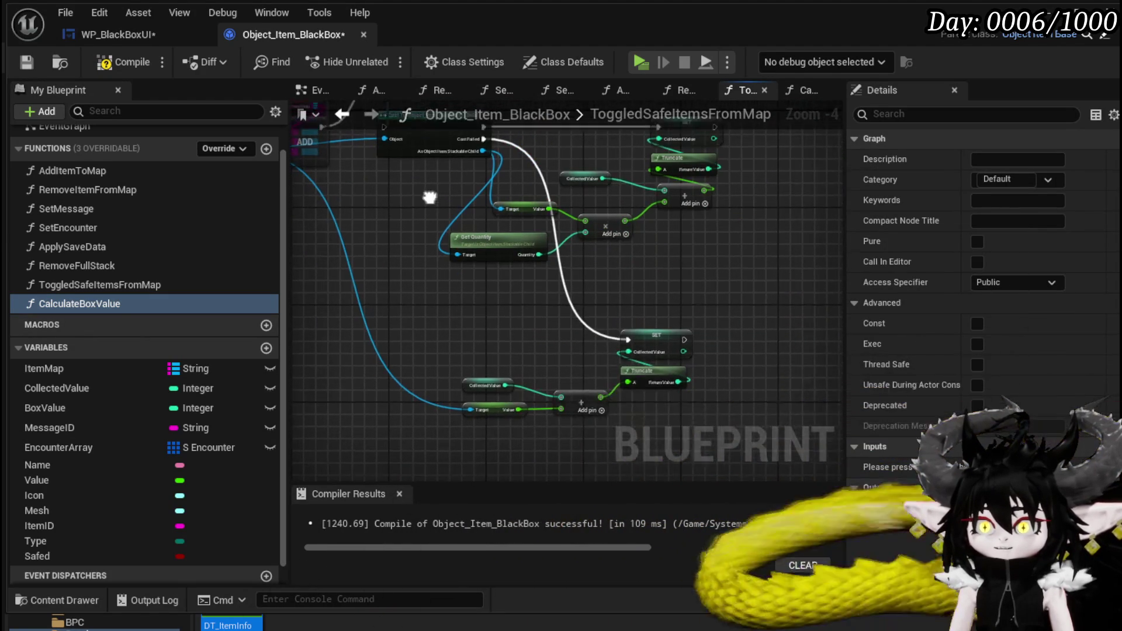
scroll(476, 252, up, 3)
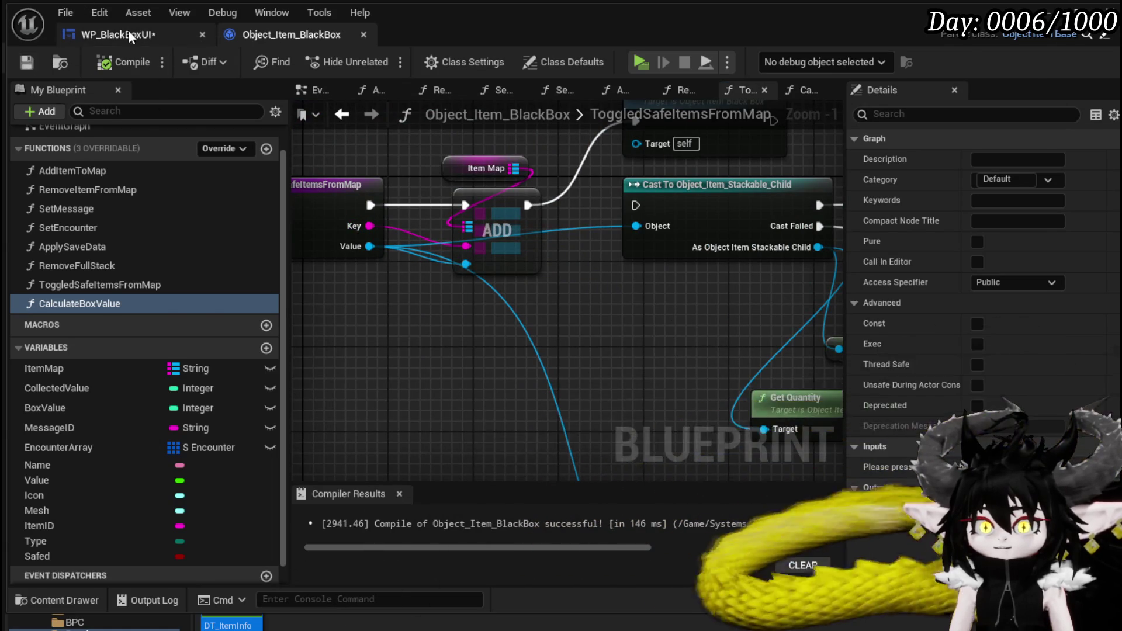
click(129, 35)
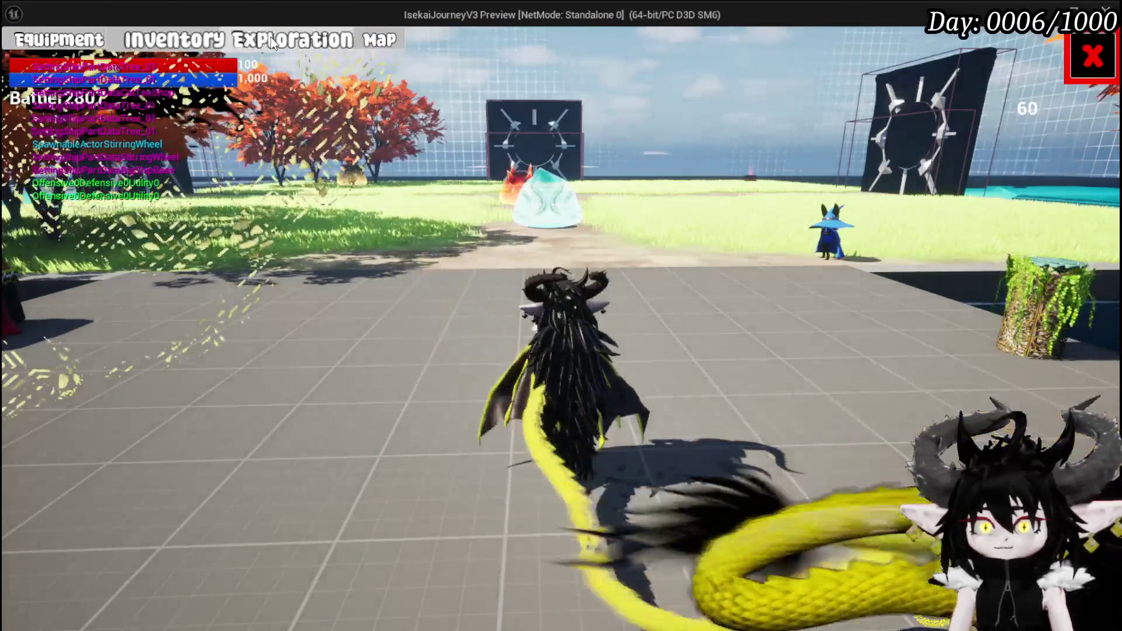
Step: Store Iron_Hands, iron ingots, the red item and 2,225 coins in the Black Box, then stop play and save the level
click(174, 39)
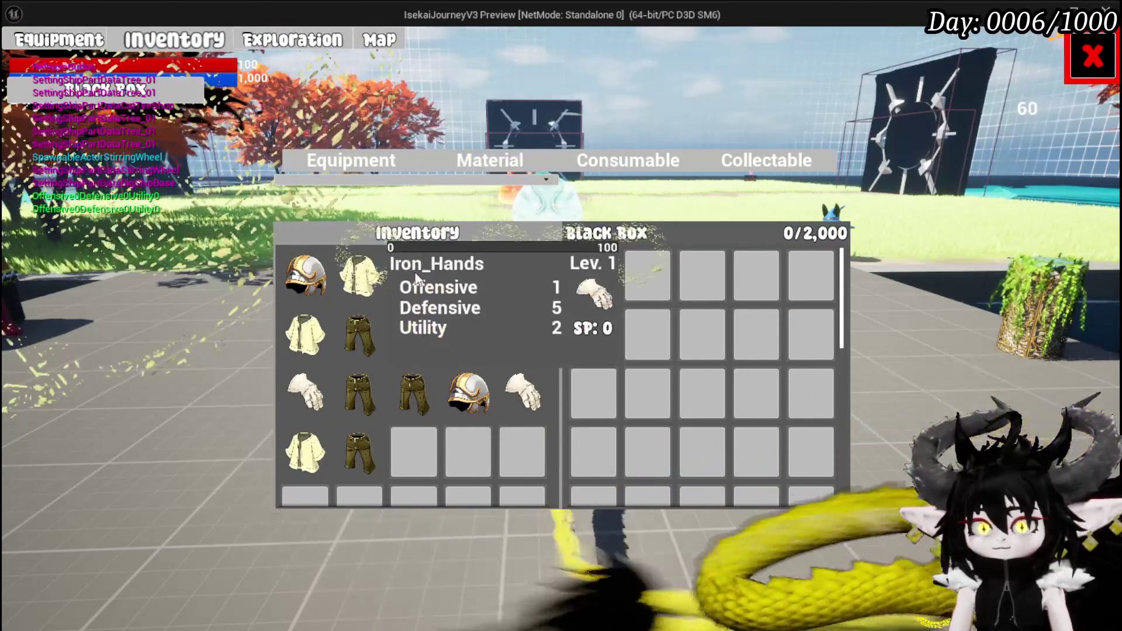
click(416, 275)
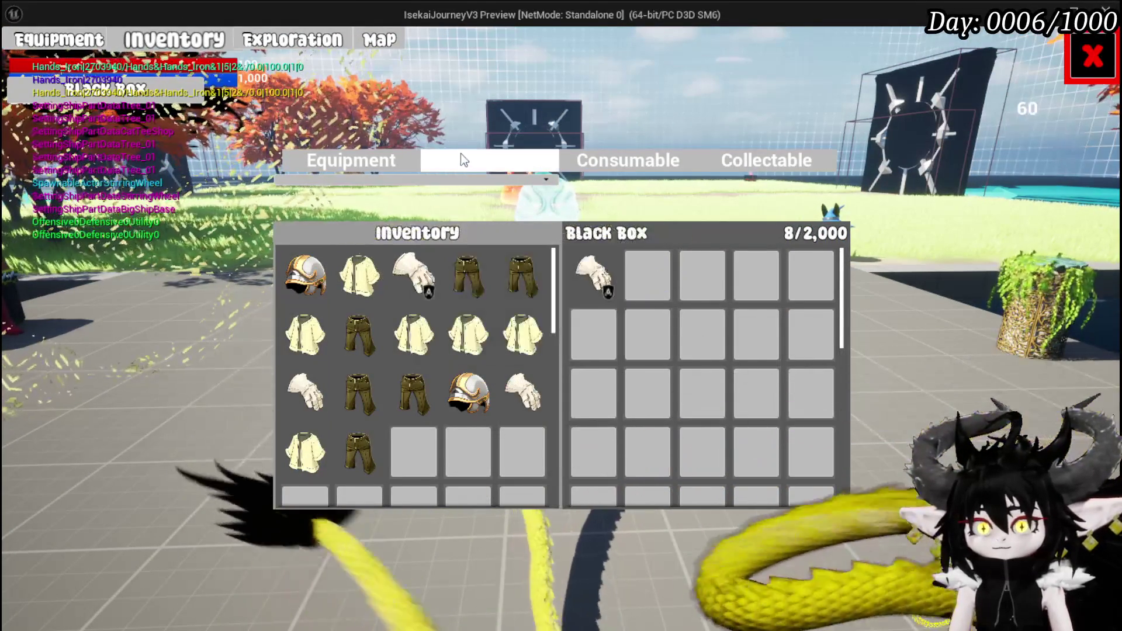
click(460, 156)
click(413, 276)
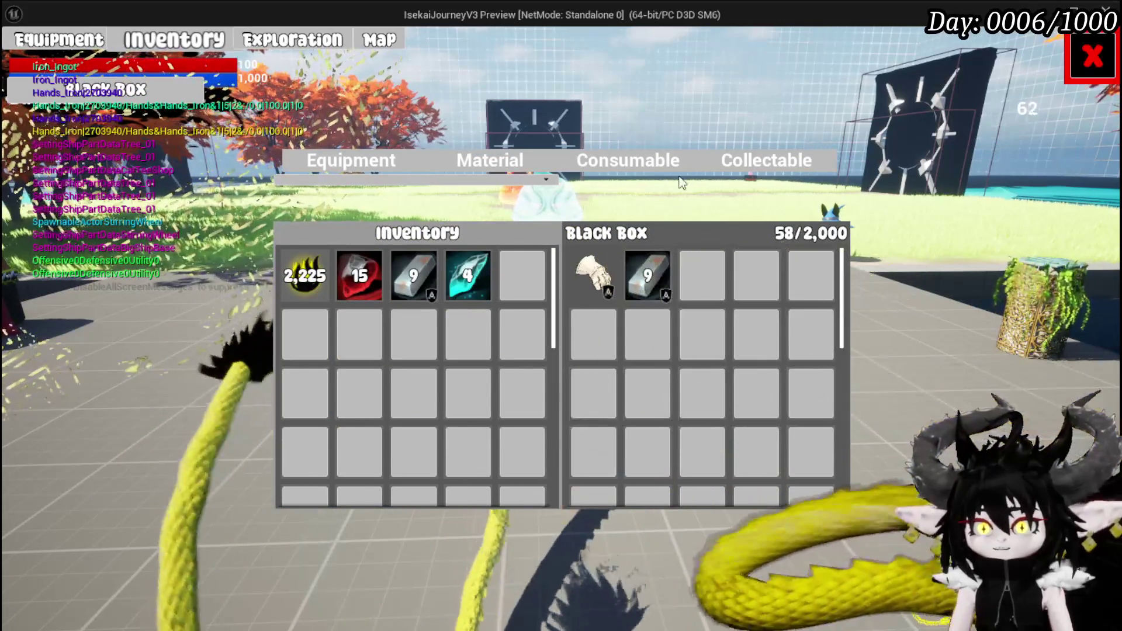
click(358, 276)
click(305, 275)
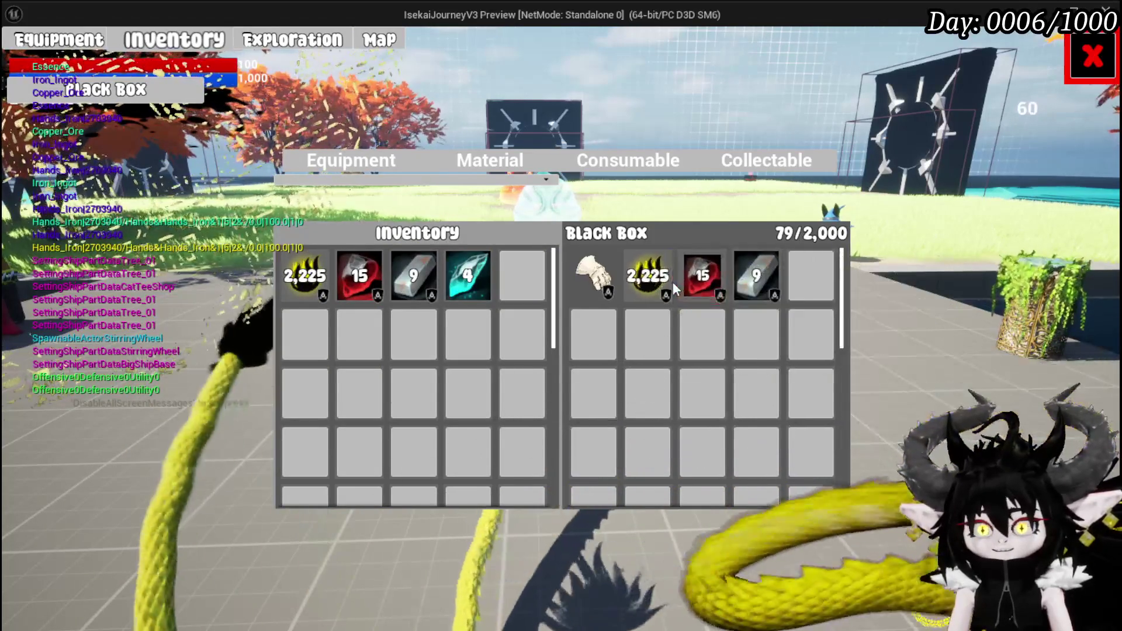
key(Escape)
click(22, 58)
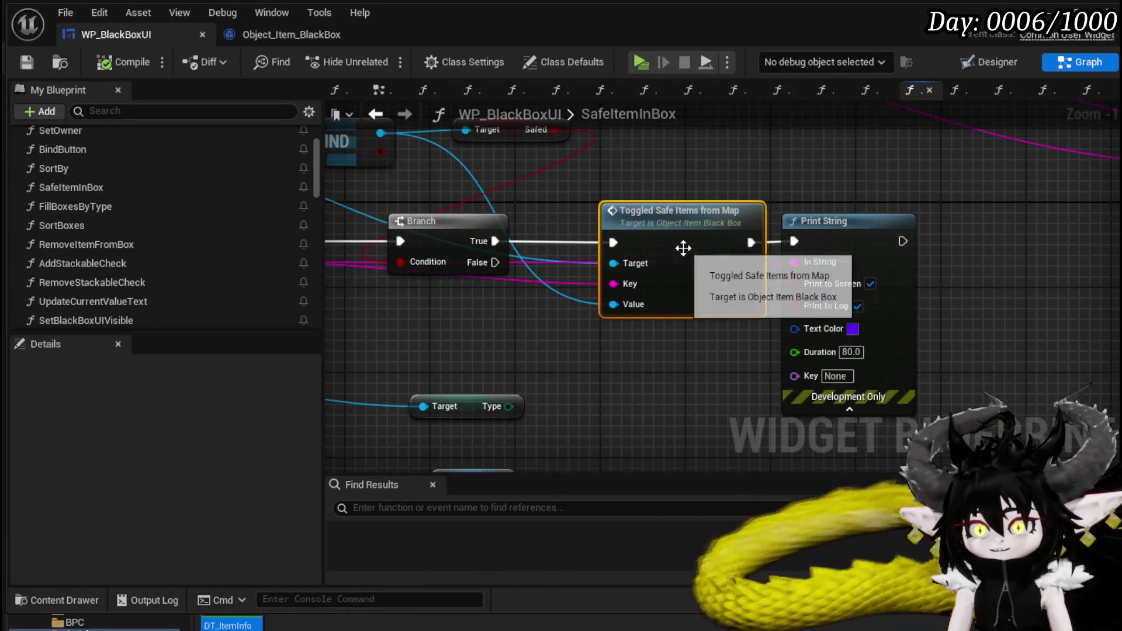
Step: Open the CalculateBoxValue function from within ToggledSafeItemsFromMap
double_click(681, 243)
scroll(545, 310, down, 1)
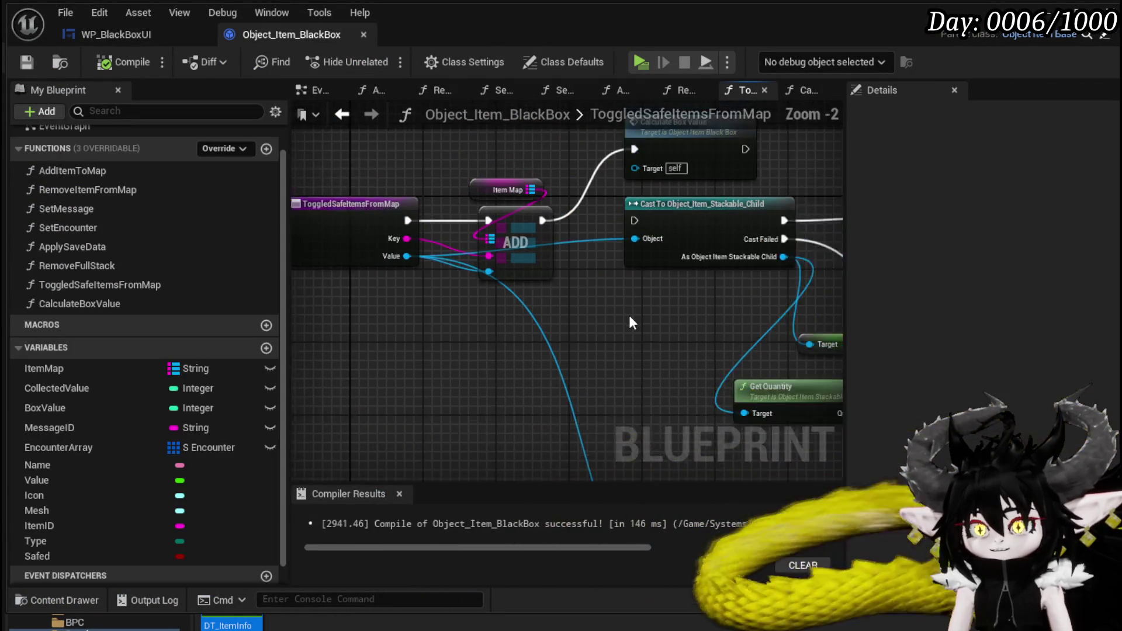
drag(628, 314, 535, 374)
double_click(584, 187)
mouse_move(584, 194)
mouse_down()
mouse_move(533, 388)
mouse_move(519, 328)
mouse_move(601, 380)
mouse_move(459, 351)
mouse_up()
Step: Review CalculateBoxValue's VALUES, For Each Loop, Cast, Get Quantity, SET and Truncate nodes
scroll(537, 317, down, 1)
scroll(539, 314, down, 1)
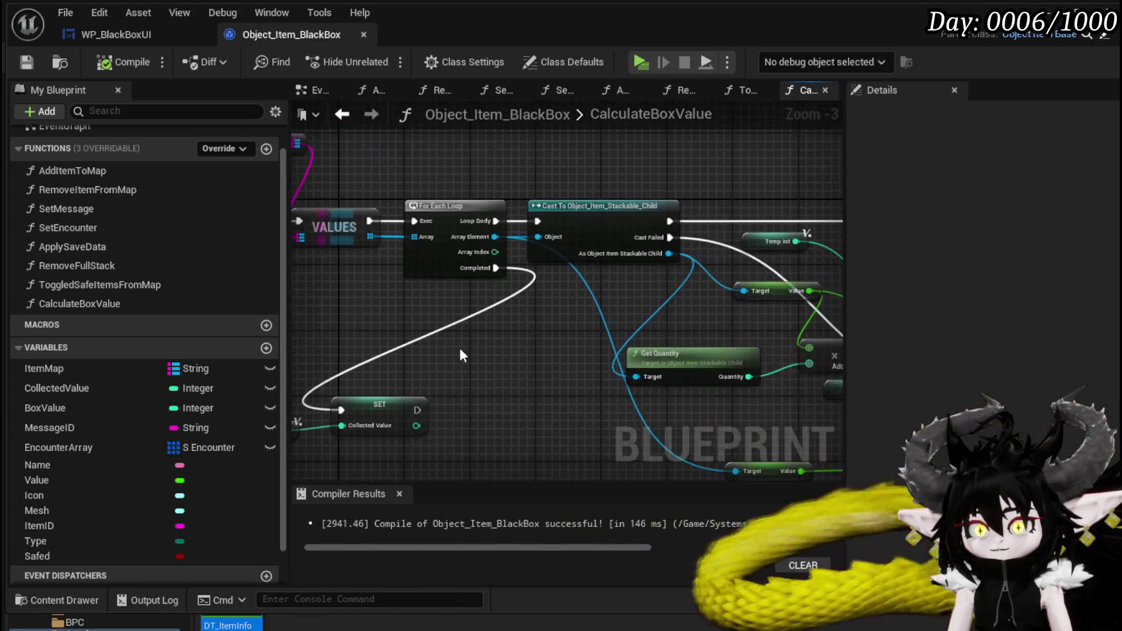
mouse_move(727, 210)
mouse_down()
mouse_move(561, 193)
mouse_move(689, 211)
mouse_move(608, 320)
mouse_move(433, 316)
mouse_up()
mouse_move(652, 282)
mouse_down()
mouse_move(414, 256)
mouse_move(676, 277)
mouse_move(498, 270)
mouse_move(443, 255)
mouse_up()
drag(527, 262, 754, 297)
drag(442, 317, 557, 330)
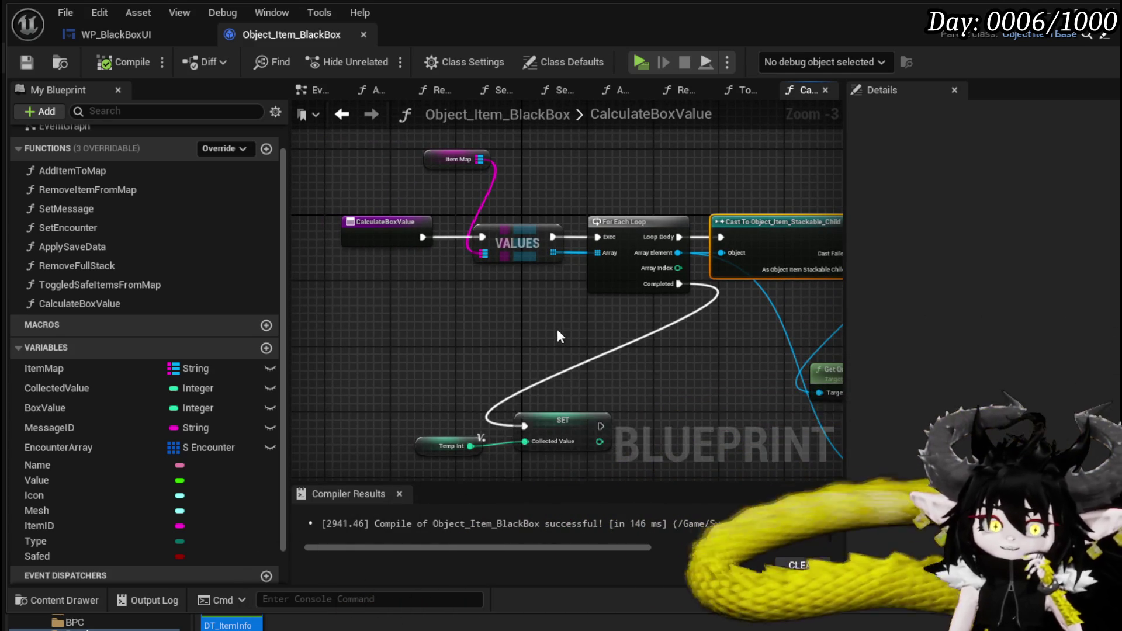
drag(556, 329, 277, 278)
drag(604, 303, 404, 287)
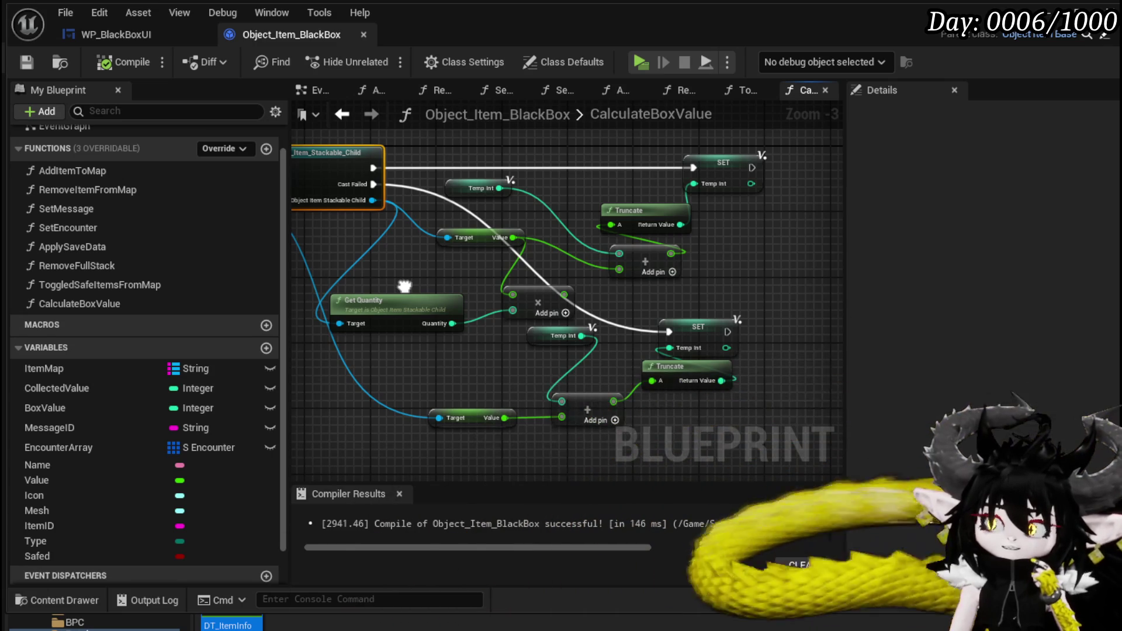
drag(405, 287, 739, 297)
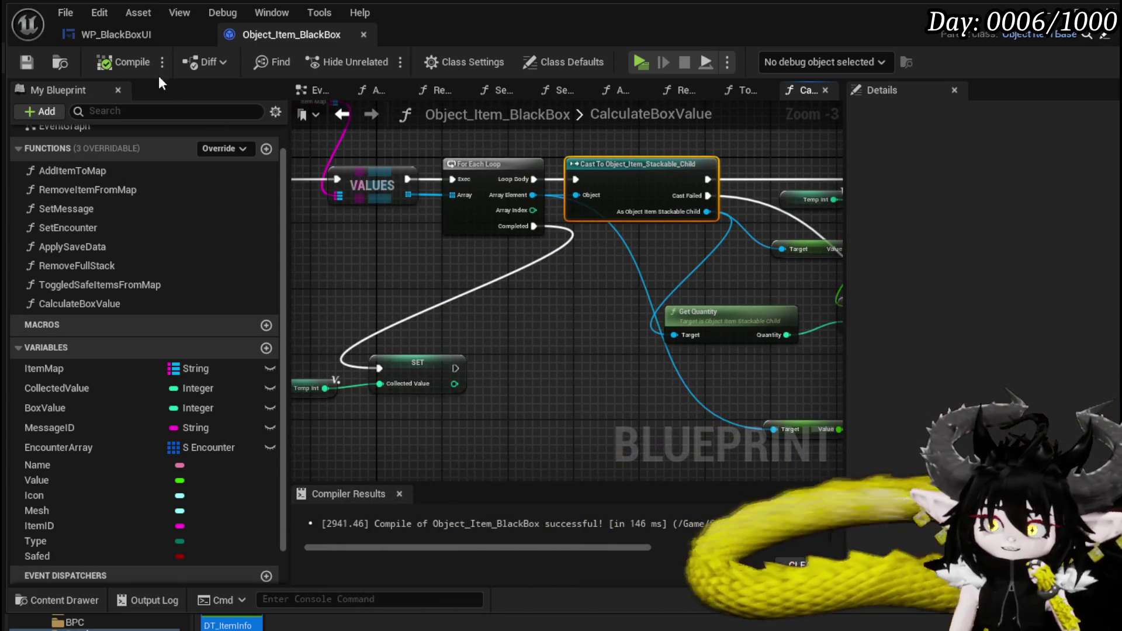
Step: Add a breakpoint on the Toggled Safe Items from Map node in WP_BlackBoxUI
click(148, 42)
mouse_move(497, 328)
mouse_down()
mouse_move(736, 347)
mouse_move(516, 334)
mouse_up()
right_click(747, 227)
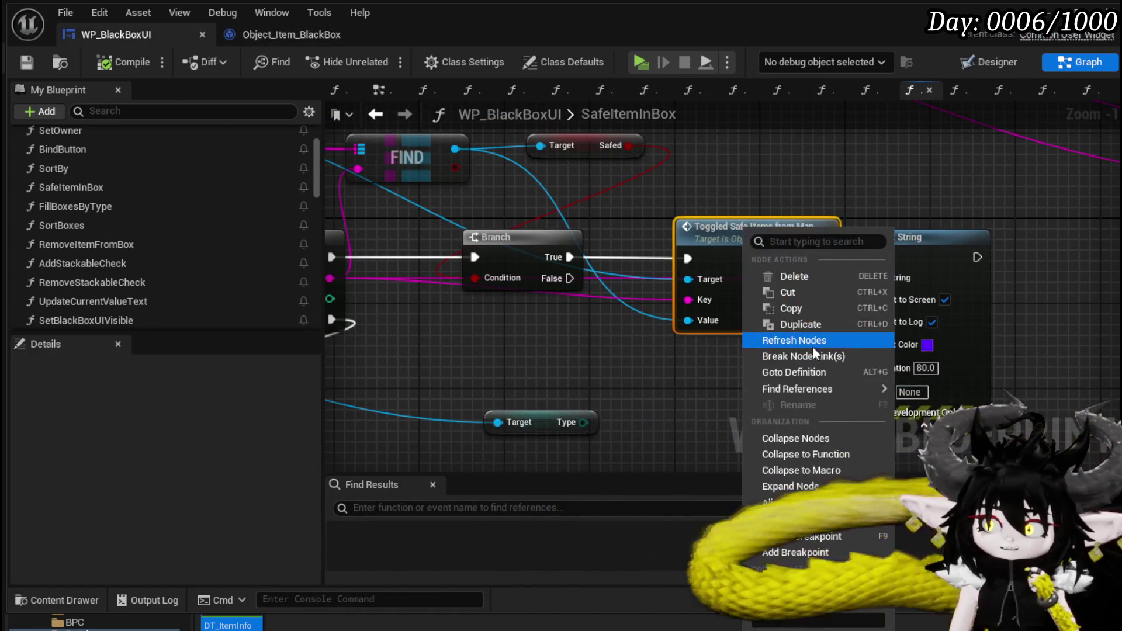
click(807, 550)
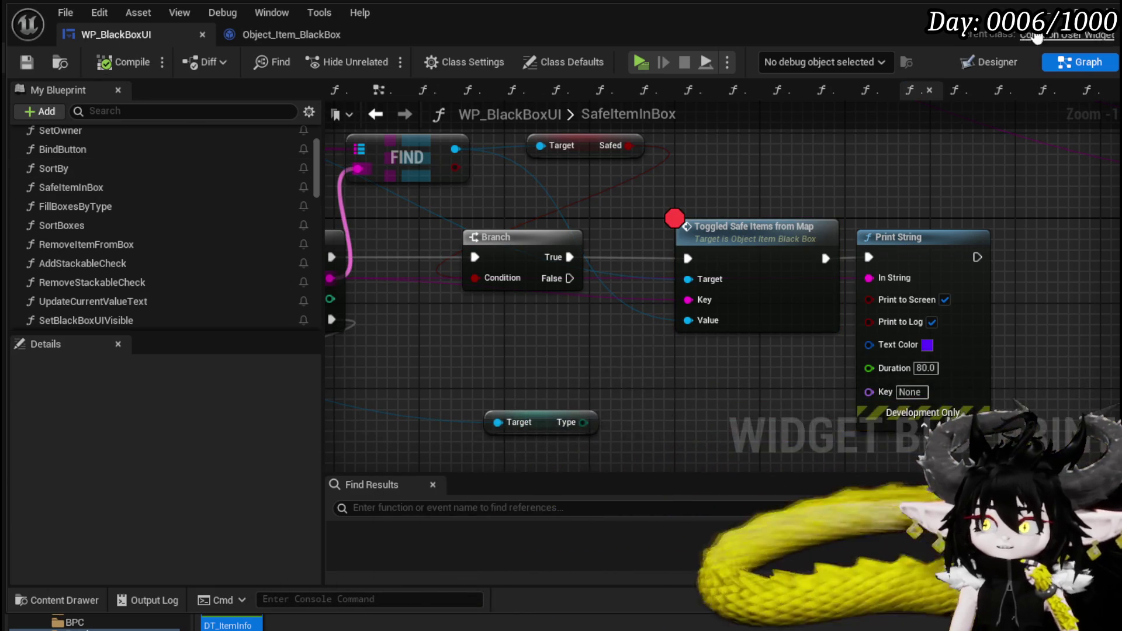
Step: Start a playtest and store a Material ore item in the Black Box to hit the breakpoint
key(alt+Tab)
click(377, 57)
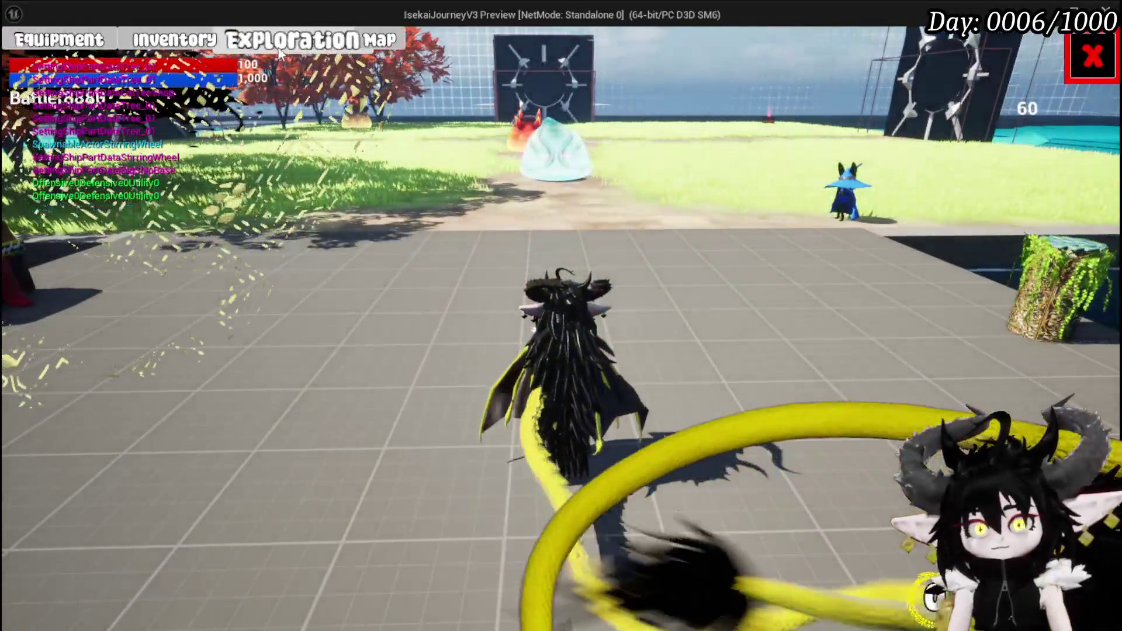
click(292, 40)
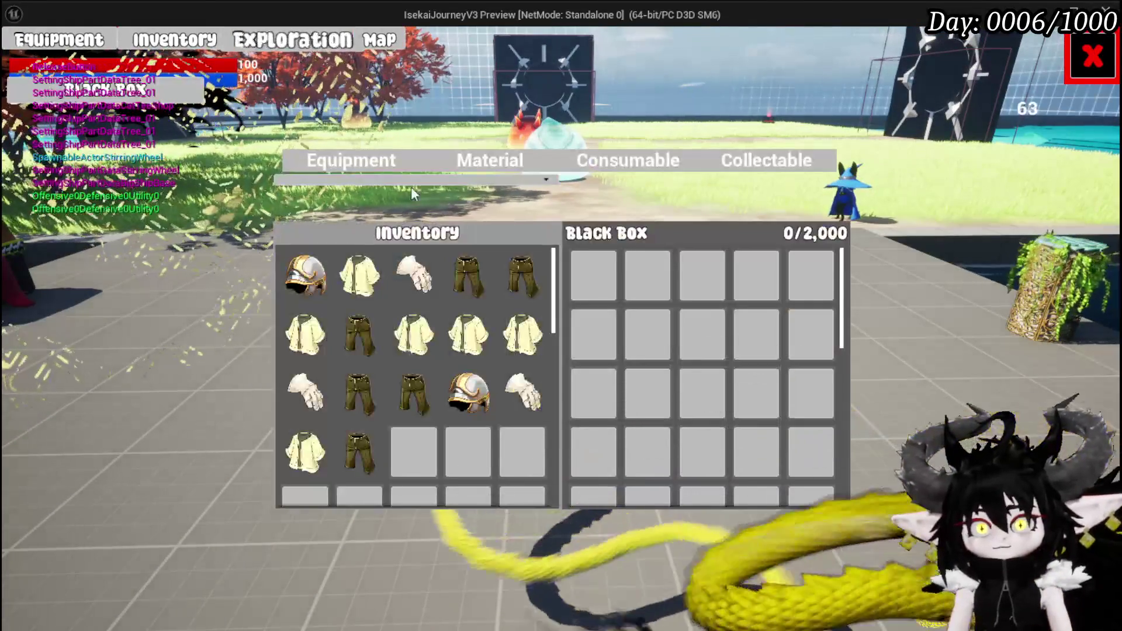
click(483, 169)
click(414, 275)
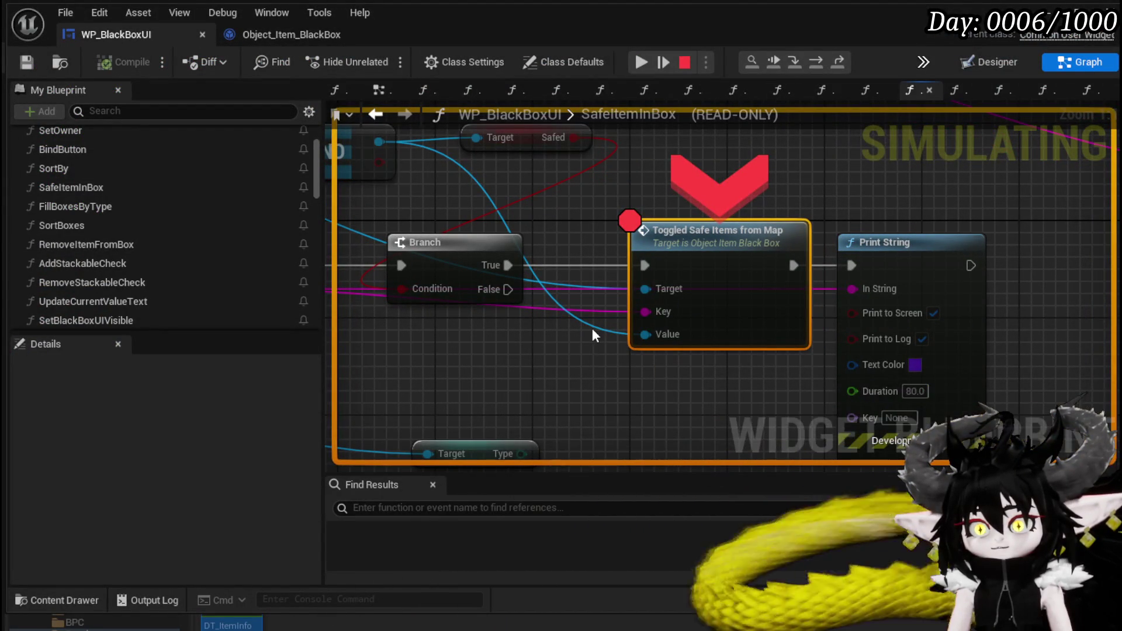
Step: Step to the Print String node, resume, and store an Iron Ingot to break again
mouse_move(595, 325)
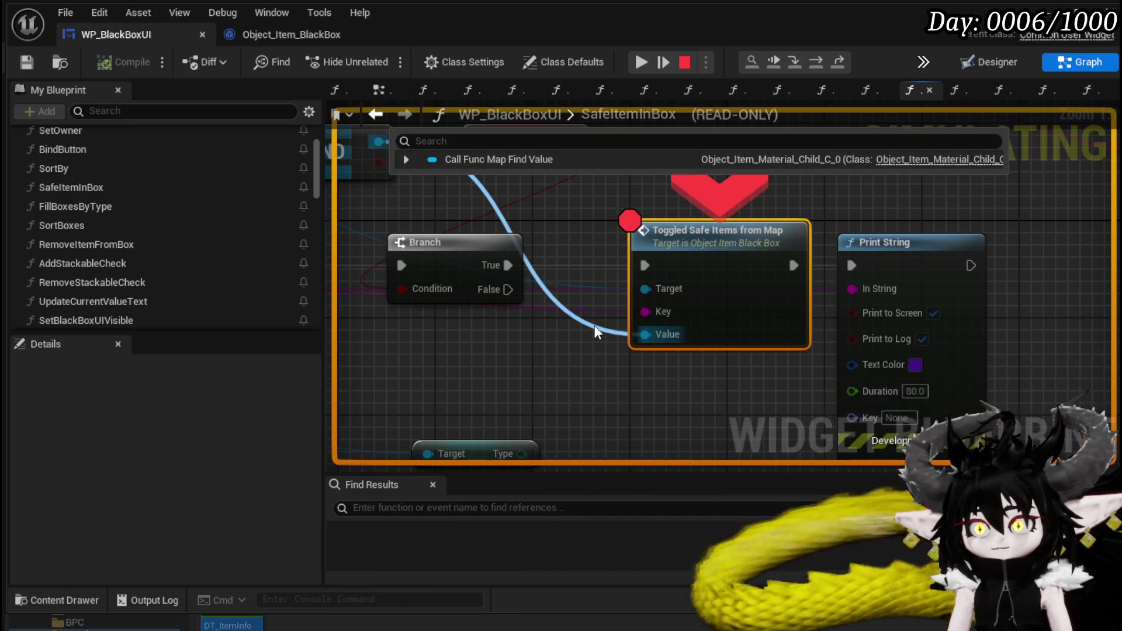
mouse_move(596, 331)
mouse_down()
mouse_move(610, 386)
mouse_move(493, 319)
mouse_move(520, 348)
mouse_up()
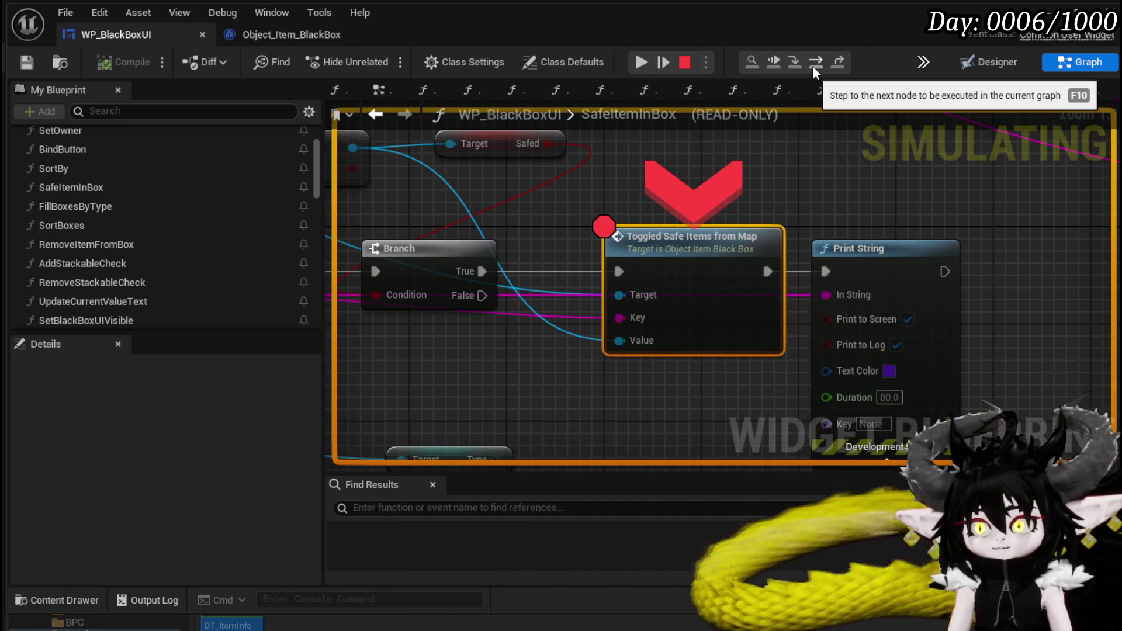
click(812, 66)
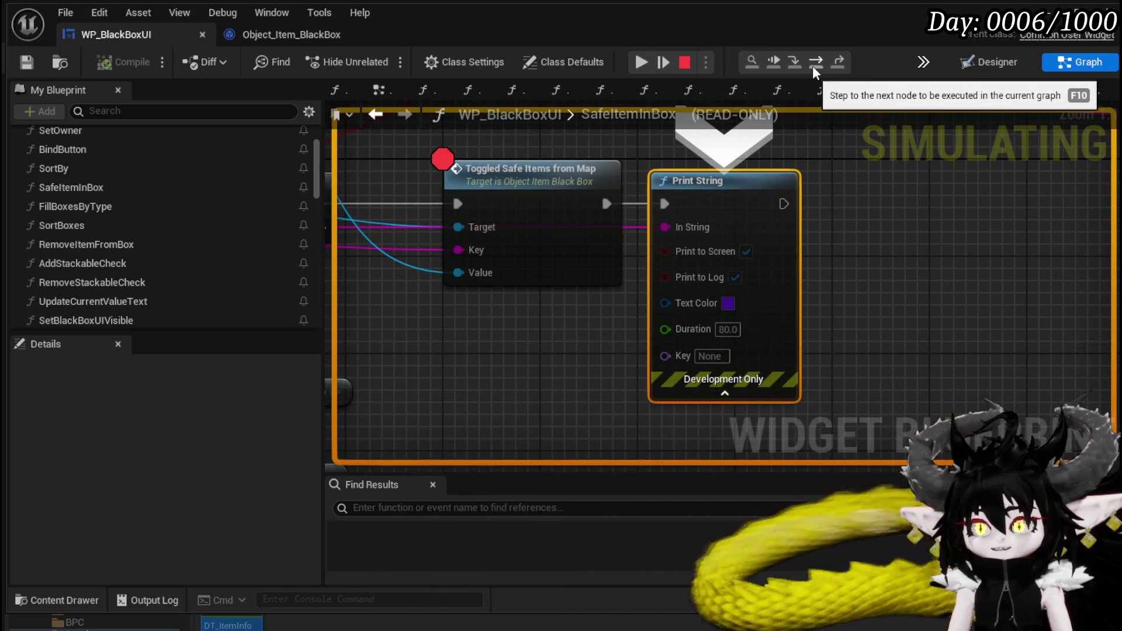
click(640, 61)
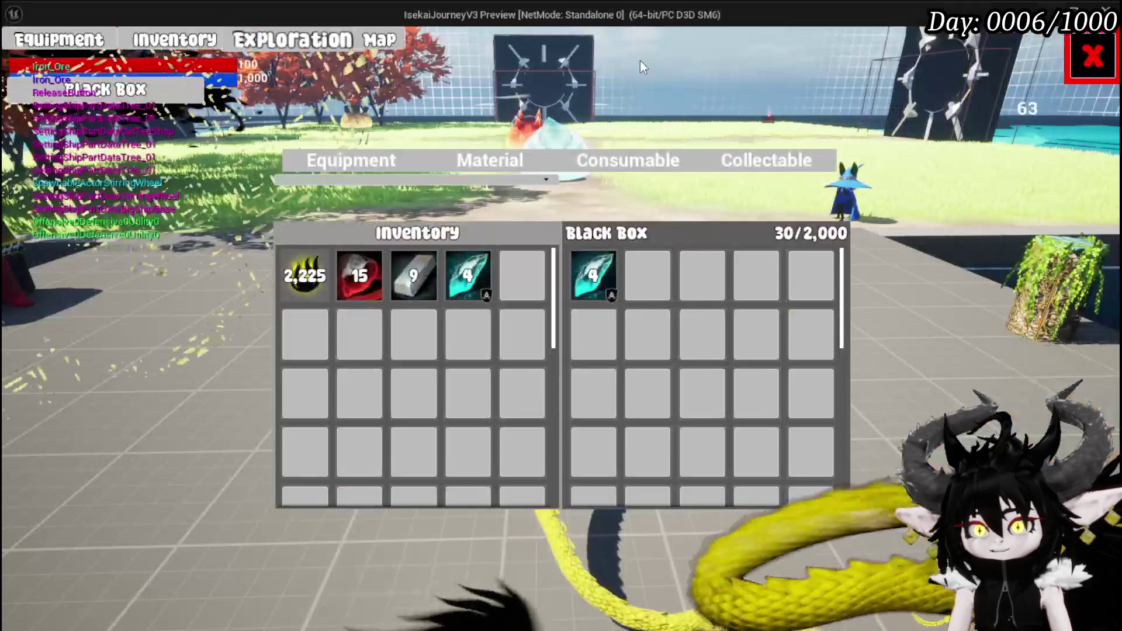
click(413, 275)
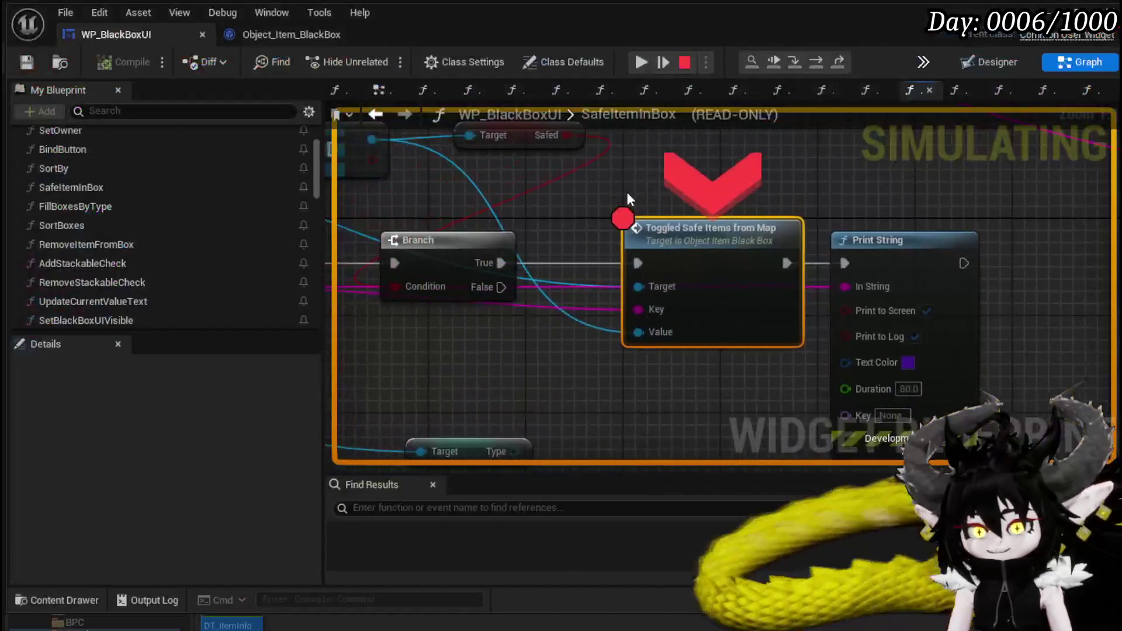
Step: Step through ToggledSafeItemsFromMap into CalculateBoxValue up to the SET Temp Int node
click(793, 62)
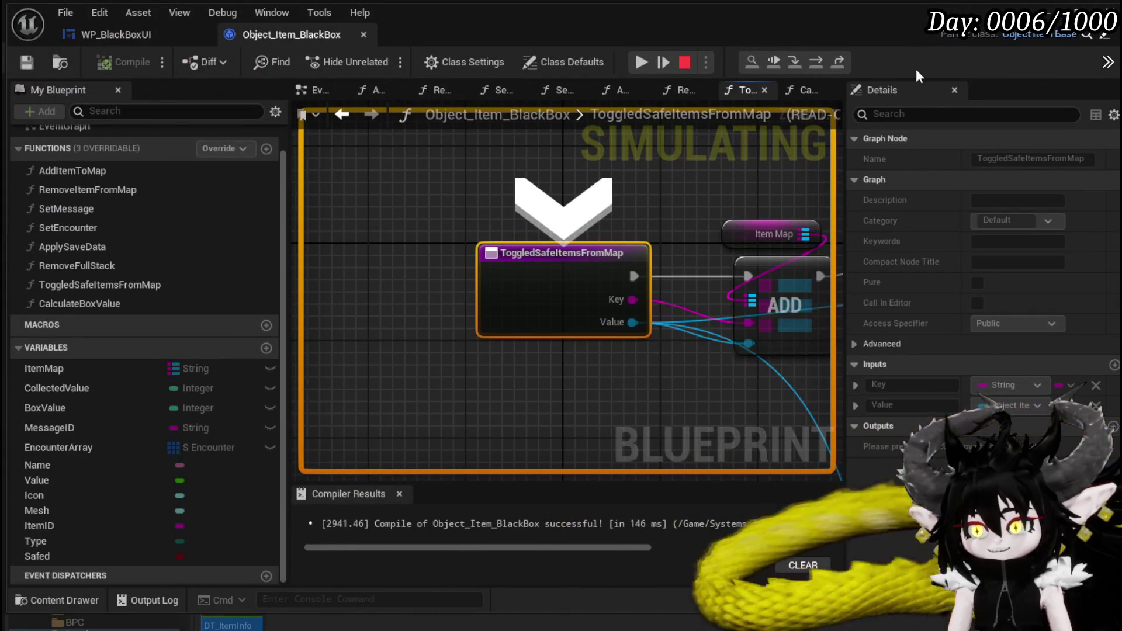
click(819, 62)
click(819, 62)
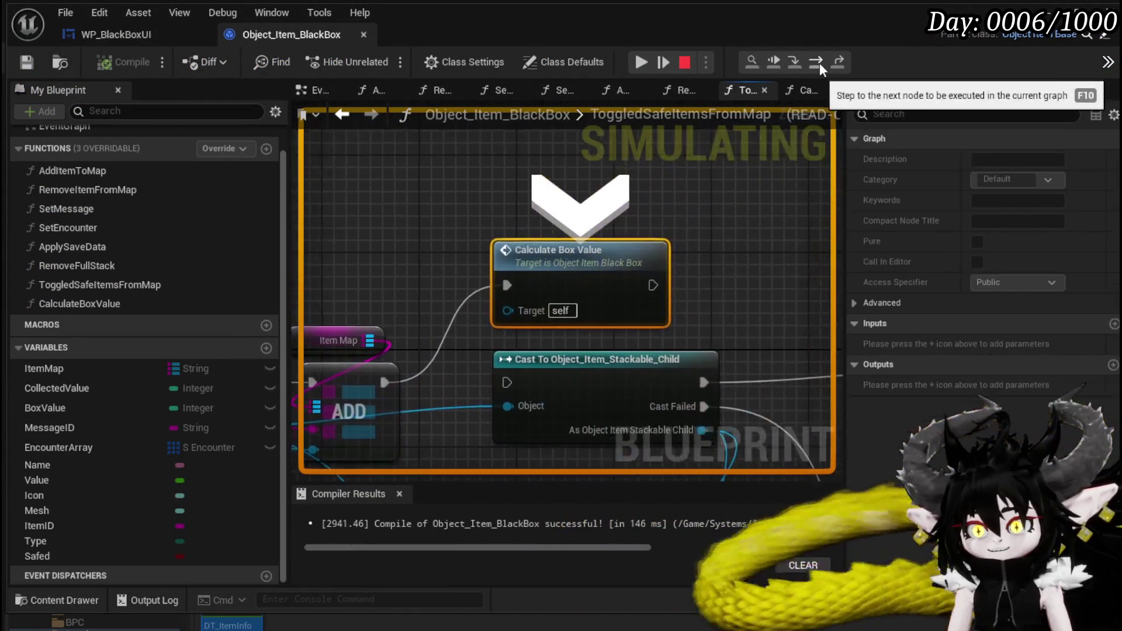
click(791, 62)
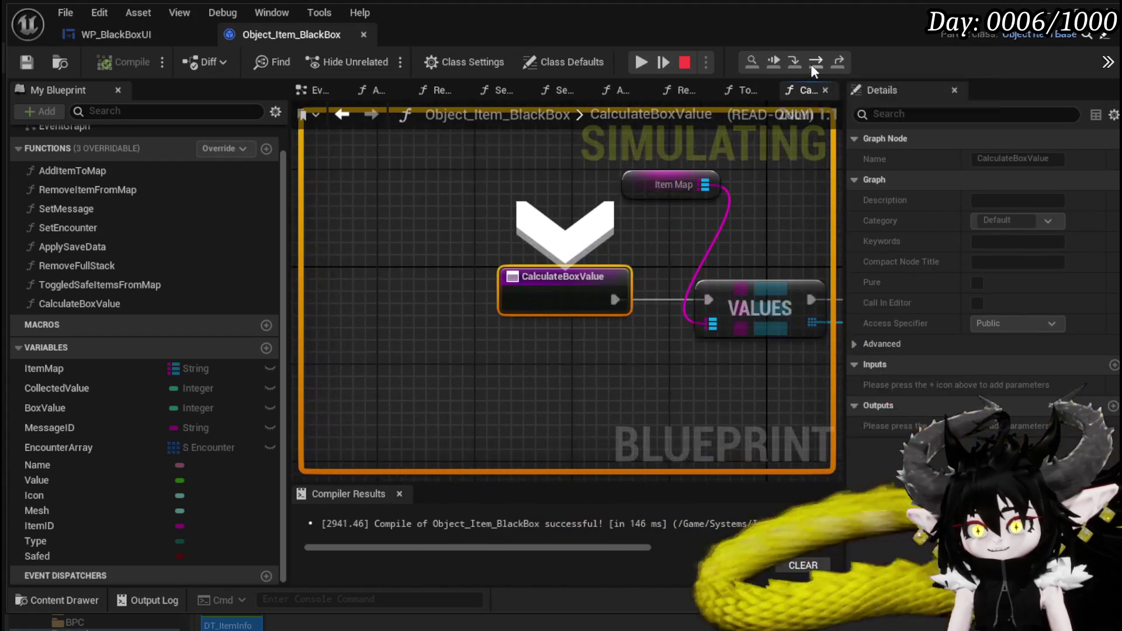
click(810, 64)
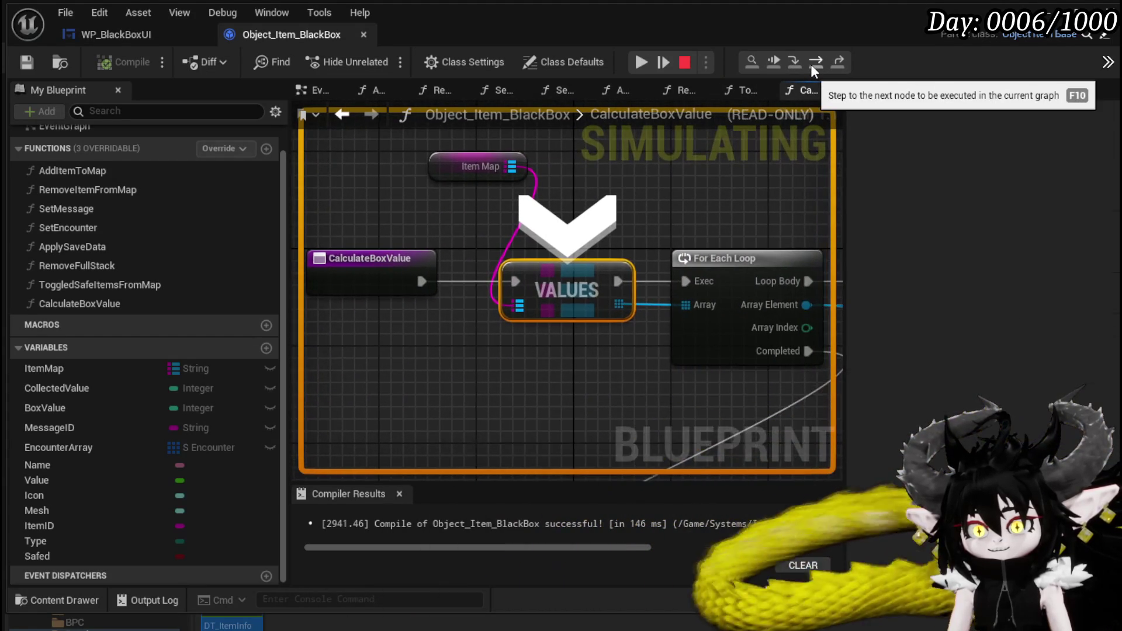
click(811, 64)
click(811, 64)
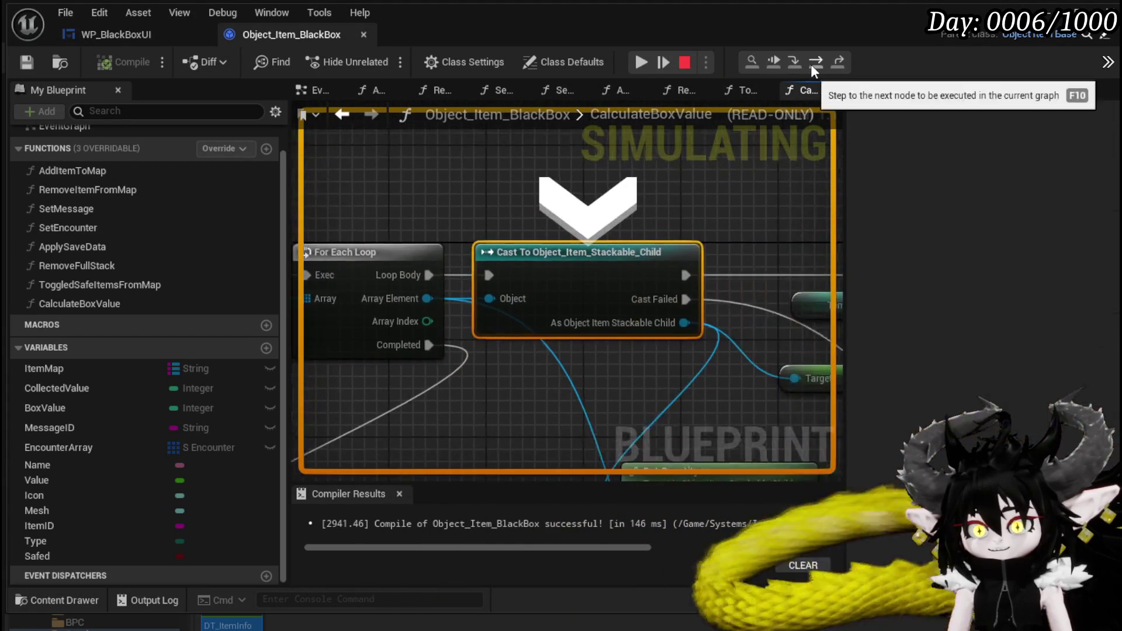
click(811, 65)
Step: Inspect the SET and Truncate nodes, then return to the paused SafeItemInBox graph
drag(440, 198, 675, 185)
drag(481, 444, 507, 382)
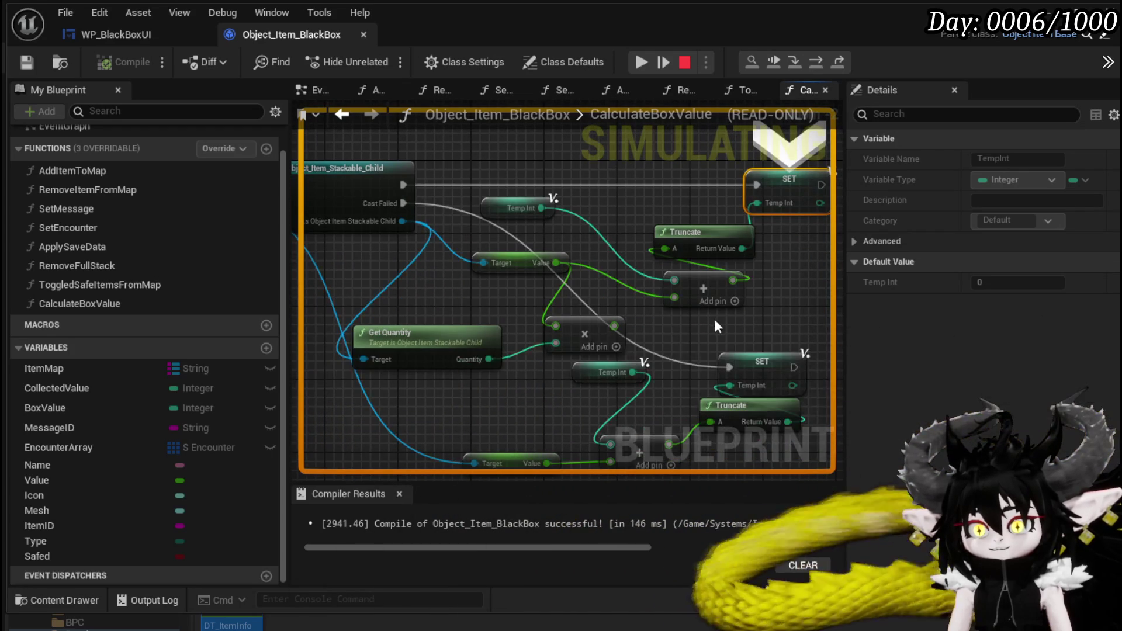
mouse_move(753, 204)
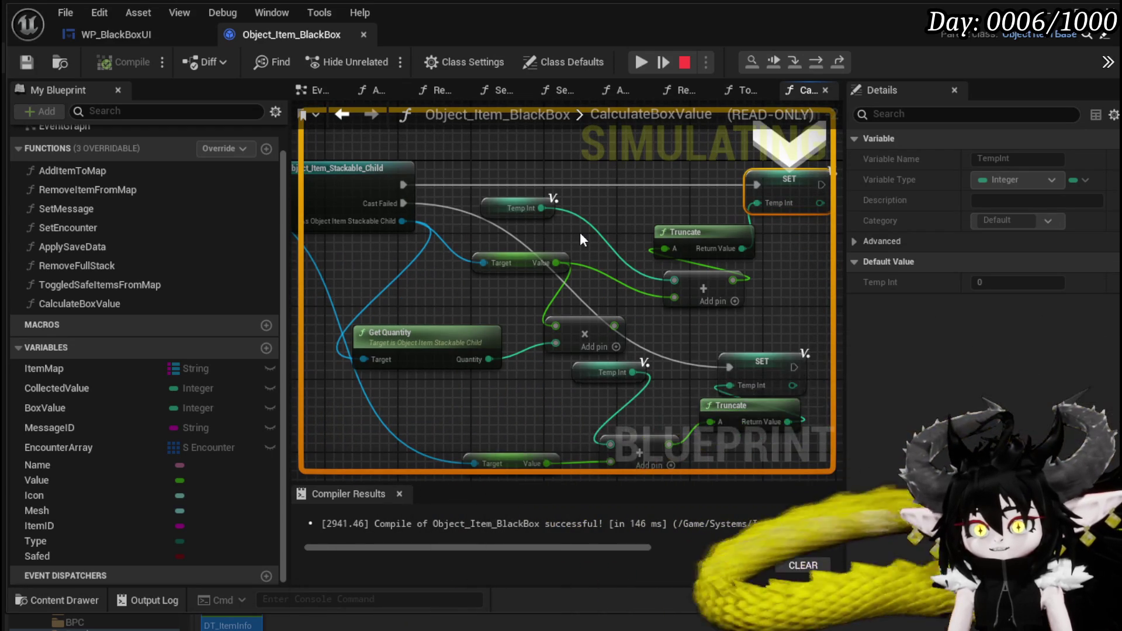
mouse_move(615, 333)
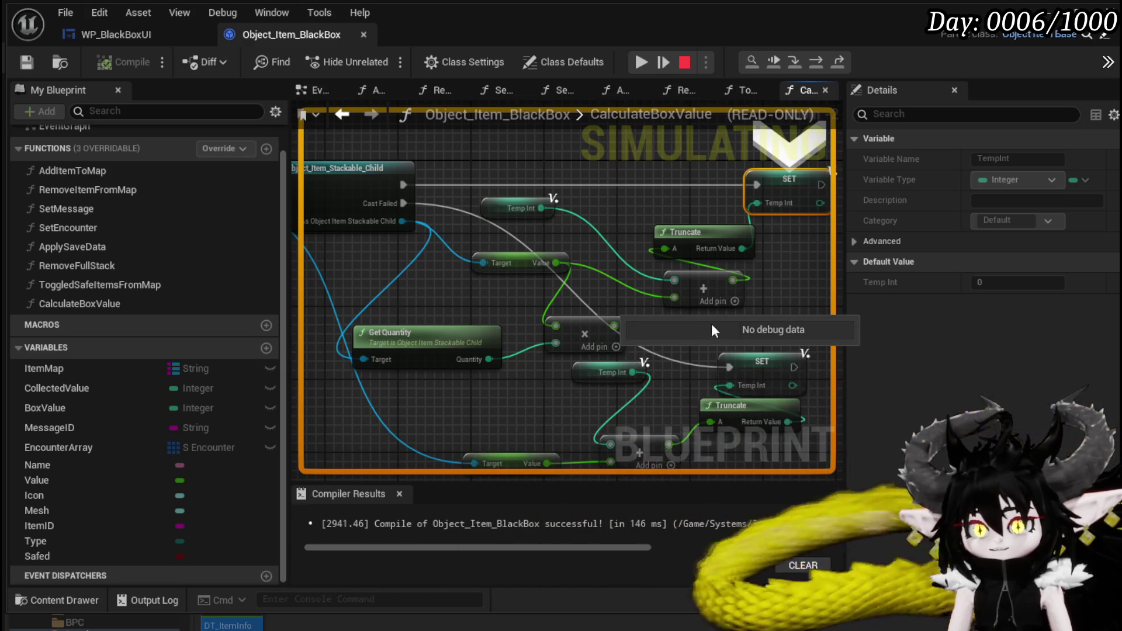
mouse_move(437, 313)
mouse_down()
mouse_move(411, 242)
mouse_move(418, 311)
mouse_up()
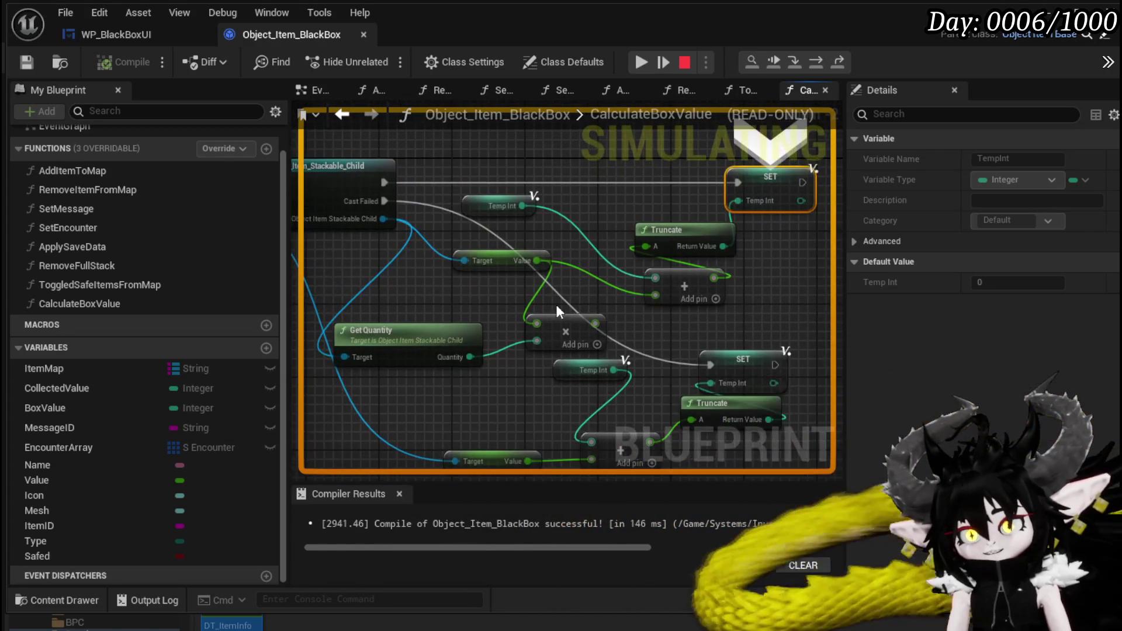
click(639, 63)
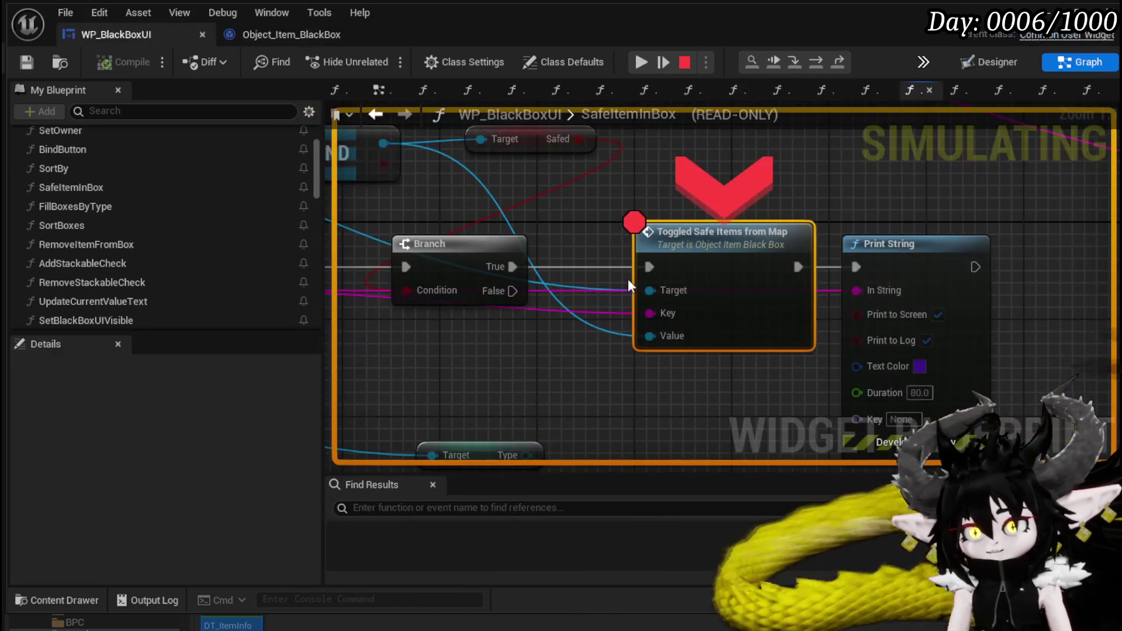
Step: Stop the simulation and open the CalculateBoxValue function graph
double_click(698, 266)
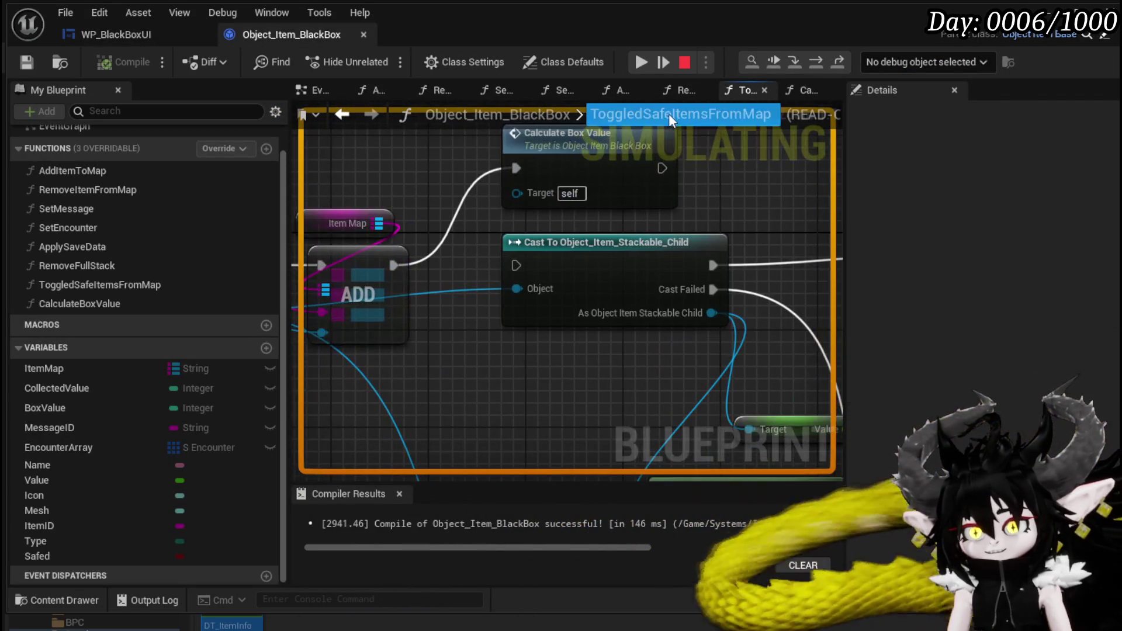
click(684, 62)
scroll(584, 263, down, 4)
scroll(633, 260, up, 4)
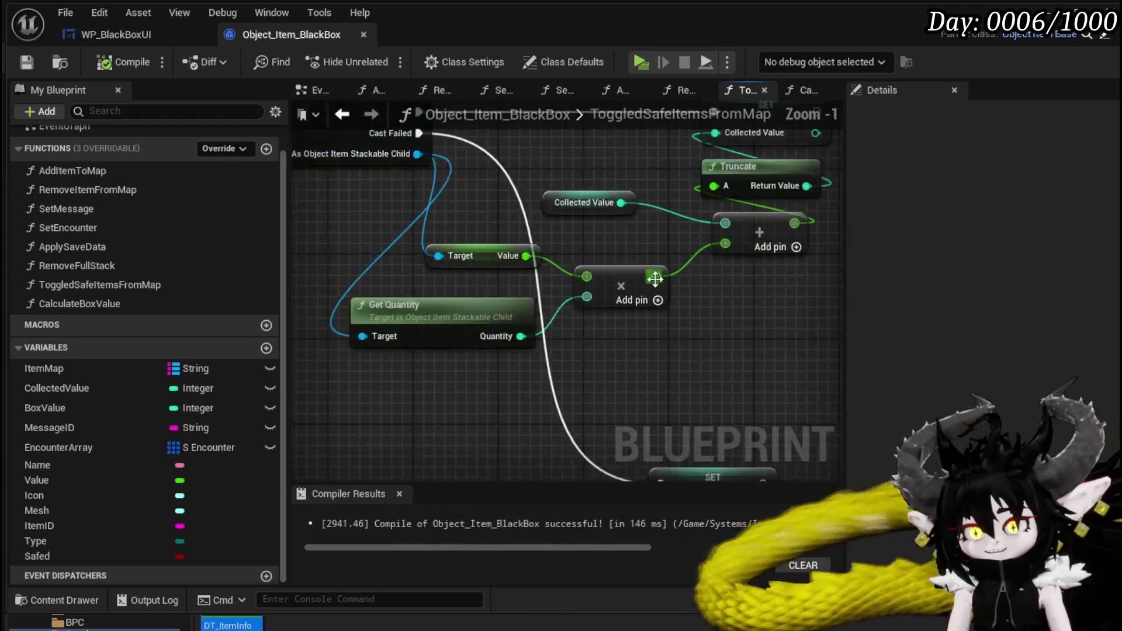
scroll(484, 303, down, 4)
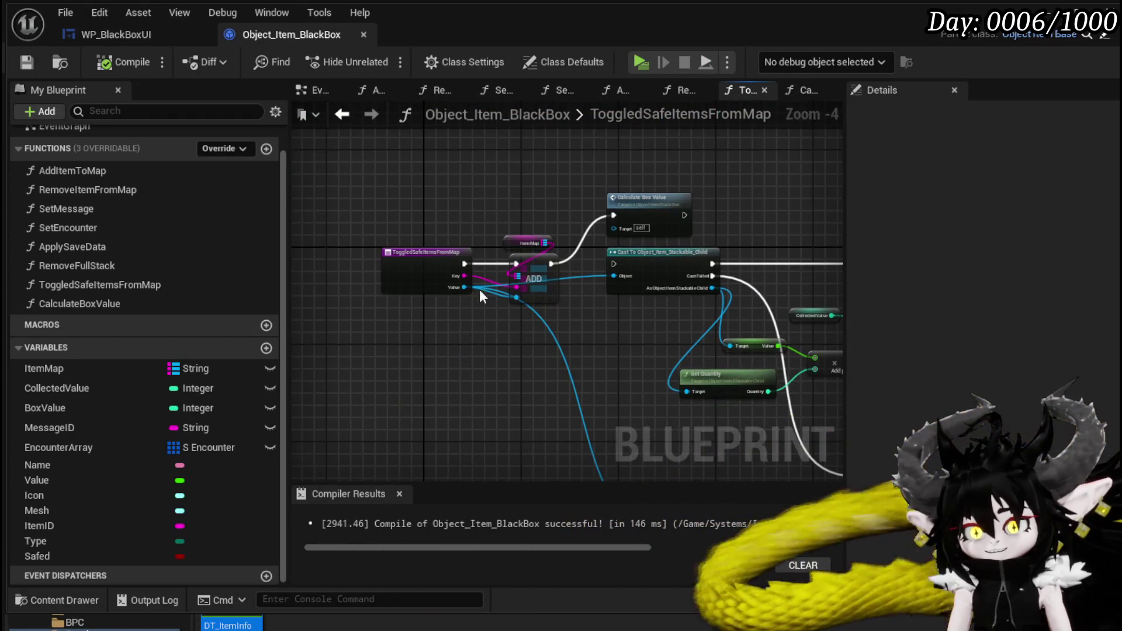
double_click(661, 213)
Step: Wire the lower Add output into the upper Add's second input and compile the blueprint
drag(594, 323, 656, 295)
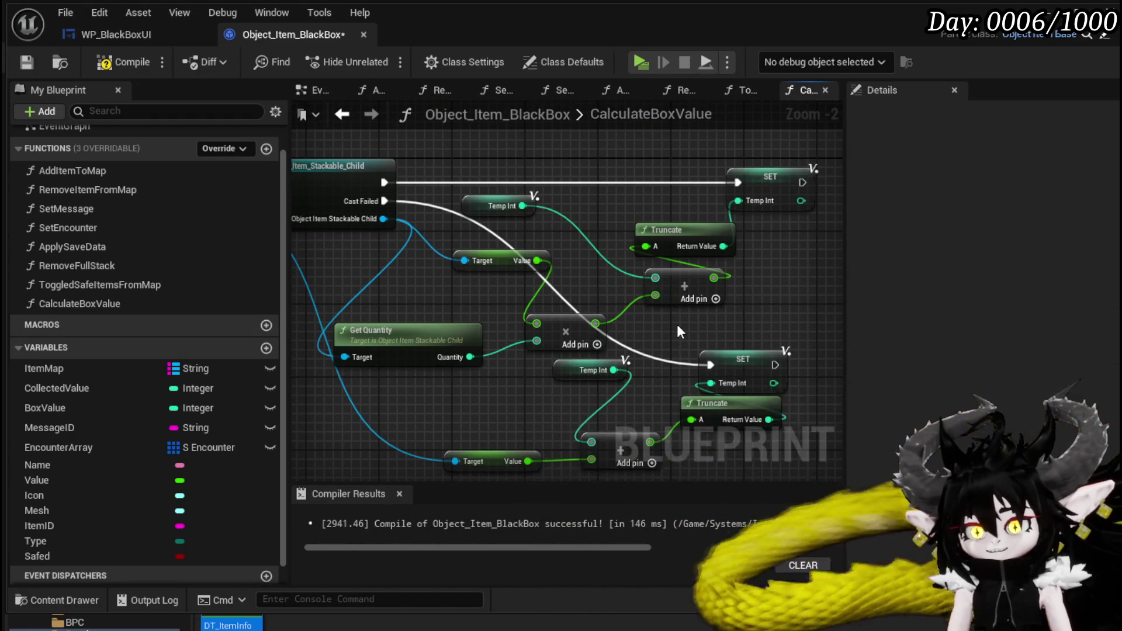
mouse_move(583, 434)
mouse_down()
mouse_move(730, 282)
mouse_move(718, 352)
mouse_up()
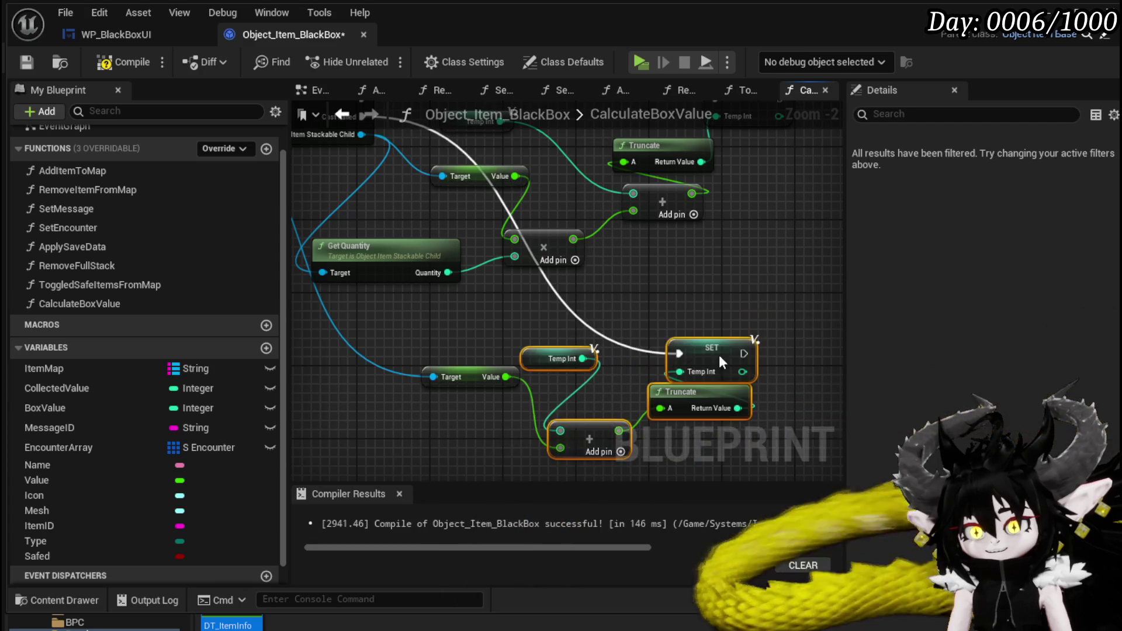
click(473, 381)
drag(440, 371, 493, 327)
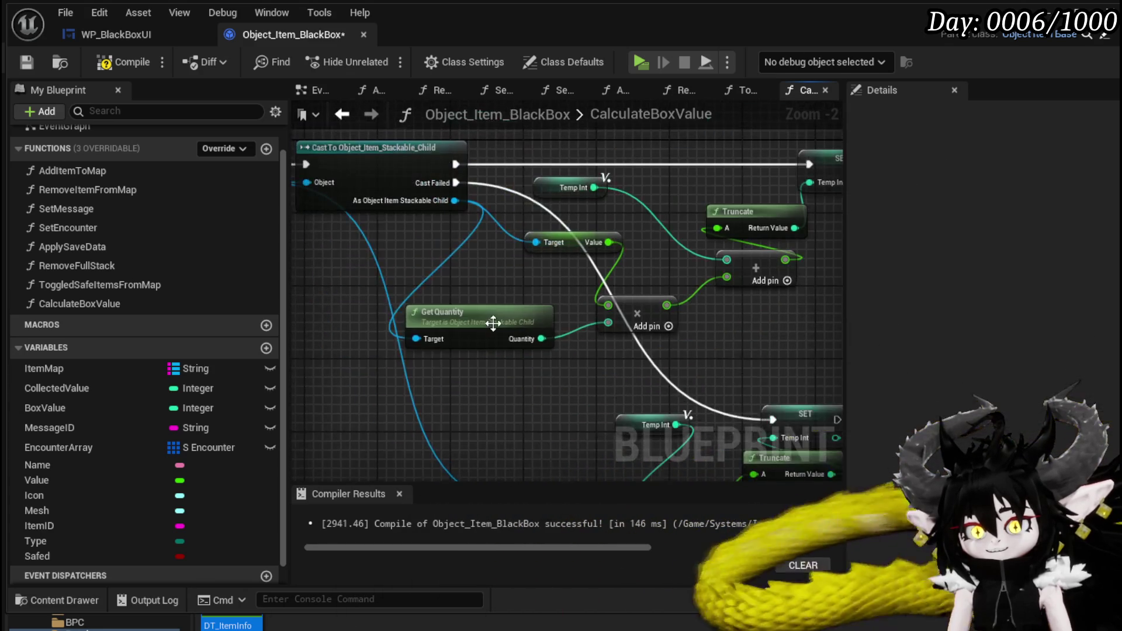
click(97, 65)
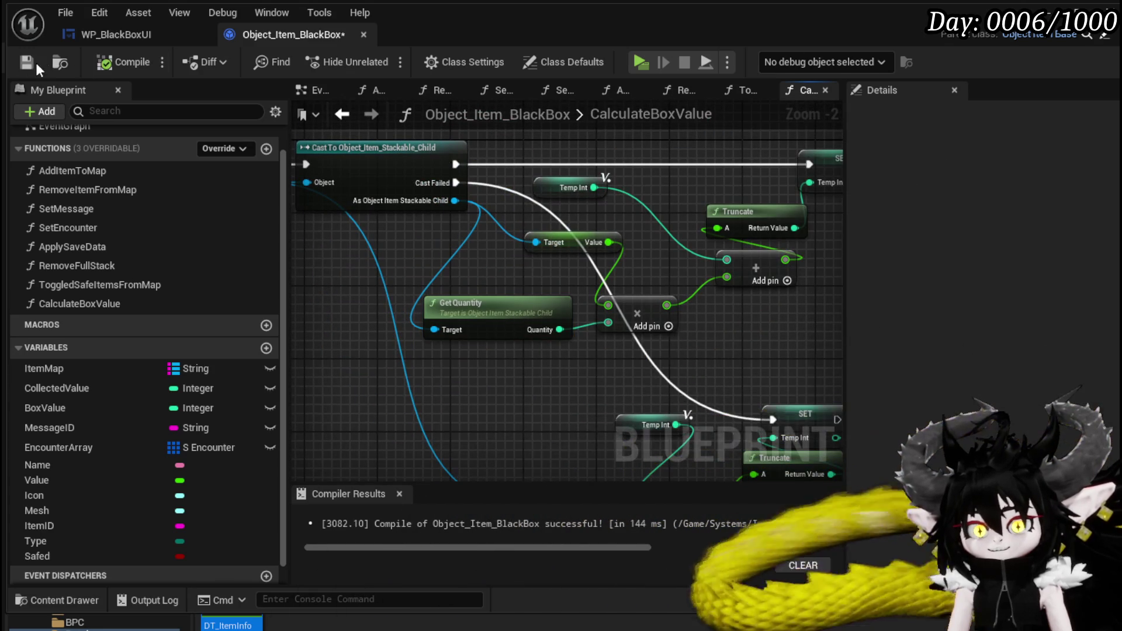
click(1060, 18)
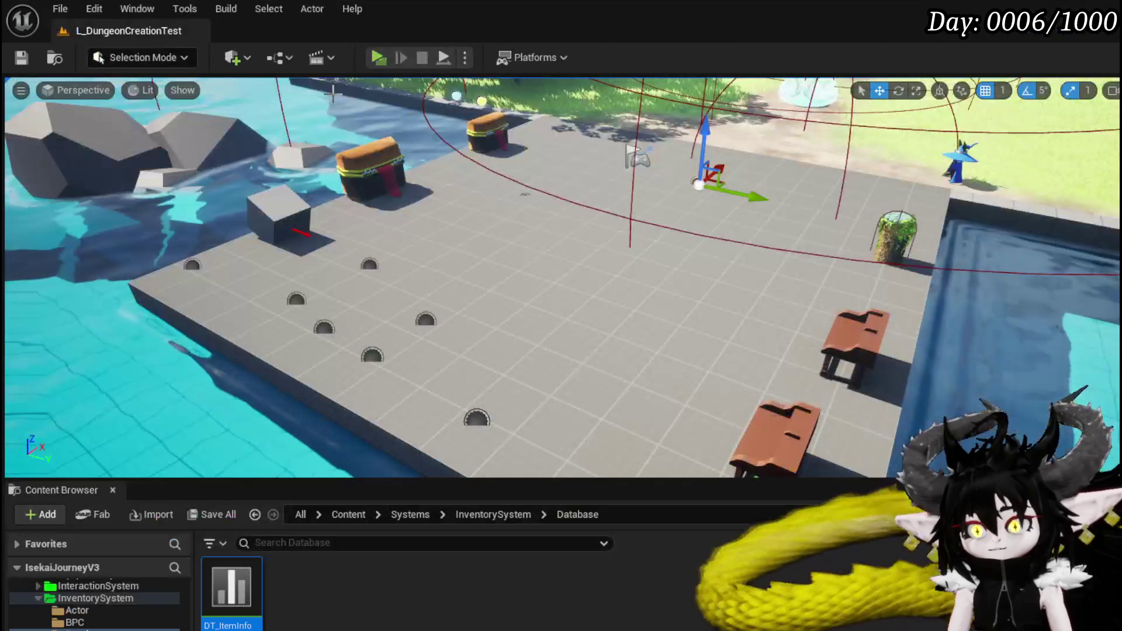
Step: Play the level, move an item from the Material tab into the Black Box, and resume past the breakpoint
click(393, 58)
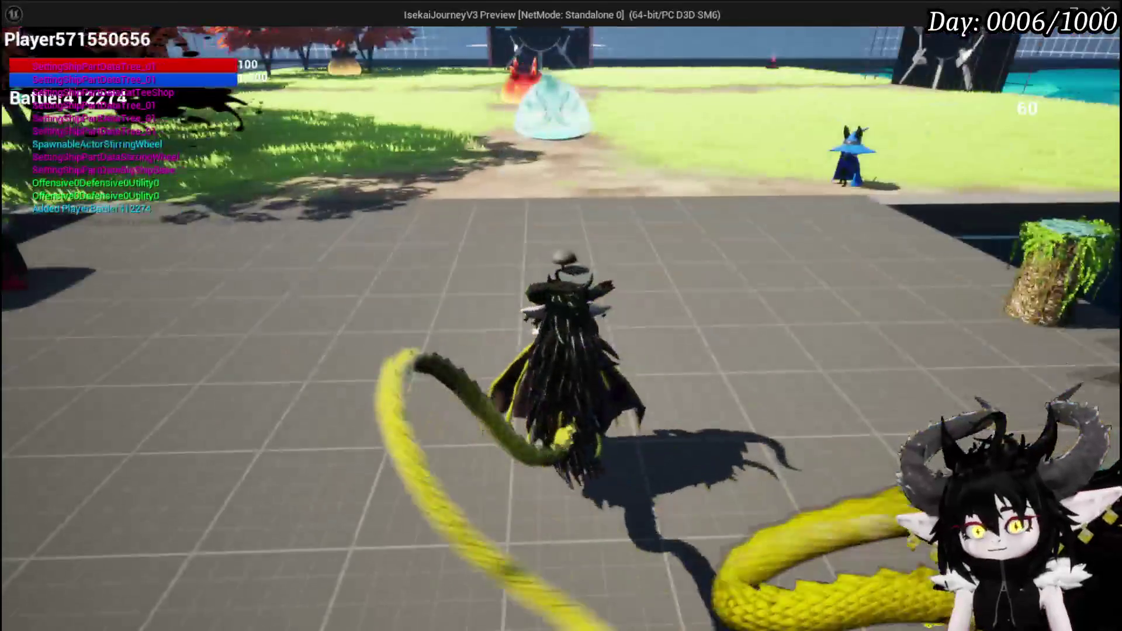
key(i)
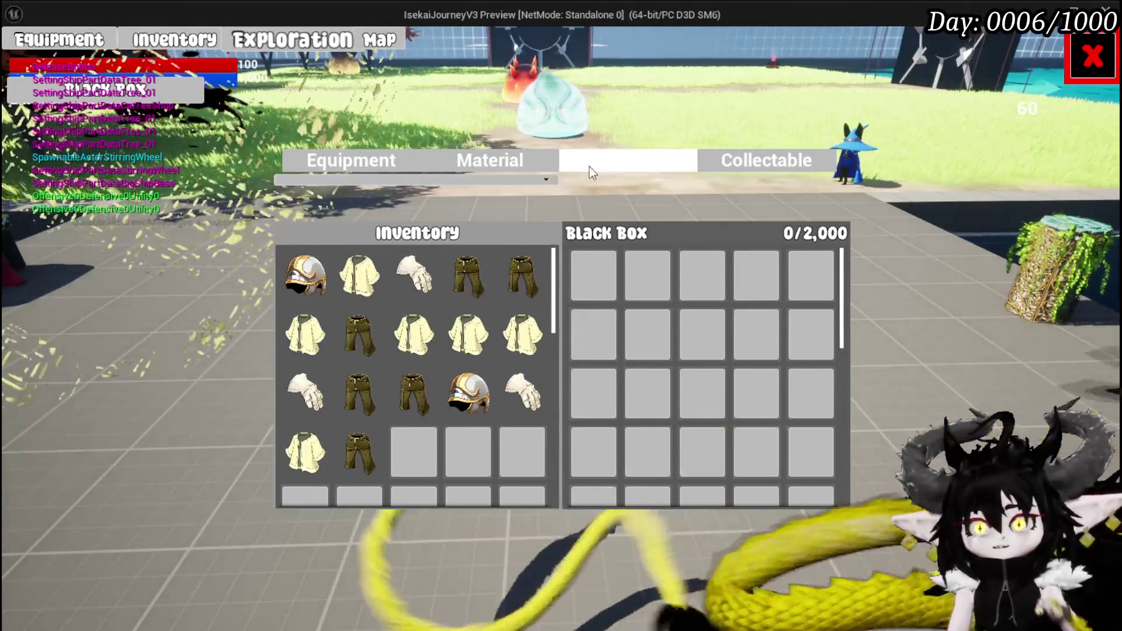
click(483, 161)
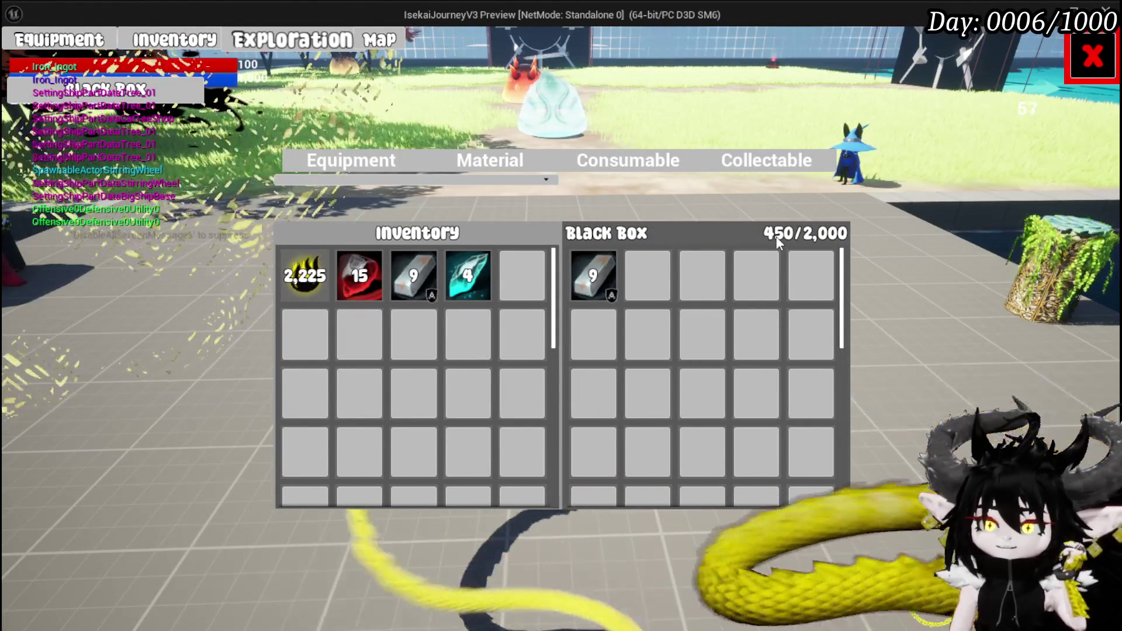
mouse_move(605, 295)
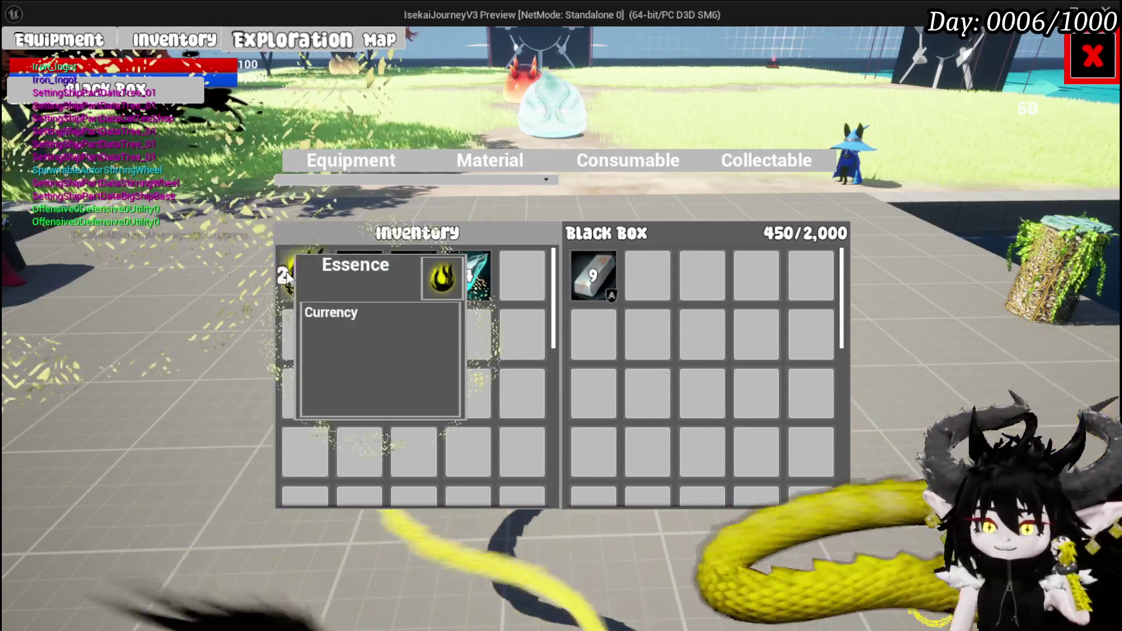
click(305, 275)
click(640, 62)
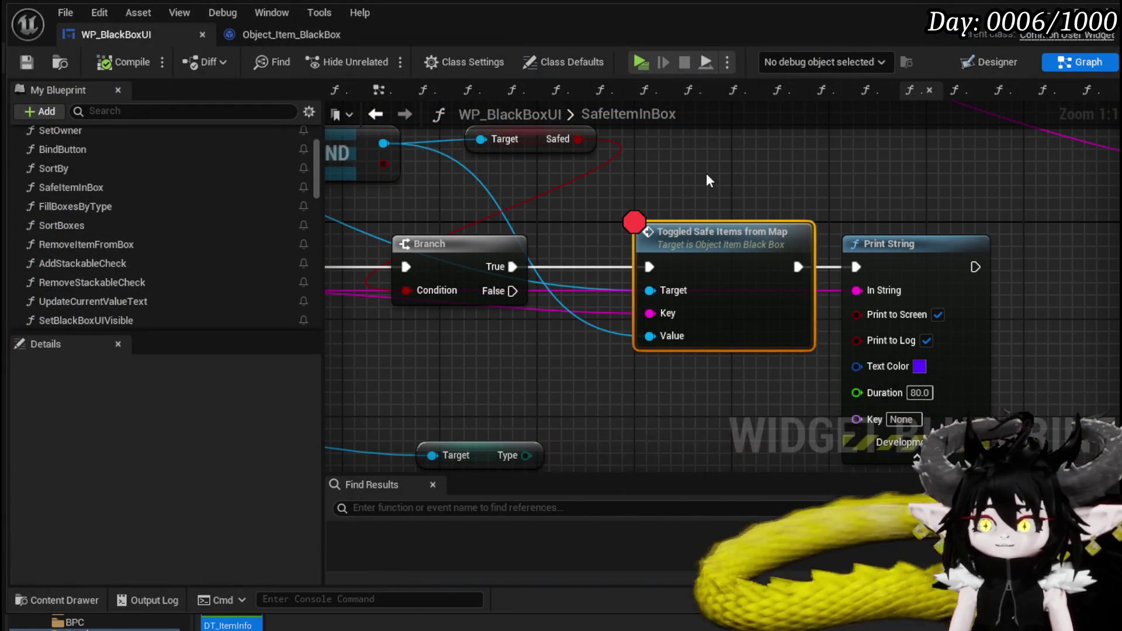
Step: Rearrange the Print String and Toggled Safe Items nodes, then open ToggledSafeItemsFromMap
mouse_move(827, 225)
mouse_down()
mouse_move(877, 321)
mouse_move(833, 346)
mouse_up()
drag(736, 216, 834, 217)
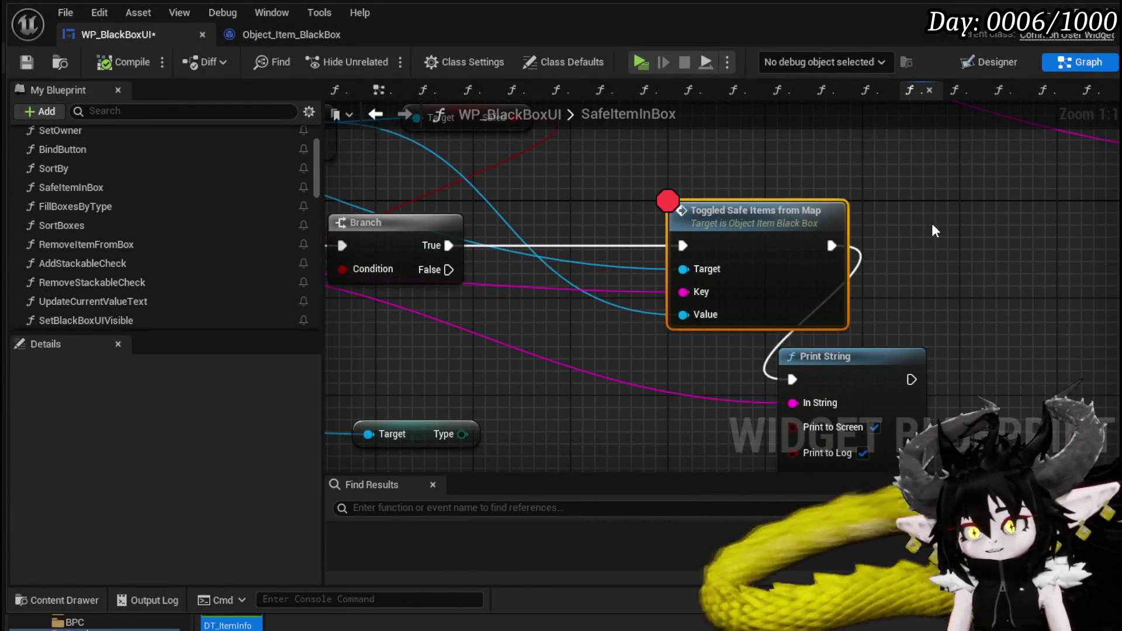
double_click(704, 223)
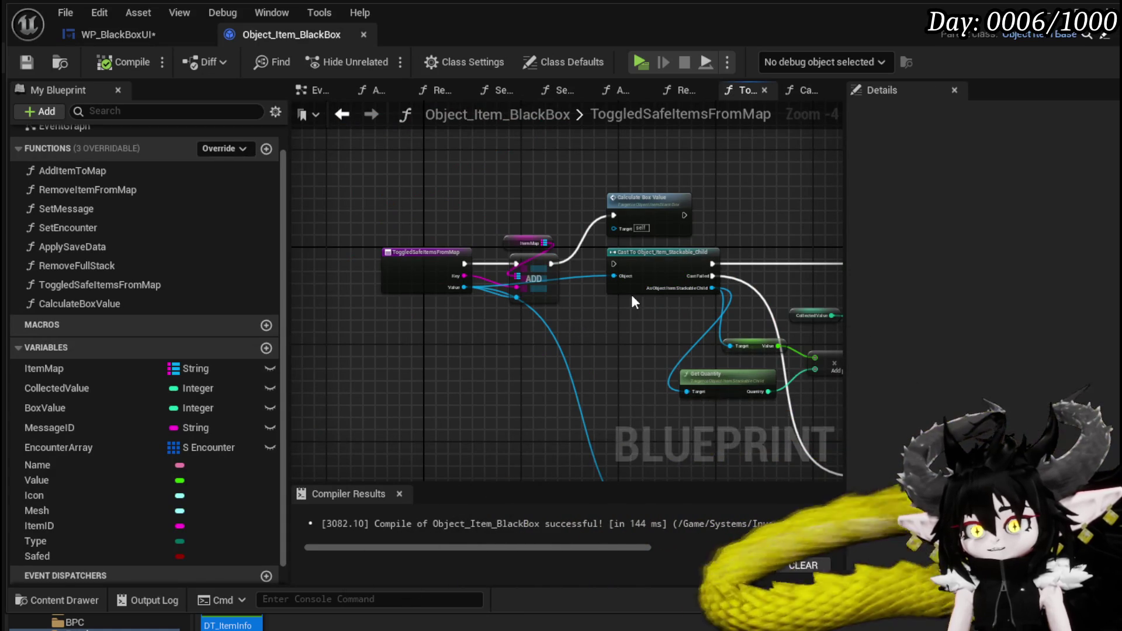
scroll(450, 319, up, 2)
mouse_move(640, 323)
mouse_down()
mouse_move(526, 380)
mouse_move(463, 279)
mouse_move(364, 188)
mouse_move(397, 202)
mouse_up()
scroll(462, 280, down, 2)
scroll(419, 216, down, 2)
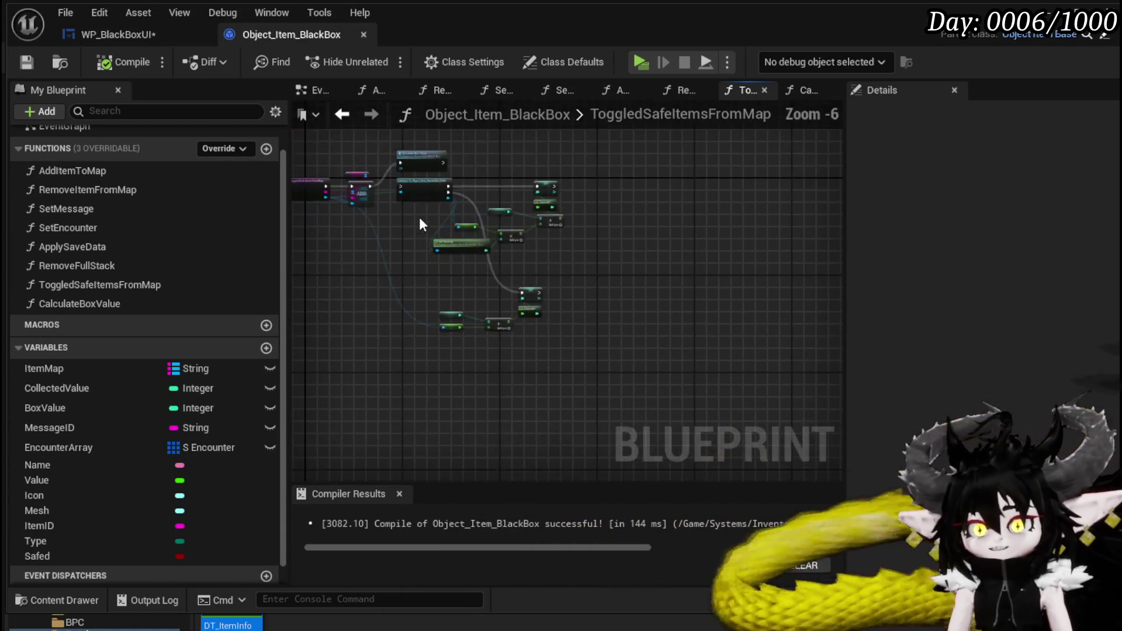
Step: Delete the stackable cast and set nodes, reposition Calculate Box Value, and compile
drag(442, 369, 576, 179)
key(Delete)
scroll(626, 303, up, 3)
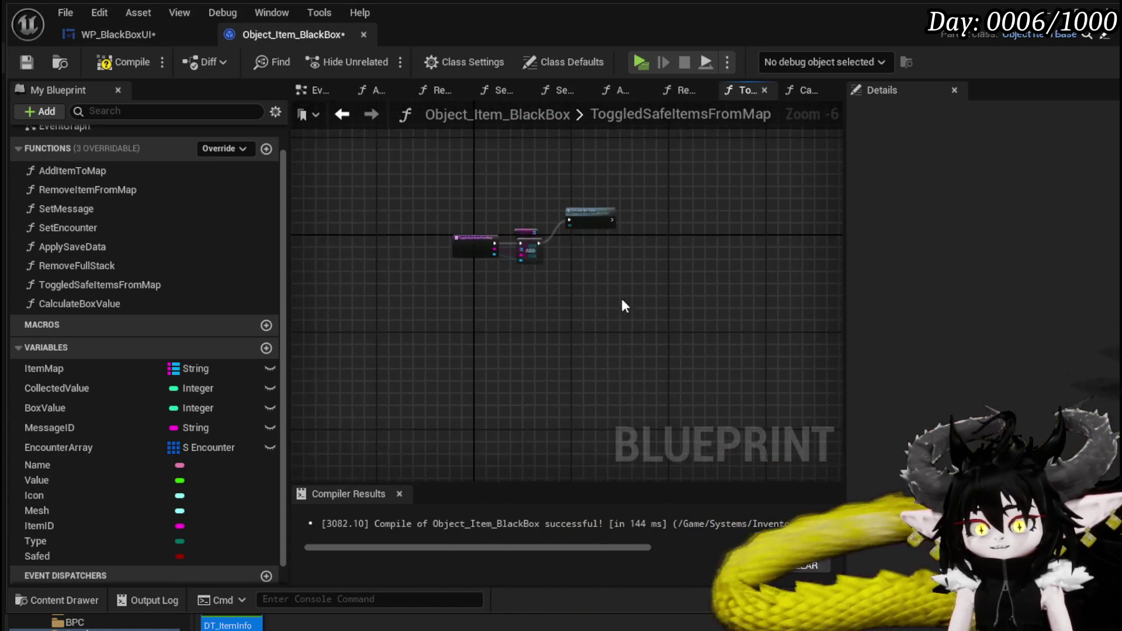
drag(629, 346, 633, 364)
mouse_move(622, 164)
mouse_down()
mouse_move(728, 244)
mouse_move(731, 230)
mouse_up()
click(313, 160)
click(123, 62)
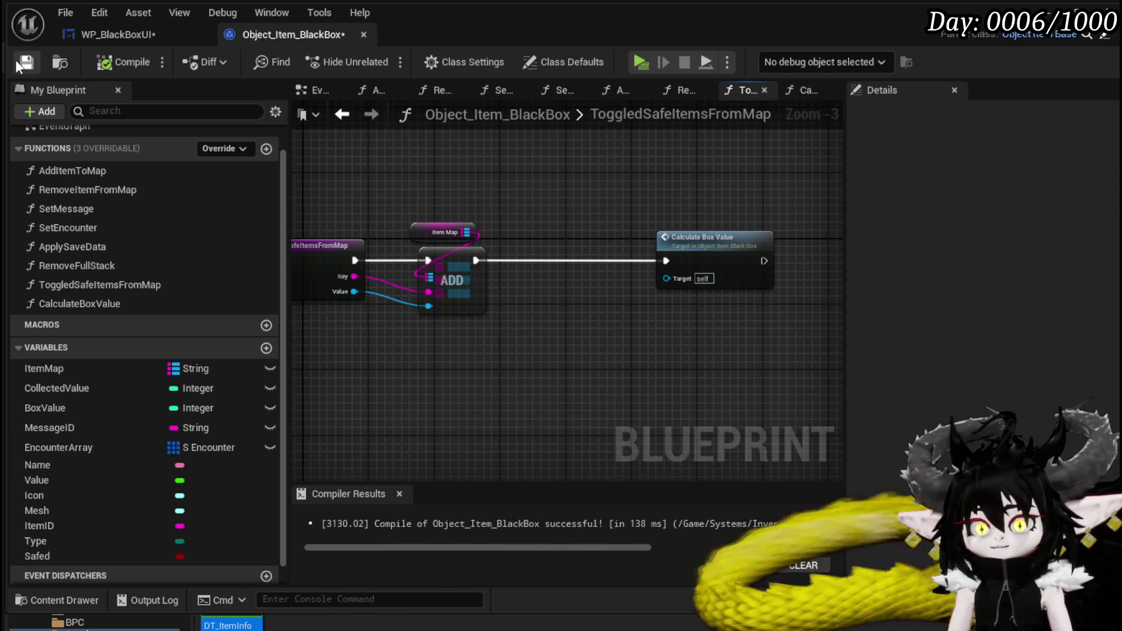
drag(542, 195, 646, 174)
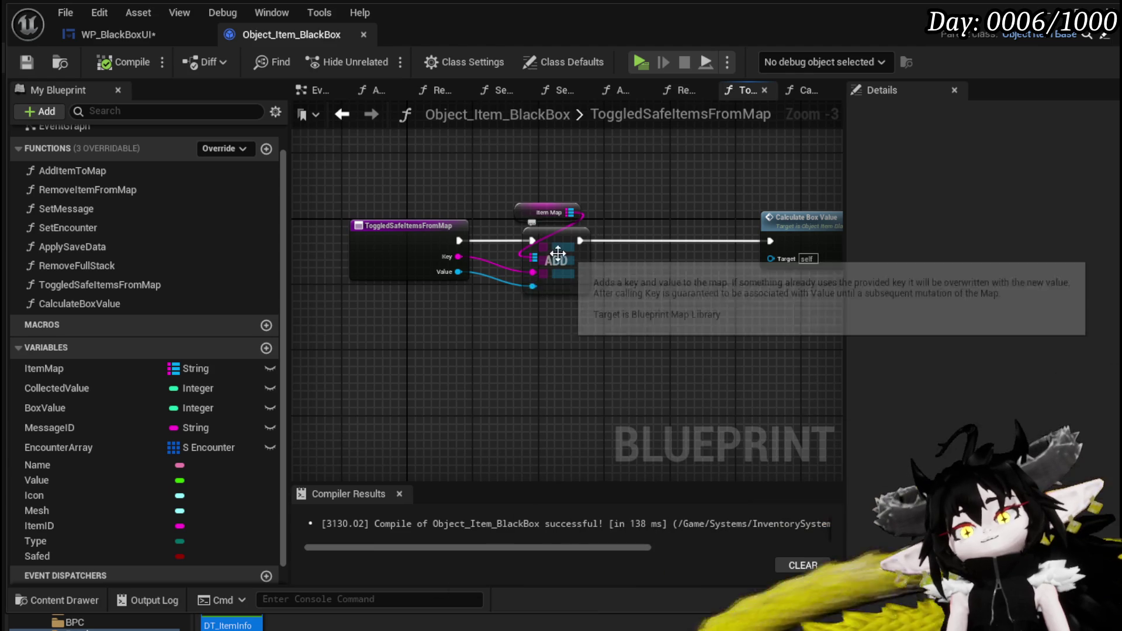
Step: Rename ToggledSafeItemsFromMap to UpdateSavedItems, then compile and save Object_Item_BlackBox
drag(531, 220, 580, 189)
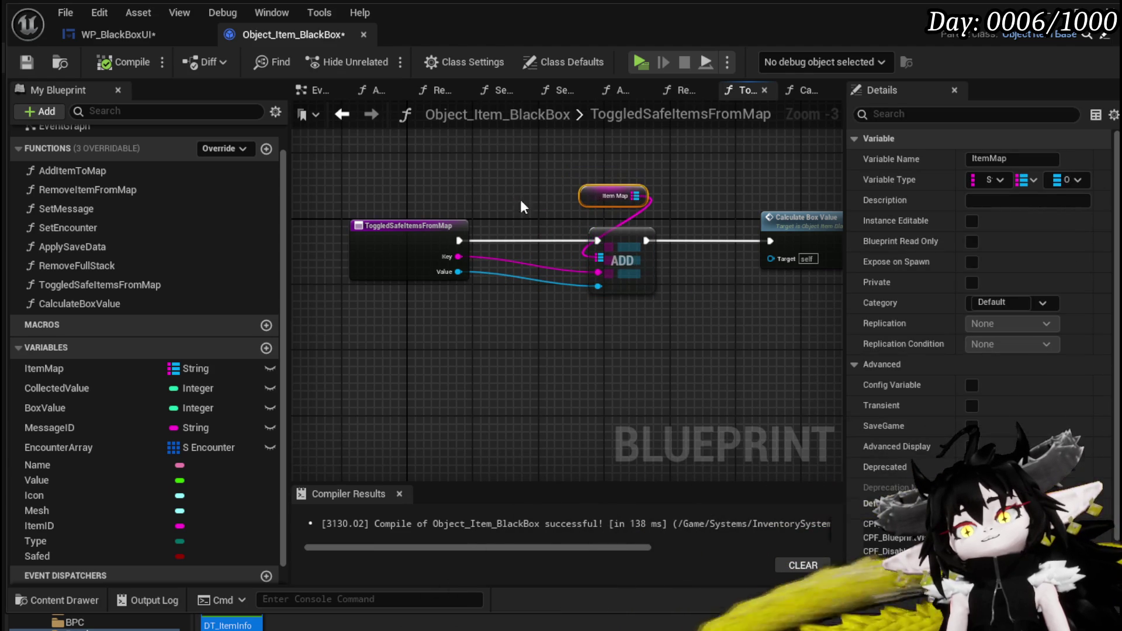
click(402, 233)
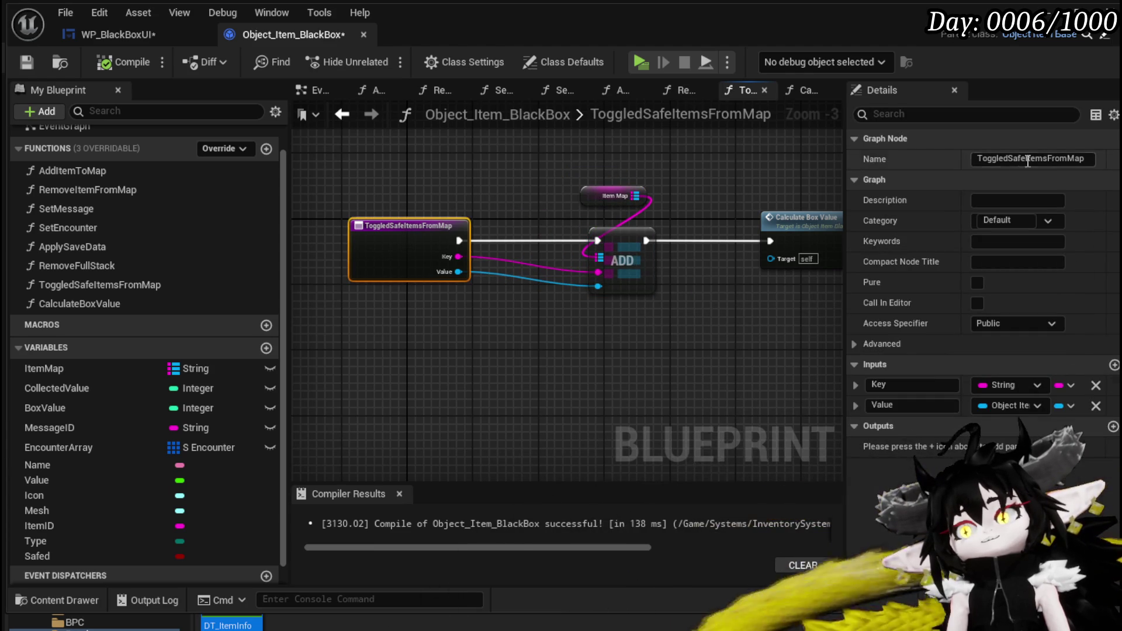
drag(974, 159, 1111, 153)
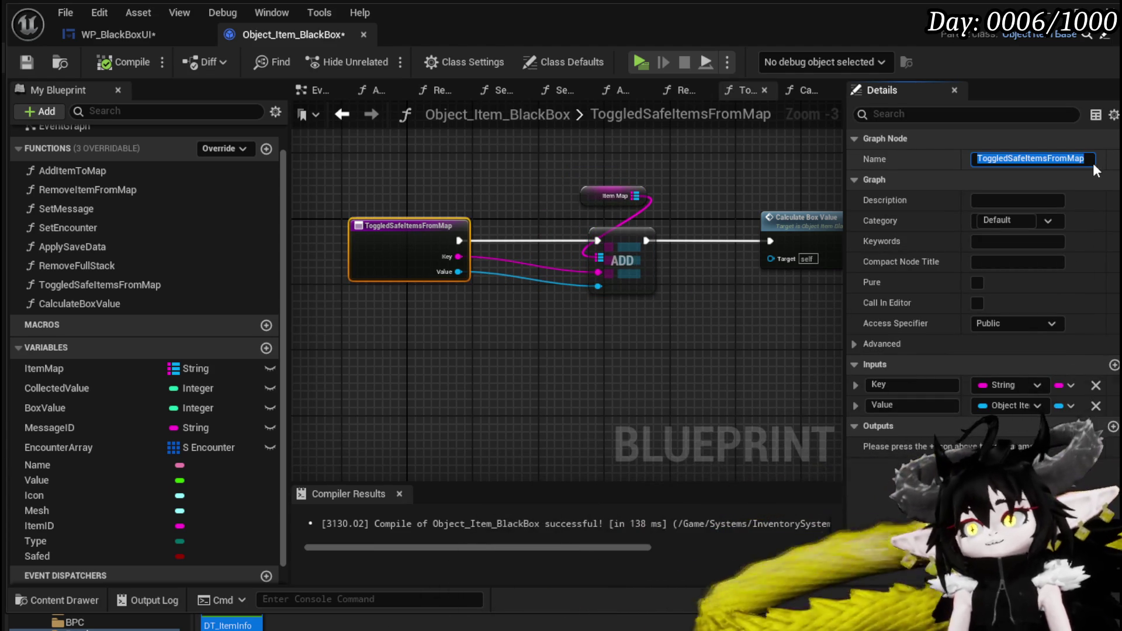
text(Up)
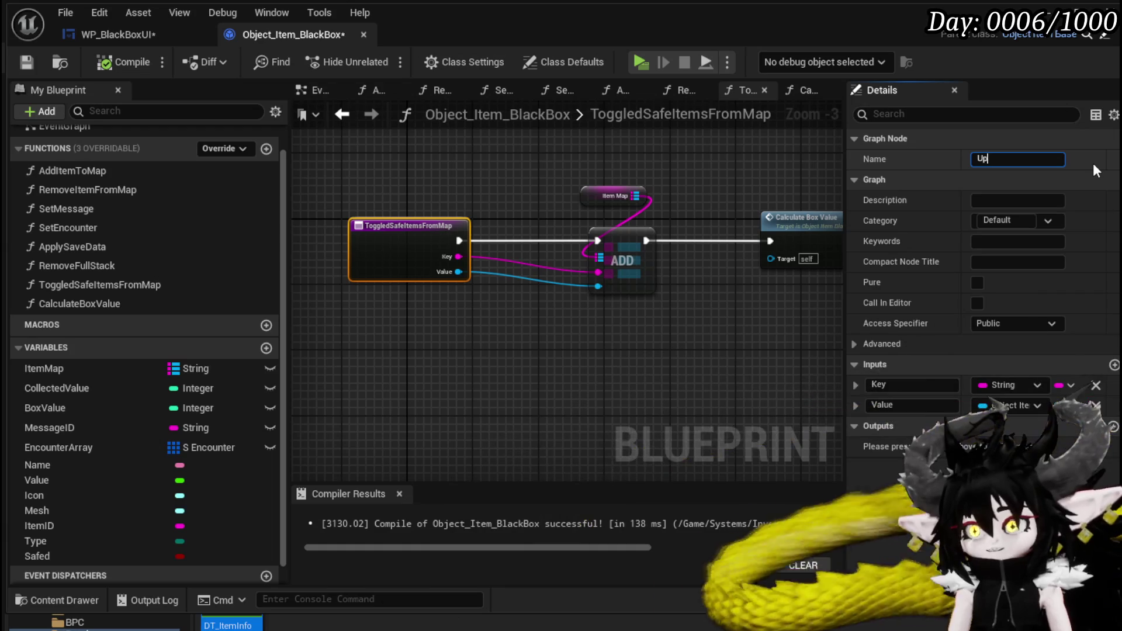
text(dateItems)
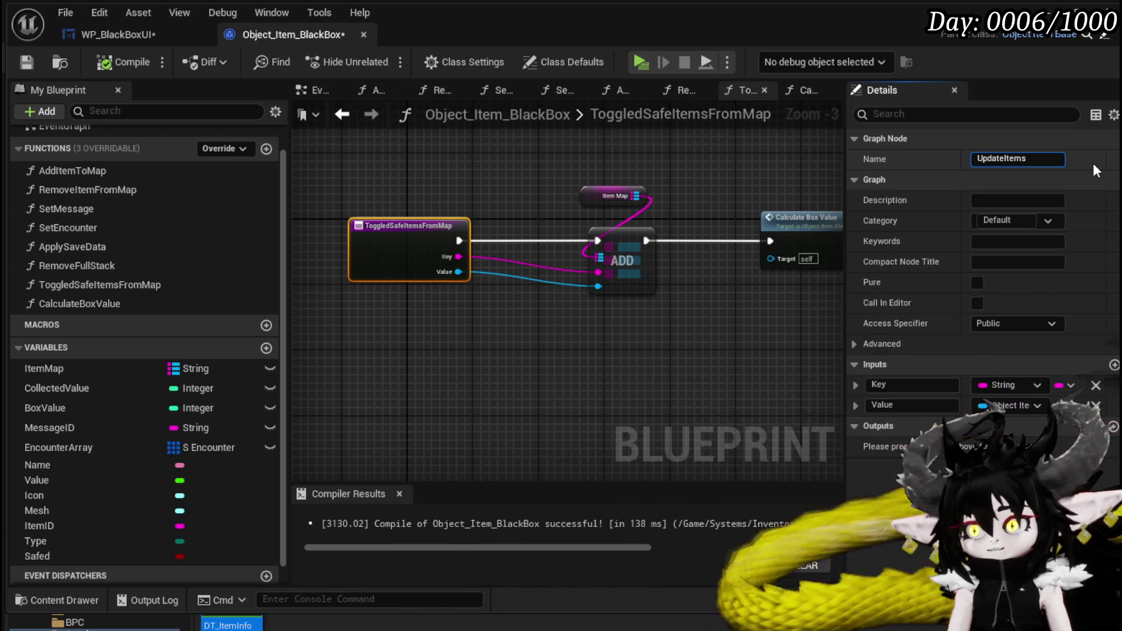
key(BackSpace)
key(BackSpace)
key(BackSpace)
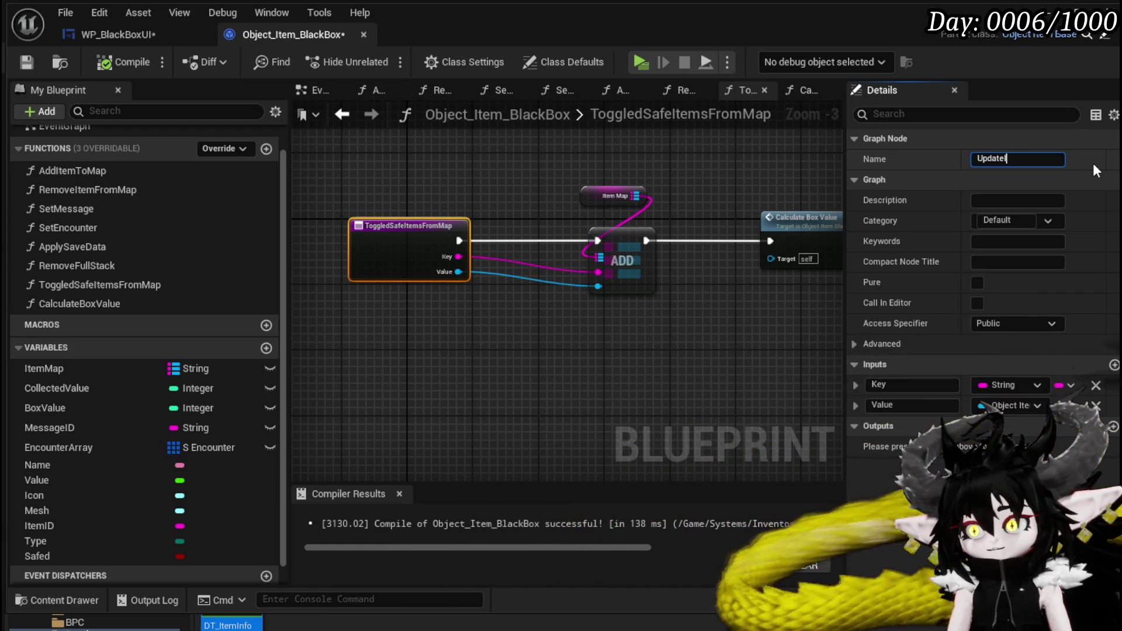
text(Saved)
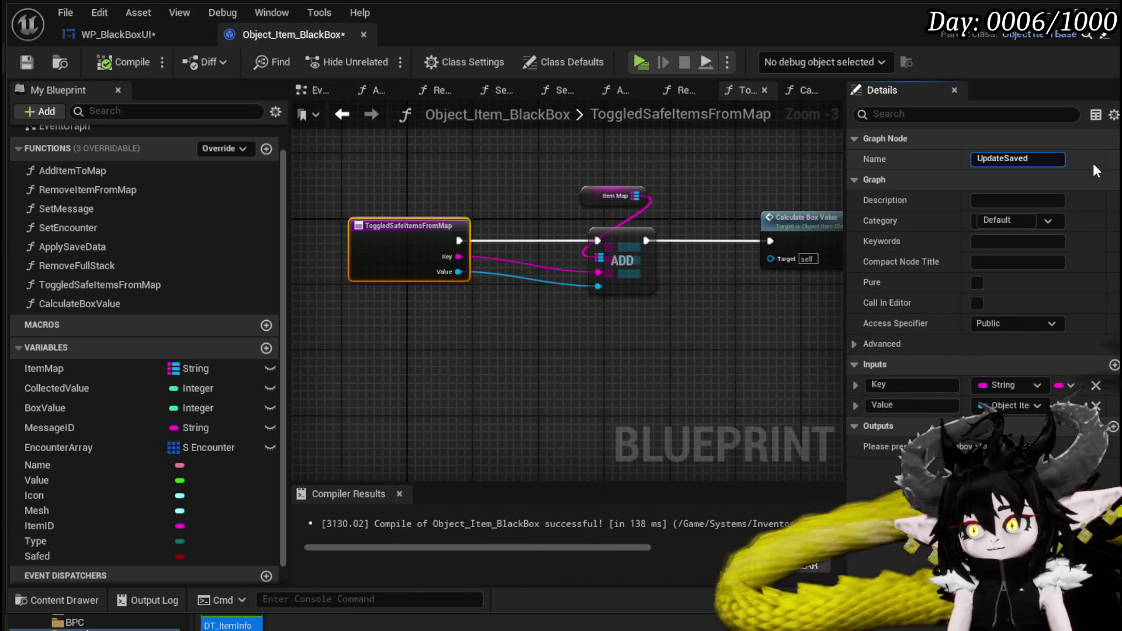
text(Items)
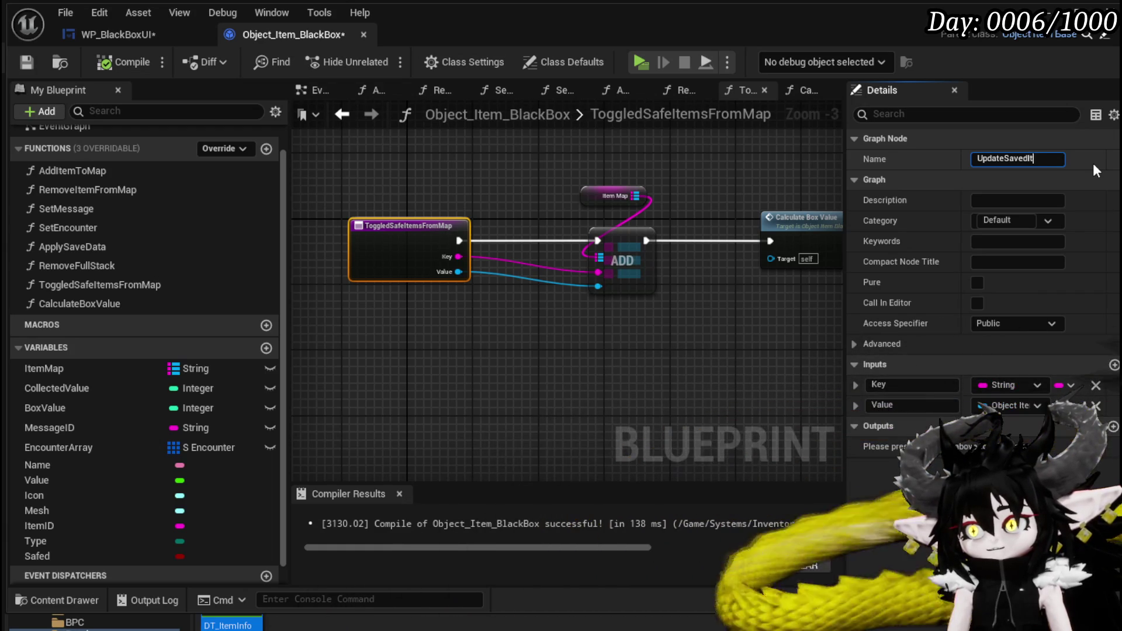
key(Return)
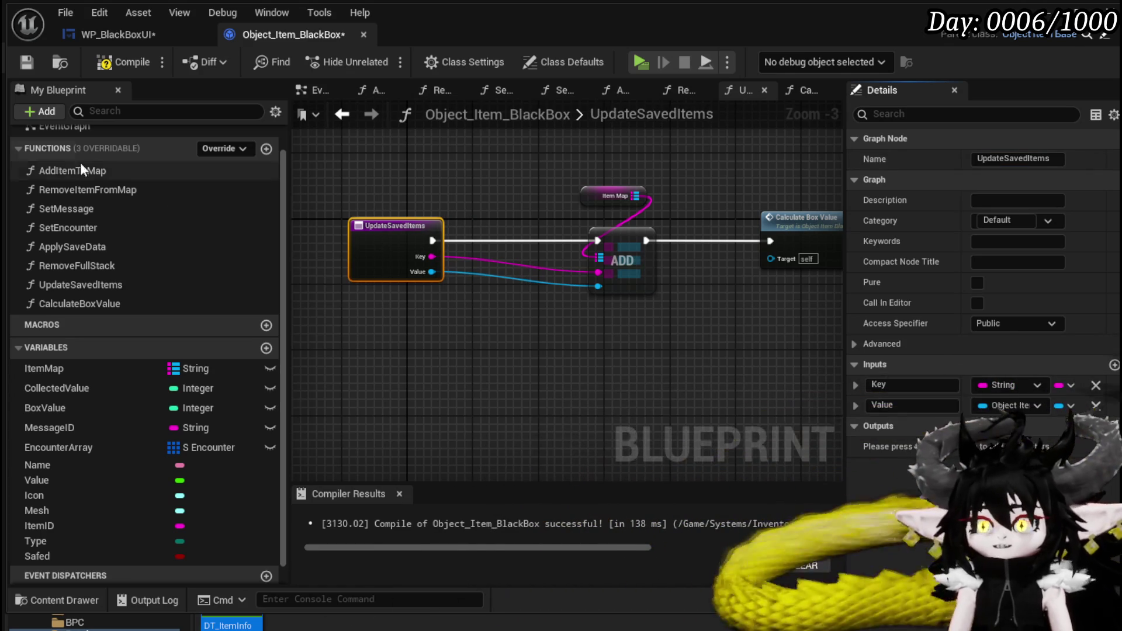
click(116, 57)
click(27, 62)
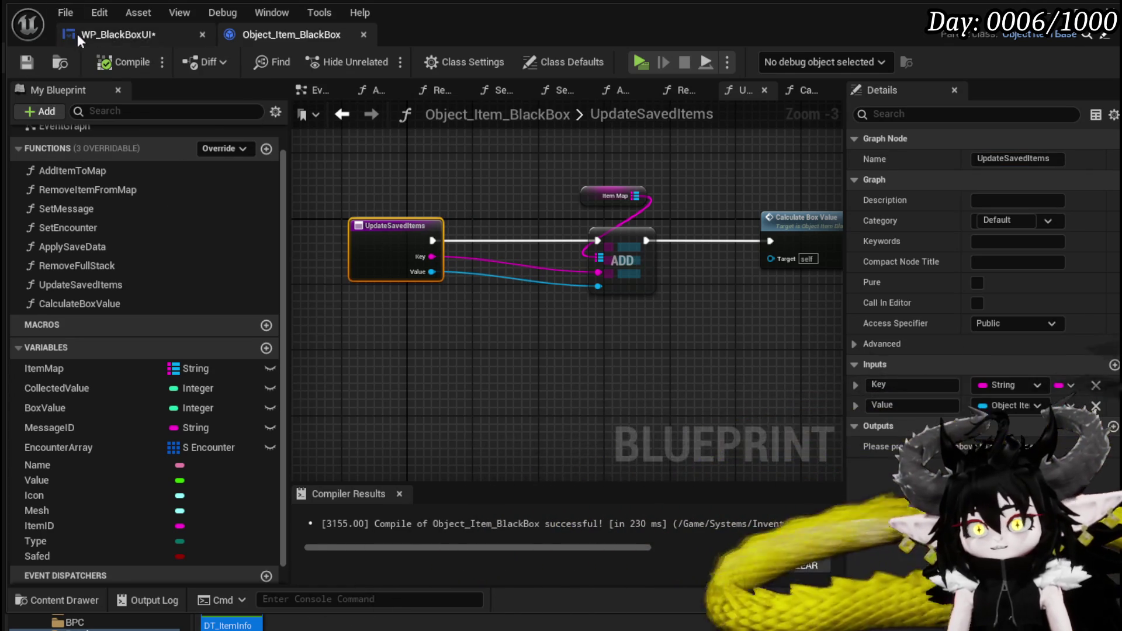
Step: Save WP_BlackBoxUI and review SafeItemInBox's KEYS, FIND, SET, loop and CLEAR nodes
click(82, 33)
key(ctrl+s)
scroll(925, 210, down, 2)
mouse_move(692, 279)
mouse_down()
mouse_move(771, 367)
mouse_move(792, 312)
mouse_up()
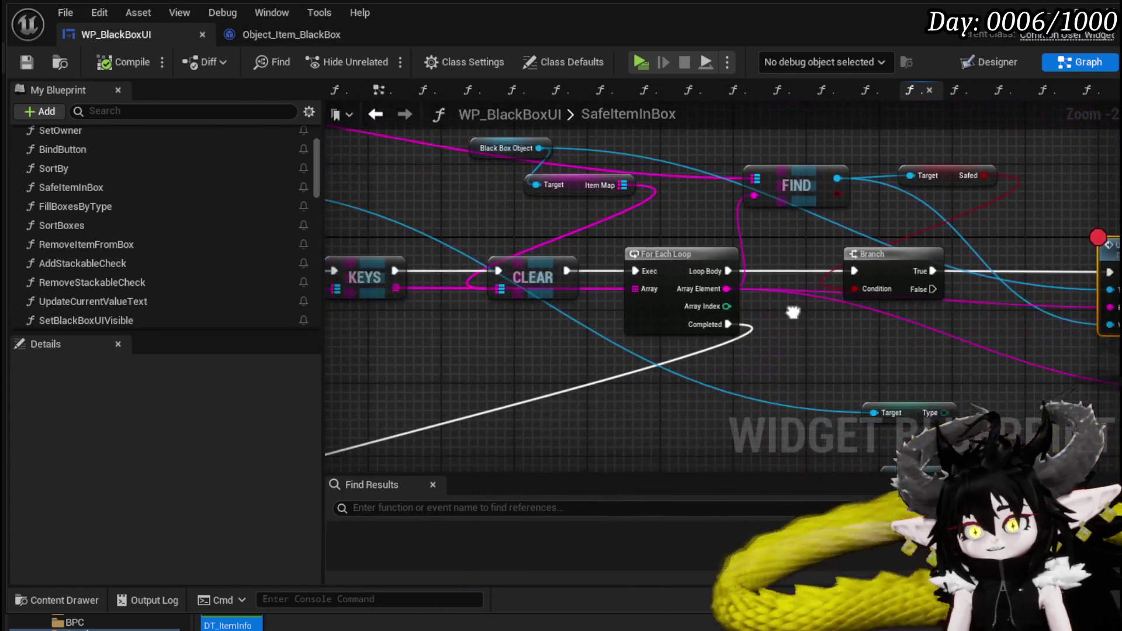
mouse_move(559, 173)
mouse_down()
mouse_move(671, 258)
mouse_move(506, 170)
mouse_up()
drag(726, 243, 806, 288)
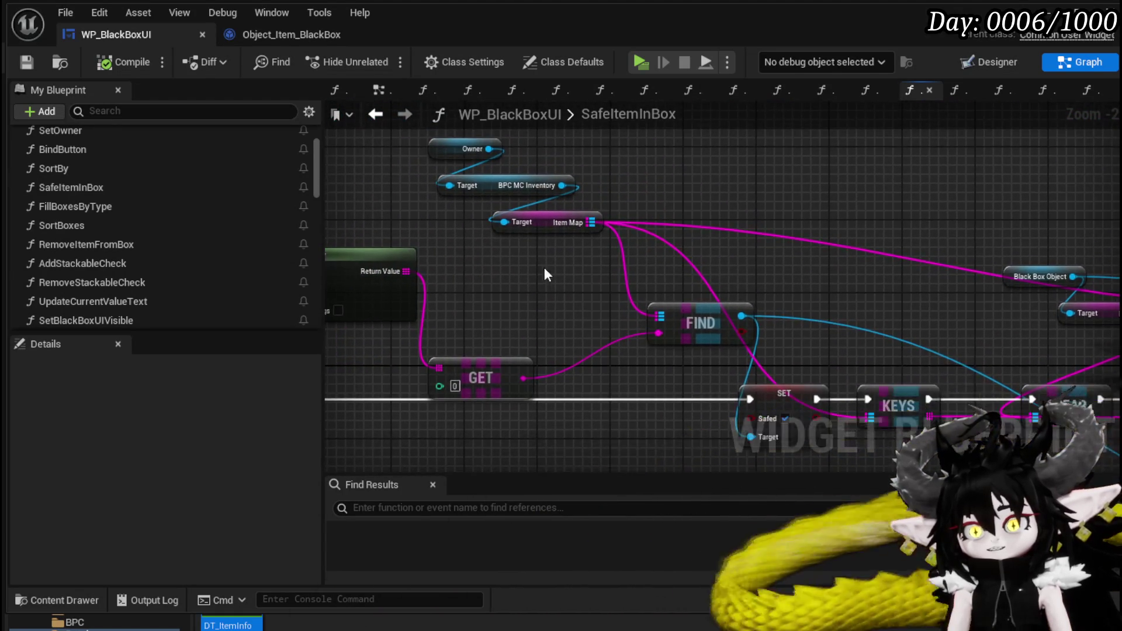
drag(1017, 327, 608, 203)
drag(1055, 239, 607, 202)
Step: Open the called UpdateSavedItems function and inspect its Item Map ADD and Calculate Box Value nodes
double_click(858, 244)
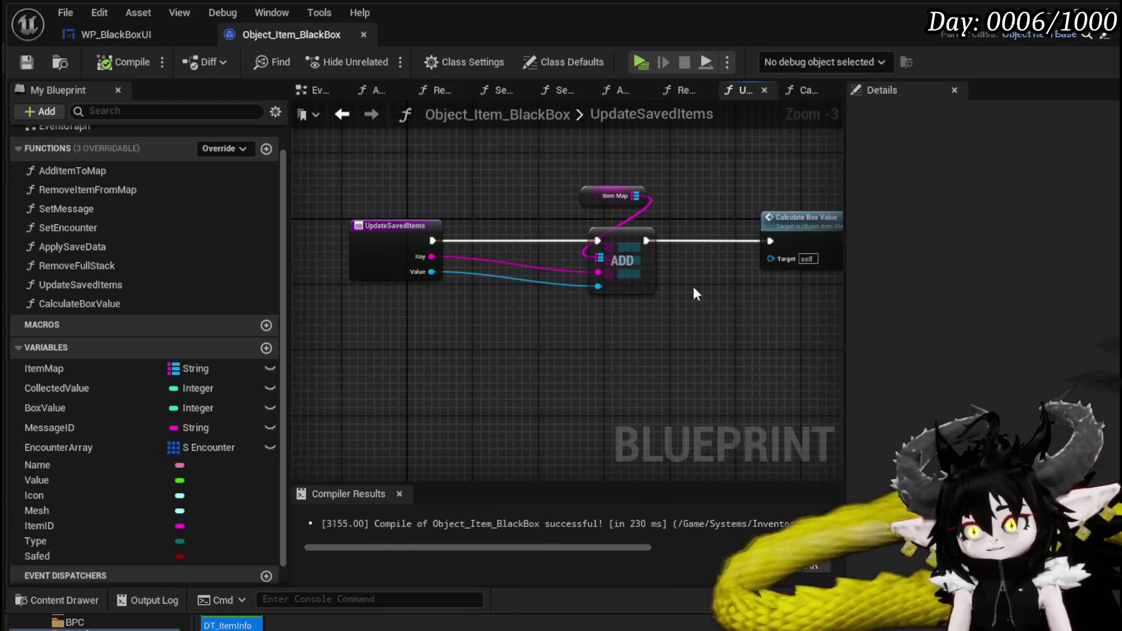
drag(508, 306, 576, 305)
click(433, 259)
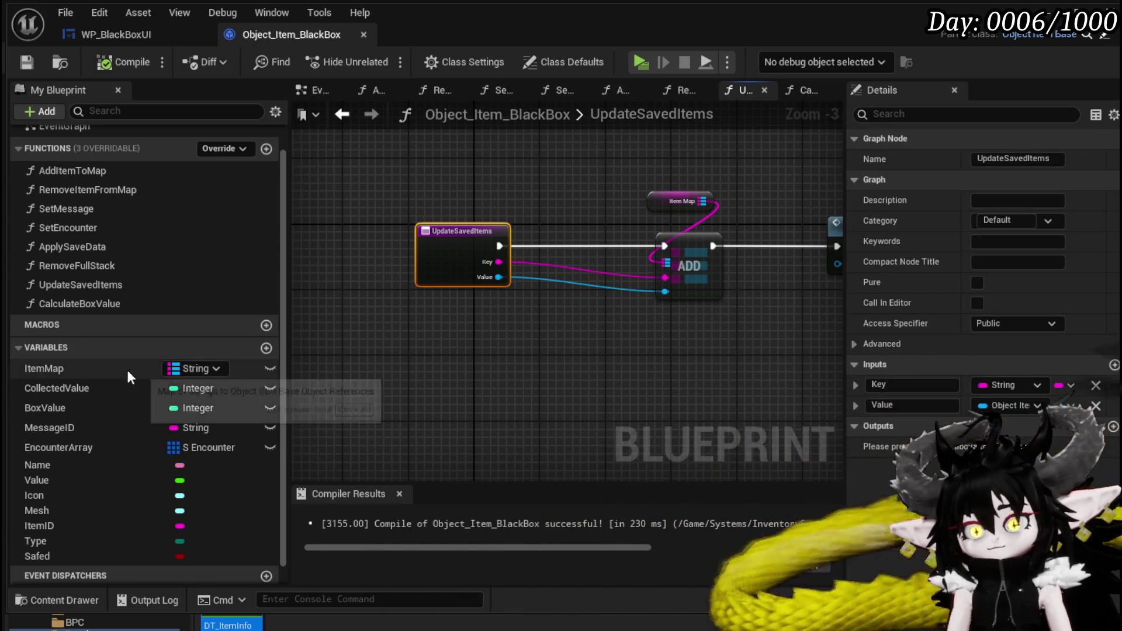
drag(556, 368, 429, 375)
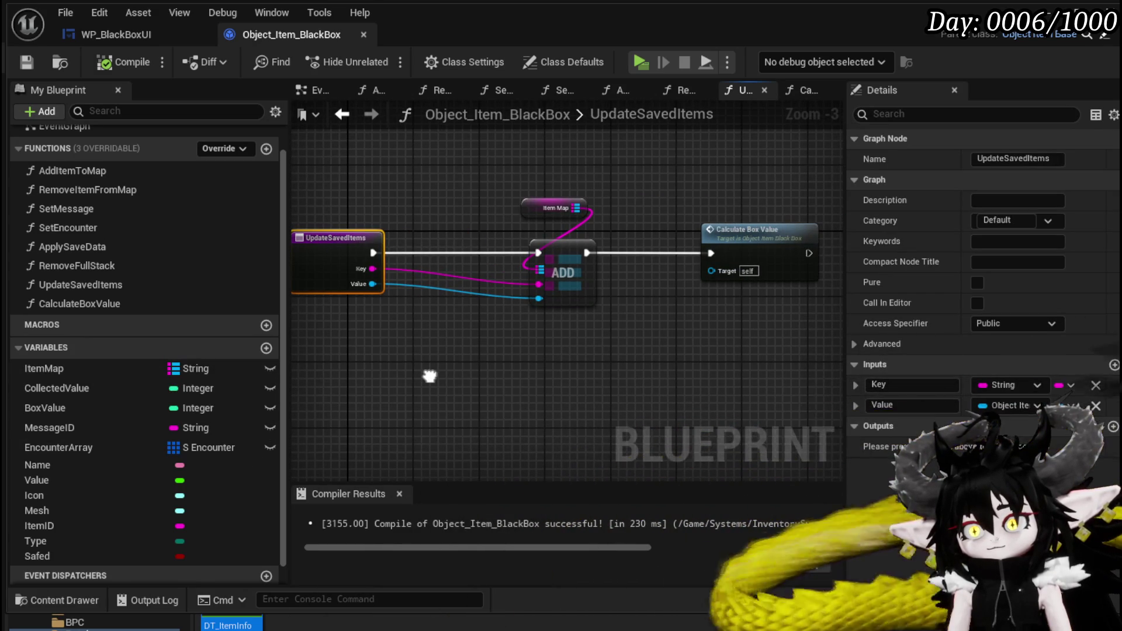
drag(510, 354, 590, 202)
mouse_move(307, 350)
mouse_down()
mouse_move(396, 186)
mouse_move(444, 188)
mouse_up()
click(444, 189)
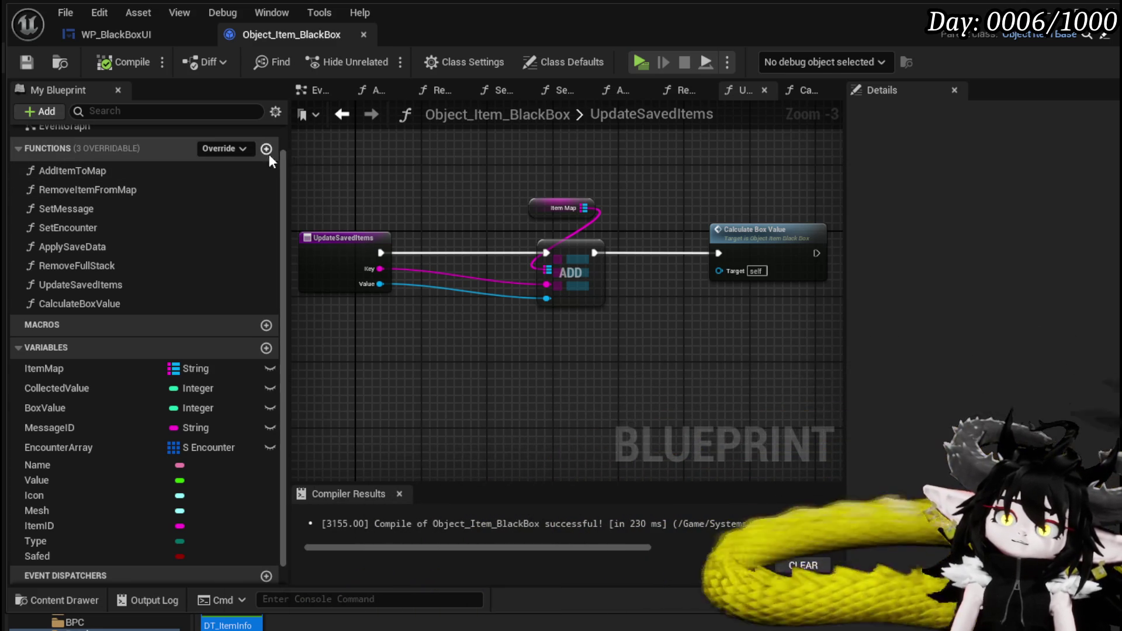
Step: Create a new function named StackUntilCap in Object_Item_BlackBox and compile
click(266, 148)
text(S)
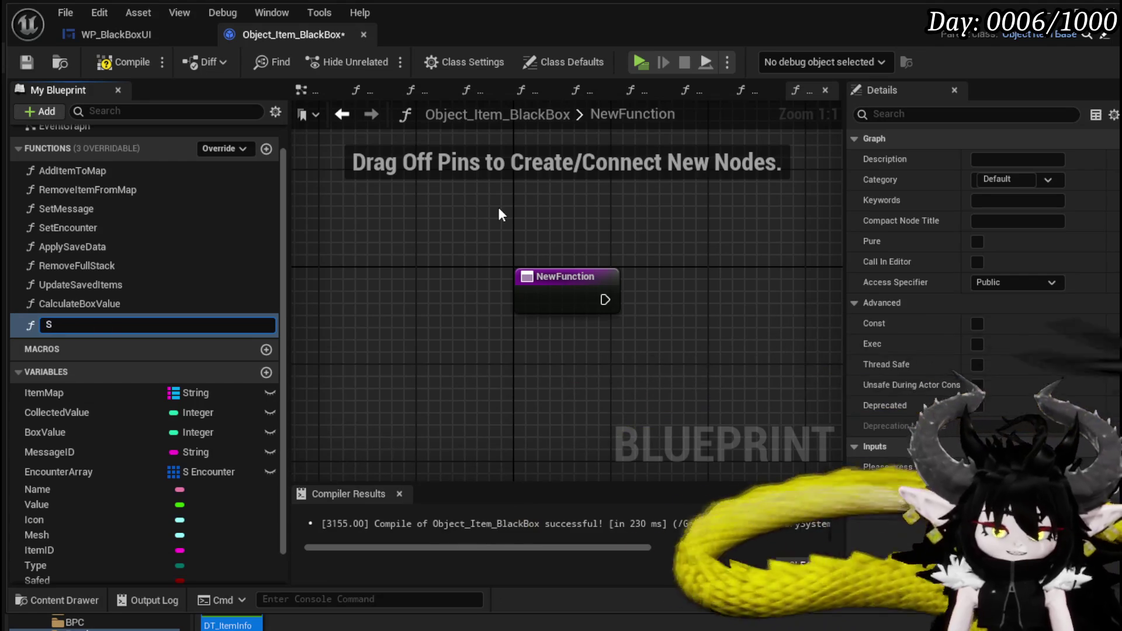
text(tackUntil)
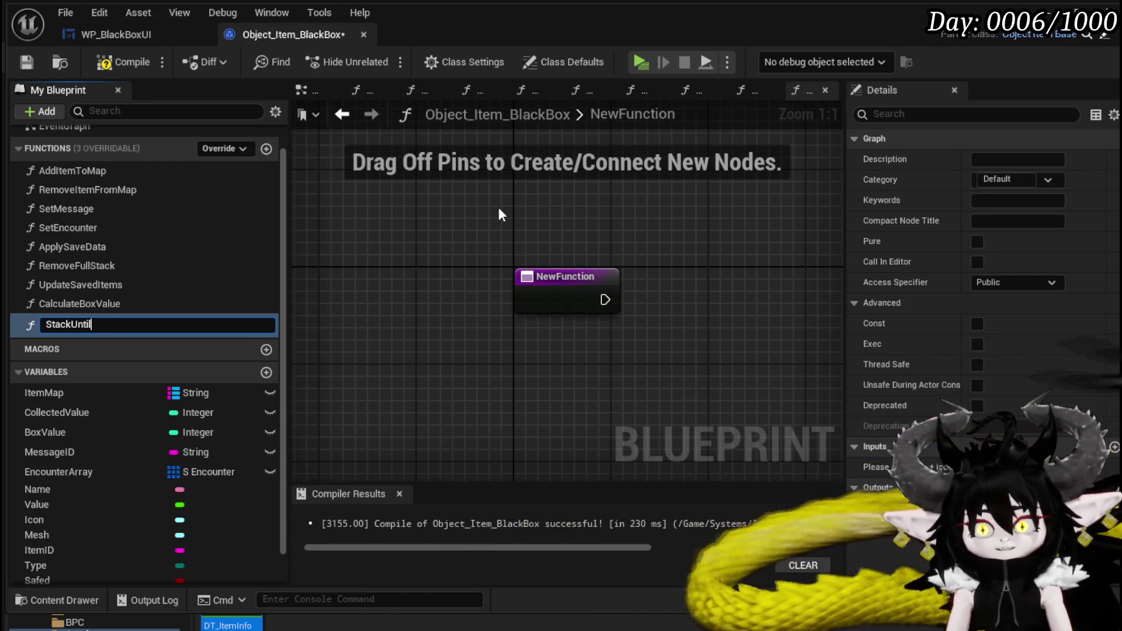
text(Cap)
key(Return)
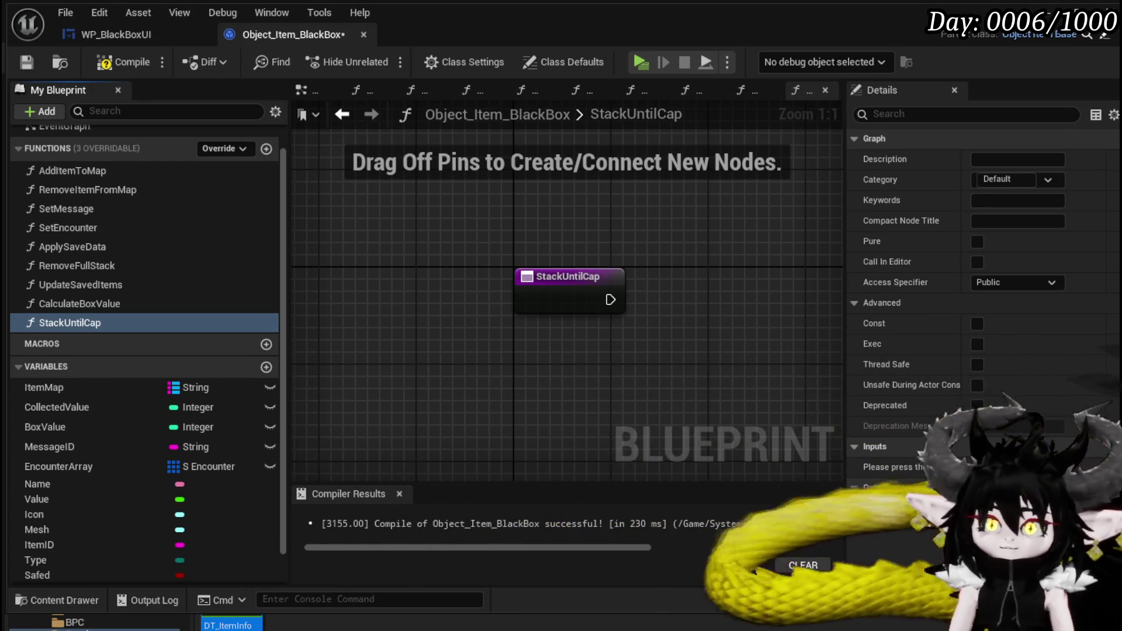
click(103, 63)
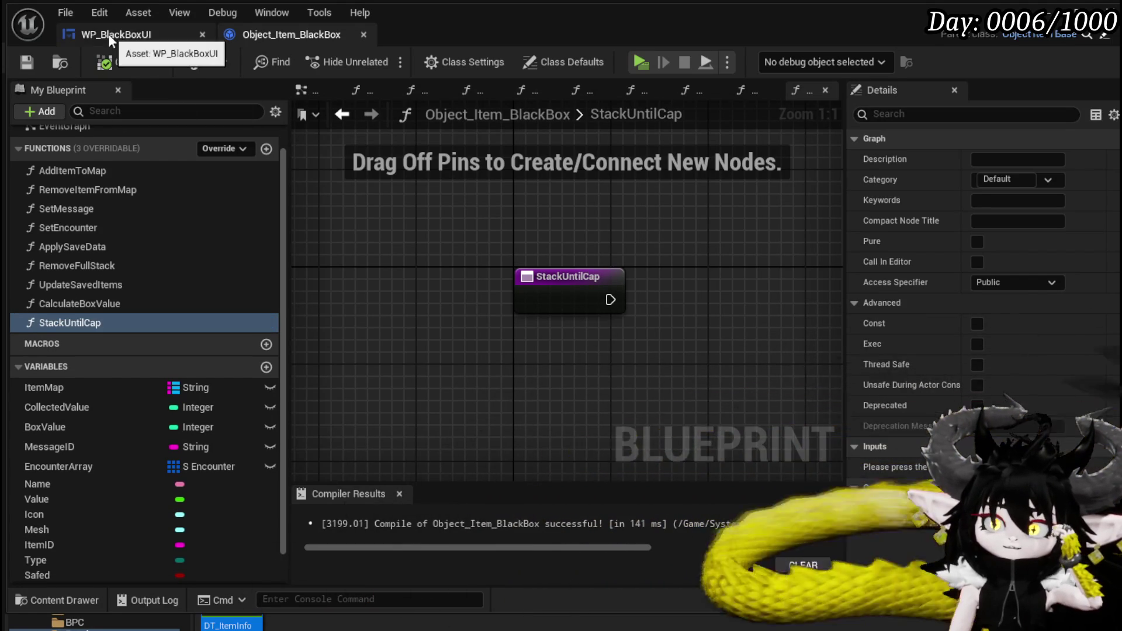
Step: In WP_BlackBoxUI, open AddStackableCheck and then the AddItemToMap function it calls
click(107, 34)
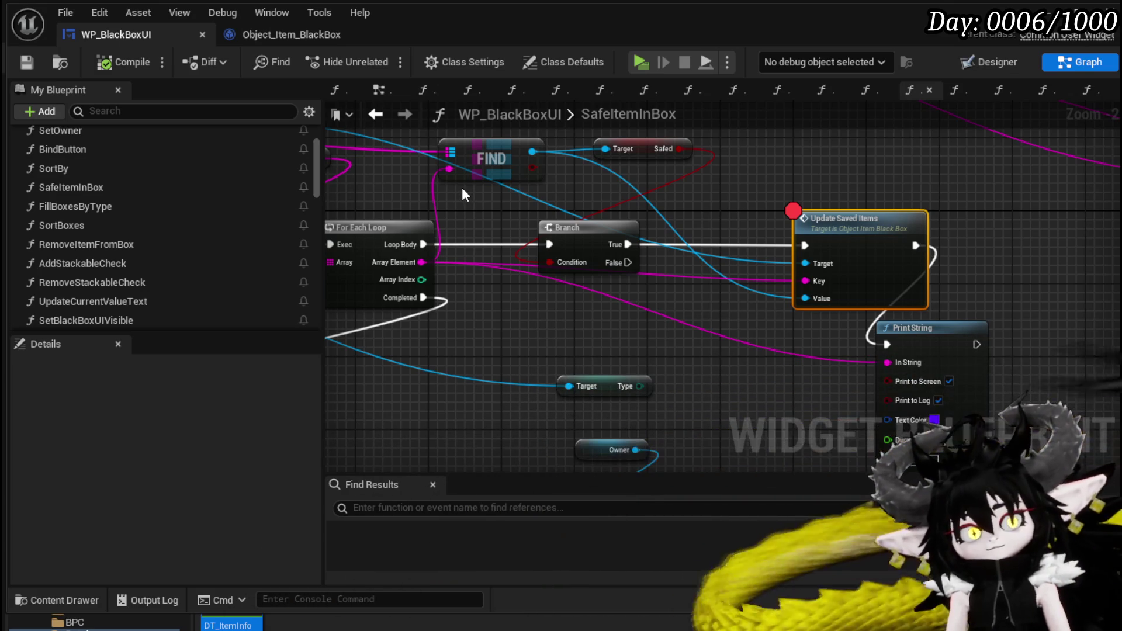
mouse_move(874, 170)
mouse_down()
mouse_move(799, 137)
mouse_move(689, 182)
mouse_up()
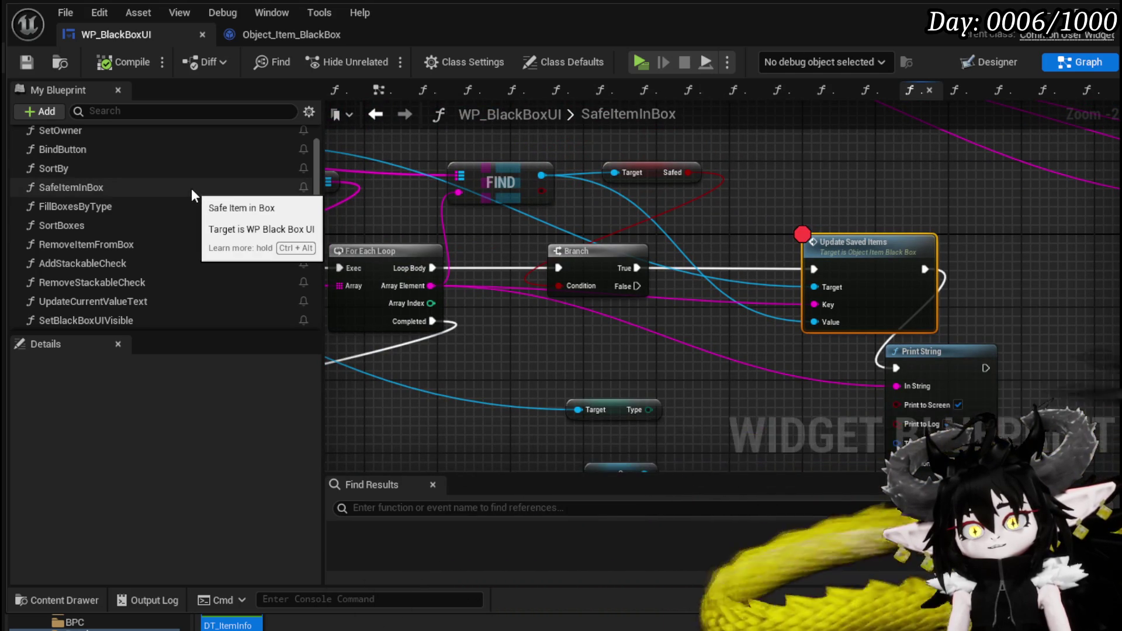
double_click(141, 263)
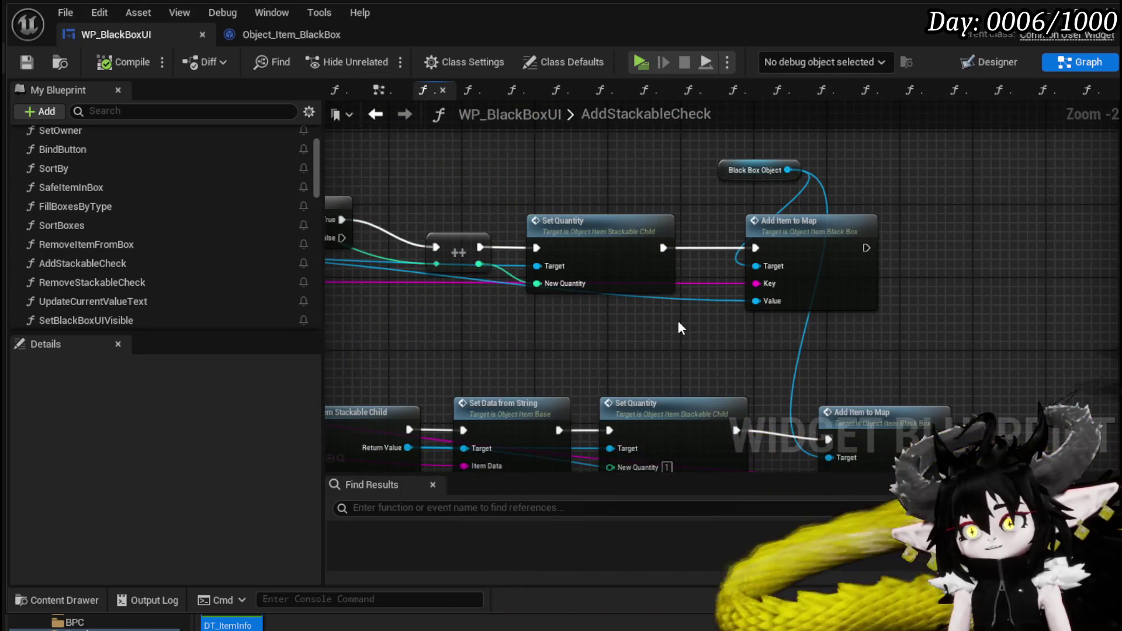
drag(676, 317, 815, 302)
mouse_move(777, 355)
mouse_down()
mouse_move(748, 238)
mouse_move(628, 329)
mouse_up()
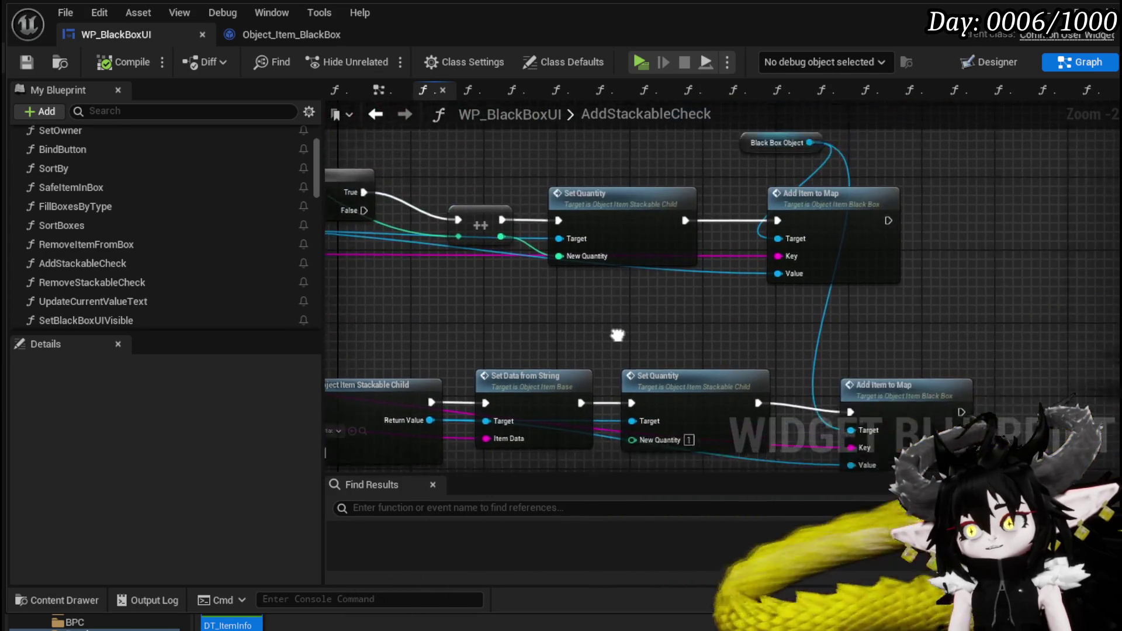
double_click(834, 228)
mouse_move(388, 250)
mouse_down()
mouse_move(398, 237)
mouse_move(660, 306)
mouse_up()
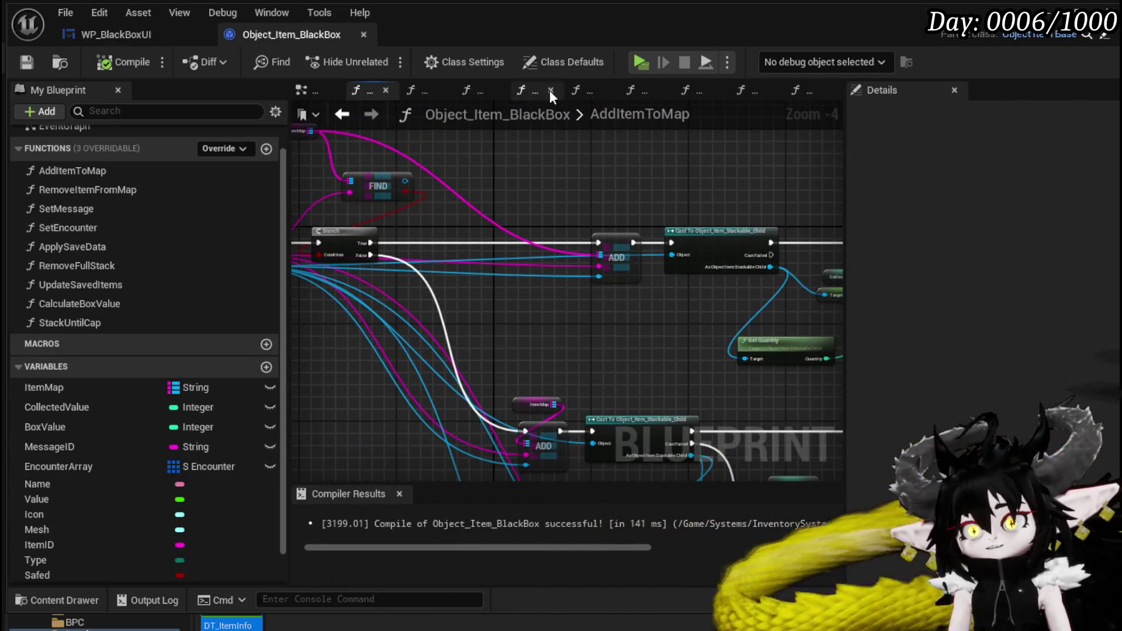
Step: Return to WP_BlackBoxUI's AddStackableCheck graph and look over its Set Quantity node
click(348, 115)
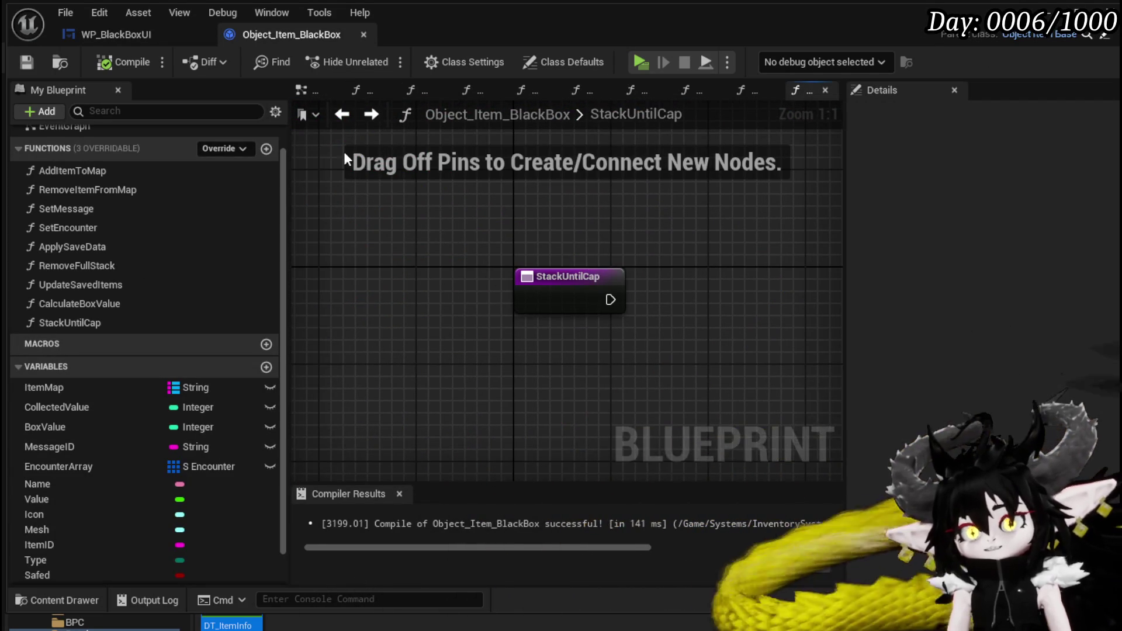
click(150, 30)
scroll(526, 238, down, 3)
mouse_move(526, 238)
mouse_down()
mouse_move(851, 335)
mouse_move(503, 292)
mouse_up()
scroll(570, 226, up, 3)
mouse_move(570, 226)
mouse_down()
mouse_move(447, 265)
mouse_move(523, 270)
mouse_up()
scroll(447, 266, down, 1)
mouse_move(905, 269)
mouse_down()
mouse_move(748, 252)
mouse_move(756, 233)
mouse_move(993, 175)
mouse_move(906, 246)
mouse_move(788, 292)
mouse_move(696, 254)
mouse_move(793, 275)
mouse_move(894, 257)
mouse_move(816, 258)
mouse_move(778, 323)
mouse_move(766, 277)
mouse_move(533, 230)
mouse_move(671, 244)
mouse_move(731, 280)
mouse_move(631, 237)
mouse_move(1053, 202)
mouse_up()
Step: Review the Print String and Add Item to Map nodes, then return to the StackUntilCap graph
scroll(635, 234, down, 2)
mouse_move(475, 203)
mouse_down()
mouse_move(432, 164)
mouse_move(468, 168)
mouse_up()
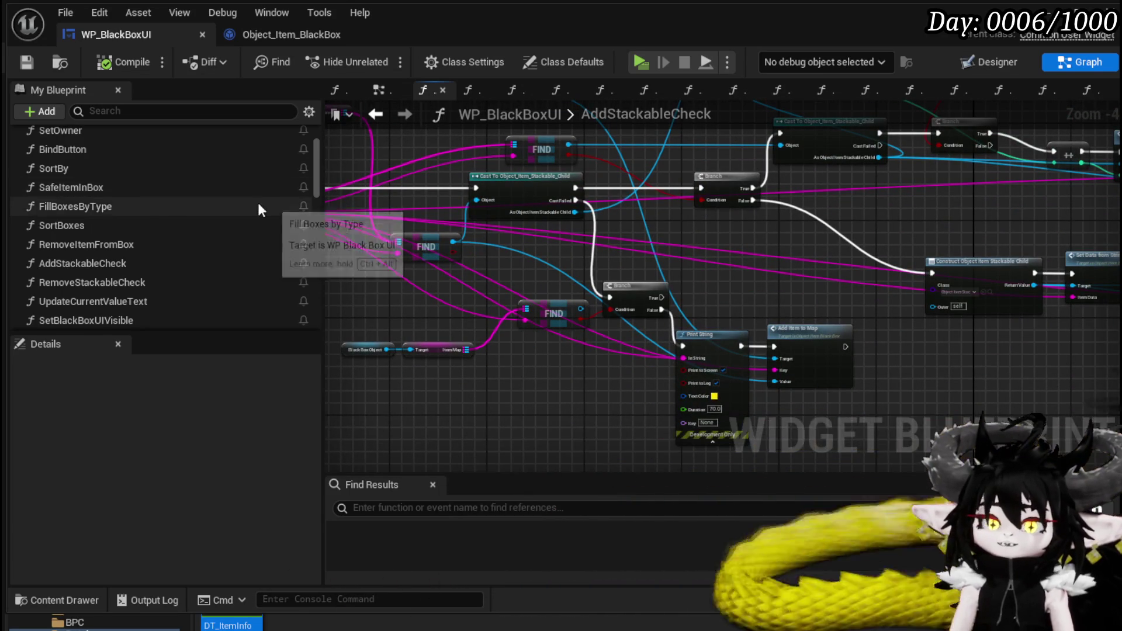
scroll(234, 201, down, 1)
scroll(233, 198, down, 2)
scroll(234, 199, down, 1)
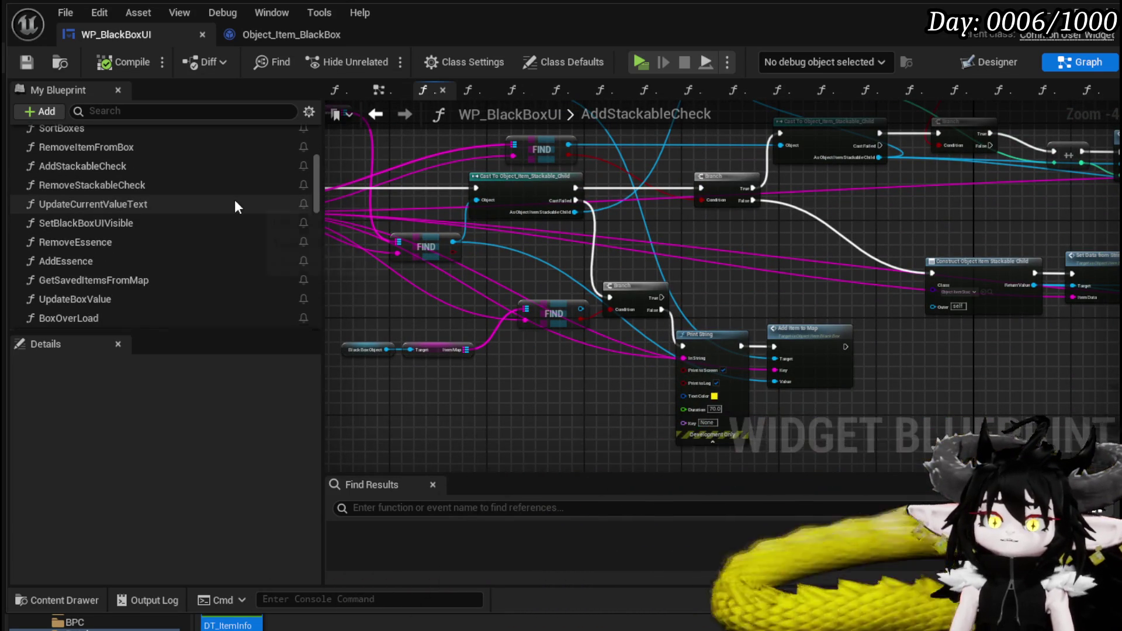
scroll(171, 275, down, 1)
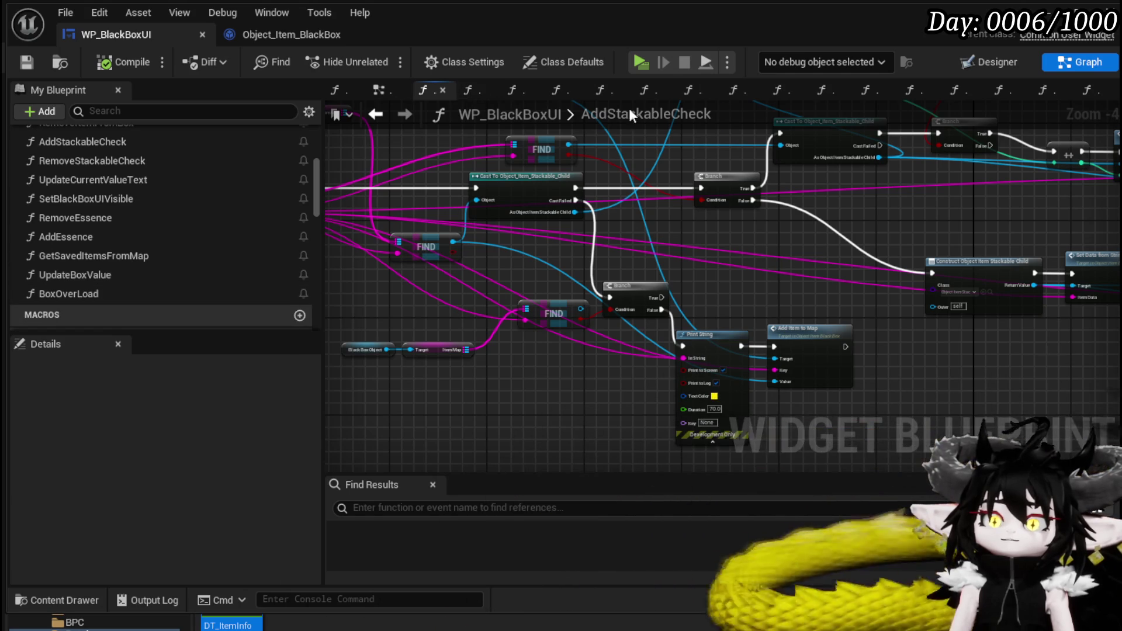
click(265, 35)
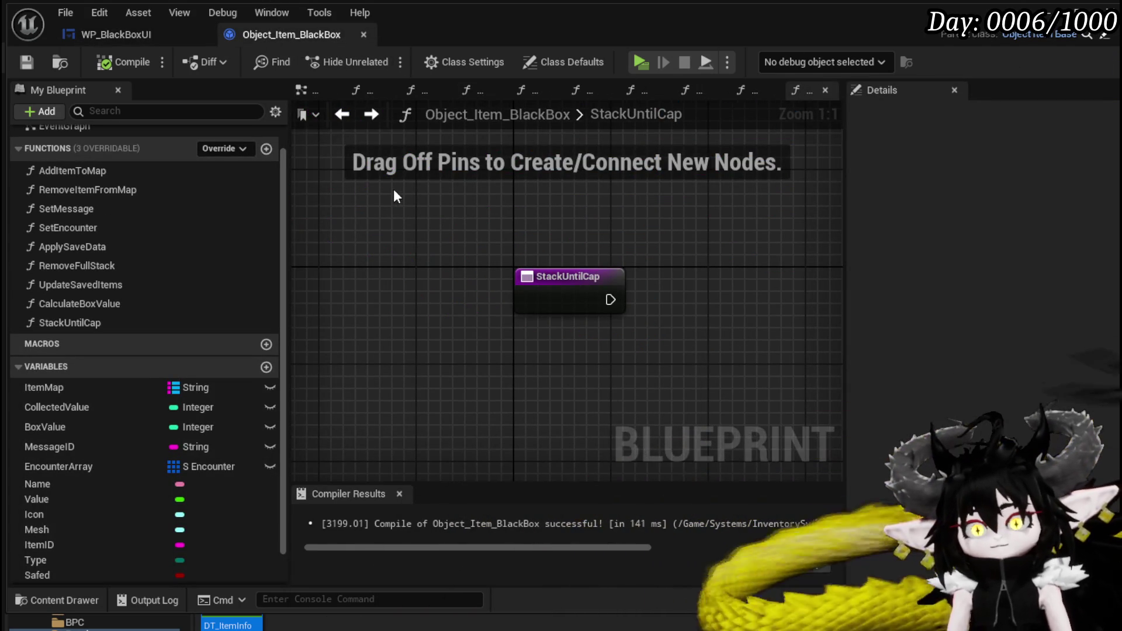
Step: Add Collected Value, Box Value and Item Map getters to the StackUntilCap graph, then compile
mouse_move(68, 405)
mouse_down()
mouse_move(689, 261)
mouse_move(628, 208)
mouse_up()
click(660, 211)
drag(45, 427, 549, 138)
drag(48, 387, 431, 265)
click(456, 303)
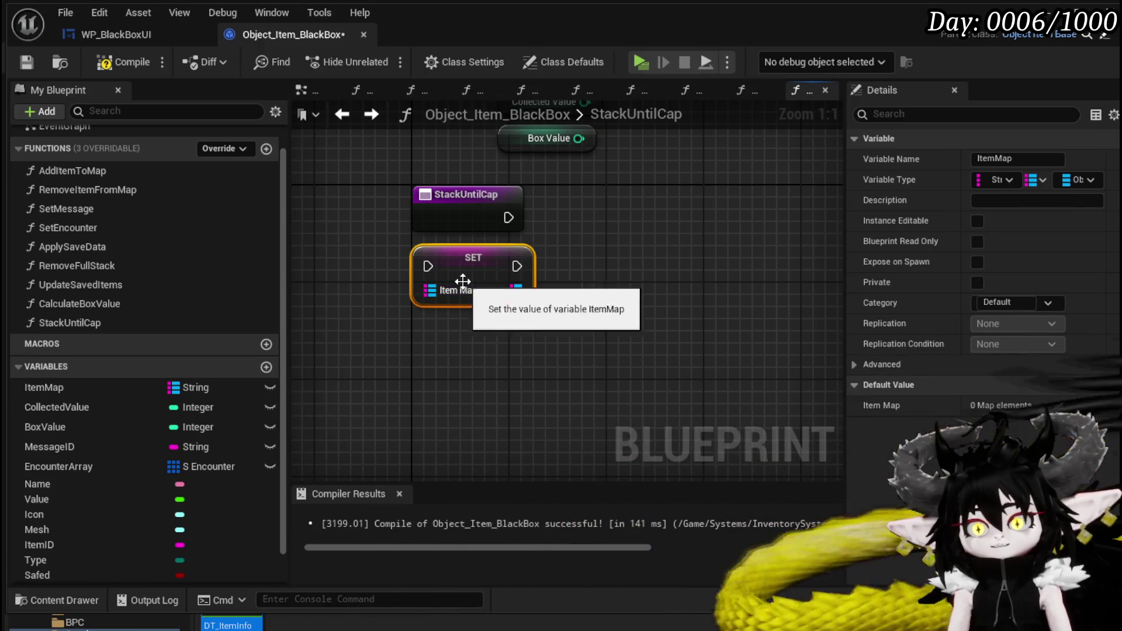
key(Delete)
drag(86, 391, 345, 304)
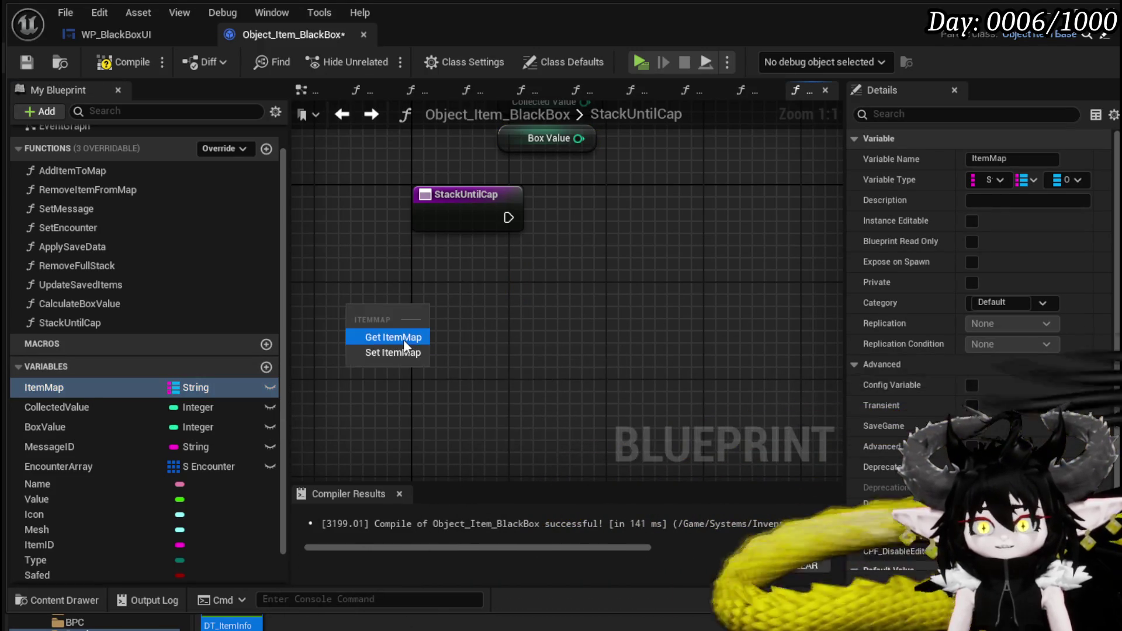
click(397, 335)
click(26, 62)
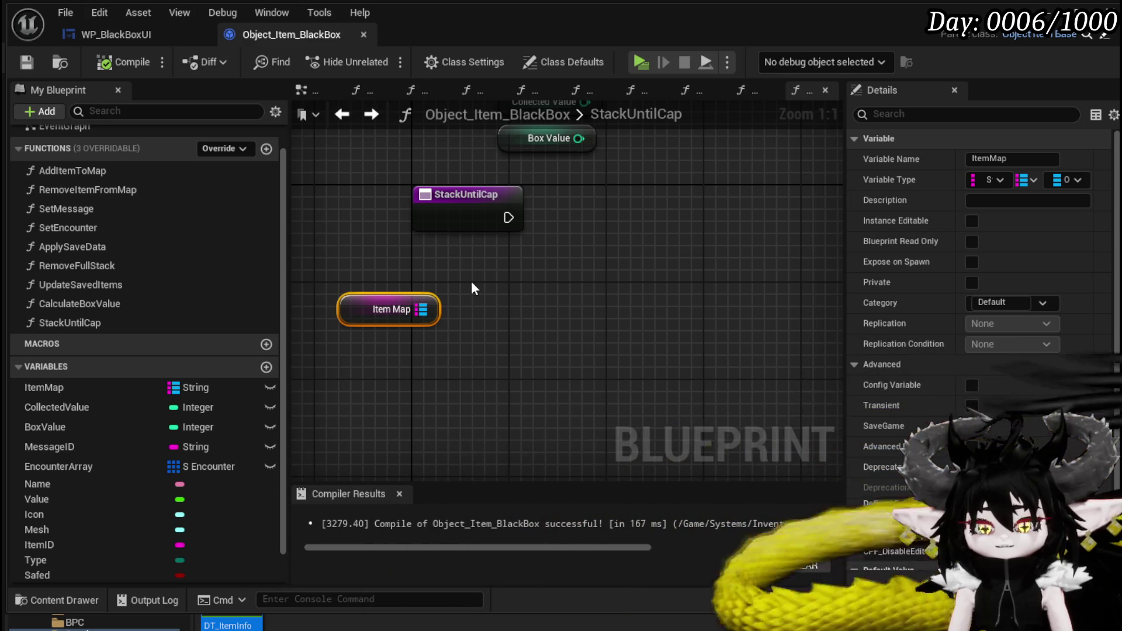
Step: Add a Find node on Item Map and cast its result to Object_Item_Stackable_Child
drag(421, 309, 544, 314)
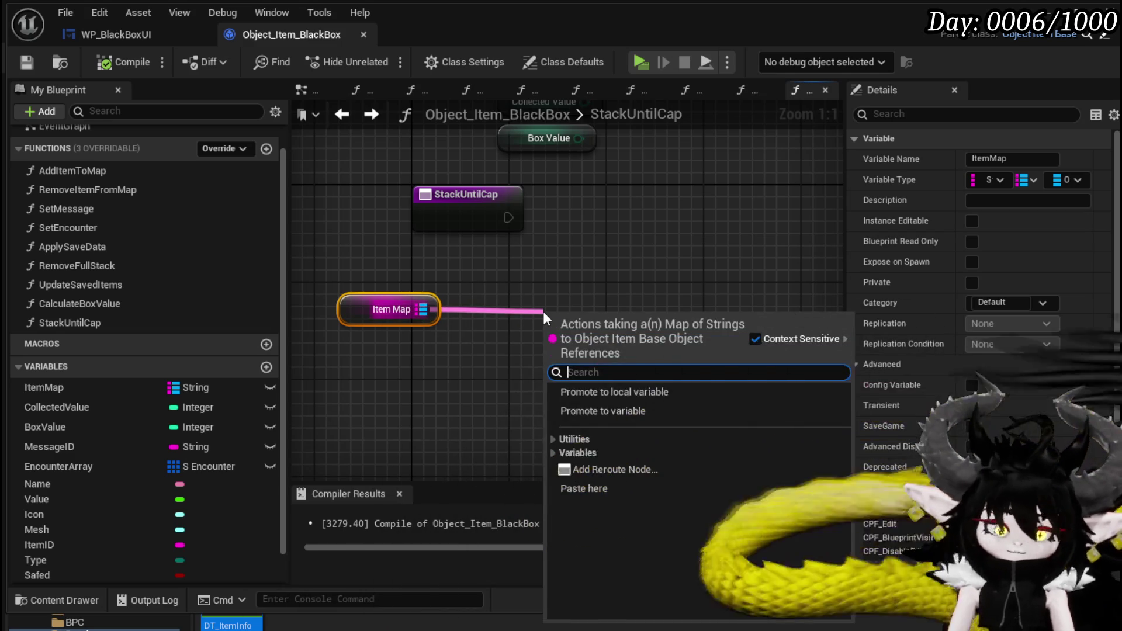
text(Fin)
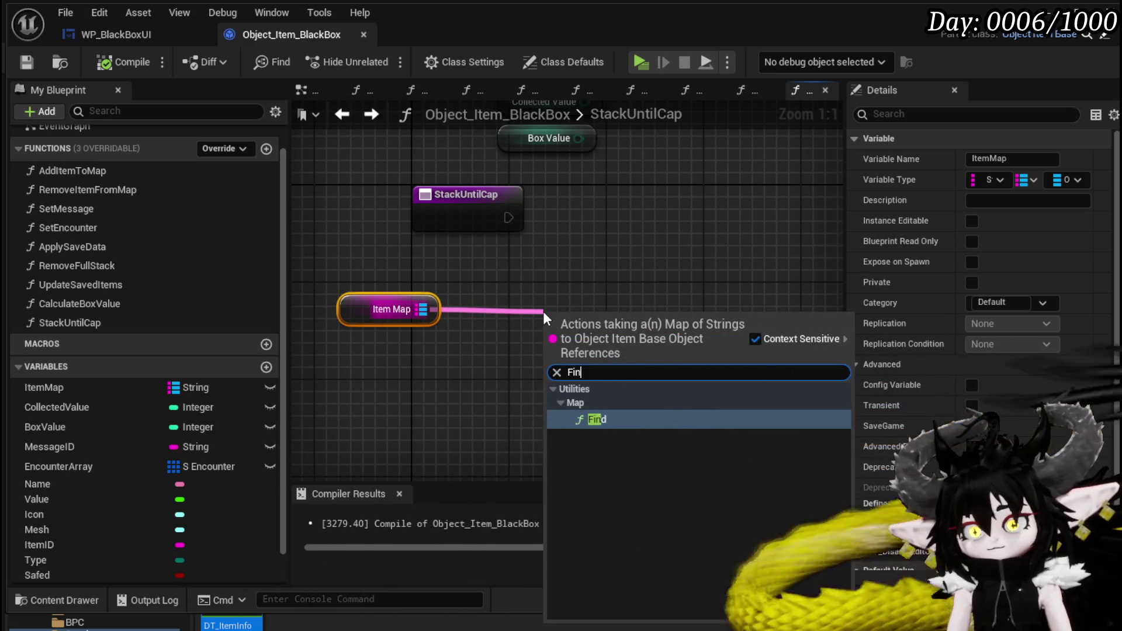
key(Return)
drag(594, 377, 451, 390)
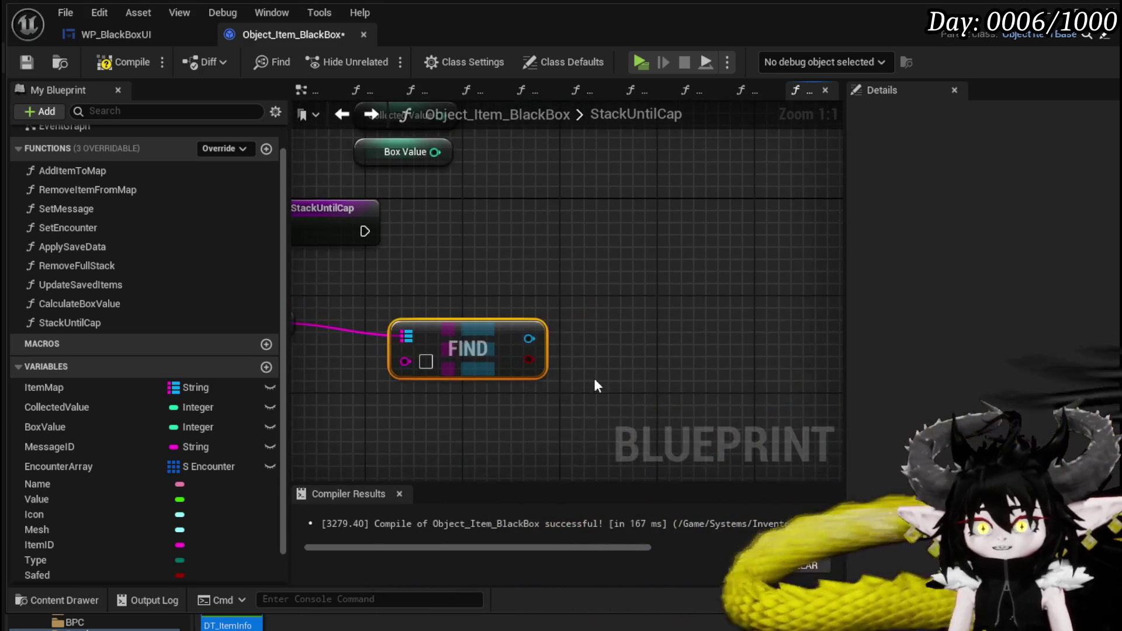
drag(639, 346, 640, 345)
text(Stackable)
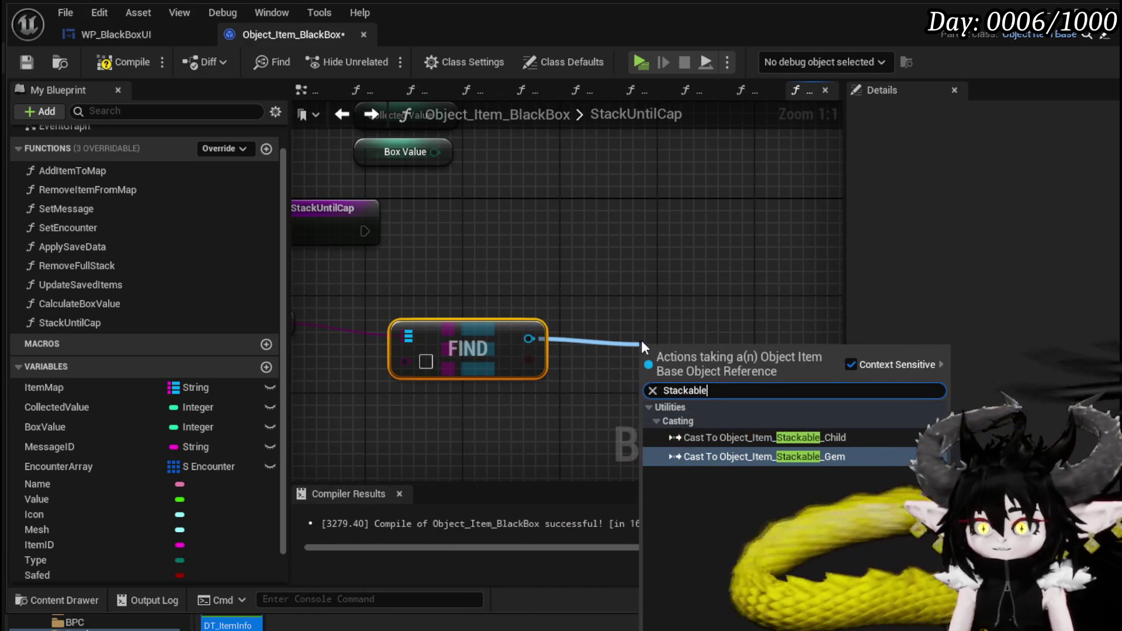
click(716, 437)
Step: Add a Keys node fed by the Item Map getter
scroll(517, 309, down, 2)
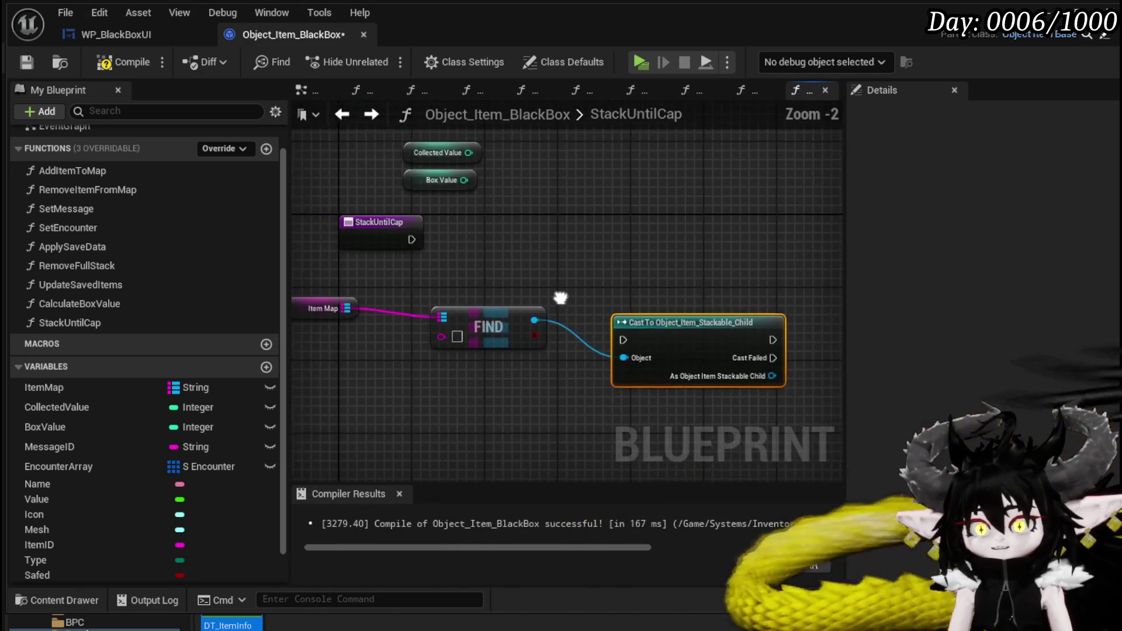
mouse_move(412, 248)
mouse_down()
mouse_move(421, 365)
mouse_move(357, 377)
mouse_up()
drag(432, 358, 607, 317)
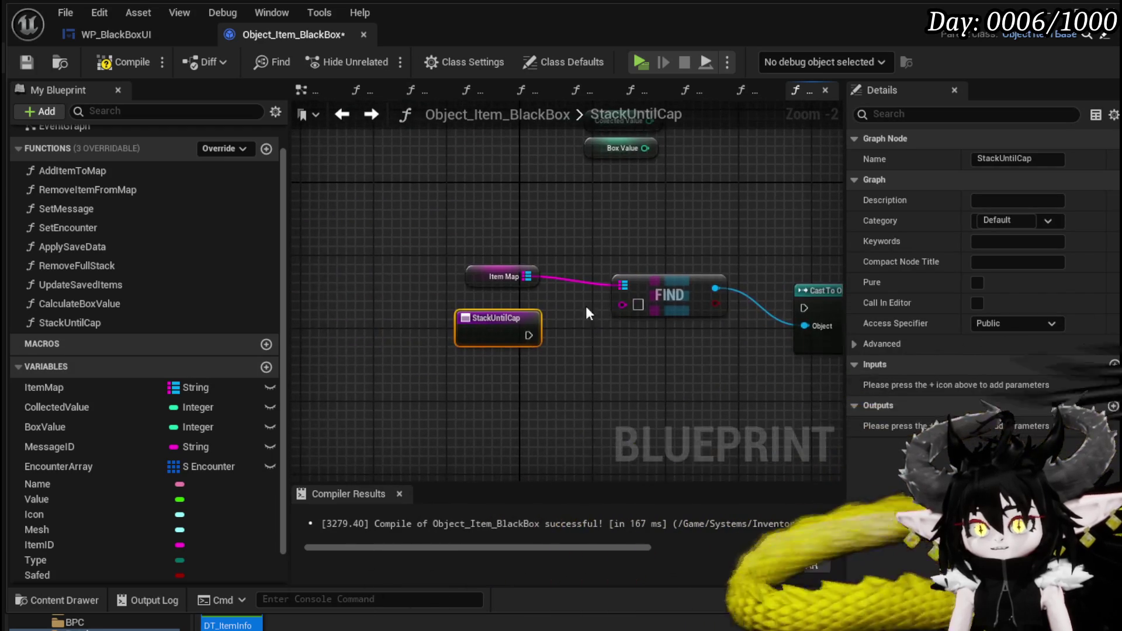
click(514, 279)
drag(527, 277, 692, 250)
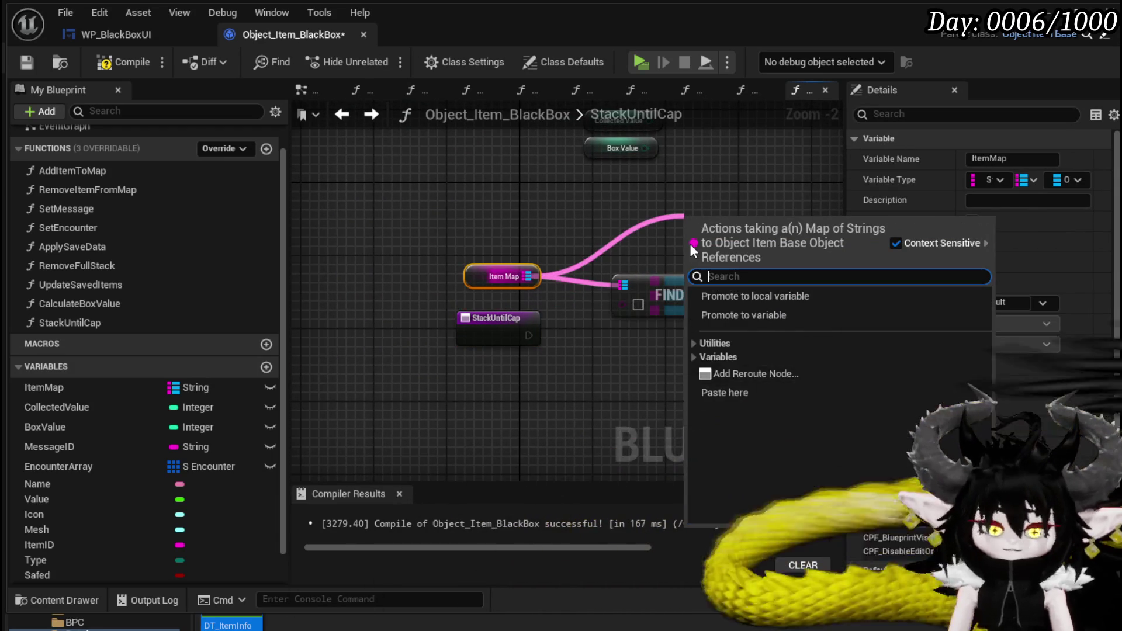
text(keys)
key(Return)
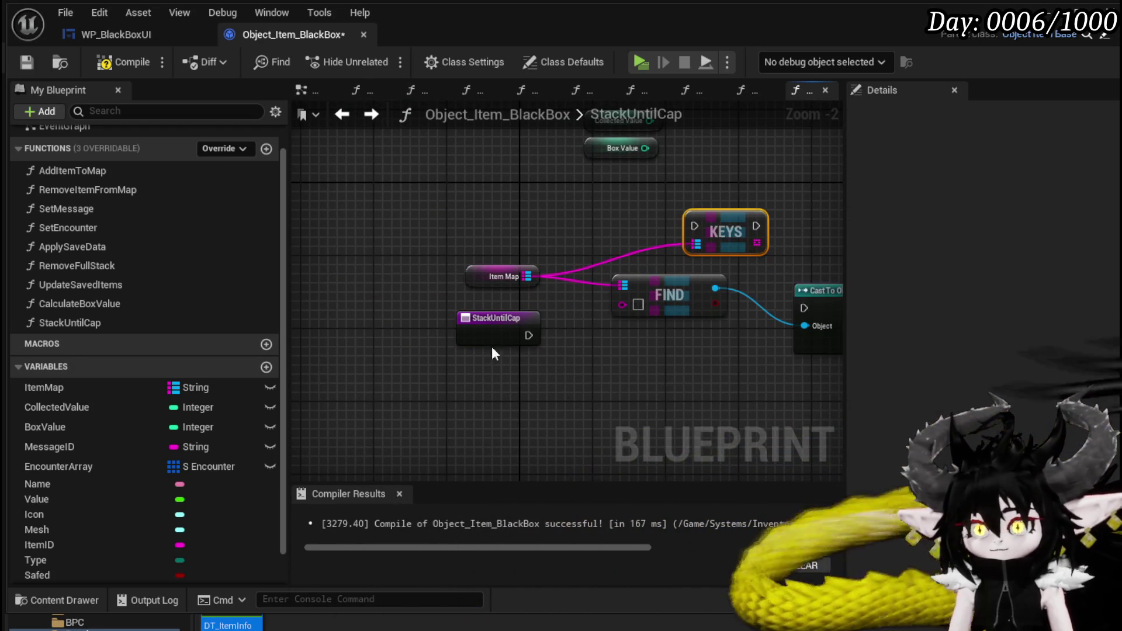
Step: Wire the function entry's execution into the cast and rearrange the Item Map, Keys and Find nodes
drag(528, 334, 804, 308)
drag(529, 322, 424, 295)
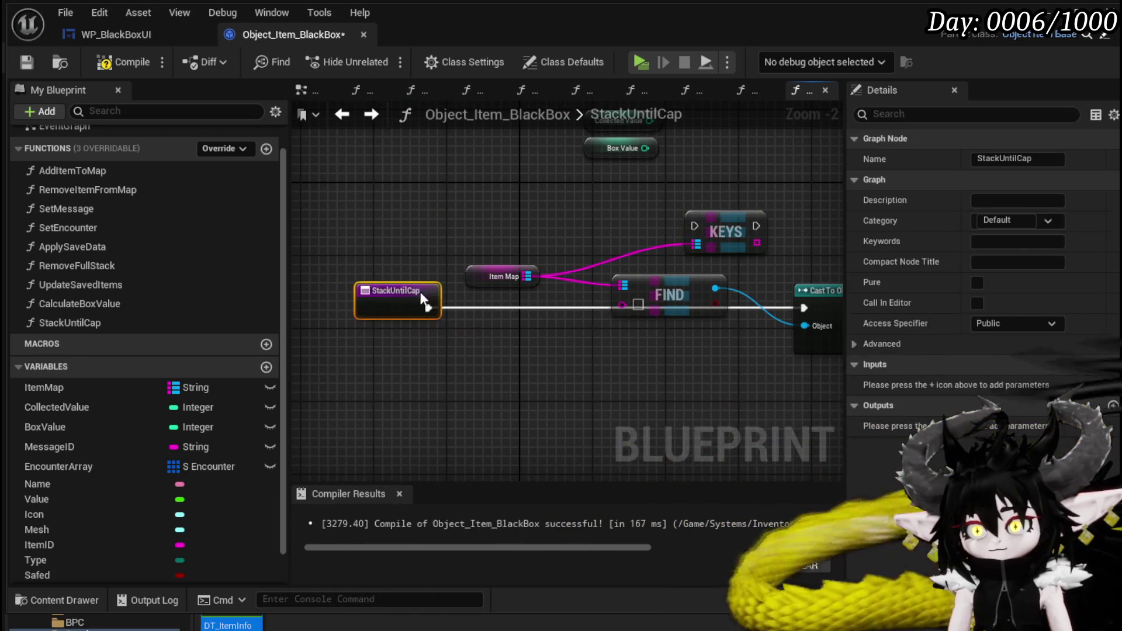
mouse_move(719, 231)
mouse_down()
mouse_move(464, 335)
mouse_move(513, 323)
mouse_up()
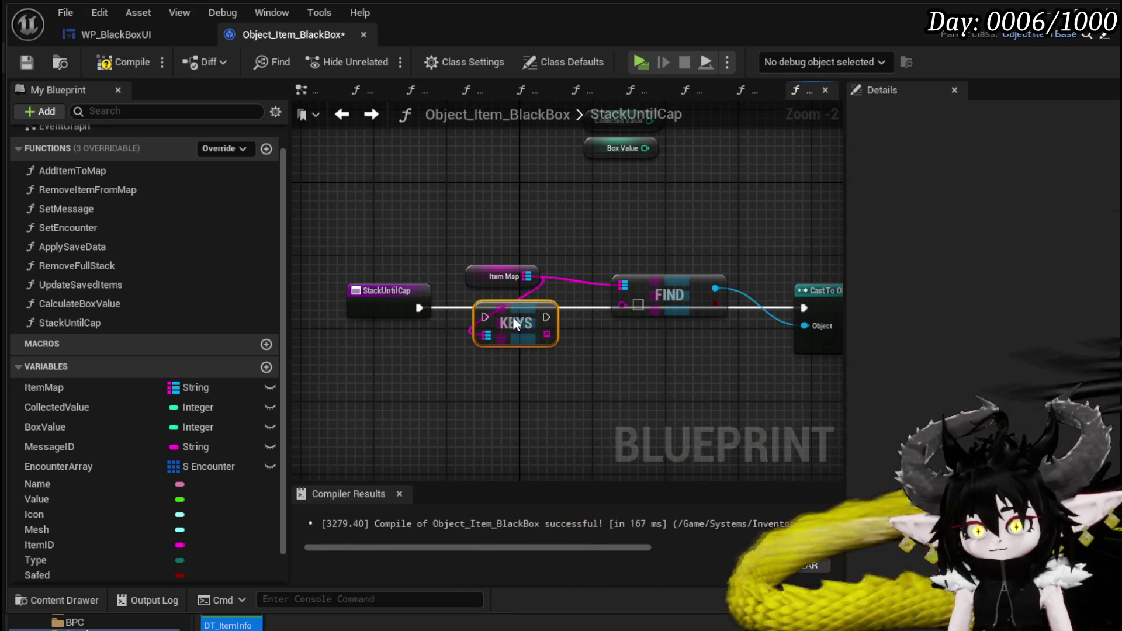
drag(485, 268, 466, 204)
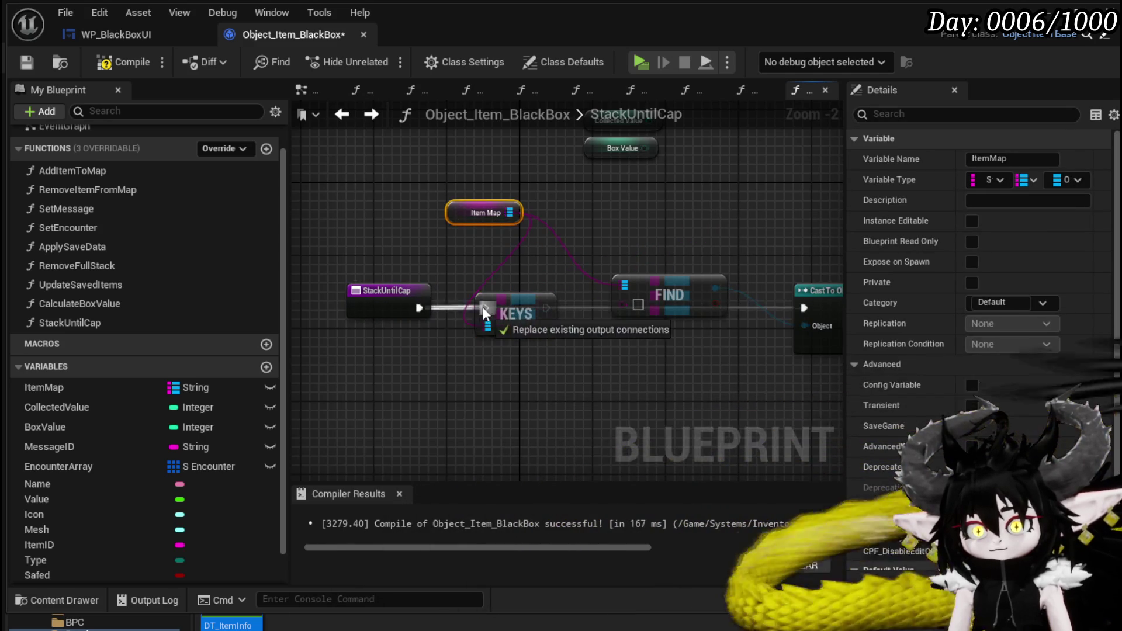
mouse_move(608, 315)
mouse_down()
mouse_move(469, 315)
mouse_move(553, 366)
mouse_up()
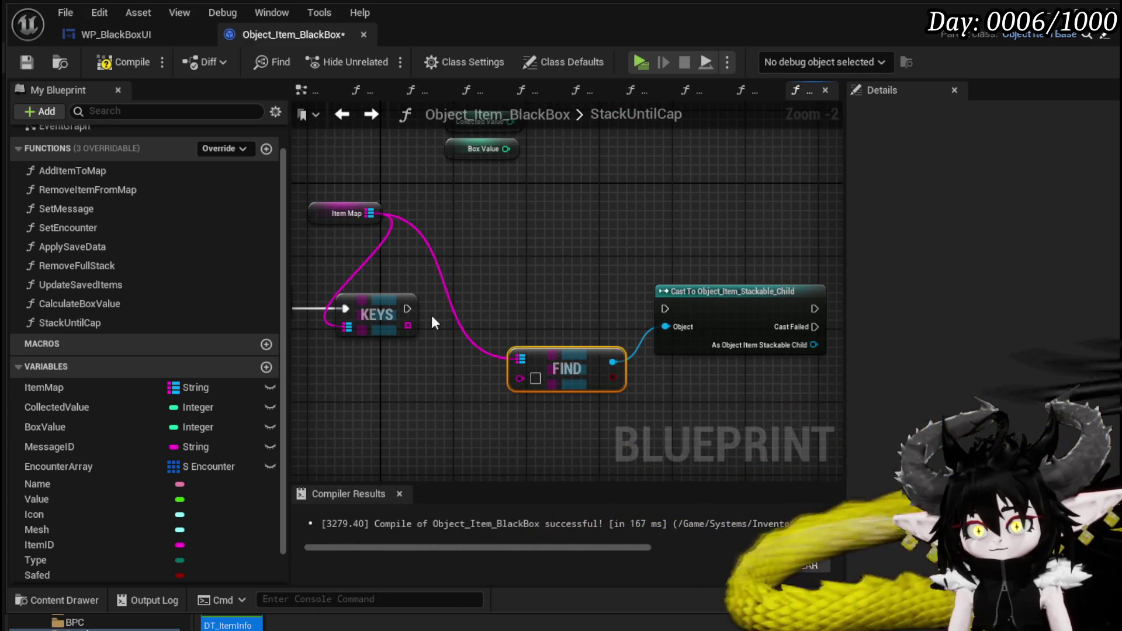
Step: Add a For Each Loop over the Item Map keys and place it beside Keys
drag(405, 325, 432, 322)
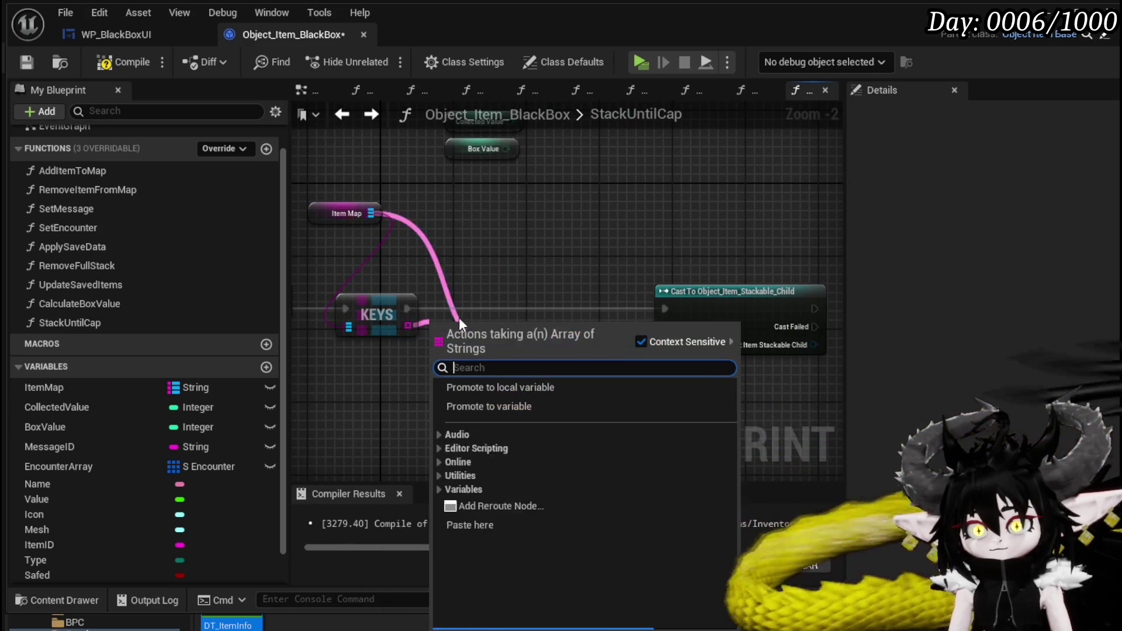
text(Loop)
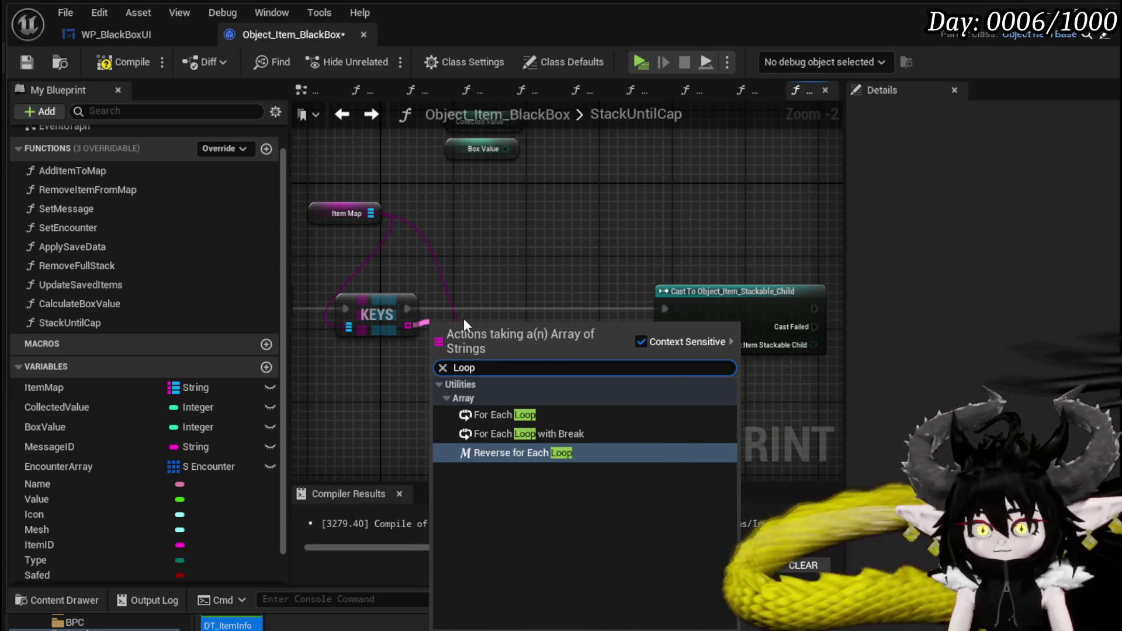
click(527, 397)
click(522, 412)
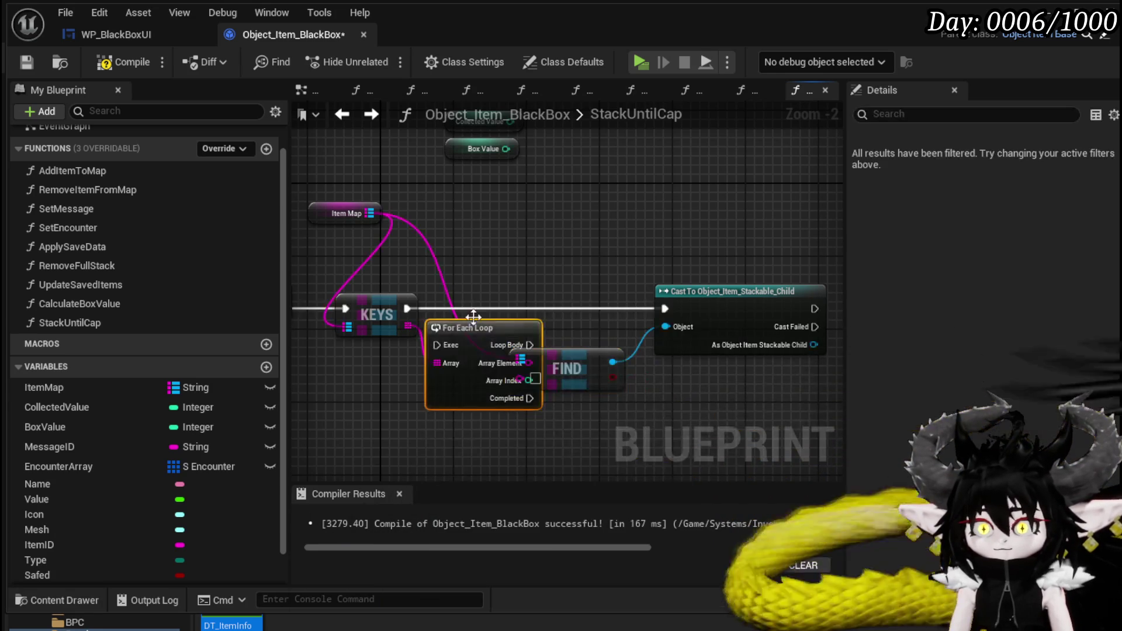
drag(520, 355, 569, 419)
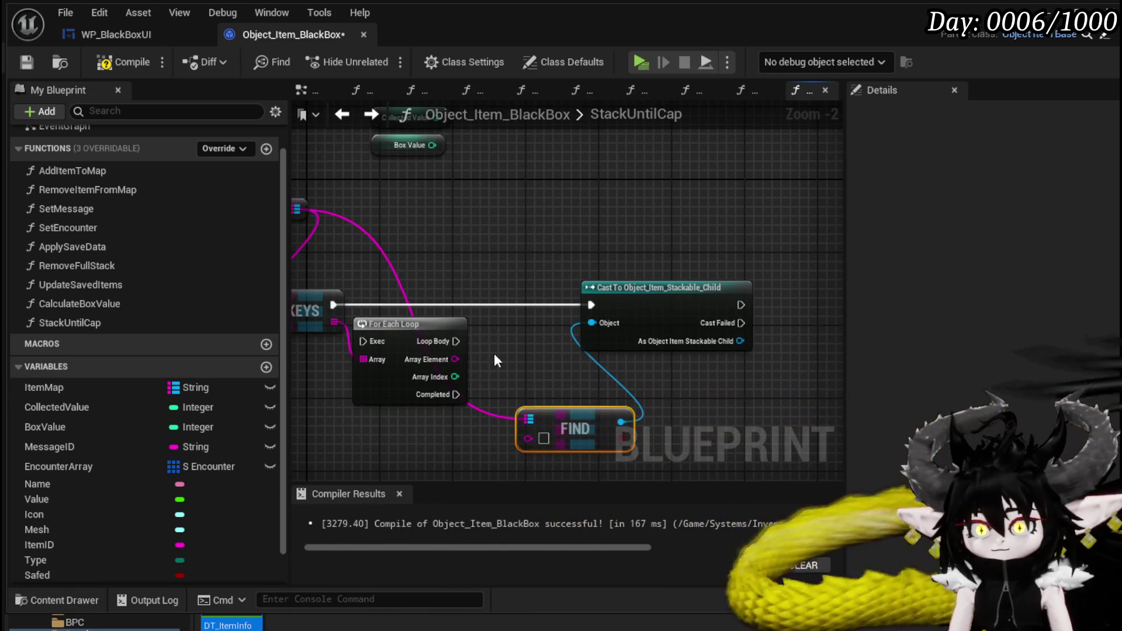
mouse_move(404, 323)
mouse_down()
mouse_move(430, 285)
mouse_move(474, 306)
mouse_move(558, 307)
mouse_move(707, 282)
mouse_up()
Step: Feed the loop's Array Element into Find and add a Get Quantity node for the stackable item
mouse_move(359, 311)
mouse_down()
mouse_move(426, 430)
mouse_move(403, 426)
mouse_move(475, 243)
mouse_up()
drag(607, 322, 650, 386)
text(get Quan)
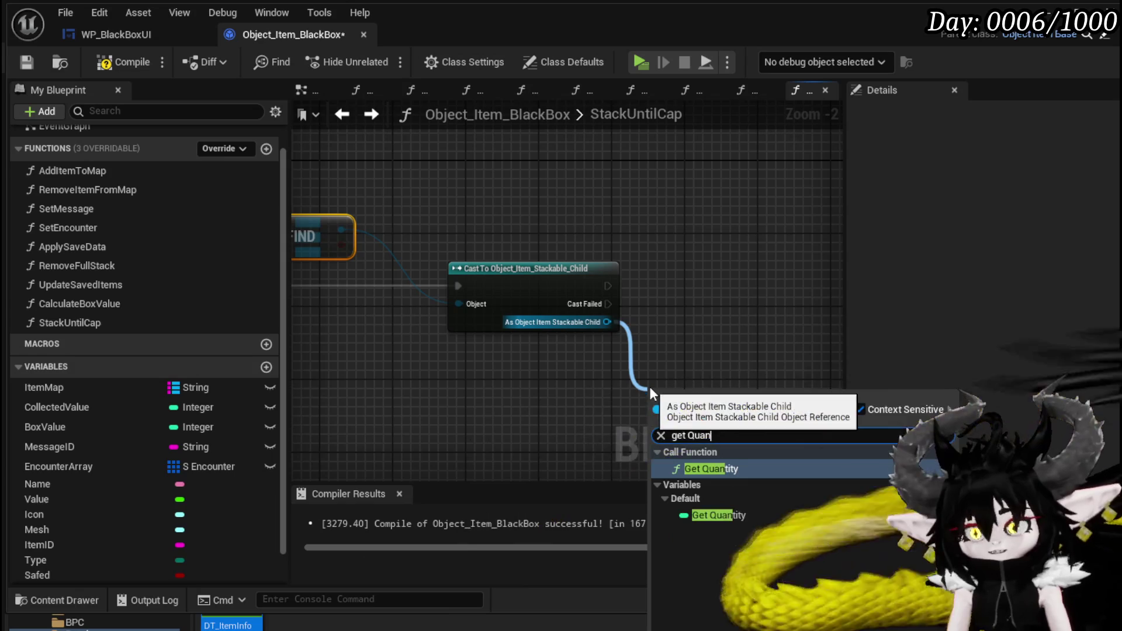
click(692, 467)
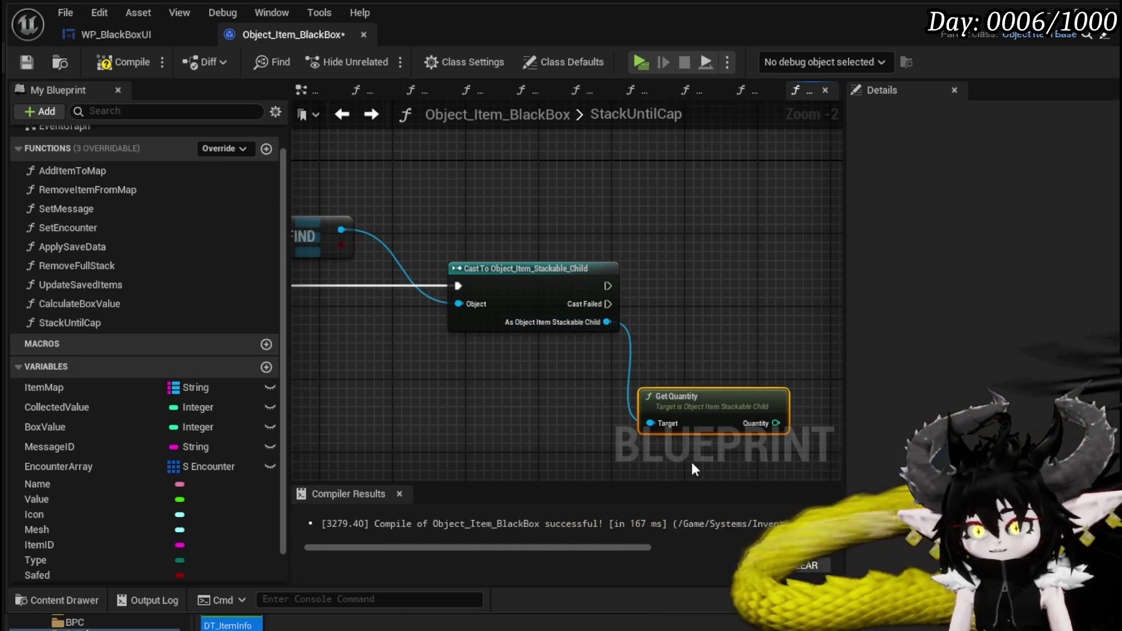
Step: Add a Set Quantity node after the cast and position it to the right
drag(607, 321, 703, 307)
text(Set Quan)
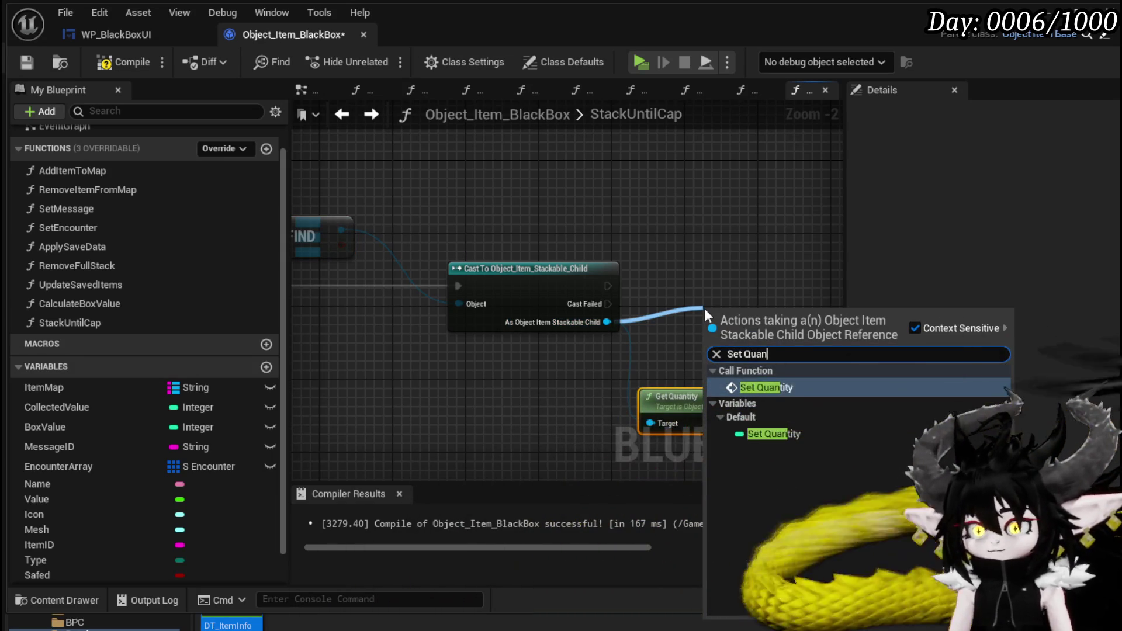
click(740, 387)
drag(674, 190, 472, 205)
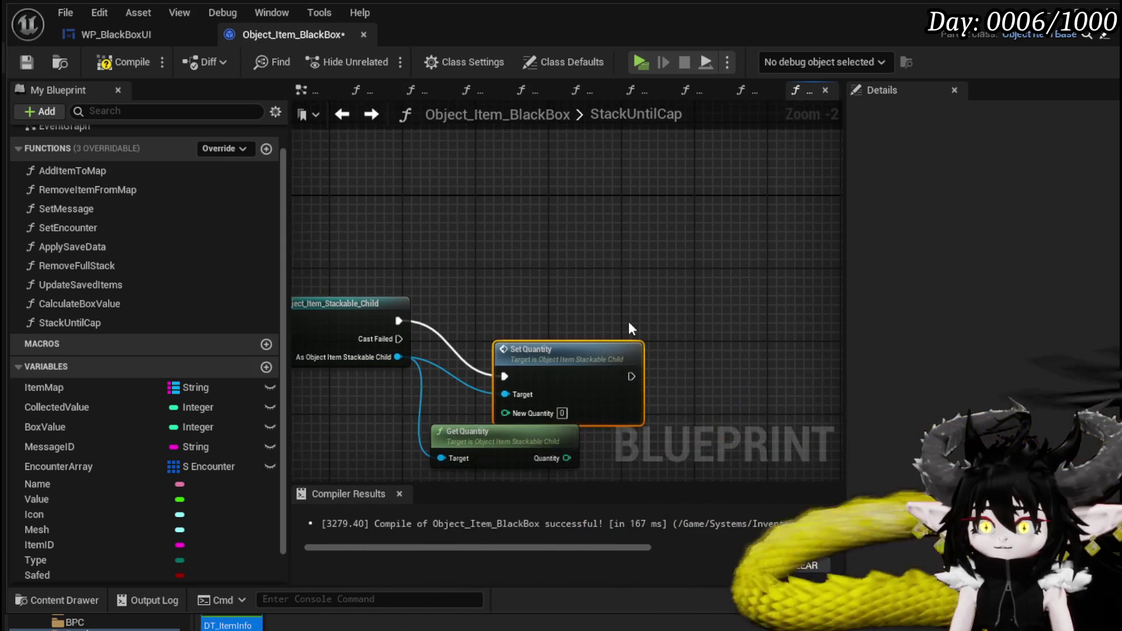
drag(563, 345, 646, 320)
drag(441, 325, 347, 318)
mouse_move(547, 305)
mouse_down()
mouse_move(722, 272)
mouse_move(789, 284)
mouse_up()
mouse_move(377, 244)
mouse_down()
mouse_move(659, 246)
mouse_move(553, 202)
mouse_up()
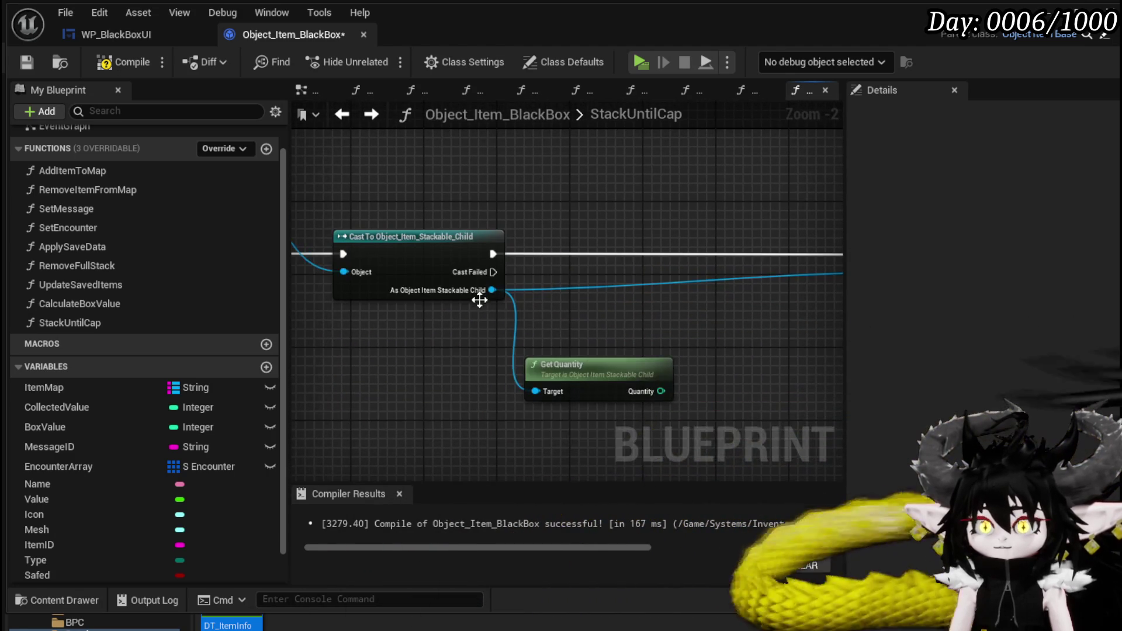
Step: Add the item's Value getter, arrange the variable nodes near Set Quantity, and compile
drag(492, 290, 584, 323)
text(Value)
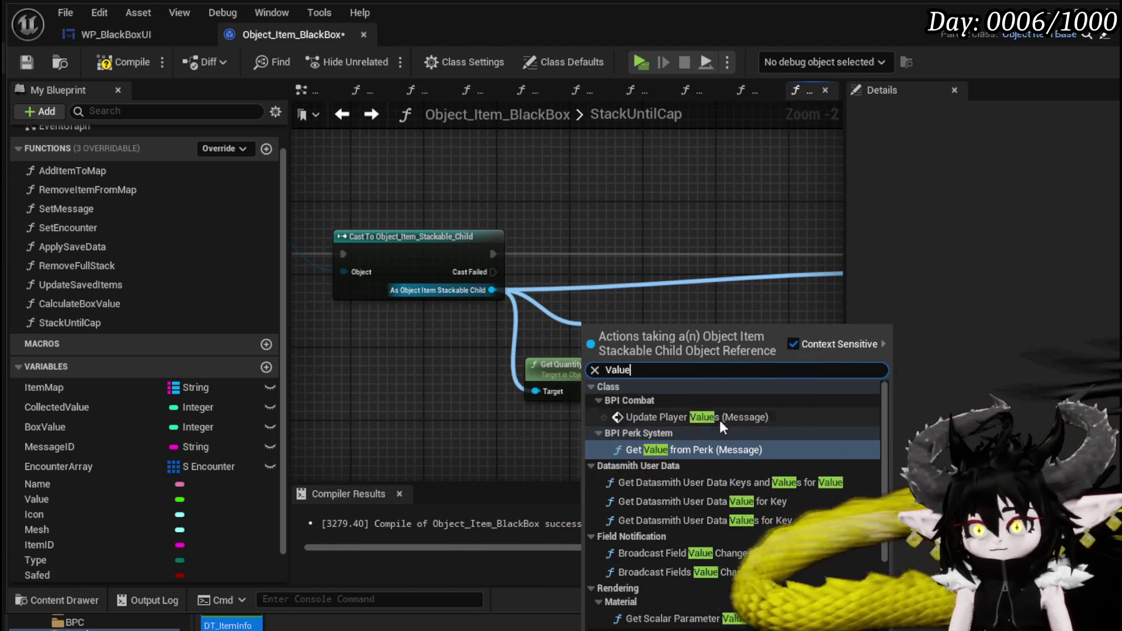
scroll(690, 414, down, 5)
key(Escape)
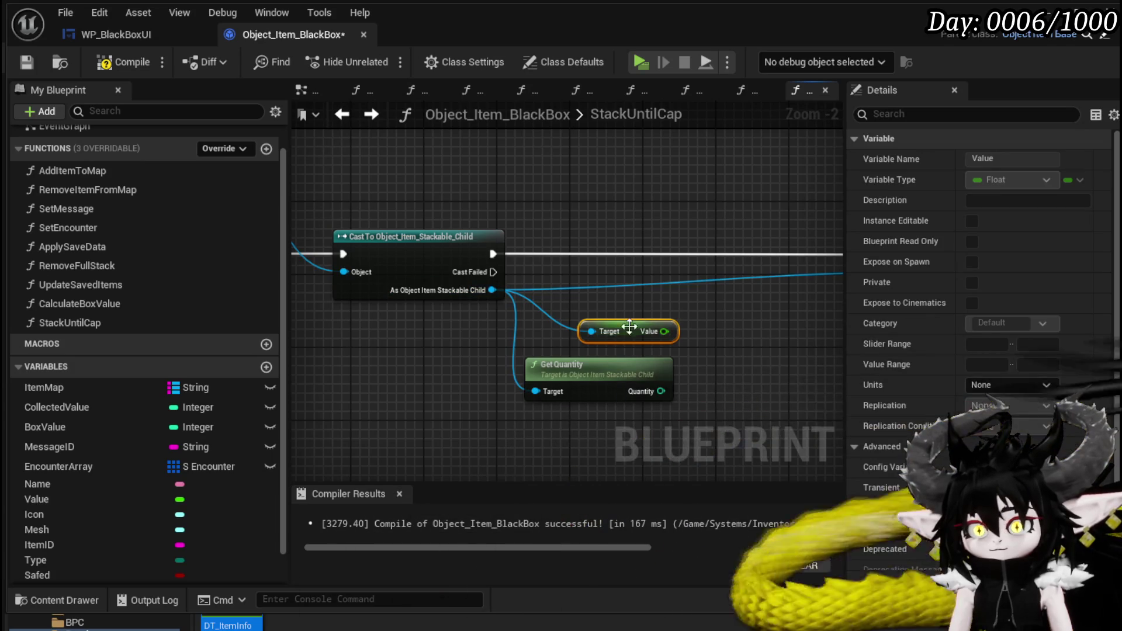
drag(633, 319, 488, 327)
drag(581, 376, 438, 386)
mouse_move(457, 224)
mouse_down()
mouse_move(582, 330)
mouse_move(595, 304)
mouse_move(831, 373)
mouse_move(423, 190)
mouse_up()
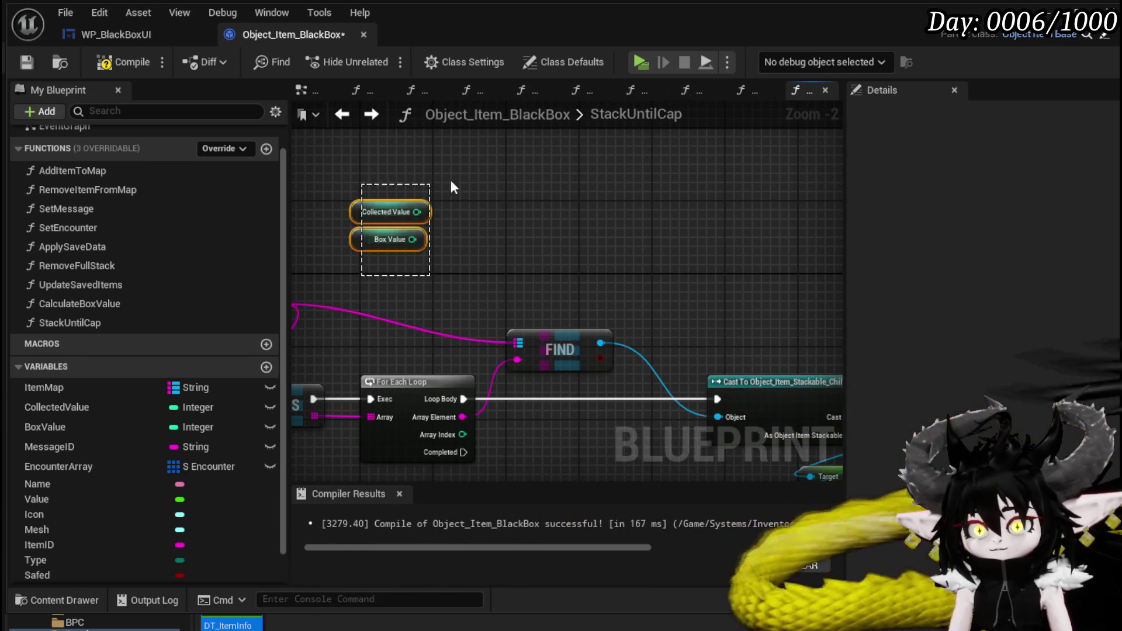
mouse_move(363, 238)
mouse_down()
mouse_move(838, 249)
mouse_move(441, 253)
mouse_up()
click(623, 304)
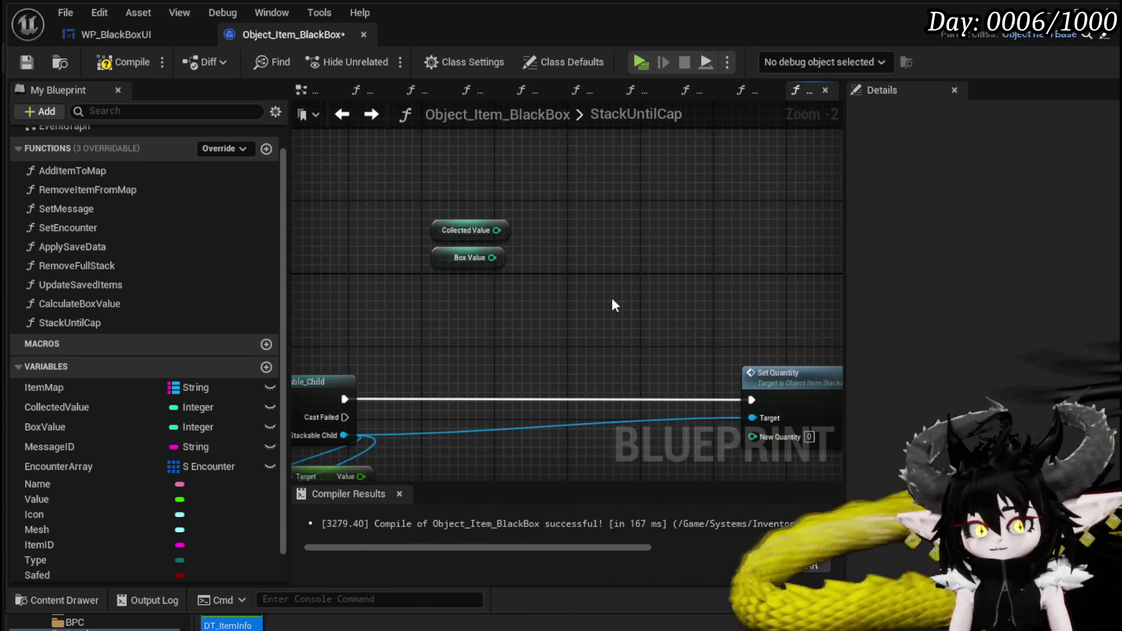
click(117, 62)
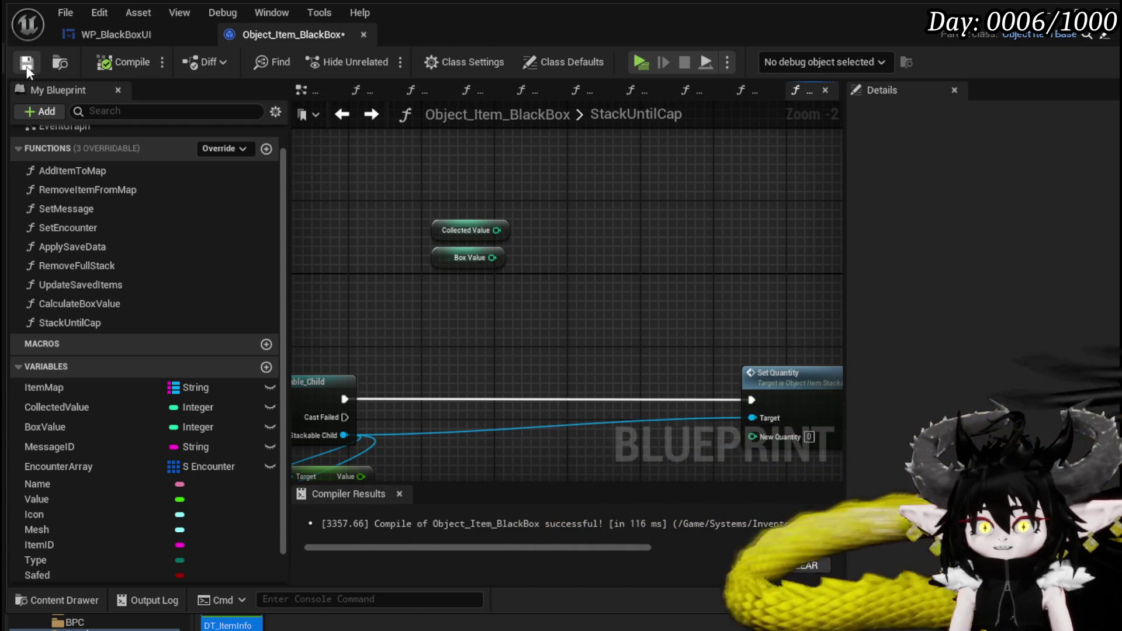
Step: Multiply the item's Value by its Quantity with a Multiply node
drag(506, 293, 570, 165)
drag(433, 324, 489, 348)
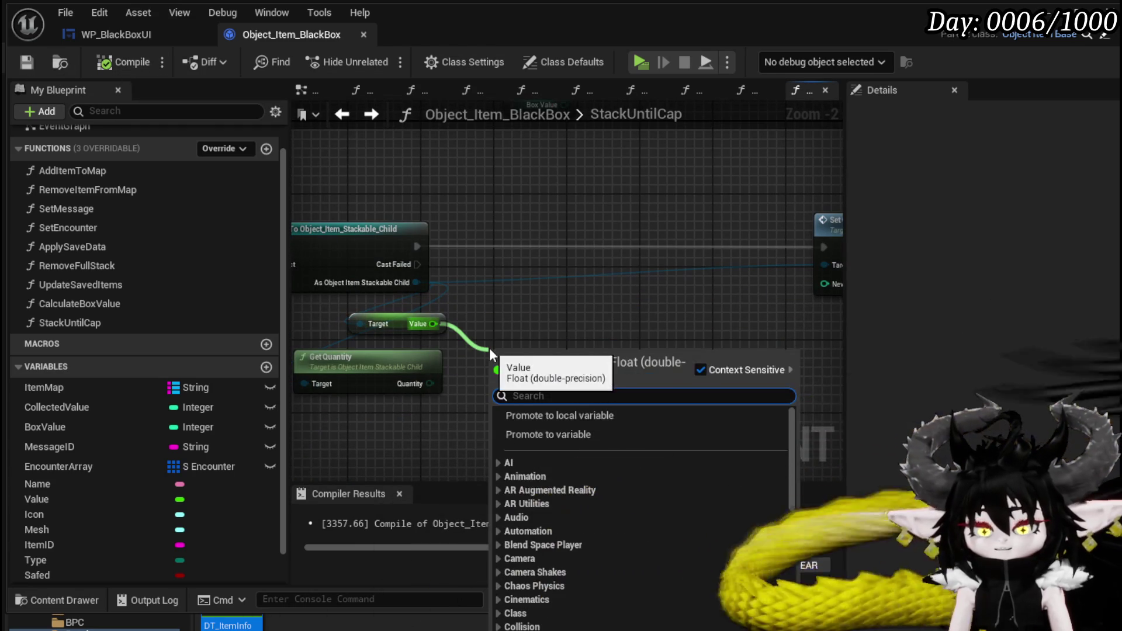
text(*)
key(Return)
mouse_move(429, 383)
mouse_down()
mouse_move(488, 389)
mouse_move(496, 378)
mouse_up()
click(595, 344)
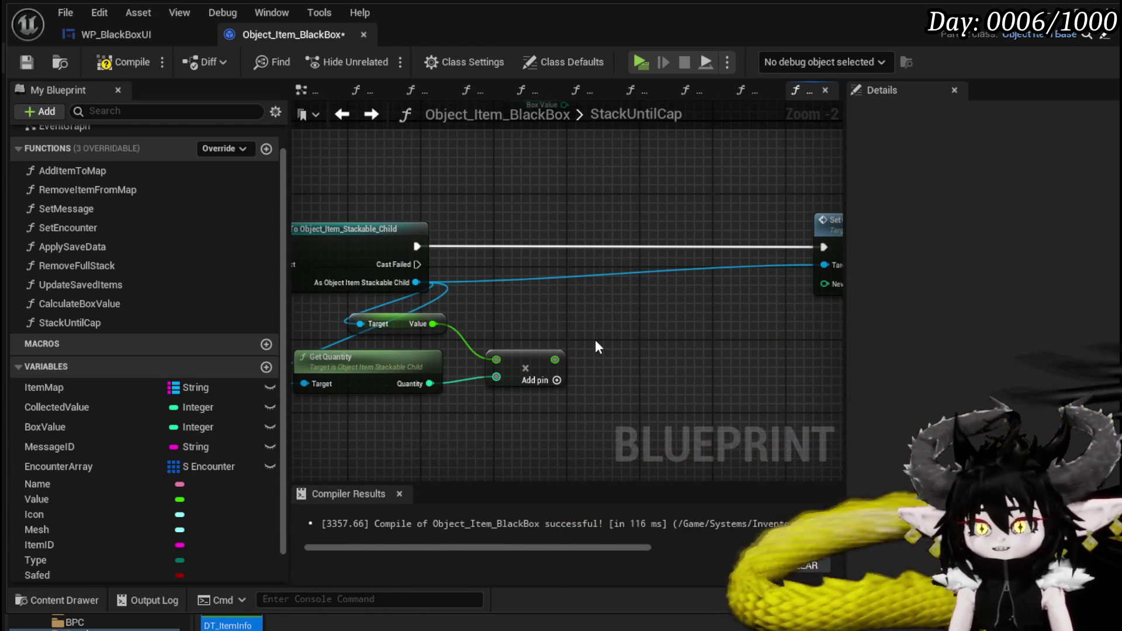
scroll(596, 327, down, 3)
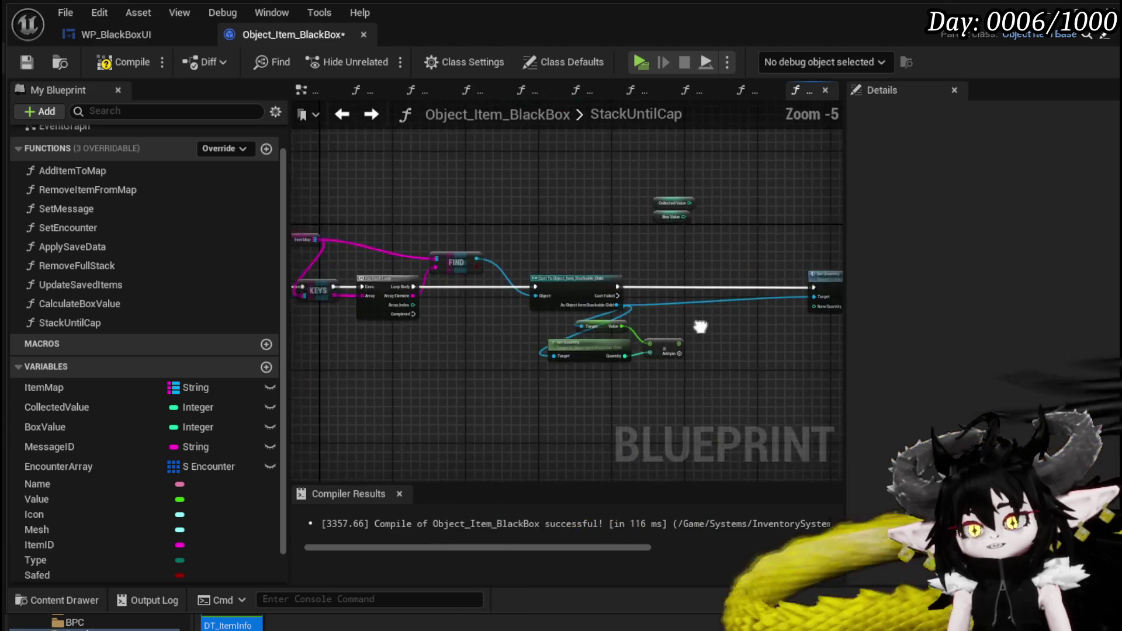
scroll(544, 311, up, 3)
drag(512, 287, 537, 285)
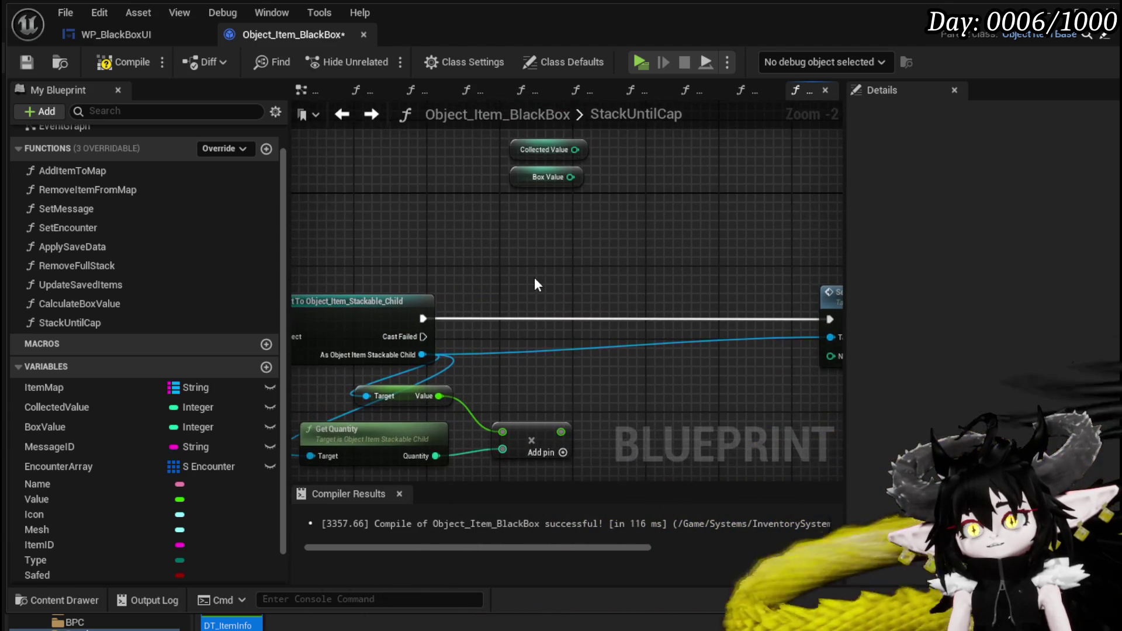
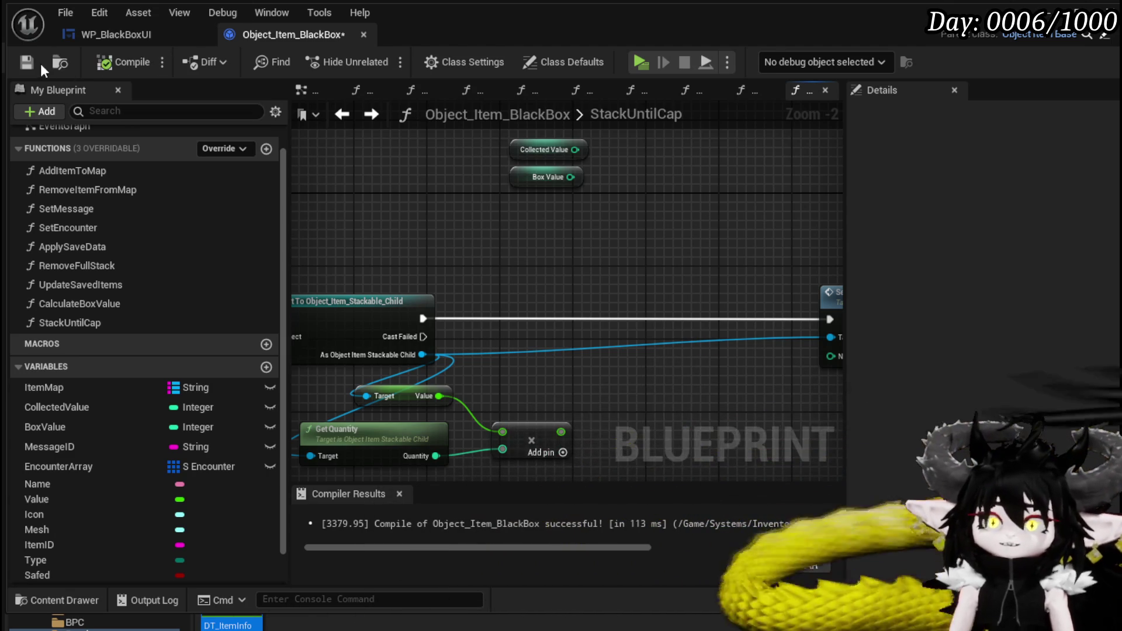
Step: Move the Collected Value and Box Value nodes up and left near the loop
mouse_move(425, 145)
mouse_down()
mouse_move(691, 269)
mouse_move(992, 226)
mouse_move(759, 200)
mouse_move(518, 195)
mouse_move(806, 233)
mouse_move(695, 201)
mouse_up()
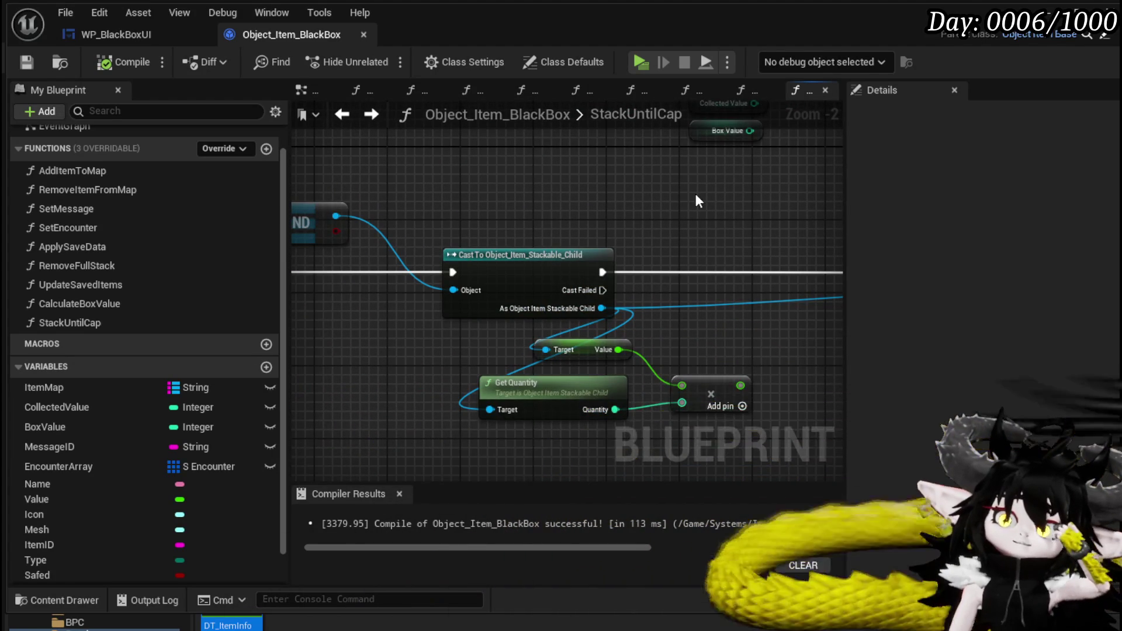
mouse_move(367, 145)
mouse_down()
mouse_move(559, 215)
mouse_move(798, 208)
mouse_move(543, 182)
mouse_move(322, 182)
mouse_move(300, 226)
mouse_move(305, 214)
mouse_up()
drag(548, 203, 534, 314)
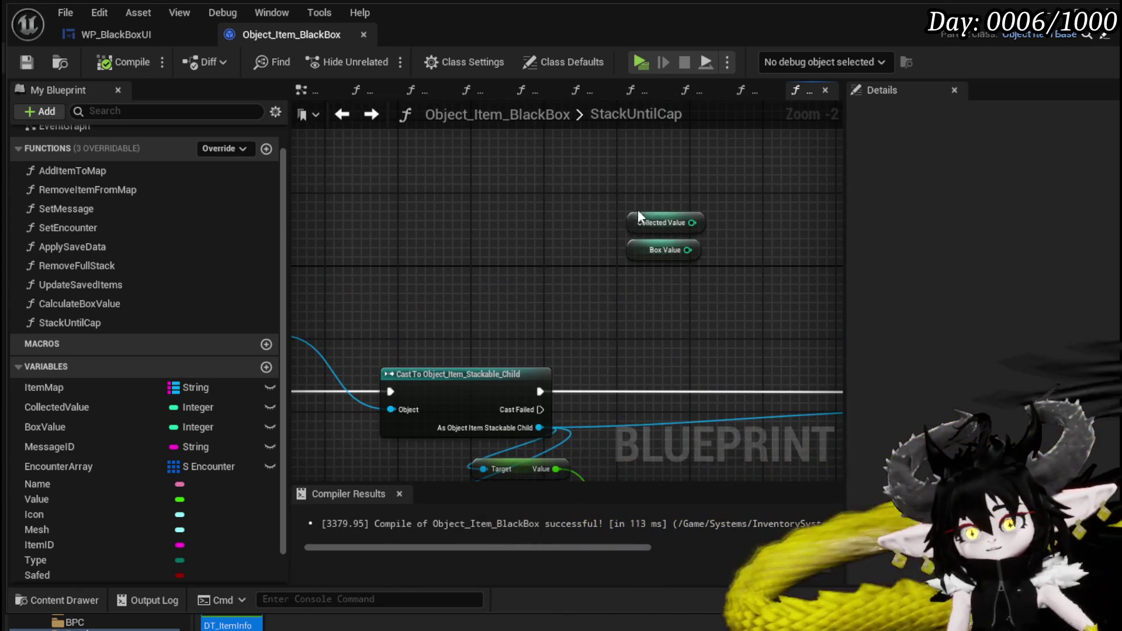
drag(678, 223, 596, 169)
drag(634, 250, 585, 250)
mouse_move(303, 304)
mouse_down()
mouse_move(552, 268)
mouse_move(657, 218)
mouse_move(549, 197)
mouse_move(437, 200)
mouse_move(676, 216)
mouse_move(403, 181)
mouse_up()
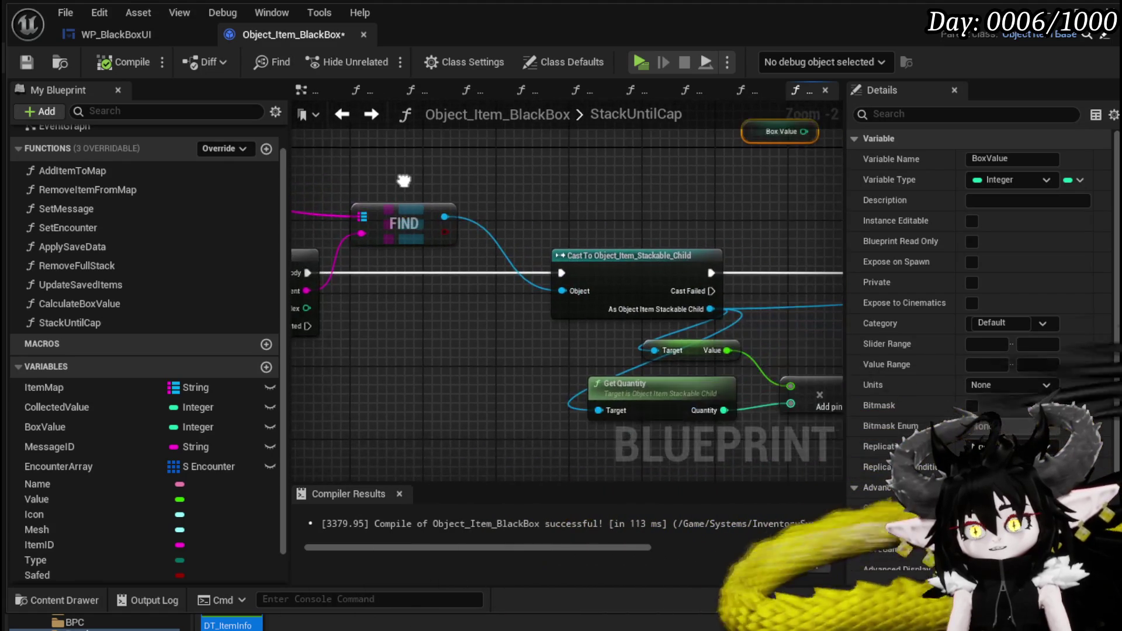
Step: Select the group around FIND and reposition the Cast, FIND and Get Quantity nodes
scroll(403, 181, down, 2)
drag(469, 195, 329, 190)
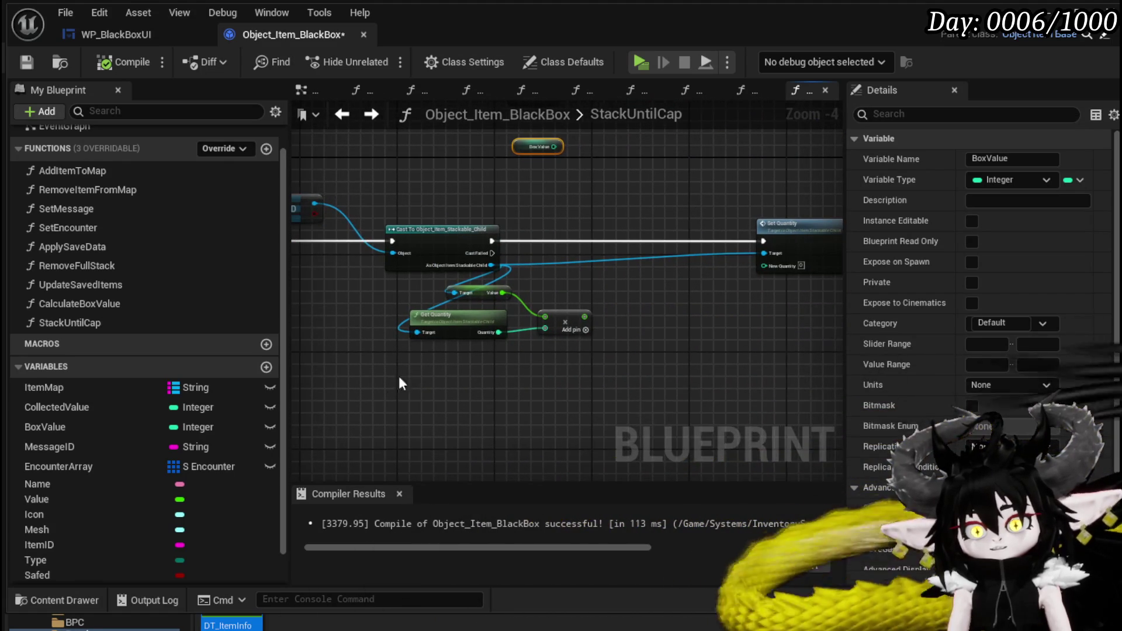
drag(759, 208, 759, 210)
drag(356, 282, 453, 391)
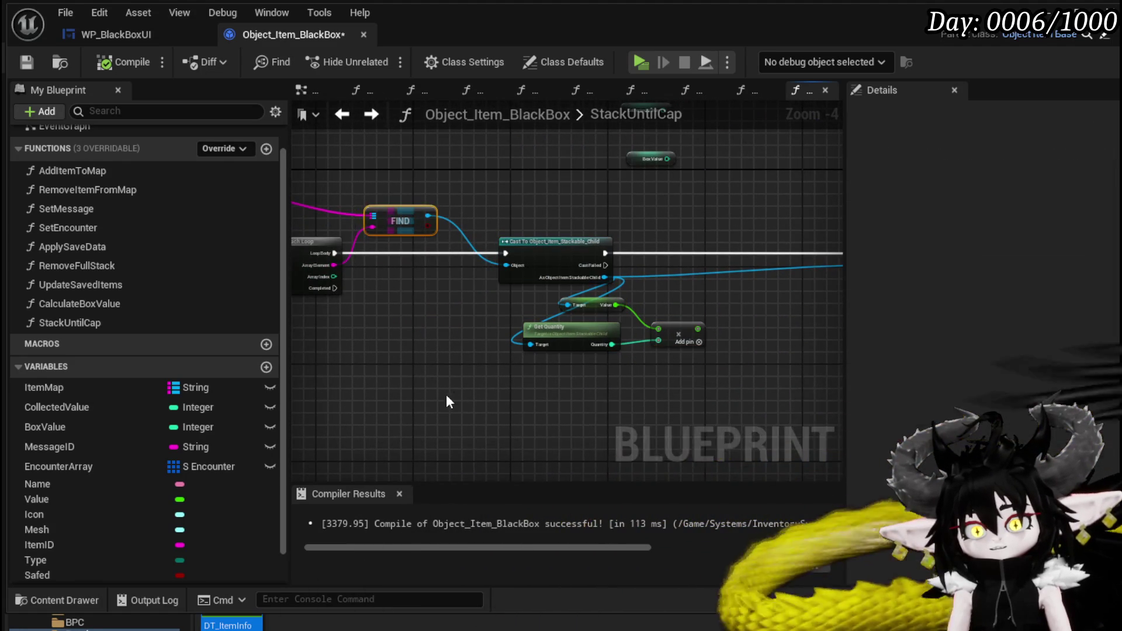
scroll(360, 375, down, 1)
drag(359, 375, 464, 376)
mouse_move(723, 265)
mouse_down()
mouse_move(765, 274)
mouse_move(797, 327)
mouse_move(793, 370)
mouse_up()
drag(561, 242, 584, 228)
mouse_move(587, 295)
mouse_down()
mouse_move(619, 194)
mouse_move(603, 246)
mouse_move(526, 212)
mouse_move(533, 276)
mouse_move(534, 180)
mouse_move(549, 252)
mouse_up()
scroll(596, 257, up, 2)
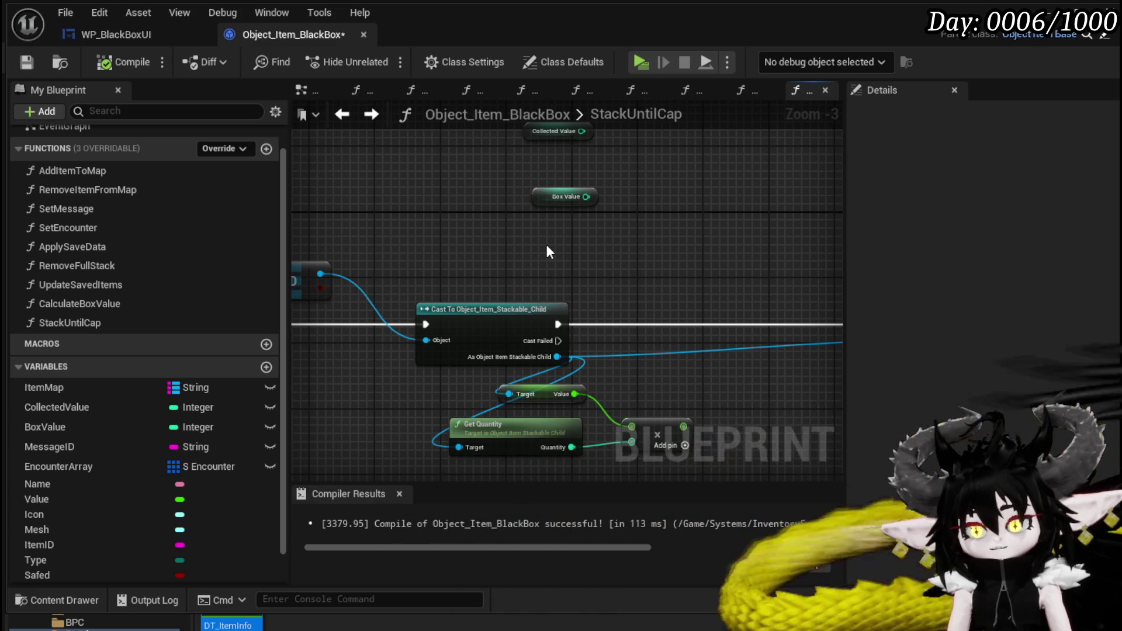
Step: Save the Object_Item_BlackBox Blueprint and place Collected Value beside the Value pin
key(ctrl+shift+s)
click(851, 571)
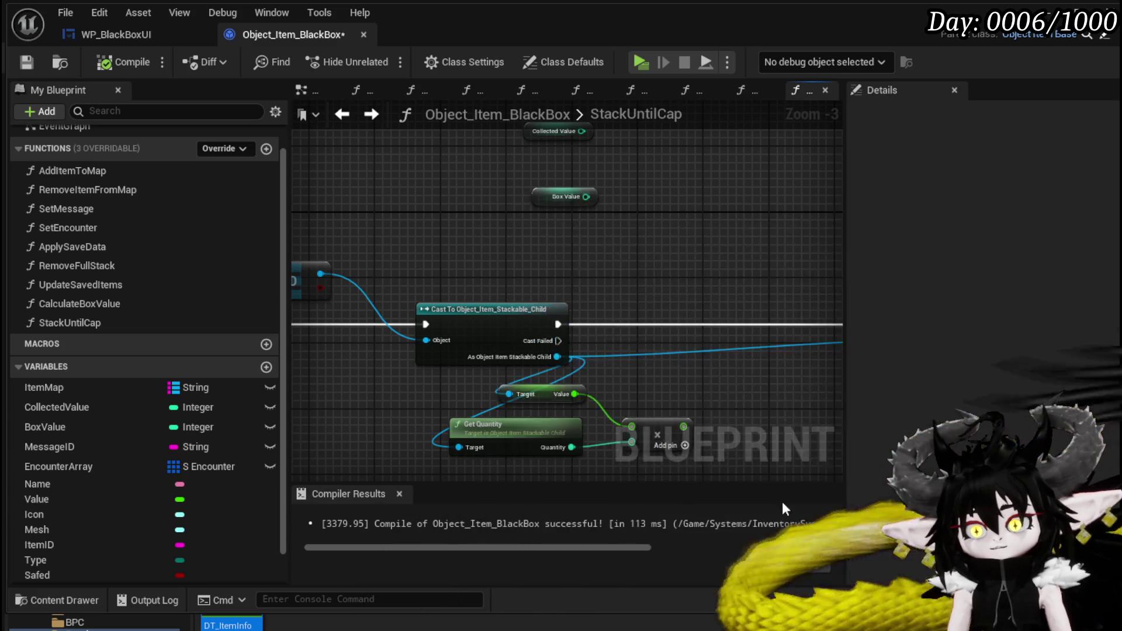
mouse_move(631, 280)
mouse_down()
mouse_move(634, 363)
mouse_move(572, 253)
mouse_move(594, 320)
mouse_move(573, 314)
mouse_up()
mouse_move(456, 146)
mouse_down()
mouse_move(514, 467)
mouse_move(548, 235)
mouse_move(537, 179)
mouse_move(658, 209)
mouse_up()
Step: Add a Subtract node fed by Collected Value, arrange them, and compile the Blueprint
text(-)
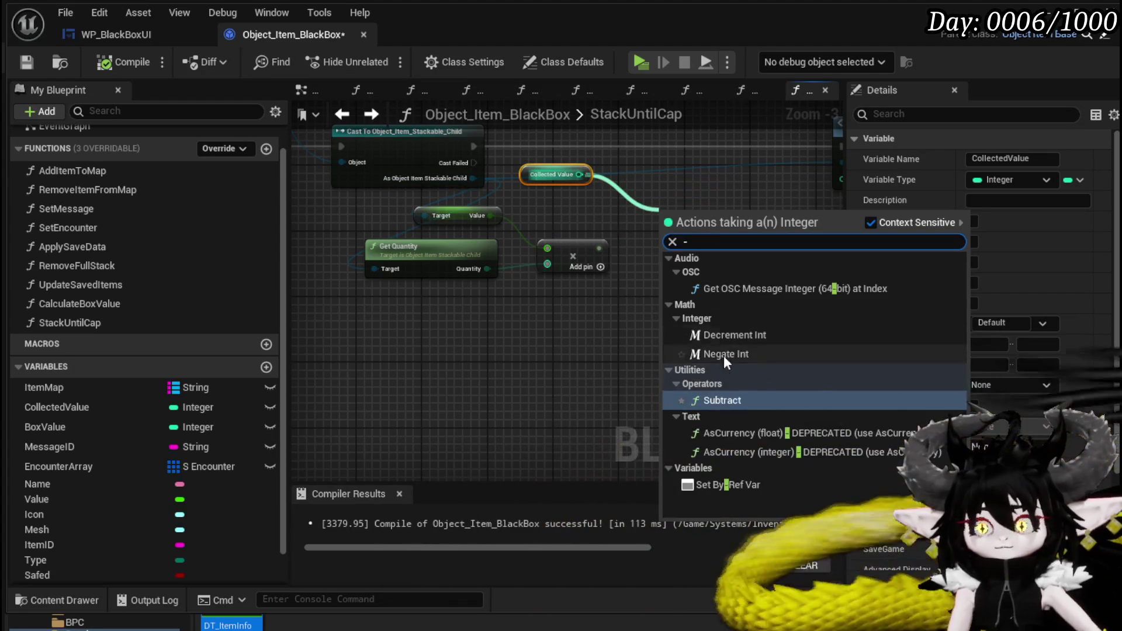
click(720, 400)
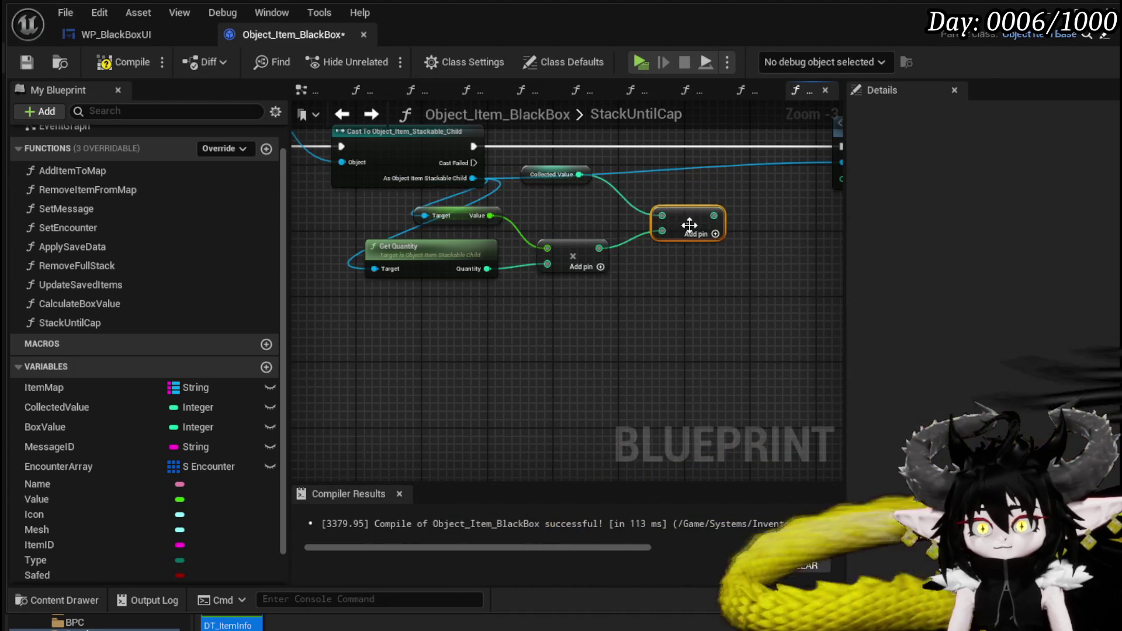
mouse_move(539, 174)
mouse_down()
mouse_move(647, 185)
mouse_move(665, 220)
mouse_move(590, 198)
mouse_move(739, 315)
mouse_move(903, 300)
mouse_move(595, 294)
mouse_up()
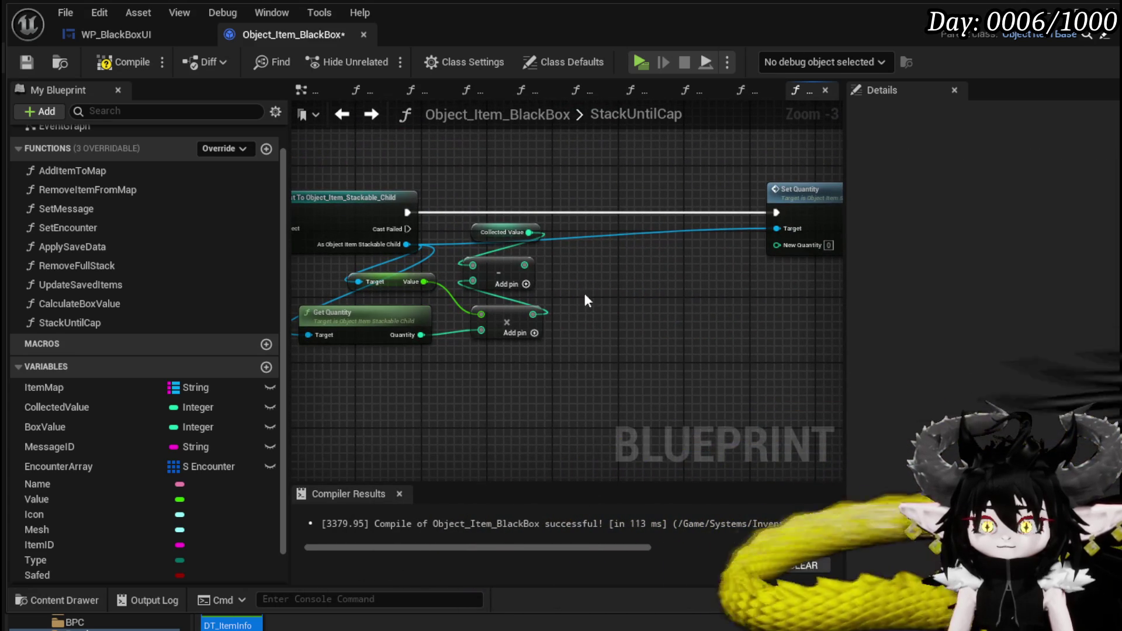
drag(400, 153, 470, 217)
click(583, 333)
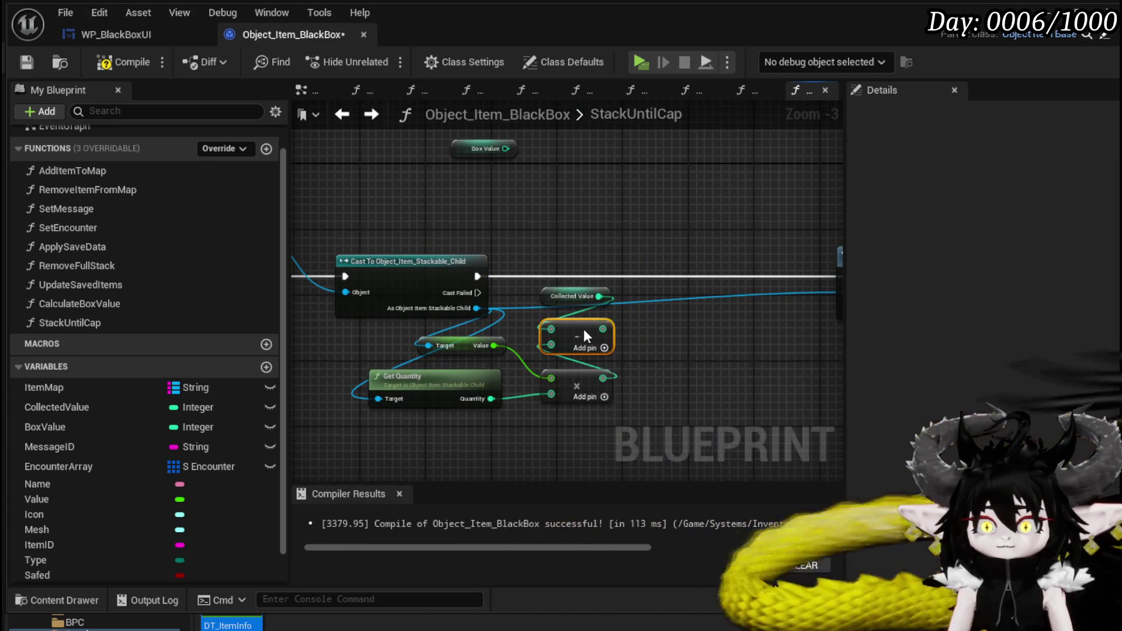
drag(549, 295, 549, 303)
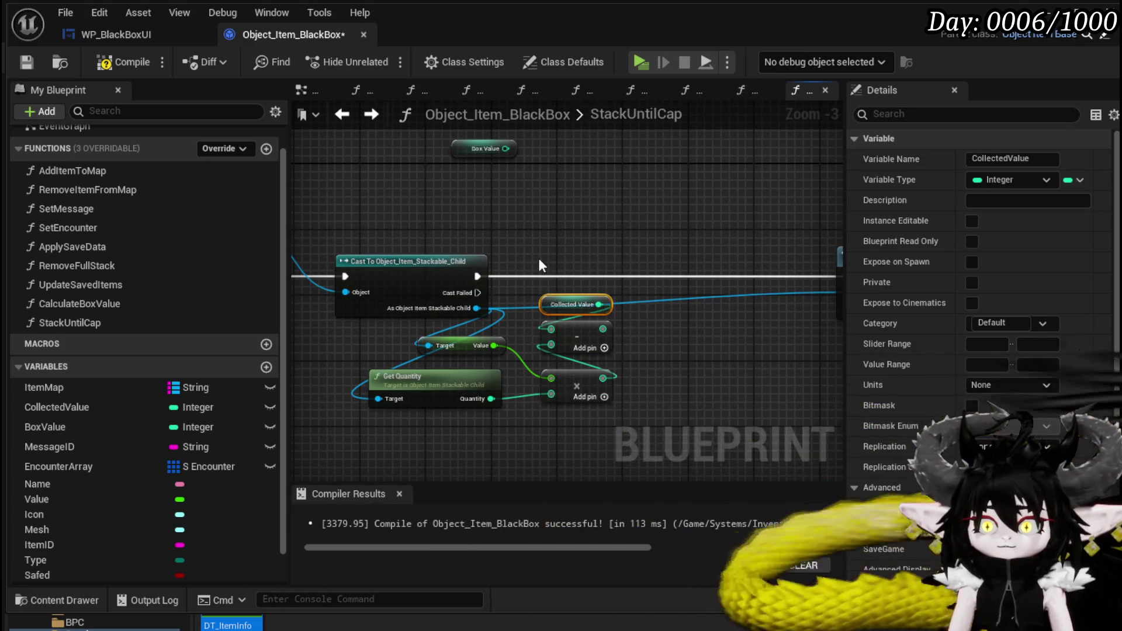
click(120, 62)
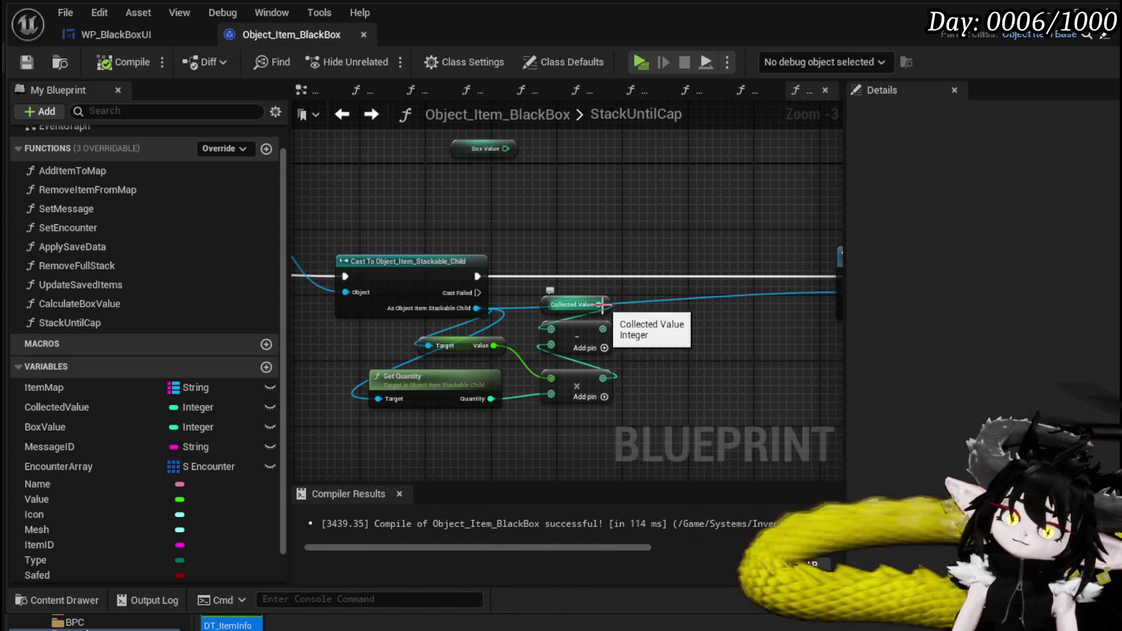
drag(573, 301, 565, 228)
Step: Add a Greater node off Collected Value and move Box Value next to it
mouse_move(628, 216)
mouse_down()
mouse_move(562, 191)
mouse_move(437, 179)
mouse_up()
drag(494, 215, 494, 215)
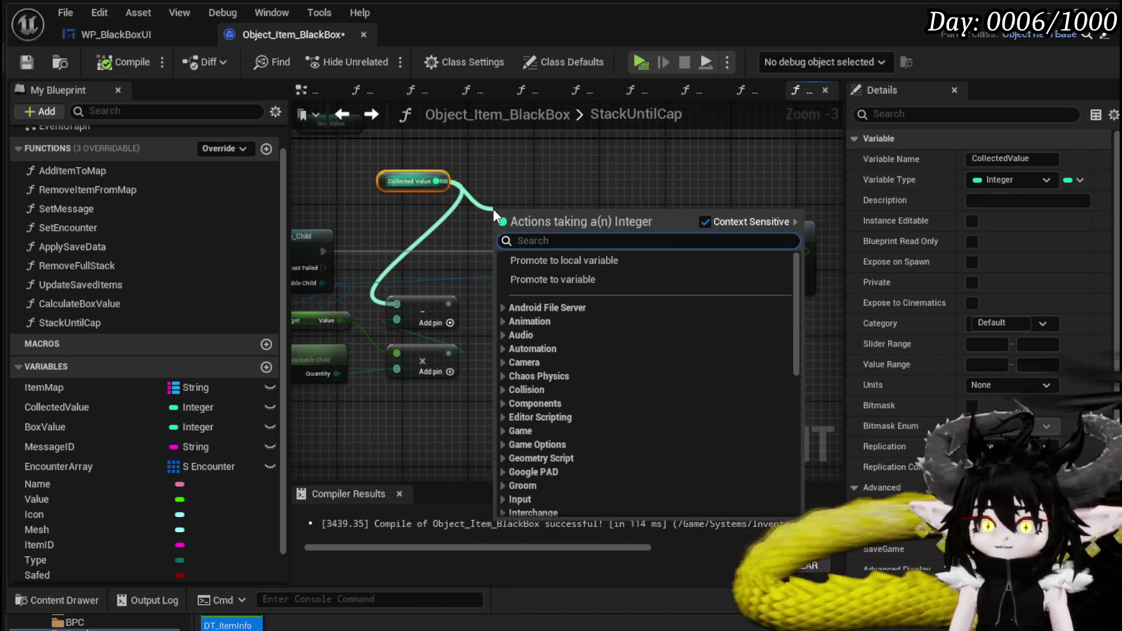
text(grea)
click(569, 276)
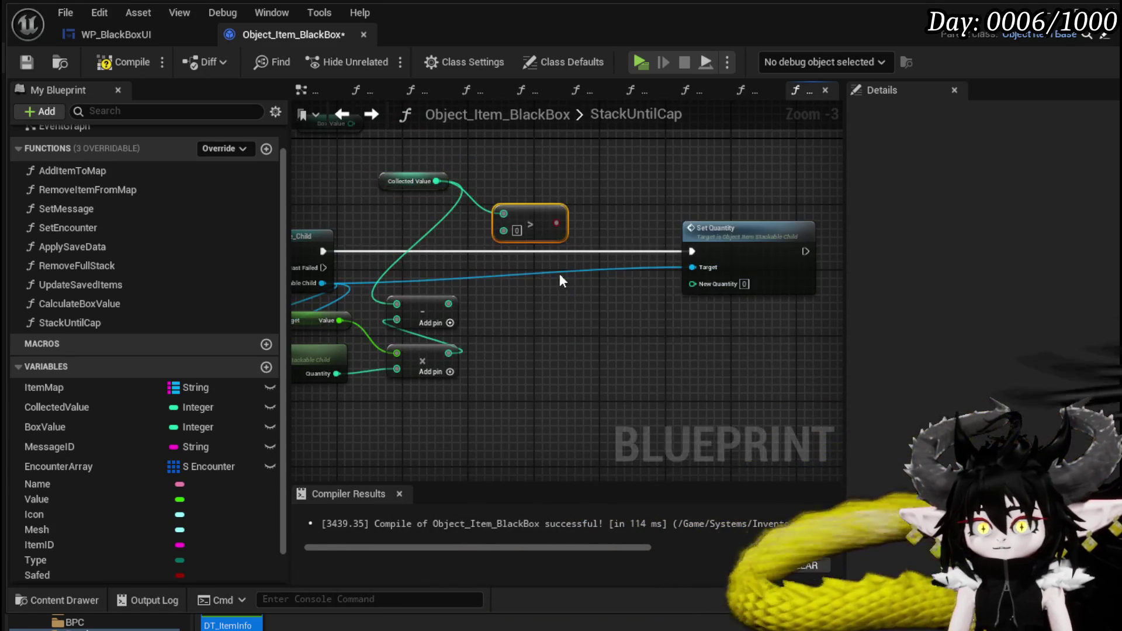
drag(480, 151, 569, 220)
mouse_move(408, 205)
mouse_down()
mouse_move(607, 382)
mouse_move(560, 305)
mouse_up()
click(629, 203)
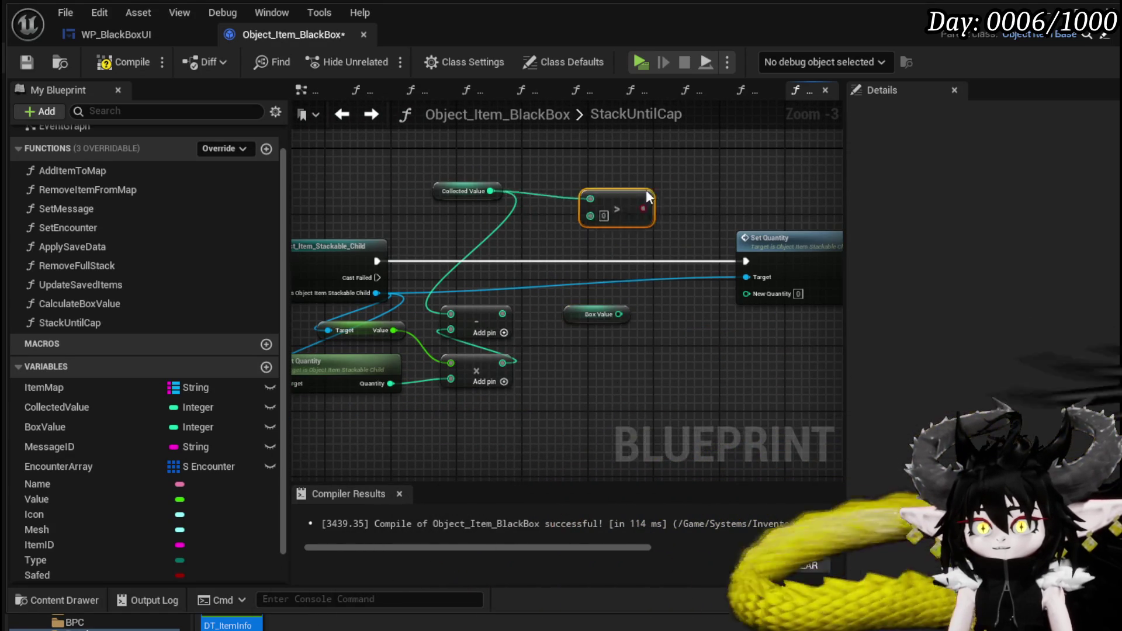
Step: Add an Add node summing Collected Value and the Multiply result, comparing it against Box Value
drag(490, 191, 542, 197)
text(+)
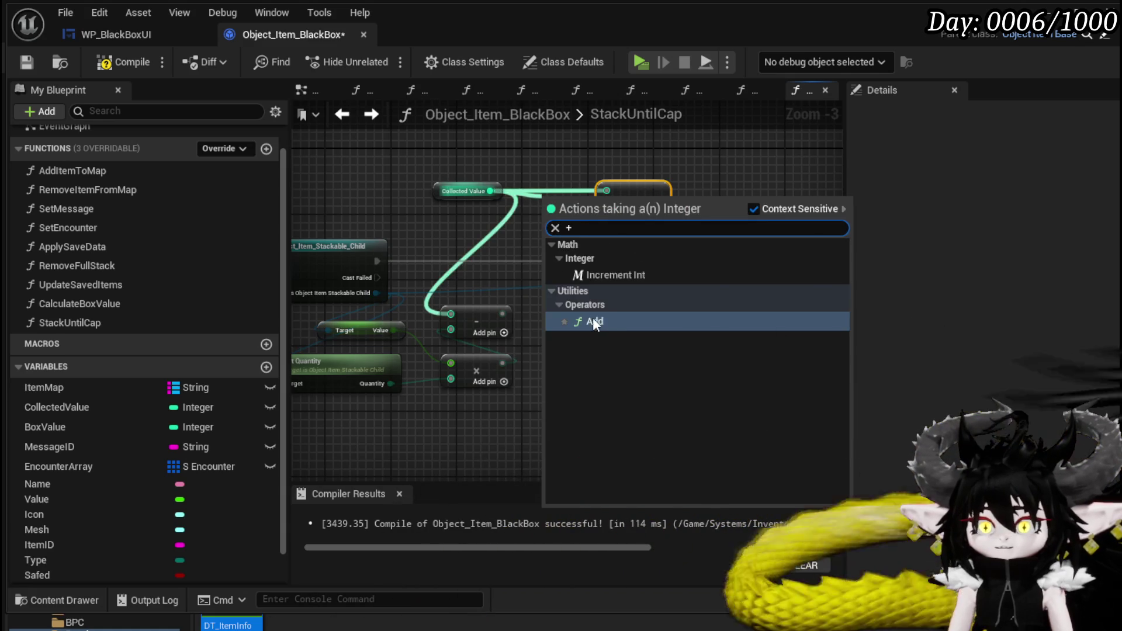
click(592, 317)
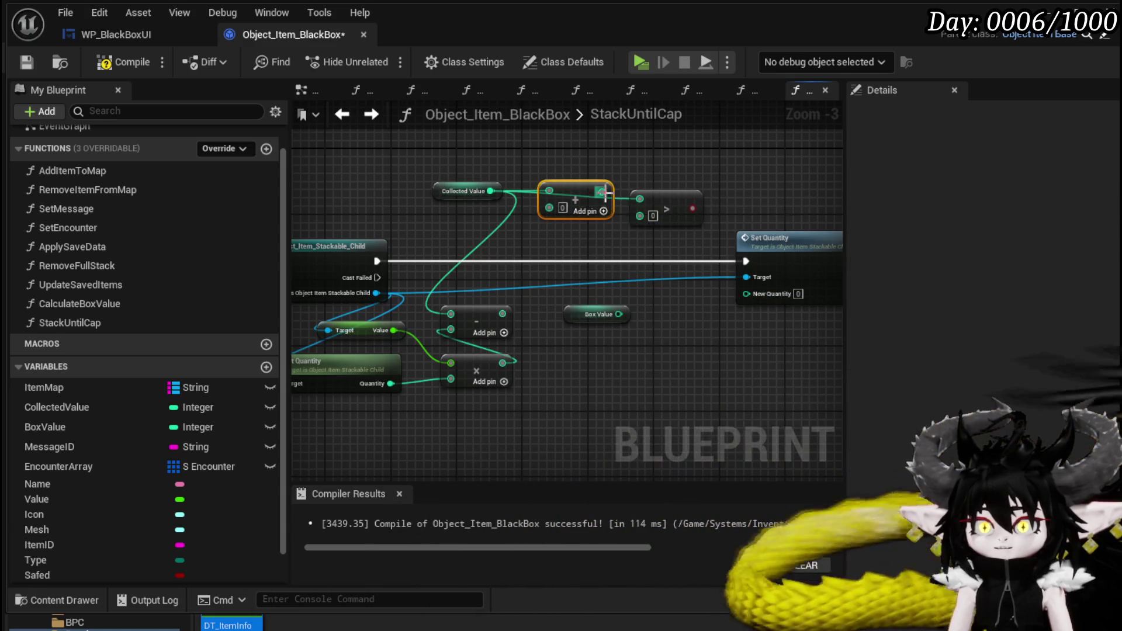
drag(643, 202, 640, 200)
click(674, 199)
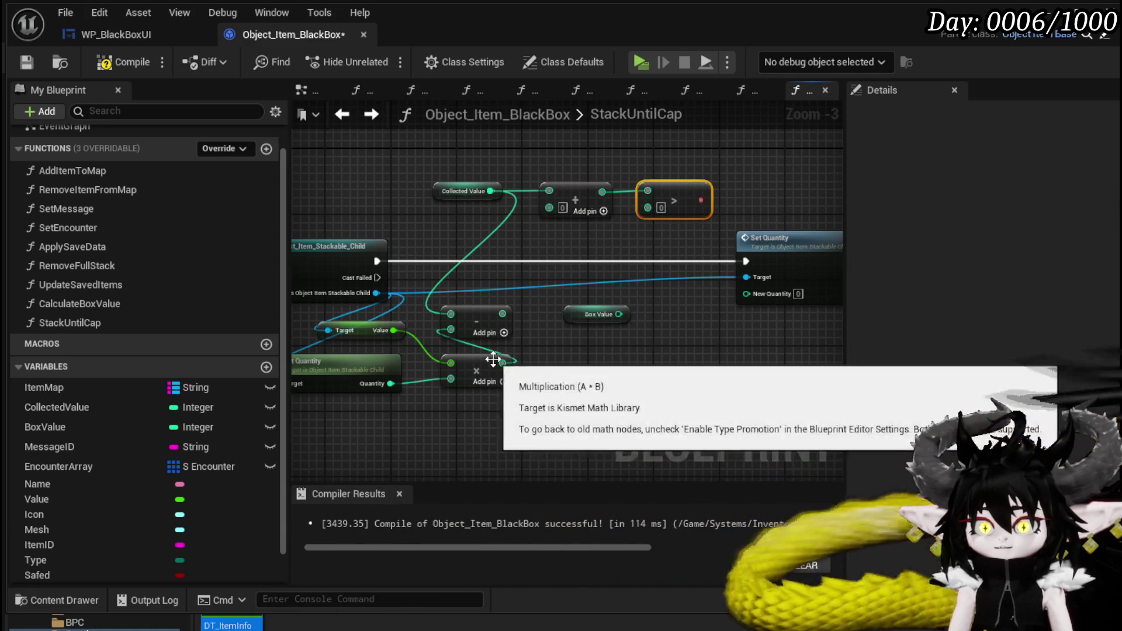
mouse_move(503, 363)
mouse_down()
mouse_move(532, 229)
mouse_move(551, 208)
mouse_up()
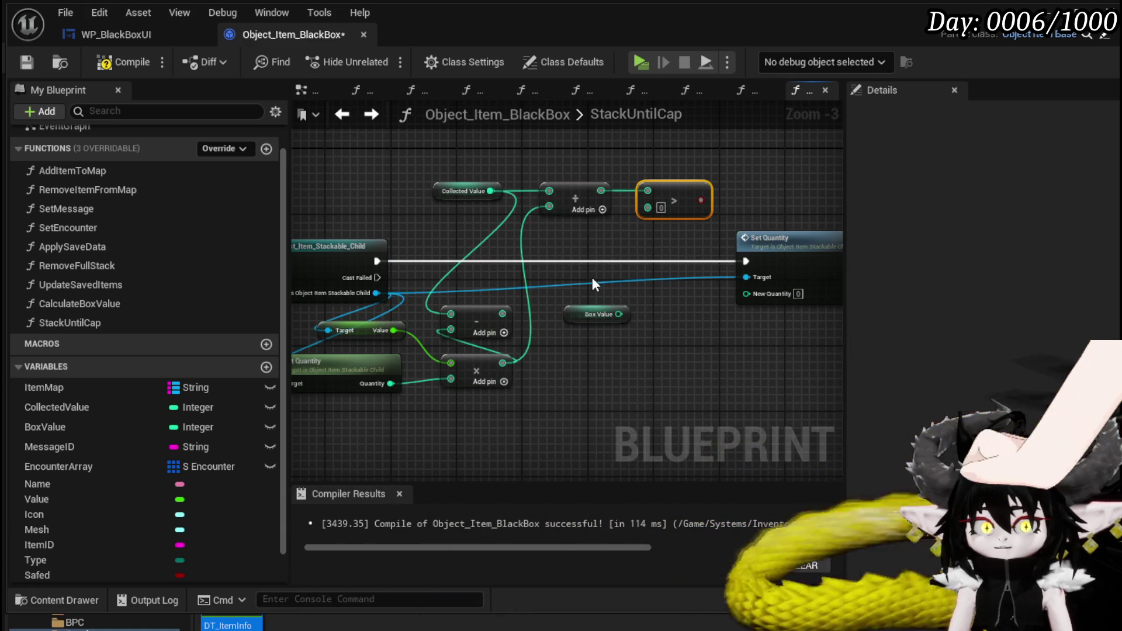
mouse_move(620, 315)
mouse_down()
mouse_move(647, 208)
mouse_move(716, 226)
mouse_move(754, 217)
mouse_up()
Step: Create a Branch from the comparison and connect its False output to Set Quantity
drag(524, 175, 524, 184)
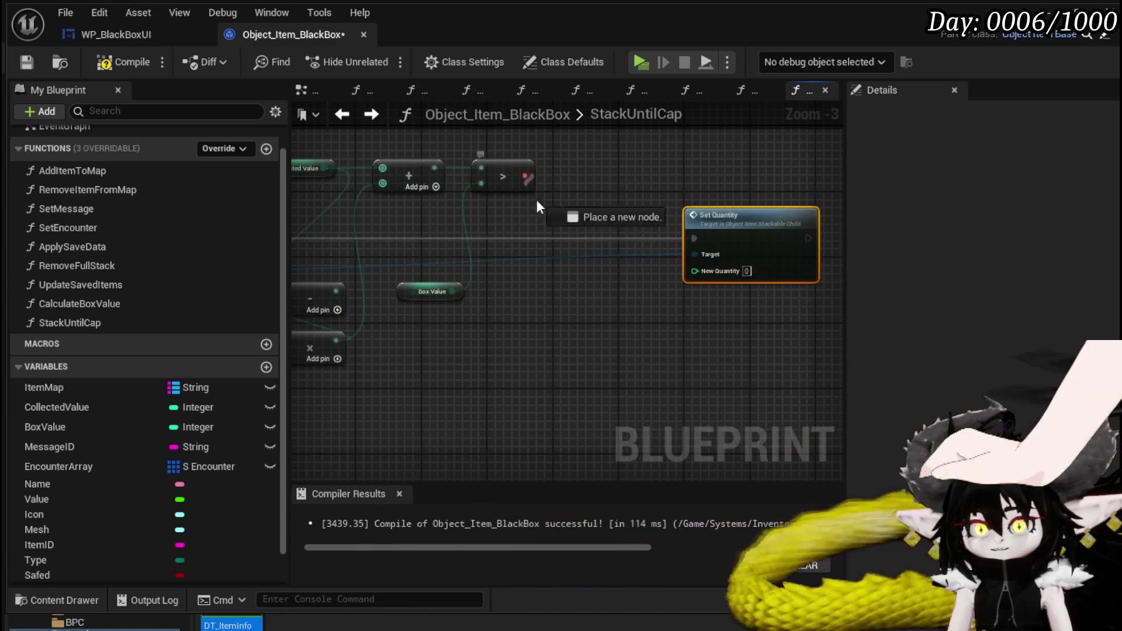
drag(458, 240, 644, 254)
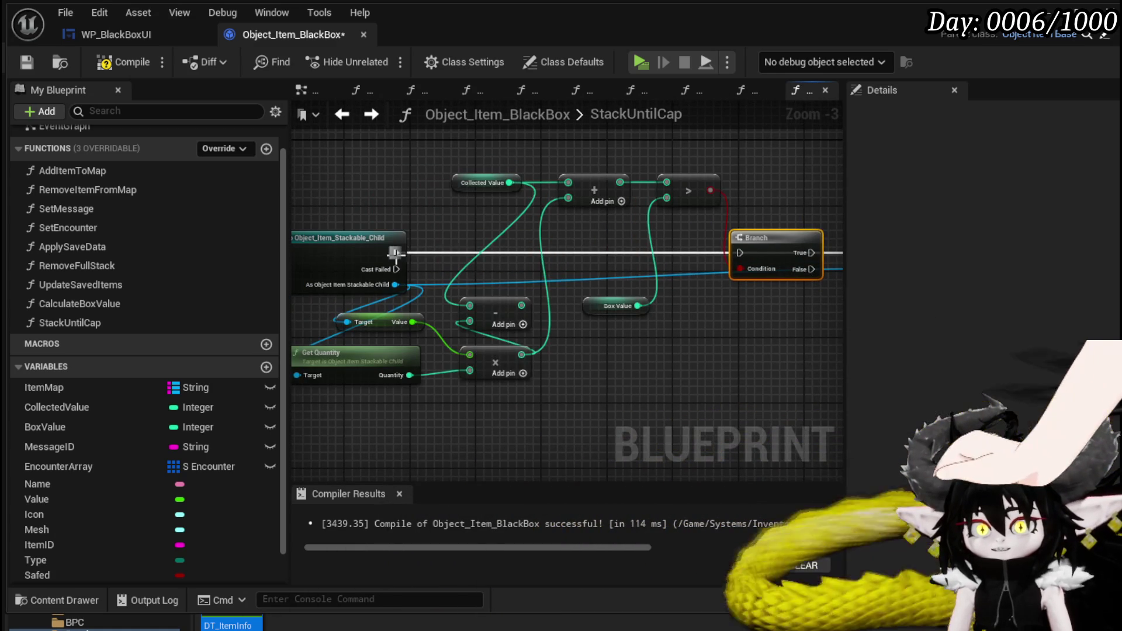
drag(718, 257, 738, 253)
drag(738, 253, 532, 259)
mouse_move(608, 275)
mouse_down()
mouse_move(677, 260)
mouse_move(676, 306)
mouse_move(709, 304)
mouse_move(730, 328)
mouse_move(685, 377)
mouse_move(444, 308)
mouse_move(461, 293)
mouse_move(593, 340)
mouse_move(427, 334)
mouse_move(601, 333)
mouse_move(409, 327)
mouse_move(501, 344)
mouse_up()
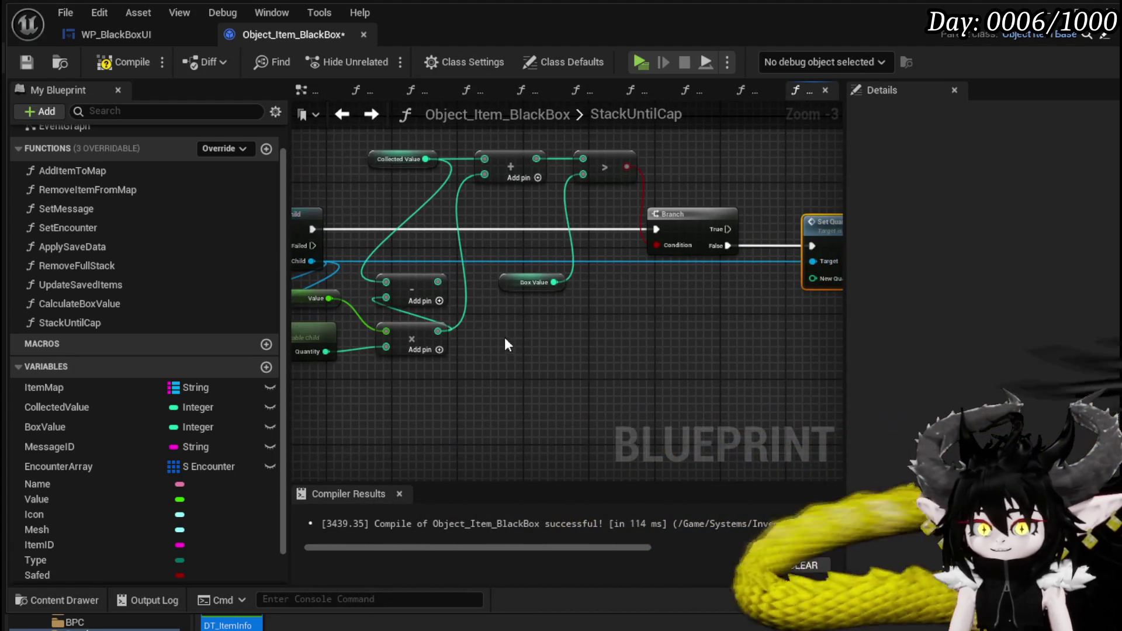
mouse_move(567, 327)
mouse_down()
mouse_move(530, 321)
mouse_move(402, 342)
mouse_move(681, 335)
mouse_move(700, 269)
mouse_move(495, 327)
mouse_move(743, 337)
mouse_up()
mouse_move(853, 216)
mouse_down()
mouse_move(625, 212)
mouse_move(818, 233)
mouse_move(672, 237)
mouse_up()
drag(350, 283, 621, 335)
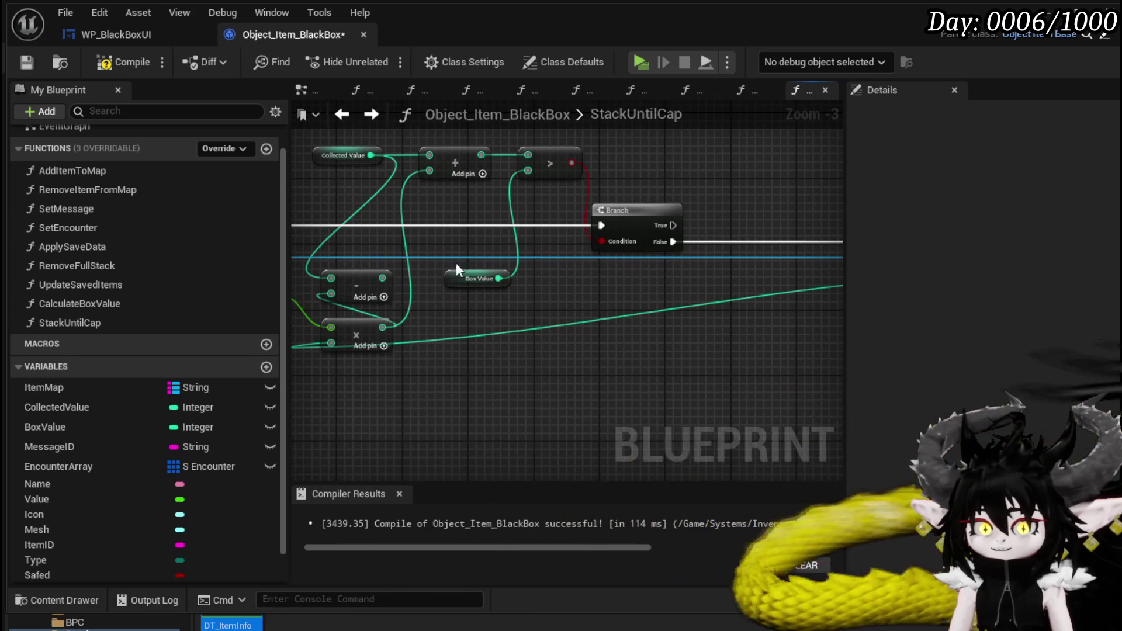
Step: Compile, then add a For Loop on the Branch's True output
click(122, 60)
mouse_move(686, 213)
mouse_down()
mouse_move(451, 248)
mouse_move(467, 309)
mouse_up()
drag(552, 218, 554, 208)
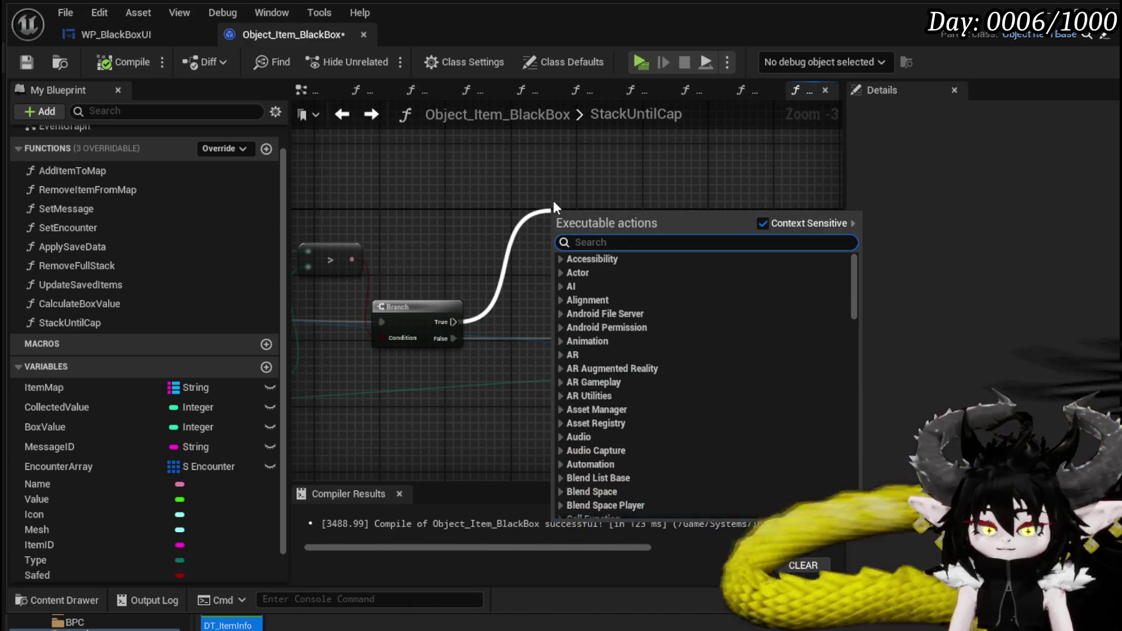
text(Loop)
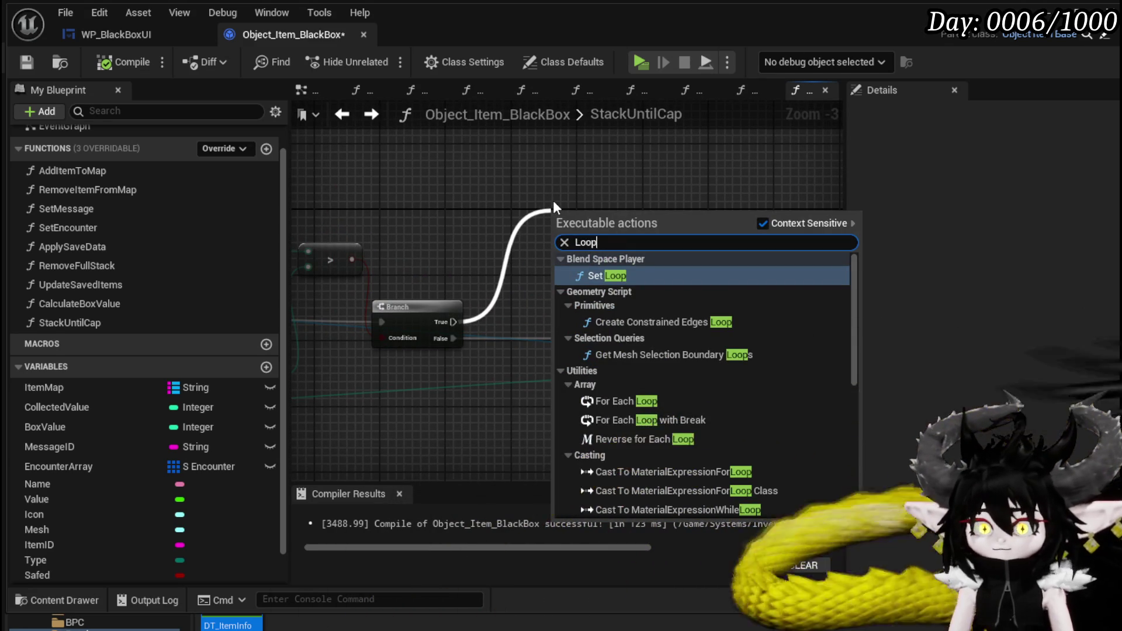
scroll(689, 346, down, 3)
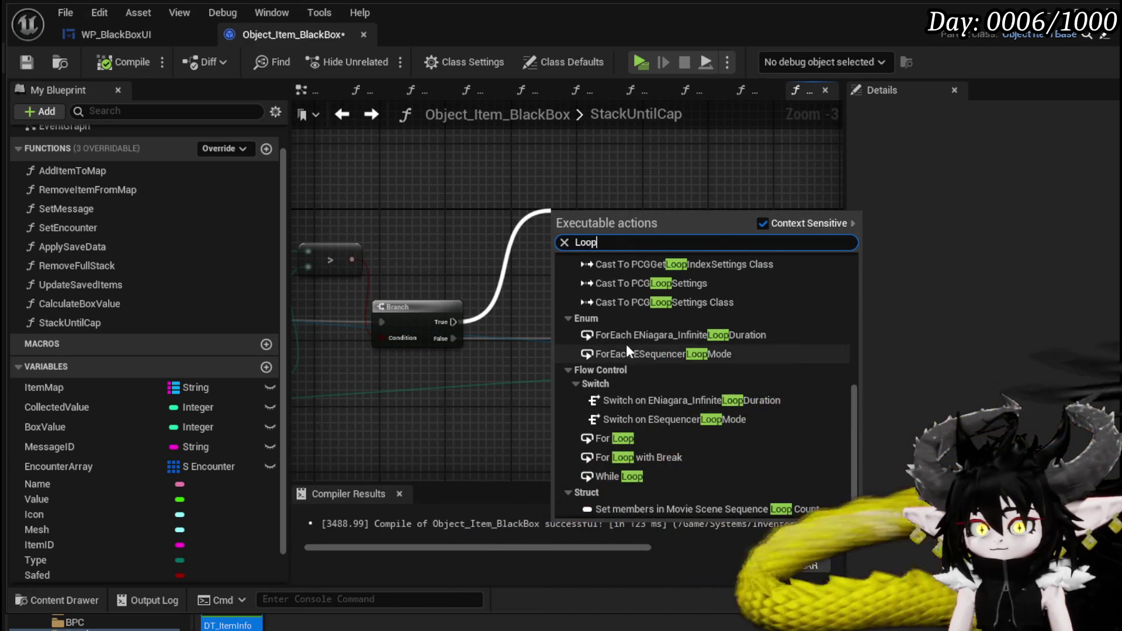
click(636, 435)
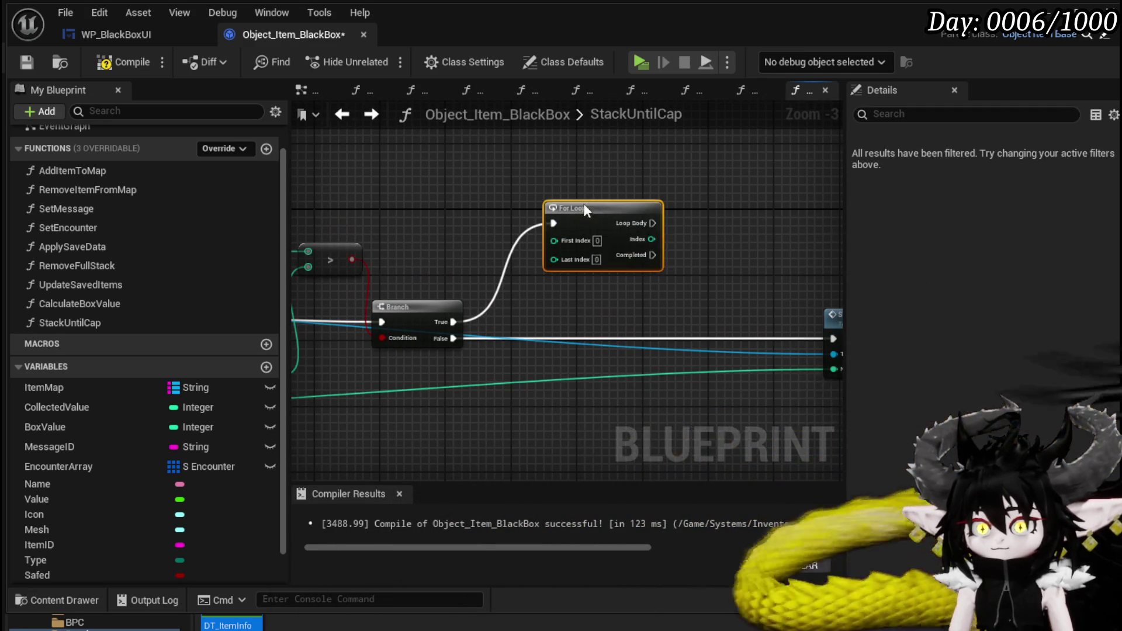
drag(585, 208, 577, 143)
Step: Paste a Get Quantity on the cast result and feed Quantity into the For Loop's Last Index
mouse_move(485, 292)
mouse_down()
mouse_move(794, 236)
mouse_move(841, 210)
mouse_up()
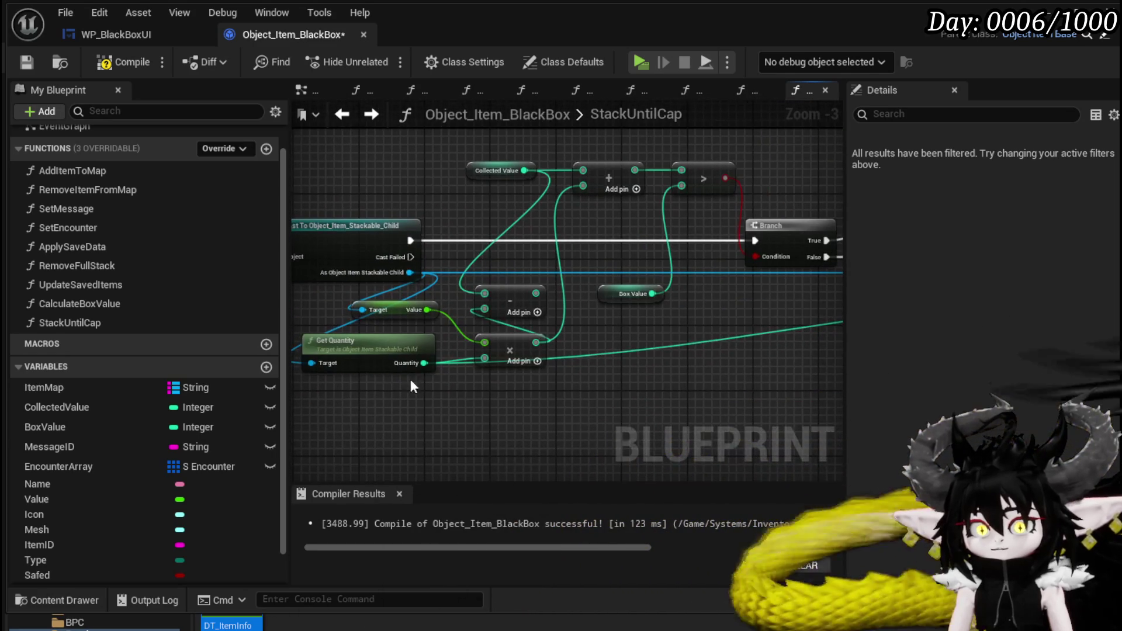
key(ctrl+v)
mouse_move(458, 219)
mouse_down()
mouse_move(391, 401)
mouse_move(625, 265)
mouse_up()
mouse_move(625, 266)
mouse_down()
mouse_move(482, 318)
mouse_move(584, 289)
mouse_move(686, 295)
mouse_move(667, 287)
mouse_up()
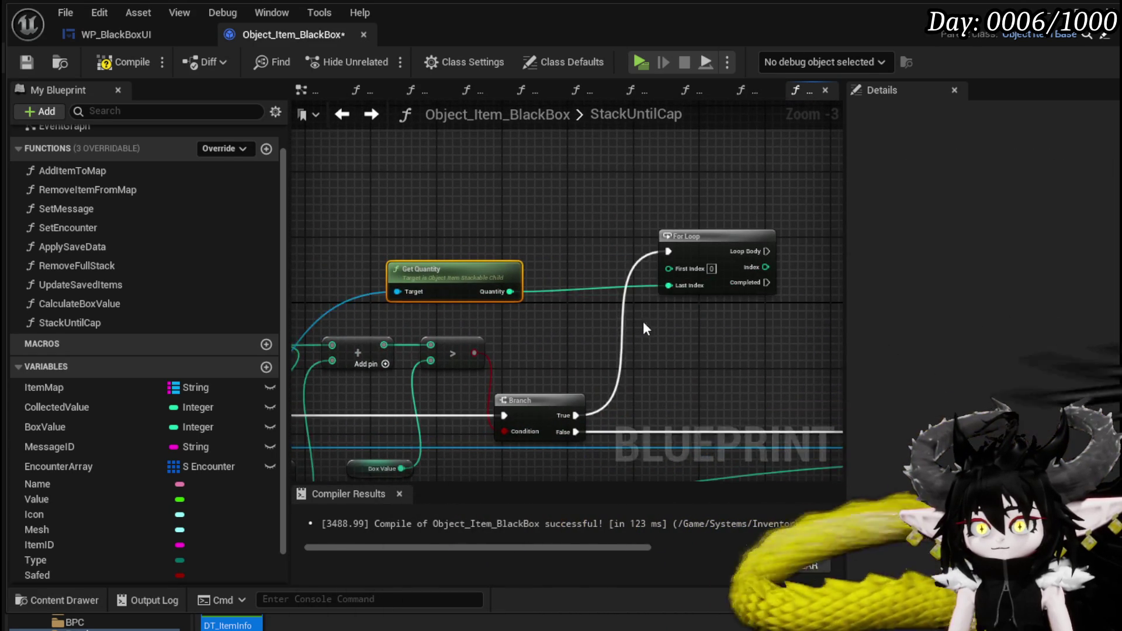
drag(557, 282, 605, 266)
drag(533, 247, 533, 239)
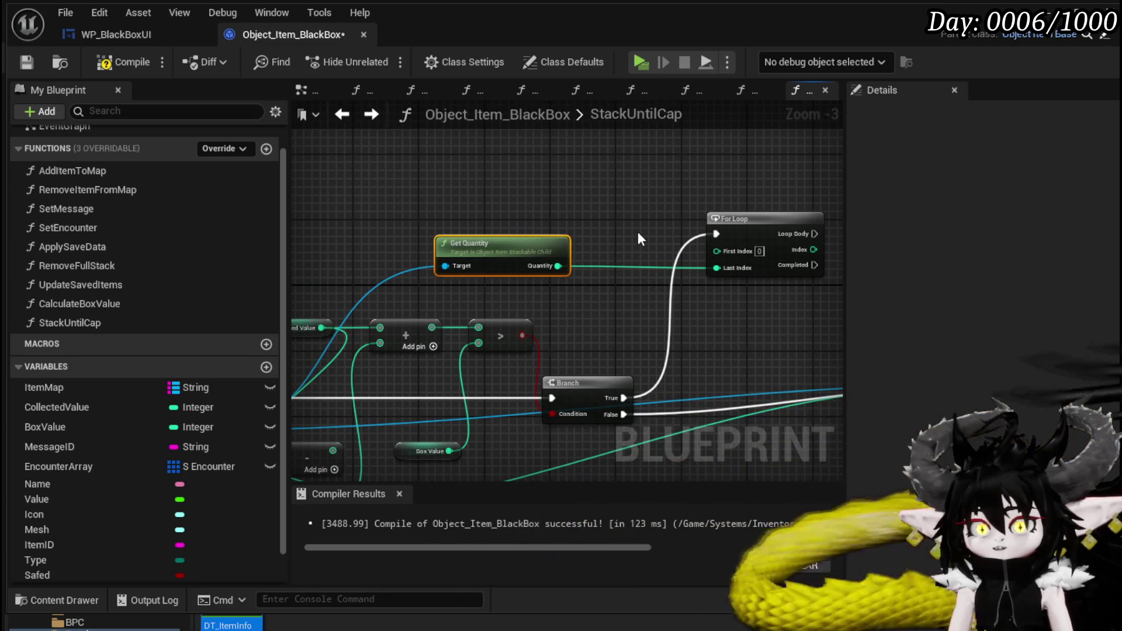
drag(636, 231, 469, 218)
mouse_move(636, 235)
mouse_down()
mouse_move(565, 212)
mouse_move(720, 215)
mouse_up()
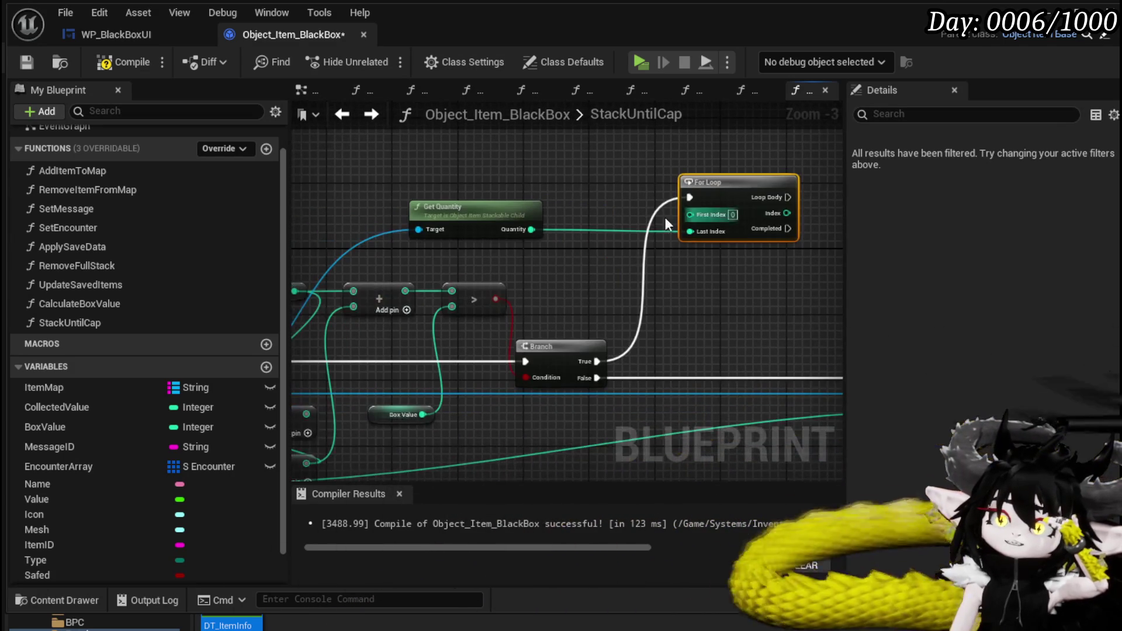
drag(613, 275, 735, 229)
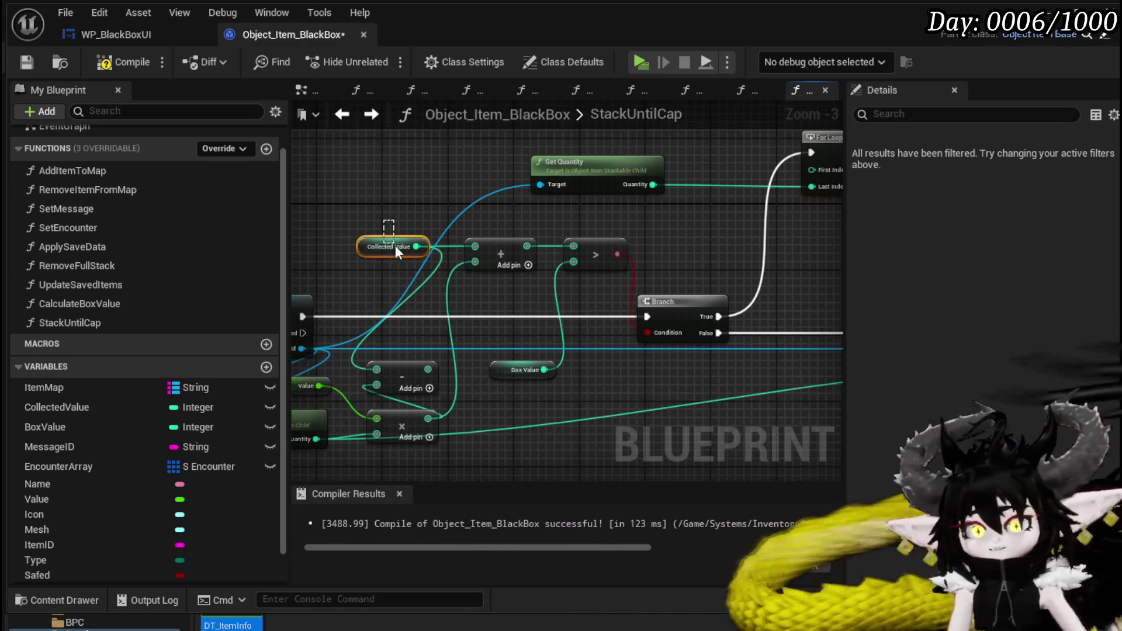
Step: Move the Collected Value getter near the loop and chain an Add and Greater node from it
click(391, 246)
drag(656, 234, 339, 314)
key(ctrl+x)
key(ctrl+v)
mouse_move(517, 177)
mouse_down()
mouse_move(522, 248)
mouse_move(612, 229)
mouse_up()
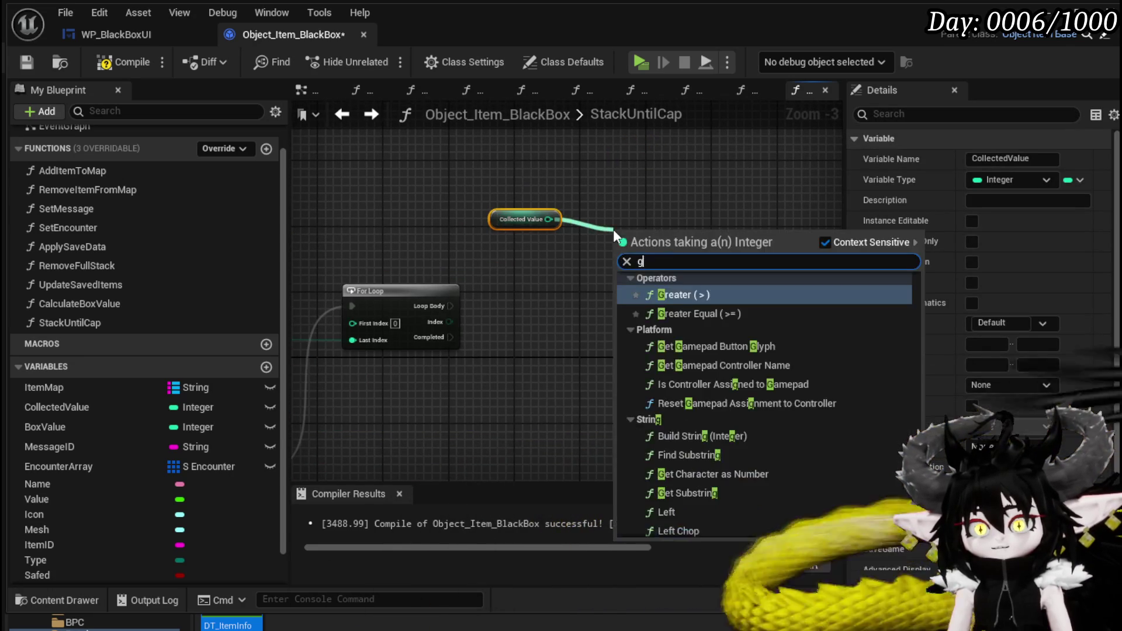
text(+)
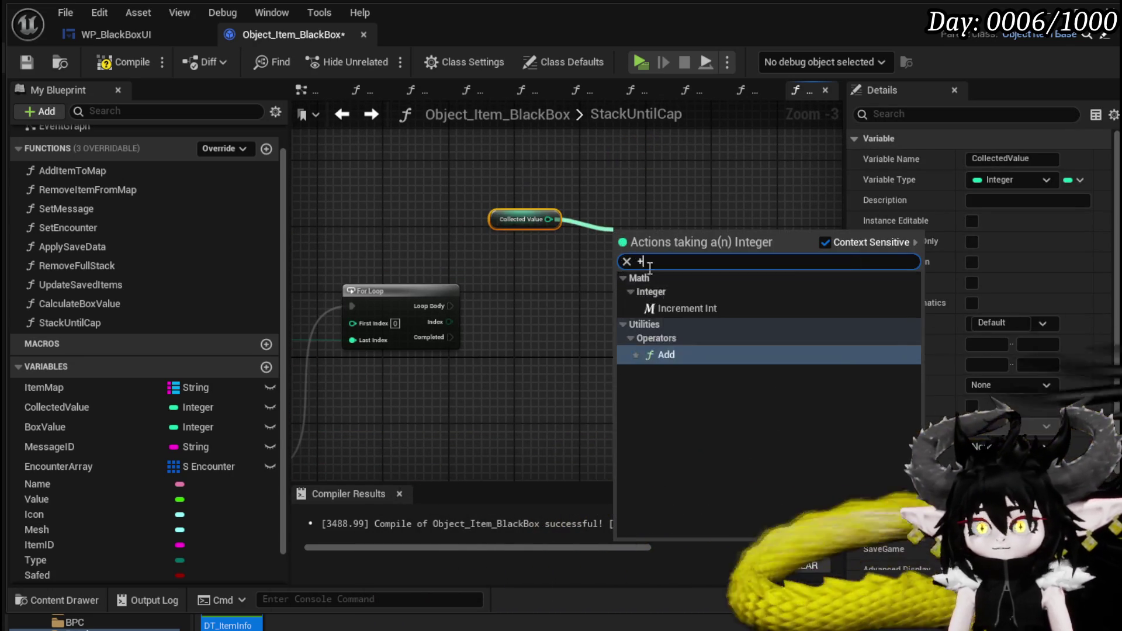
click(666, 353)
mouse_move(652, 246)
mouse_down()
mouse_move(586, 263)
mouse_move(668, 260)
mouse_up()
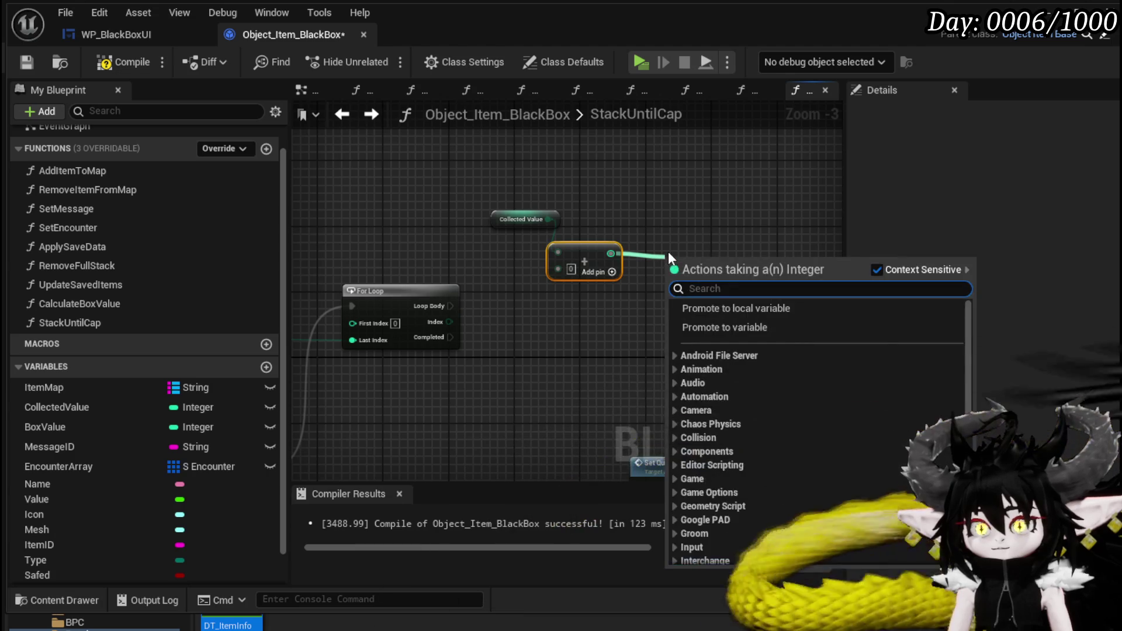
text(greater)
key(Return)
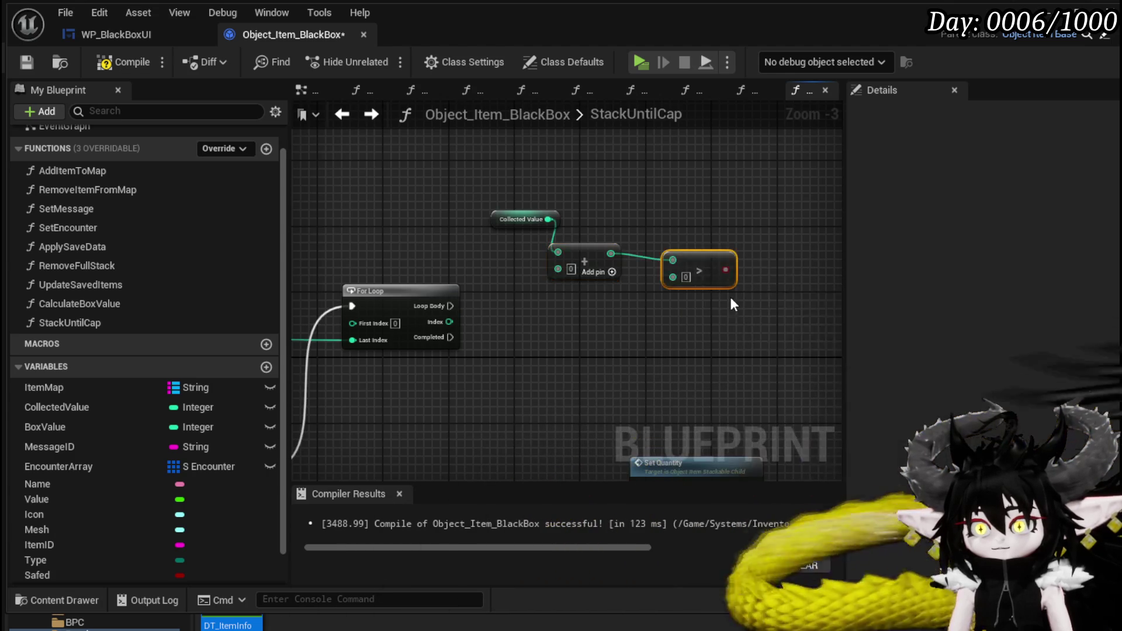
Step: Wire a BoxValue getter into the Greater node's second input
drag(596, 257, 613, 199)
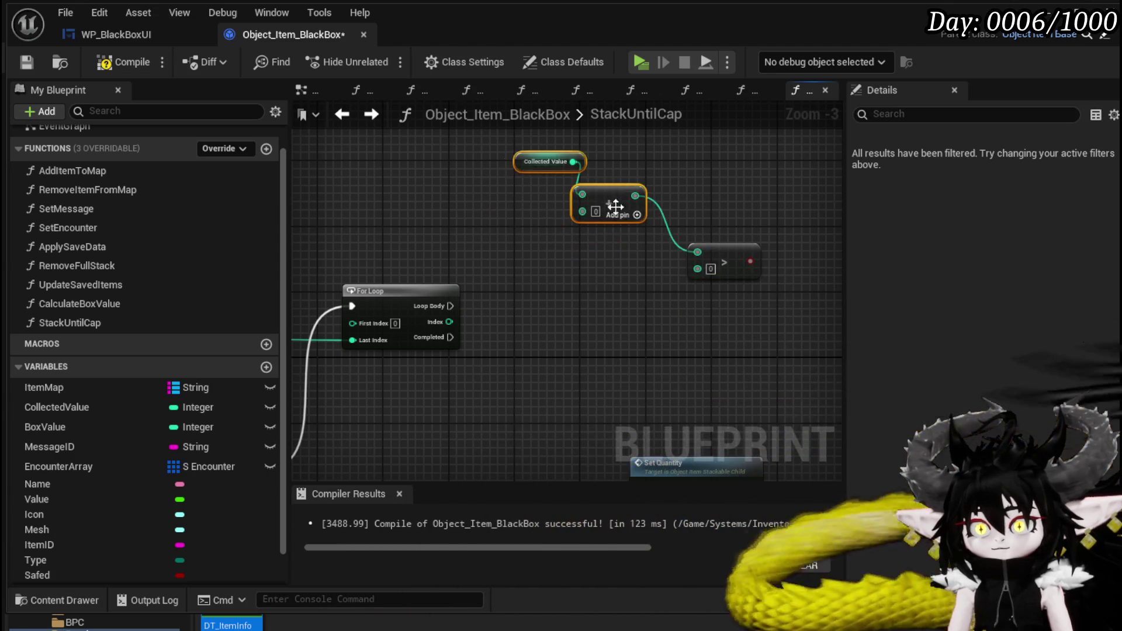
mouse_move(559, 285)
mouse_down()
mouse_move(516, 293)
mouse_move(705, 270)
mouse_up()
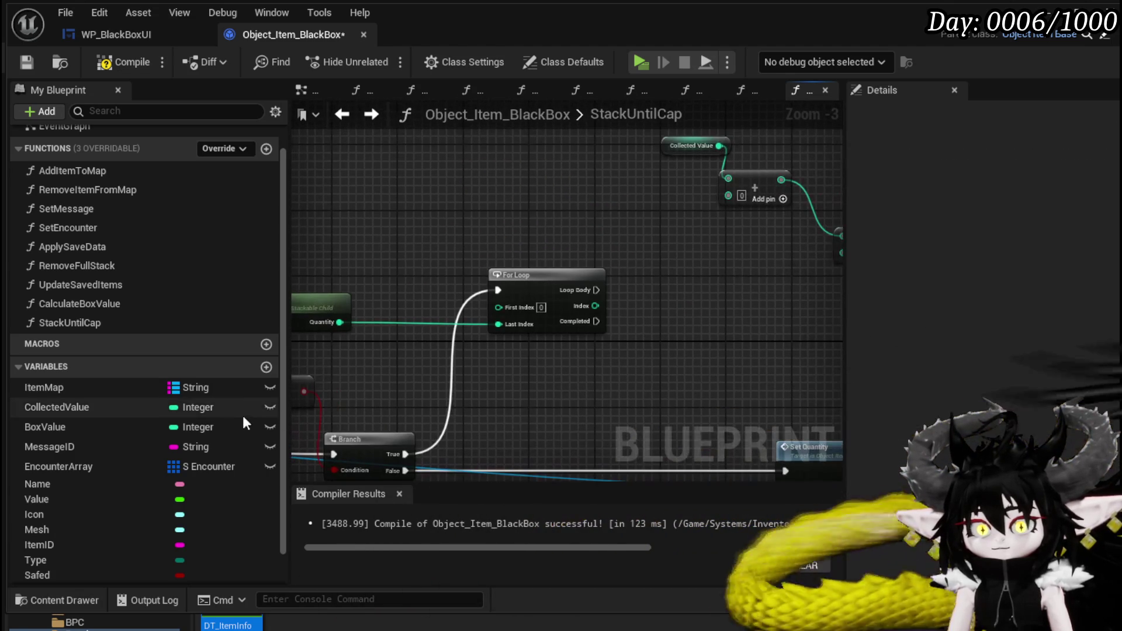
drag(98, 429, 892, 321)
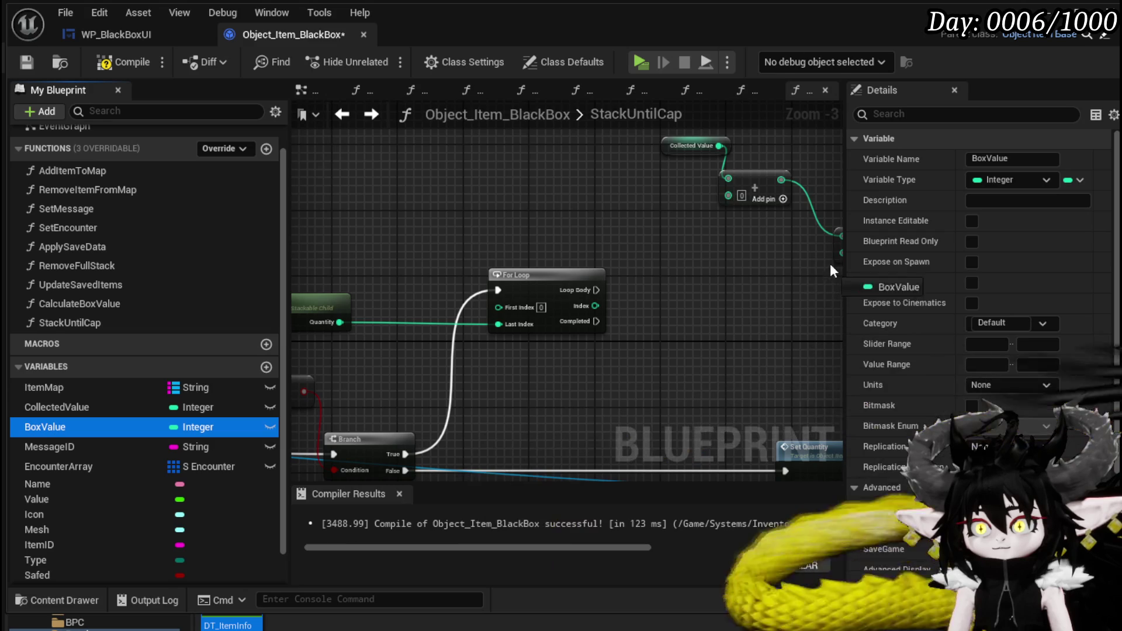
drag(827, 264, 840, 256)
mouse_move(709, 288)
mouse_down()
mouse_move(534, 333)
mouse_move(661, 256)
mouse_move(742, 245)
mouse_up()
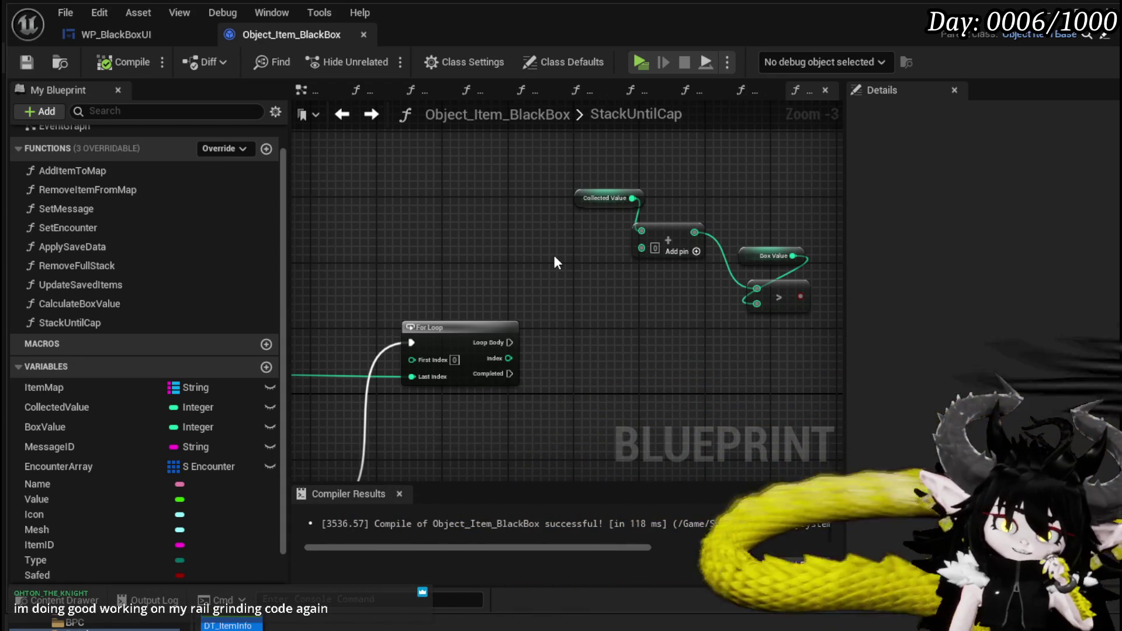
Step: Create a local integer variable named TempValue in StackUntilCap
scroll(540, 260, down, 2)
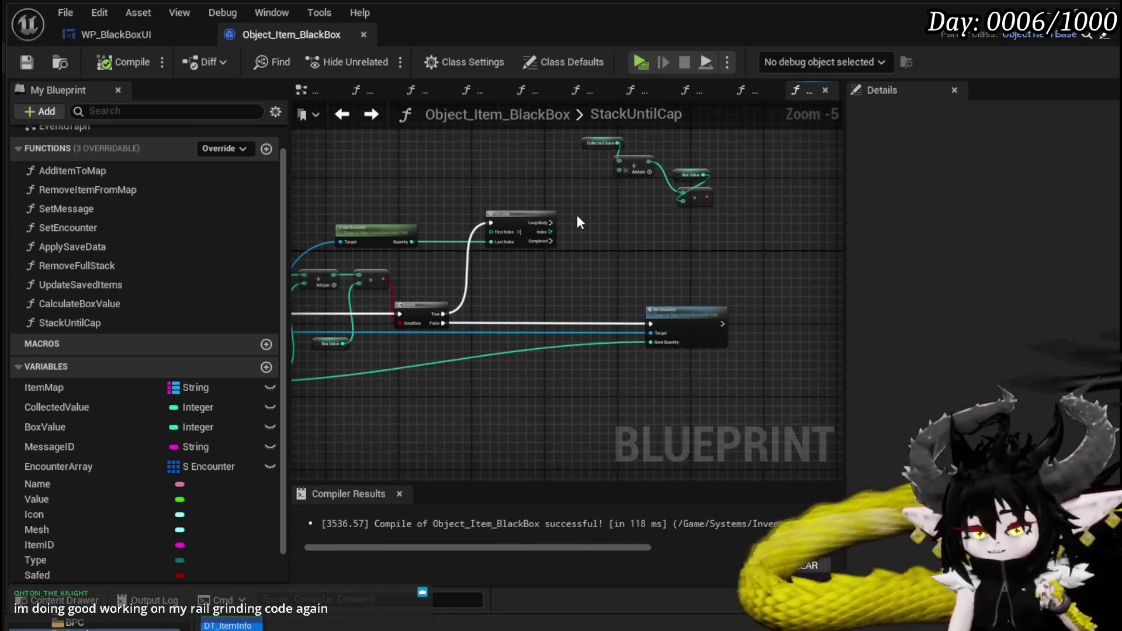
scroll(471, 296, up, 3)
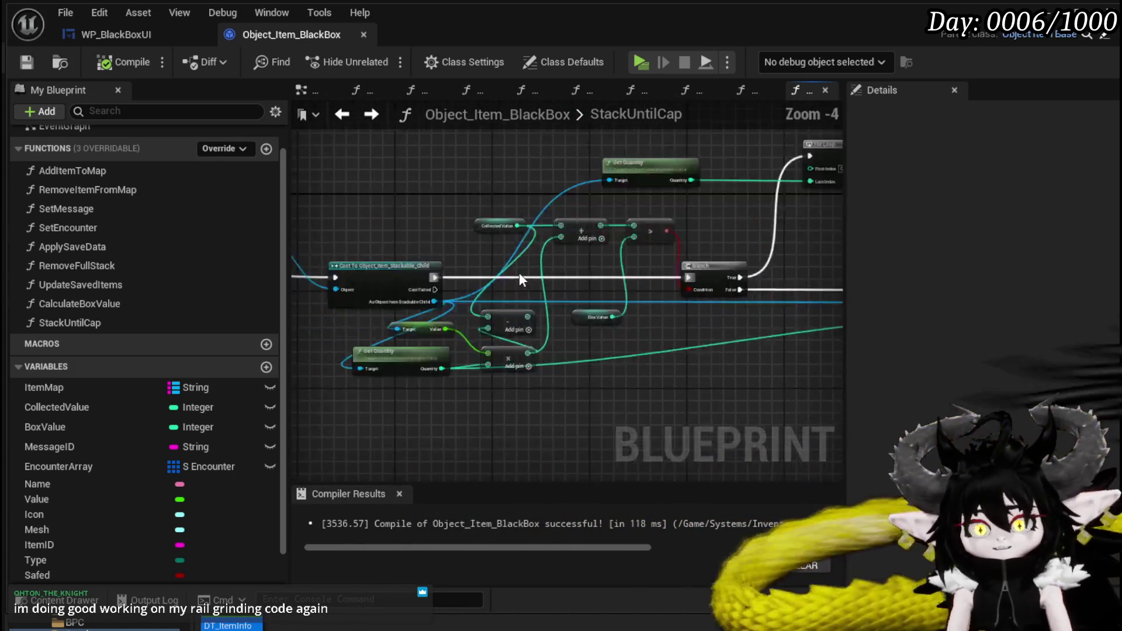
mouse_move(671, 331)
mouse_down()
mouse_move(912, 327)
mouse_move(911, 300)
mouse_move(506, 199)
mouse_move(374, 241)
mouse_move(601, 292)
mouse_move(526, 304)
mouse_move(409, 363)
mouse_move(440, 218)
mouse_move(461, 383)
mouse_move(562, 359)
mouse_up()
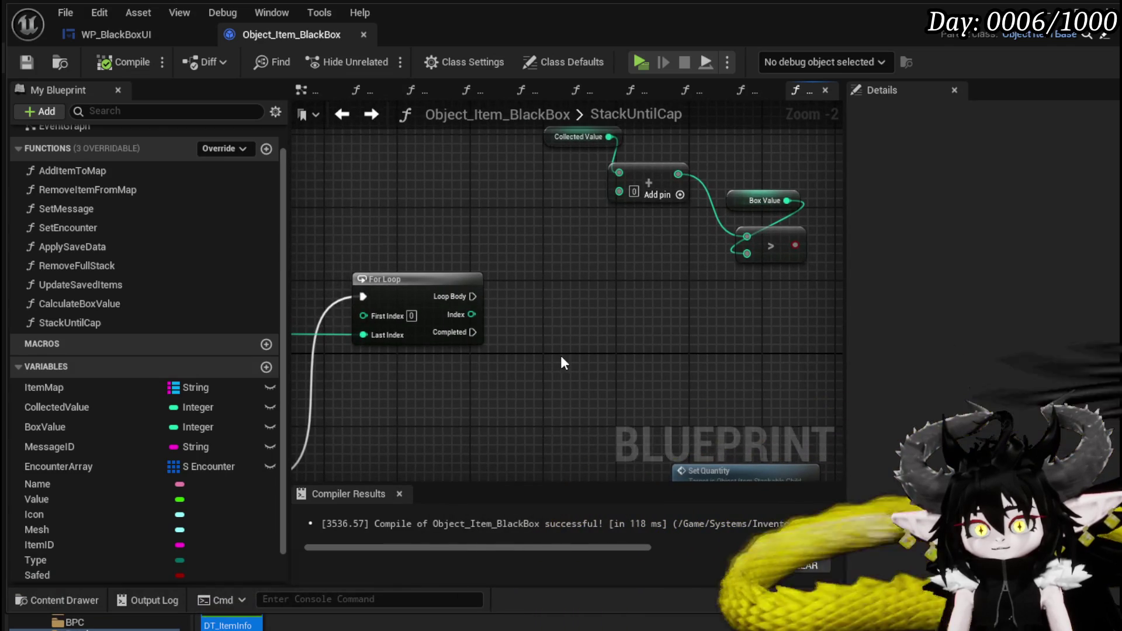
scroll(248, 412, down, 2)
click(266, 555)
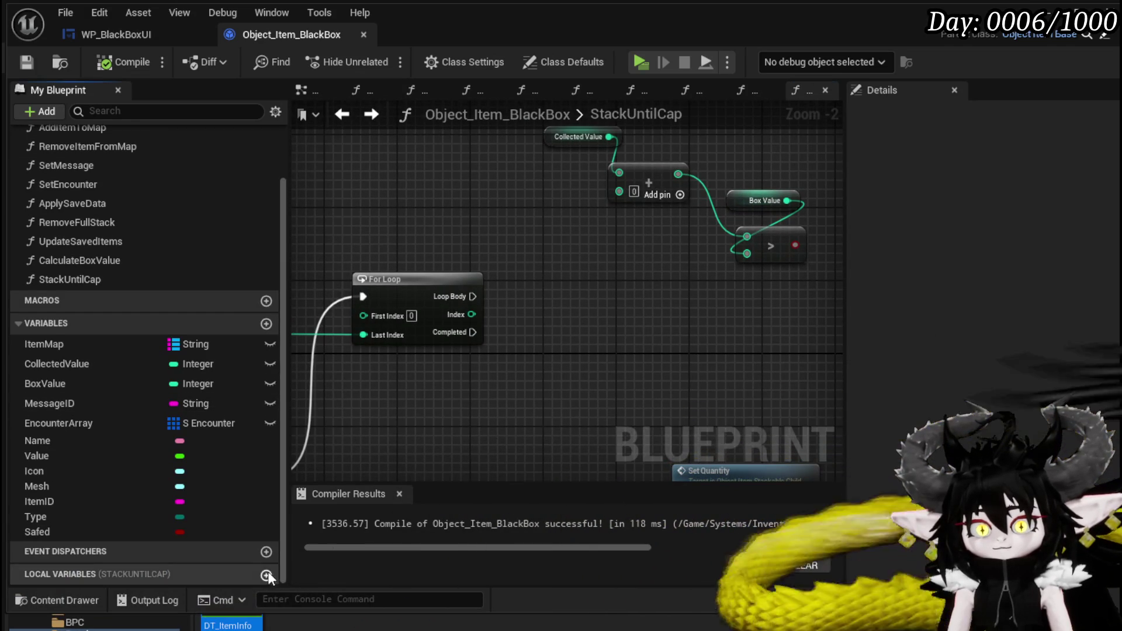
text(Te)
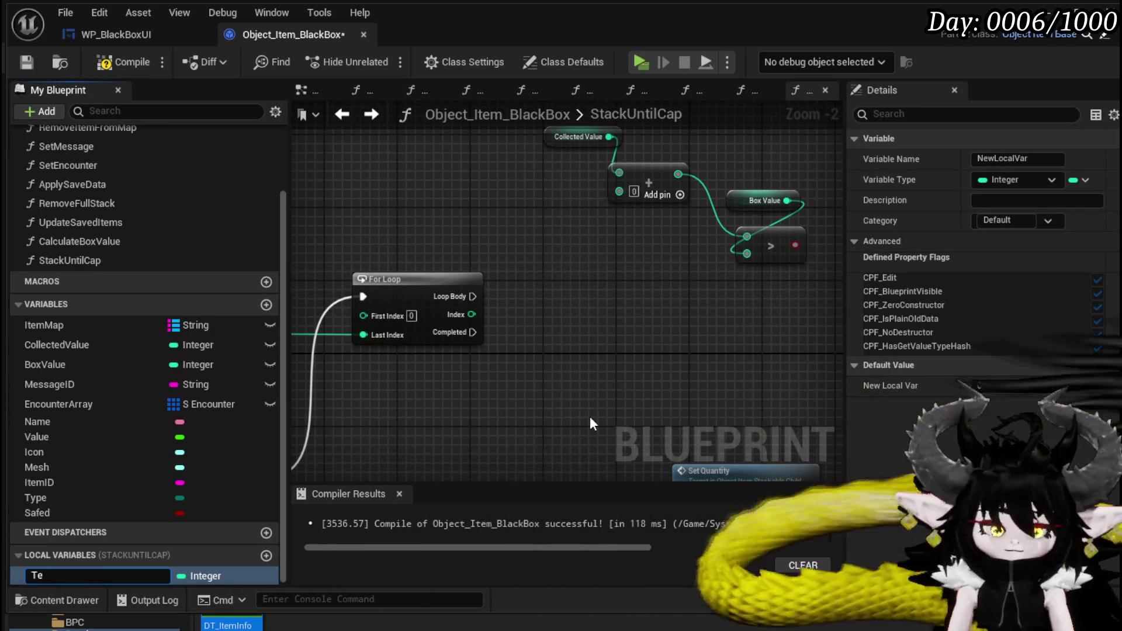
text(mpValue)
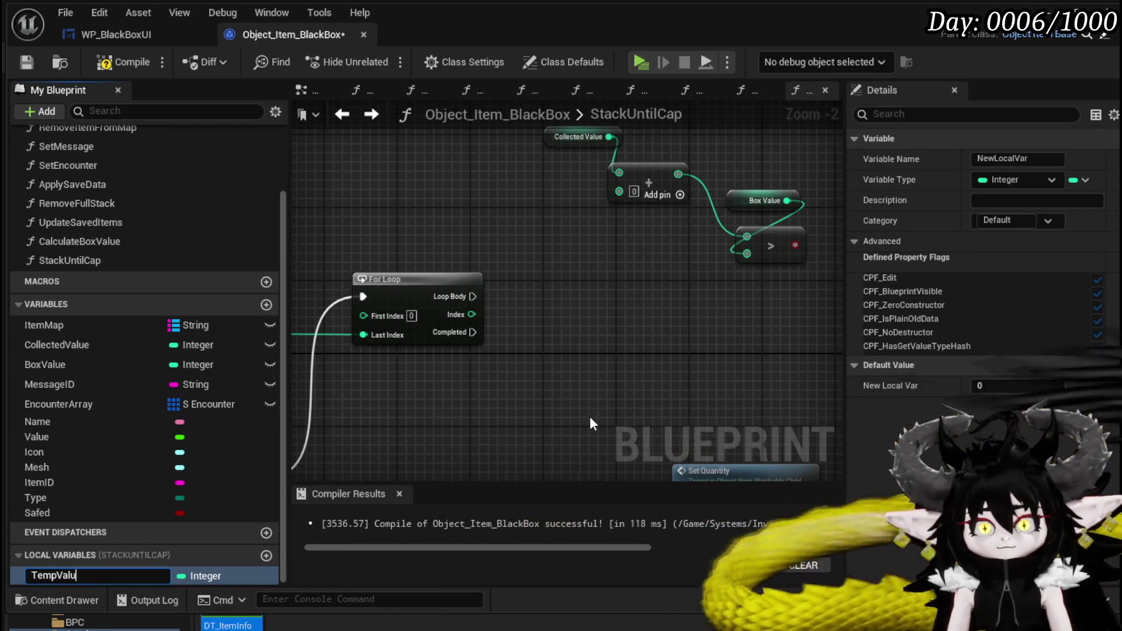
key(Return)
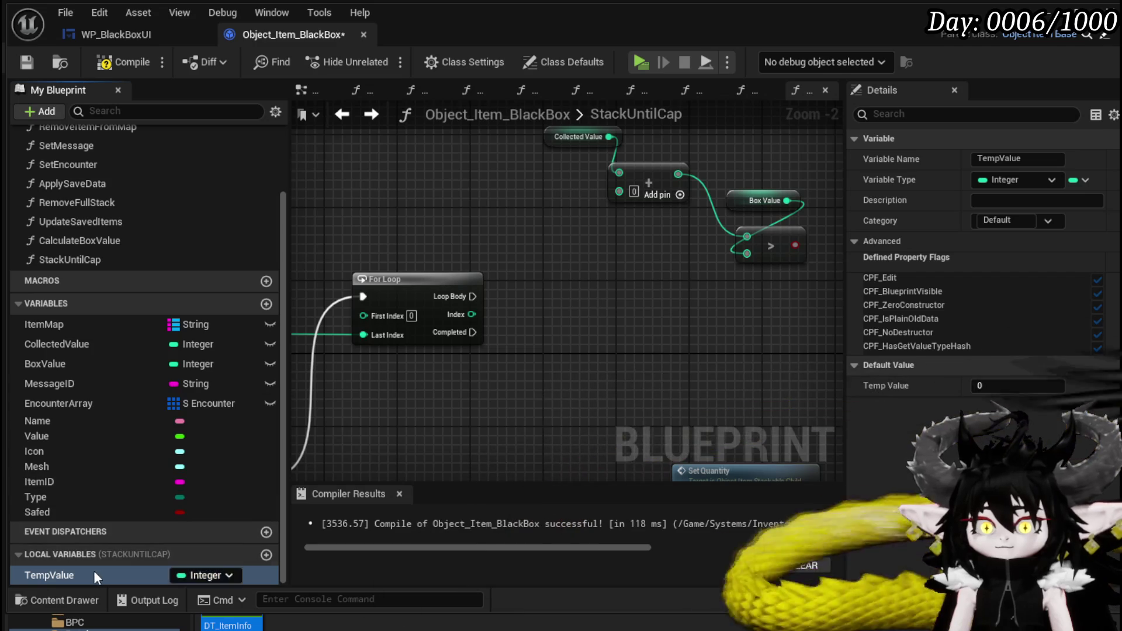
Step: Add Temp Value getter and SET nodes, wire the getter into Add, and compile
mouse_move(631, 280)
mouse_down()
mouse_move(528, 228)
mouse_move(524, 208)
mouse_up()
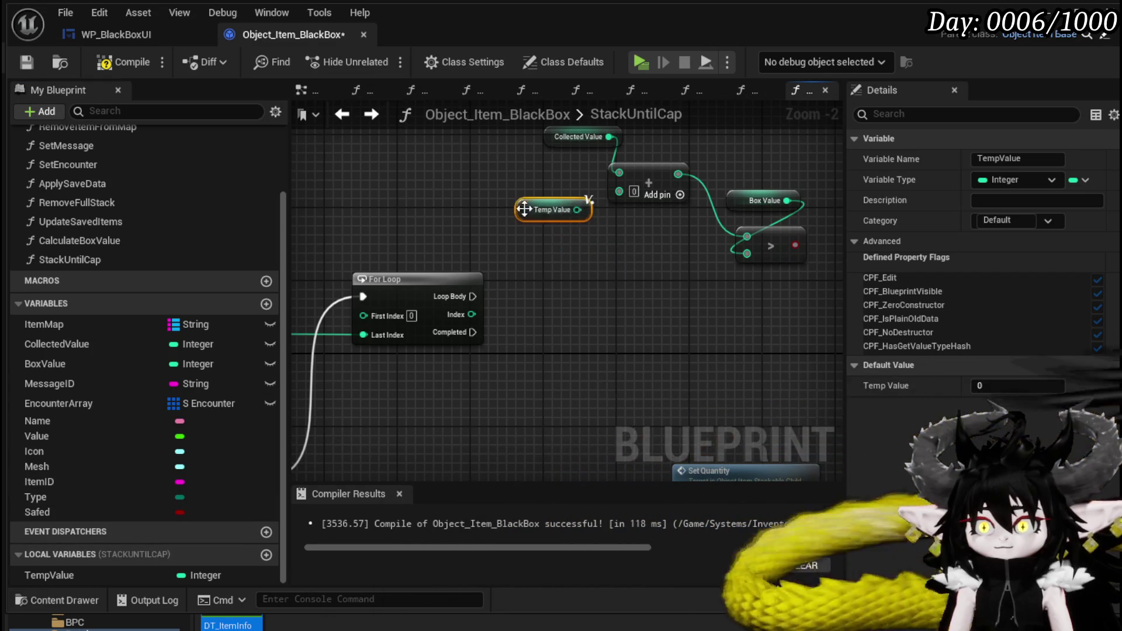
drag(59, 575, 565, 350)
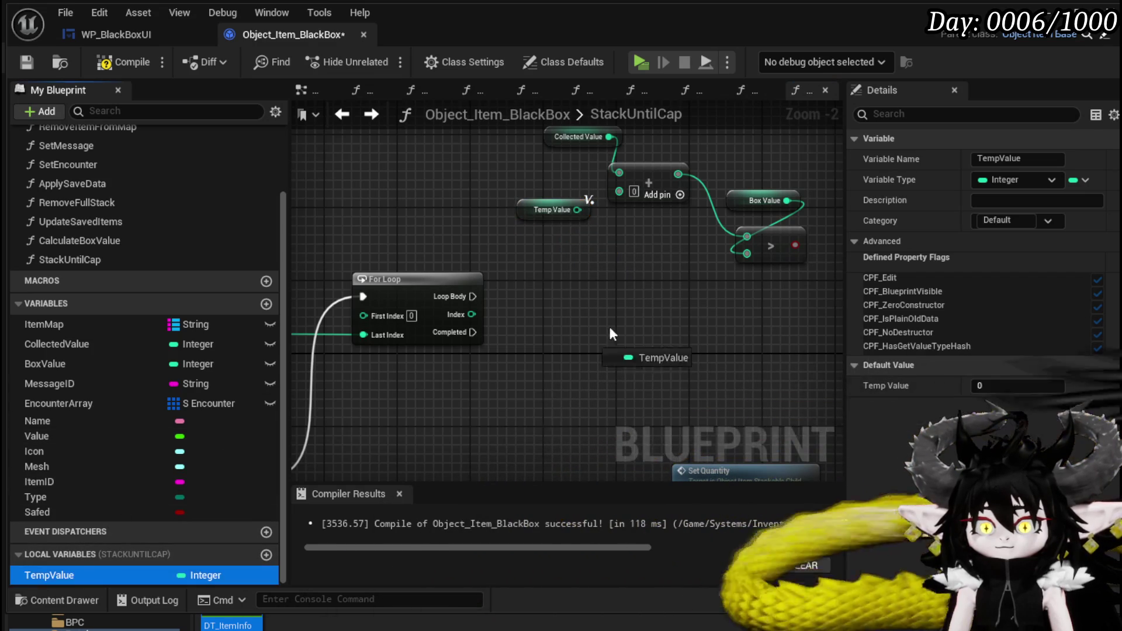
click(654, 297)
mouse_move(615, 258)
mouse_down()
mouse_move(752, 241)
mouse_move(376, 300)
mouse_up()
drag(517, 246, 800, 200)
drag(384, 210, 401, 214)
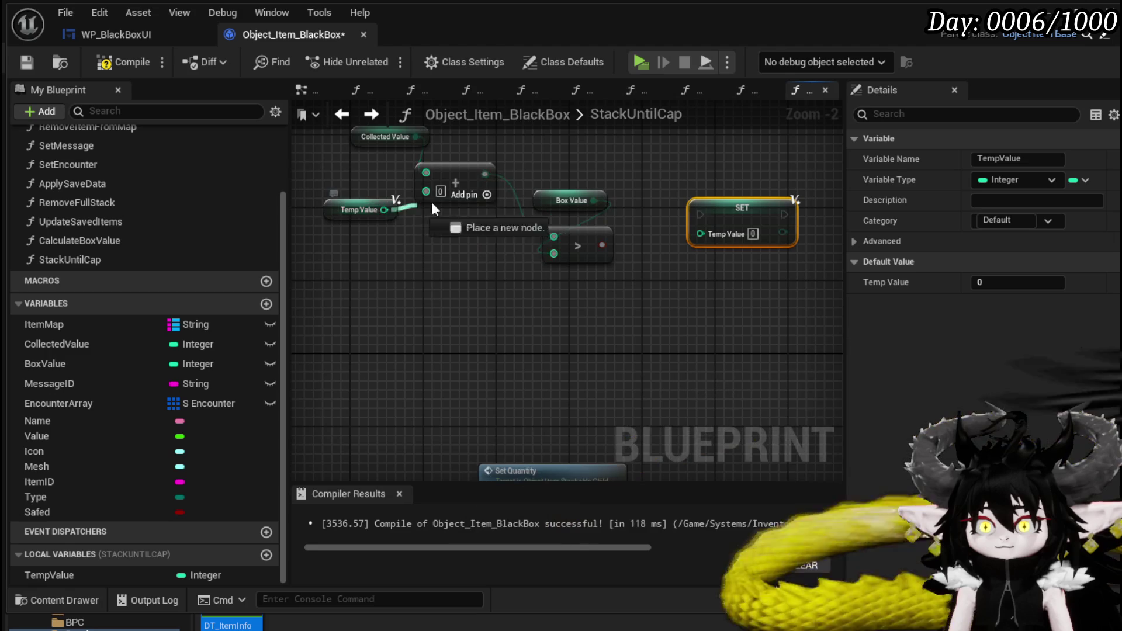
mouse_move(728, 205)
mouse_down()
mouse_move(556, 293)
mouse_move(346, 186)
mouse_up()
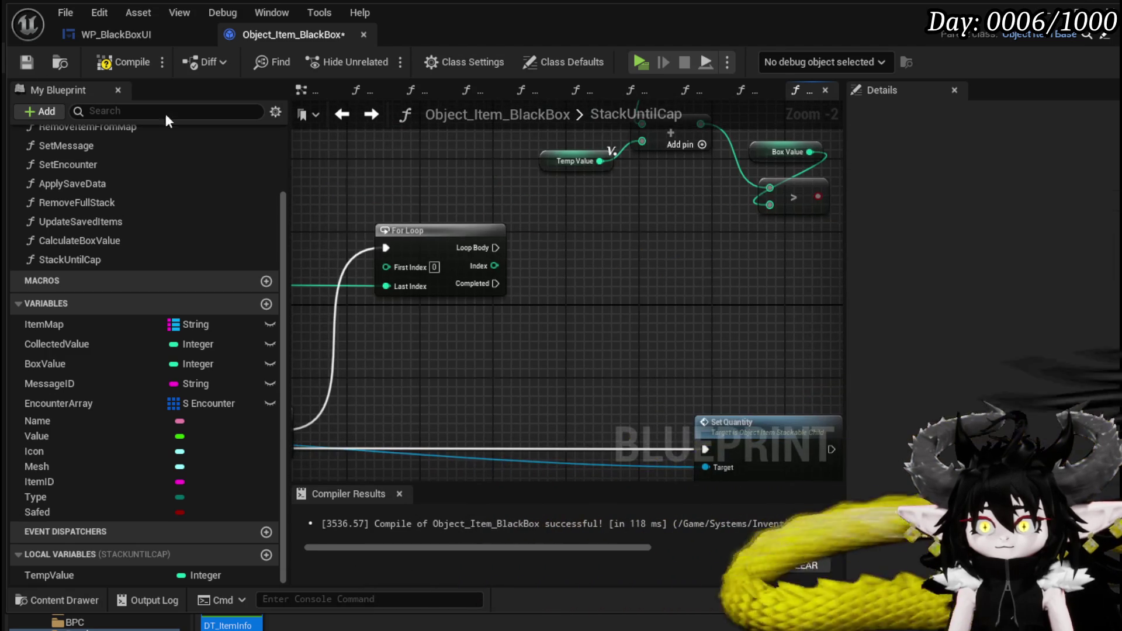
click(119, 61)
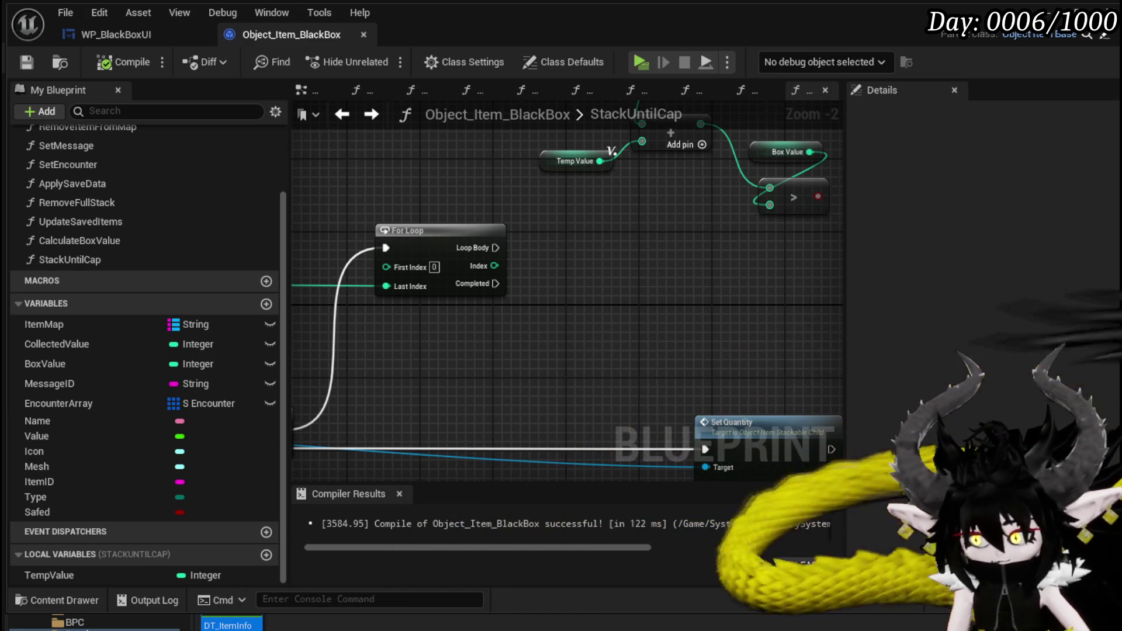
mouse_move(641, 240)
mouse_down()
mouse_move(559, 322)
mouse_move(537, 299)
mouse_up()
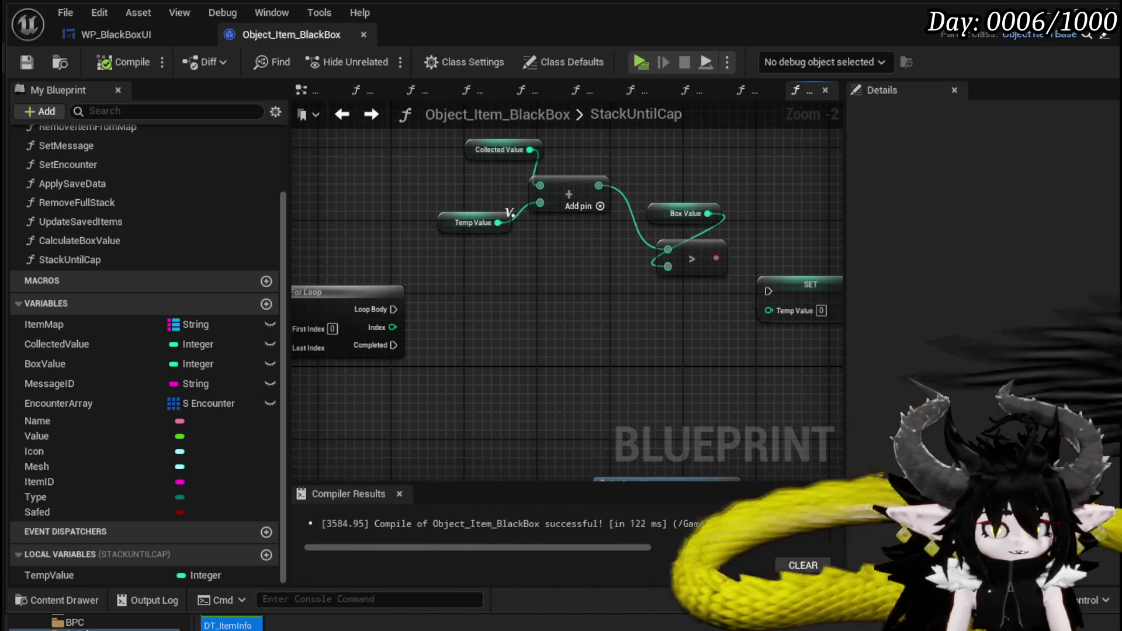
scroll(169, 195, up, 1)
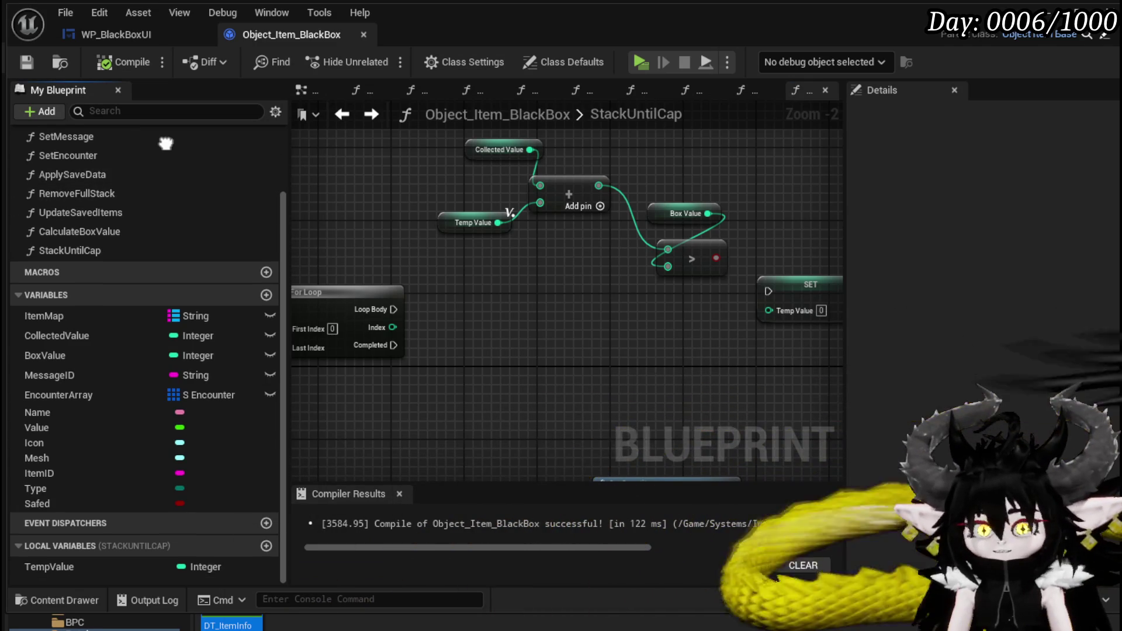
Step: Shift the Box Value getter down-left of the greater-than node, then return to Get Quantity
drag(524, 337, 603, 300)
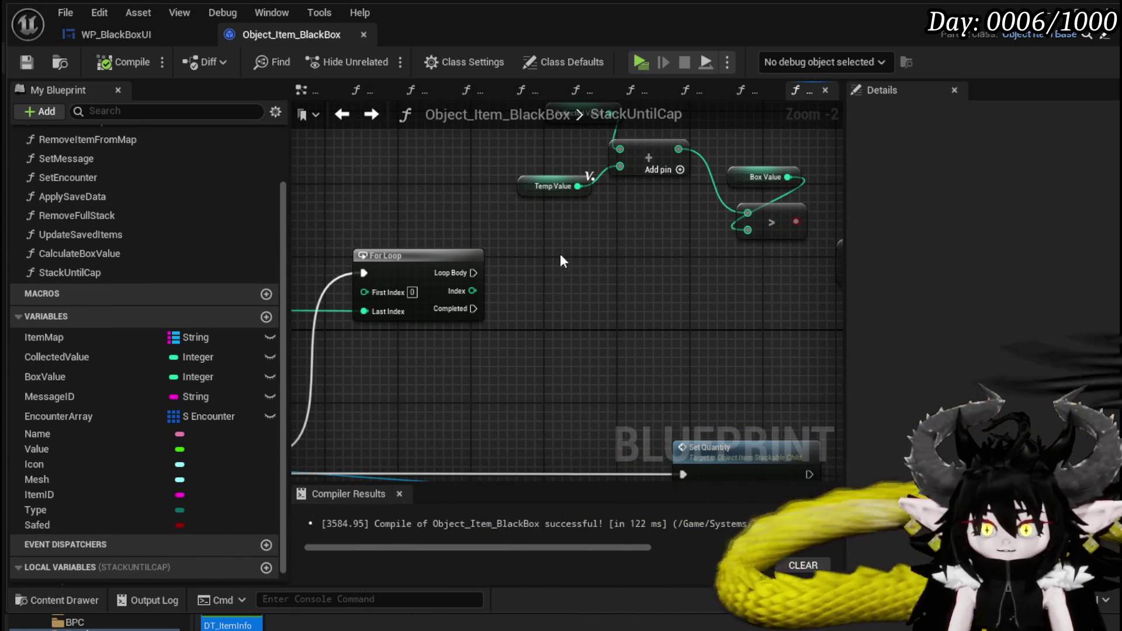
drag(558, 253, 456, 265)
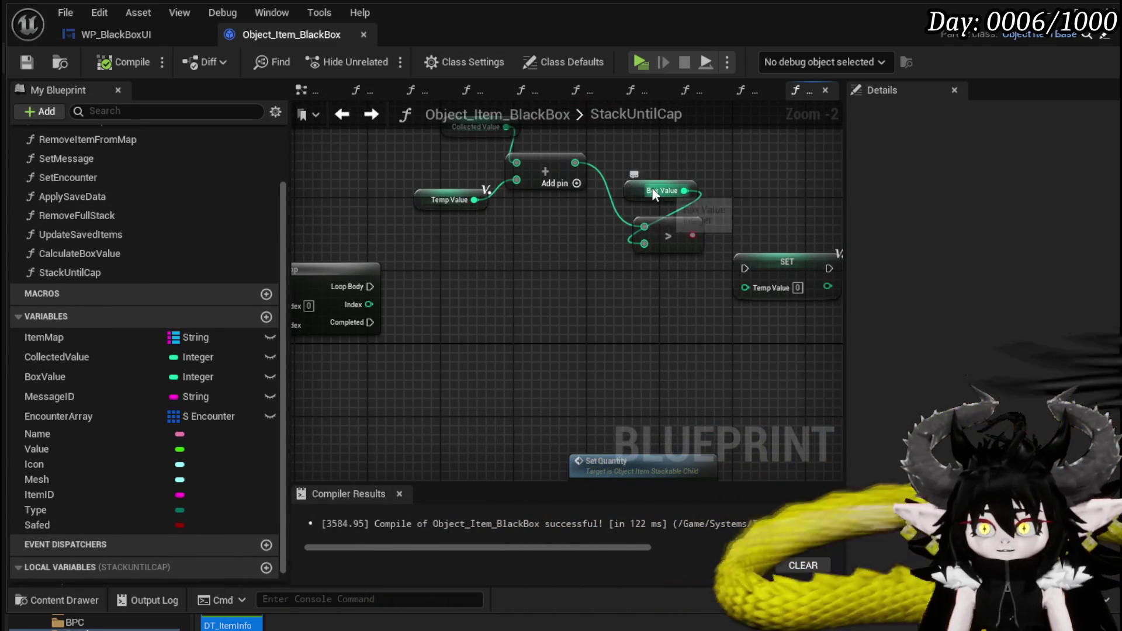
drag(653, 195, 506, 240)
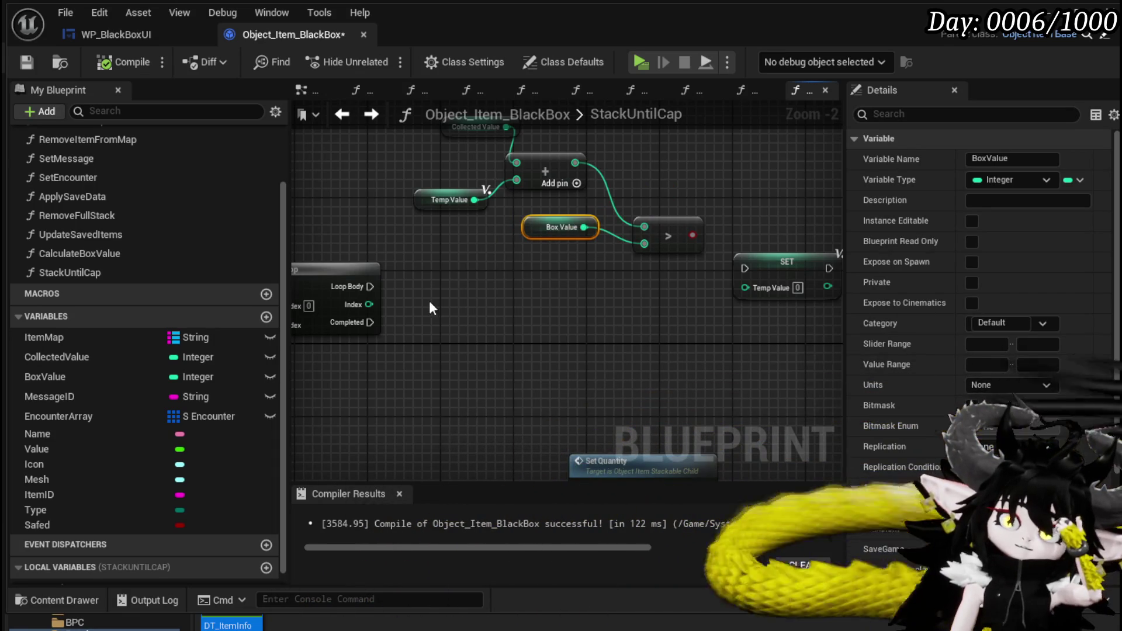
mouse_move(429, 302)
mouse_down()
mouse_move(695, 288)
mouse_move(435, 281)
mouse_move(734, 264)
mouse_up()
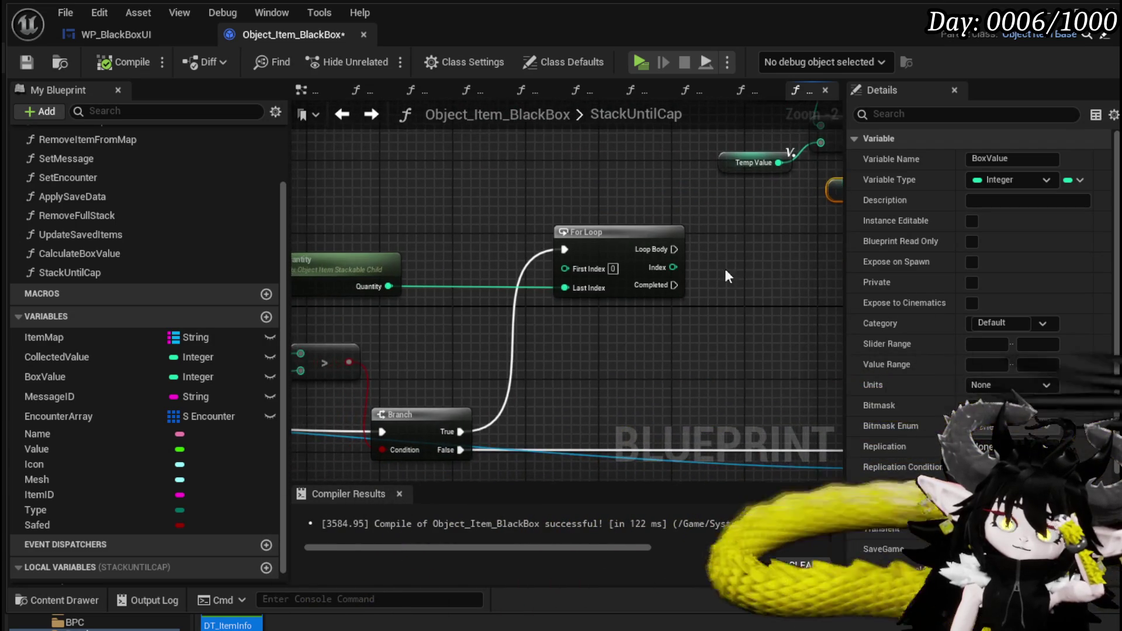
mouse_move(456, 296)
mouse_down()
mouse_move(694, 308)
mouse_move(548, 284)
mouse_up()
mouse_move(346, 268)
mouse_down()
mouse_move(442, 273)
mouse_move(494, 185)
mouse_up()
Step: Add a Get Value node and a Multiply node combining it with the loop Index
text(Val)
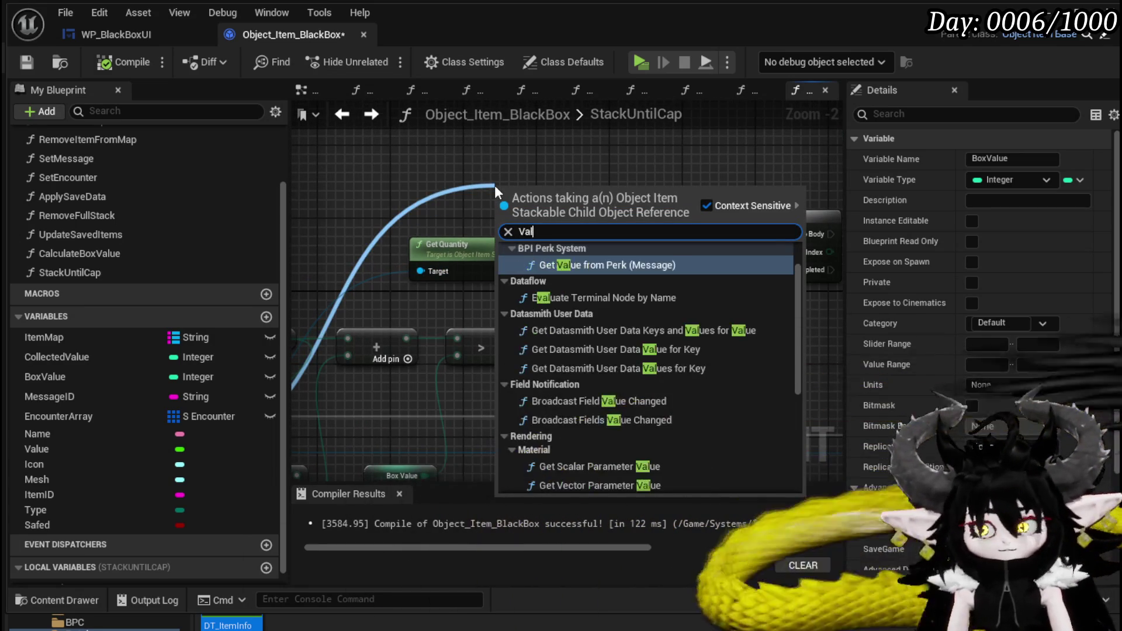
text(ue)
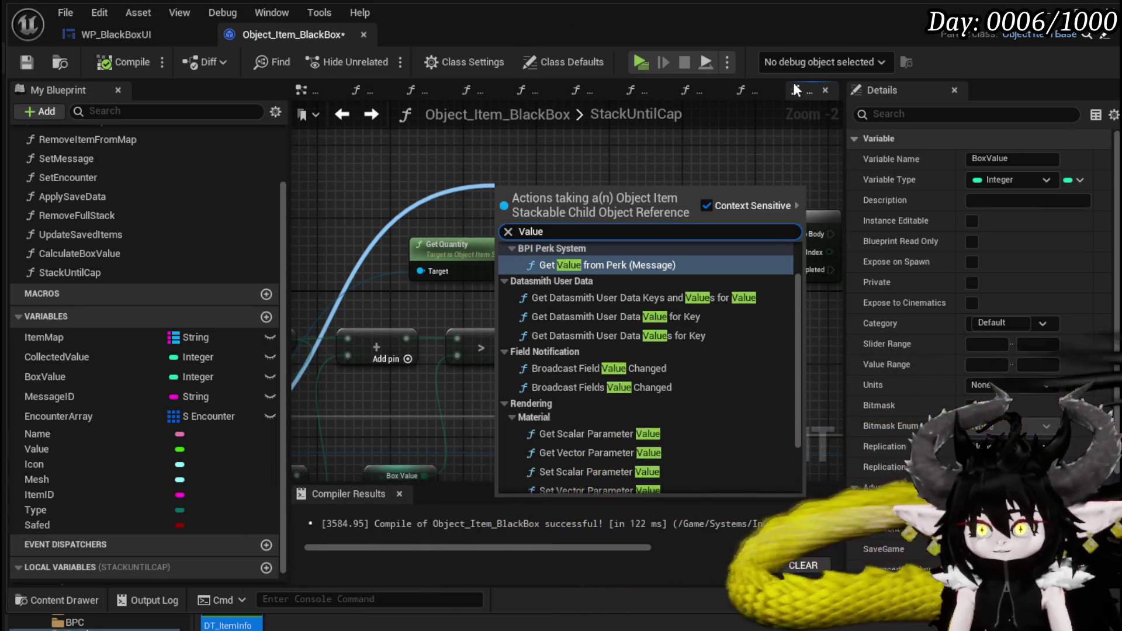
scroll(802, 342, down, 10)
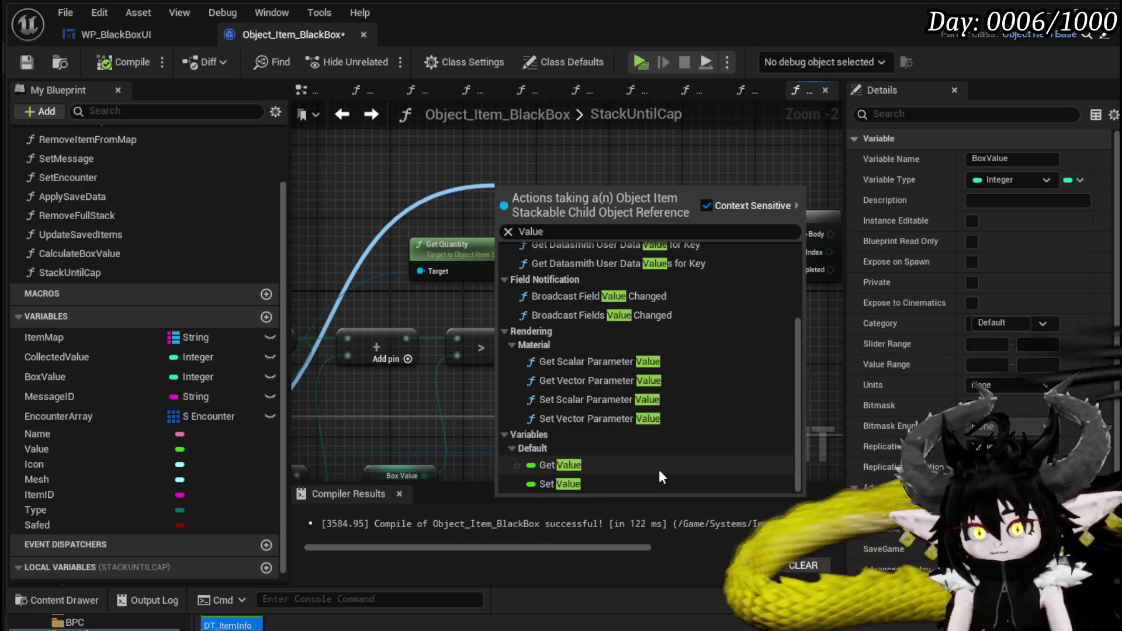
click(658, 468)
mouse_move(543, 193)
mouse_down()
mouse_move(409, 275)
mouse_move(690, 281)
mouse_move(430, 297)
mouse_move(529, 305)
mouse_up()
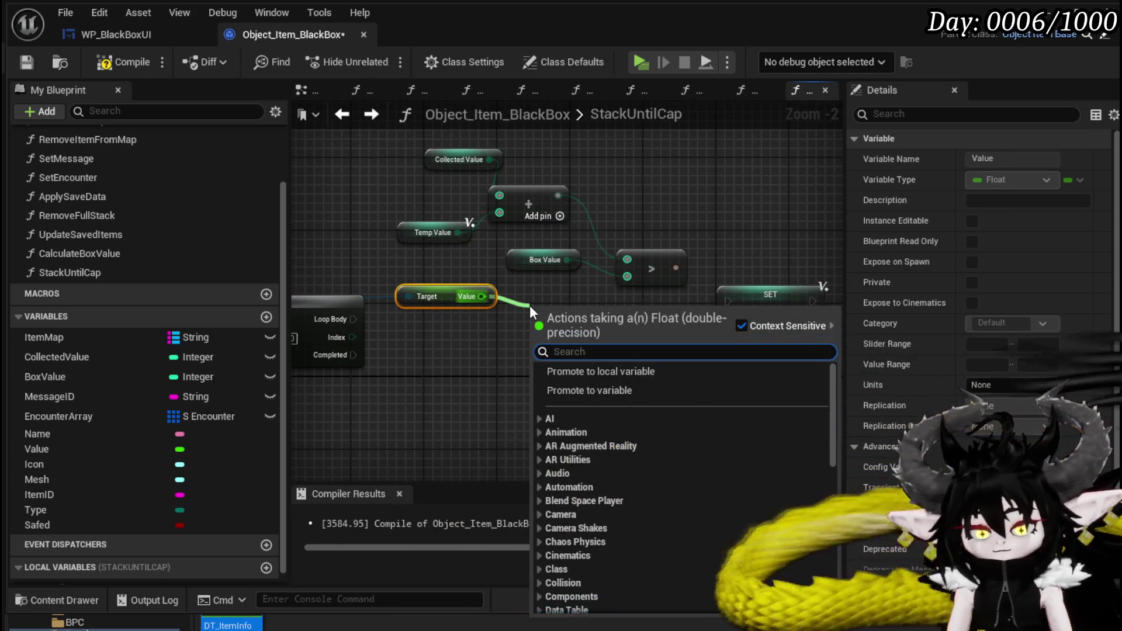
text(multiply)
click(585, 447)
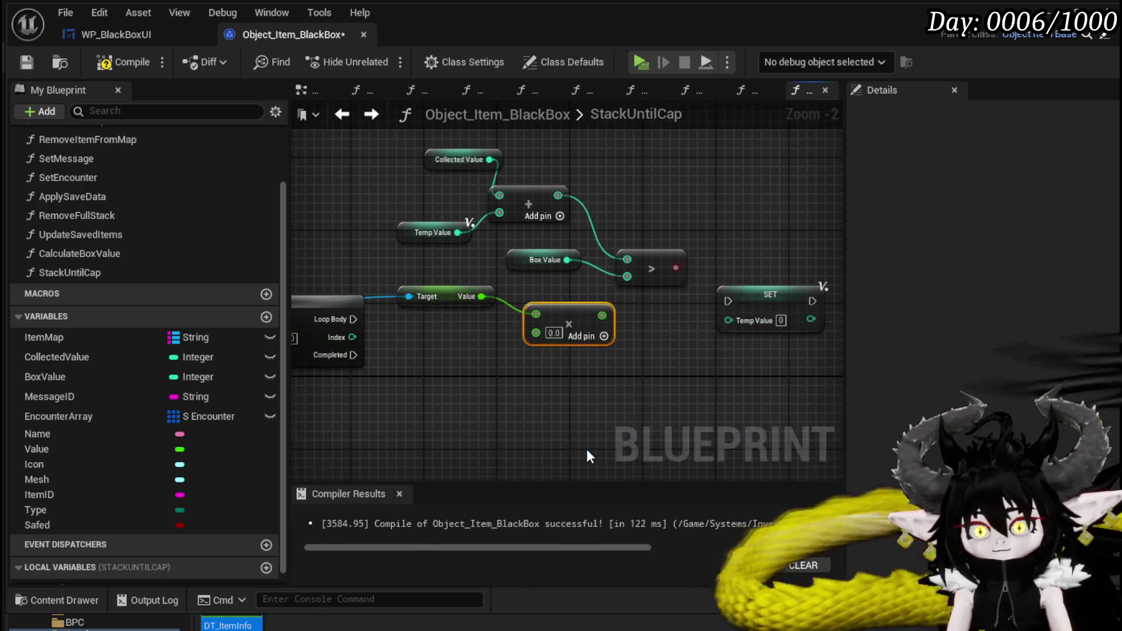
mouse_move(352, 337)
mouse_down()
mouse_move(550, 343)
mouse_move(532, 335)
mouse_move(534, 322)
mouse_move(527, 328)
mouse_up()
Step: Arrange the Value and Multiply nodes together beside the For Loop
drag(451, 293, 378, 275)
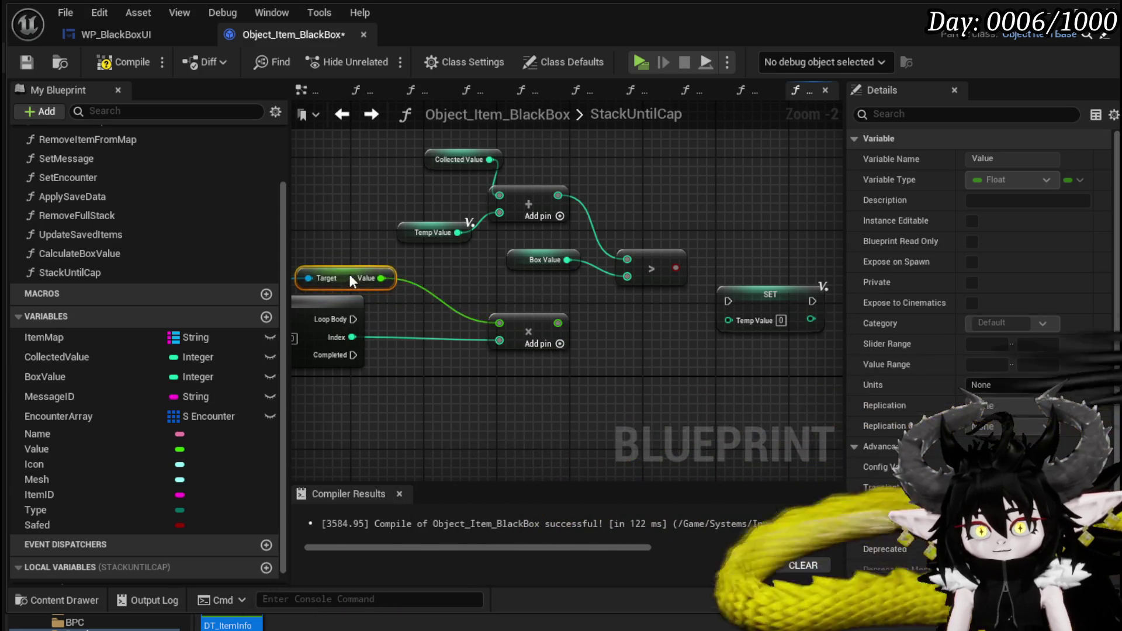
ctrl+click(541, 322)
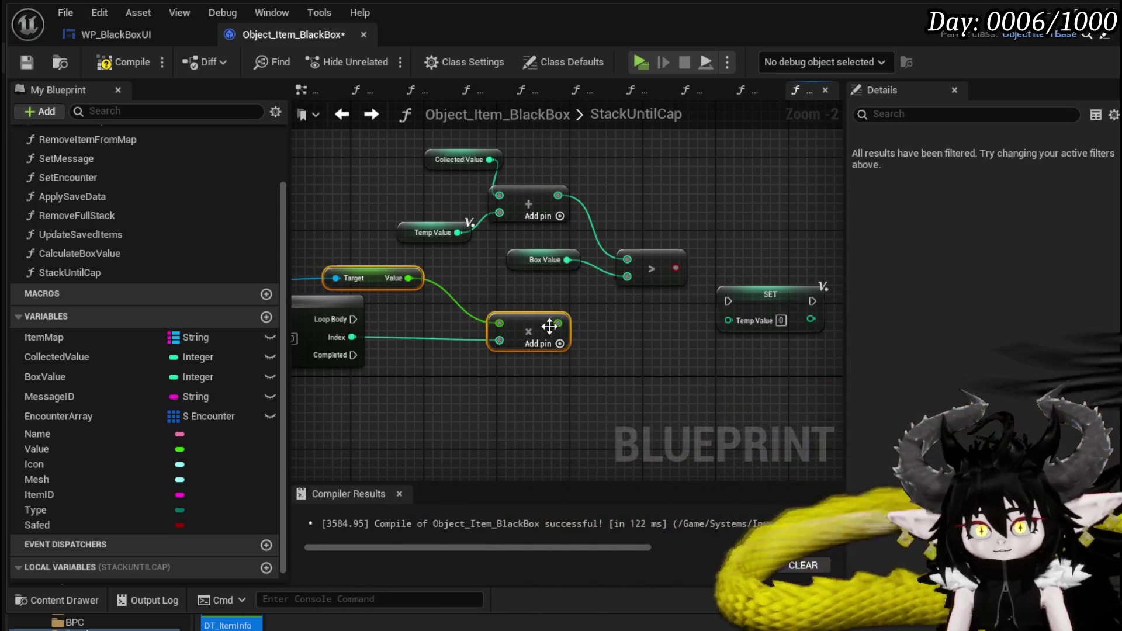
mouse_move(488, 306)
mouse_down()
mouse_move(343, 245)
mouse_move(645, 232)
mouse_up()
click(525, 282)
drag(489, 218, 568, 218)
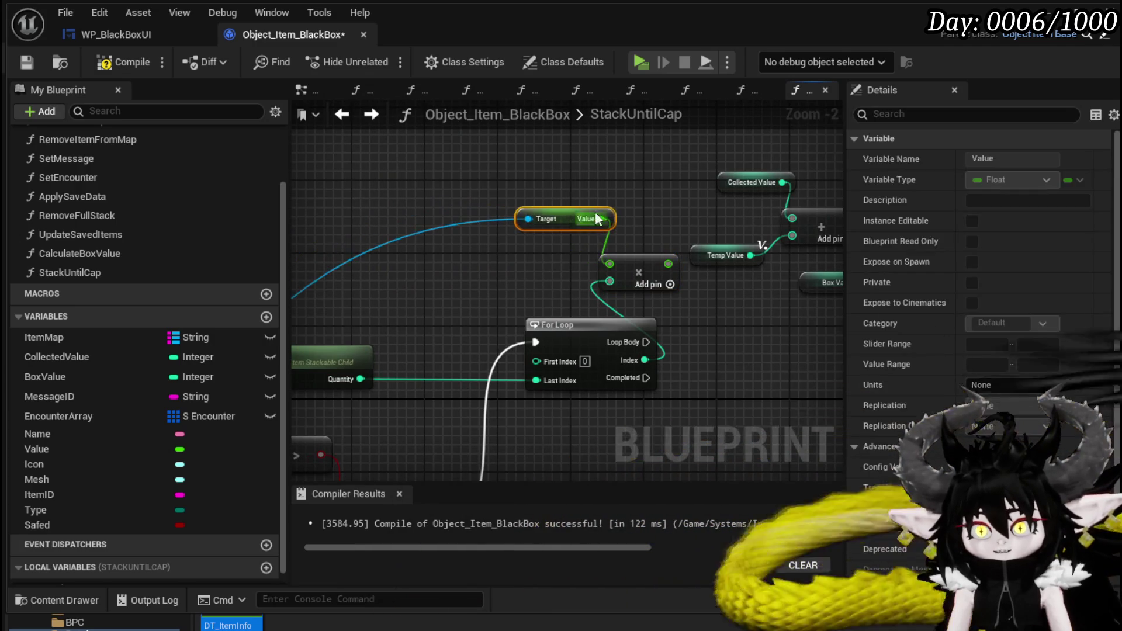
ctrl+click(633, 268)
drag(634, 268, 579, 268)
mouse_move(440, 280)
mouse_down()
mouse_move(597, 239)
mouse_move(521, 232)
mouse_up()
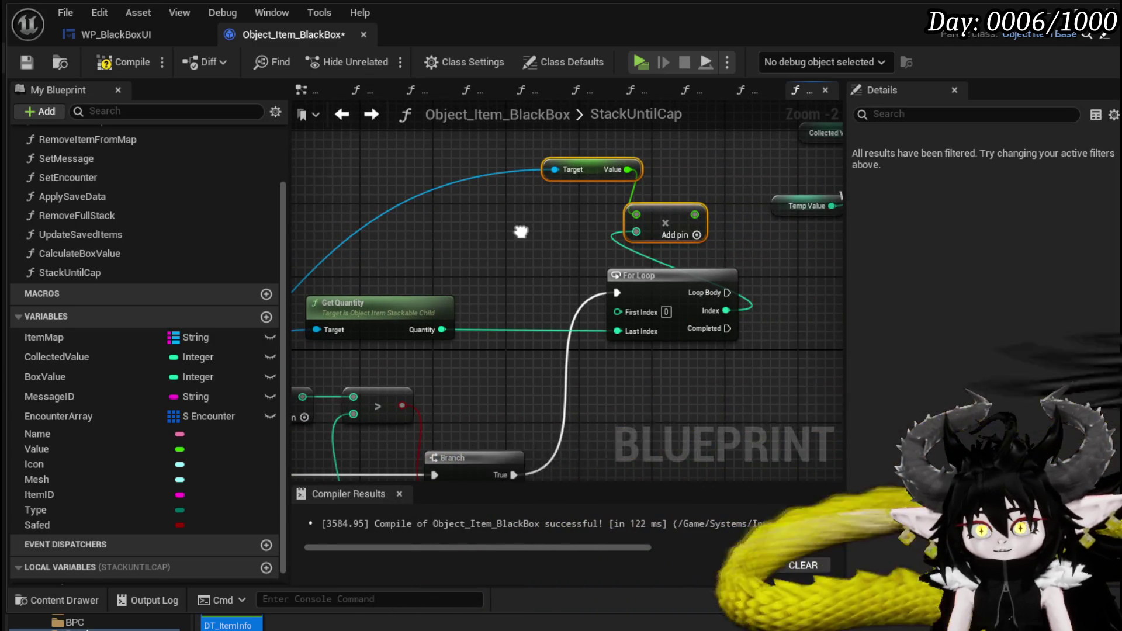
drag(520, 232, 427, 245)
drag(743, 329, 465, 320)
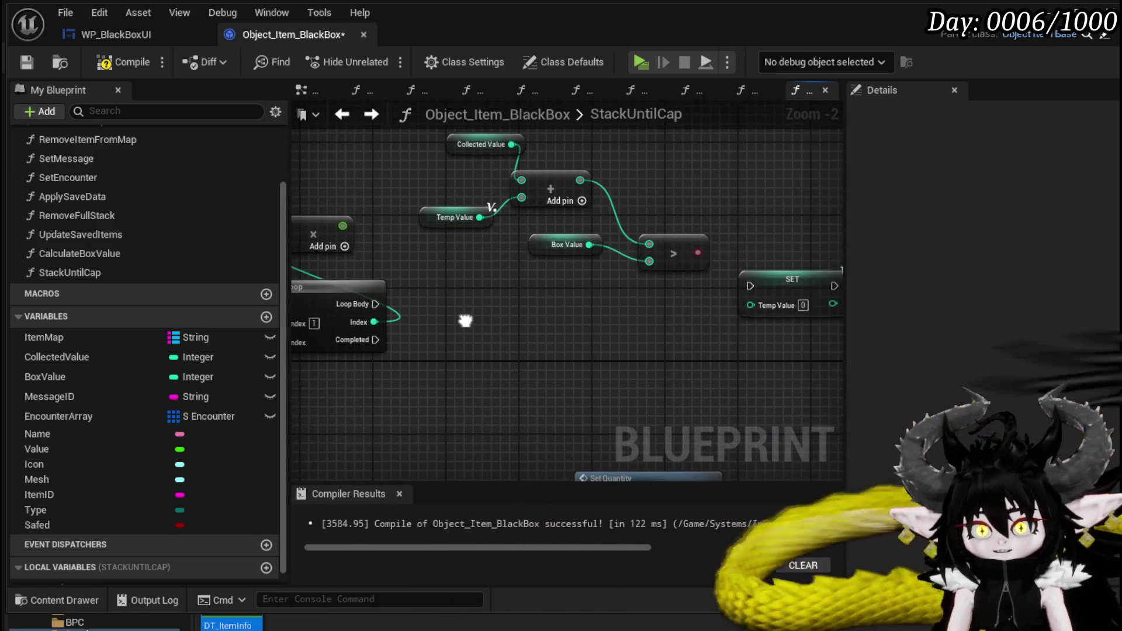
Step: Add a SET TempValue fed by the truncated Multiply result, run from Loop Body
mouse_move(365, 232)
mouse_down()
mouse_move(317, 295)
mouse_move(311, 267)
mouse_up()
click(723, 321)
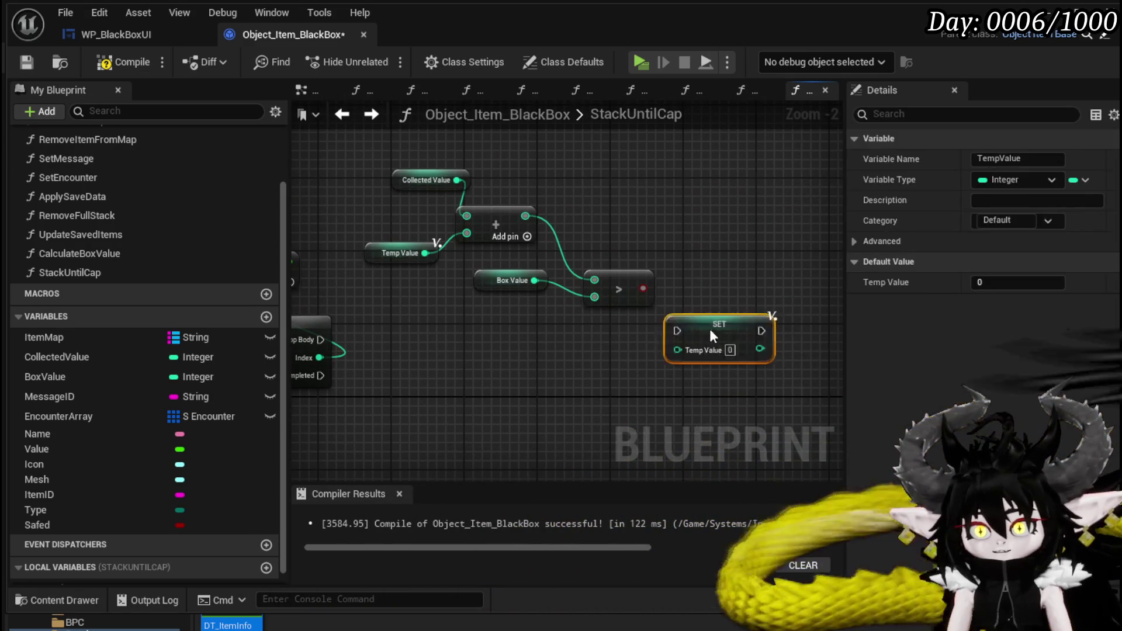
drag(376, 303, 513, 303)
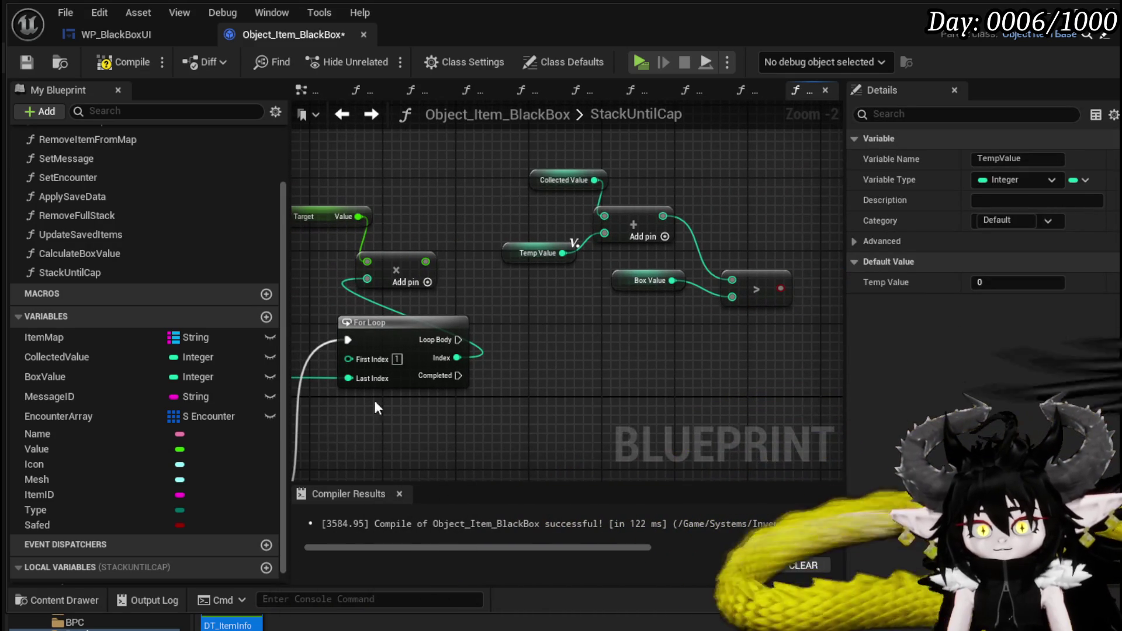
scroll(94, 538, down, 1)
mouse_move(88, 575)
mouse_down()
mouse_move(90, 559)
mouse_move(244, 502)
mouse_up()
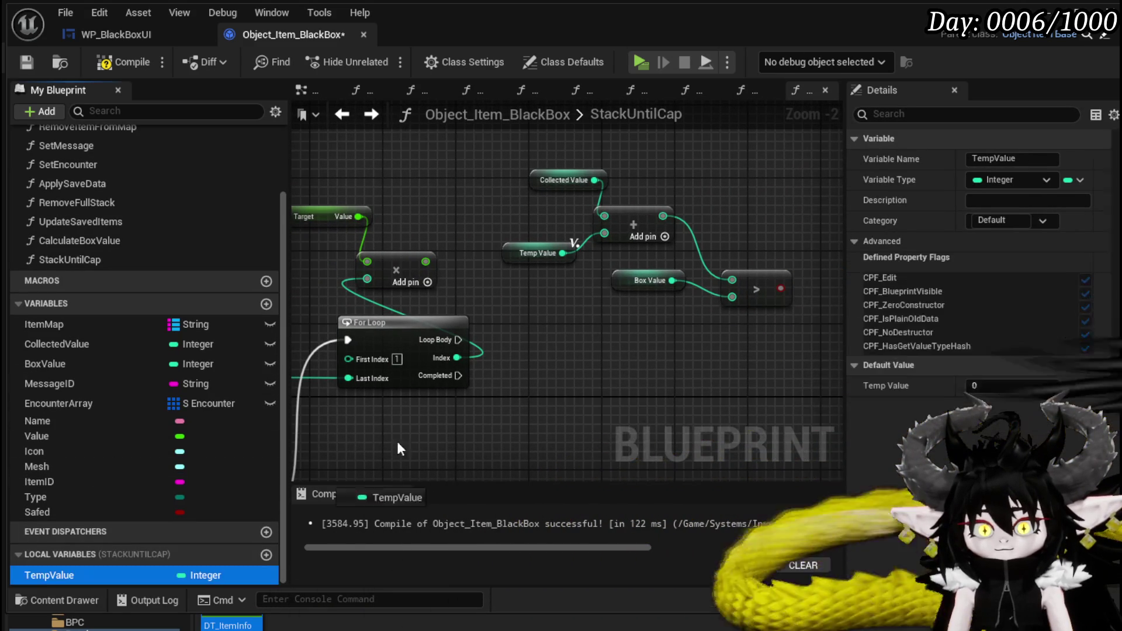
click(645, 372)
drag(425, 261, 605, 350)
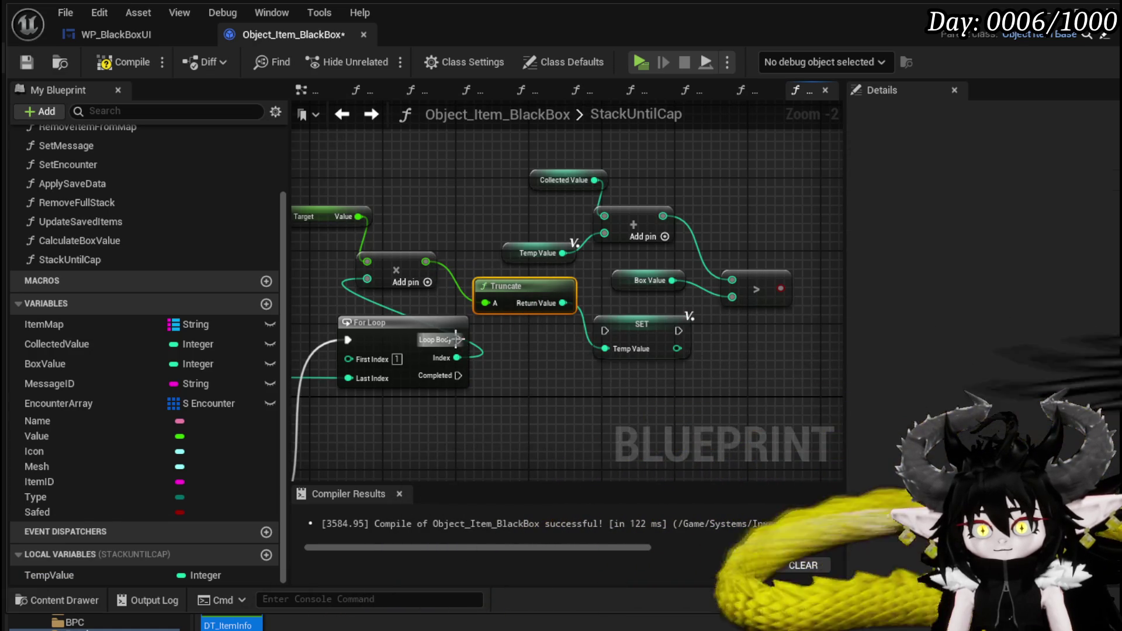
drag(601, 335, 605, 331)
click(635, 338)
Step: Branch on the > comparison after the setter, with True running the second SET TempValue
drag(733, 332, 542, 342)
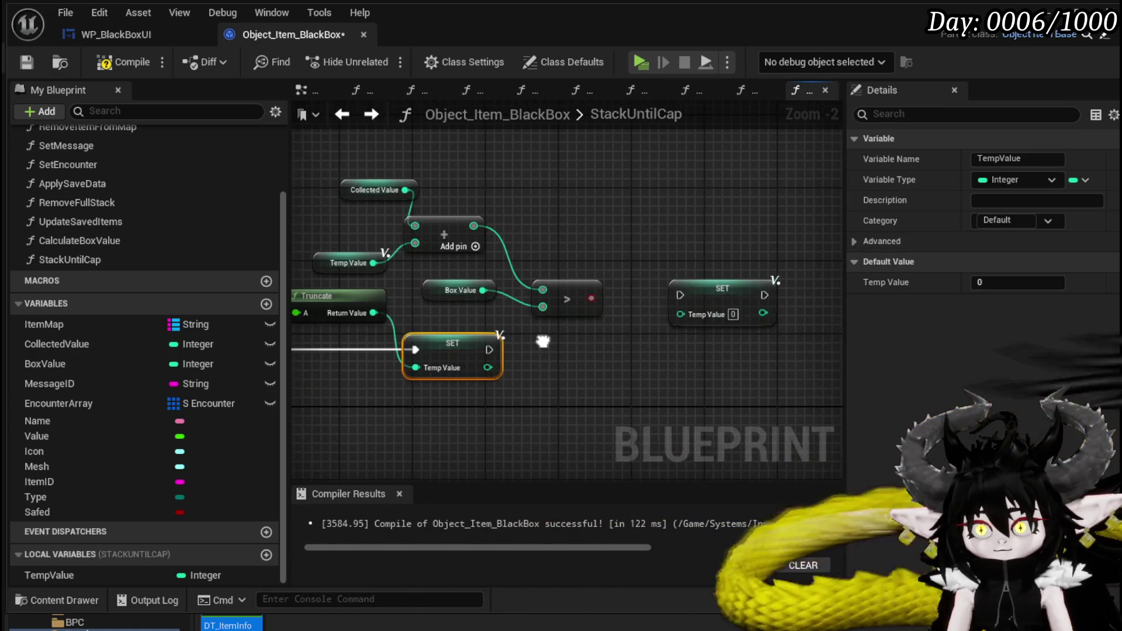
mouse_move(591, 299)
mouse_down()
mouse_move(629, 319)
mouse_move(629, 346)
mouse_up()
mouse_move(489, 349)
mouse_down()
mouse_move(674, 319)
mouse_move(675, 271)
mouse_move(503, 271)
mouse_move(640, 283)
mouse_up()
click(414, 259)
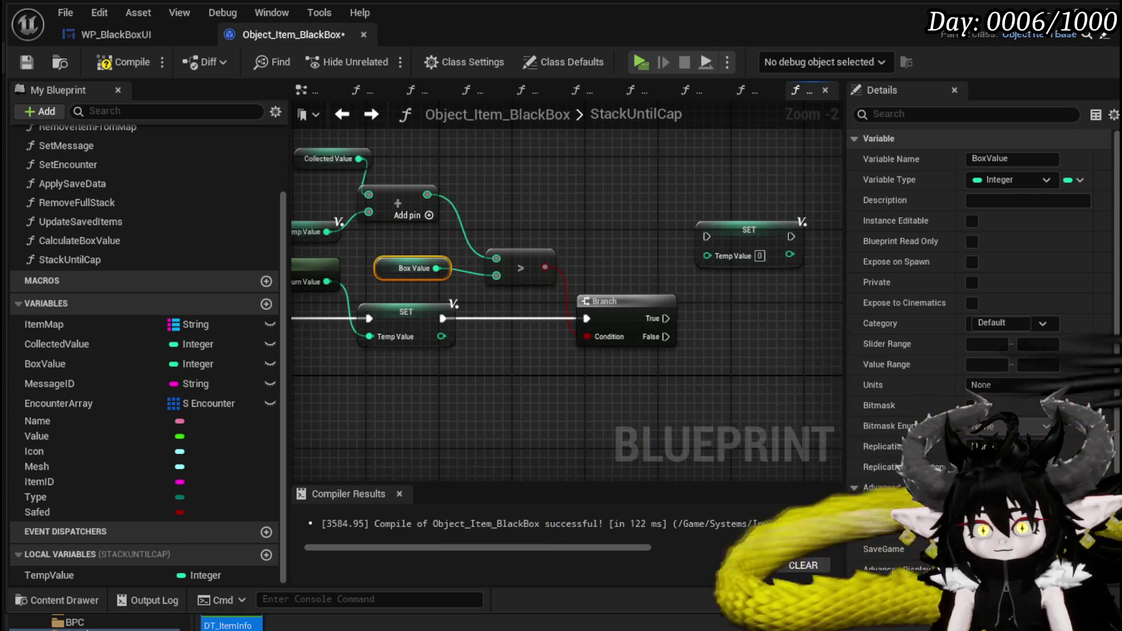
drag(447, 241, 400, 293)
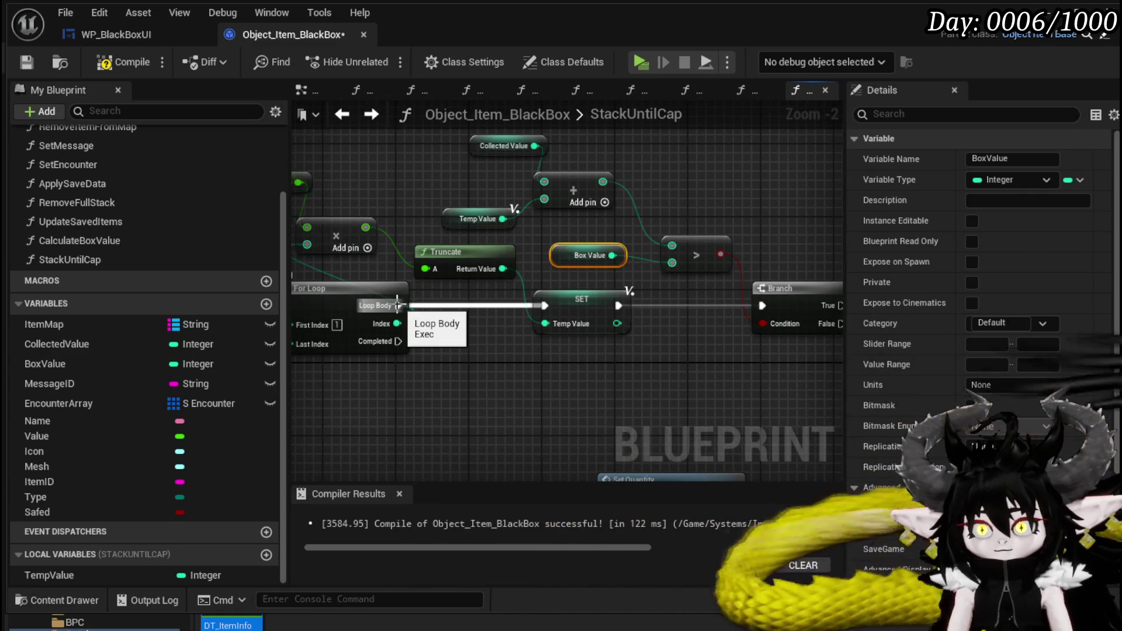
drag(737, 303, 760, 304)
mouse_move(645, 297)
mouse_down()
mouse_move(524, 306)
mouse_move(815, 301)
mouse_move(754, 305)
mouse_up()
drag(687, 309, 623, 308)
mouse_move(525, 286)
mouse_down()
mouse_move(392, 252)
mouse_move(834, 169)
mouse_move(803, 204)
mouse_move(930, 264)
mouse_move(597, 246)
mouse_up()
drag(707, 326, 659, 336)
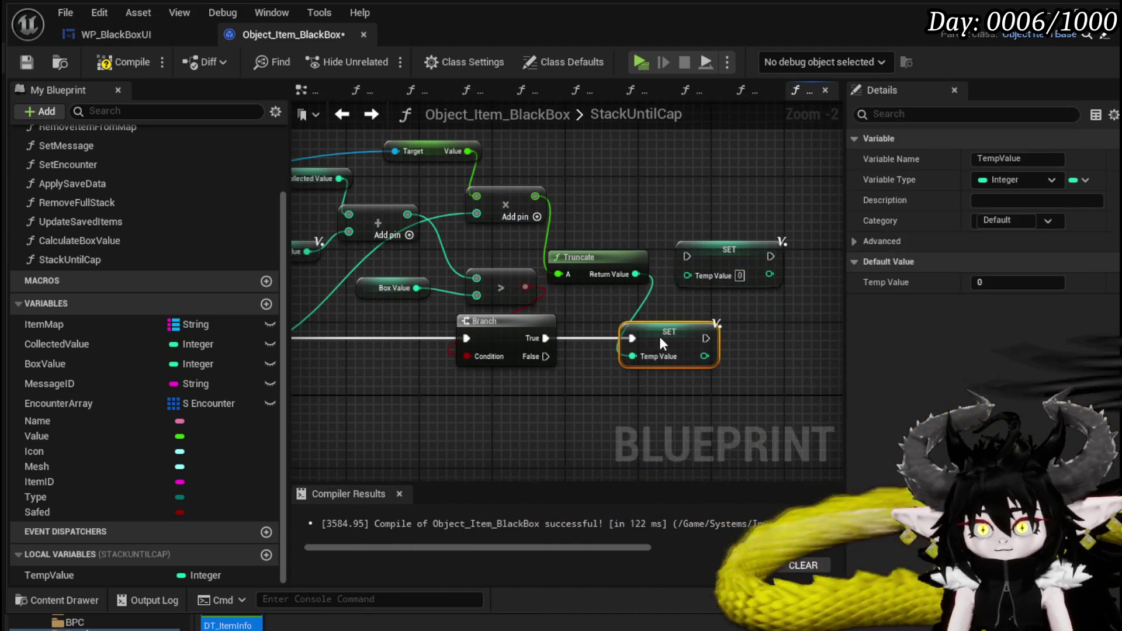
mouse_move(659, 281)
mouse_down()
mouse_move(594, 327)
mouse_move(436, 357)
mouse_move(639, 380)
mouse_move(466, 303)
mouse_up()
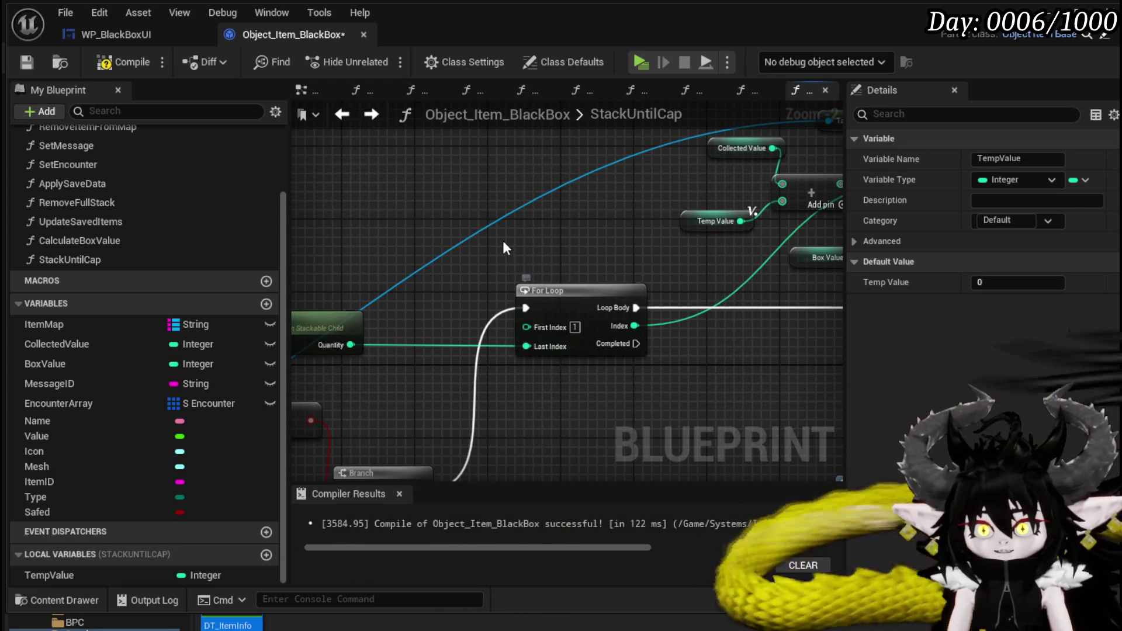
Step: Add a For Loop with Break node, discarding an accidentally added For Each Loop with Break
right_click(503, 240)
text(for )
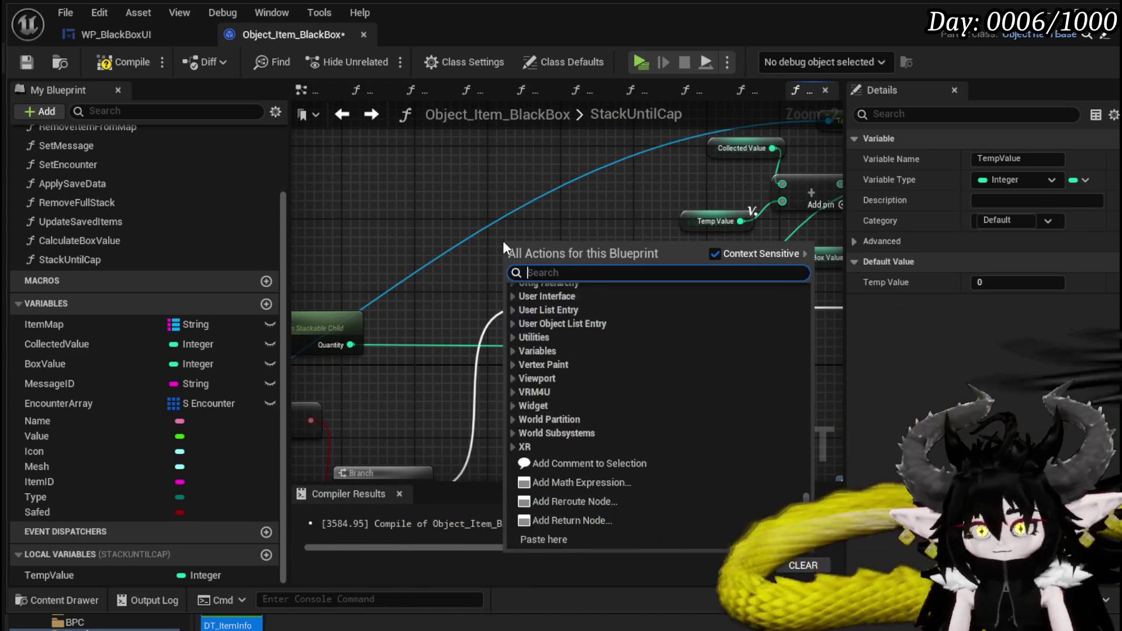
text(loo)
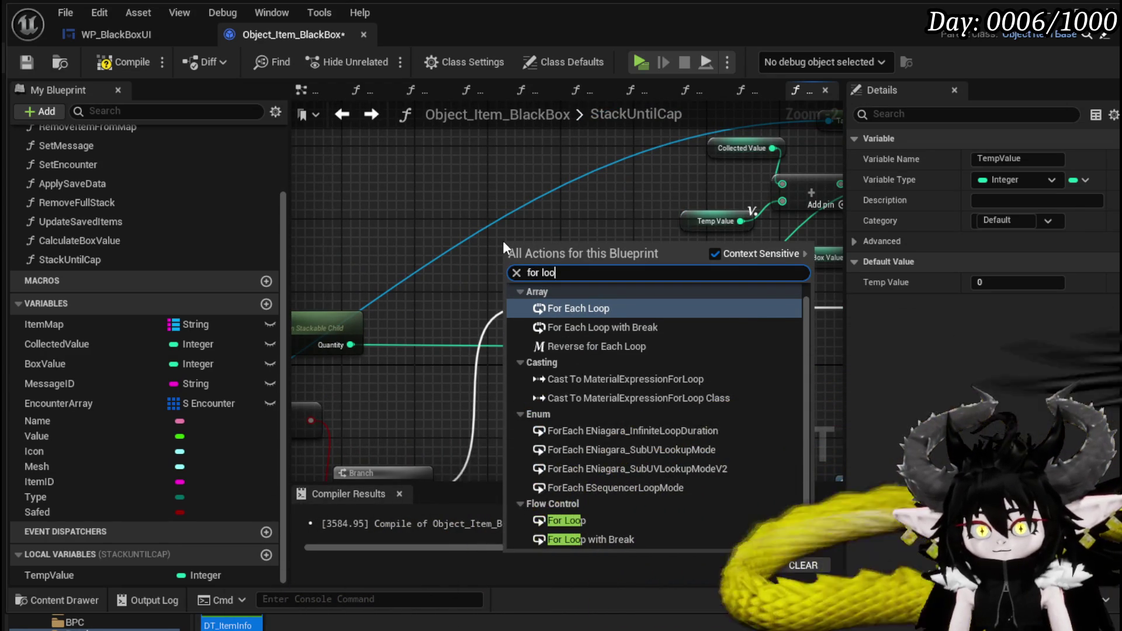
click(622, 327)
drag(567, 268, 569, 375)
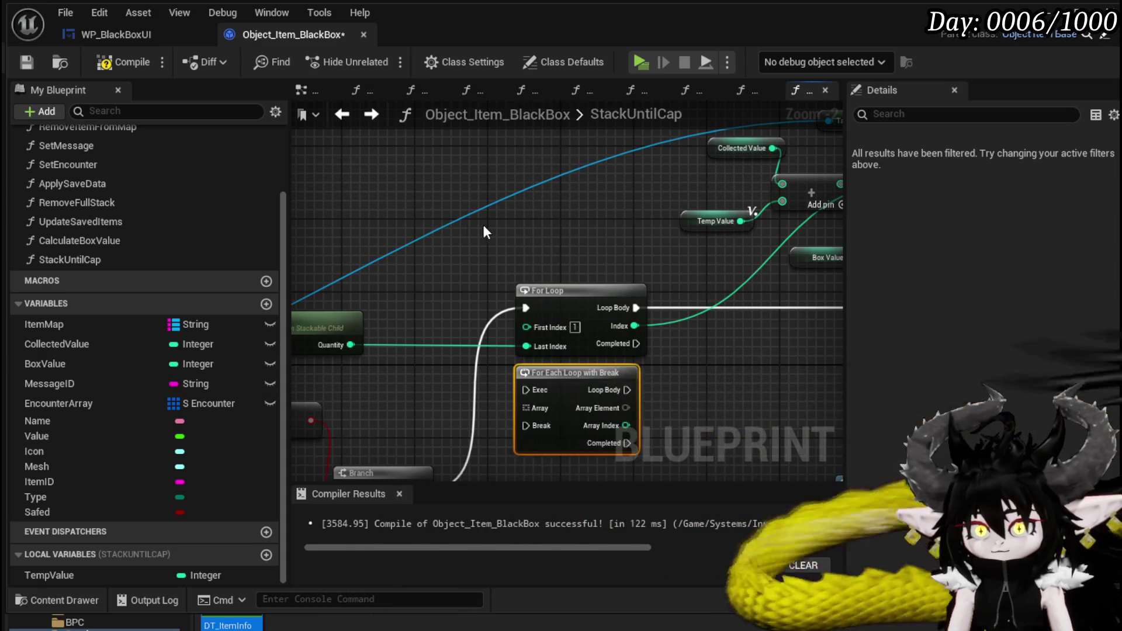
key(Delete)
right_click(503, 230)
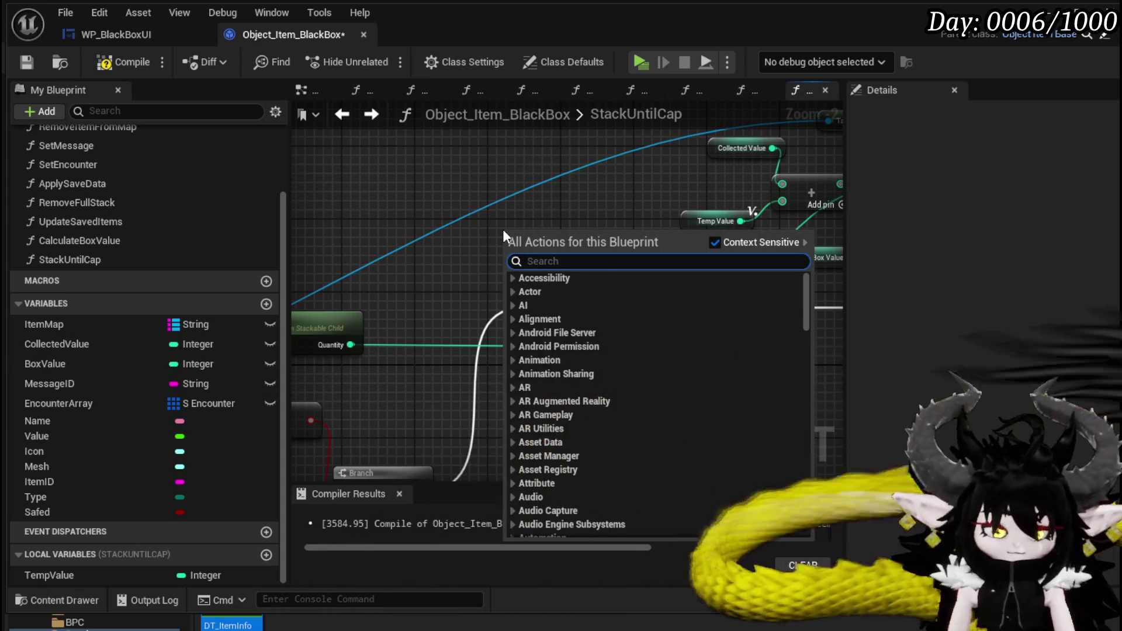
text(for loop)
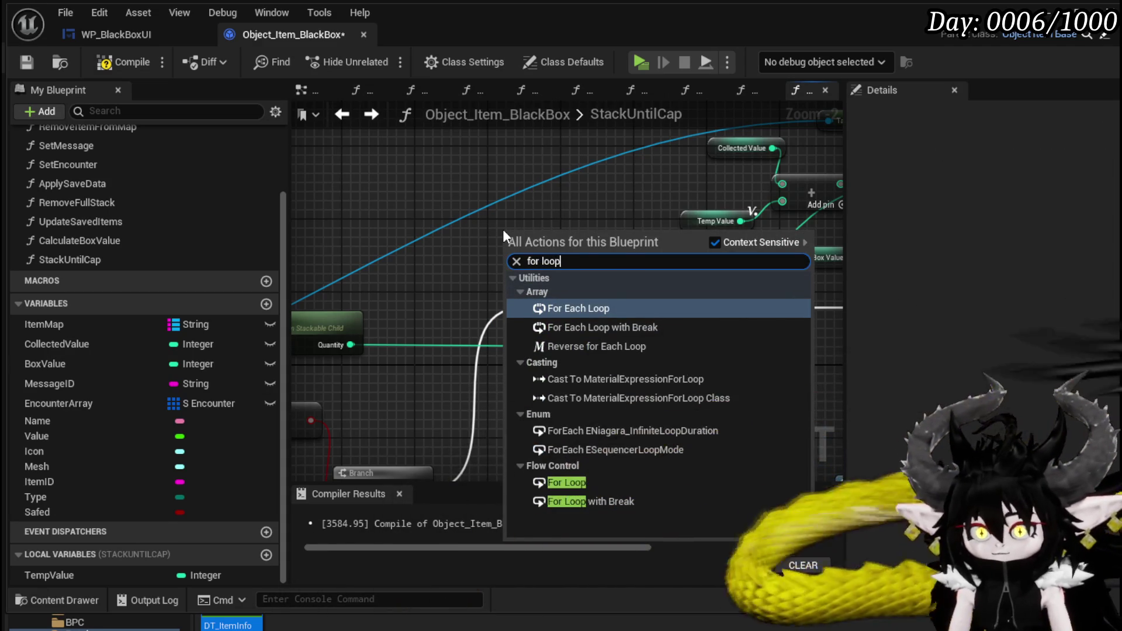
click(584, 501)
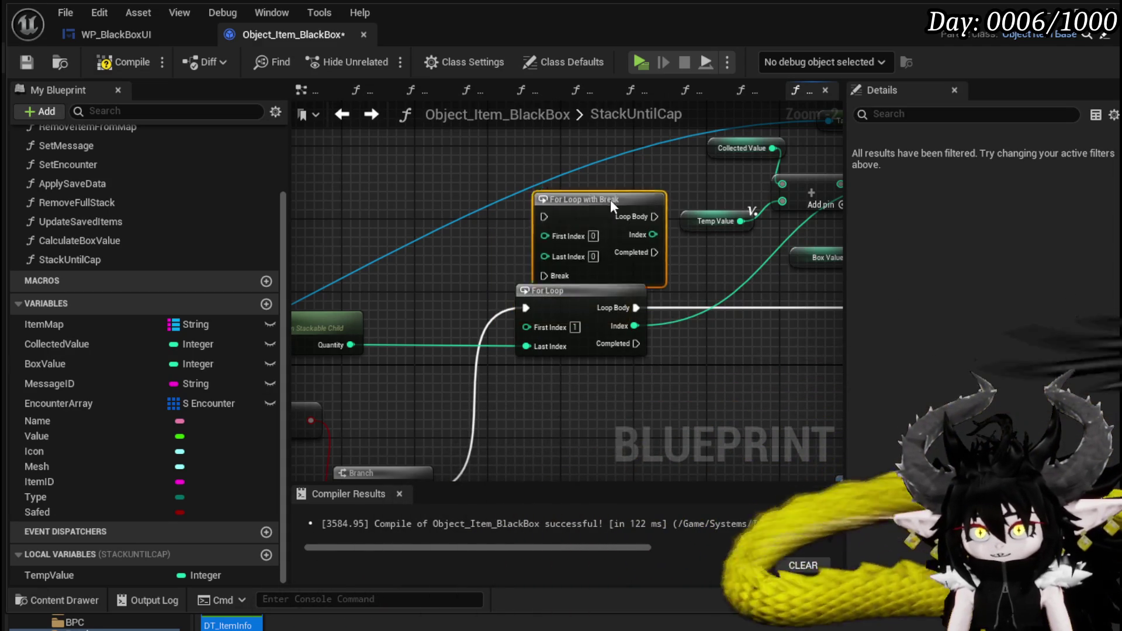
Step: Wire Quantity as Last Index, plus incoming exec, Loop Body and Index, to the new loop; delete the old For Loop
mouse_move(351, 345)
mouse_down()
mouse_move(532, 359)
mouse_move(538, 260)
mouse_move(527, 246)
mouse_up()
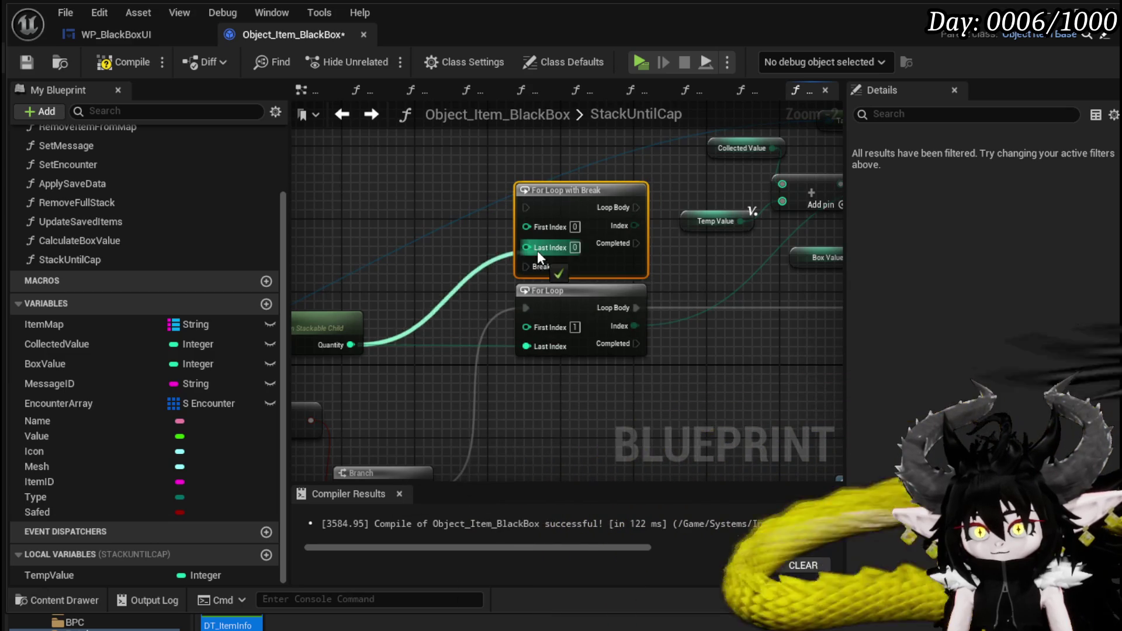
drag(526, 308, 526, 208)
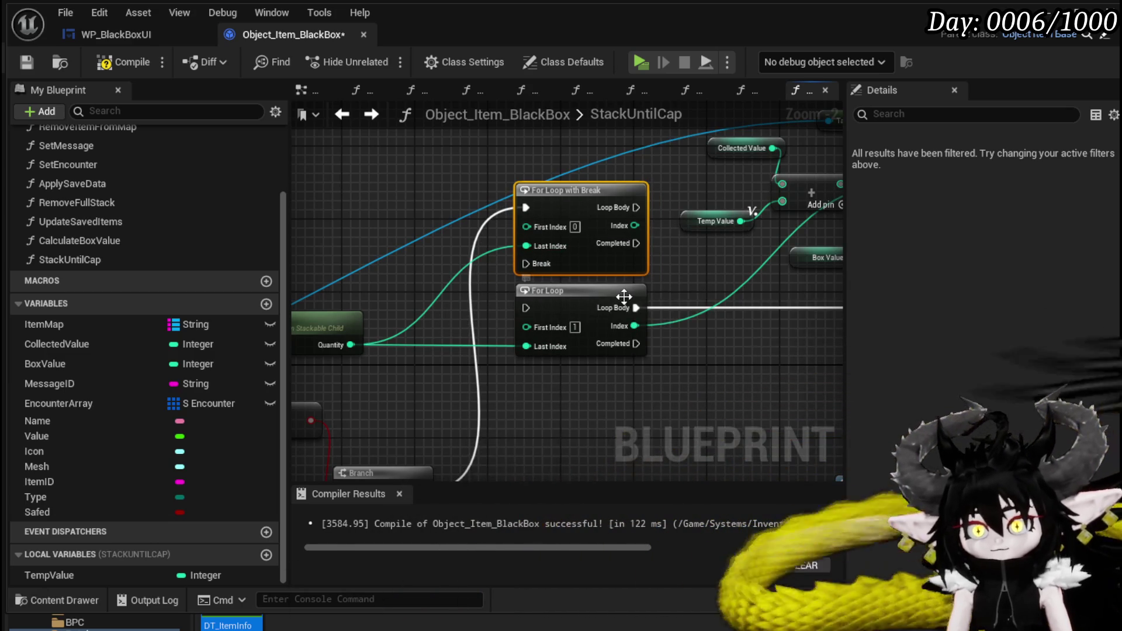
drag(632, 308, 635, 209)
mouse_move(626, 320)
mouse_down()
mouse_move(636, 226)
mouse_move(584, 293)
mouse_move(583, 320)
mouse_up()
click(585, 298)
key(Delete)
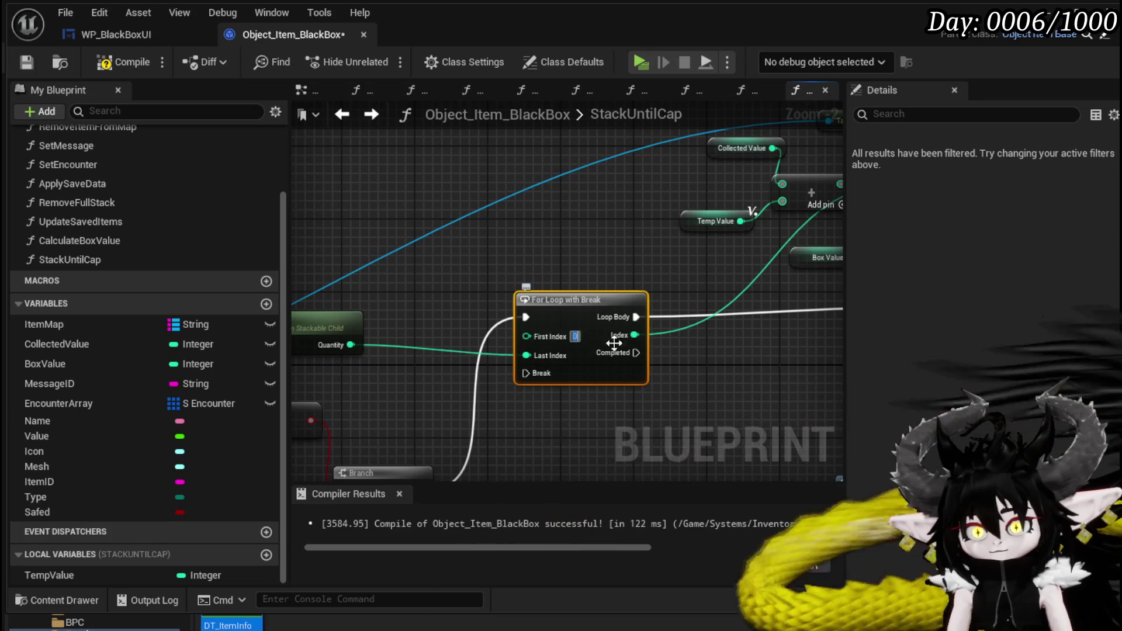
Step: Connect the Branch's False output back to the loop's Break input
drag(760, 353, 380, 314)
drag(672, 280, 236, 460)
mouse_move(300, 314)
mouse_down()
mouse_move(241, 309)
mouse_move(559, 340)
mouse_up()
mouse_move(765, 310)
mouse_down()
mouse_move(544, 287)
mouse_move(746, 356)
mouse_move(318, 359)
mouse_up()
Step: Tidy the Branch False wire with reroute points and nudge the Get Quantity node
double_click(545, 288)
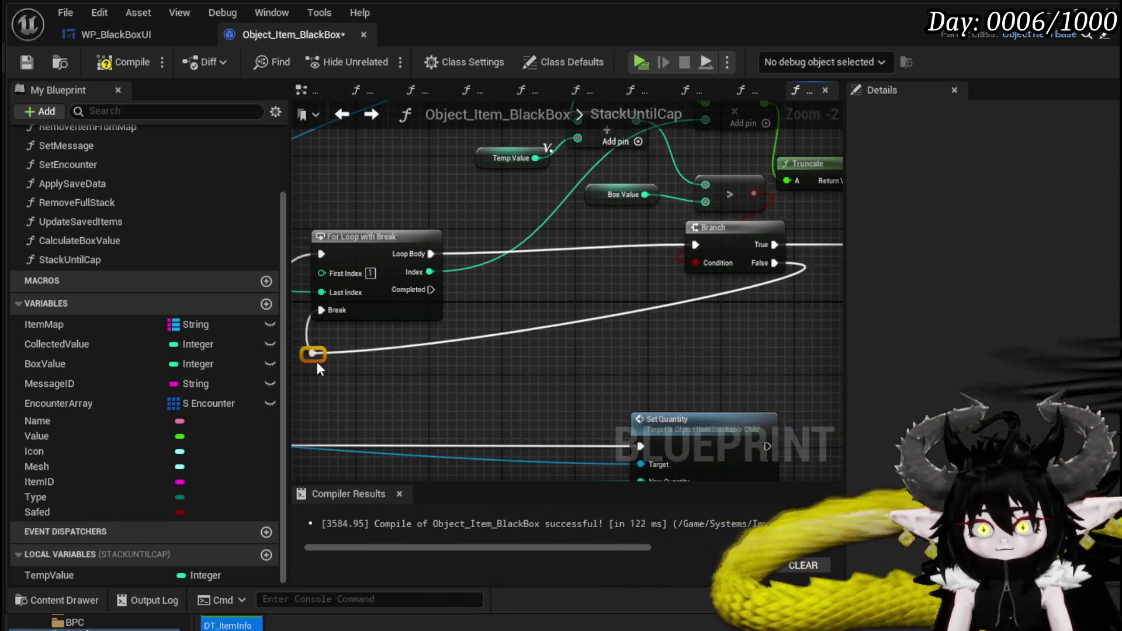
double_click(727, 290)
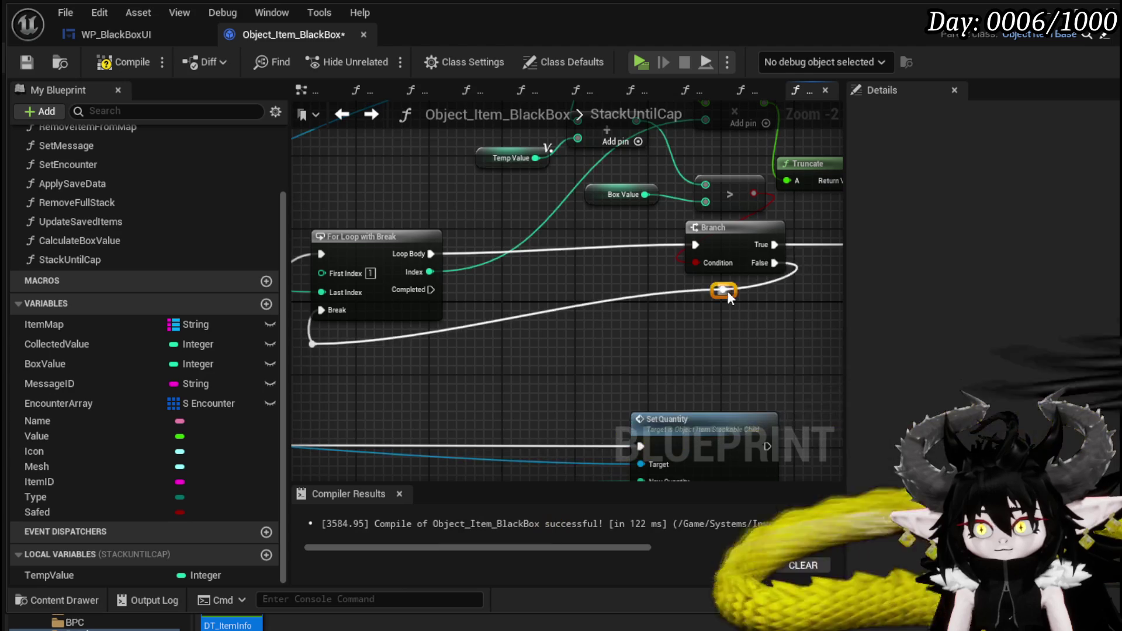
drag(726, 290, 772, 342)
drag(600, 301, 430, 321)
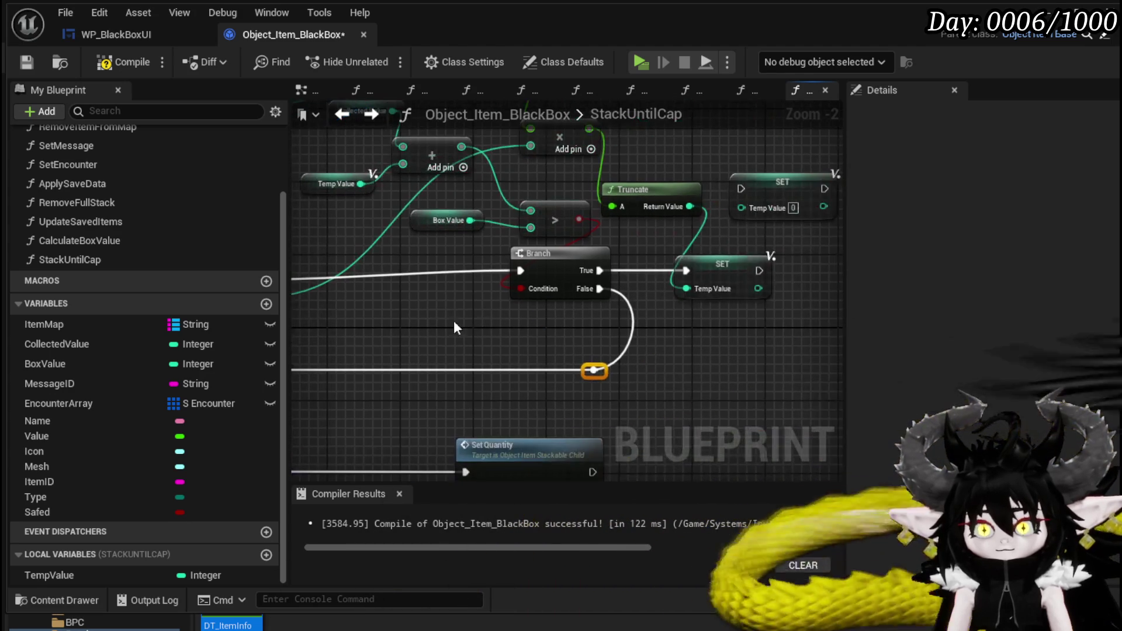
drag(726, 263, 726, 275)
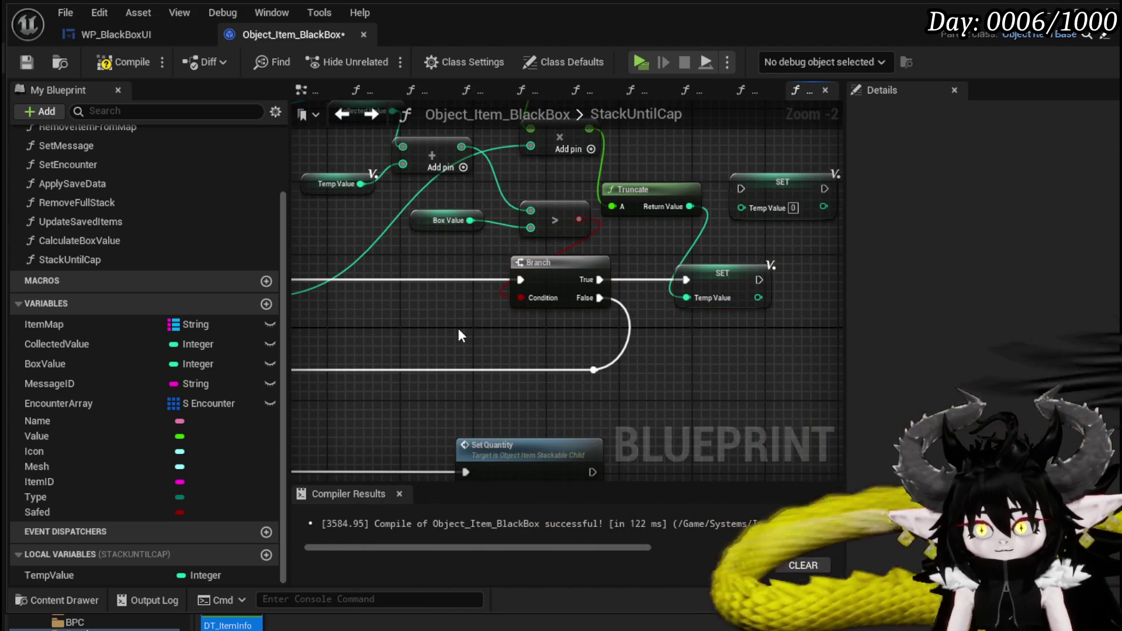
click(458, 328)
mouse_move(458, 328)
mouse_down()
mouse_move(599, 302)
mouse_move(465, 305)
mouse_move(560, 327)
mouse_move(578, 281)
mouse_move(593, 274)
mouse_move(477, 322)
mouse_move(556, 313)
mouse_move(587, 283)
mouse_up()
scroll(502, 310, down, 1)
drag(449, 235, 468, 242)
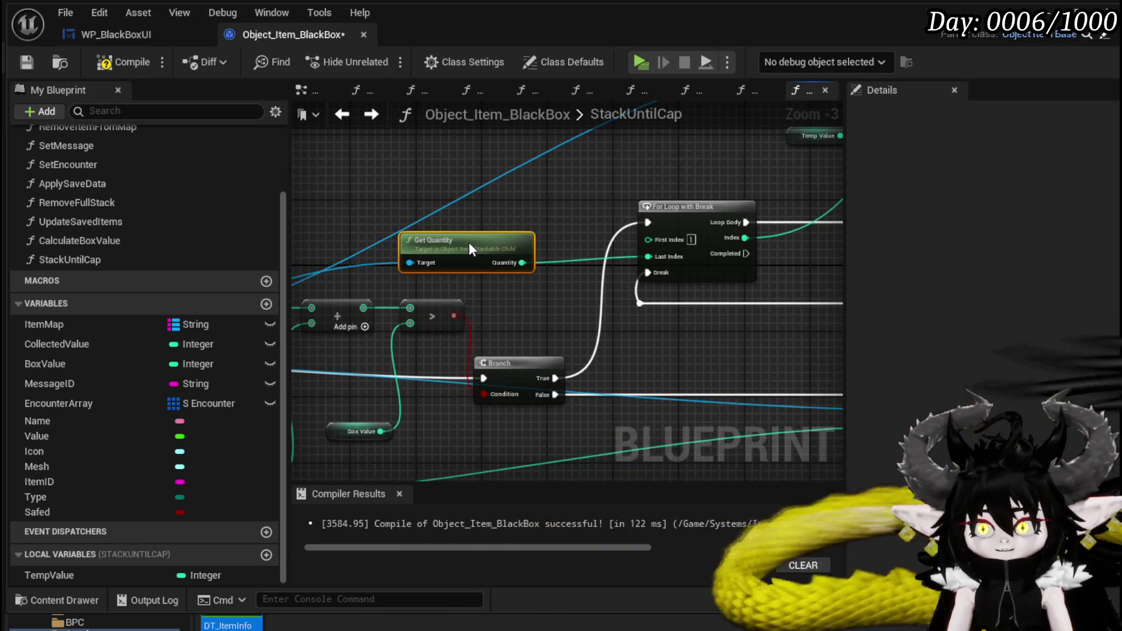
mouse_move(747, 250)
mouse_down()
mouse_move(519, 272)
mouse_move(468, 315)
mouse_move(388, 301)
mouse_up()
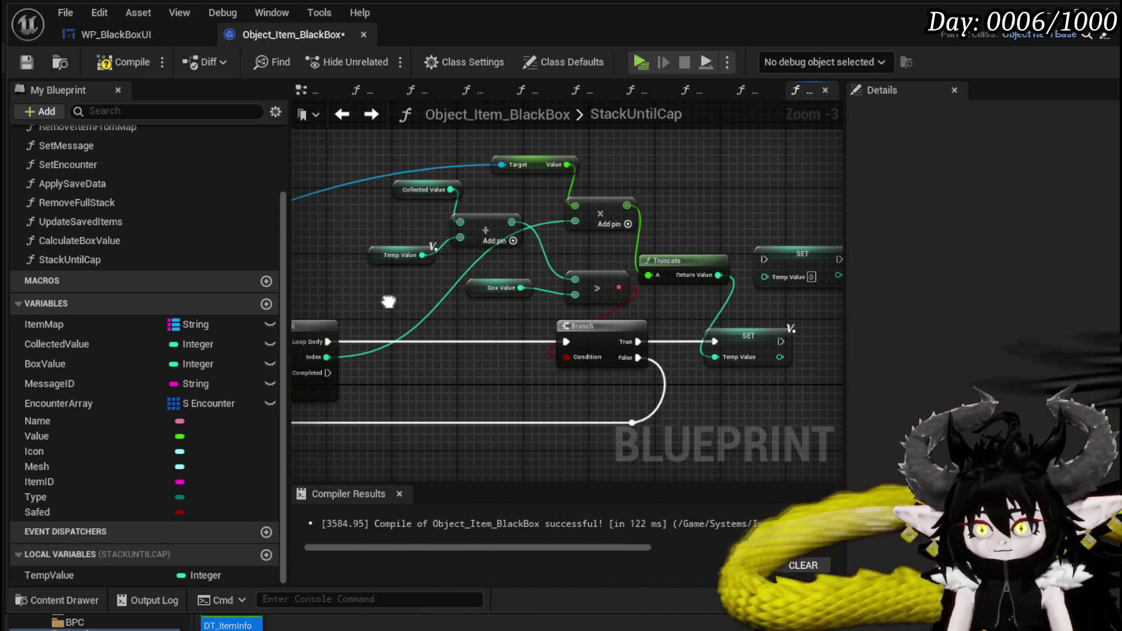
drag(388, 302, 363, 277)
Step: Promote the For Loop with Break's Index output to a new local variable
click(775, 232)
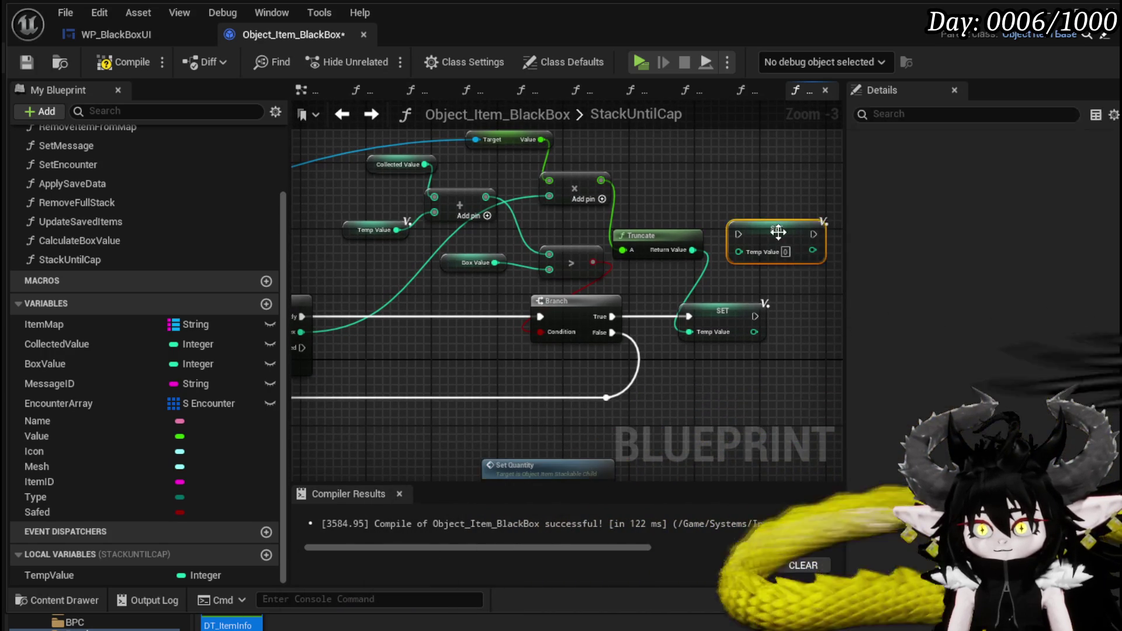
click(458, 337)
mouse_move(458, 337)
mouse_down()
mouse_move(475, 318)
mouse_move(553, 306)
mouse_move(537, 308)
mouse_up()
right_click(455, 297)
mouse_move(524, 394)
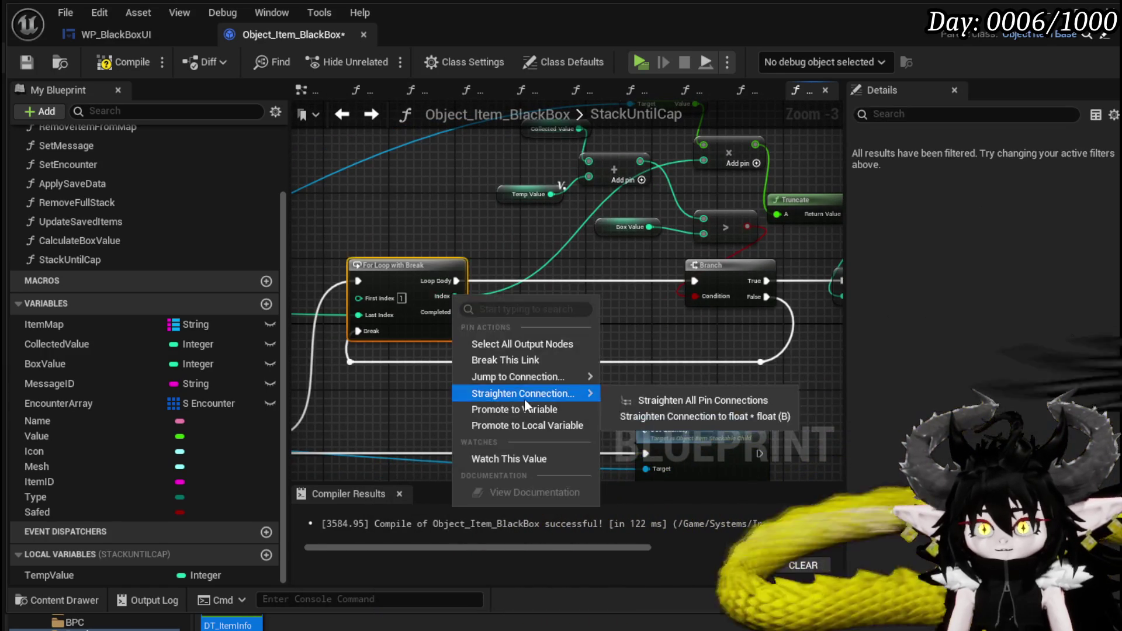
click(527, 430)
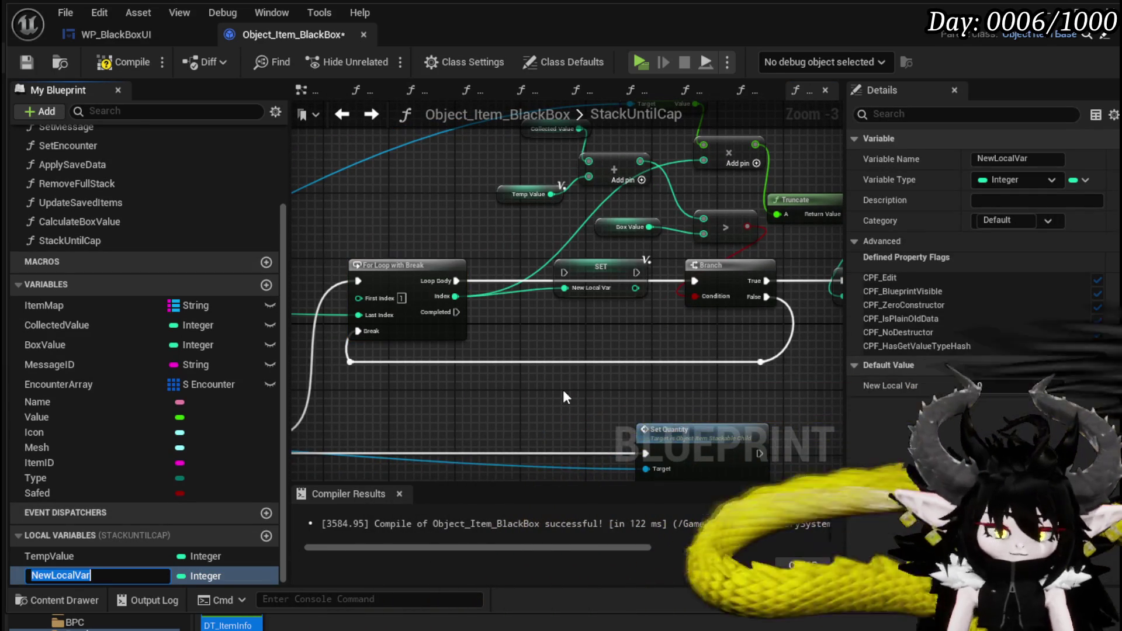
Step: Name the local variable TempQuantity and run the Branch's False path into its SET node
text(TempQua)
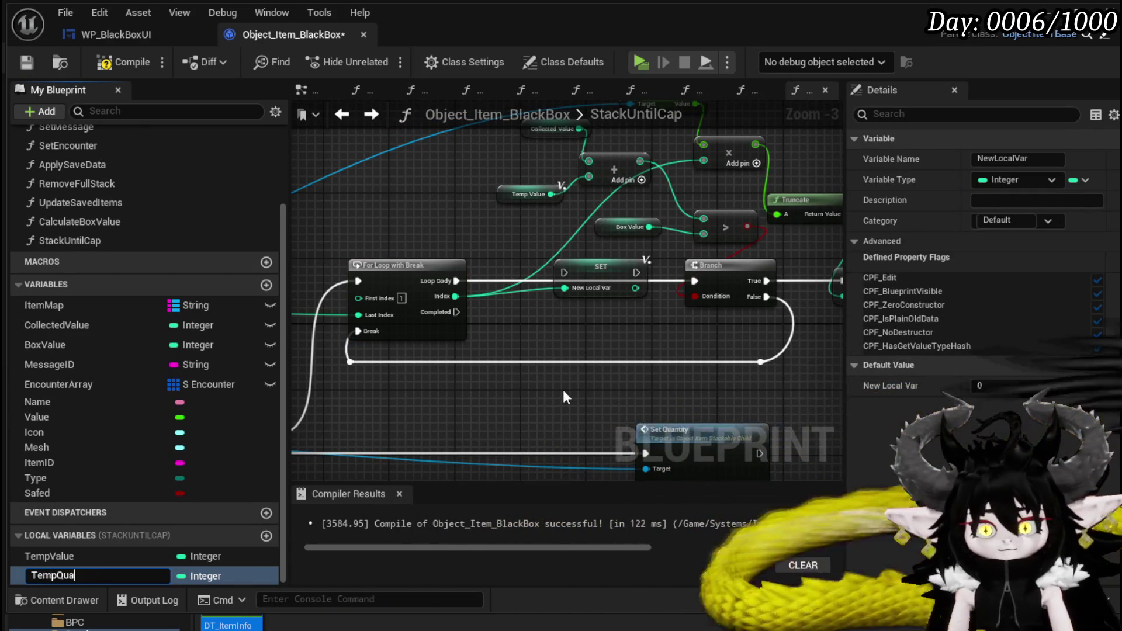
text(ntity)
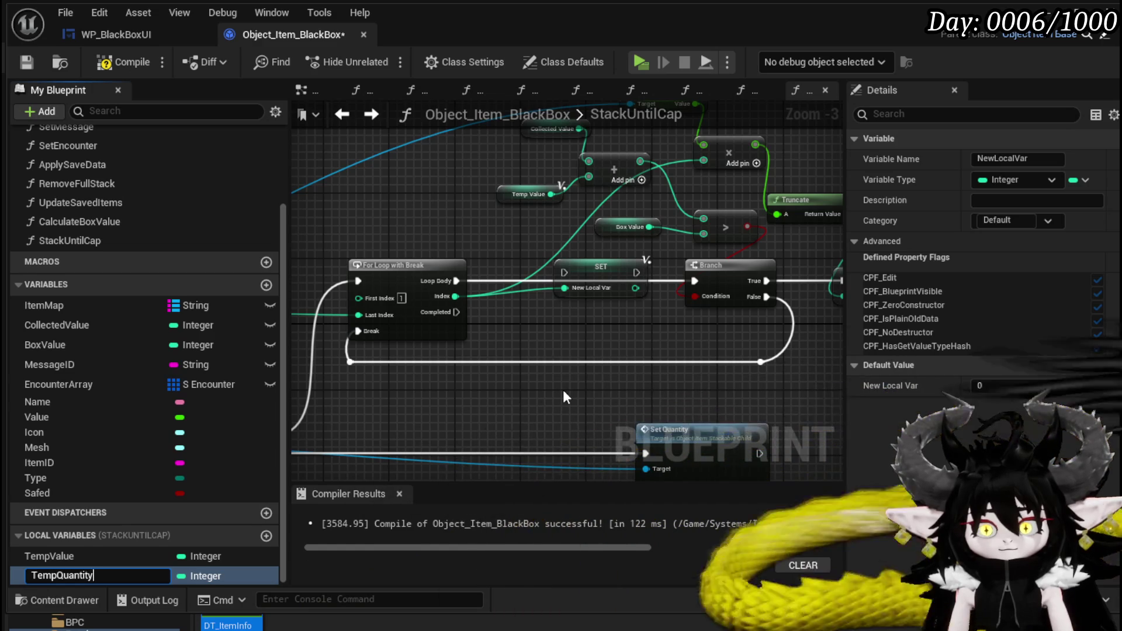
key(Return)
mouse_move(587, 270)
mouse_down()
mouse_move(766, 320)
mouse_move(871, 332)
mouse_move(736, 331)
mouse_up()
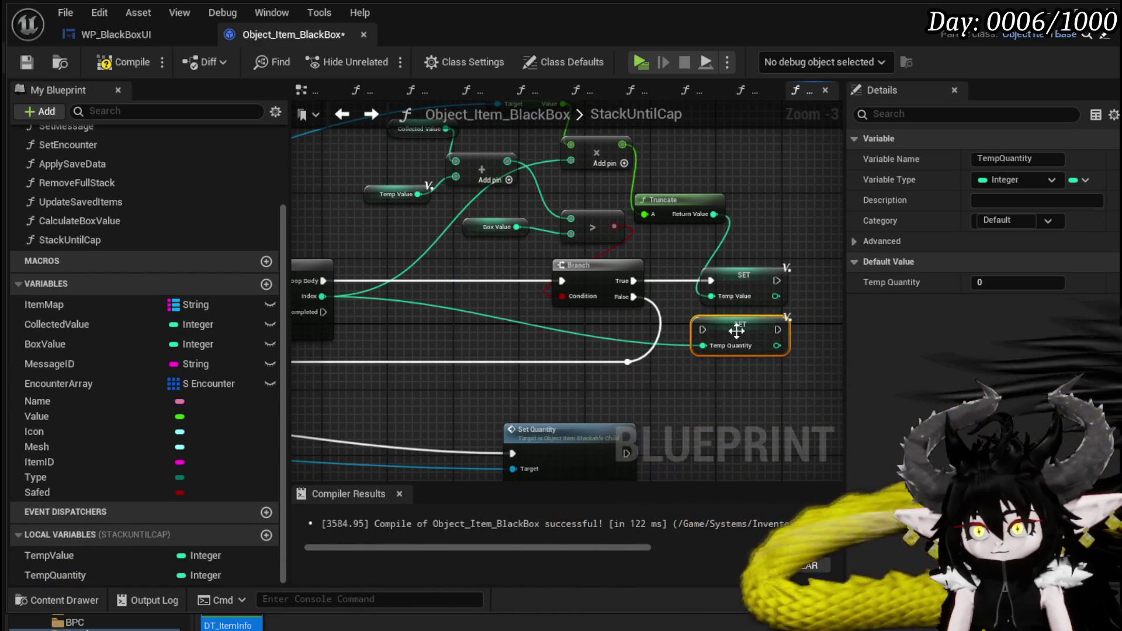
mouse_move(625, 290)
mouse_down()
mouse_move(642, 310)
mouse_move(706, 327)
mouse_move(596, 327)
mouse_move(616, 363)
mouse_up()
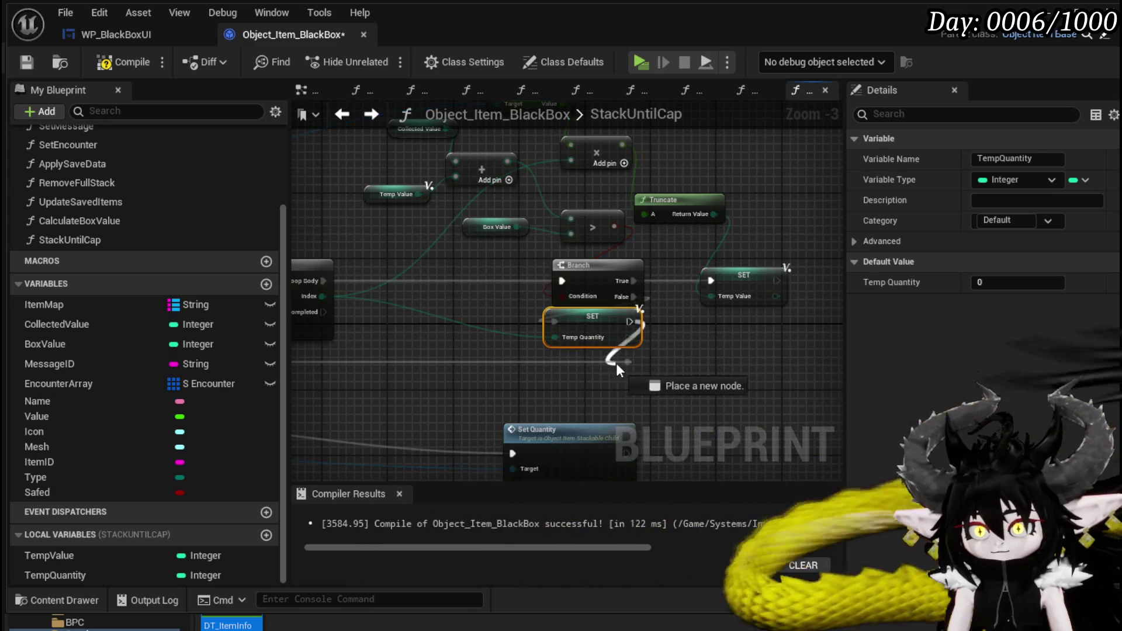
Step: Run Set Quantity from the loop's Completed output with TempQuantity as its New Quantity
click(711, 362)
scroll(709, 356, down, 2)
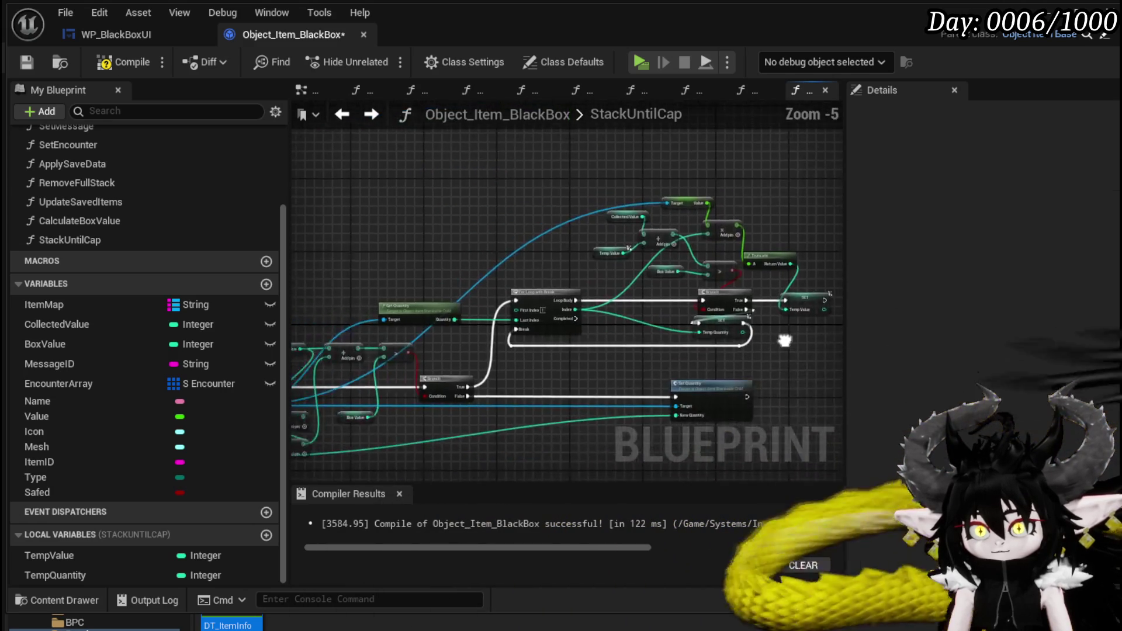
mouse_move(474, 276)
mouse_down()
mouse_move(640, 423)
mouse_move(662, 416)
mouse_up()
mouse_move(549, 385)
mouse_down()
mouse_move(584, 281)
mouse_move(642, 274)
mouse_move(304, 266)
mouse_move(379, 257)
mouse_move(806, 270)
mouse_move(584, 292)
mouse_move(468, 327)
mouse_move(435, 373)
mouse_up()
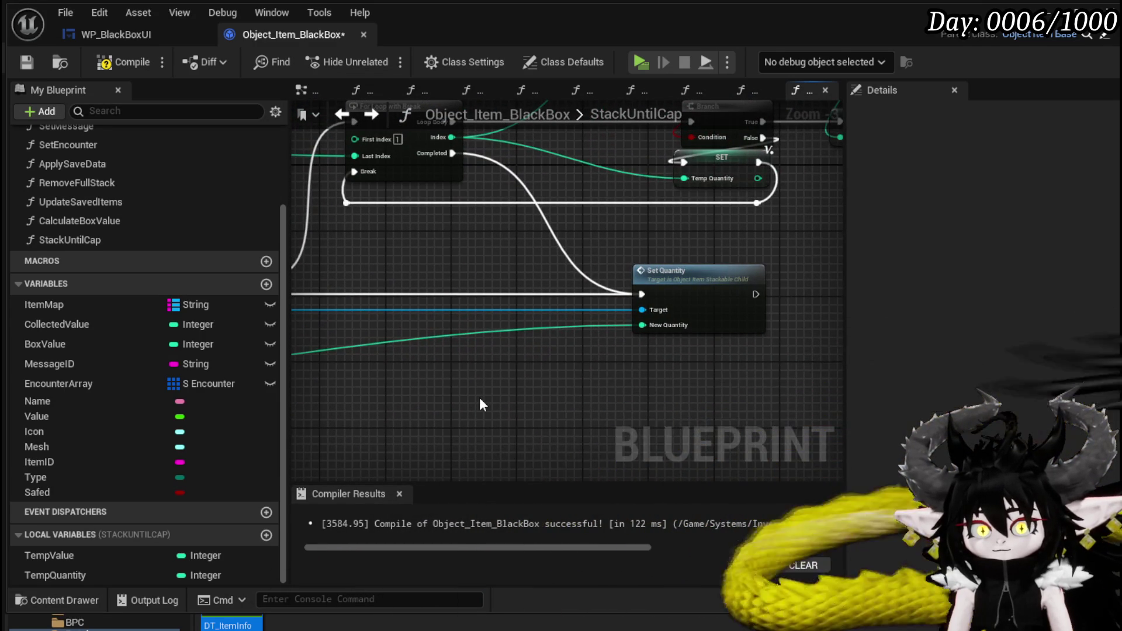
mouse_move(55, 575)
mouse_down()
mouse_move(643, 314)
mouse_move(642, 324)
mouse_up()
mouse_move(554, 315)
mouse_down()
mouse_move(485, 343)
mouse_move(636, 345)
mouse_move(541, 341)
mouse_up()
mouse_move(388, 354)
mouse_down()
mouse_move(701, 328)
mouse_move(722, 280)
mouse_up()
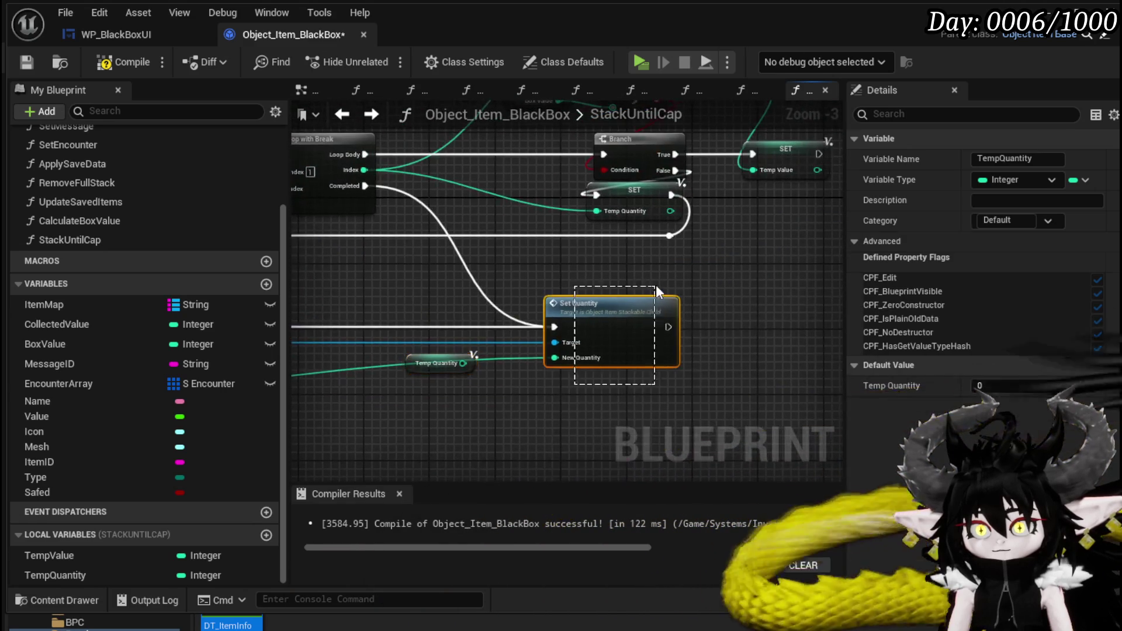
drag(654, 285, 608, 392)
Step: Paste a second Set Quantity fed by TempQuantity and drive it from the loop's Completed path
key(ctrl+v)
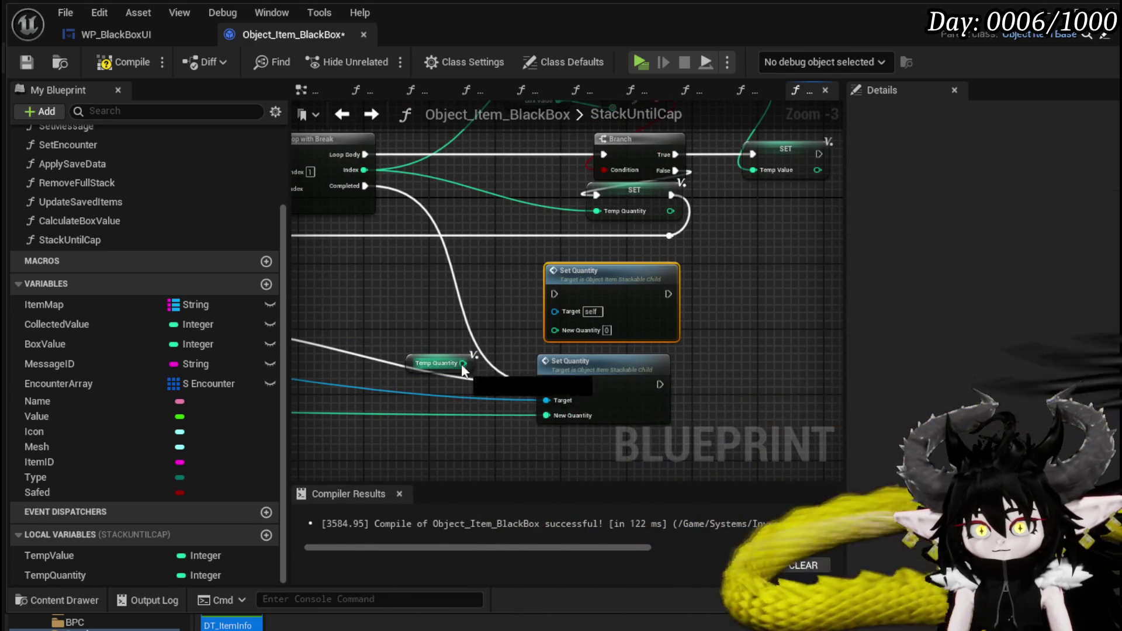
drag(463, 363, 554, 329)
drag(431, 356, 431, 323)
mouse_move(365, 185)
mouse_down()
mouse_move(597, 324)
mouse_move(554, 294)
mouse_move(637, 295)
mouse_move(618, 294)
mouse_move(643, 321)
mouse_move(772, 290)
mouse_up()
scroll(497, 290, down, 2)
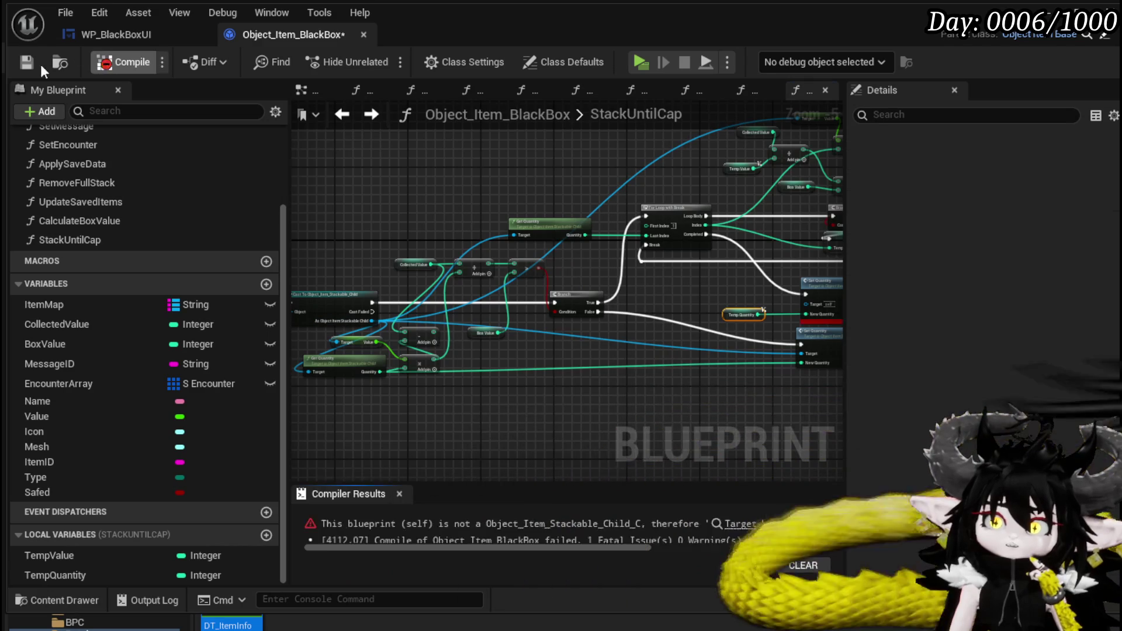
Step: Save Object_Item_BlackBox and try connecting a Target reference to the new Set Quantity
click(18, 65)
scroll(548, 362, up, 2)
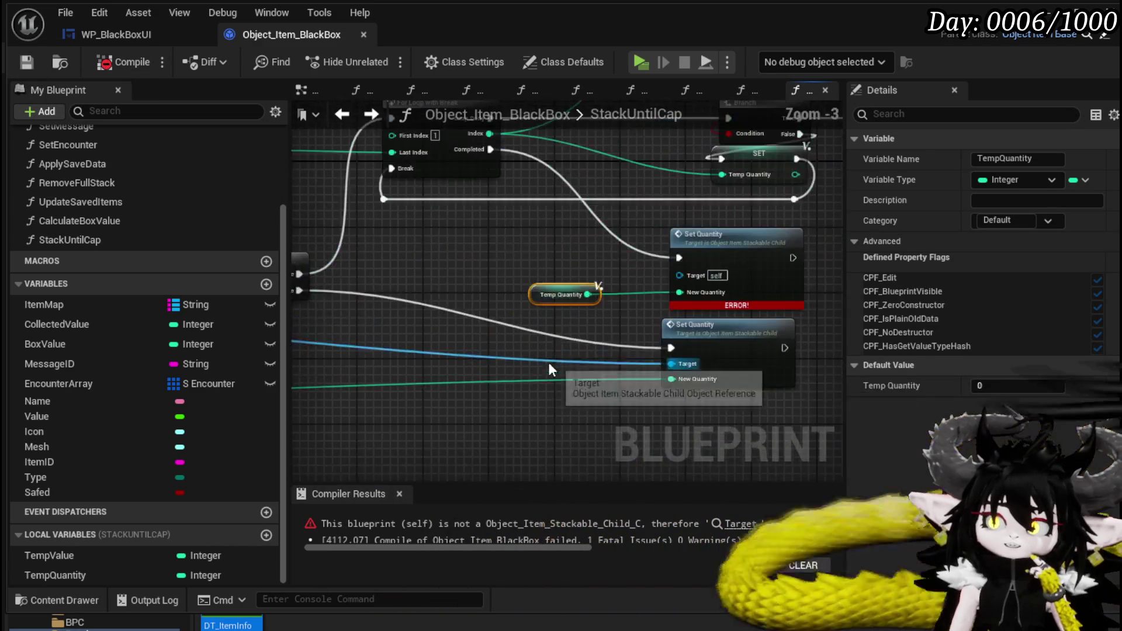
mouse_move(671, 363)
mouse_down()
mouse_move(685, 262)
mouse_move(647, 269)
mouse_up()
scroll(647, 270, down, 1)
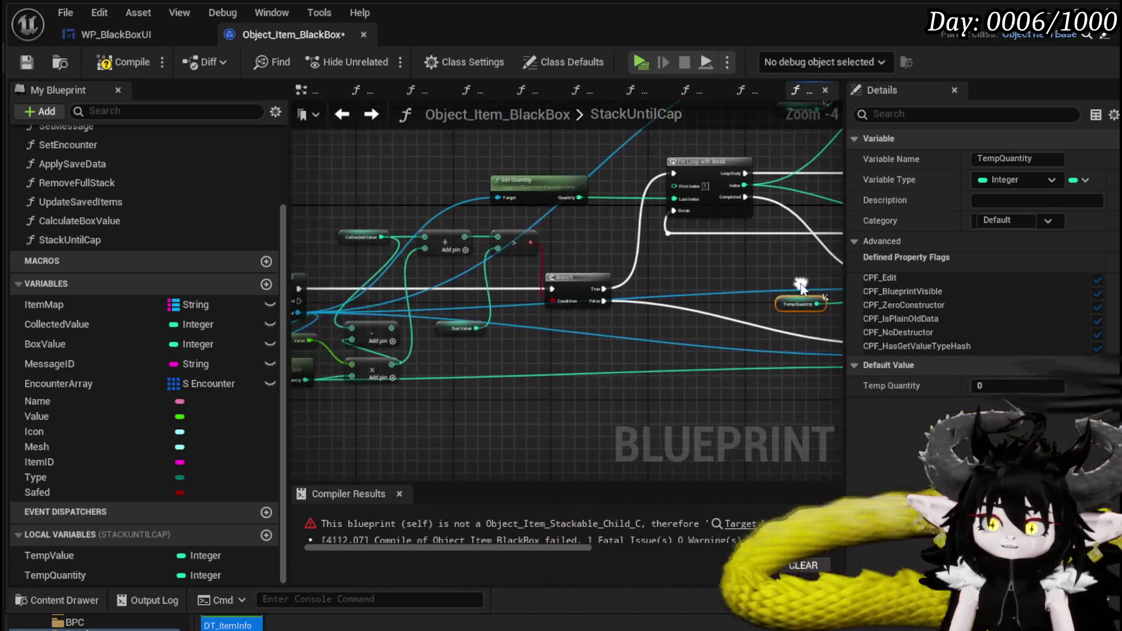
mouse_move(343, 275)
mouse_down()
mouse_move(404, 315)
mouse_move(462, 392)
mouse_move(501, 474)
mouse_move(438, 249)
mouse_move(447, 264)
mouse_move(385, 266)
mouse_up()
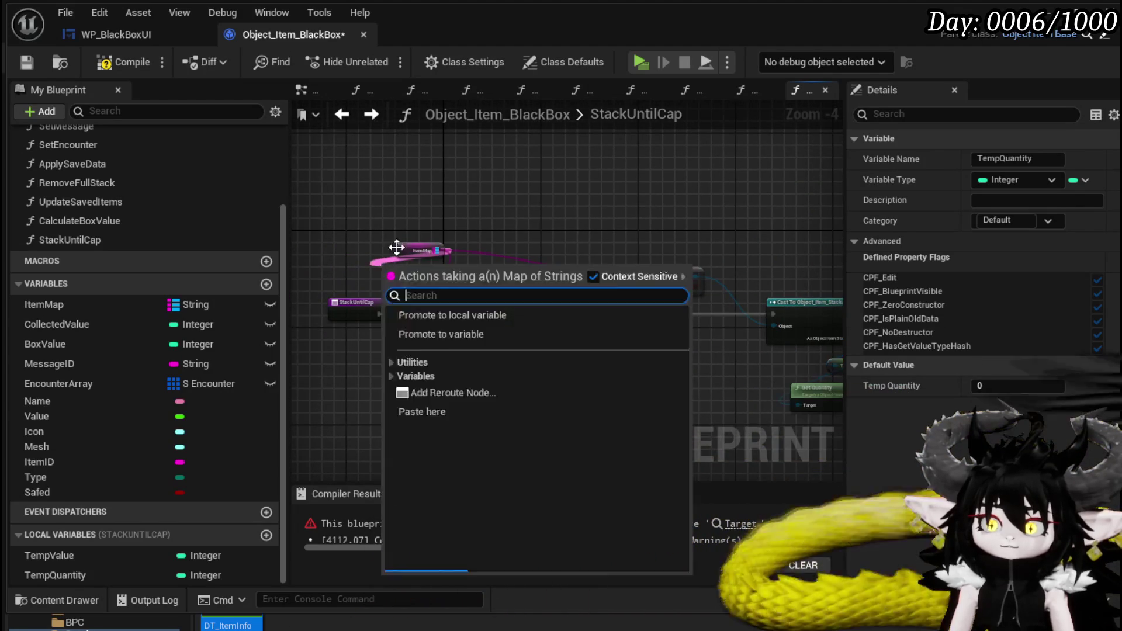
key(Escape)
mouse_move(461, 259)
mouse_down()
mouse_move(419, 282)
mouse_move(432, 282)
mouse_up()
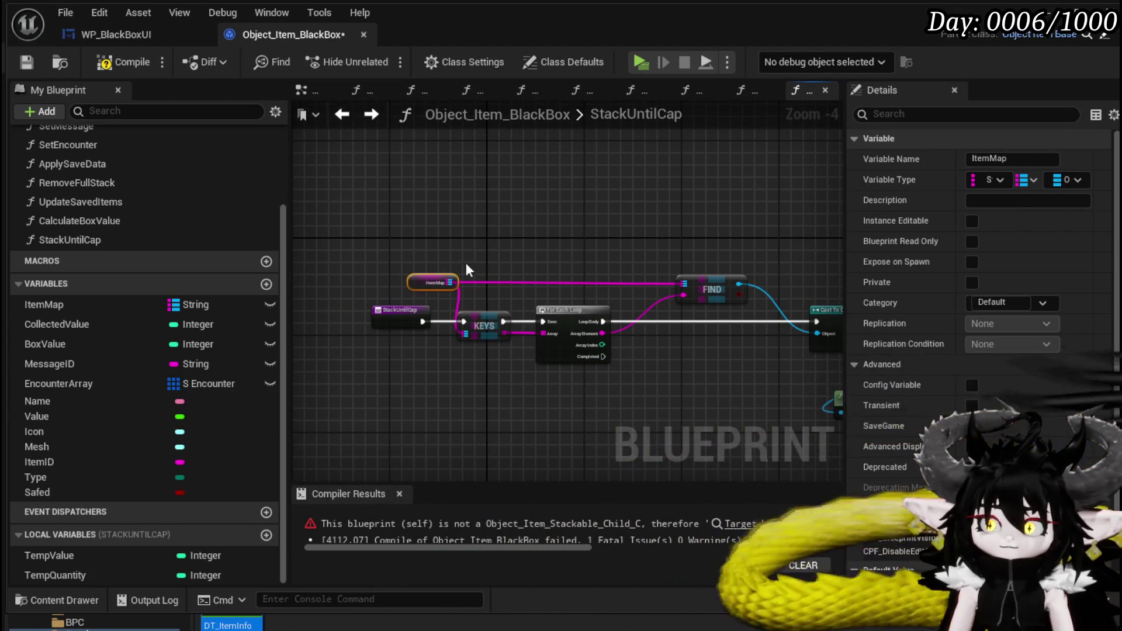
click(487, 272)
Step: Compile Object_Item_BlackBox, which now succeeds without errors
click(109, 60)
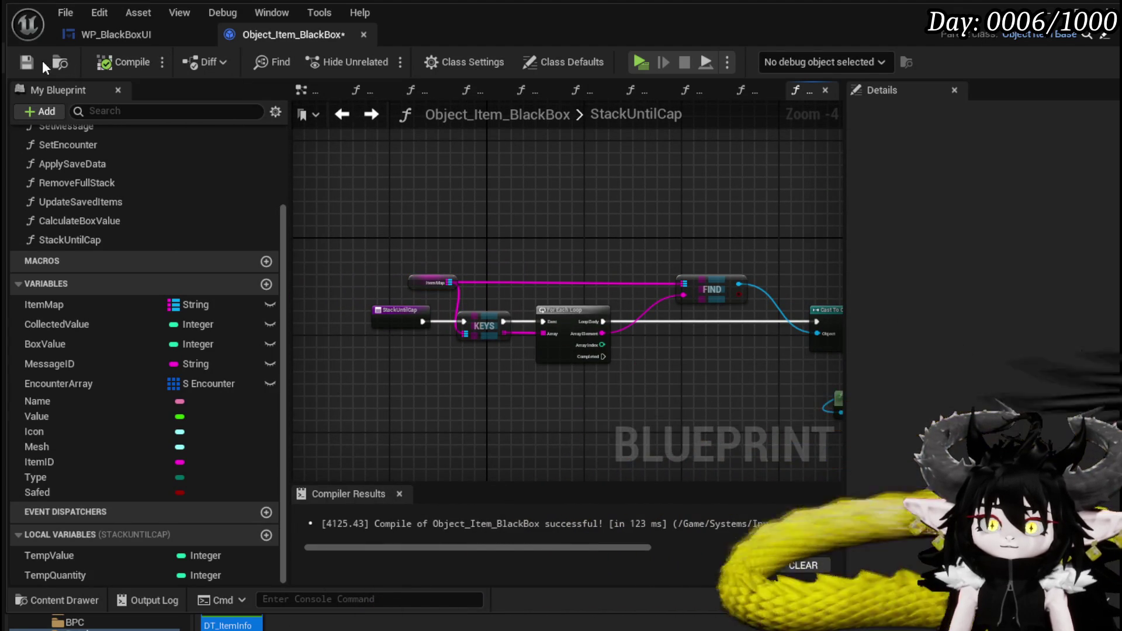
scroll(526, 184, down, 1)
drag(579, 205, 335, 180)
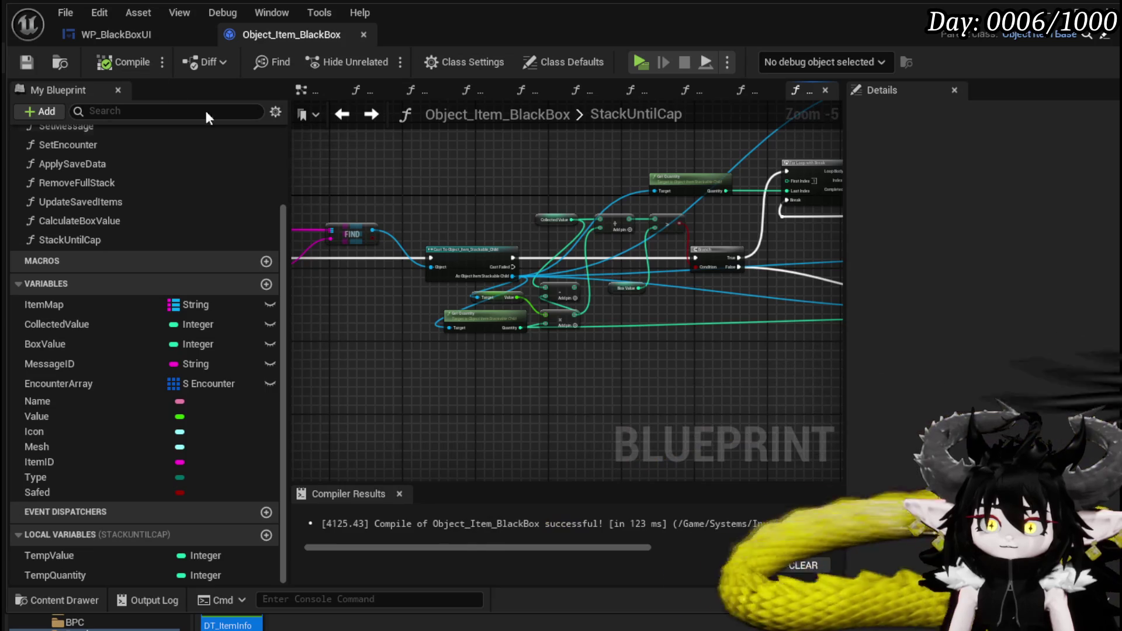
Step: Recheck the StackUntilCap entry node, then switch to WP_BlackBoxUI's AddStackableCheck graph
click(141, 38)
click(244, 38)
scroll(404, 247, up, 3)
drag(404, 247, 453, 248)
click(402, 237)
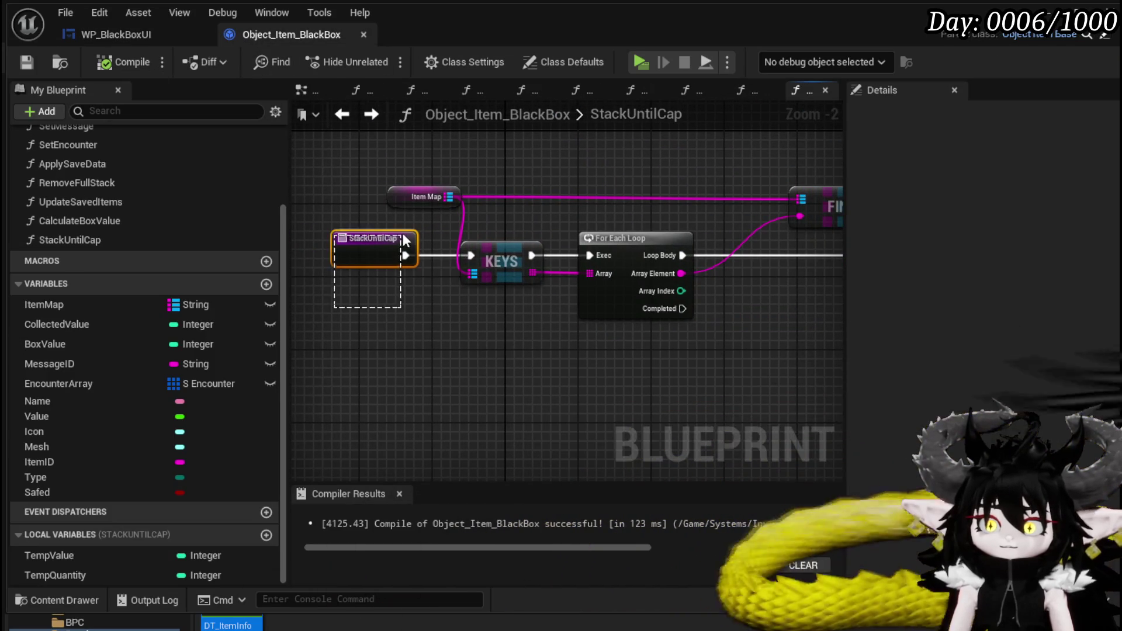
click(136, 39)
scroll(526, 320, up, 2)
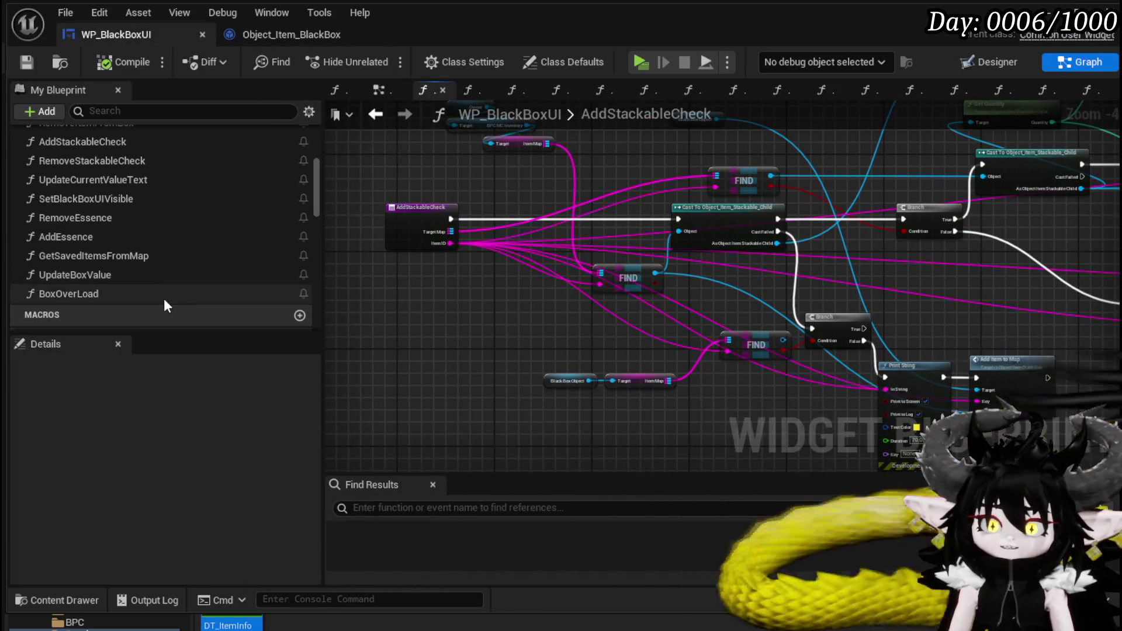
Step: Rearrange the Construct, Set Data and Add Item node rows, then return to the previous graph
drag(736, 292, 163, 260)
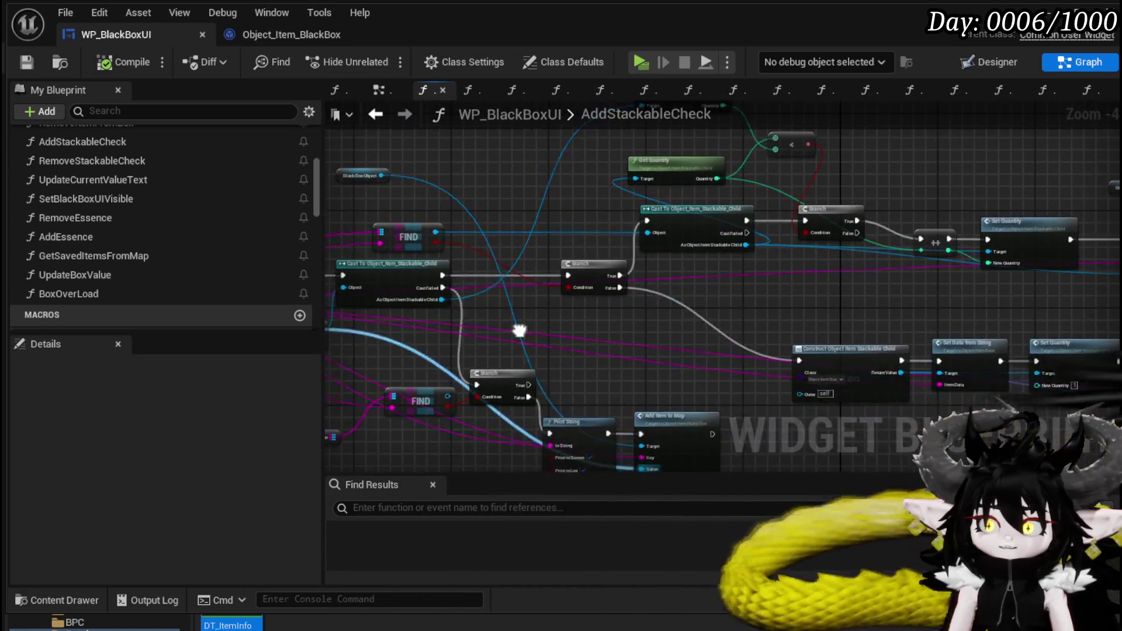
drag(606, 349, 1023, 272)
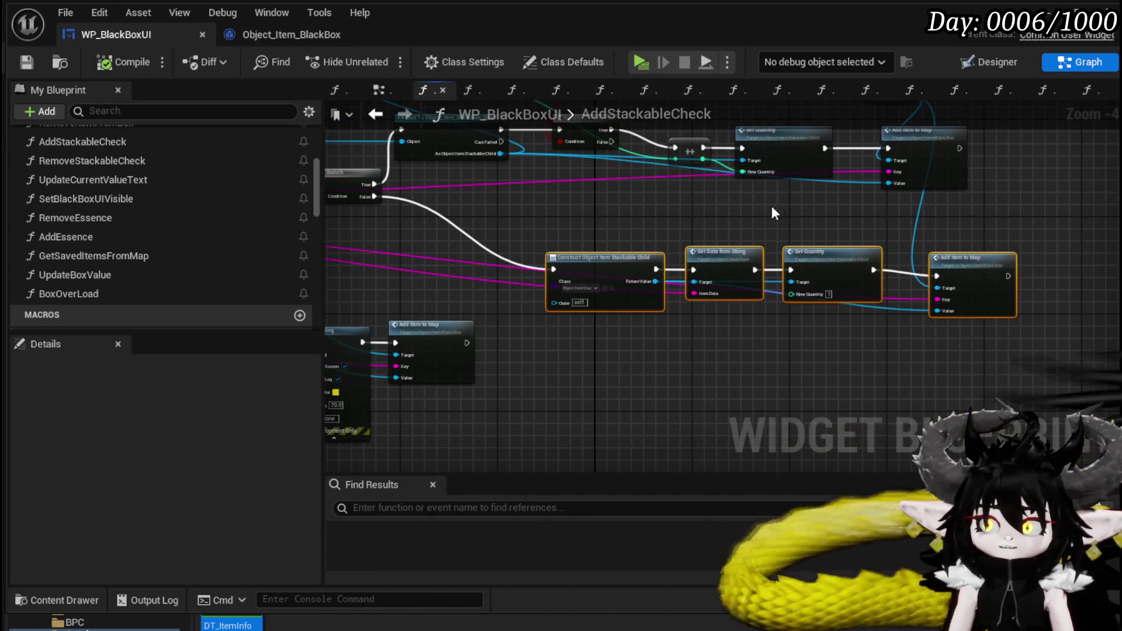
drag(505, 191, 909, 137)
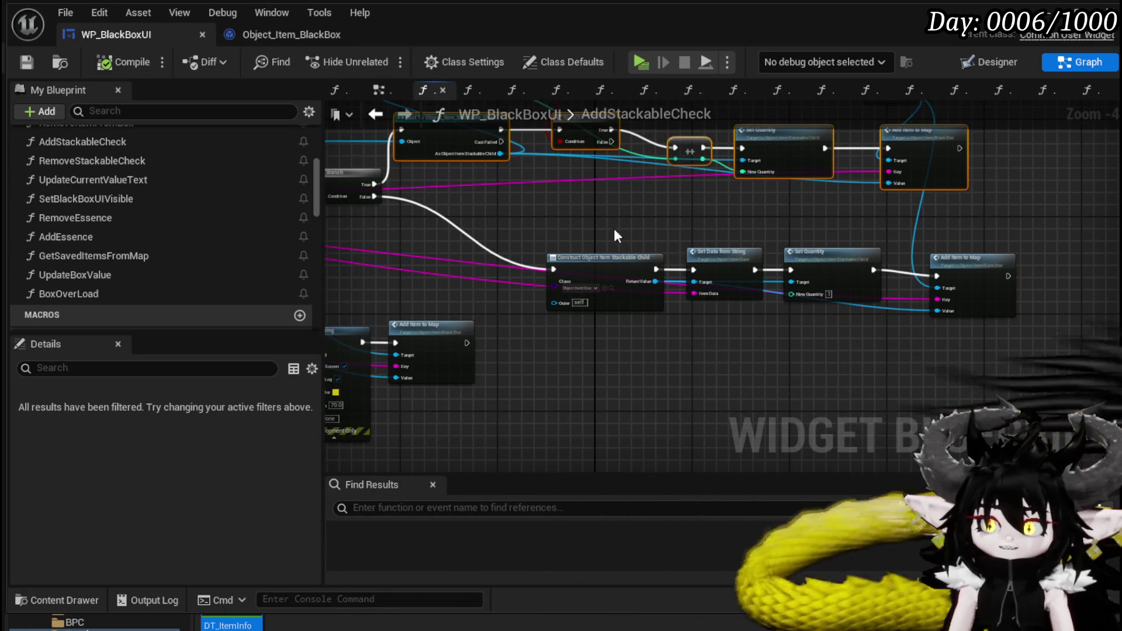
mouse_move(609, 262)
mouse_down()
mouse_move(701, 305)
mouse_move(708, 325)
mouse_up()
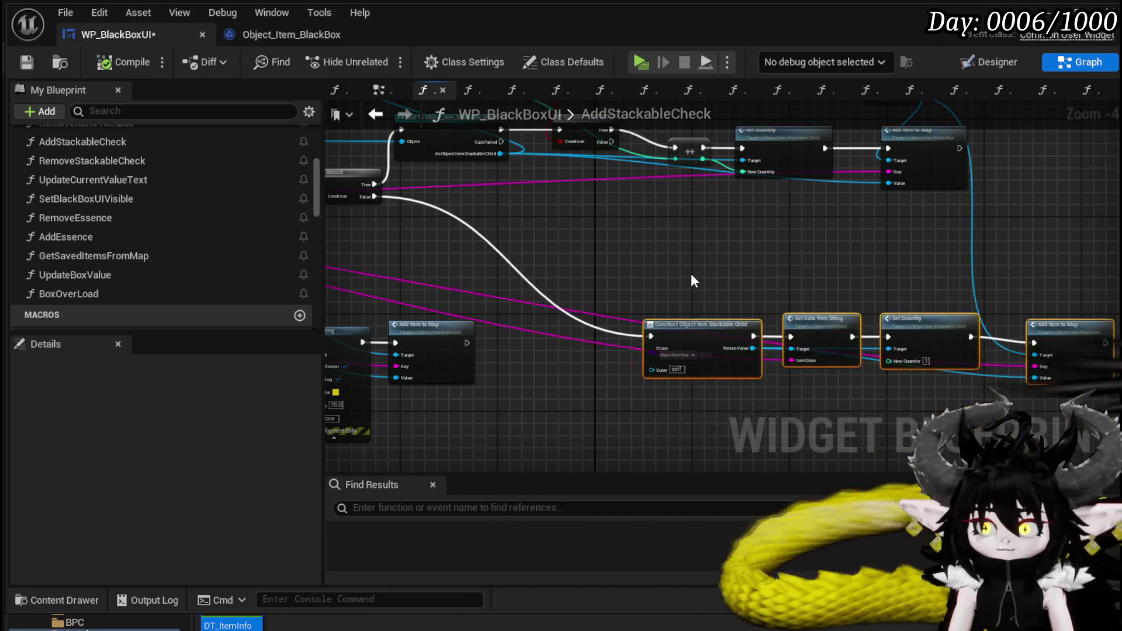
scroll(691, 274, up, 2)
scroll(570, 218, down, 2)
mouse_move(573, 220)
mouse_down()
mouse_move(816, 327)
mouse_move(984, 327)
mouse_up()
drag(654, 295, 526, 215)
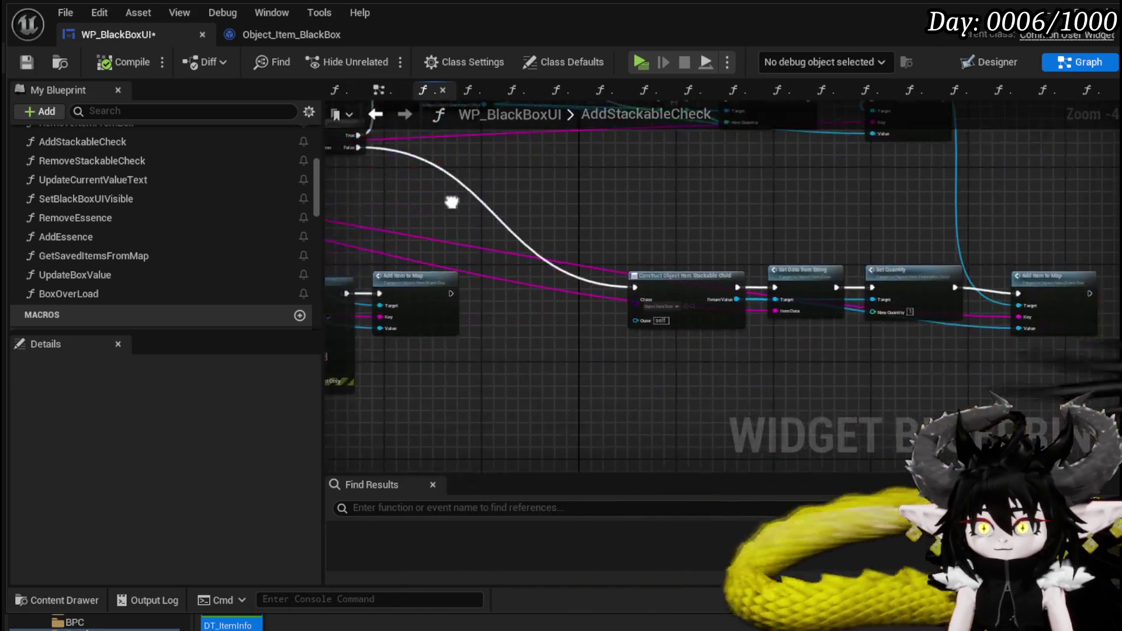
drag(1021, 298, 911, 262)
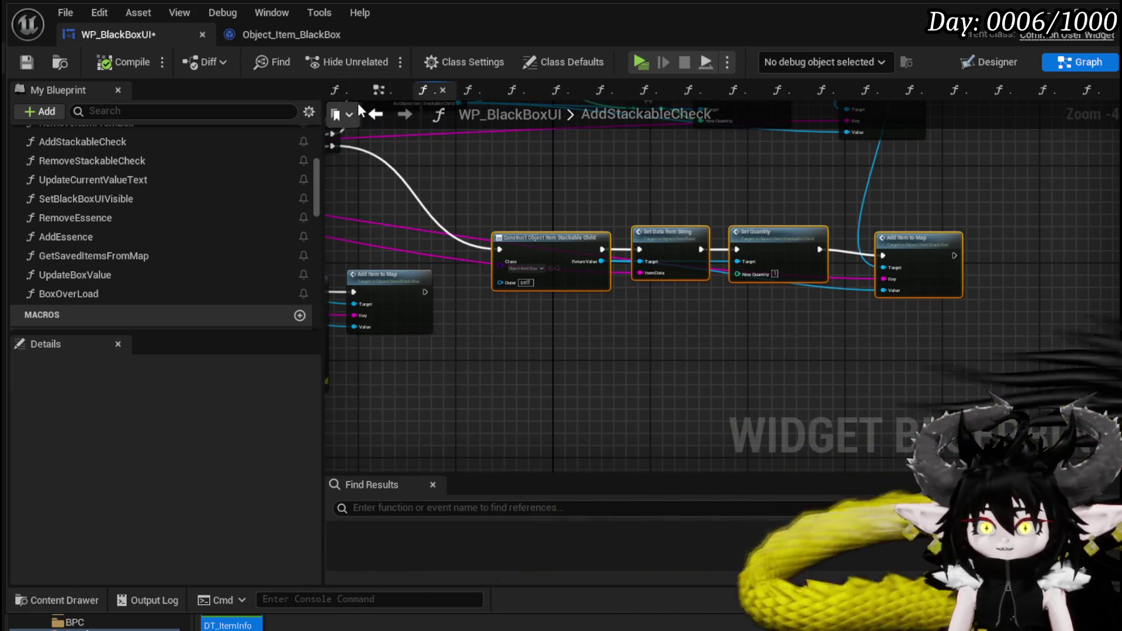
click(378, 114)
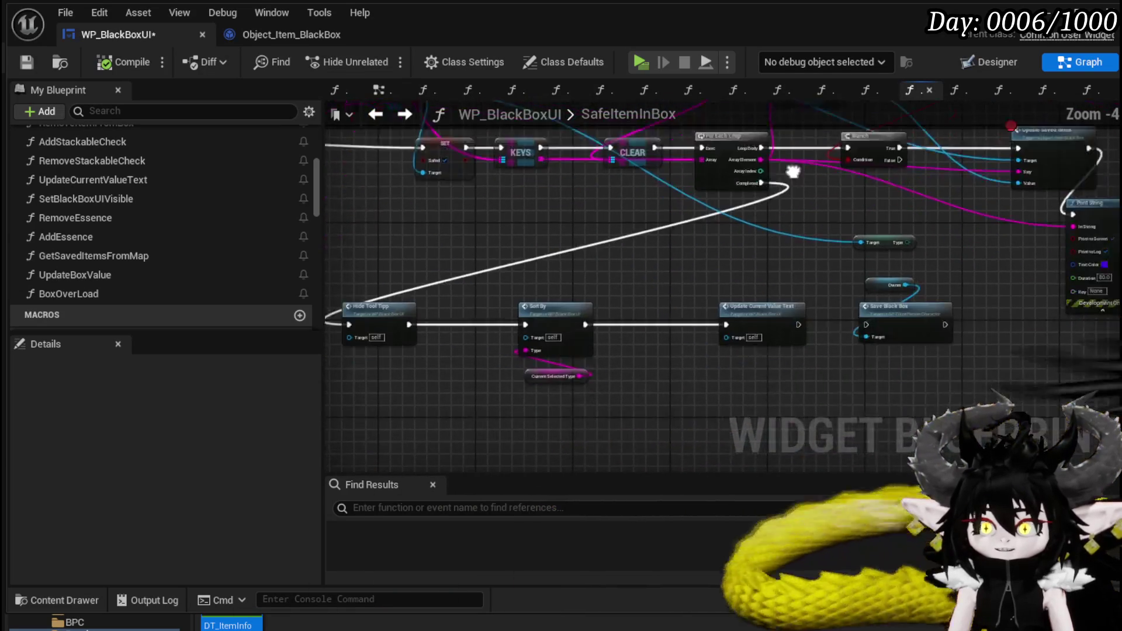
Step: Shift the Hide Tool Tipp chain further right in SafeItemInBox to free space after the loop
mouse_move(433, 346)
mouse_down()
mouse_move(641, 243)
mouse_move(651, 270)
mouse_move(735, 269)
mouse_up()
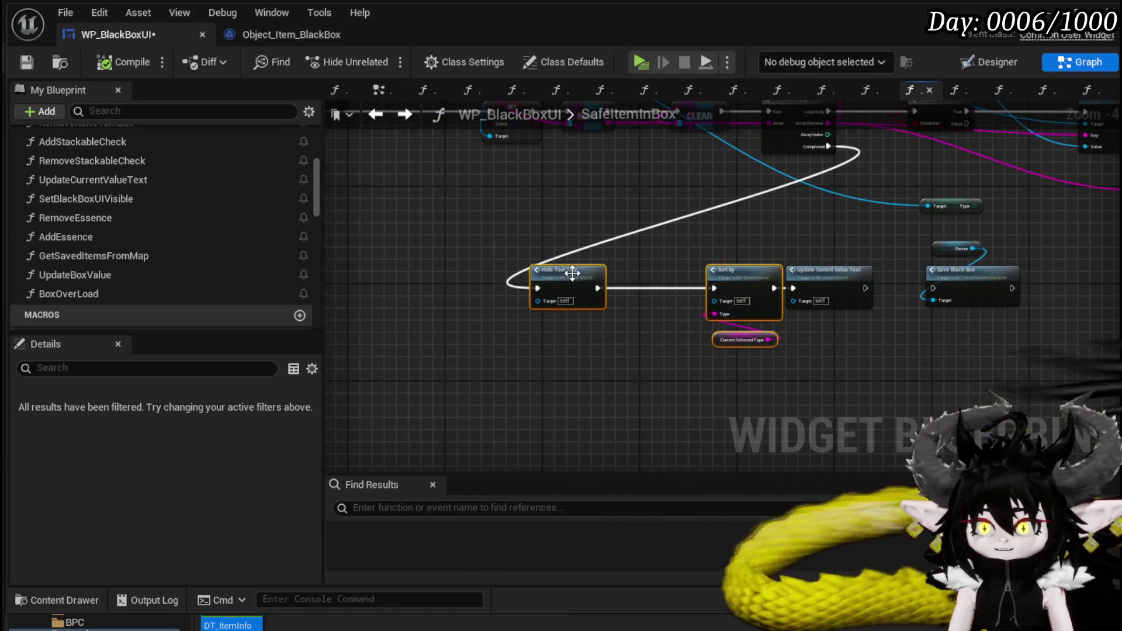
drag(570, 281, 651, 286)
mouse_move(821, 243)
mouse_down()
mouse_move(523, 328)
mouse_move(555, 326)
mouse_move(634, 273)
mouse_move(648, 315)
mouse_up()
mouse_move(544, 319)
mouse_down()
mouse_move(405, 251)
mouse_move(595, 249)
mouse_move(533, 353)
mouse_move(562, 348)
mouse_up()
click(483, 192)
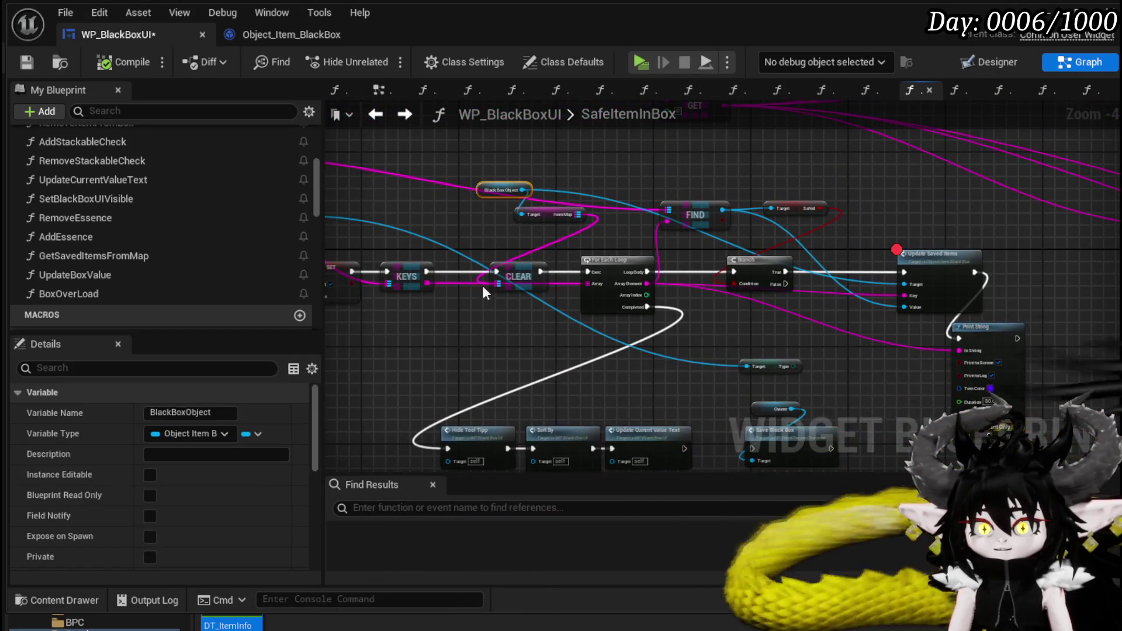
Step: Paste a Black Box Object getter and add a Stack Until Cap call from it
drag(420, 371, 510, 195)
key(ctrl+v)
scroll(471, 255, up, 2)
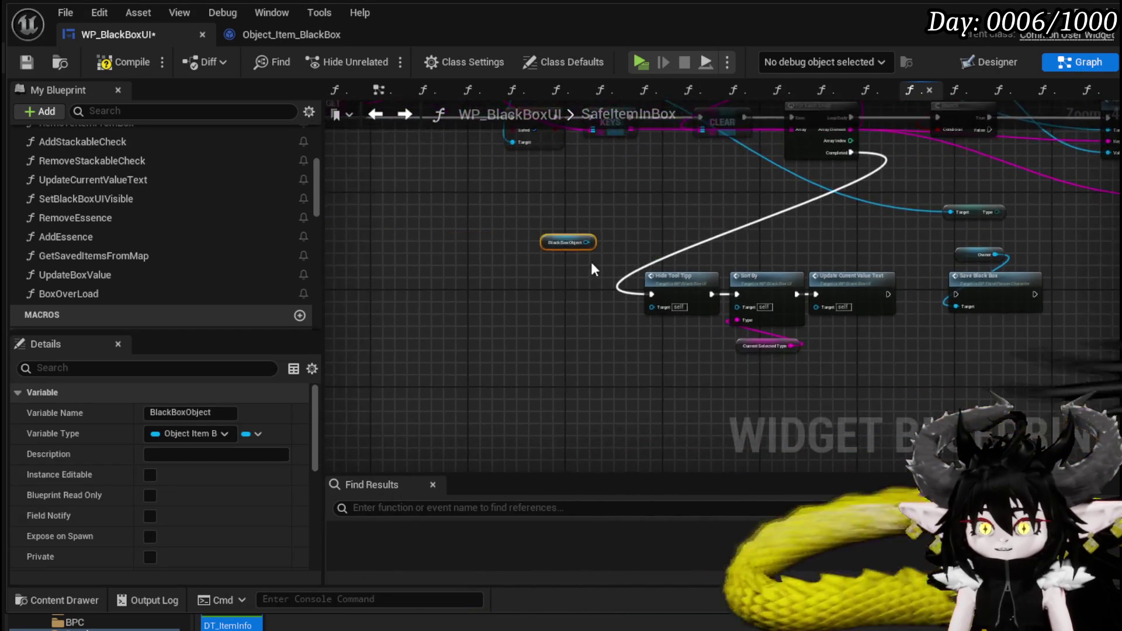
drag(583, 237, 665, 232)
text(Stack)
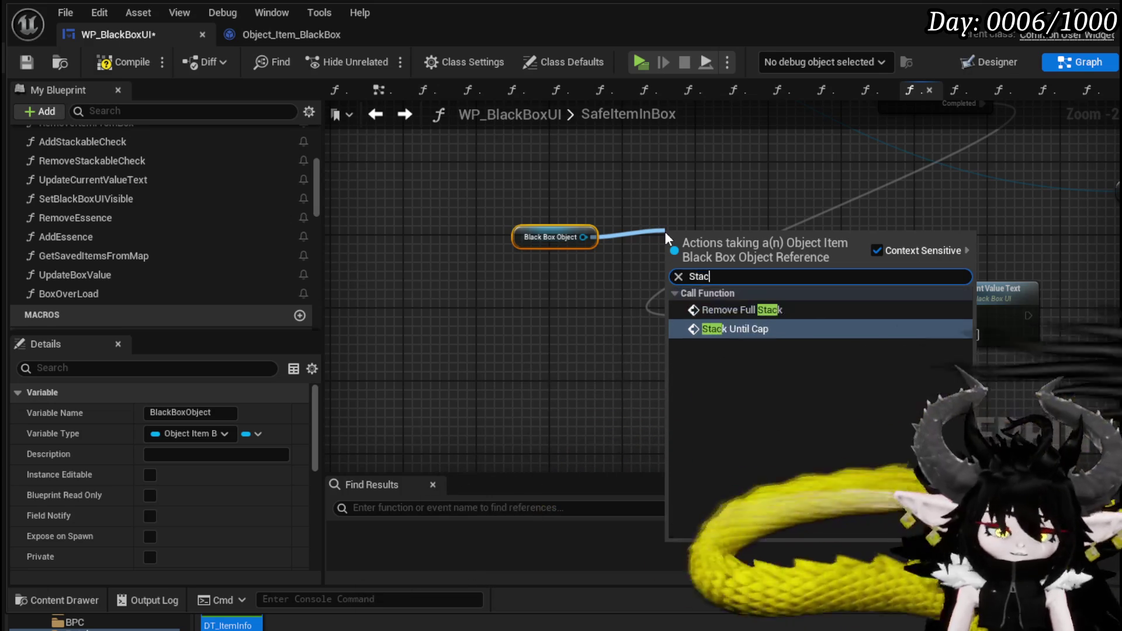
key(Escape)
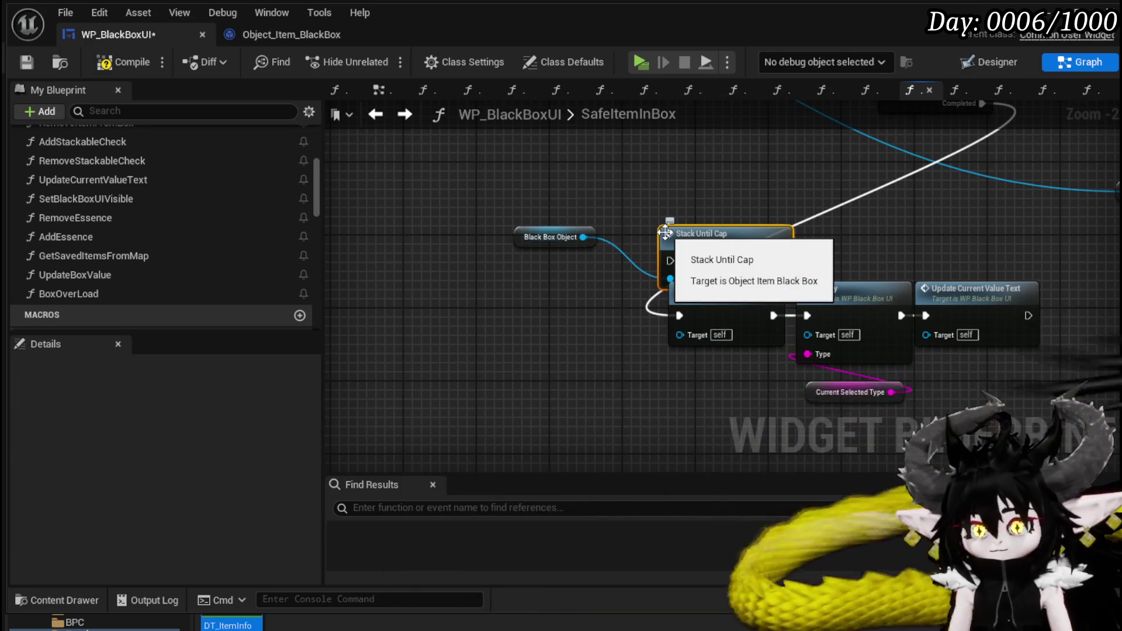
drag(718, 264, 521, 282)
ctrl+click(549, 237)
drag(549, 236, 430, 192)
Step: Chain Calculate Box Value after Stack Until Cap, drive both from the loop's Completed, then open Update Saved Items
drag(467, 191, 570, 196)
text(Calcu)
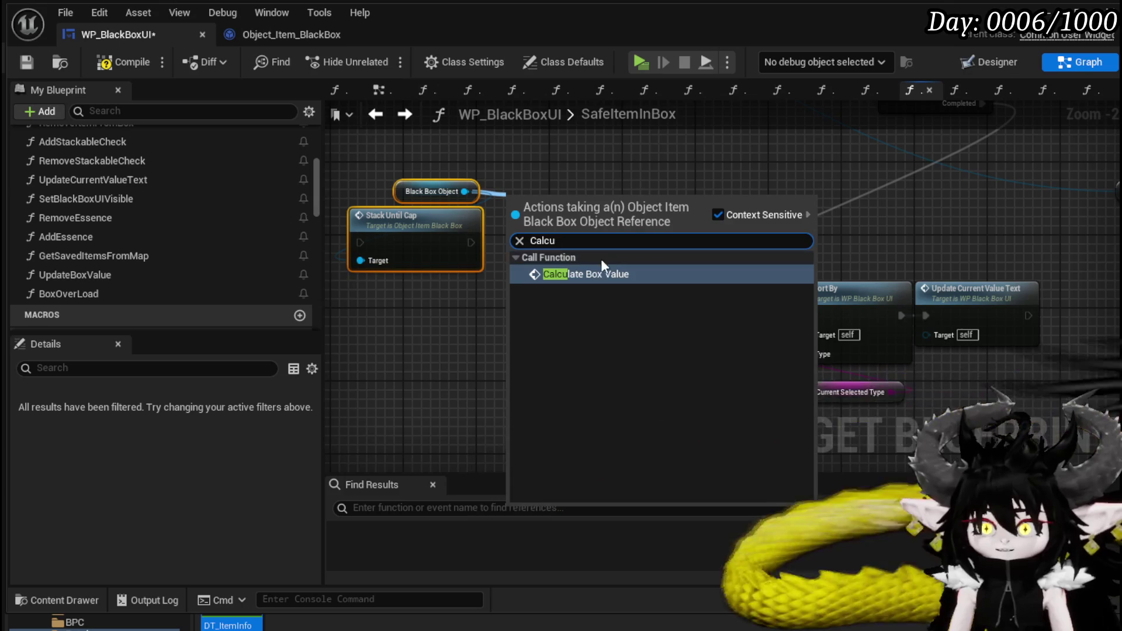
key(Return)
mouse_move(471, 242)
mouse_down()
mouse_move(514, 224)
mouse_move(542, 243)
mouse_up()
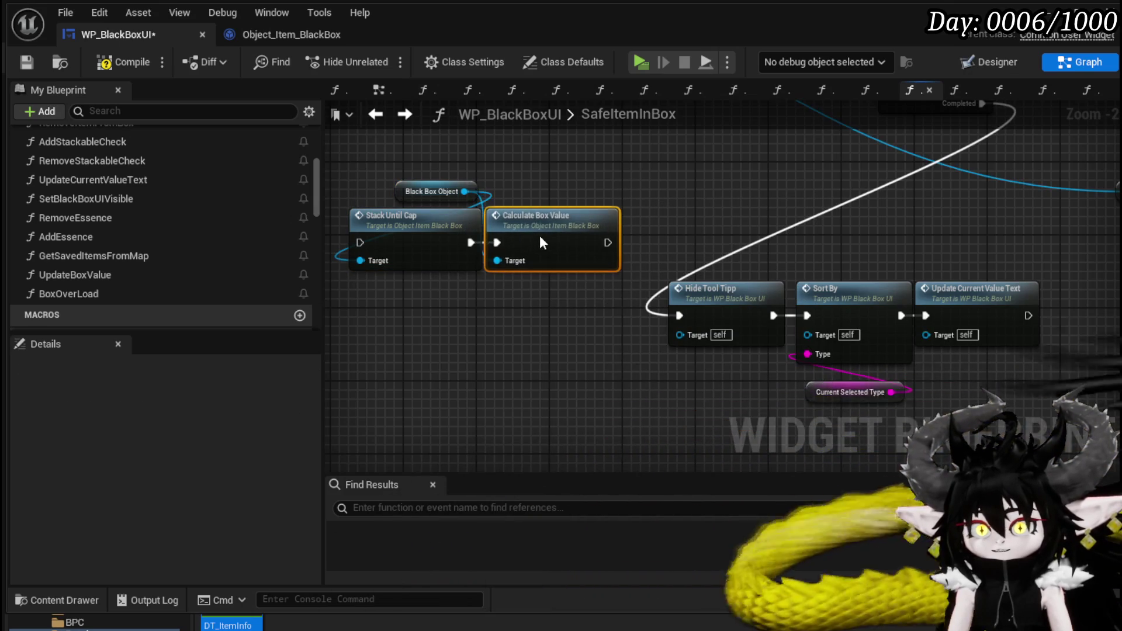
drag(611, 208, 605, 336)
drag(969, 231, 443, 371)
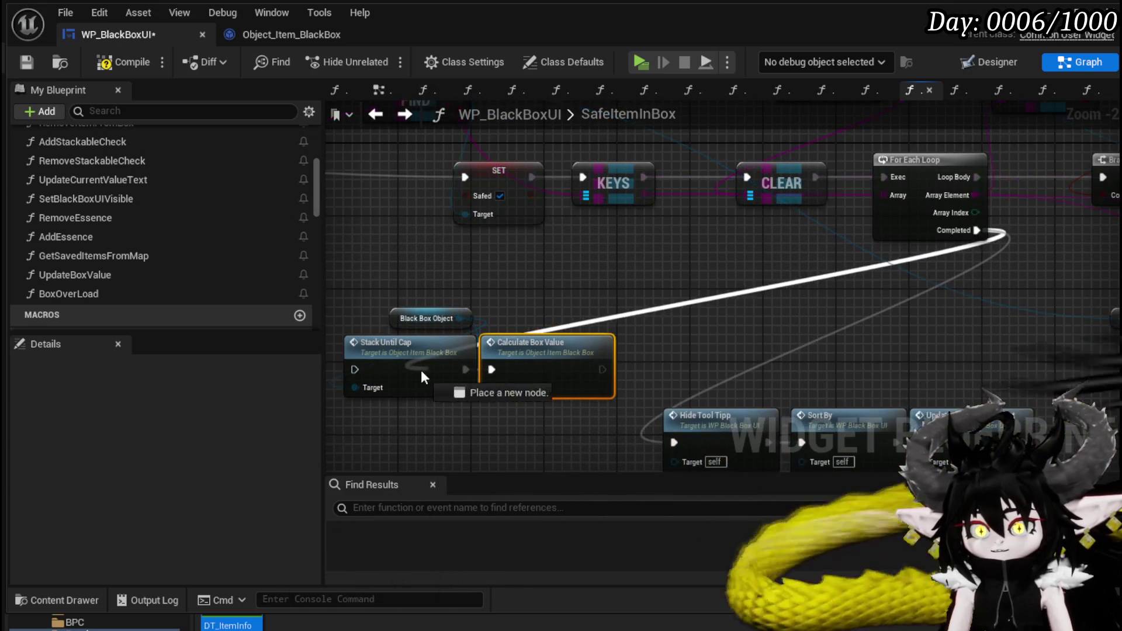
mouse_move(365, 377)
mouse_down()
mouse_move(355, 370)
mouse_move(520, 219)
mouse_up()
mouse_move(519, 260)
mouse_down()
mouse_move(538, 343)
mouse_move(653, 349)
mouse_up()
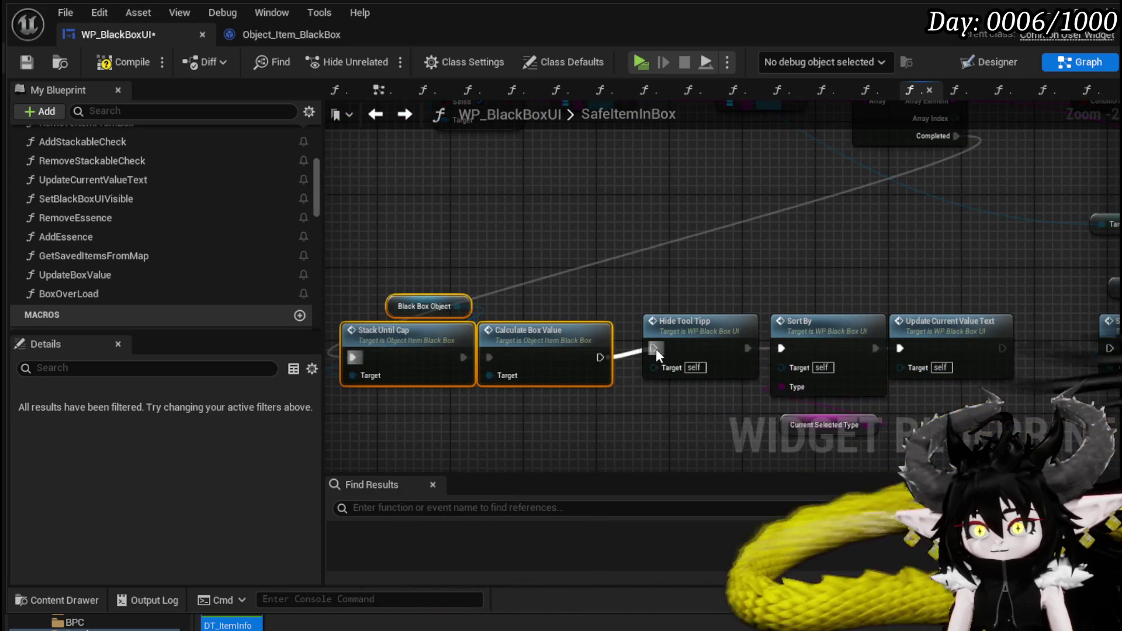
double_click(821, 212)
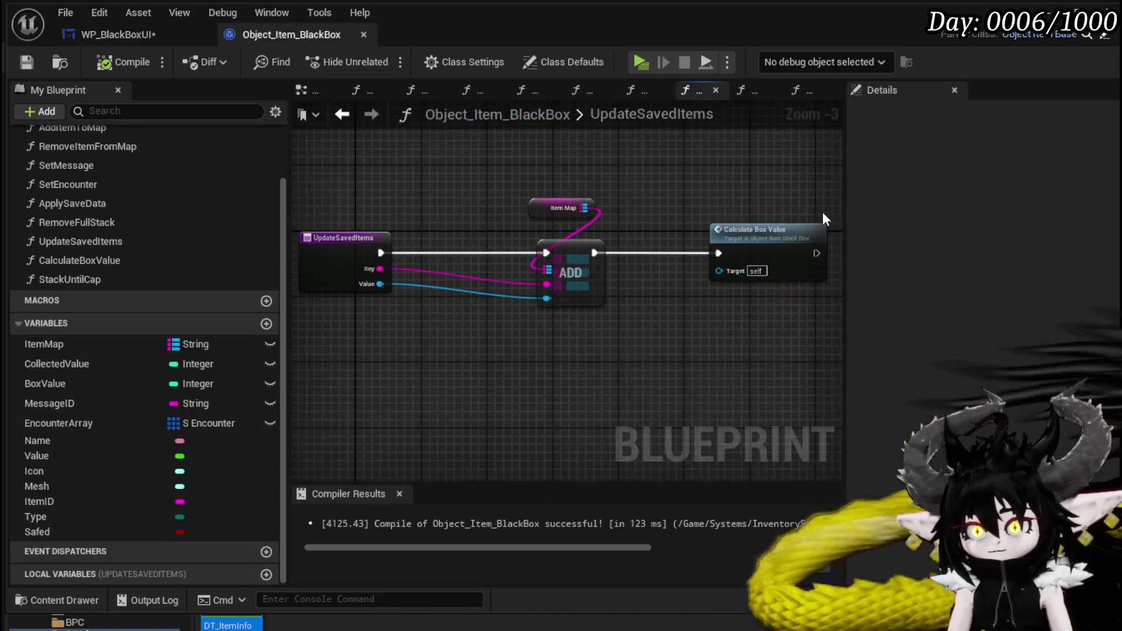
Step: Remove the ADD-to-Calculate Box Value link in UpdateSavedItems, then compile and save Object_Item_BlackBox
alt+click(596, 253)
click(679, 215)
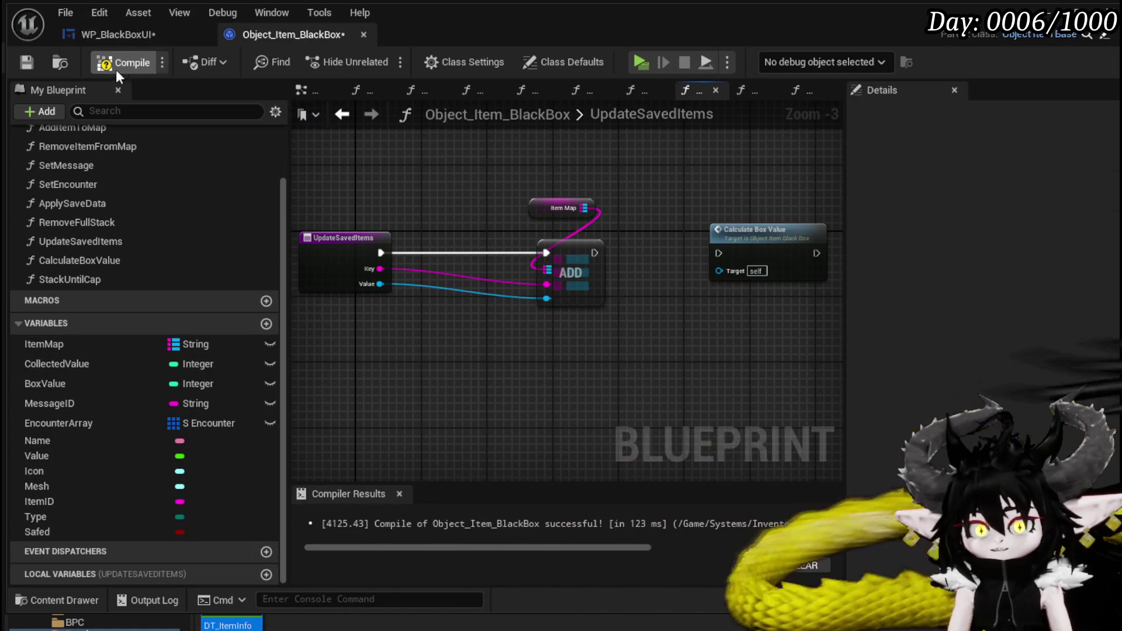
click(119, 62)
click(26, 61)
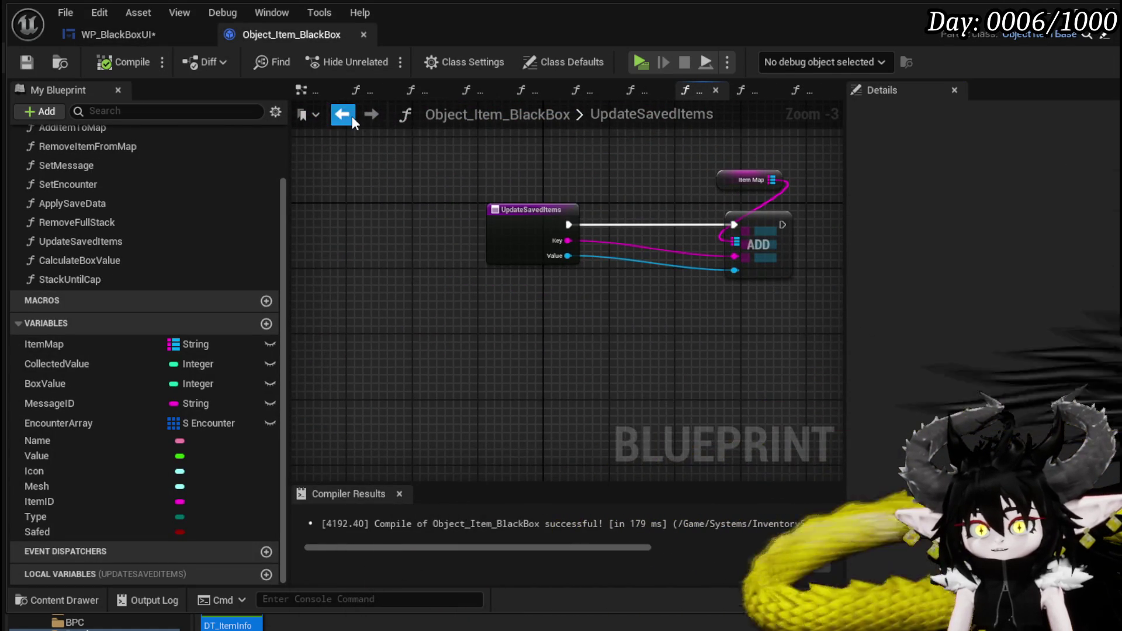
click(350, 115)
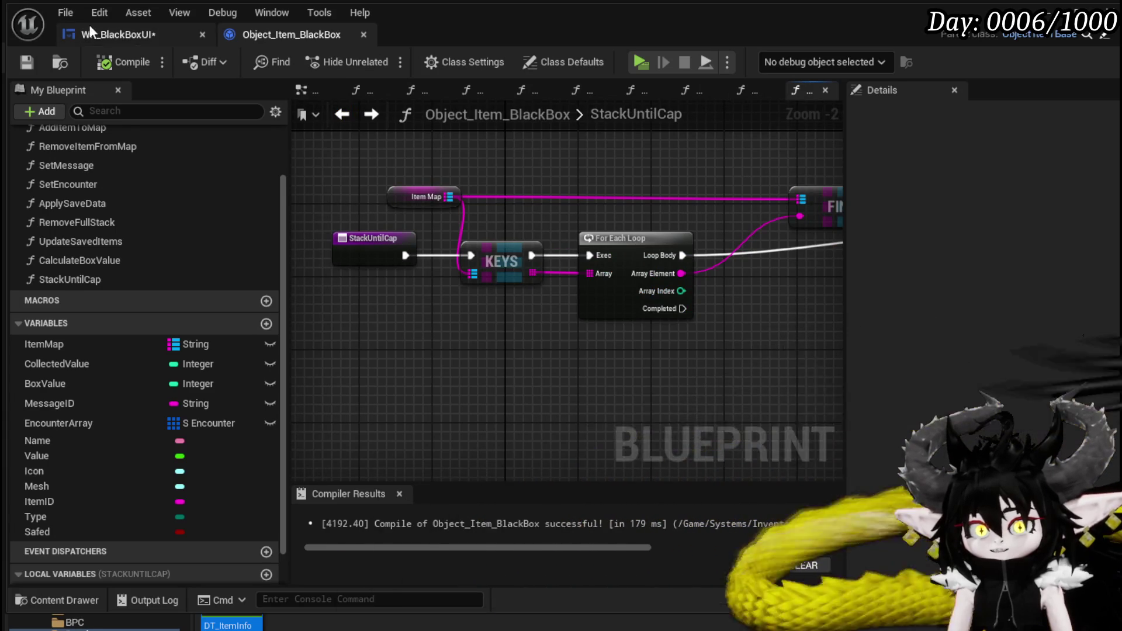
Step: Save WP_BlackBoxUI and align the new Stack Until Cap chain in SafeItemInBox
click(88, 28)
click(26, 62)
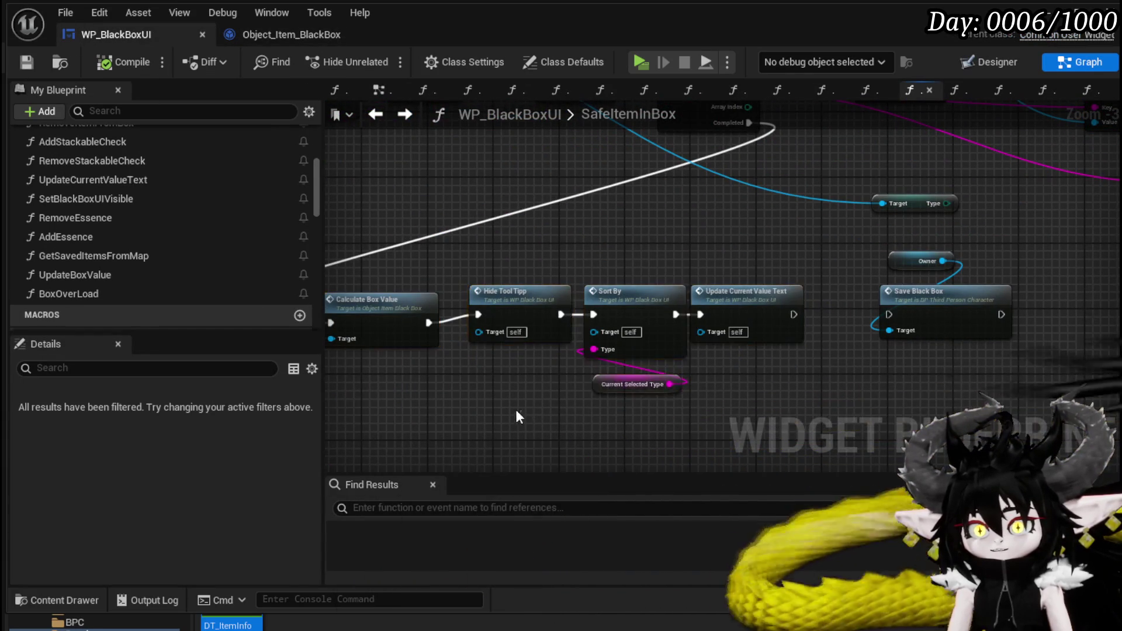
drag(750, 302, 727, 310)
click(501, 211)
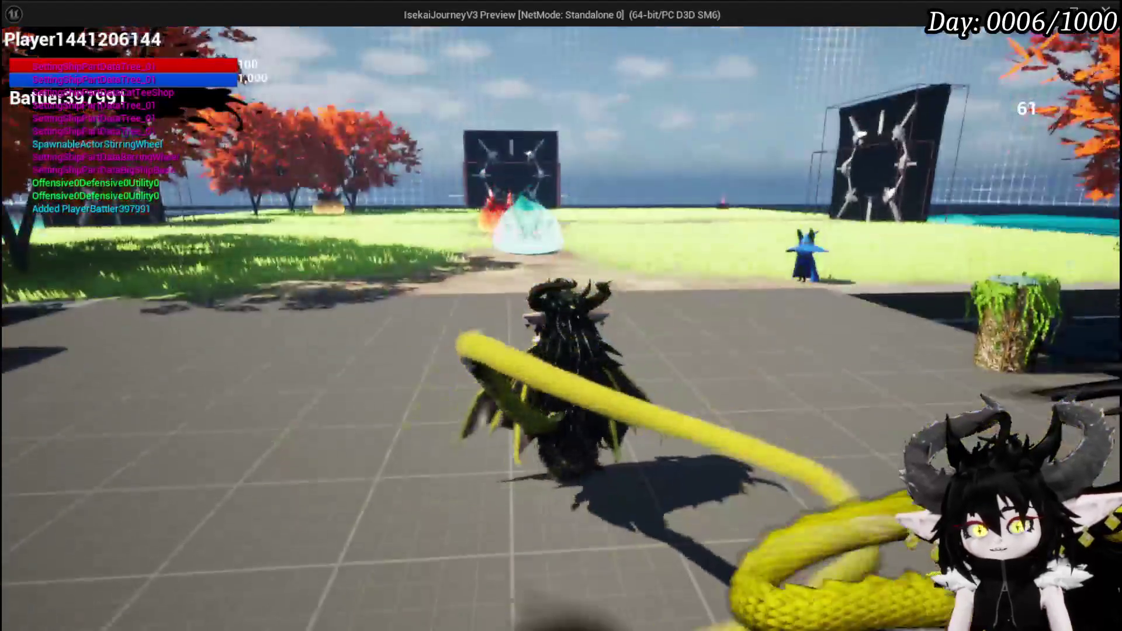
Step: In the running game, open the inventory and store the Iron_Legs in the Black Box, resuming past the breakpoint
key(e)
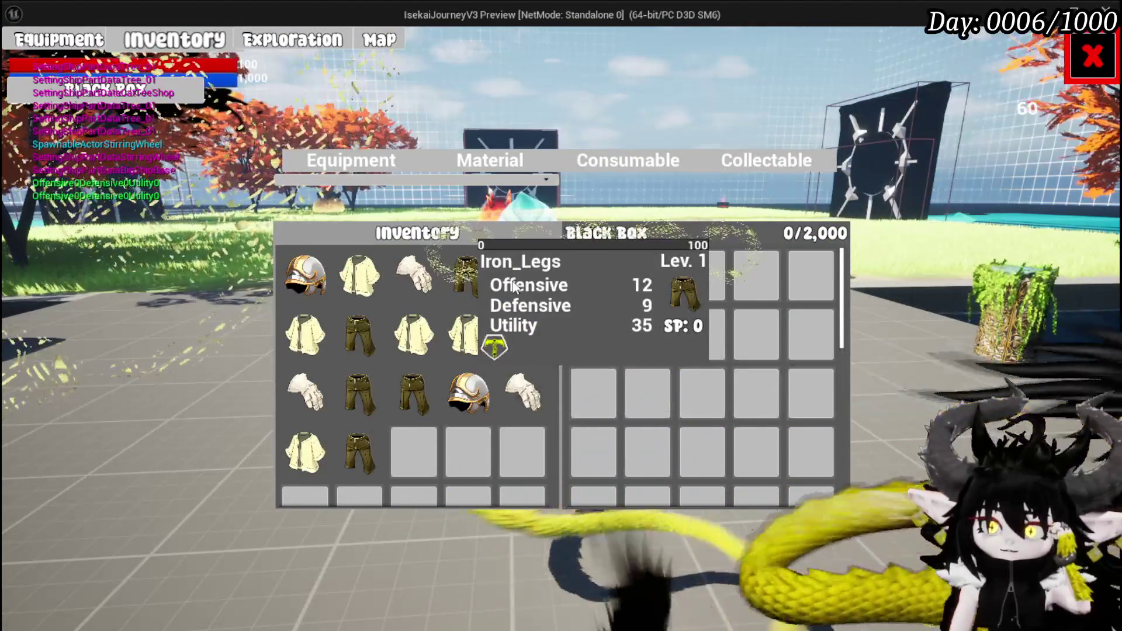
click(513, 285)
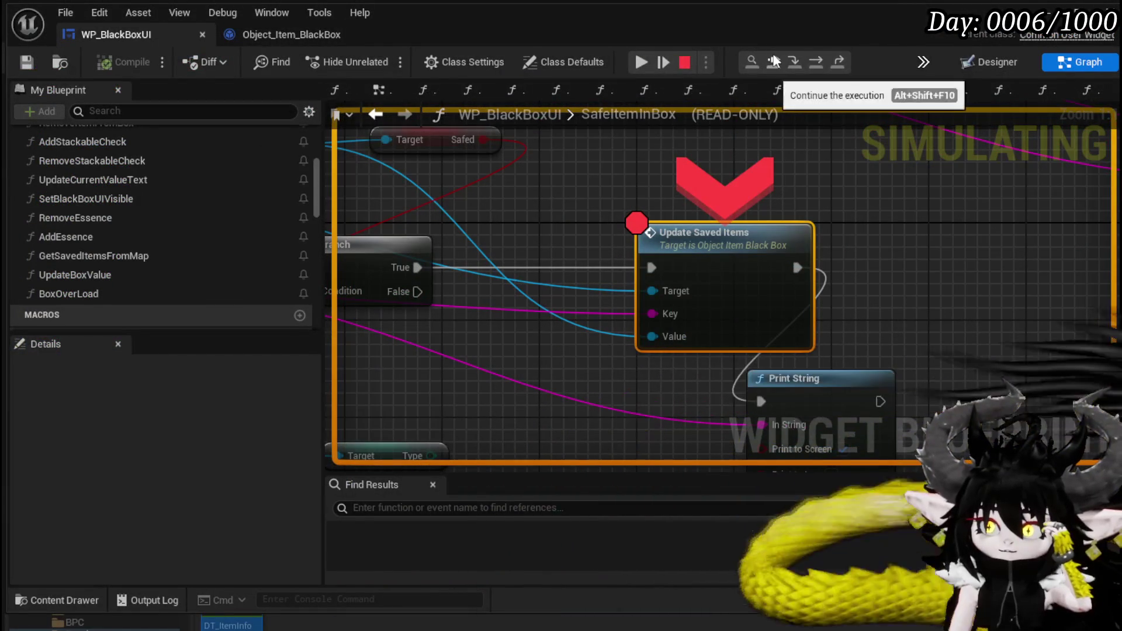
click(683, 63)
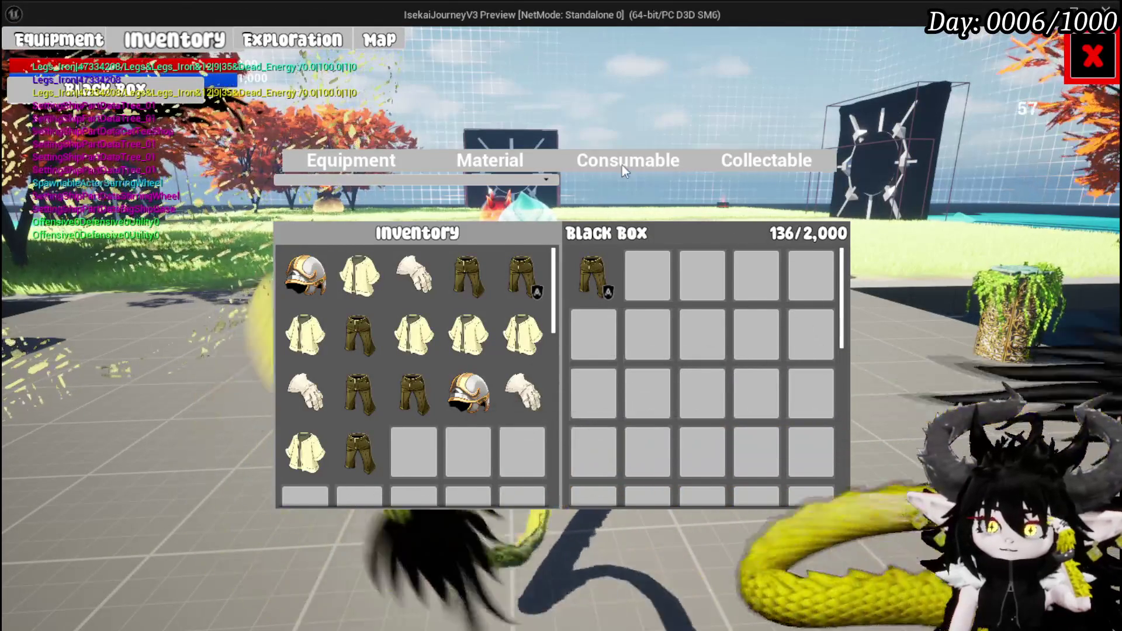
Step: Move material stacks into the Black Box, resuming at each breakpoint, and take the essence back out
click(495, 159)
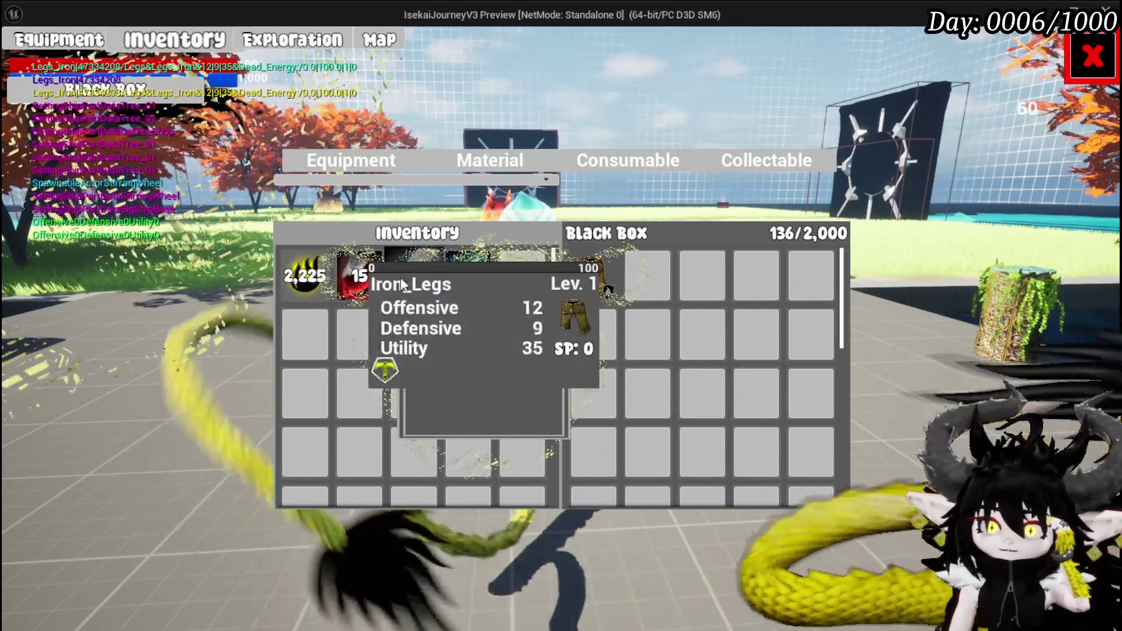
click(409, 284)
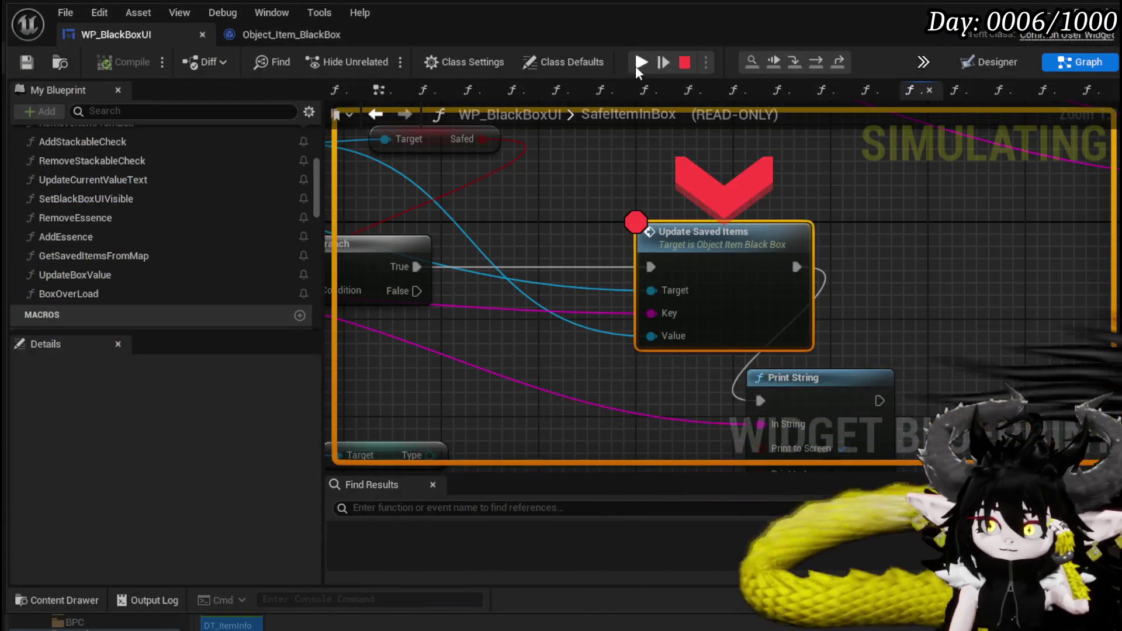
click(638, 63)
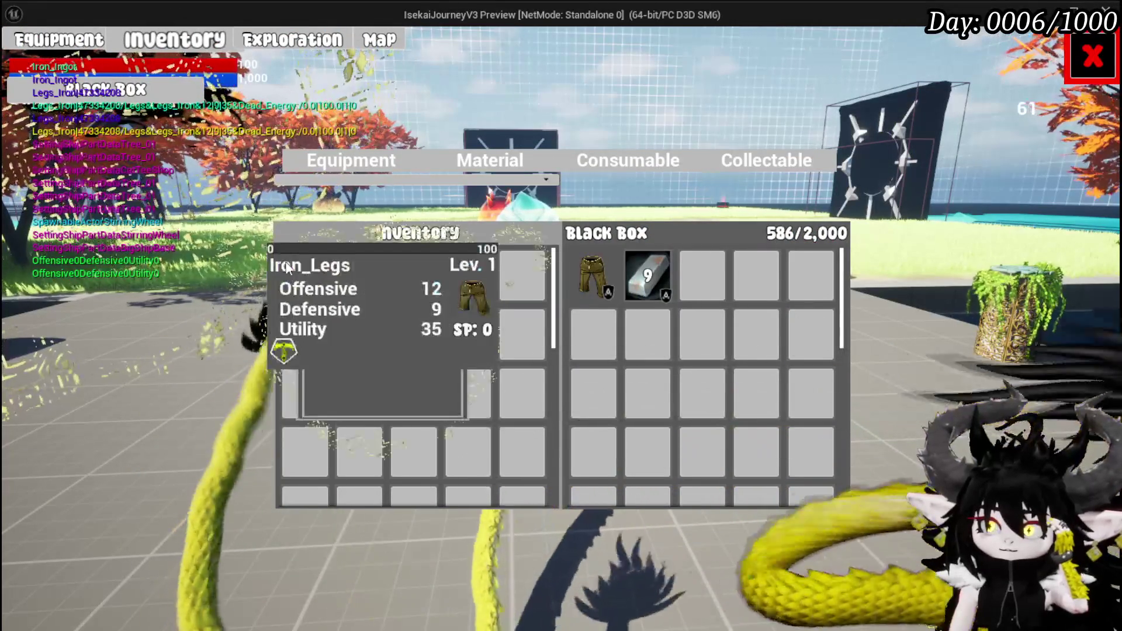
click(299, 280)
click(641, 58)
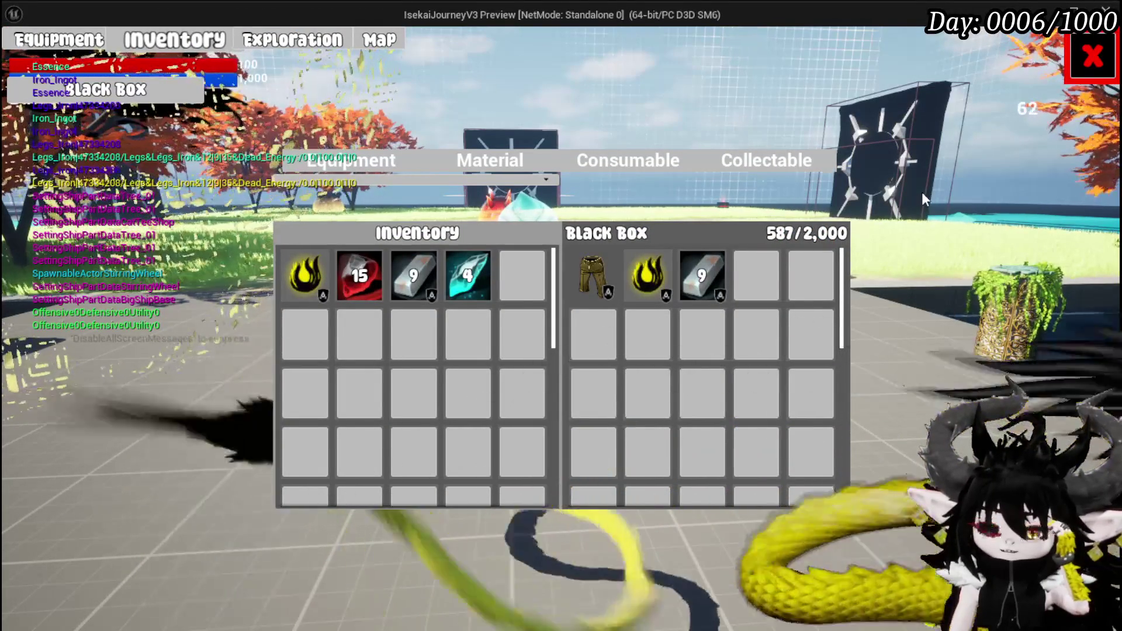
mouse_move(292, 266)
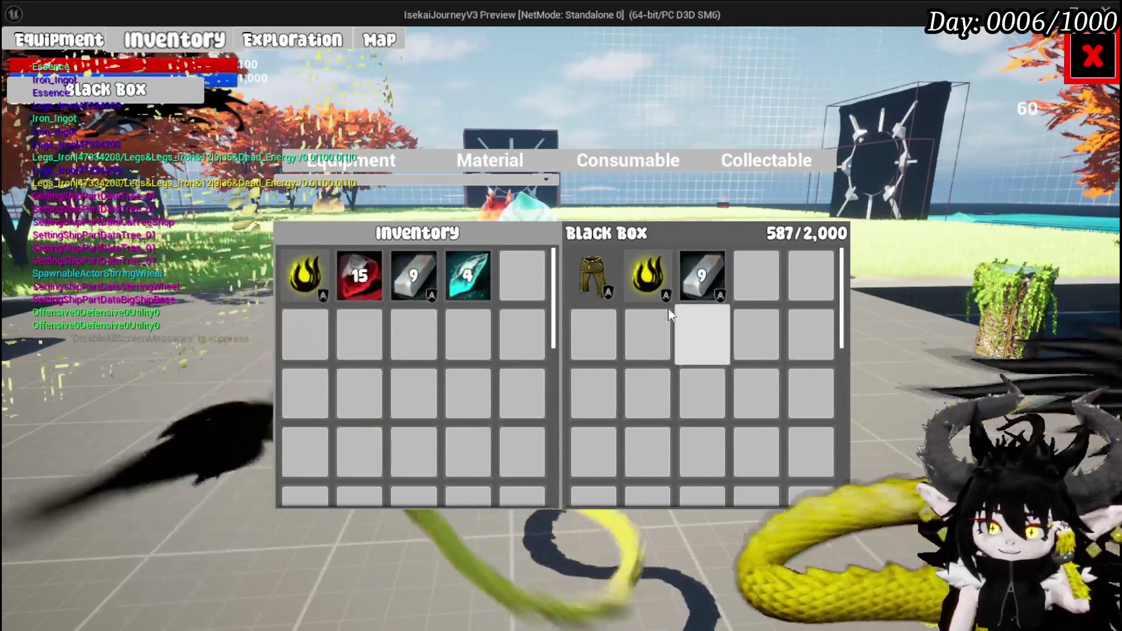
click(645, 283)
click(312, 295)
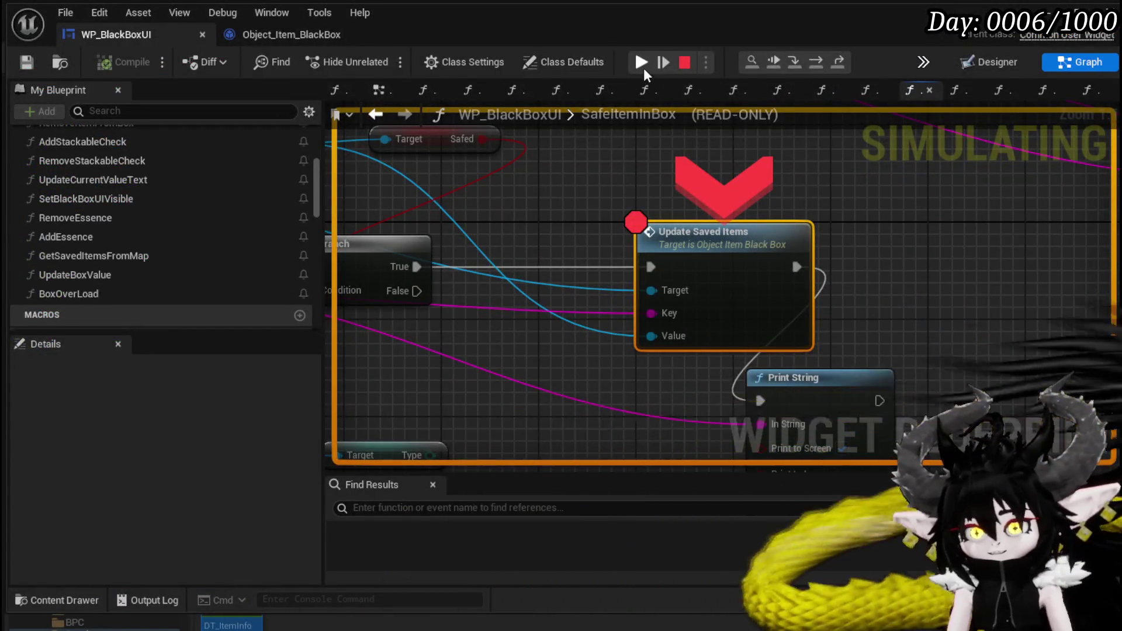
Step: Resume past the last breakpoint and end the play session
click(643, 68)
key(Escape)
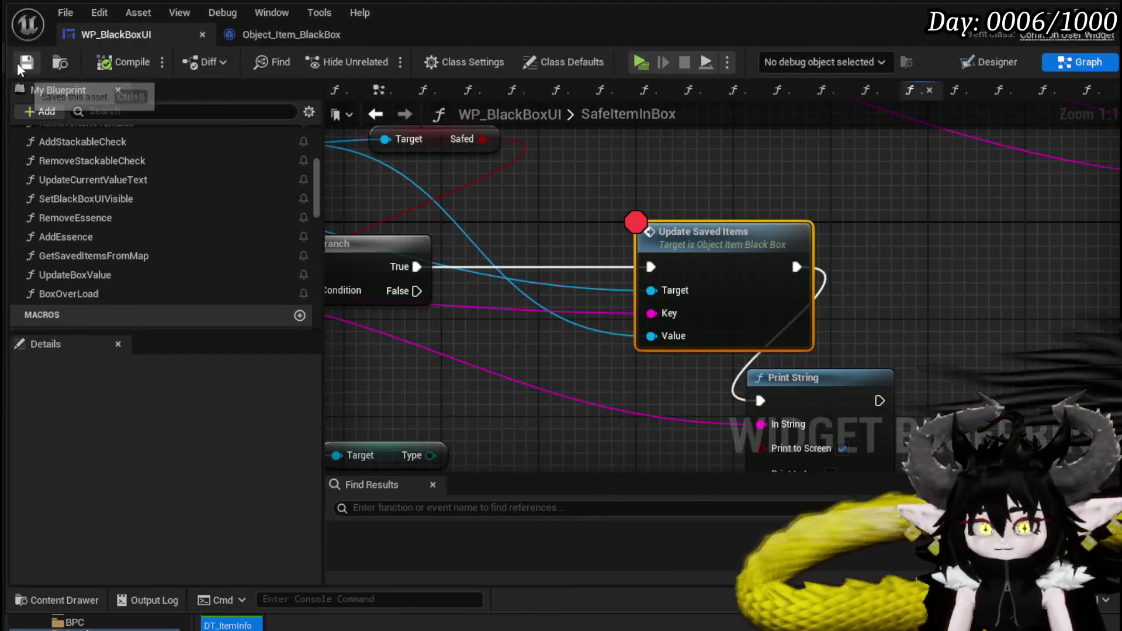
scroll(812, 225, down, 3)
mouse_move(751, 229)
mouse_down()
mouse_move(760, 355)
mouse_move(772, 284)
mouse_move(800, 242)
mouse_move(666, 261)
mouse_move(652, 289)
mouse_up()
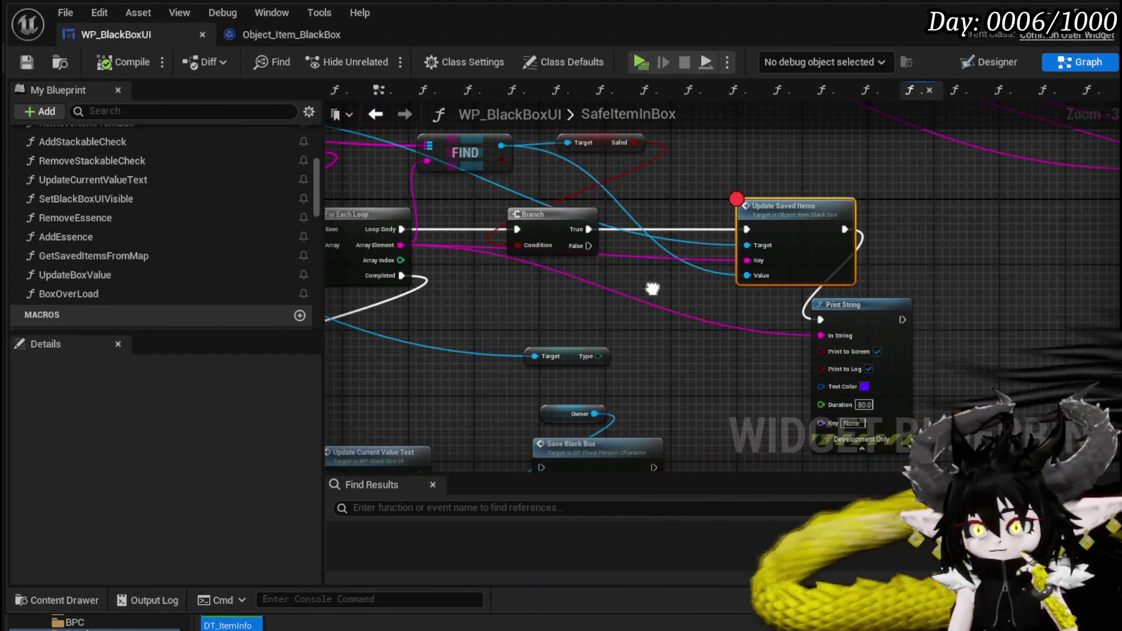
Step: Move Print String away from Update Saved Items, then open Update Saved Items and CalculateBoxValue
drag(836, 312, 944, 327)
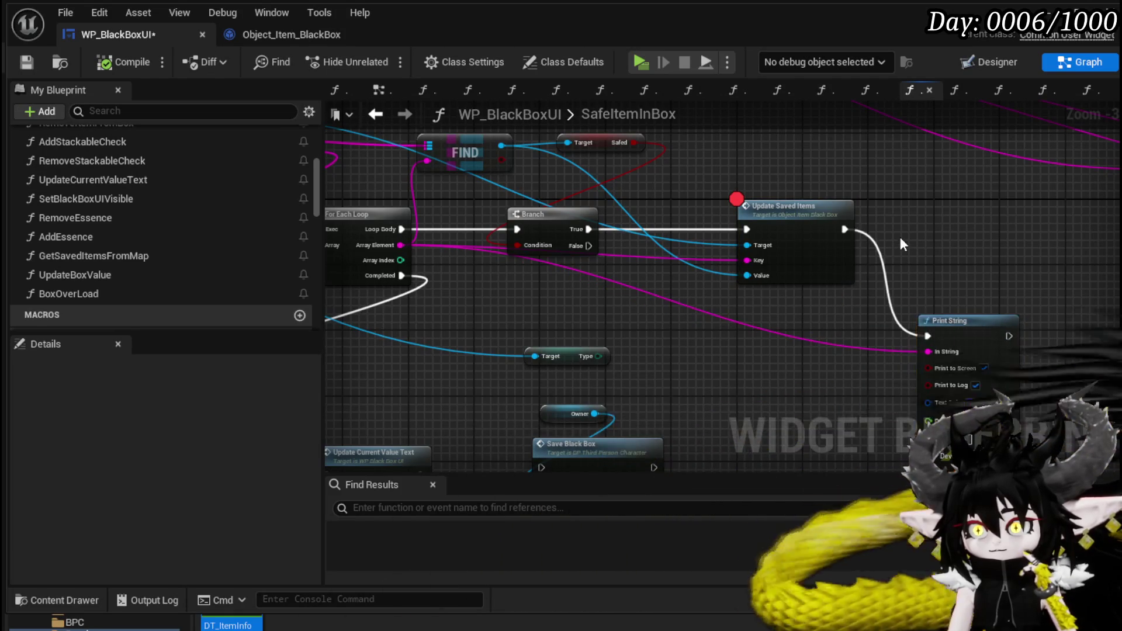
drag(899, 237, 999, 308)
double_click(902, 273)
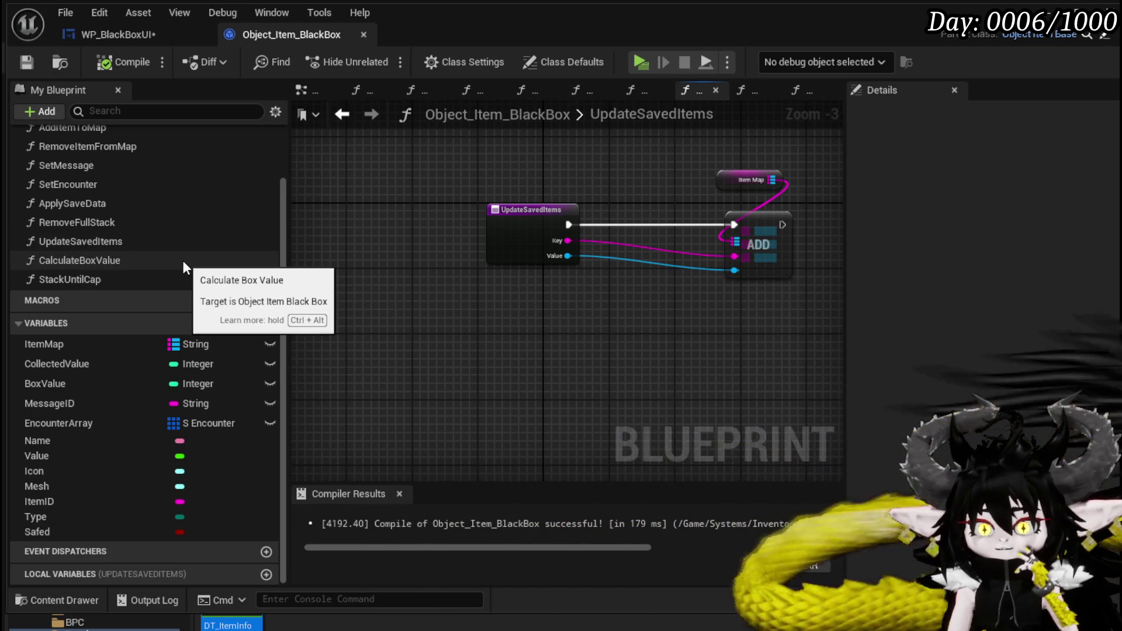
double_click(182, 261)
Step: Open the StackUntilCap function and pan to its Find, cast, For Loop and Branch nodes
double_click(170, 279)
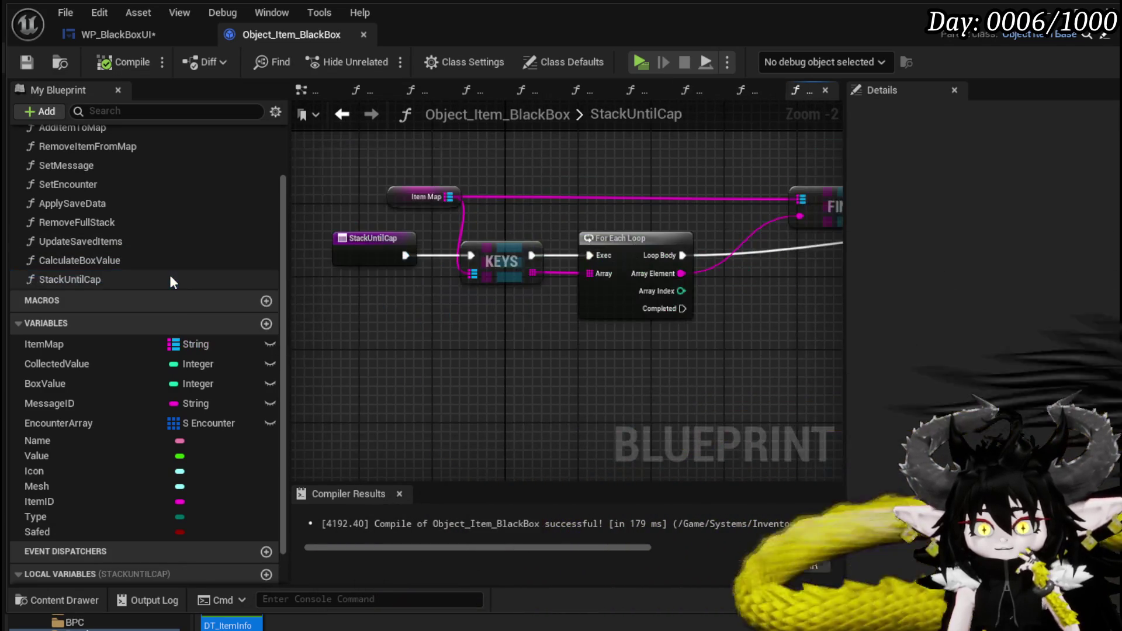
scroll(693, 307, down, 2)
mouse_move(693, 307)
mouse_down()
mouse_move(401, 290)
mouse_move(627, 287)
mouse_move(584, 310)
mouse_move(379, 360)
mouse_up()
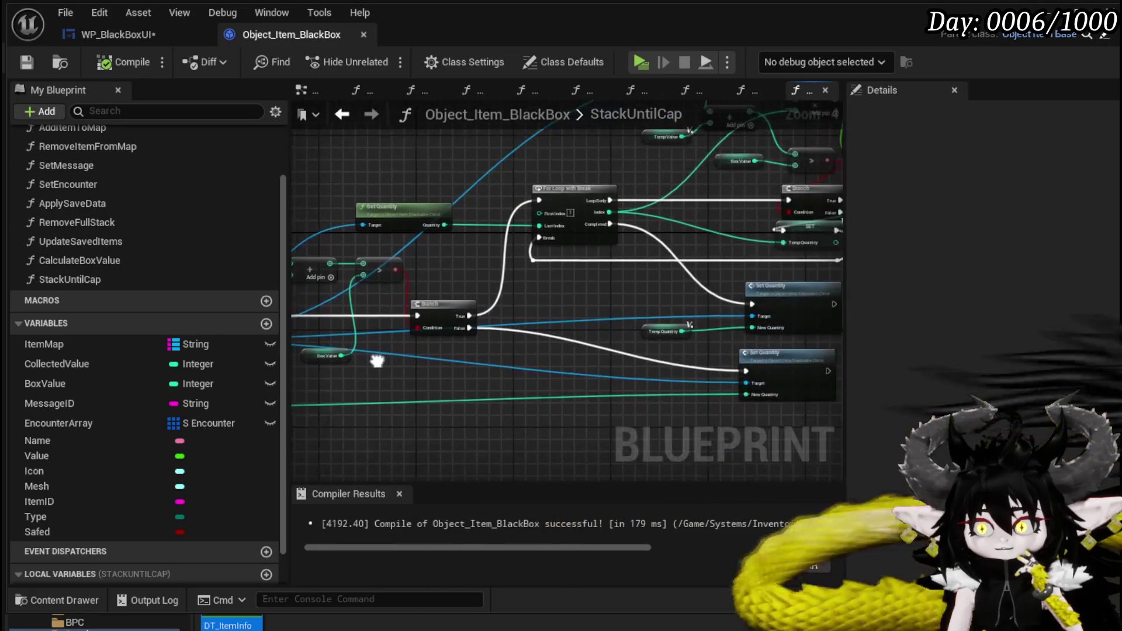
drag(538, 299, 431, 326)
mouse_move(426, 342)
mouse_down()
mouse_move(696, 304)
mouse_move(531, 326)
mouse_move(430, 378)
mouse_move(371, 376)
mouse_move(376, 353)
mouse_move(608, 257)
mouse_move(531, 281)
mouse_move(522, 366)
mouse_up()
scroll(530, 282, up, 2)
Step: Move Get Quantity left, Subtract up toward Collected Value, and Multiply up and aside
drag(705, 192, 440, 195)
drag(520, 258, 509, 196)
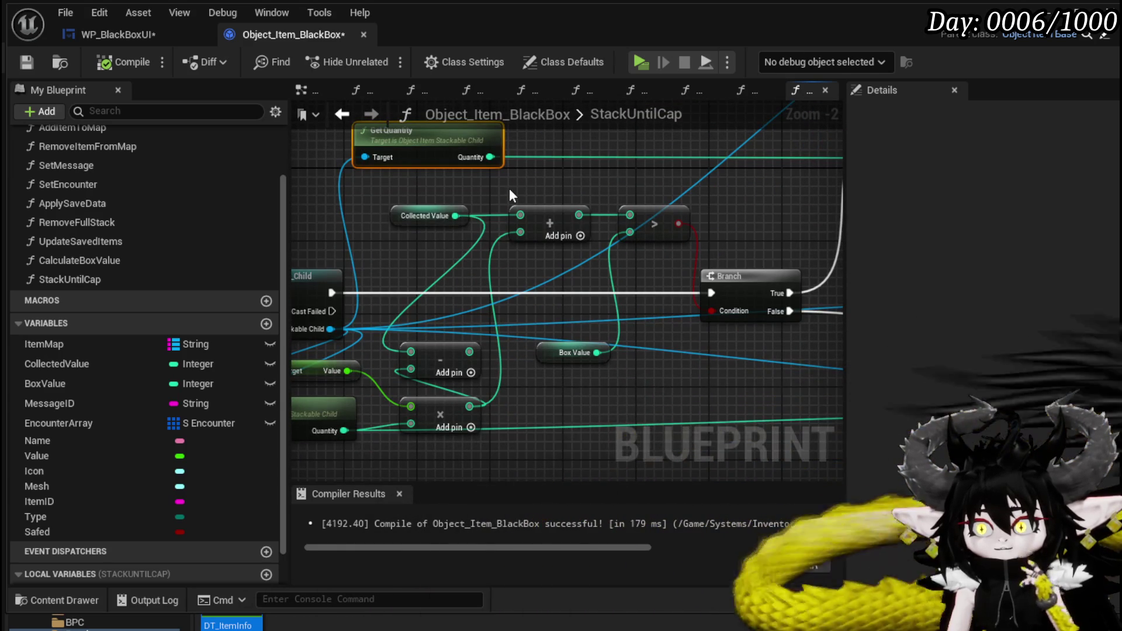
mouse_move(575, 294)
mouse_down()
mouse_move(464, 308)
mouse_move(587, 308)
mouse_up()
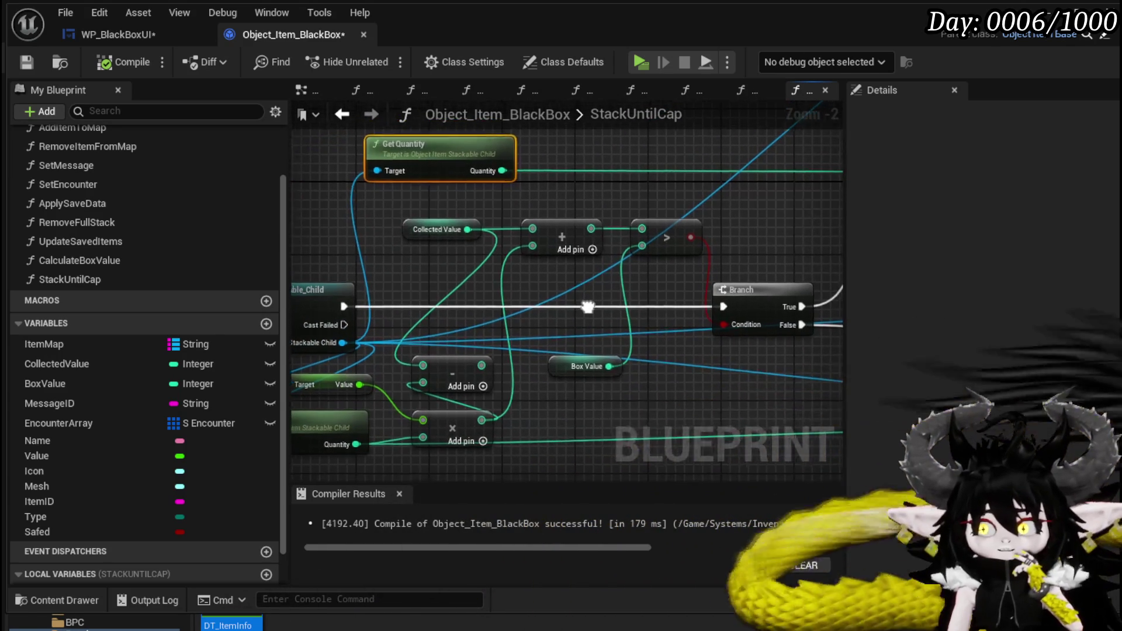
drag(585, 306, 579, 300)
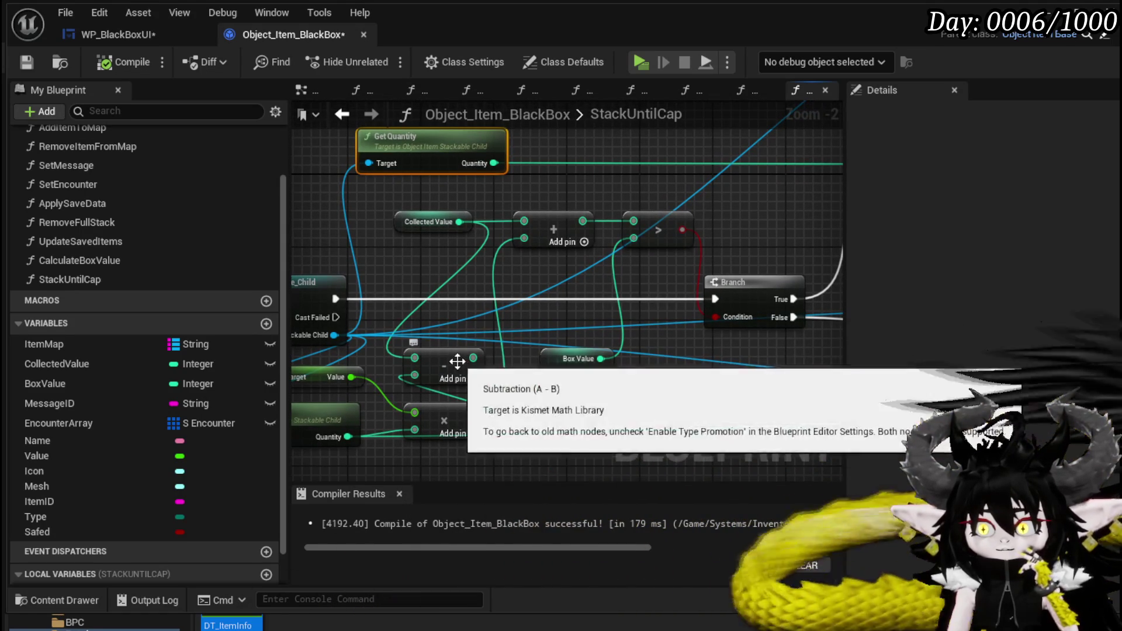
drag(458, 359, 513, 303)
drag(575, 284, 664, 246)
drag(532, 378, 513, 341)
Step: Place the Subtract node right after Collected Value, feeding the Add node and greater-than check
drag(538, 251, 559, 240)
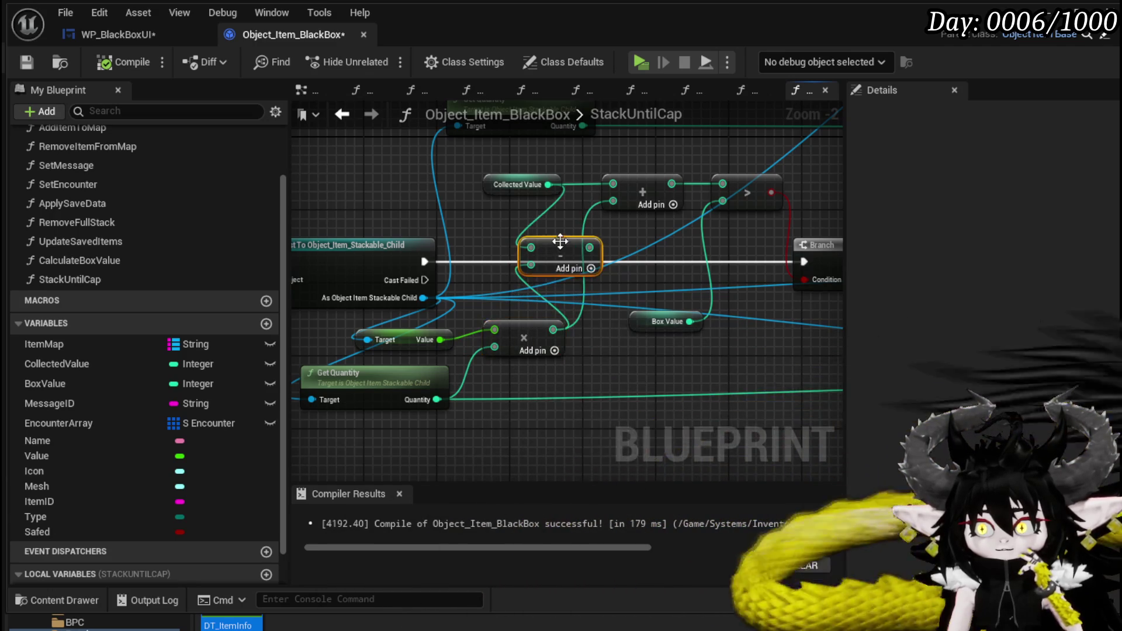
drag(676, 229, 379, 287)
scroll(378, 288, down, 2)
scroll(518, 276, up, 2)
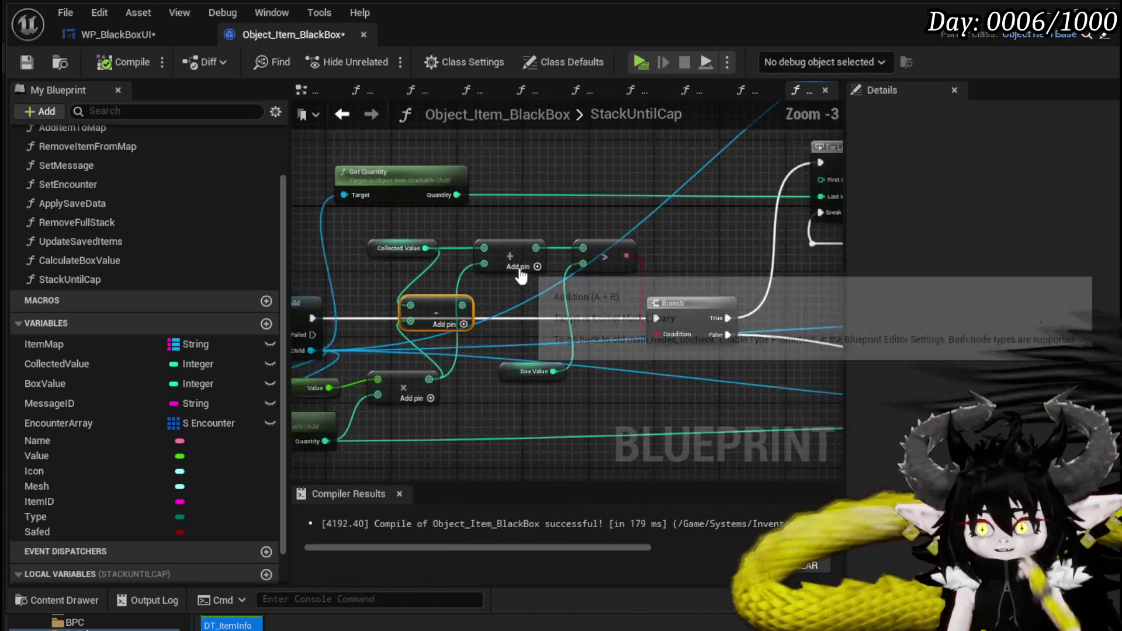
drag(540, 283, 609, 270)
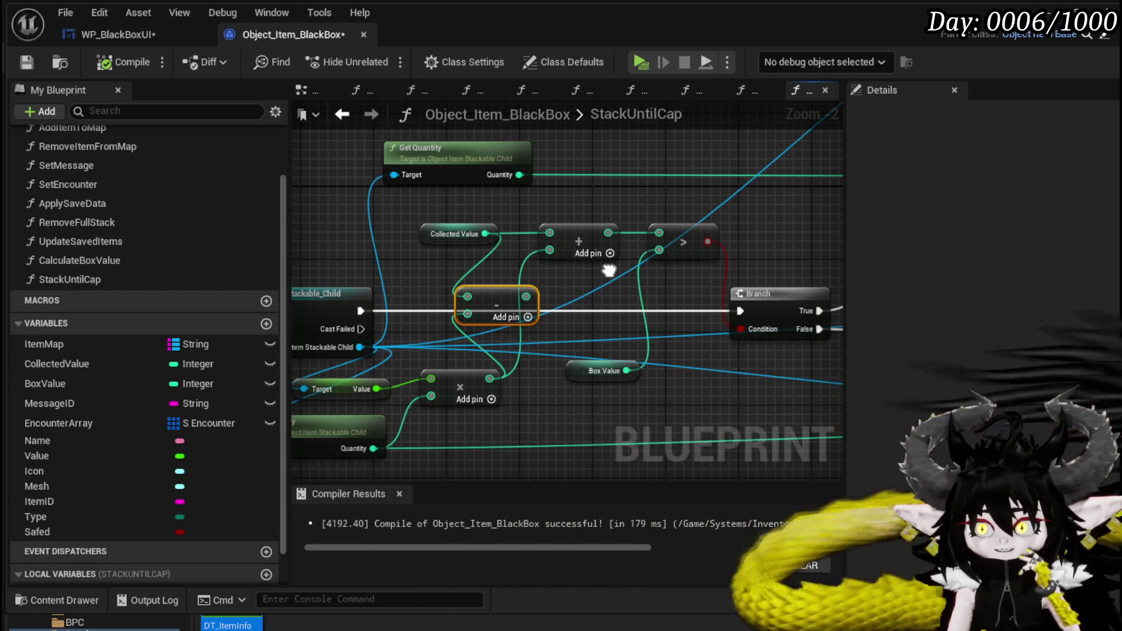
drag(608, 270, 609, 268)
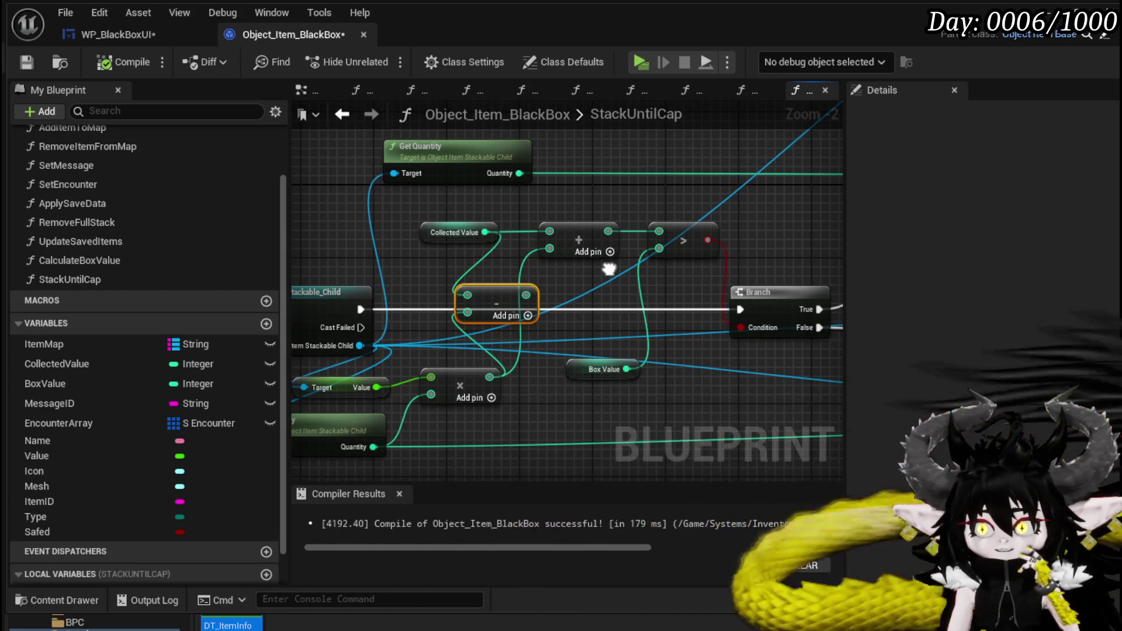
drag(423, 243, 312, 241)
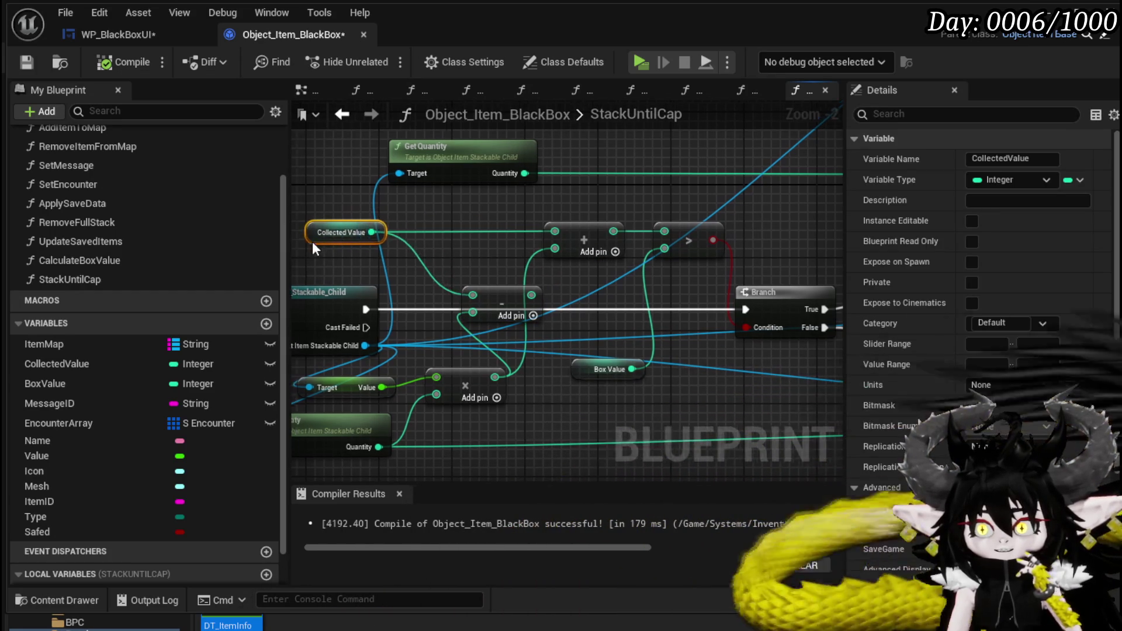
mouse_move(522, 300)
mouse_down()
mouse_move(476, 264)
mouse_move(559, 231)
mouse_up()
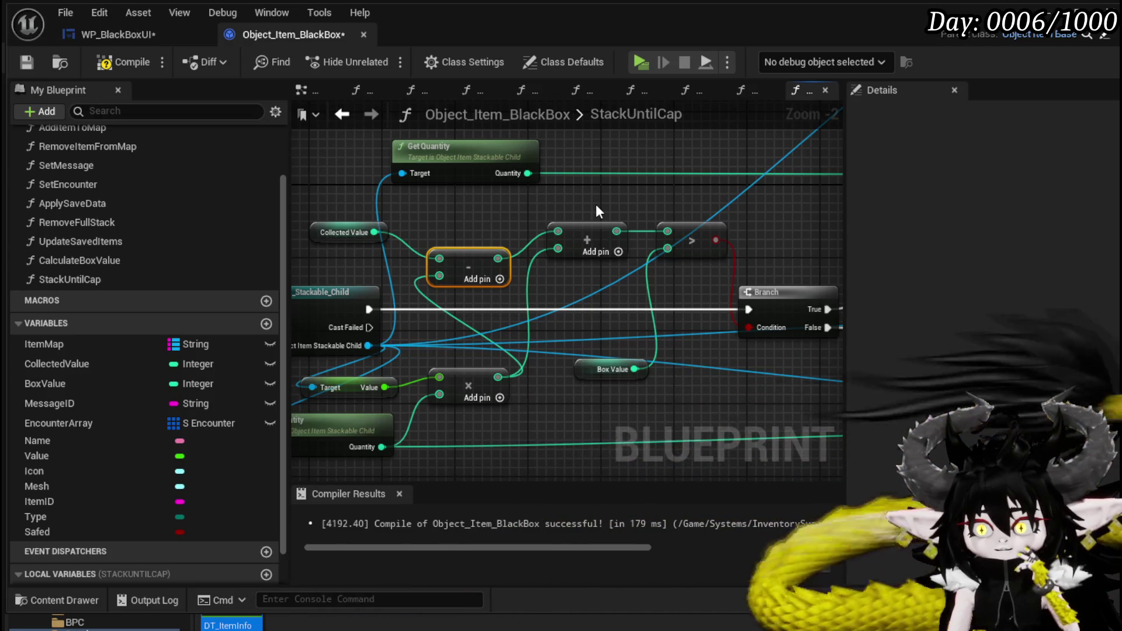
drag(596, 206, 633, 206)
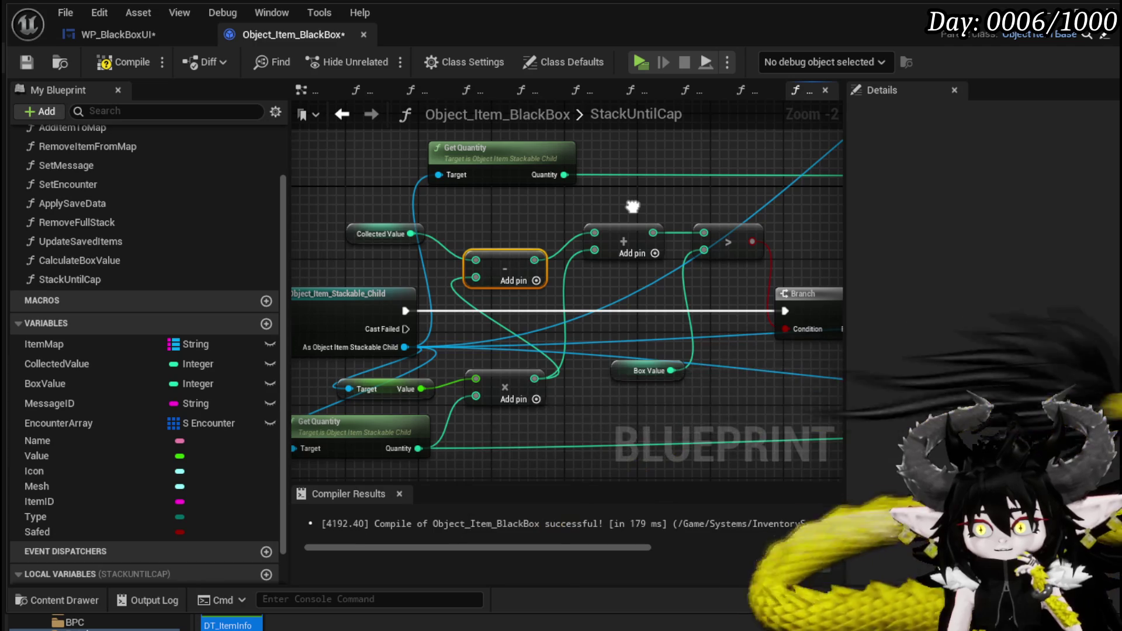
drag(633, 207, 597, 215)
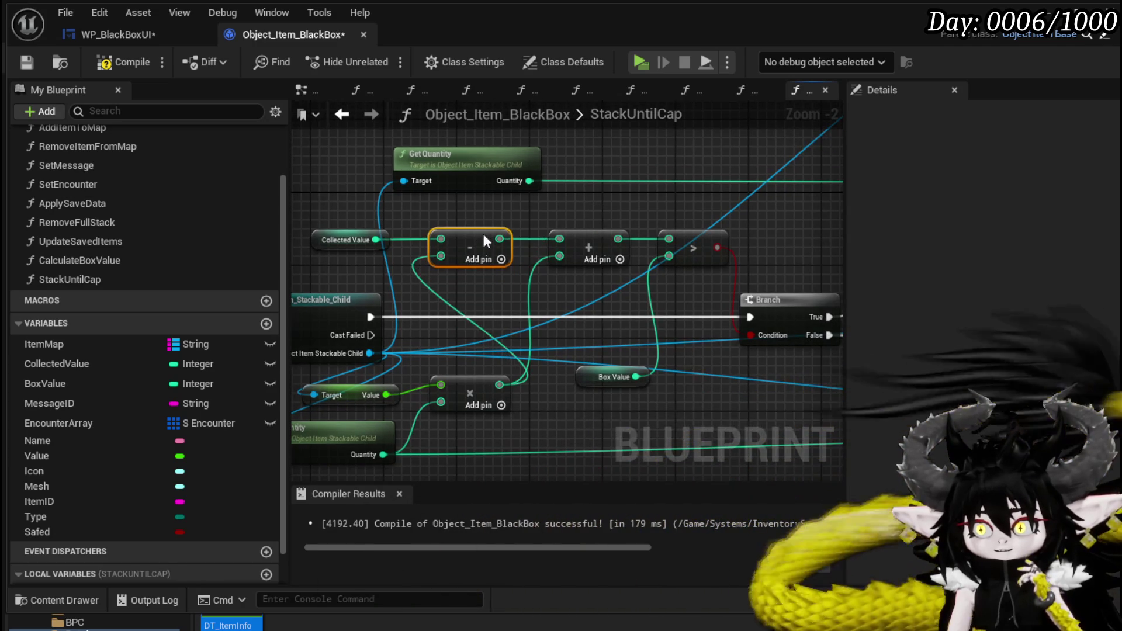
mouse_move(482, 234)
mouse_down()
mouse_move(317, 244)
mouse_move(412, 293)
mouse_move(496, 292)
mouse_move(461, 192)
mouse_move(423, 269)
mouse_up()
Step: Compile the Object_Item_BlackBox blueprint
click(426, 263)
click(402, 218)
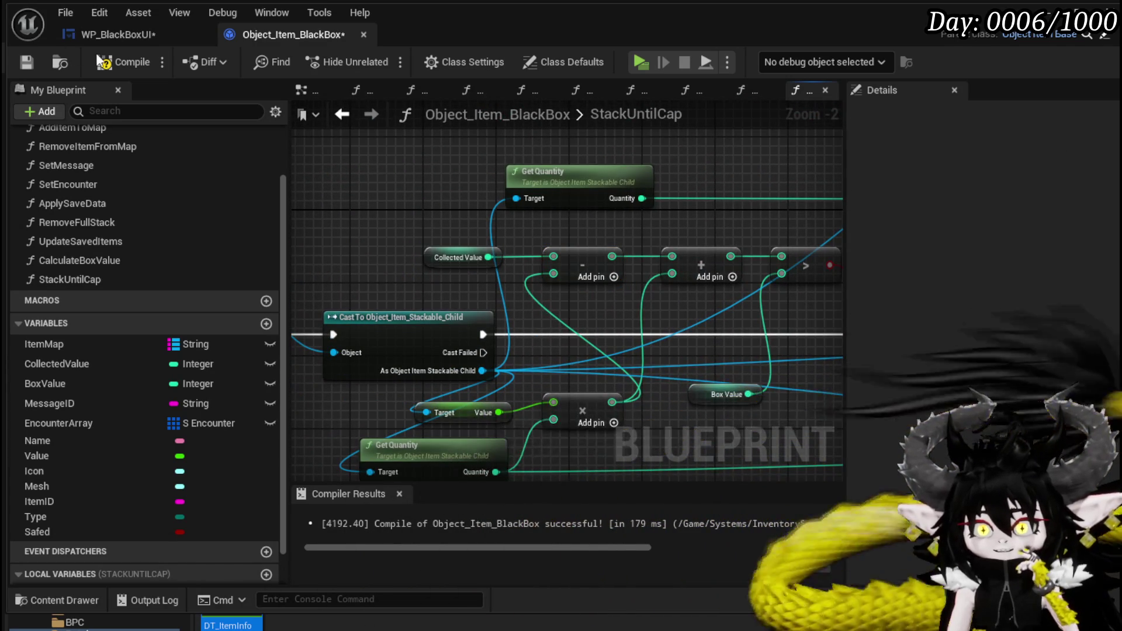
click(122, 62)
Step: Open WP_BlackBoxUI's CalculateBoxValue function and view its loop and cast nodes
click(132, 42)
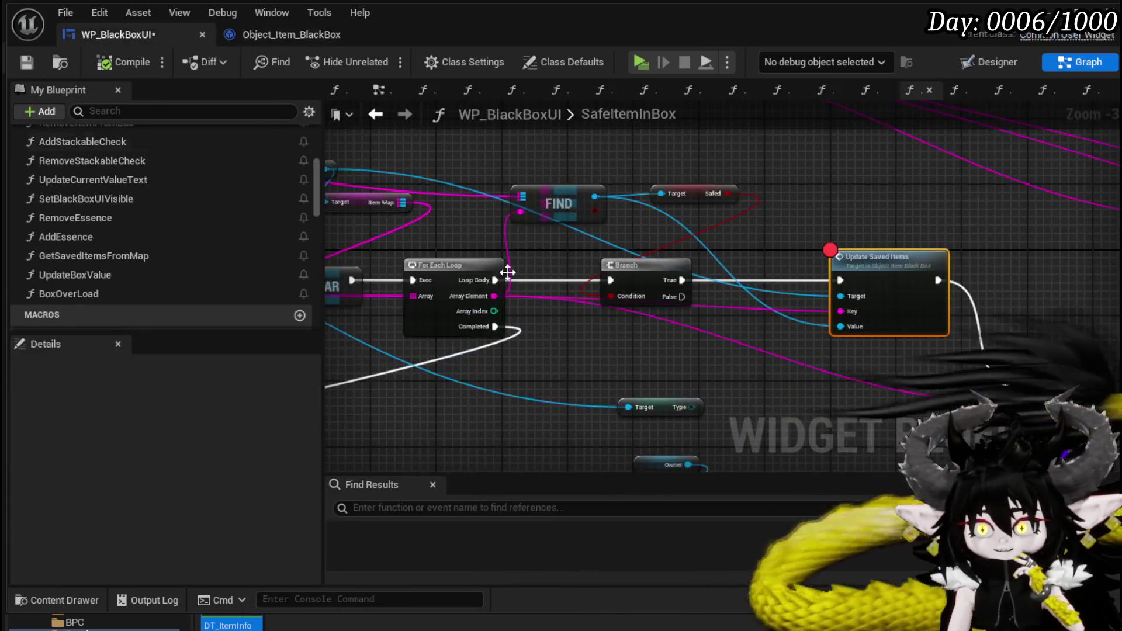
scroll(900, 256, up, 3)
scroll(606, 255, up, 2)
double_click(612, 274)
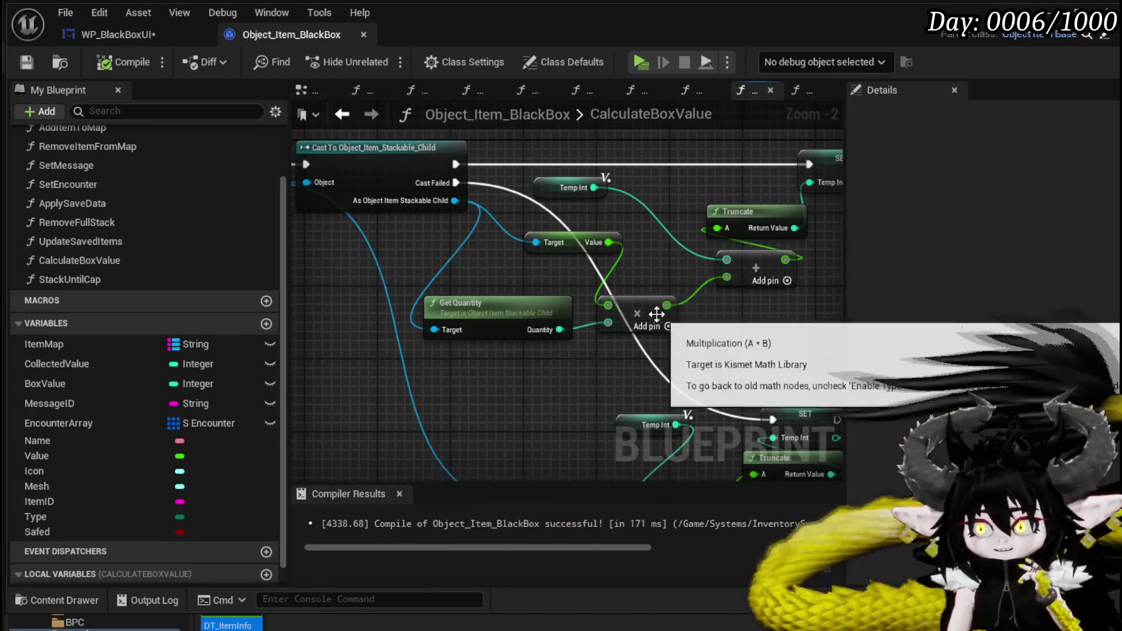
scroll(612, 270, down, 2)
mouse_move(530, 286)
mouse_down()
mouse_move(484, 259)
mouse_move(799, 292)
mouse_move(550, 227)
mouse_move(671, 261)
mouse_move(672, 281)
mouse_move(490, 255)
mouse_move(711, 248)
mouse_up()
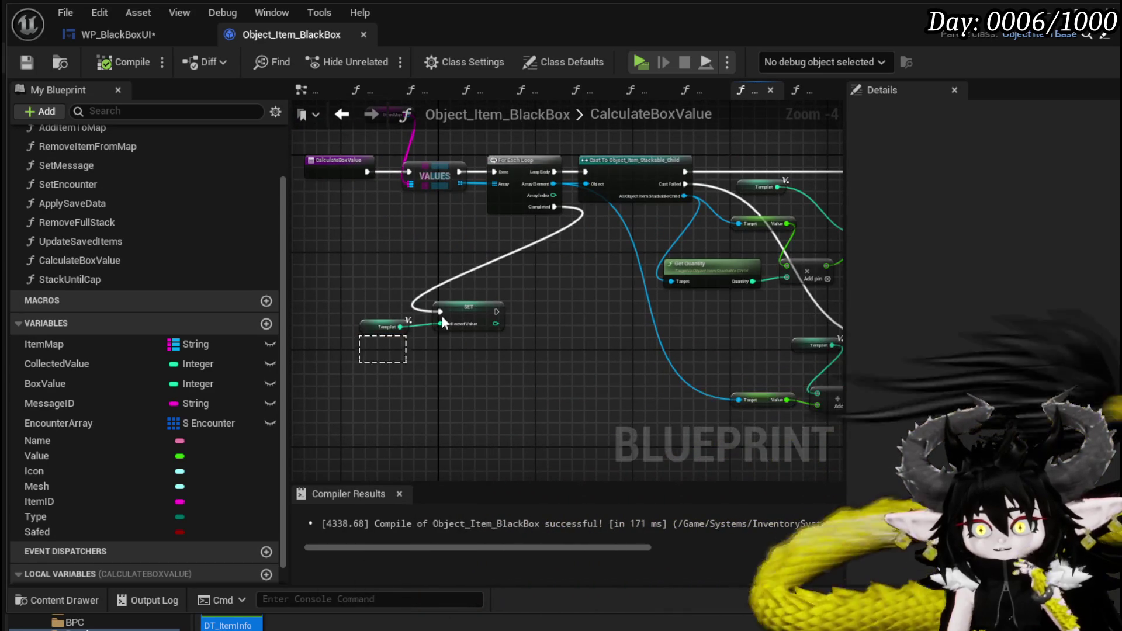
Step: Go back to WP_BlackBoxUI and reopen the StackUntilCap graph's math nodes
click(120, 35)
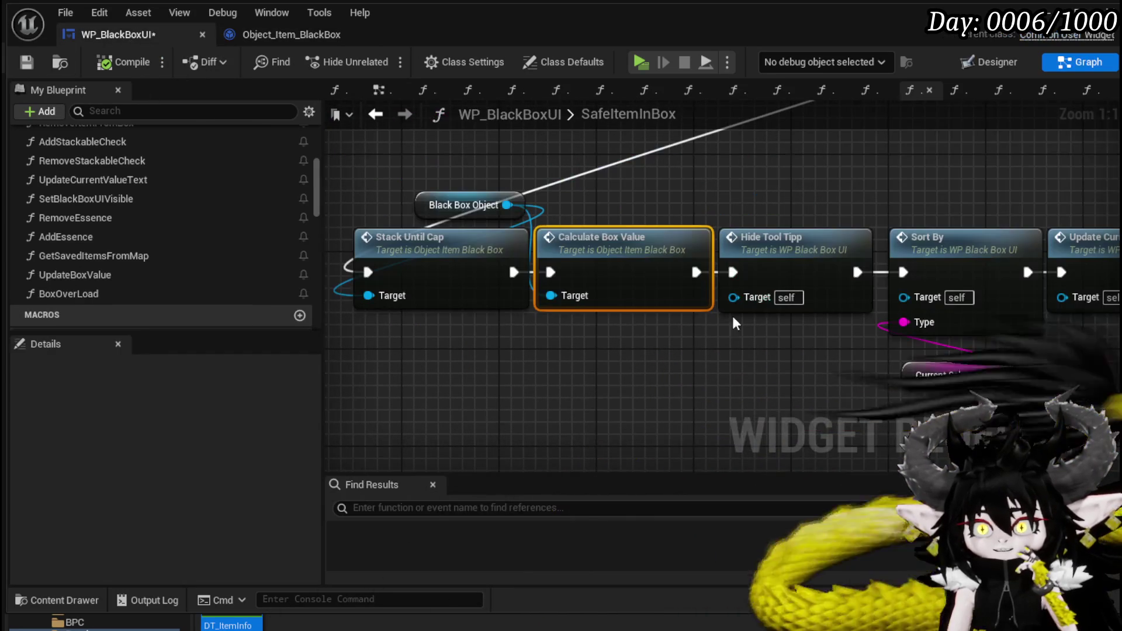
double_click(430, 233)
mouse_move(653, 307)
mouse_down()
mouse_move(526, 253)
mouse_move(608, 255)
mouse_up()
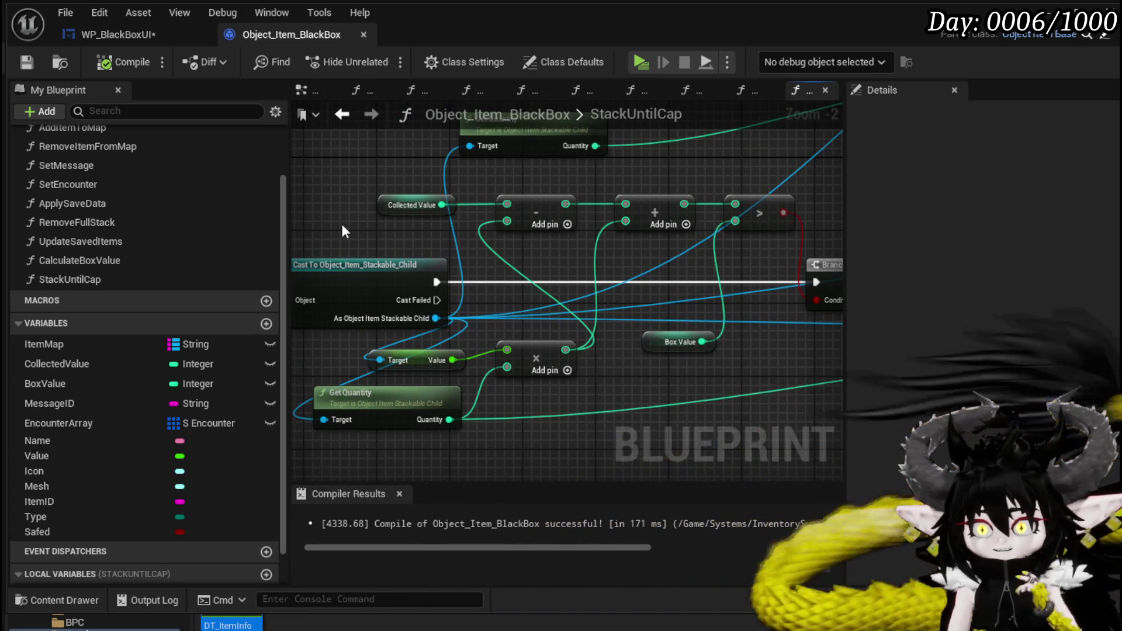
Step: Box-select the cast, value and Get Quantity nodes and shift Multiply slightly down
drag(292, 244, 440, 446)
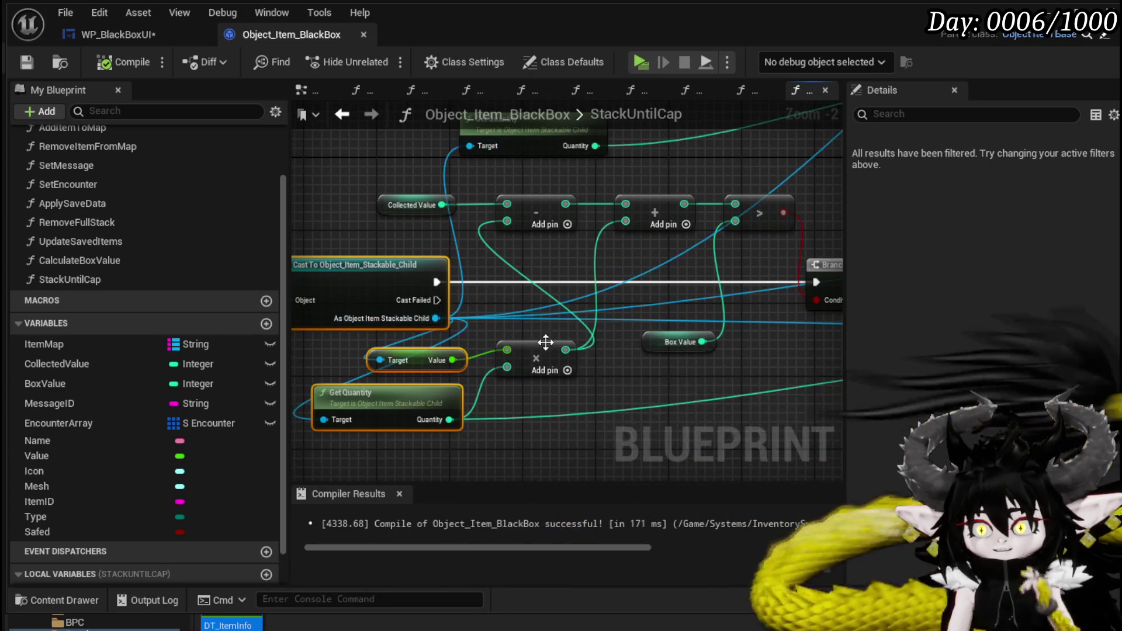
drag(557, 338, 557, 347)
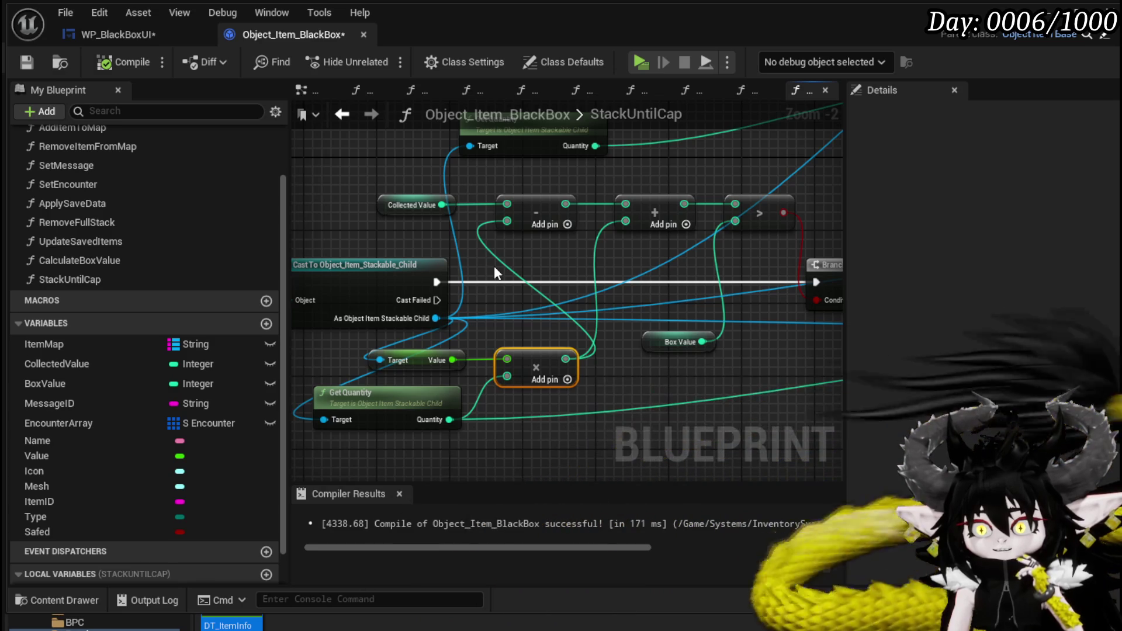
mouse_move(494, 272)
mouse_down()
mouse_move(771, 274)
mouse_move(486, 272)
mouse_move(454, 260)
mouse_move(835, 245)
mouse_move(384, 243)
mouse_up()
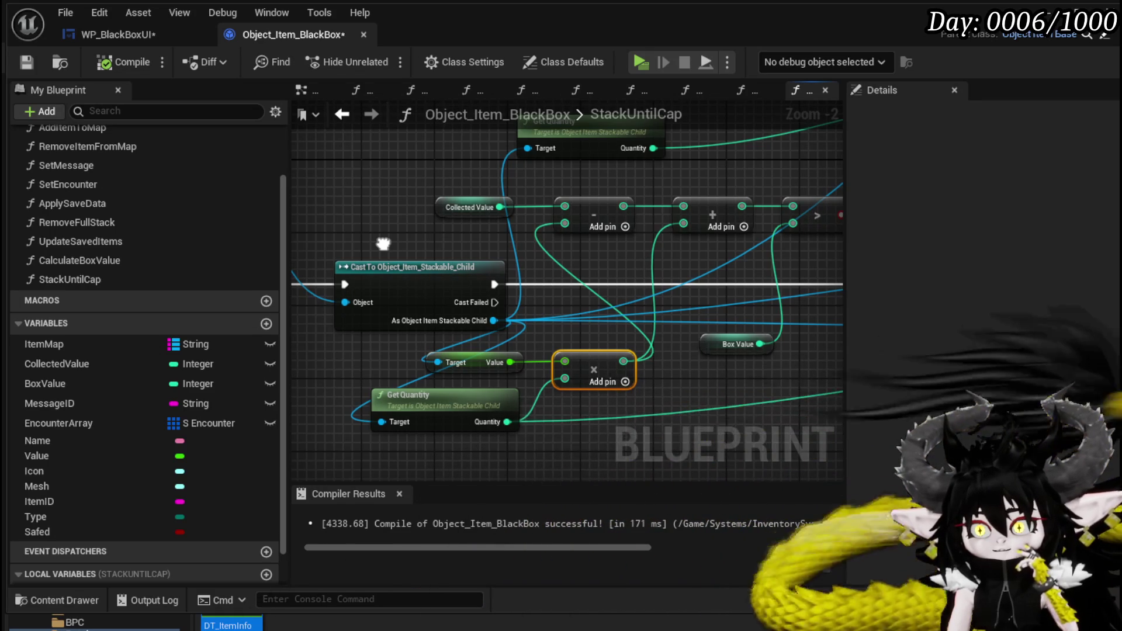
drag(383, 243, 383, 243)
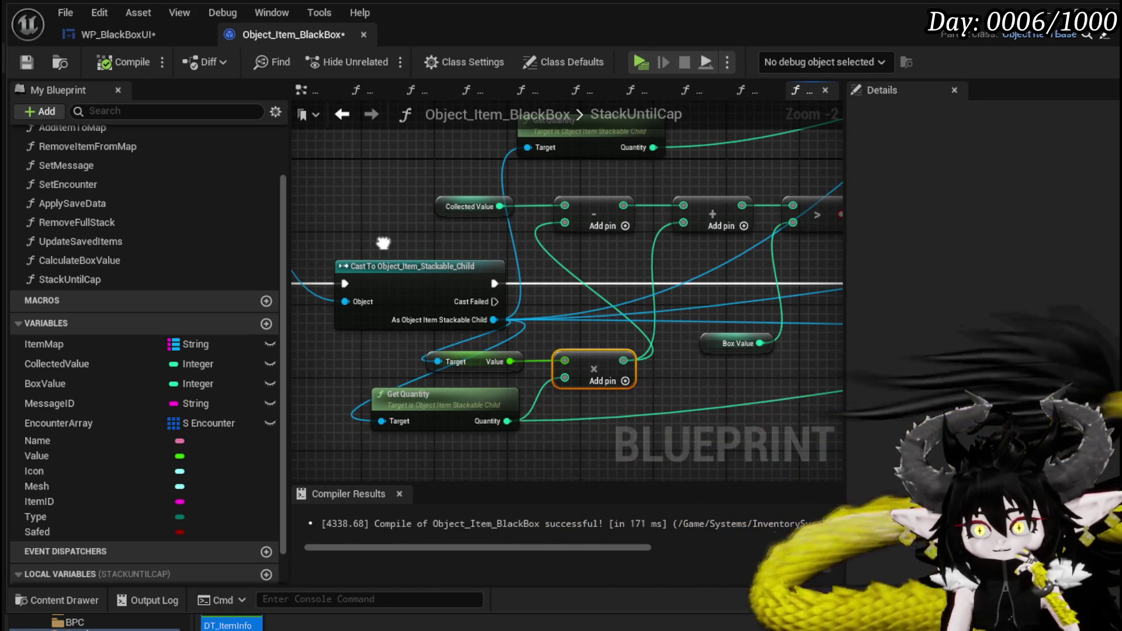
drag(383, 243, 383, 241)
Step: Select Collected Value and the Subtract node to inspect them
click(467, 204)
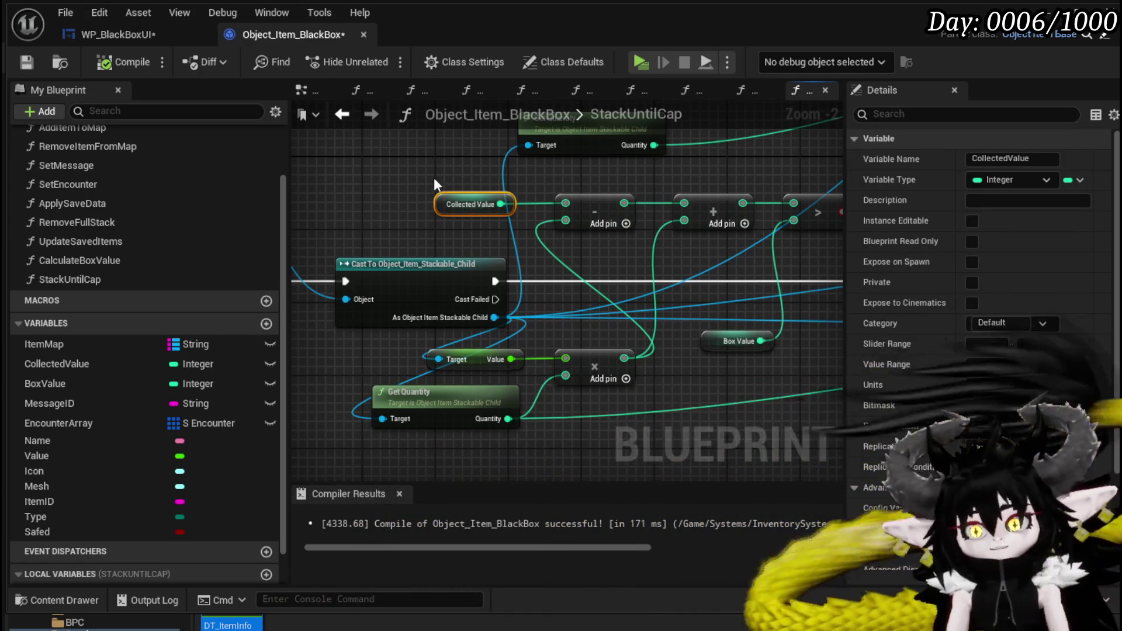
click(667, 273)
mouse_move(668, 273)
mouse_down()
mouse_move(589, 298)
mouse_move(492, 371)
mouse_move(389, 372)
mouse_move(422, 200)
mouse_move(520, 358)
mouse_up()
drag(583, 237, 600, 222)
mouse_move(342, 277)
mouse_down()
mouse_move(471, 296)
mouse_move(554, 324)
mouse_move(567, 309)
mouse_up()
click(554, 324)
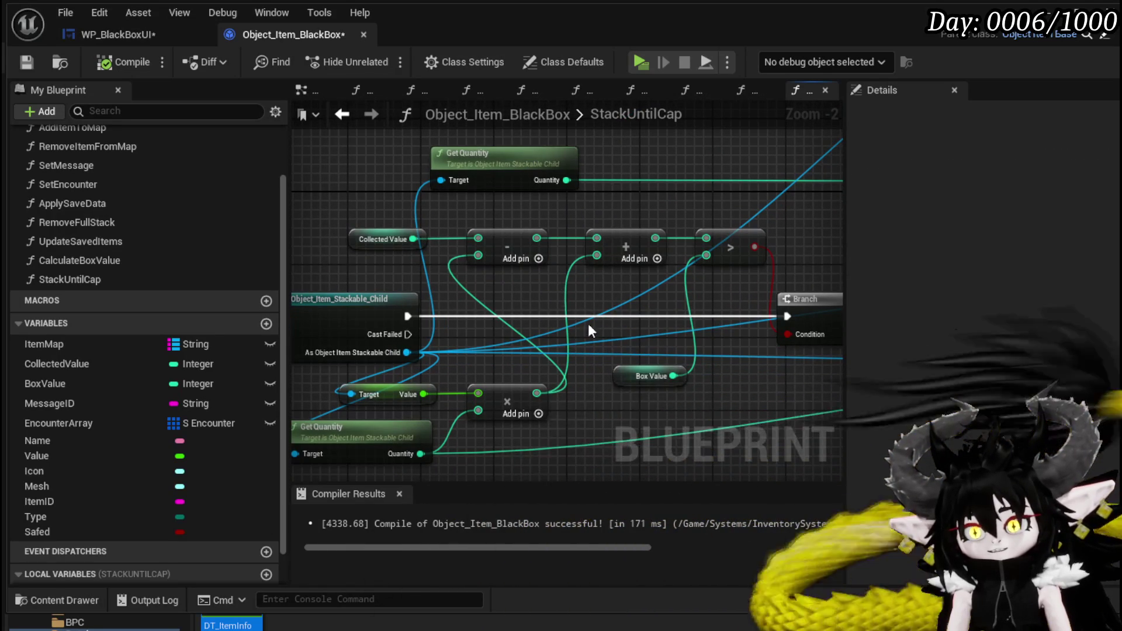
Step: Nudge the Box Value node and recheck the Collected Value node
drag(627, 385, 637, 404)
mouse_move(612, 342)
mouse_down()
mouse_move(596, 286)
mouse_move(621, 296)
mouse_up()
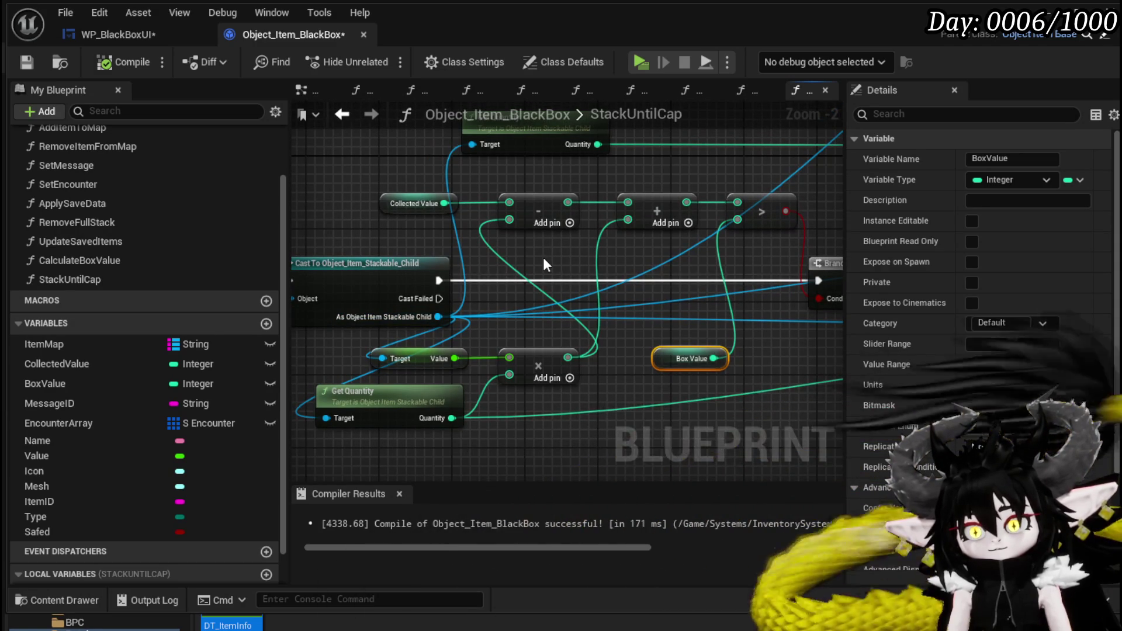
mouse_move(374, 214)
mouse_down()
mouse_move(413, 197)
mouse_move(477, 225)
mouse_move(362, 182)
mouse_up()
click(363, 183)
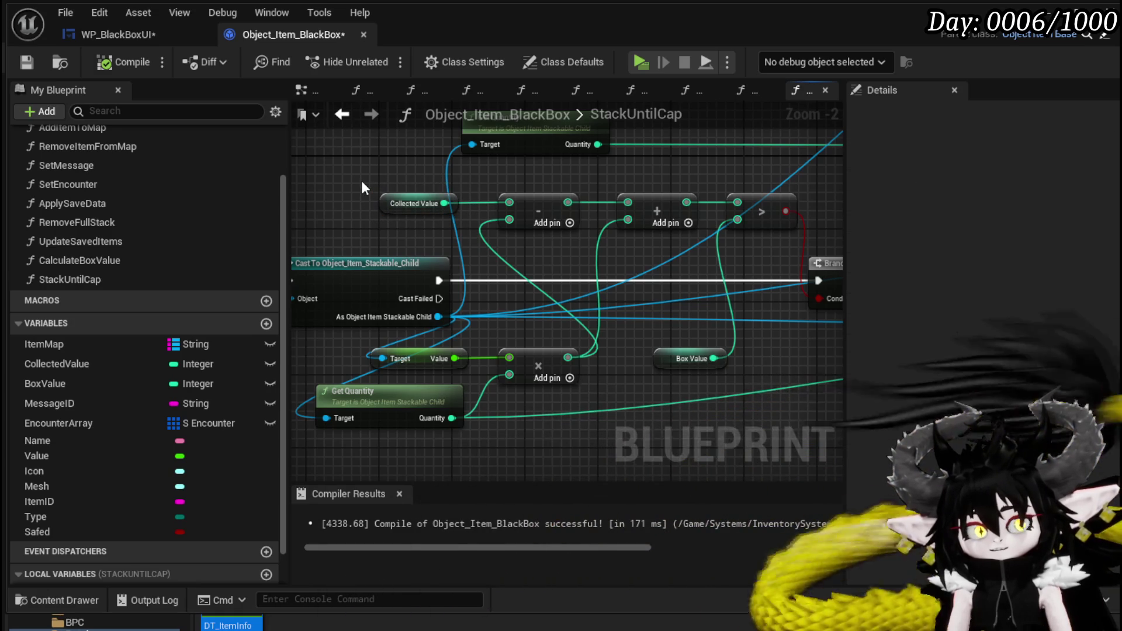
drag(362, 182, 469, 226)
click(363, 223)
mouse_move(359, 226)
mouse_down()
mouse_move(656, 235)
mouse_move(409, 229)
mouse_up()
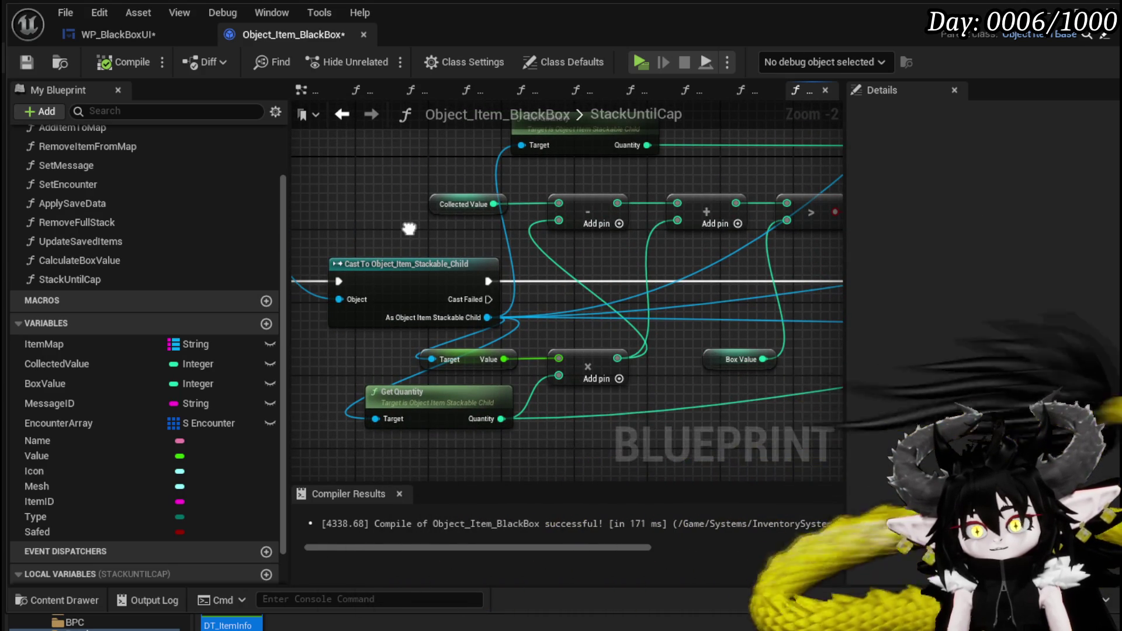
mouse_move(409, 229)
mouse_down()
mouse_move(594, 244)
mouse_move(510, 276)
mouse_move(410, 279)
mouse_up()
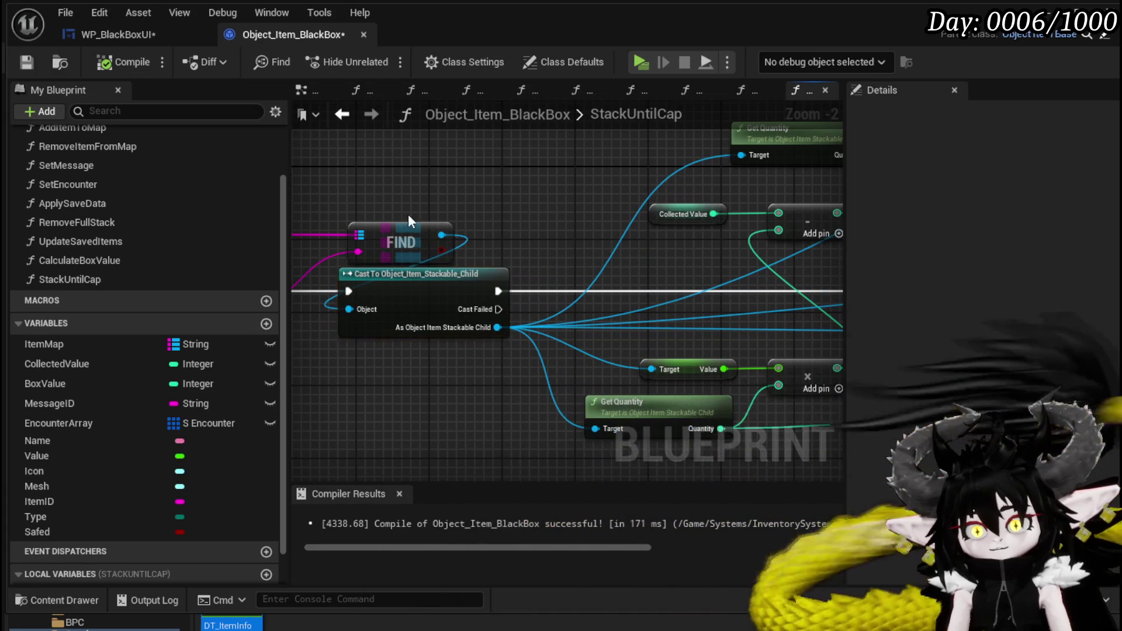
drag(538, 216, 434, 310)
mouse_move(572, 348)
mouse_down()
mouse_move(571, 358)
mouse_move(478, 341)
mouse_up()
mouse_move(612, 320)
mouse_down()
mouse_move(650, 282)
mouse_move(454, 348)
mouse_move(499, 344)
mouse_up()
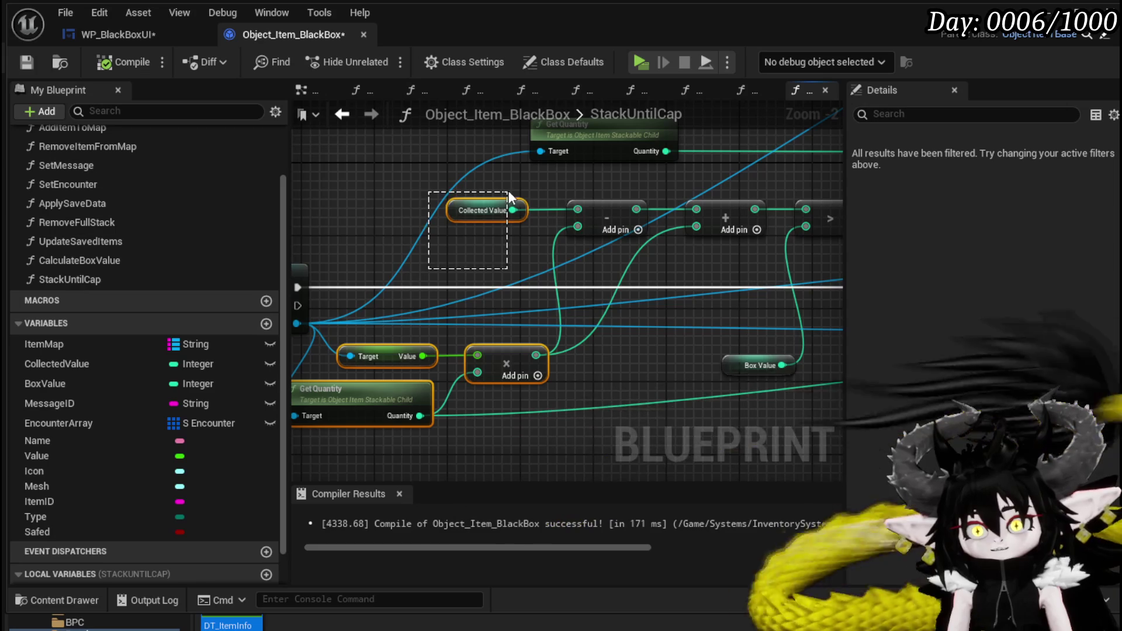
mouse_move(611, 278)
mouse_down()
mouse_move(462, 268)
mouse_move(649, 265)
mouse_move(541, 269)
mouse_up()
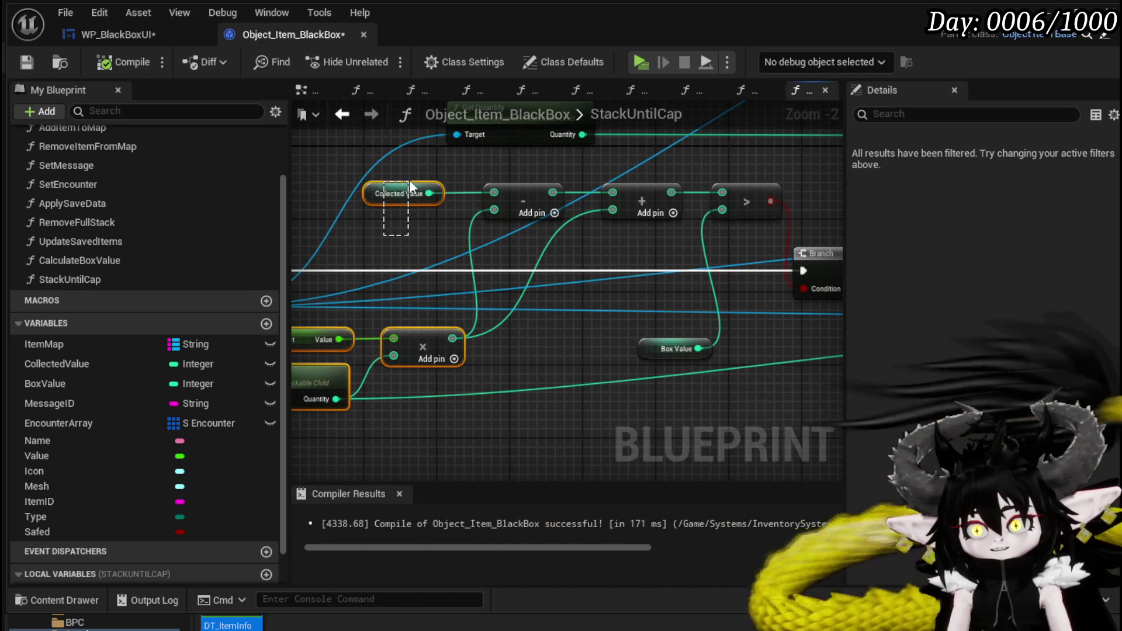
drag(409, 180, 409, 180)
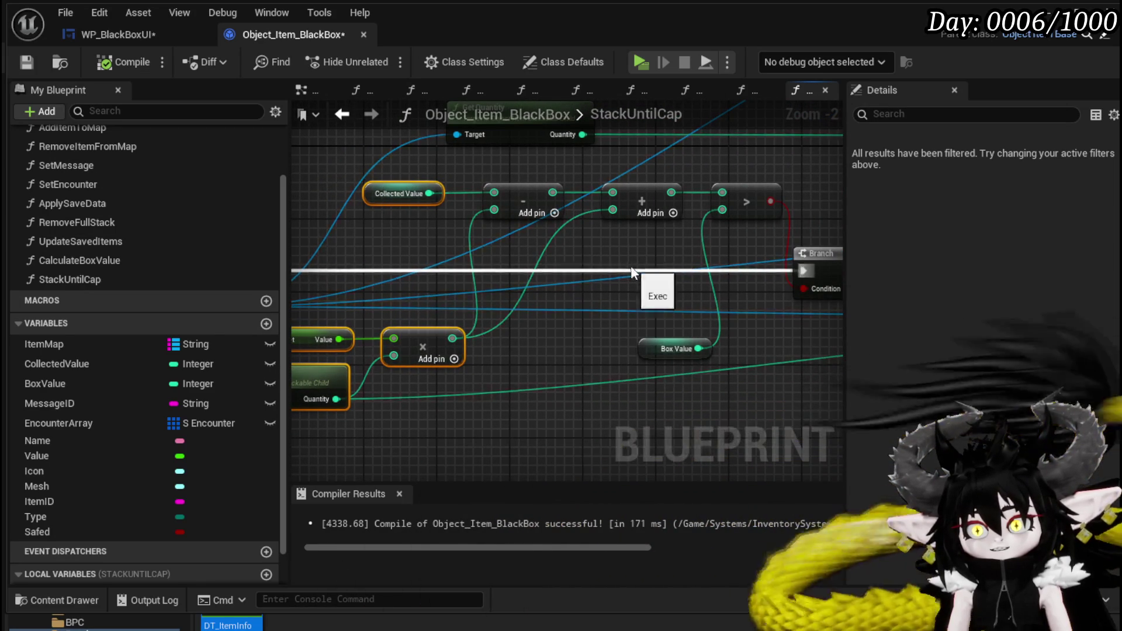
mouse_move(646, 200)
mouse_down()
mouse_move(666, 254)
mouse_move(602, 365)
mouse_move(573, 350)
mouse_up()
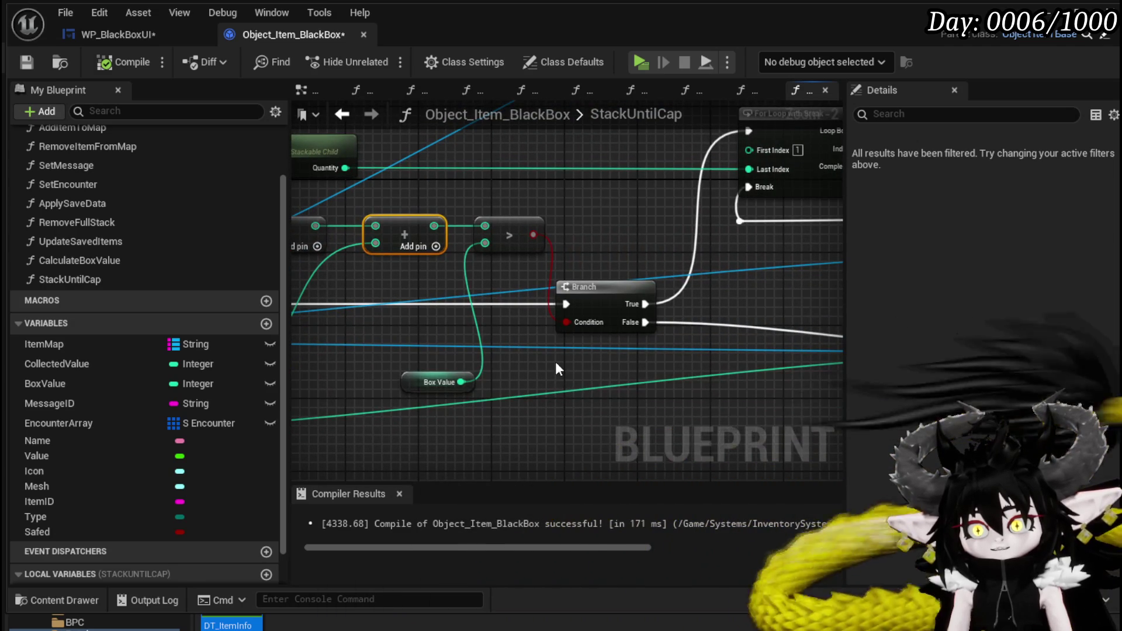
mouse_move(494, 298)
mouse_down()
mouse_move(520, 295)
mouse_move(468, 295)
mouse_move(587, 264)
mouse_move(427, 306)
mouse_up()
mouse_move(696, 244)
mouse_down()
mouse_move(496, 361)
mouse_move(562, 367)
mouse_up()
mouse_move(573, 181)
mouse_down()
mouse_move(535, 191)
mouse_move(537, 199)
mouse_move(754, 173)
mouse_move(841, 135)
mouse_move(329, 312)
mouse_move(387, 311)
mouse_move(501, 243)
mouse_move(421, 262)
mouse_up()
click(555, 215)
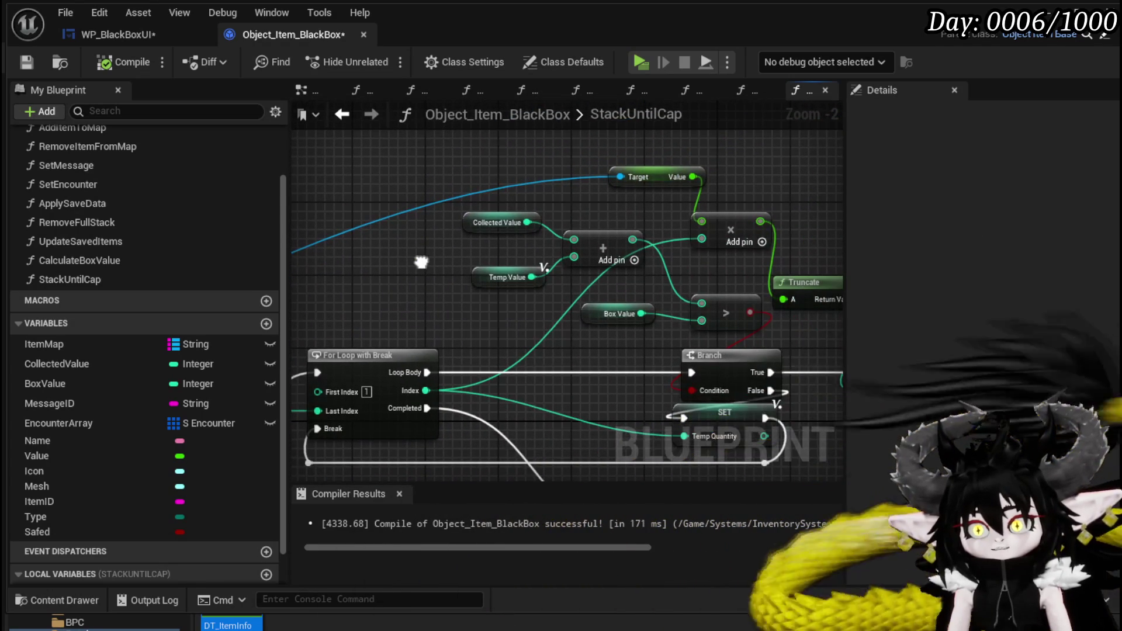
drag(558, 198, 542, 201)
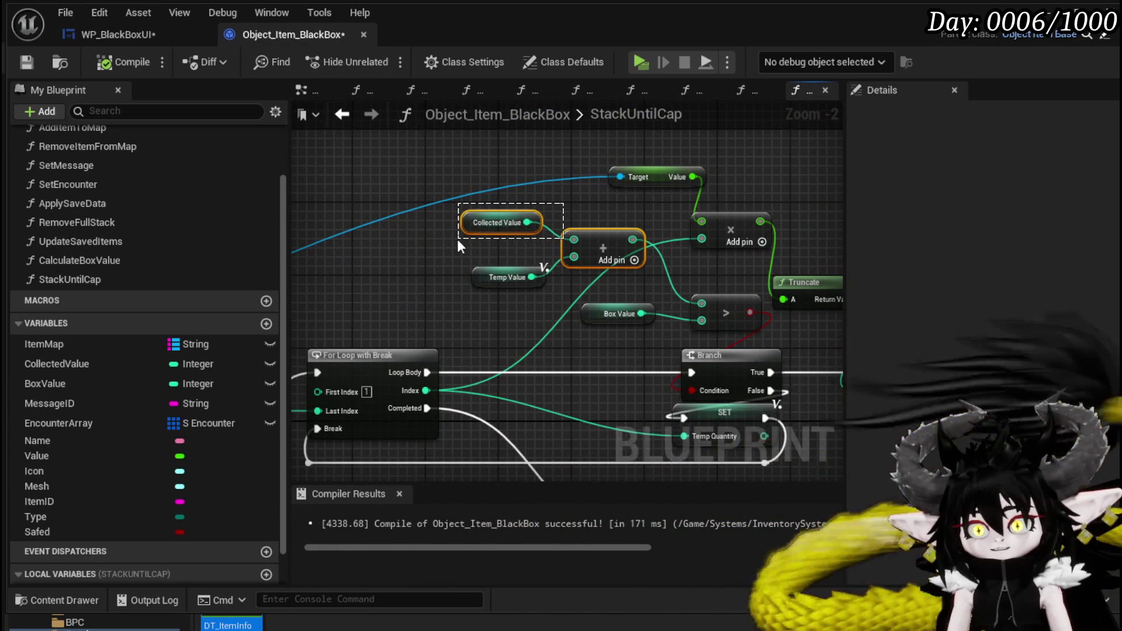
drag(457, 240, 451, 246)
mouse_move(304, 321)
mouse_down()
mouse_move(604, 218)
mouse_move(747, 140)
mouse_up()
mouse_move(508, 303)
mouse_down()
mouse_move(614, 257)
mouse_move(731, 254)
mouse_up()
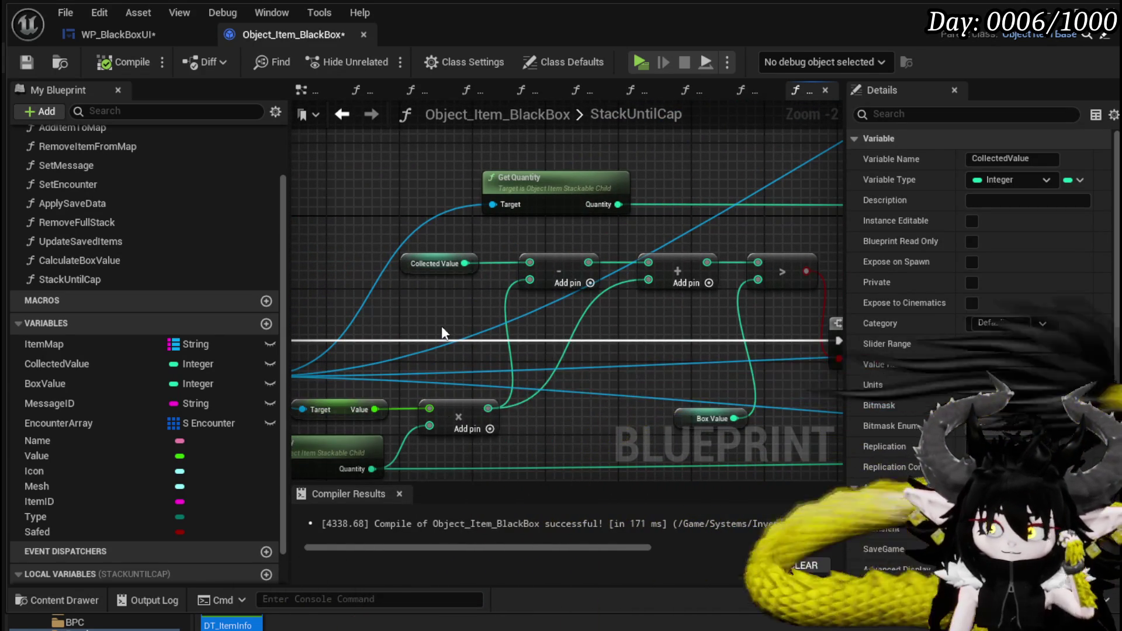
ctrl+click(538, 260)
mouse_move(516, 339)
mouse_down()
mouse_move(602, 255)
mouse_move(683, 258)
mouse_move(562, 276)
mouse_up()
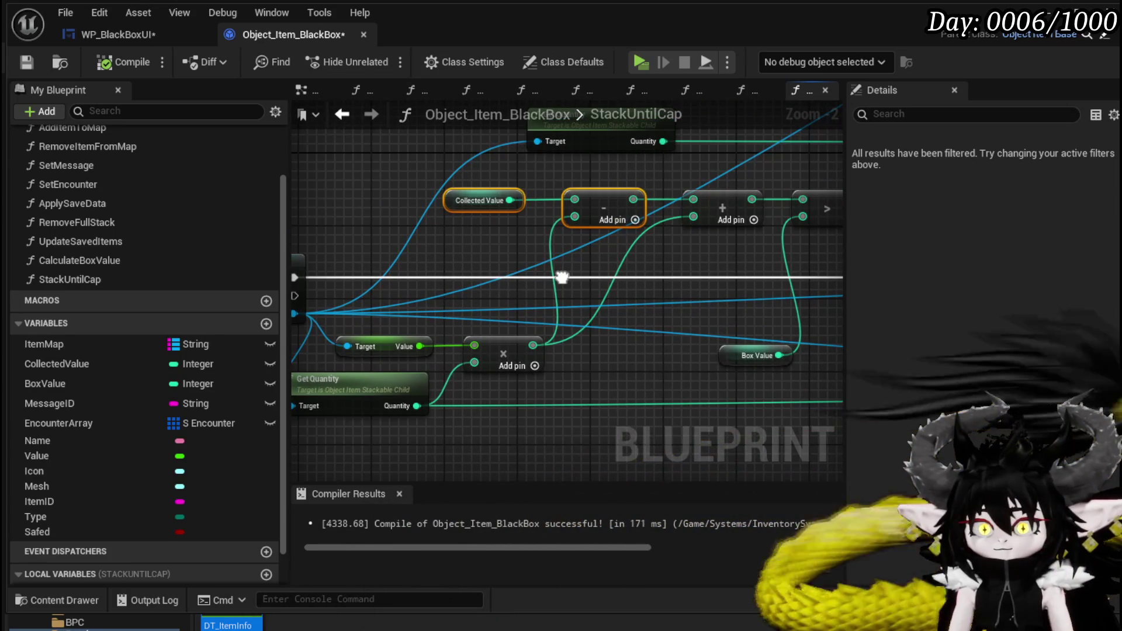
mouse_move(625, 299)
mouse_down()
mouse_move(520, 330)
mouse_move(597, 299)
mouse_move(701, 295)
mouse_up()
drag(663, 252, 570, 291)
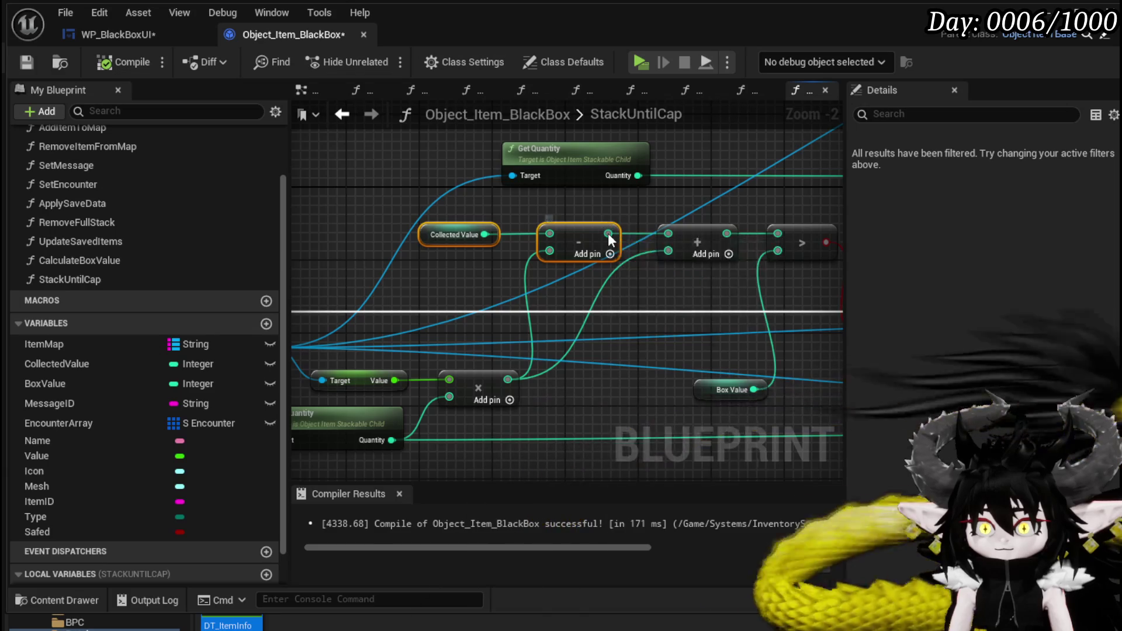
Step: Change the subtract output to float and reconnect it to the addition
right_click(608, 235)
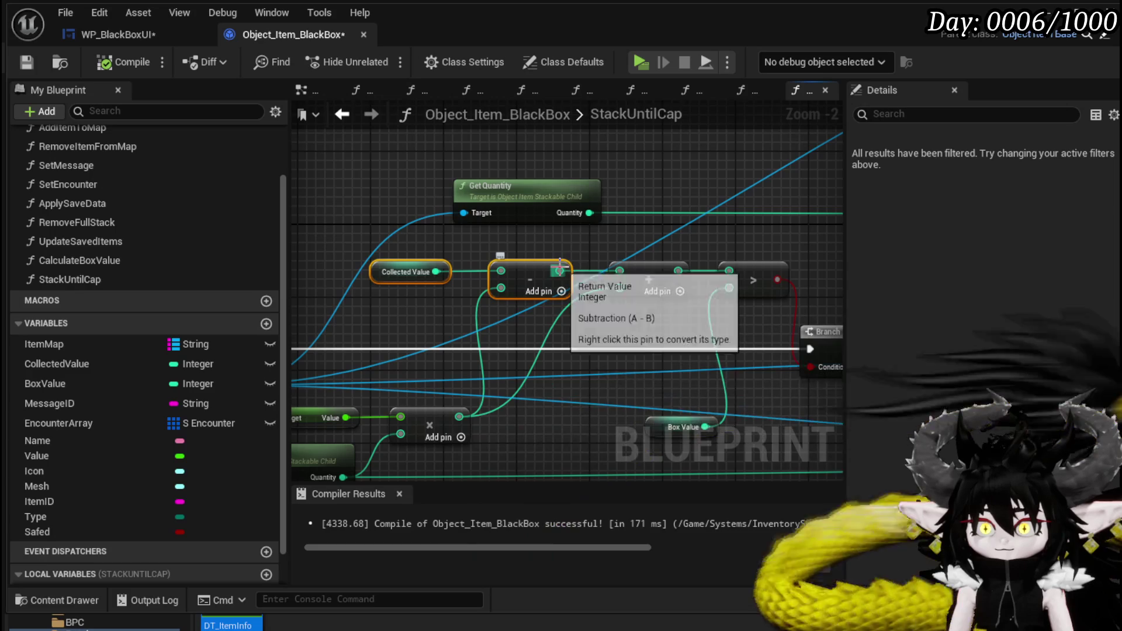
right_click(560, 270)
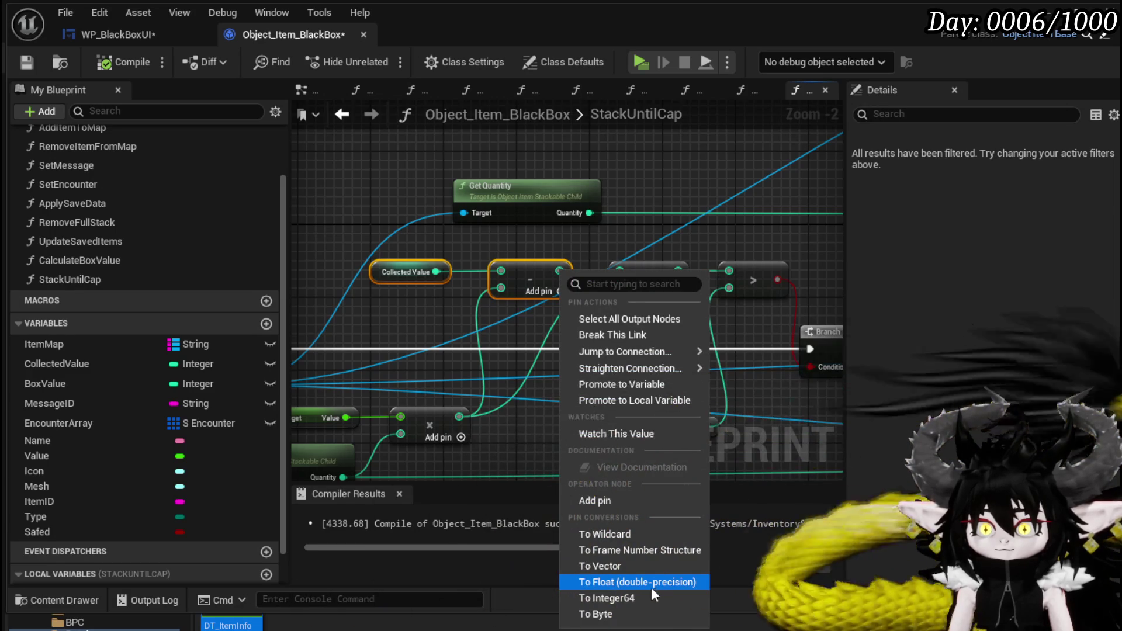
click(655, 587)
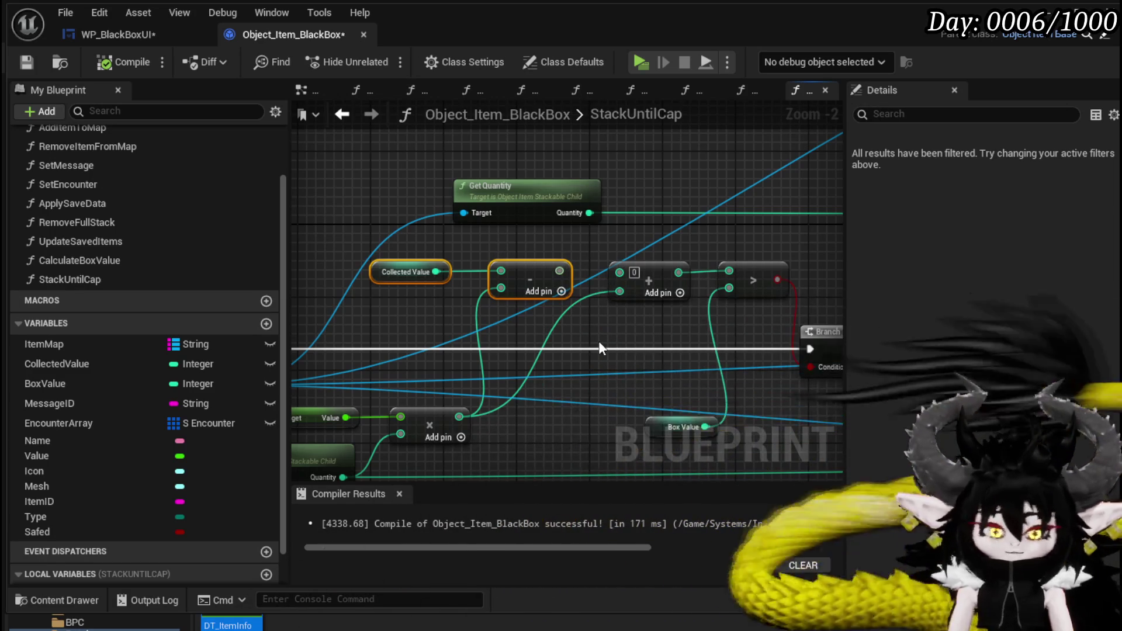
drag(619, 272, 559, 271)
Step: Promote the subtraction result to a local variable named TempCollectedValue
right_click(559, 270)
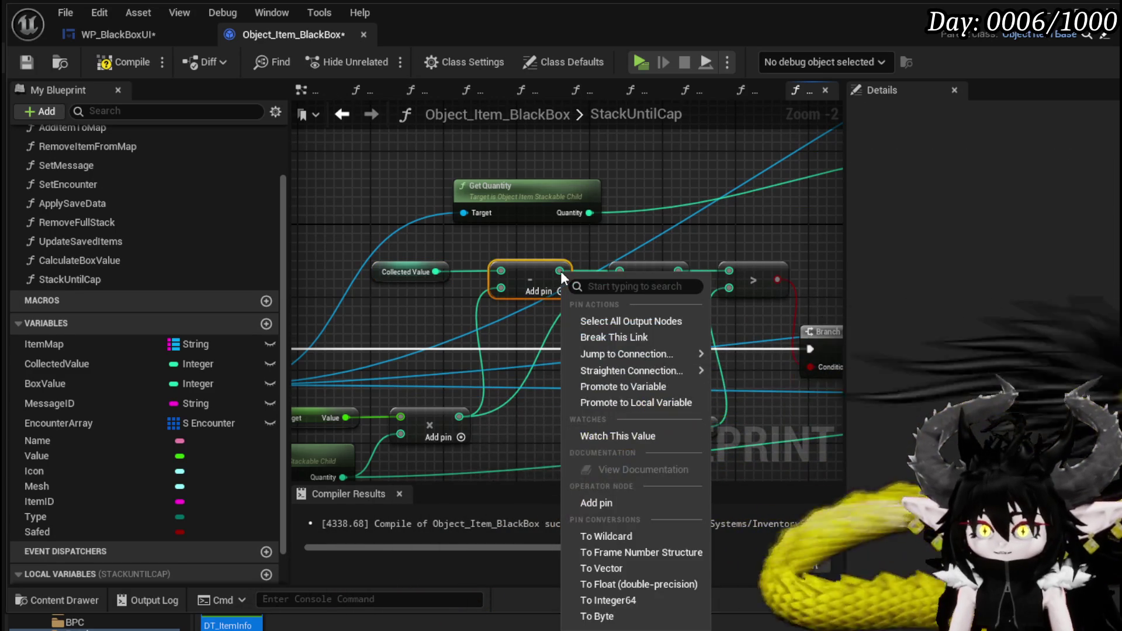
click(641, 403)
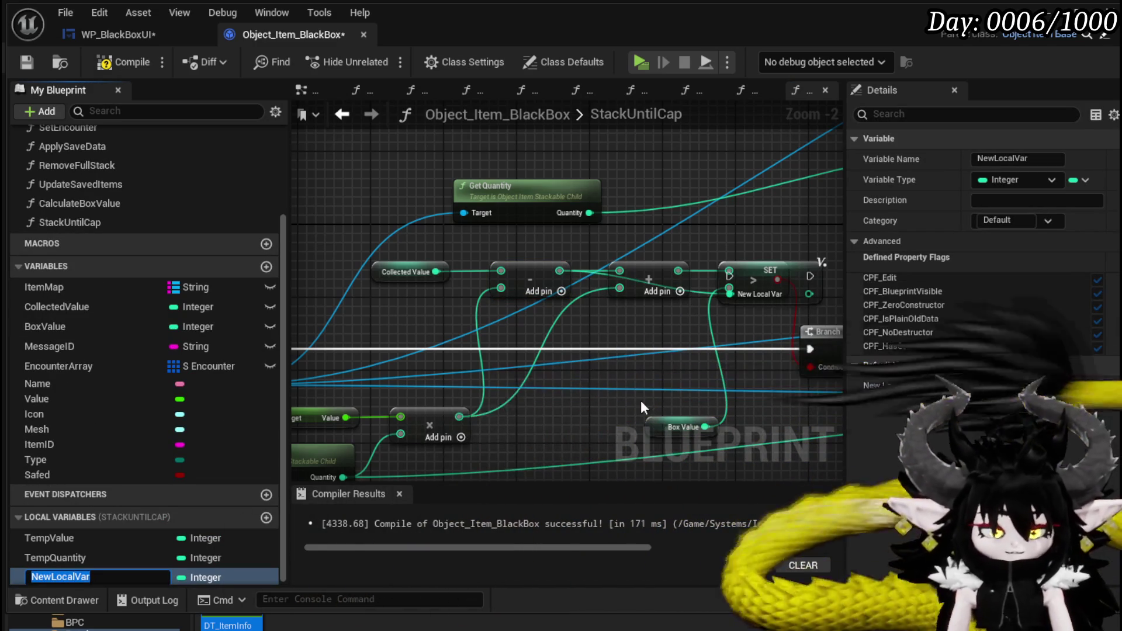
text(C)
key(BackSpace)
text(T)
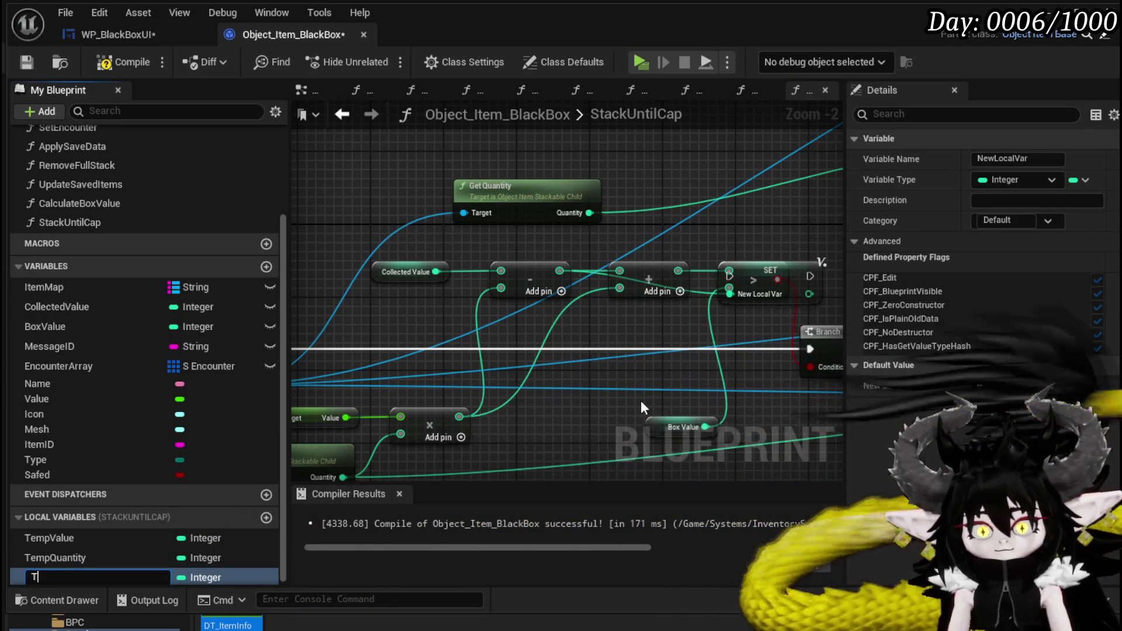
text(empCollec)
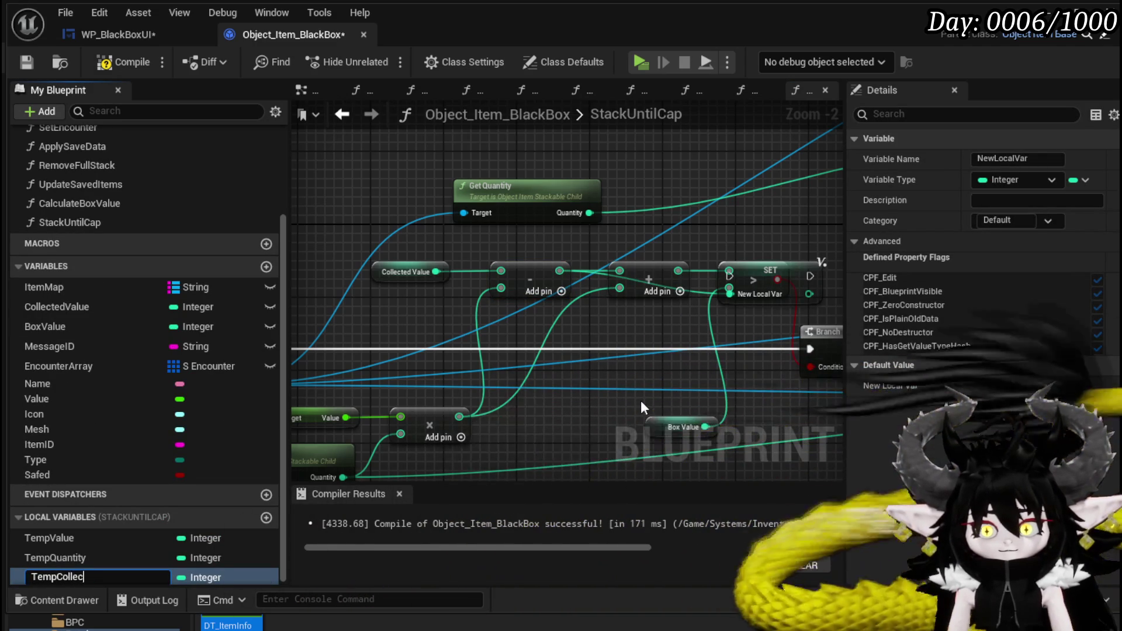
text(tedValue)
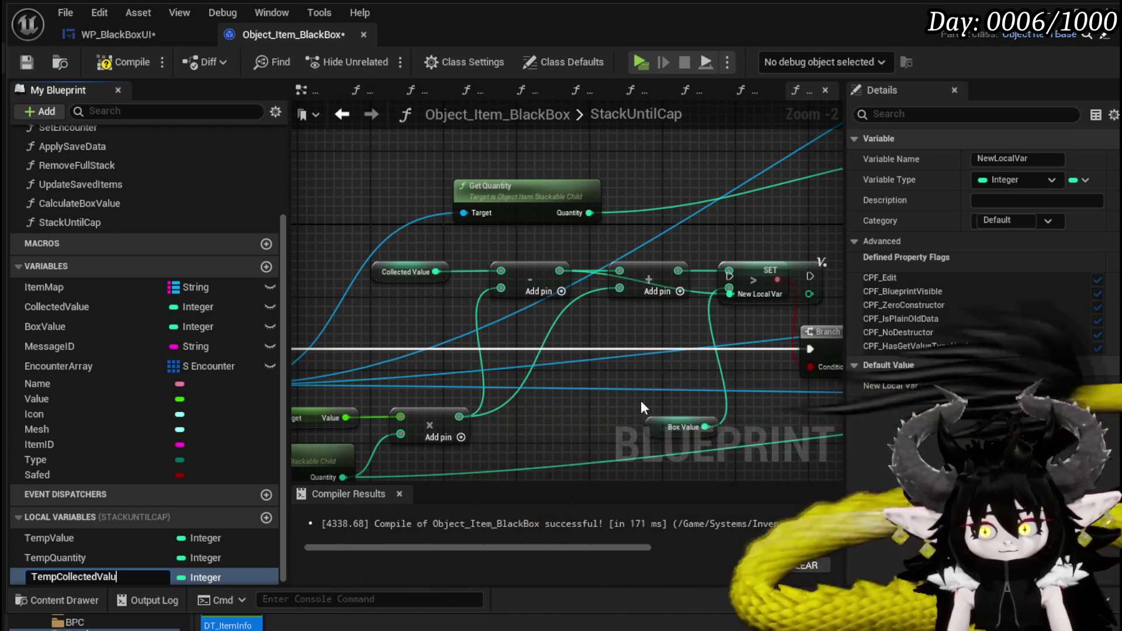
key(Return)
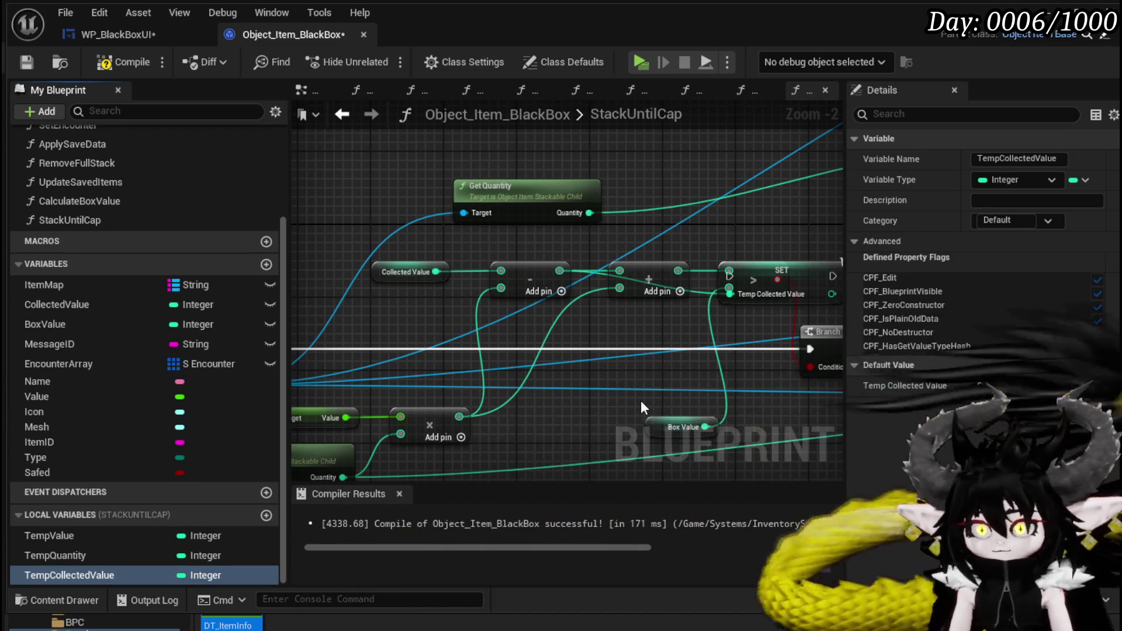
Step: Wire the SET TempCollectedValue node into execution after the cast, before the Branch
drag(812, 279, 603, 397)
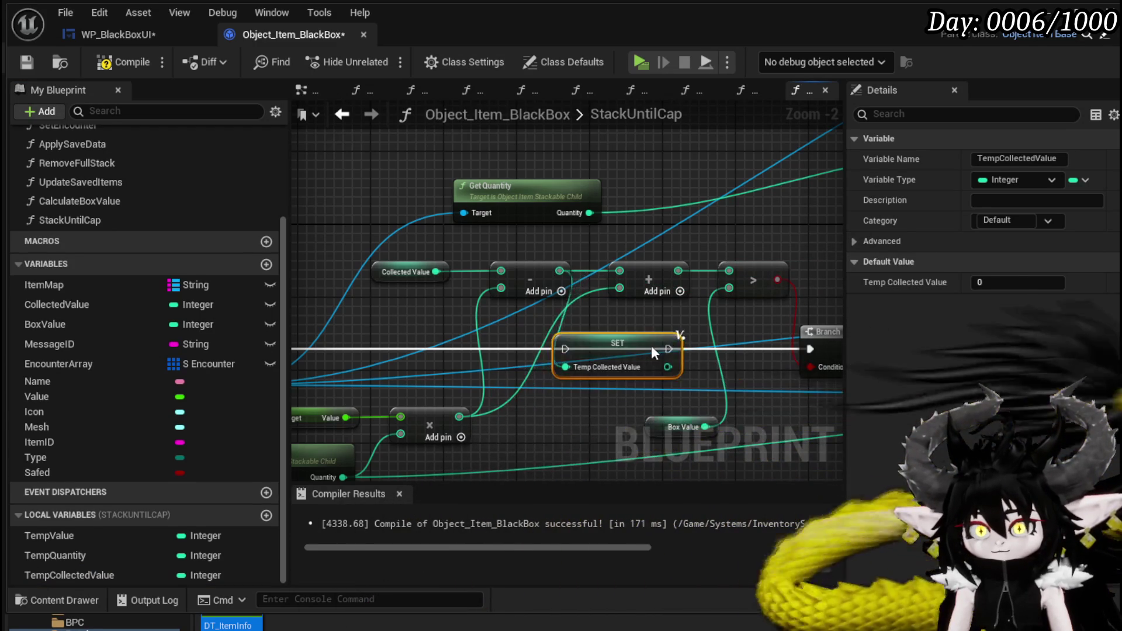
drag(672, 350, 738, 347)
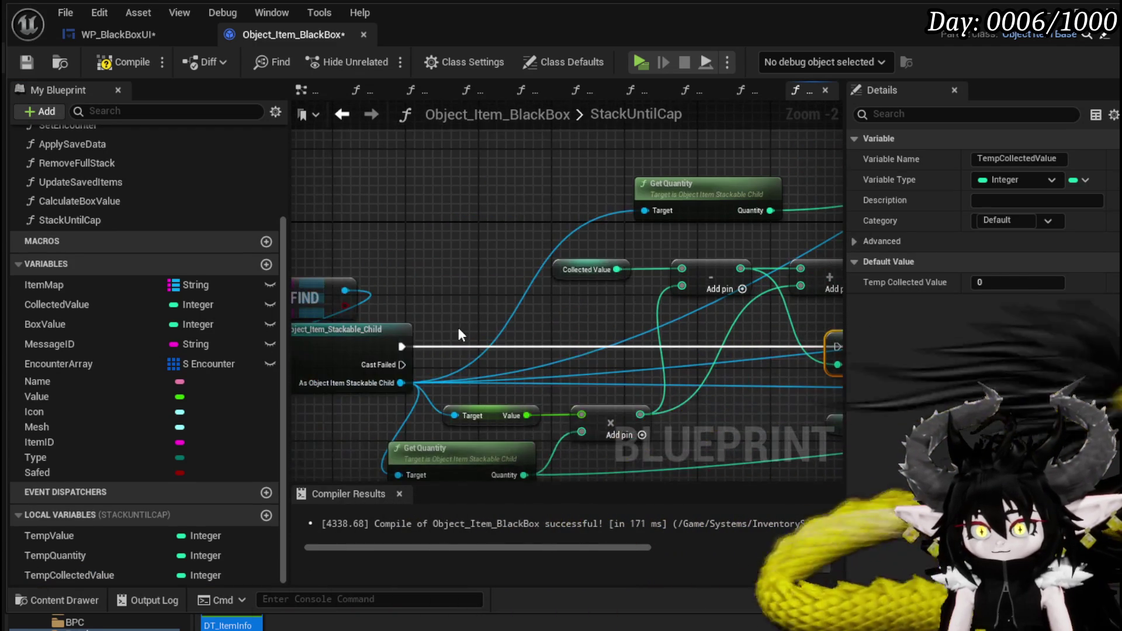
mouse_move(400, 349)
mouse_down()
mouse_move(590, 343)
mouse_move(515, 346)
mouse_up()
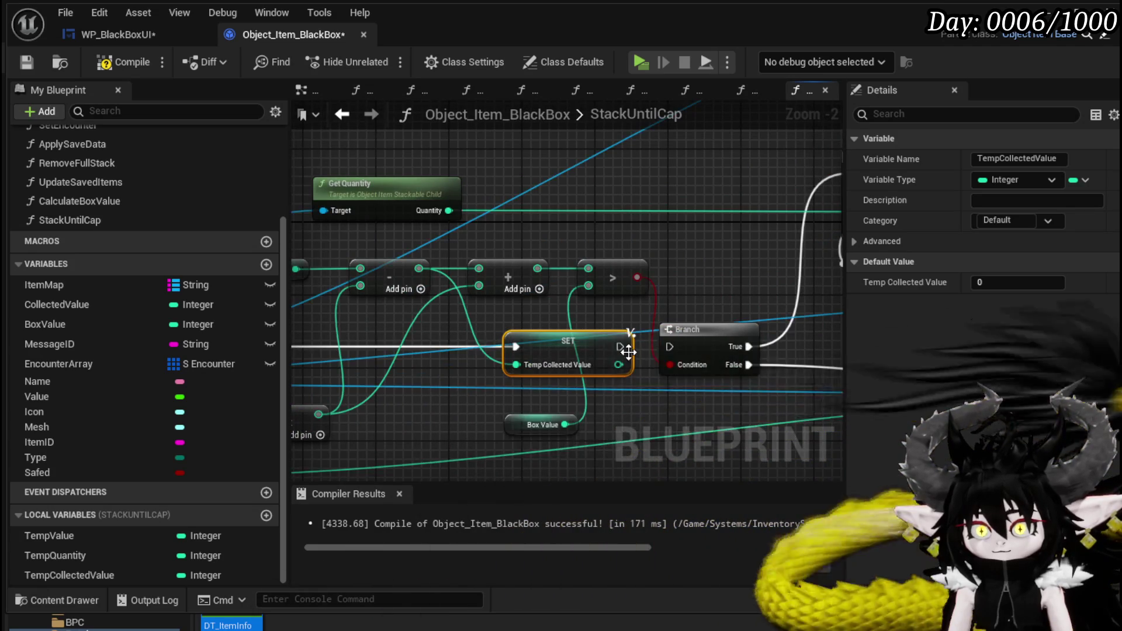
drag(629, 348, 669, 346)
Step: Feed a TempCollectedValue getter into the Add node instead of Collected Value
mouse_move(425, 320)
mouse_down()
mouse_move(381, 340)
mouse_move(411, 335)
mouse_up()
mouse_move(70, 575)
mouse_down()
mouse_move(117, 576)
mouse_move(478, 269)
mouse_up()
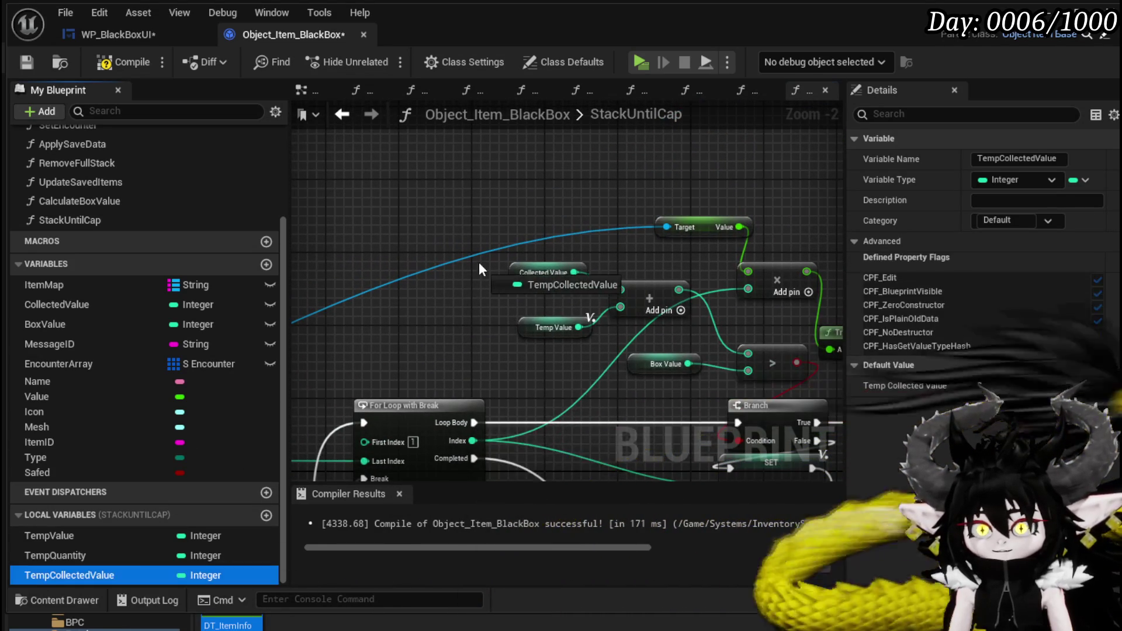
click(504, 299)
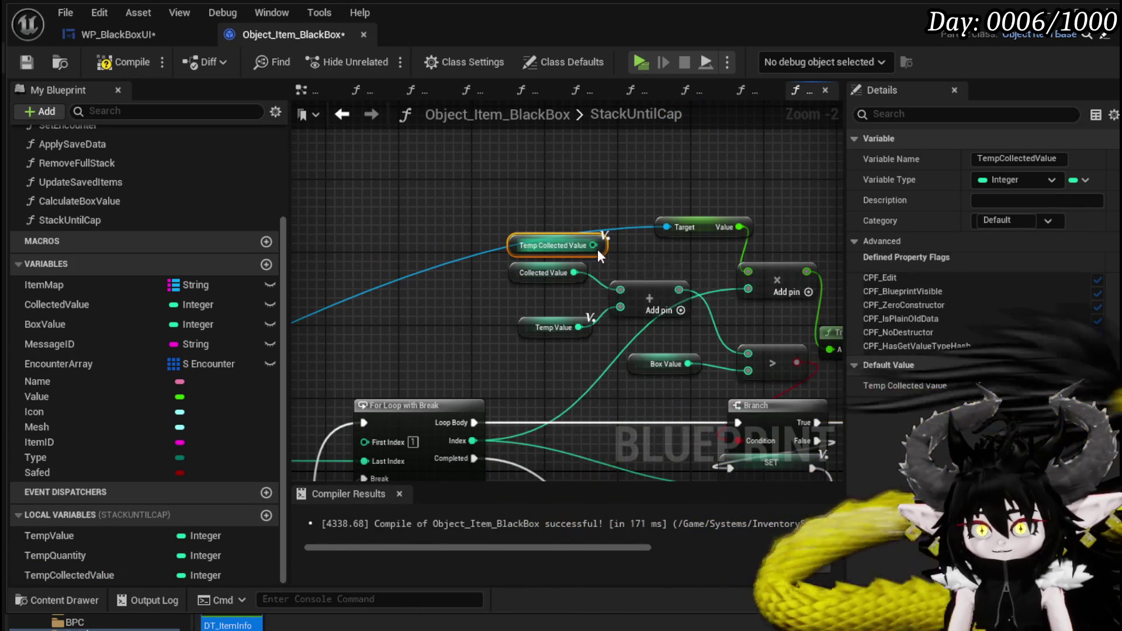
drag(593, 246, 620, 290)
mouse_move(703, 259)
mouse_down()
mouse_move(529, 148)
mouse_move(556, 215)
mouse_move(558, 204)
mouse_up()
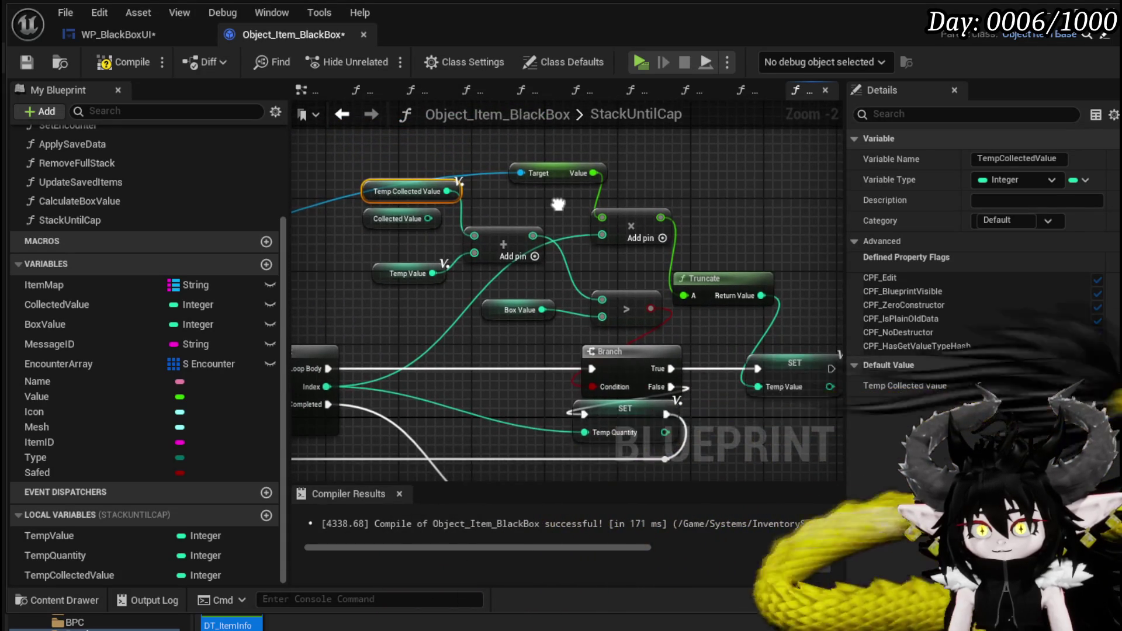
scroll(558, 204, down, 2)
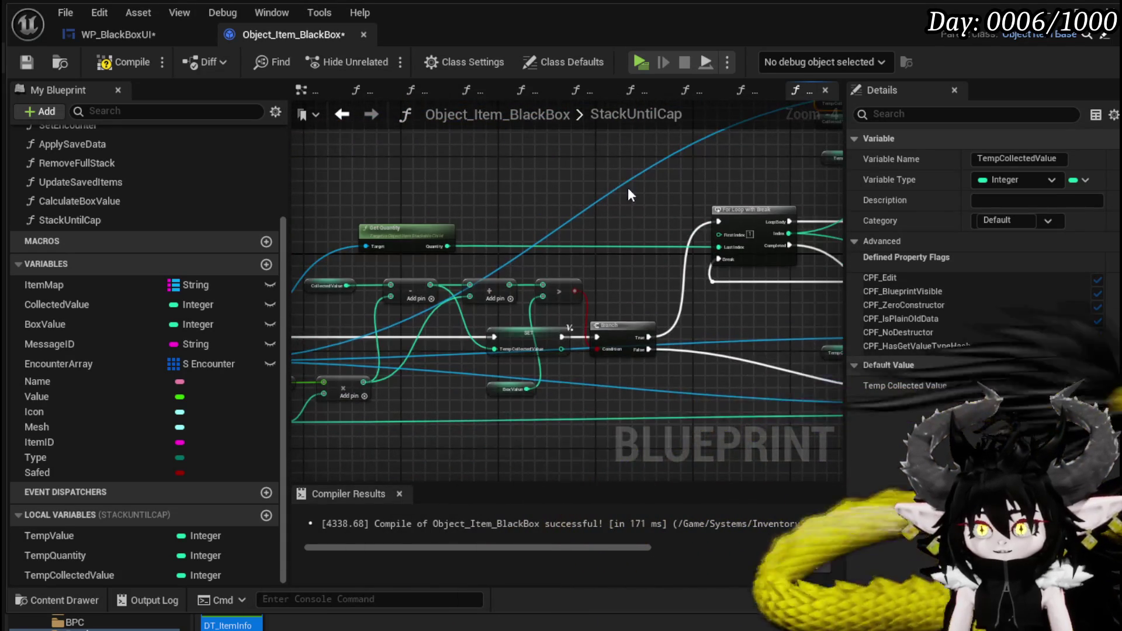
drag(629, 194, 718, 187)
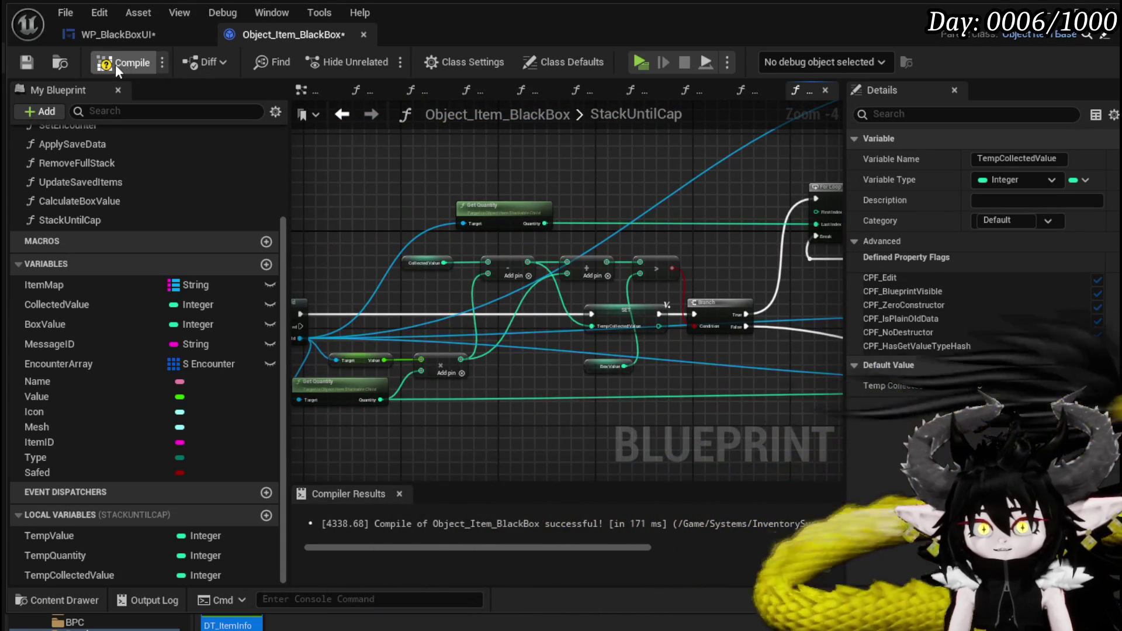
Step: Compile the blueprint, save all assets and start a play-test
click(121, 63)
click(121, 34)
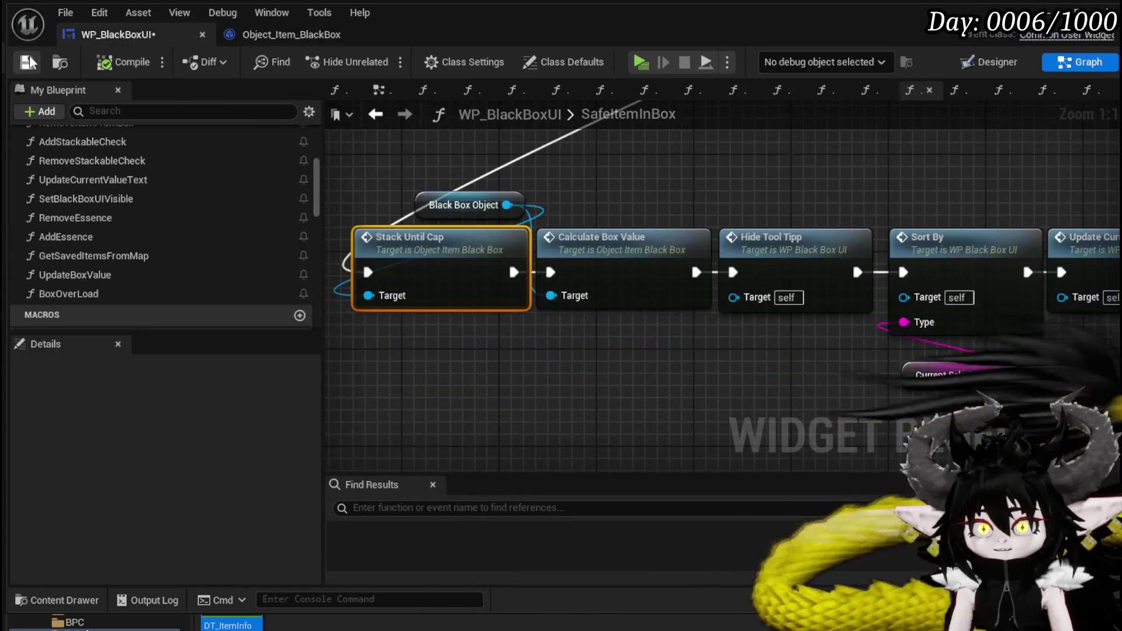
click(39, 67)
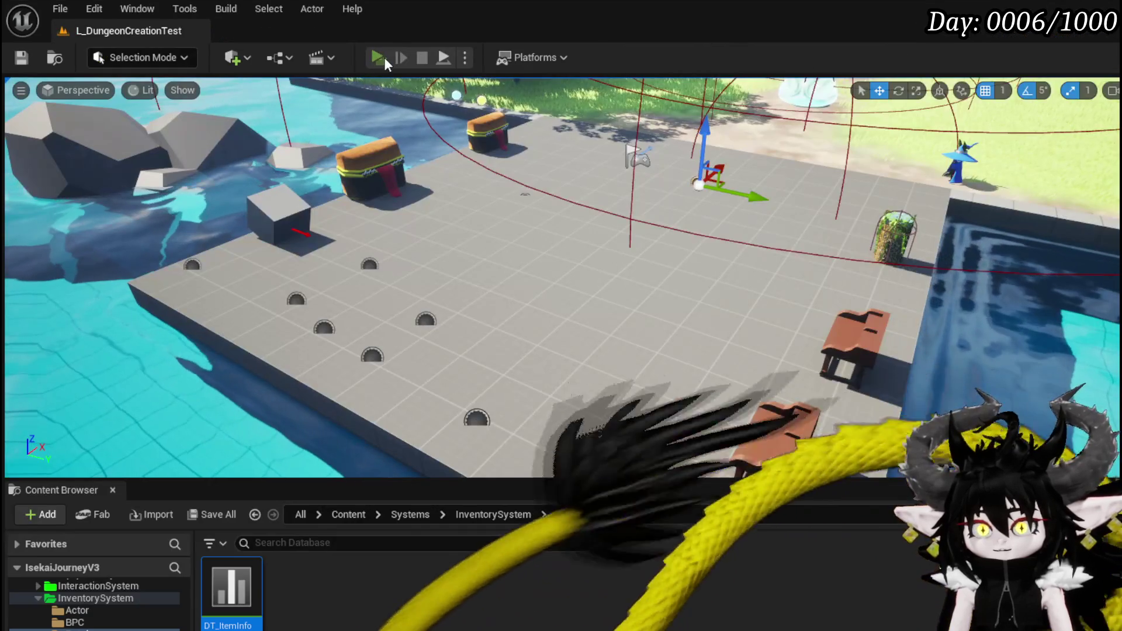
click(384, 57)
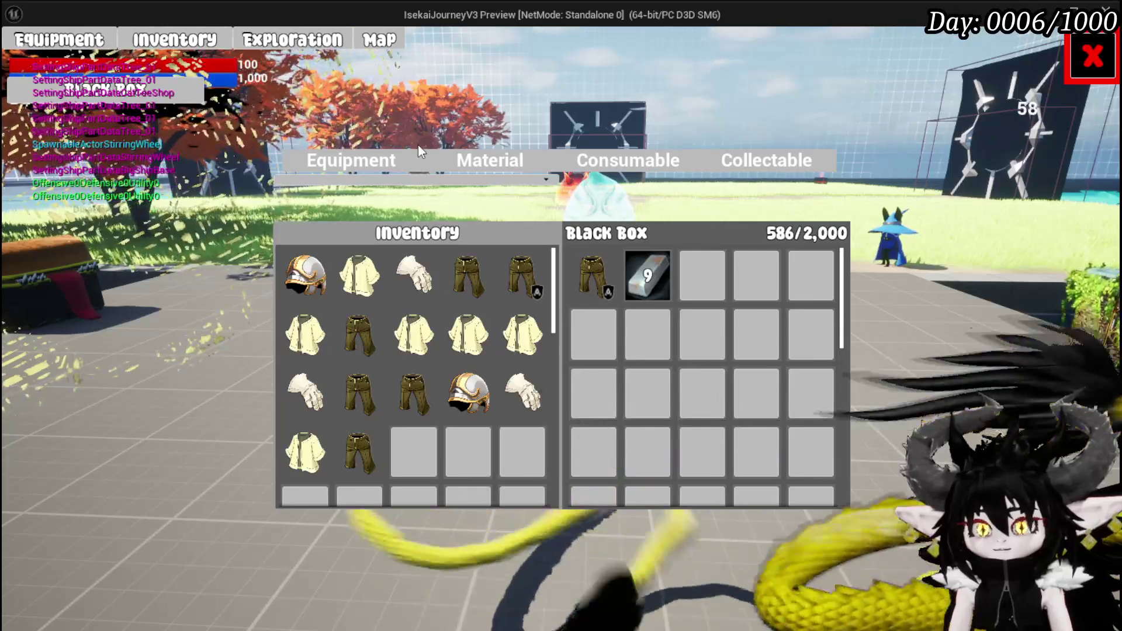
Step: Move an item into the Black Box, disable the Update Saved Items breakpoint, and resume
click(462, 338)
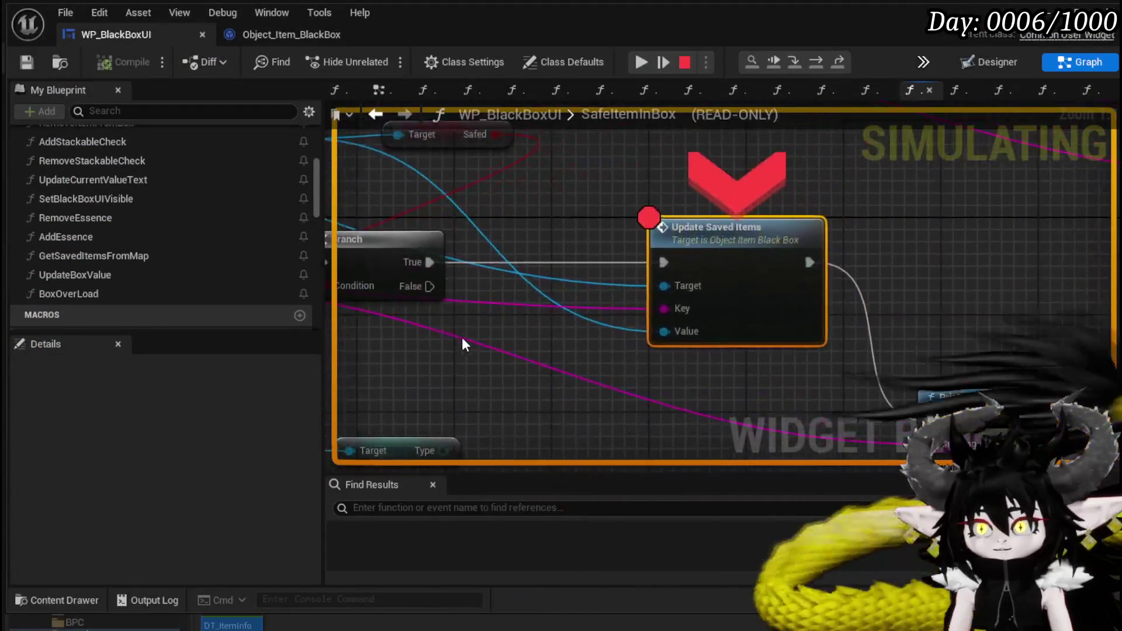
right_click(691, 251)
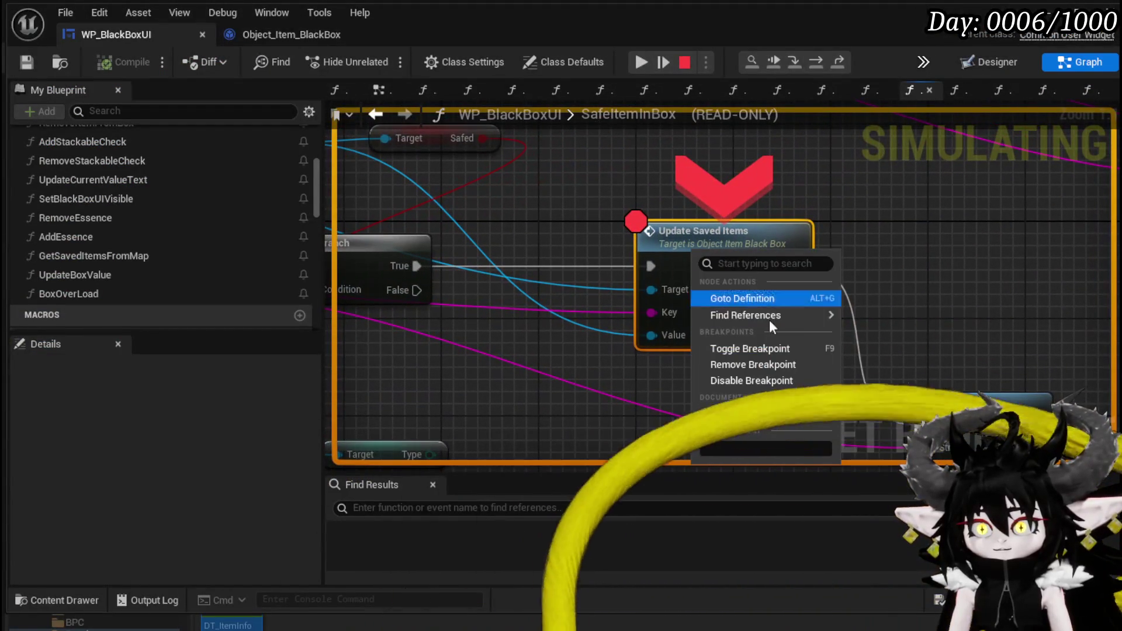
click(768, 377)
click(643, 61)
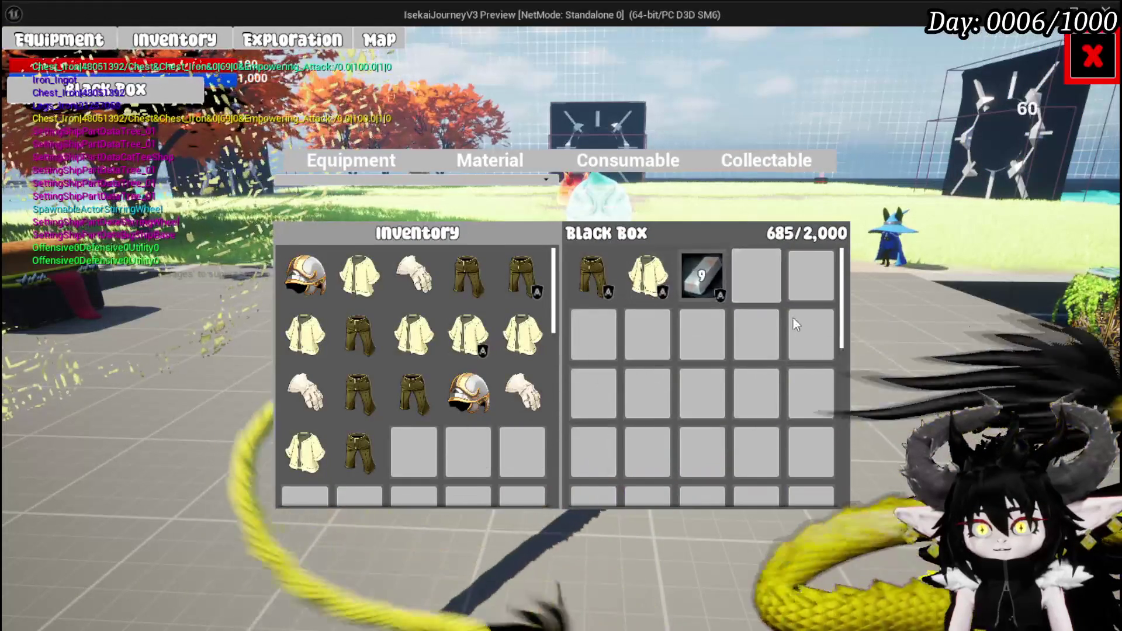
Step: Store the iron helmet, then shuttle the 2,225 essence stack and iron ingots between Inventory and Black Box
click(475, 416)
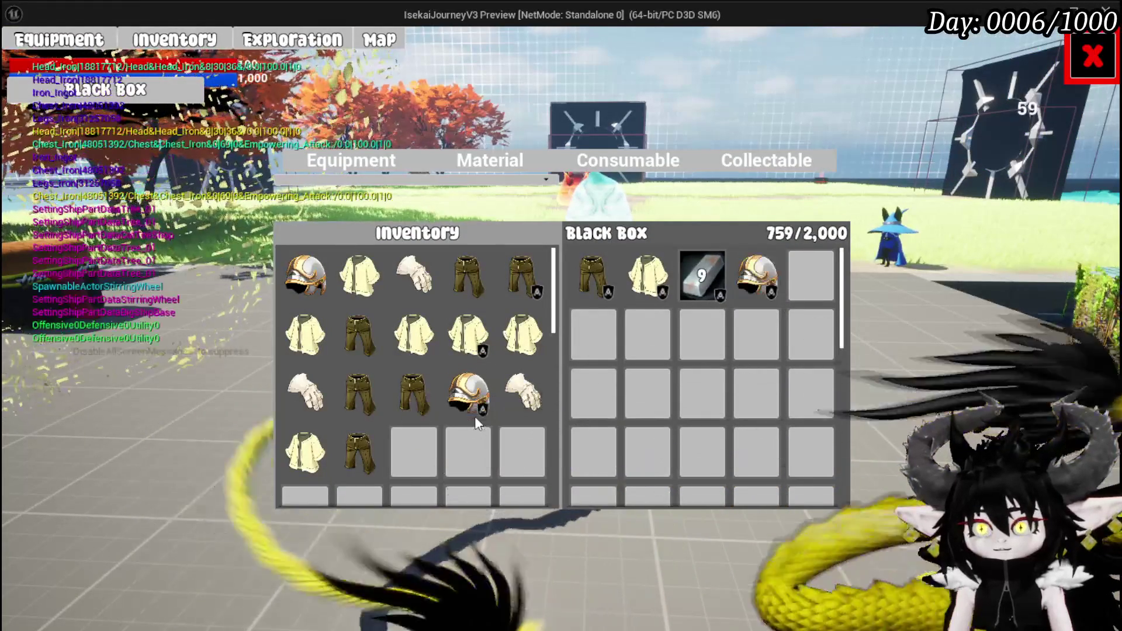
click(465, 160)
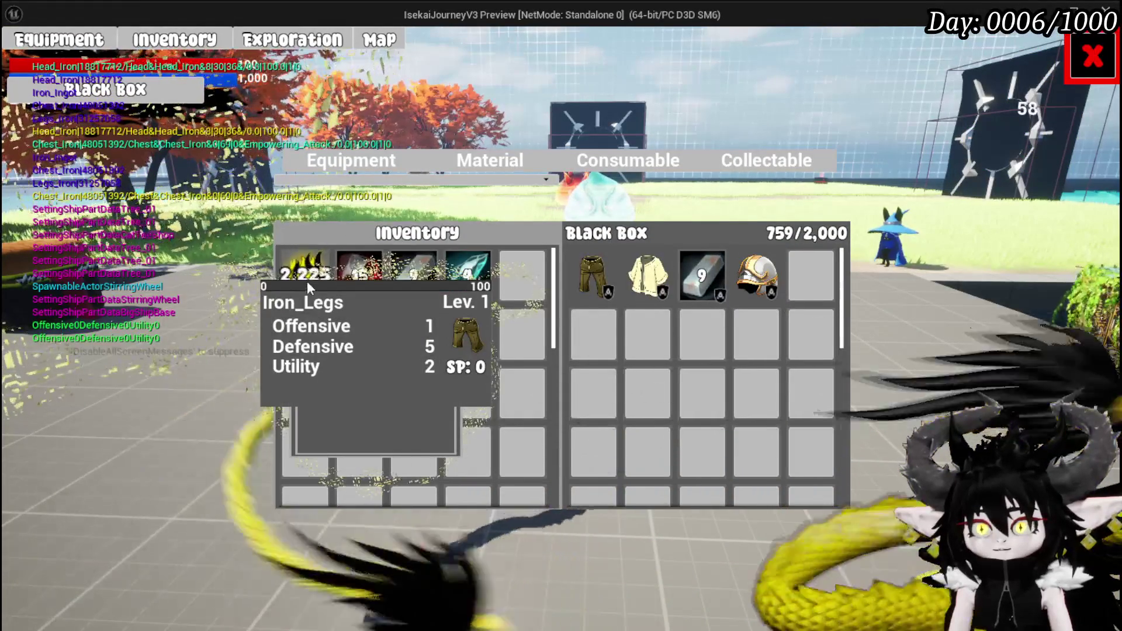
click(307, 282)
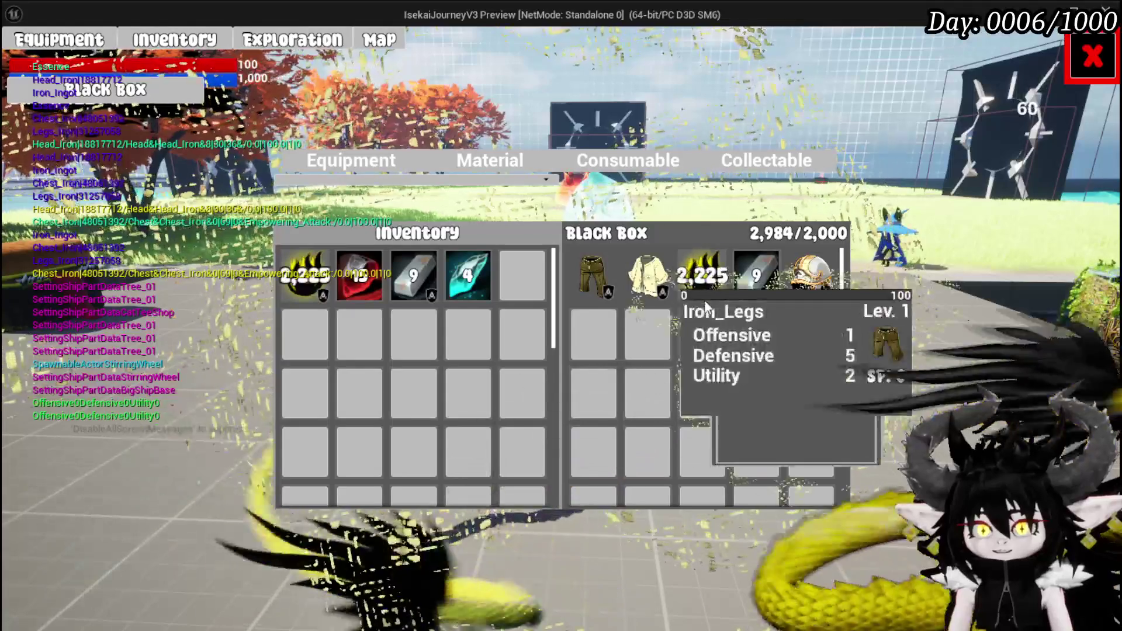
click(703, 276)
click(312, 288)
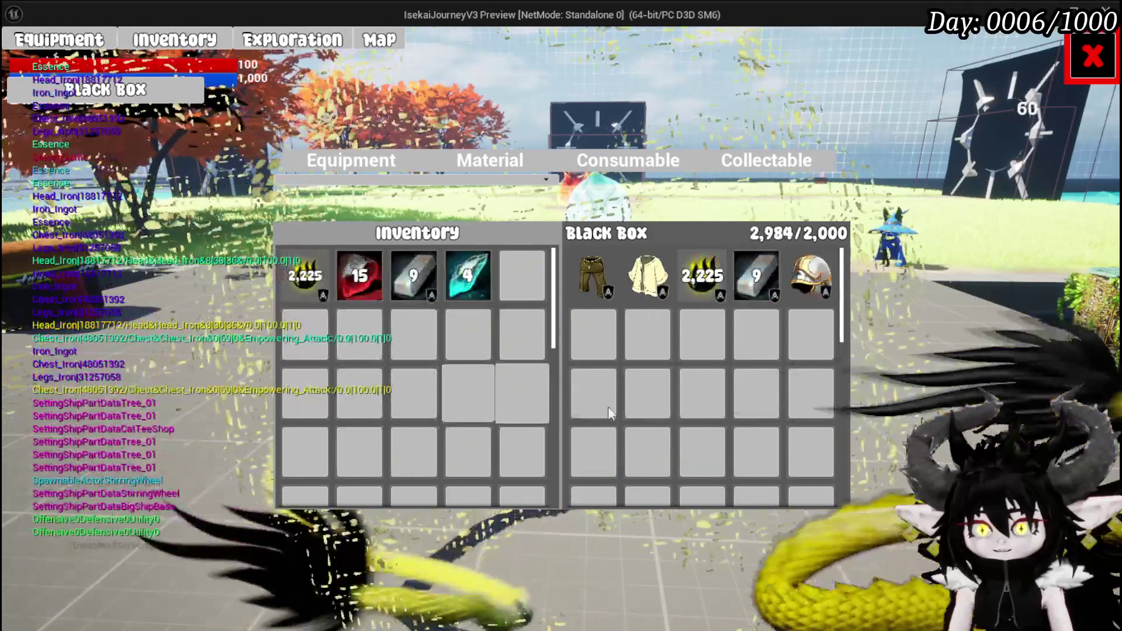
click(767, 287)
click(760, 284)
click(704, 286)
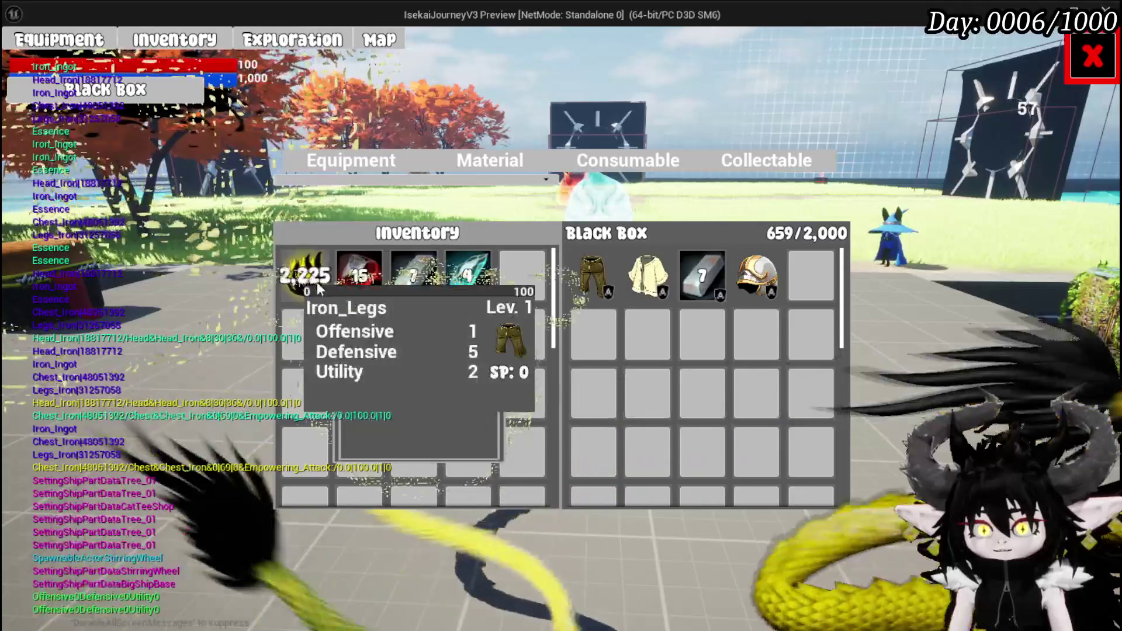
click(320, 286)
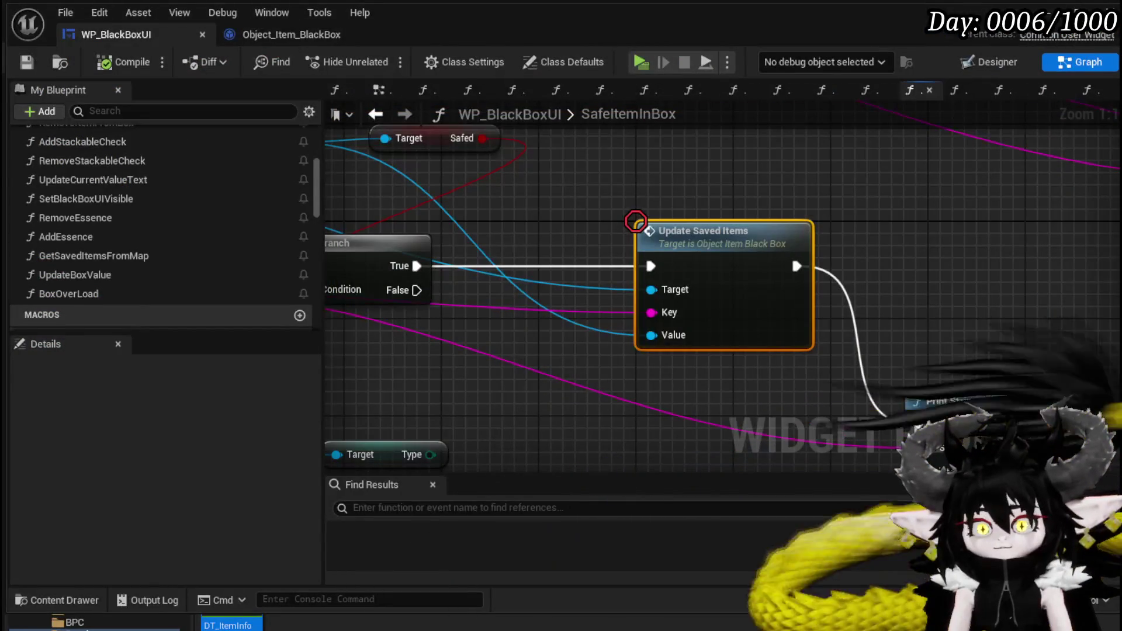
Step: Open the StackUntilCap graph and center the Cast and Get Quantity nodes
scroll(672, 306, down, 5)
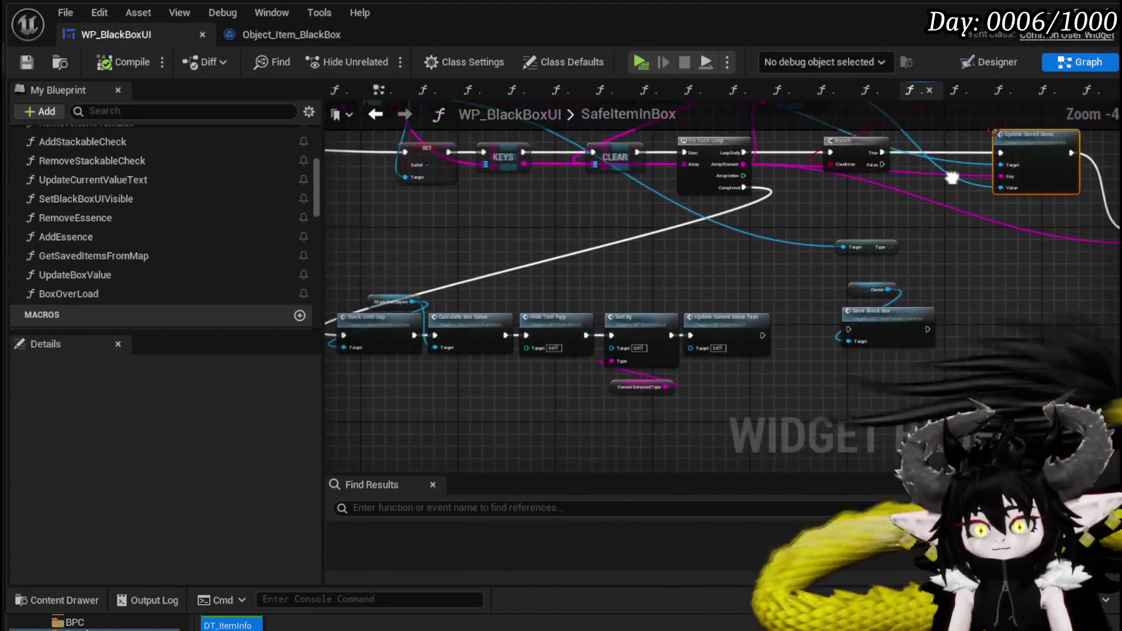
scroll(660, 234, up, 5)
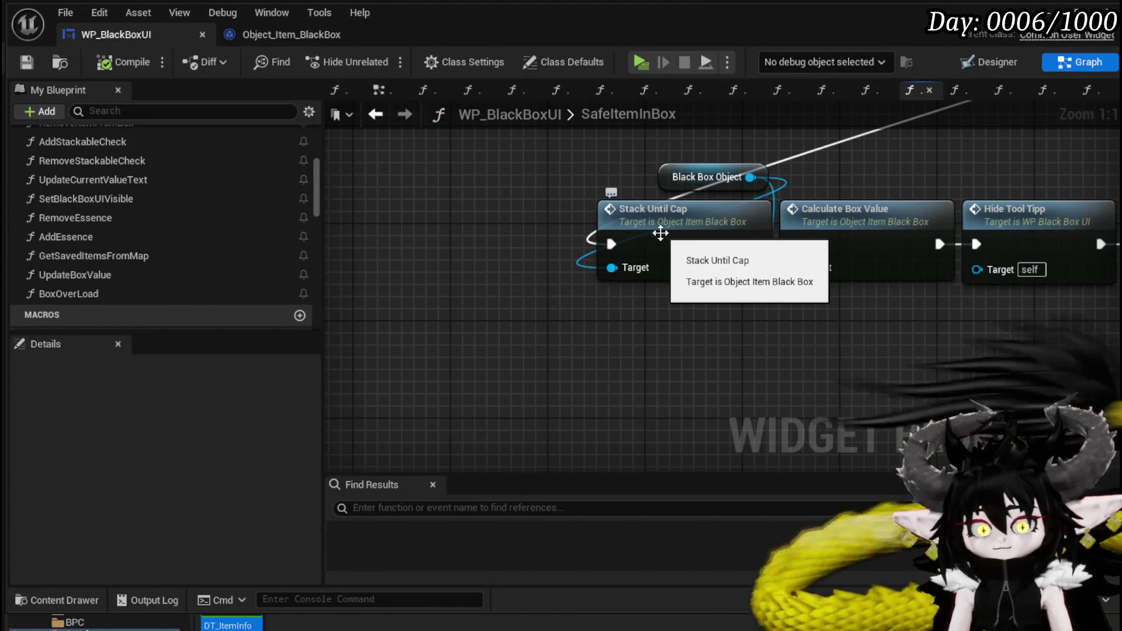
double_click(660, 233)
drag(618, 278, 841, 222)
mouse_move(753, 298)
mouse_down()
mouse_move(503, 344)
mouse_move(387, 261)
mouse_move(317, 272)
mouse_move(444, 225)
mouse_move(435, 229)
mouse_up()
drag(584, 274, 439, 277)
Step: Add a breakpoint to the Cast node and launch the game preview
right_click(439, 277)
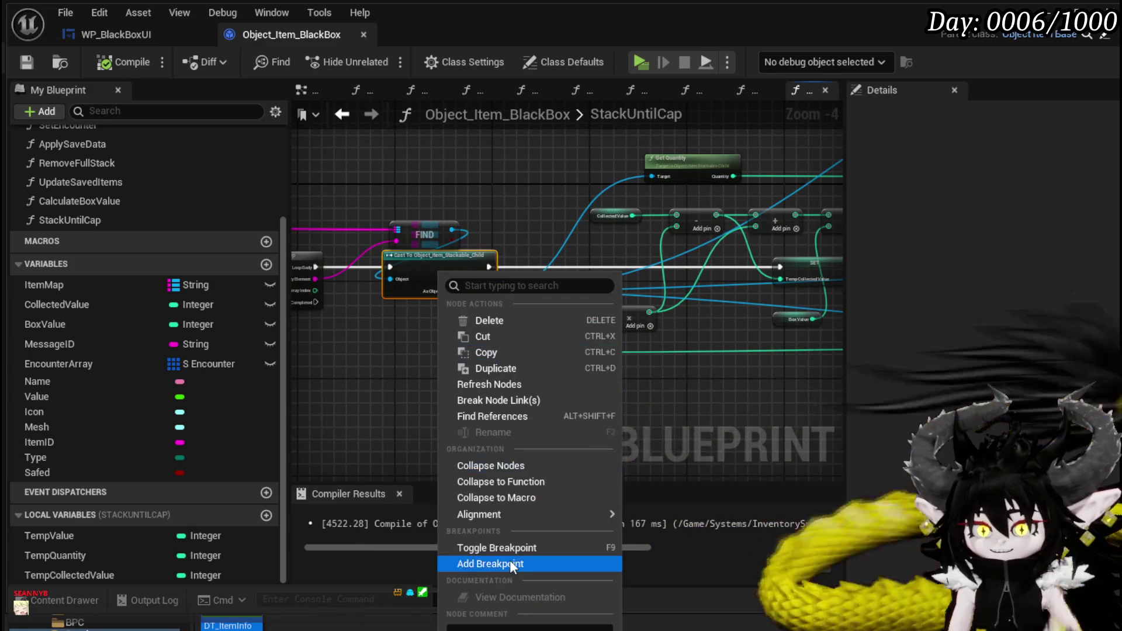
click(510, 546)
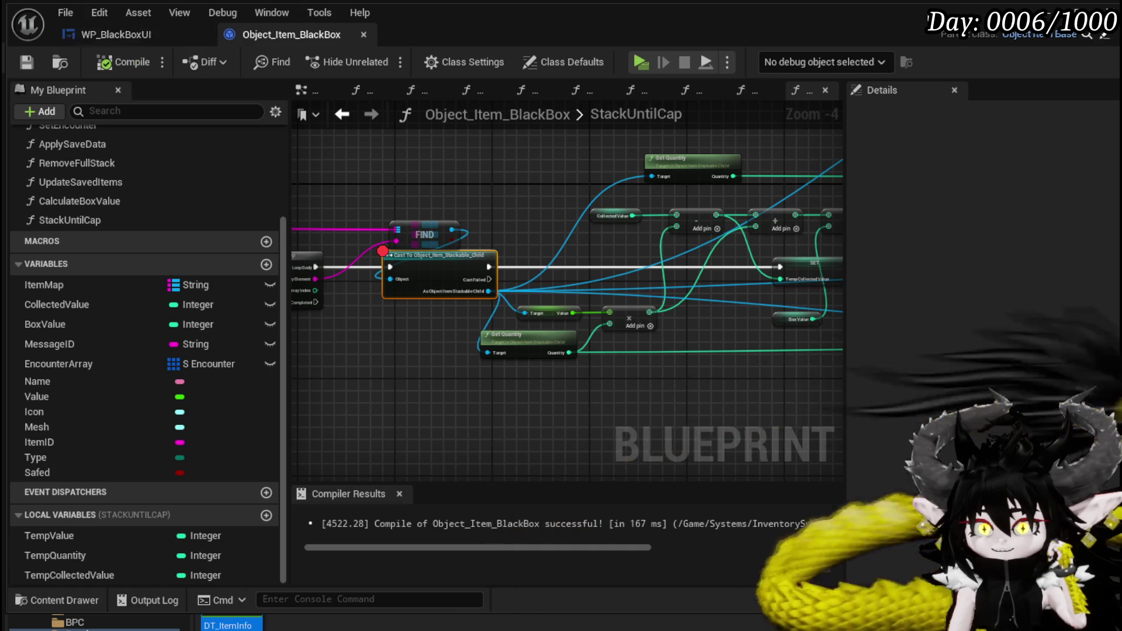
key(alt+Tab)
click(379, 57)
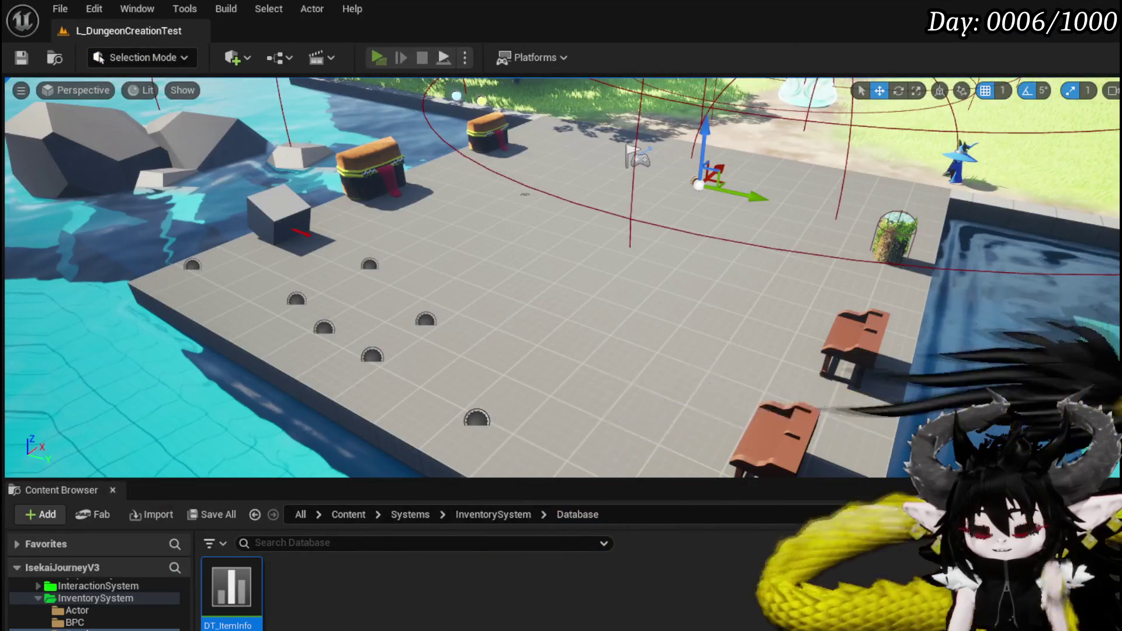
Step: Open the Black Box's material items in game and inspect wire values at the breakpoint
key(e)
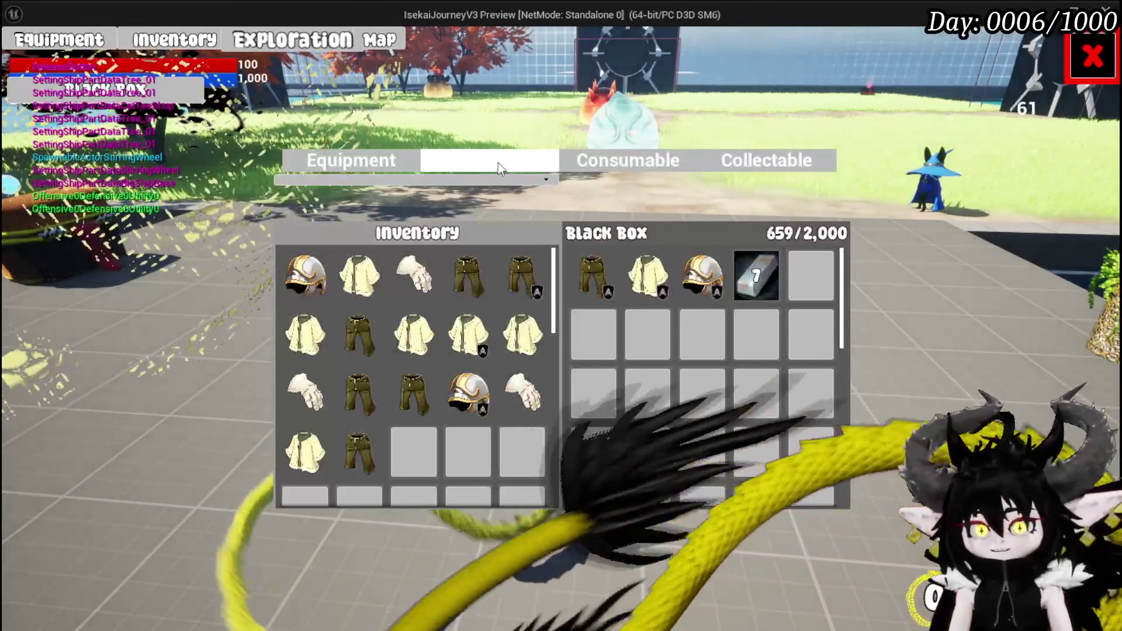
click(498, 162)
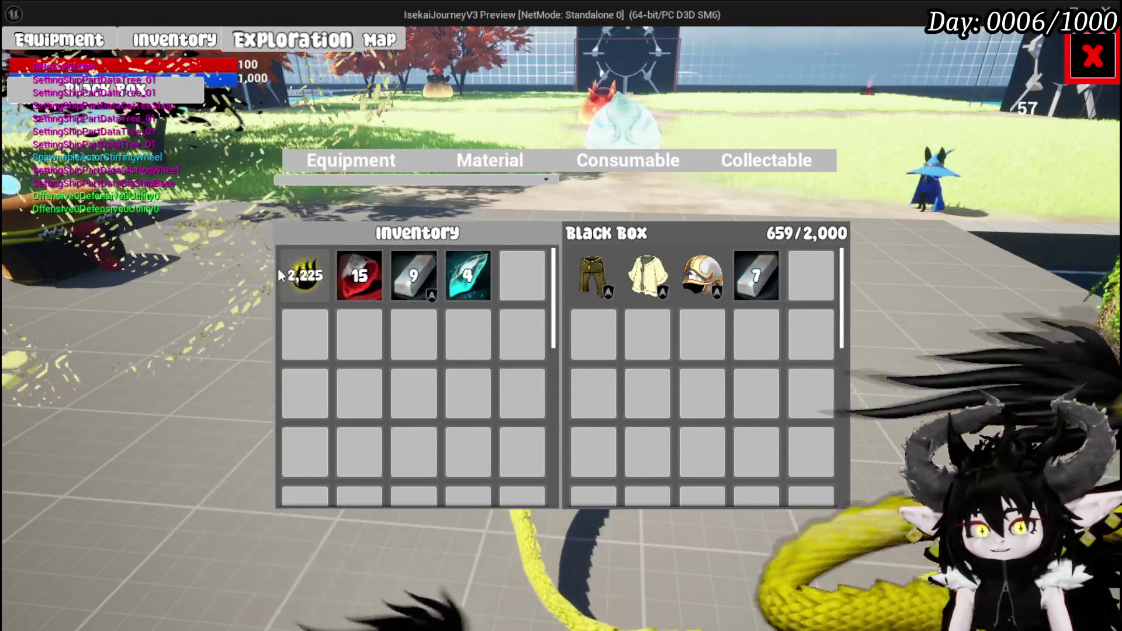
key(alt+Tab)
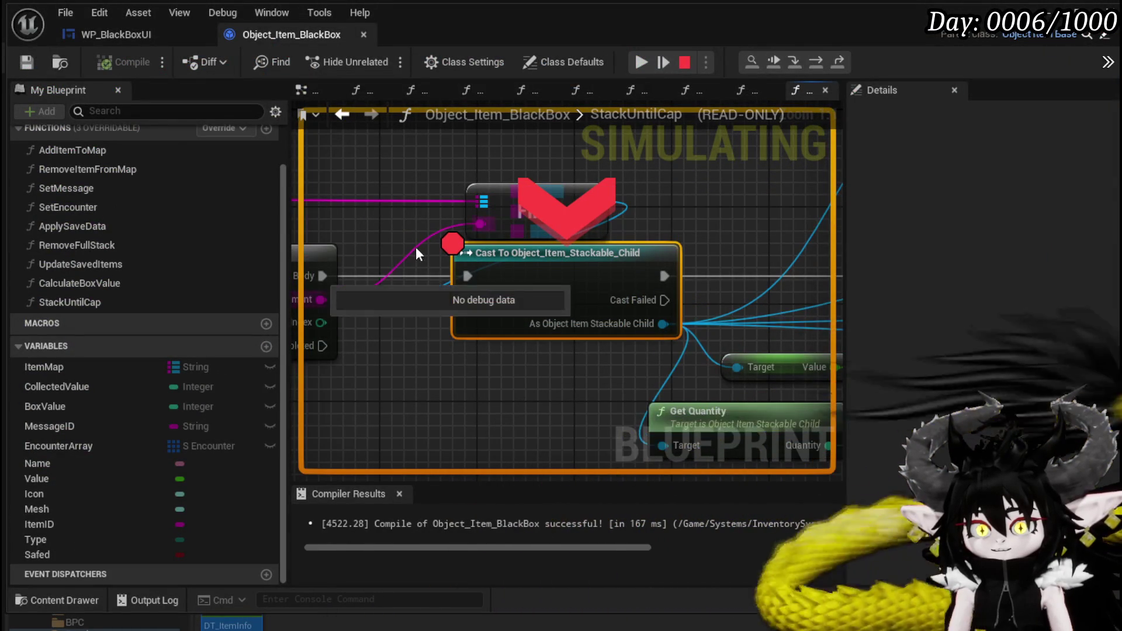
mouse_move(415, 247)
mouse_move(485, 230)
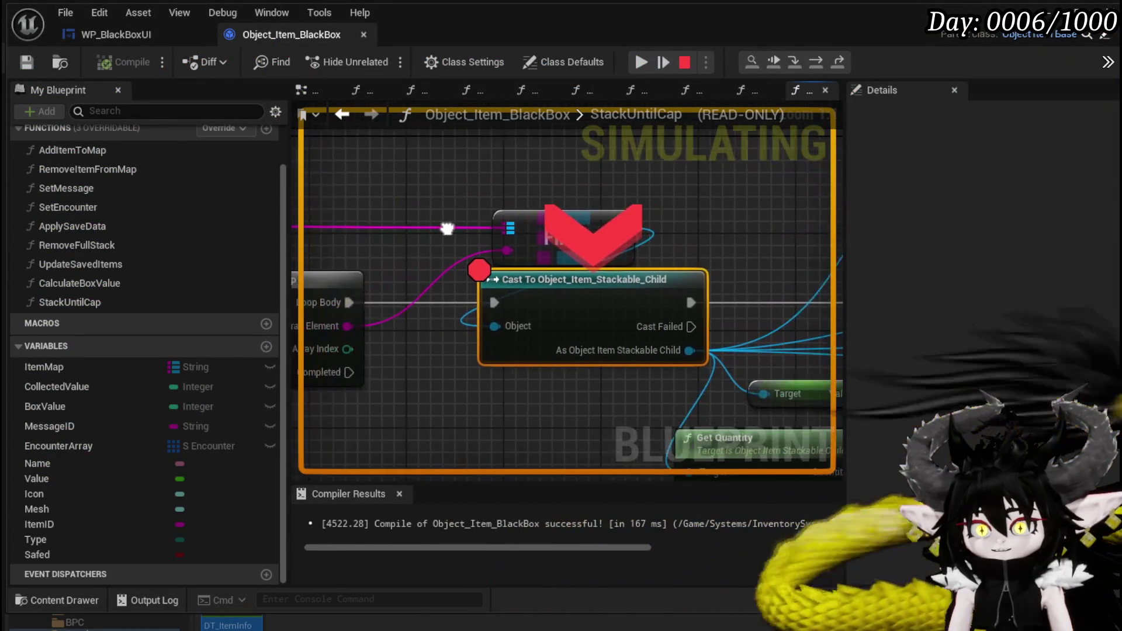
scroll(540, 219, down, 1)
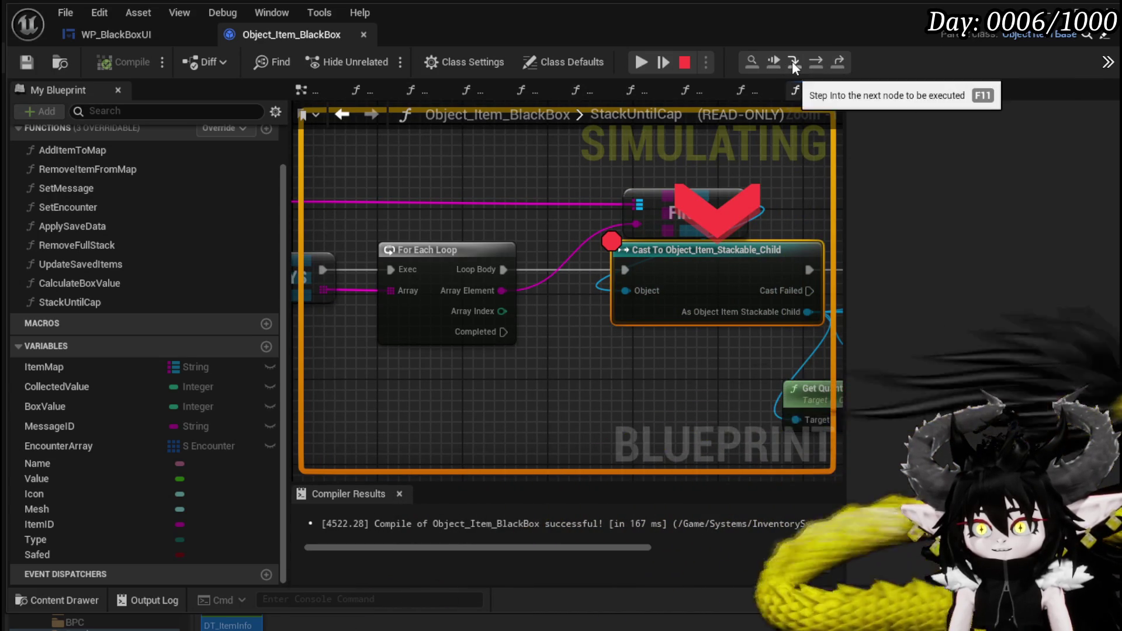
mouse_move(630, 288)
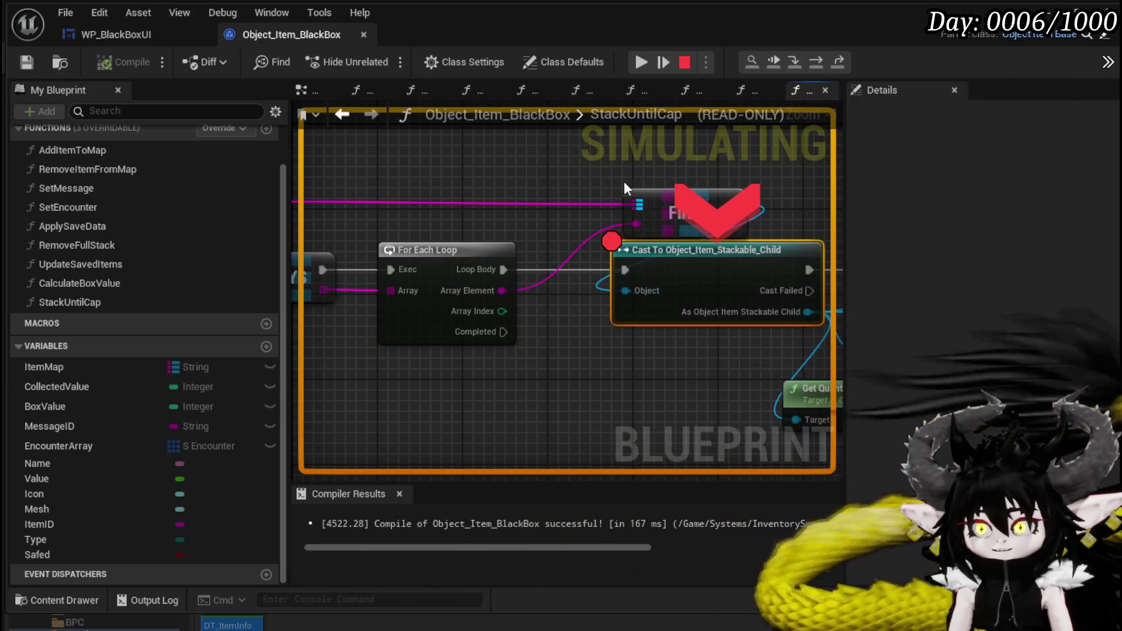
Step: Resume the game and drag the essence stack out of the Black Box
click(646, 65)
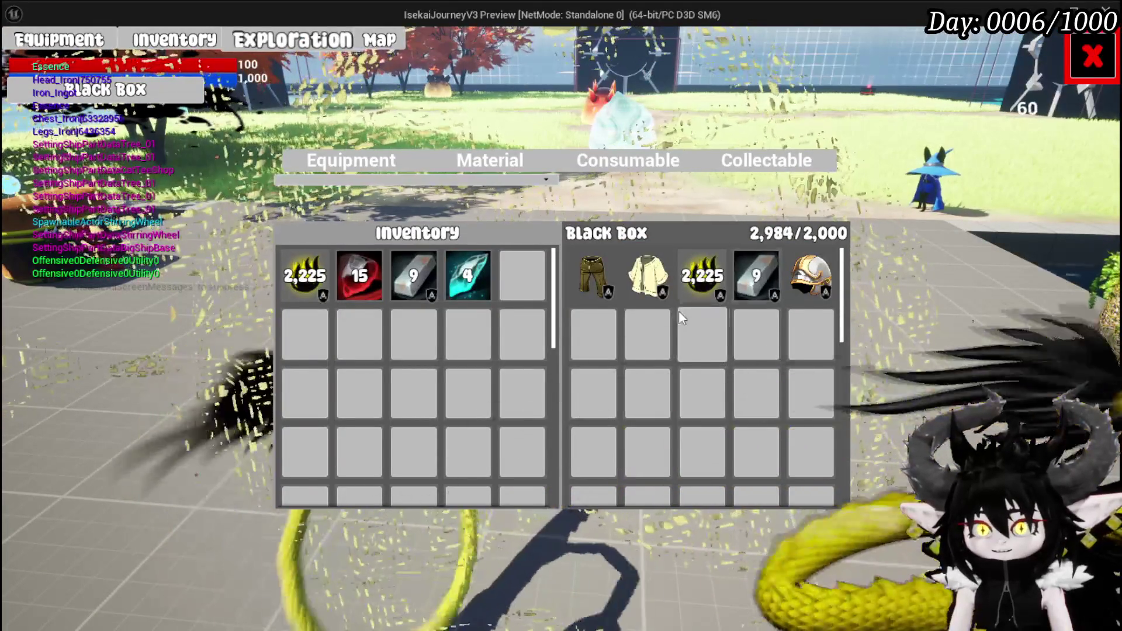
mouse_move(688, 288)
drag(688, 288, 325, 289)
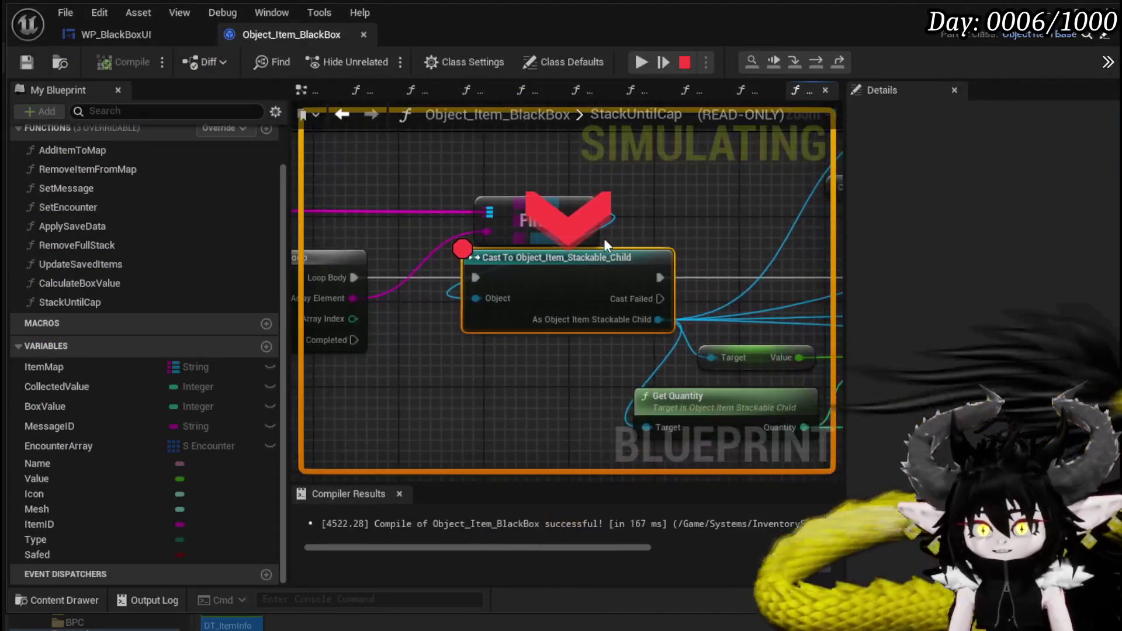
Step: Step the debugger node by node through the loop back to the Cast node
click(815, 60)
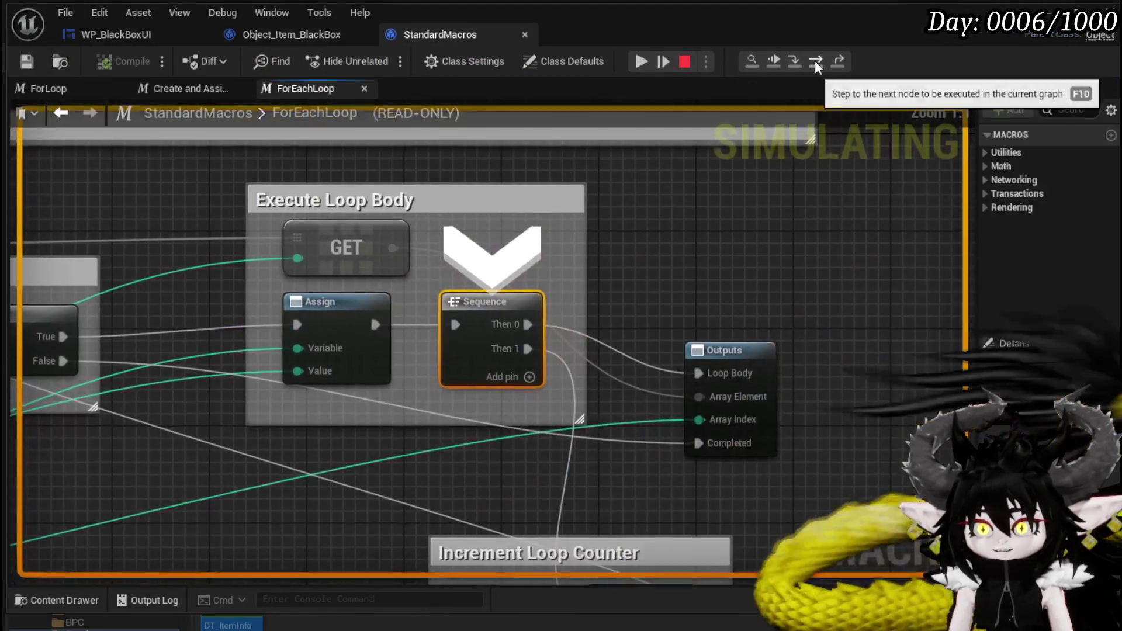
click(814, 61)
click(814, 61)
click(815, 61)
click(814, 60)
click(814, 61)
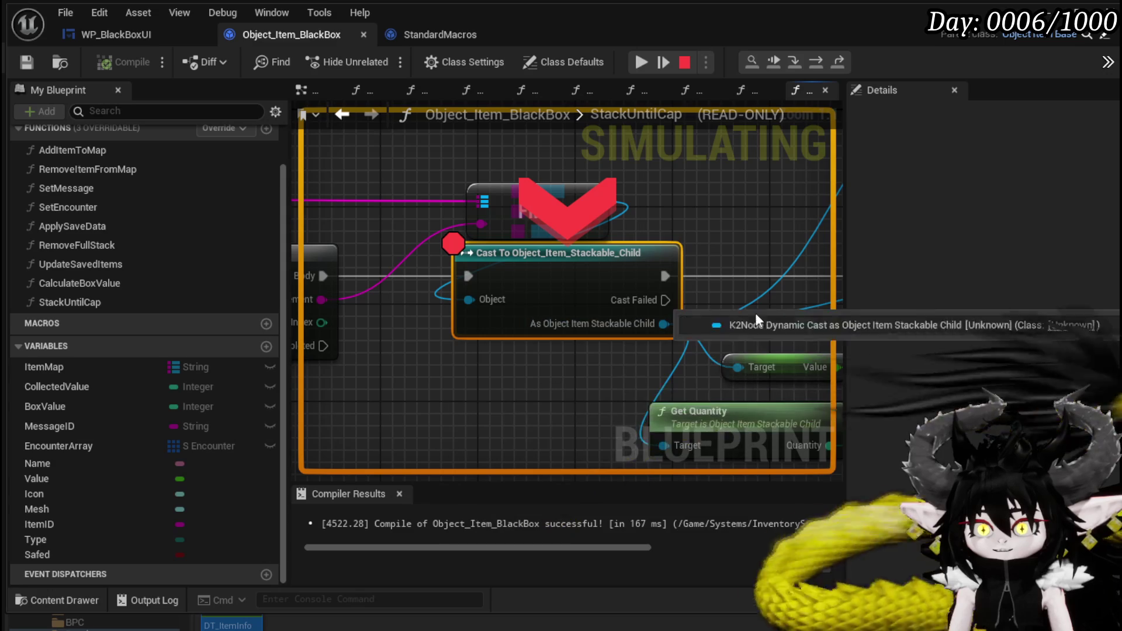
mouse_move(439, 296)
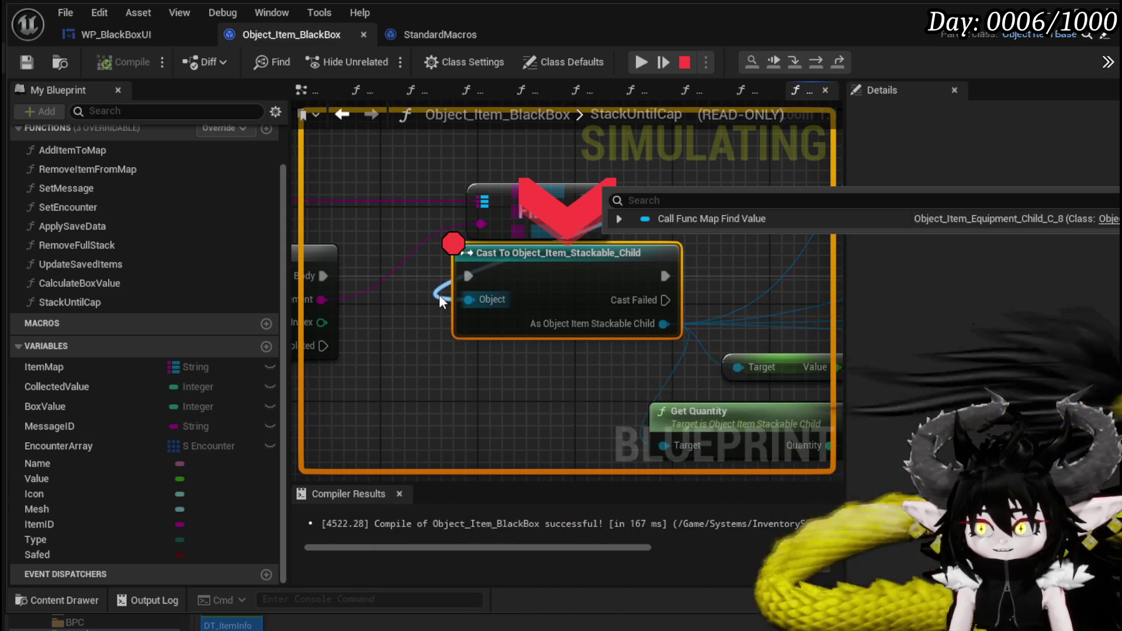
Step: Step into ForEachLoop and back out, then advance to SET Temp Collected Value reading -1466
click(812, 62)
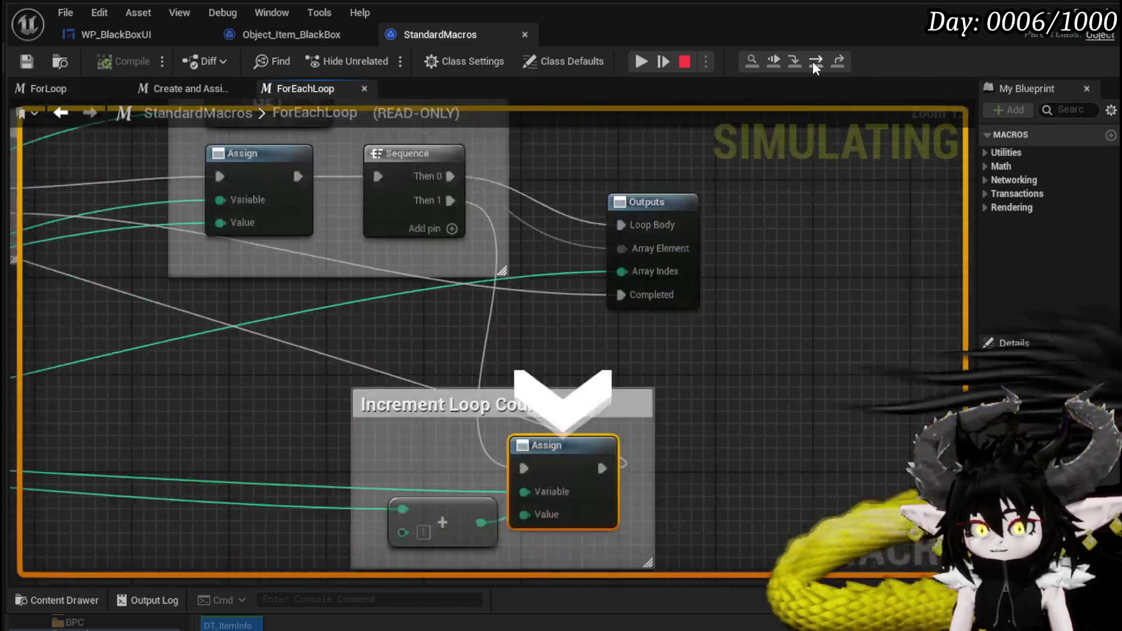
click(812, 62)
click(812, 61)
mouse_move(479, 303)
mouse_move(438, 291)
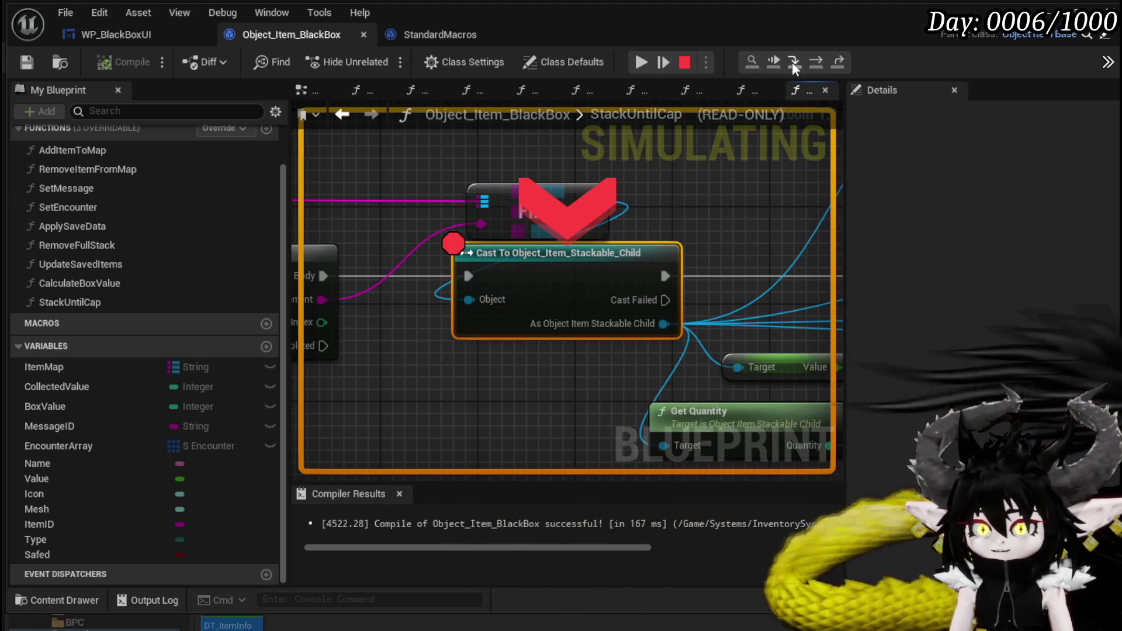
click(825, 61)
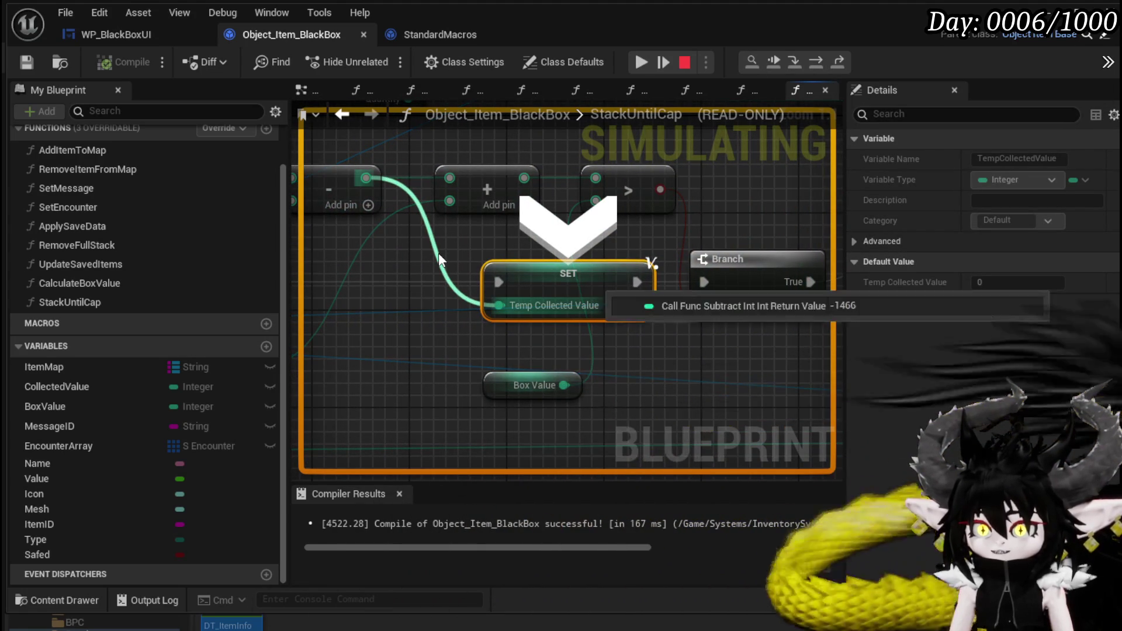
scroll(416, 253, down, 3)
mouse_move(414, 263)
mouse_down()
mouse_move(597, 321)
mouse_move(564, 345)
mouse_move(524, 351)
mouse_up()
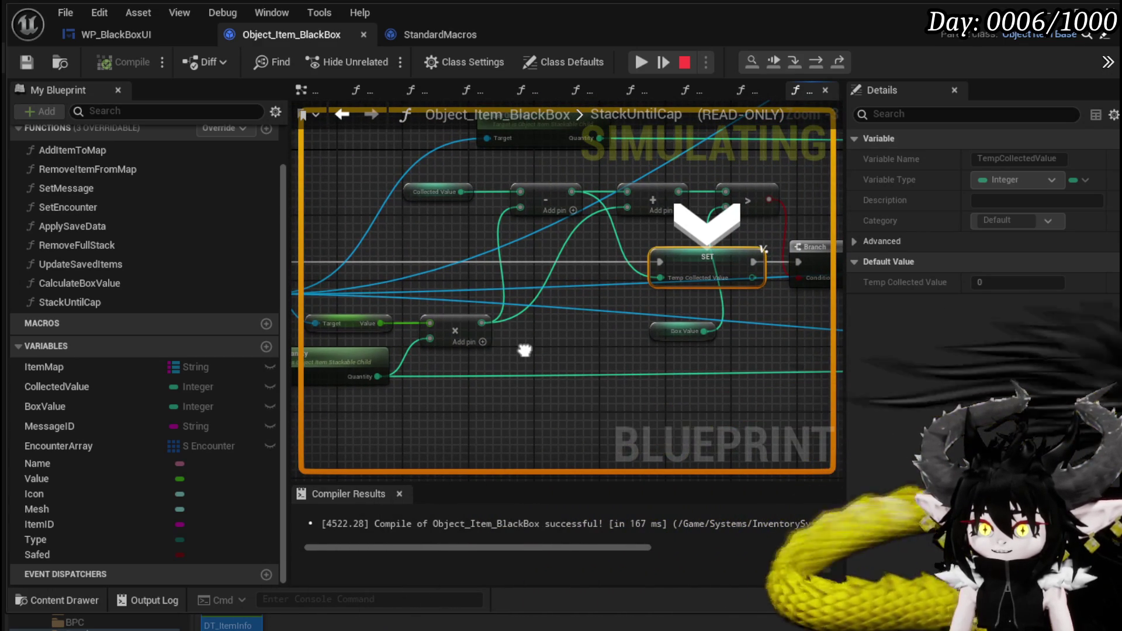
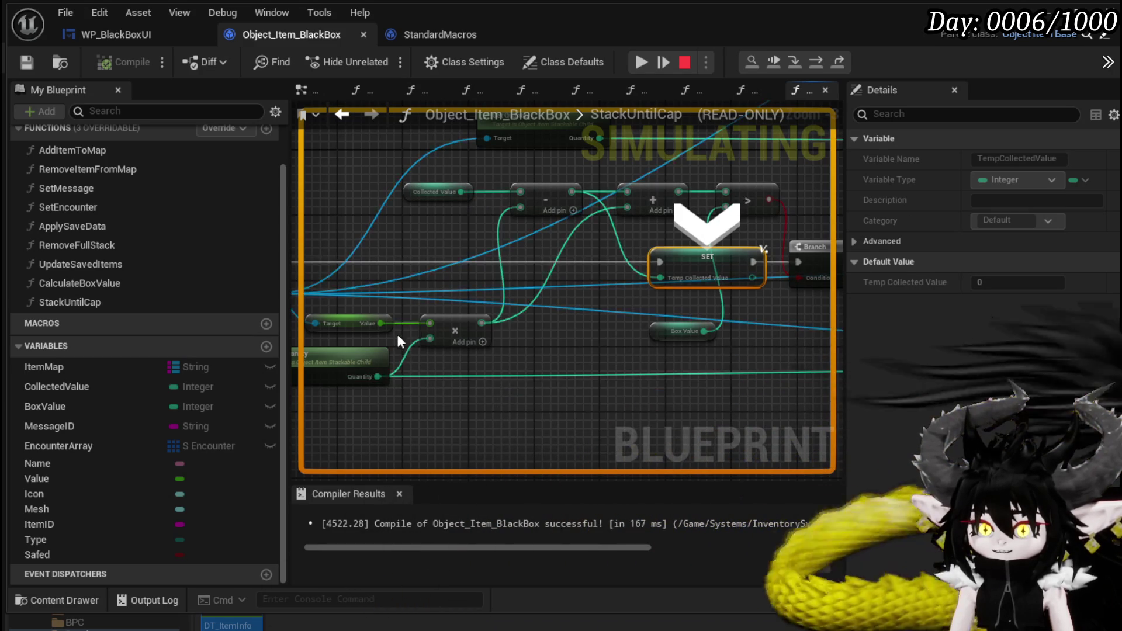
Step: Check the paused values (Quantity 2225, subtract -1466), then step from the Temp Collected Value SET to the Branch
mouse_move(437, 369)
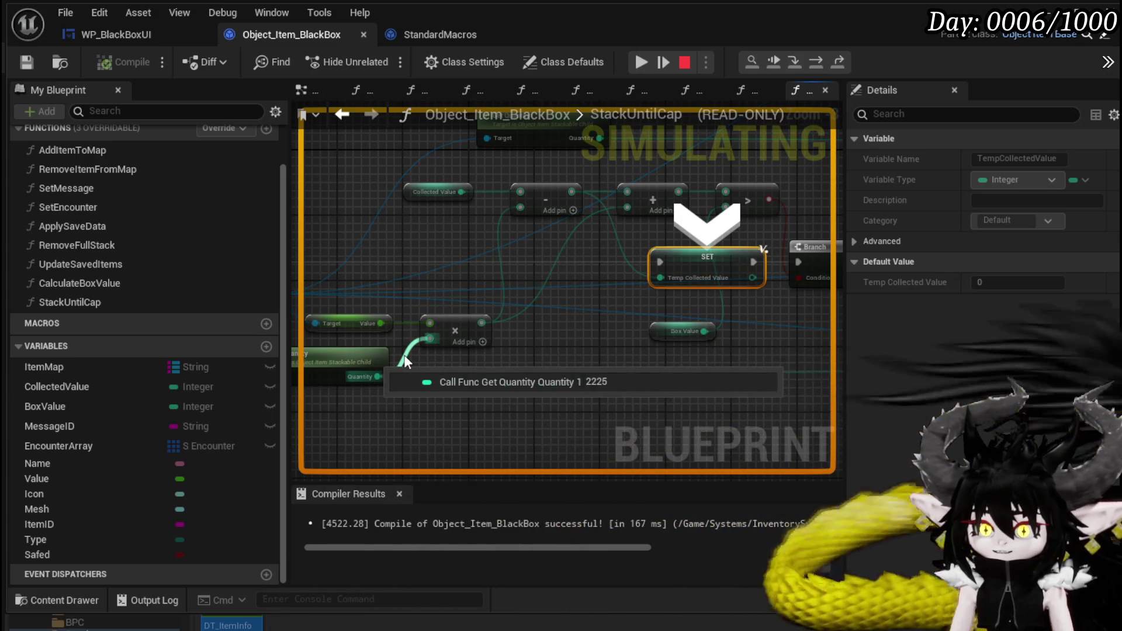
mouse_move(594, 351)
mouse_down()
mouse_move(611, 353)
mouse_move(527, 327)
mouse_up()
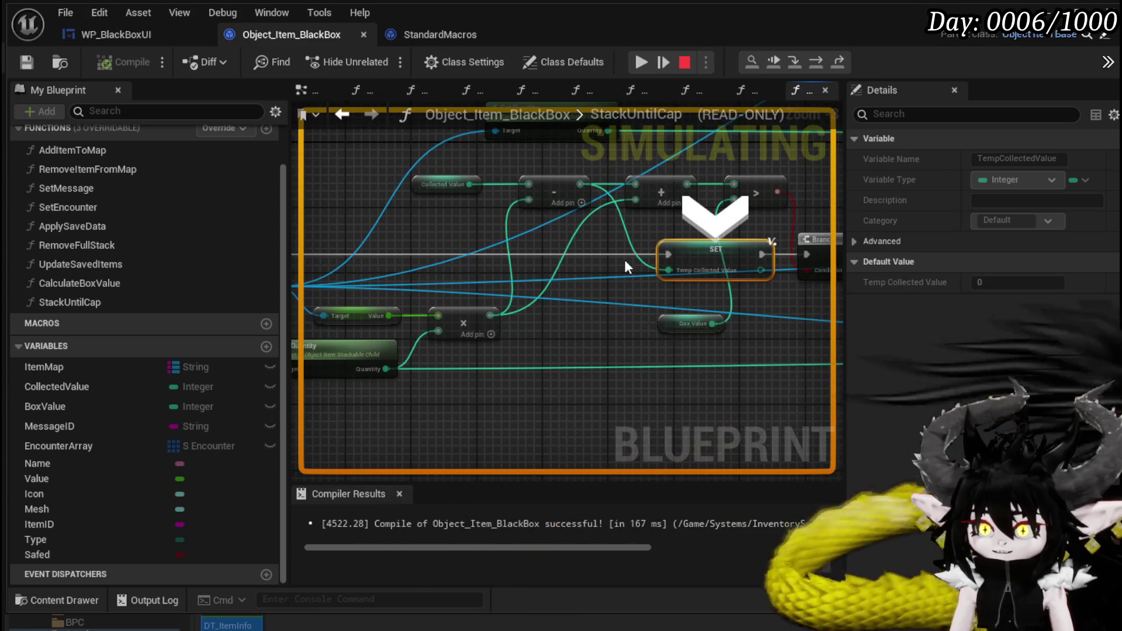
mouse_move(639, 264)
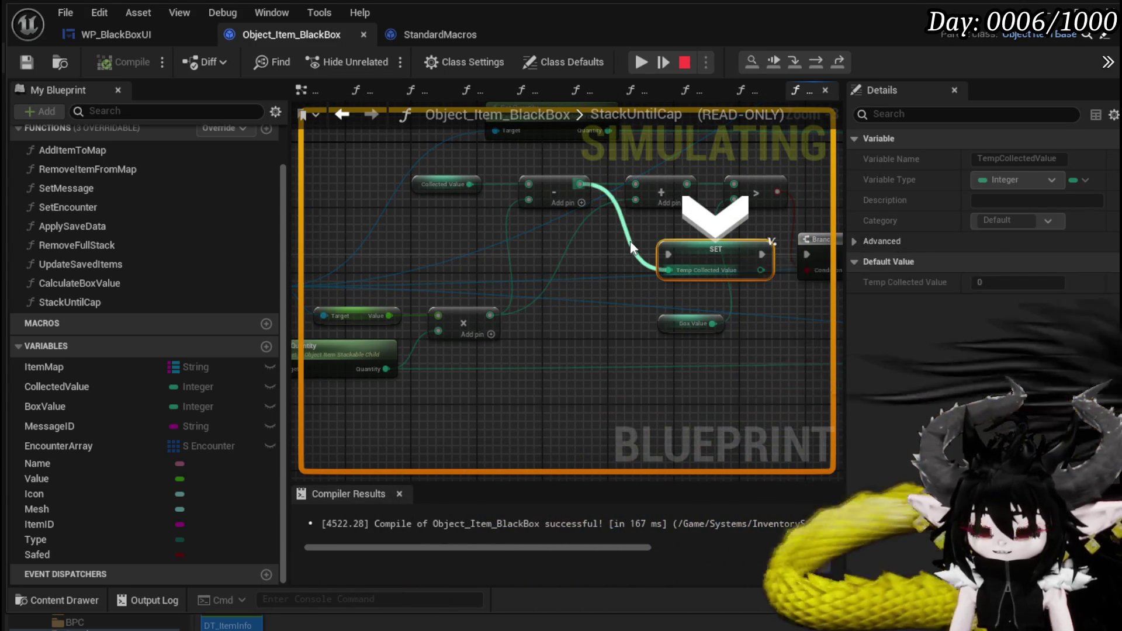
drag(641, 221, 455, 253)
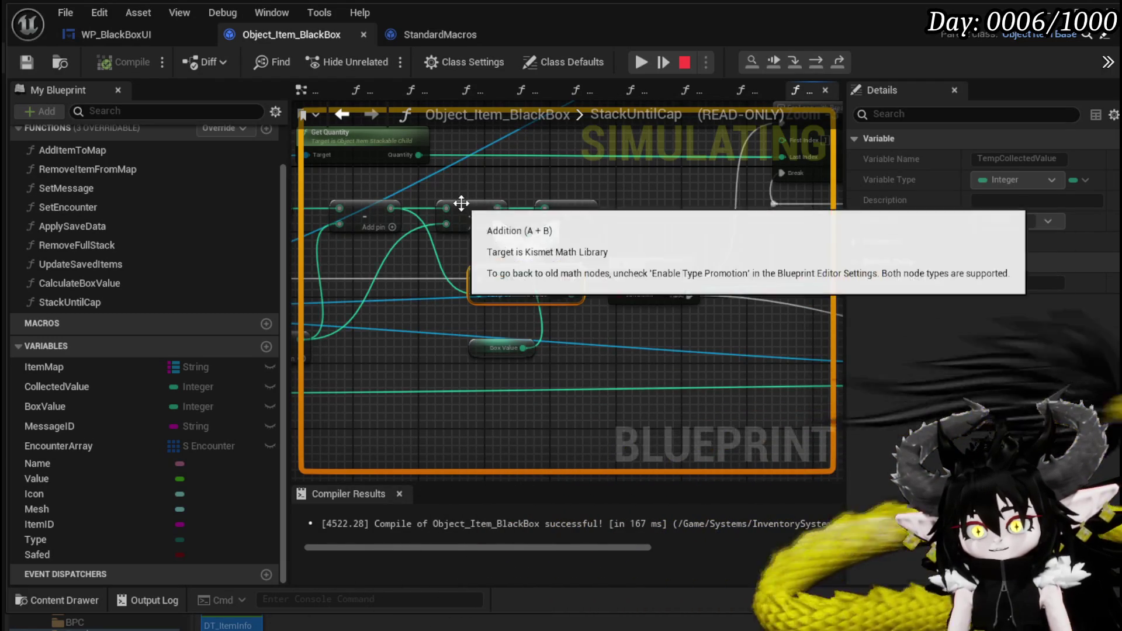
mouse_move(429, 211)
mouse_move(454, 196)
mouse_down()
mouse_move(637, 180)
mouse_move(728, 194)
mouse_move(593, 192)
mouse_up()
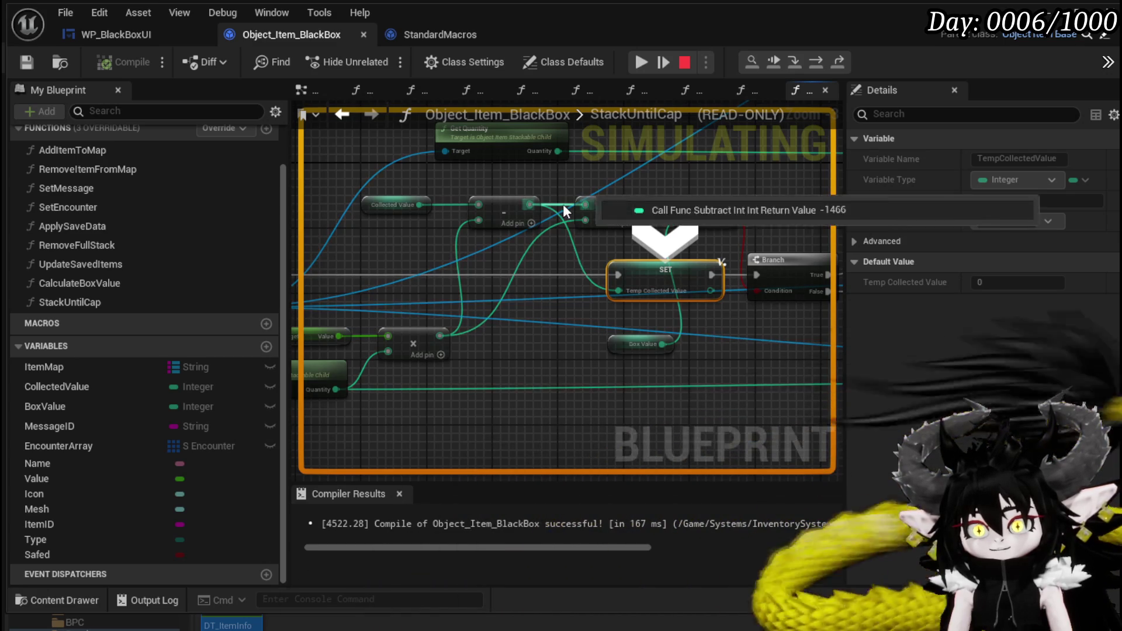
click(814, 61)
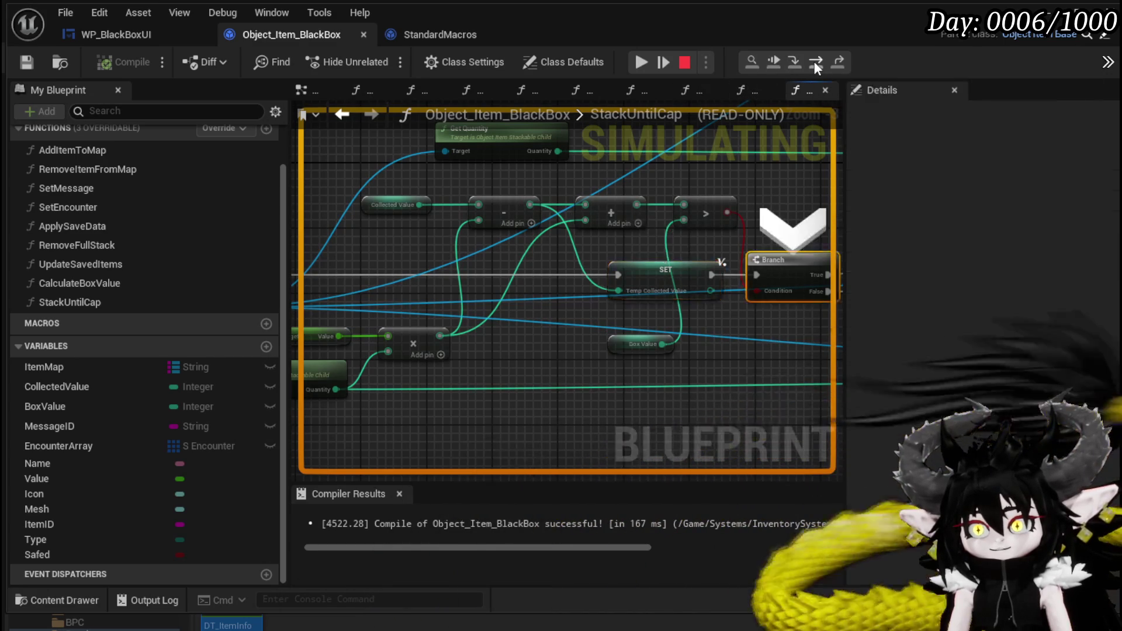
Step: Step execution through to Set Quantity, resume, and stop the simulation
click(814, 61)
click(814, 61)
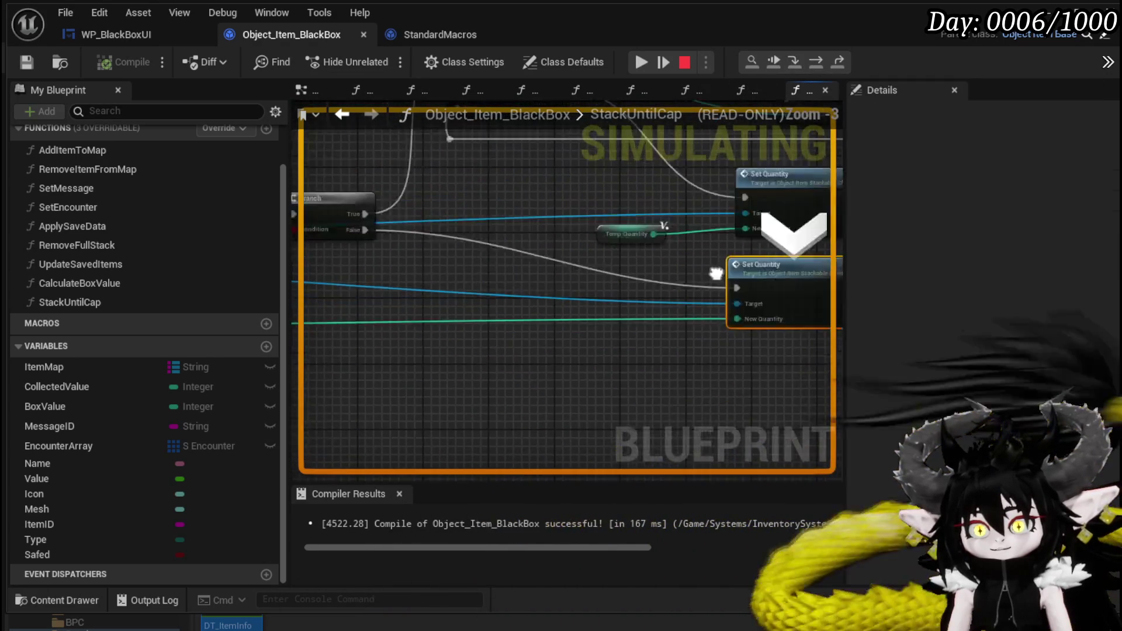
scroll(563, 289, down, 3)
scroll(547, 327, up, 3)
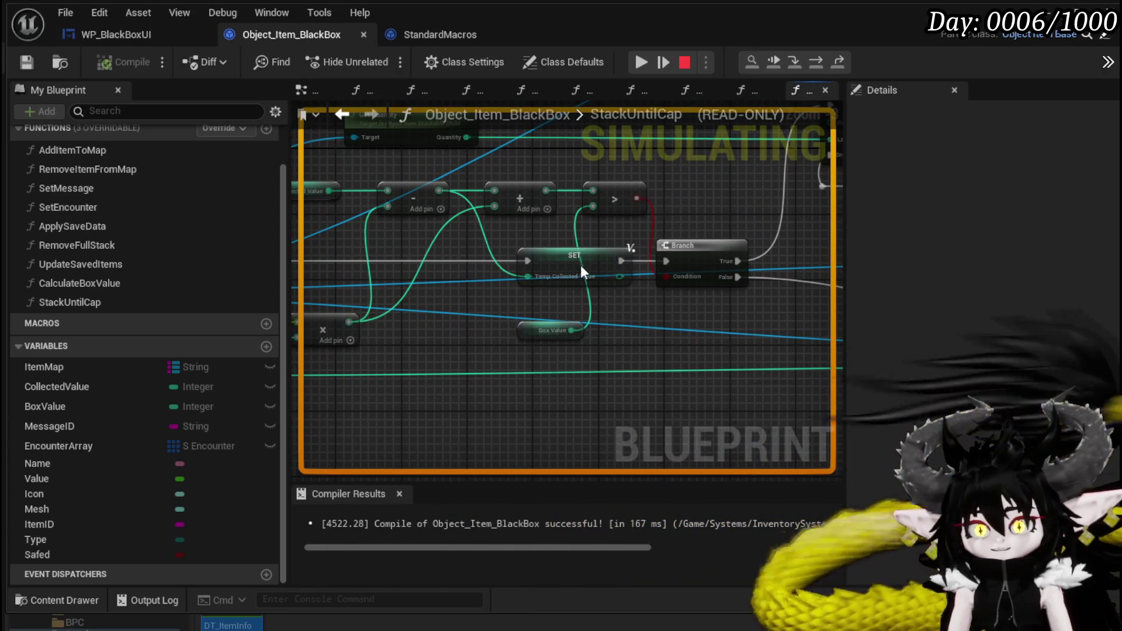
click(641, 62)
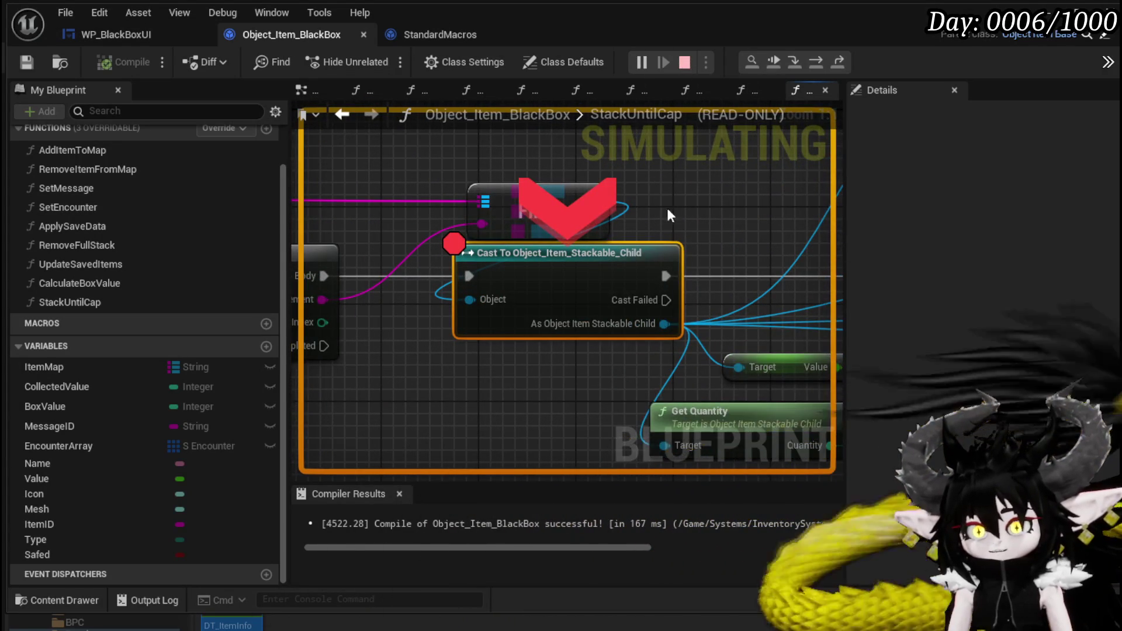
key(Escape)
Step: Add a breakpoint on the Temp Collected Value SET node and disable the Cast node's breakpoint
scroll(488, 219, down, 3)
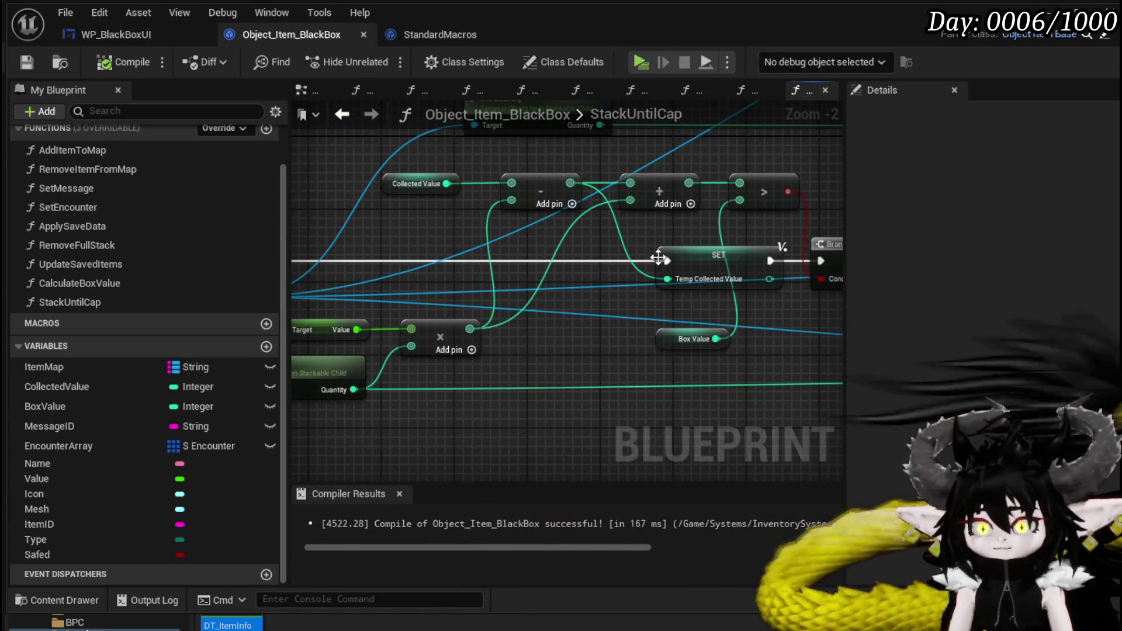
click(733, 260)
right_click(724, 262)
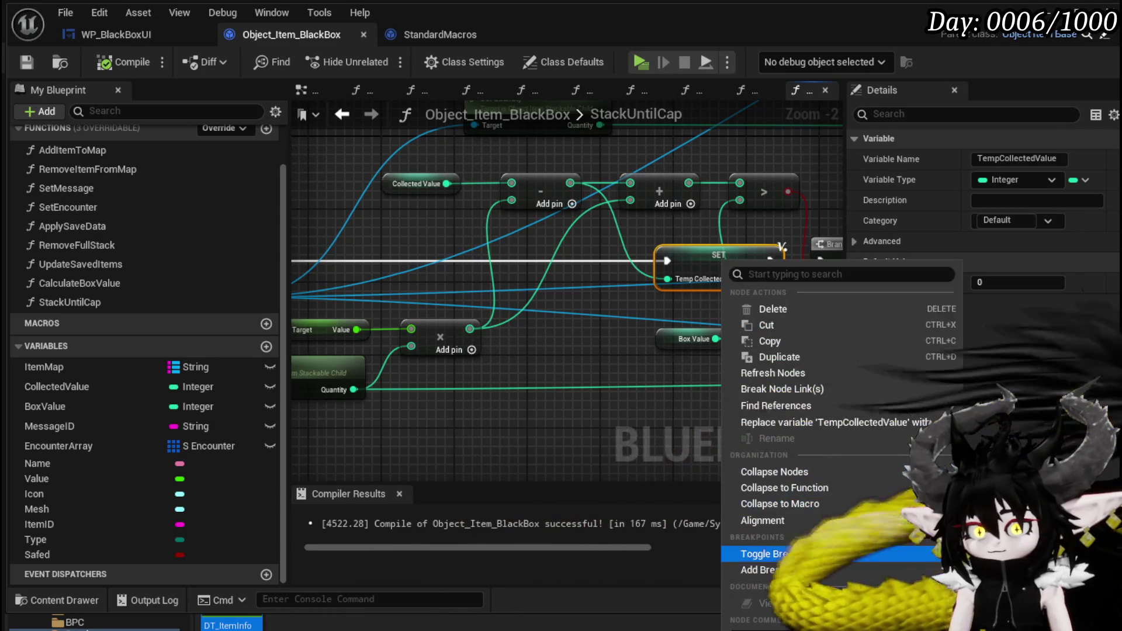
click(788, 553)
right_click(510, 264)
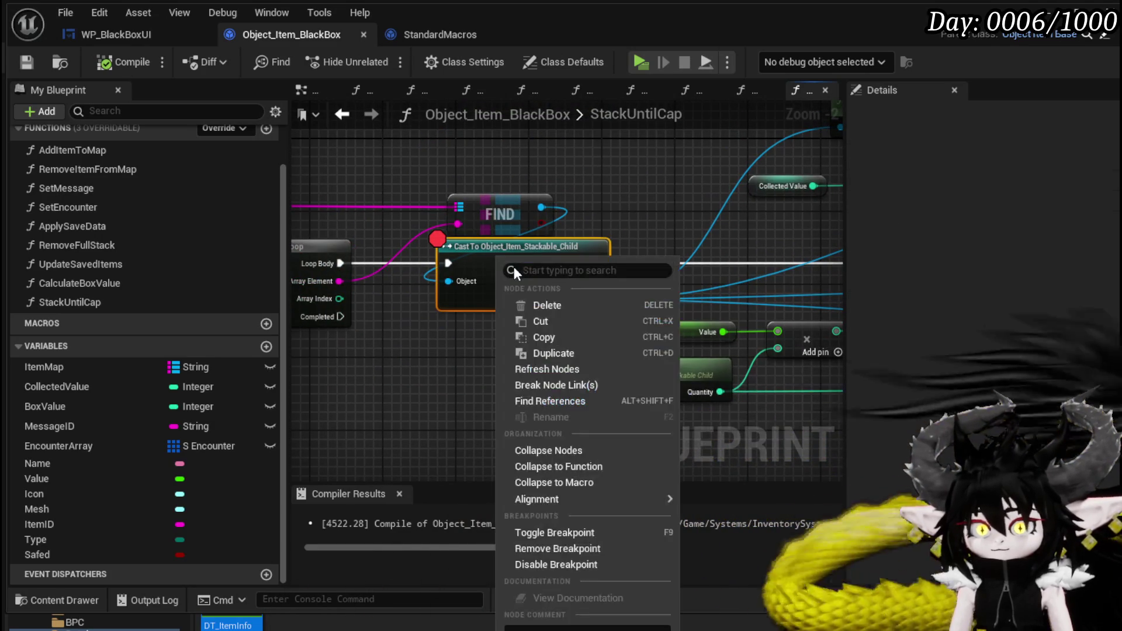
click(559, 564)
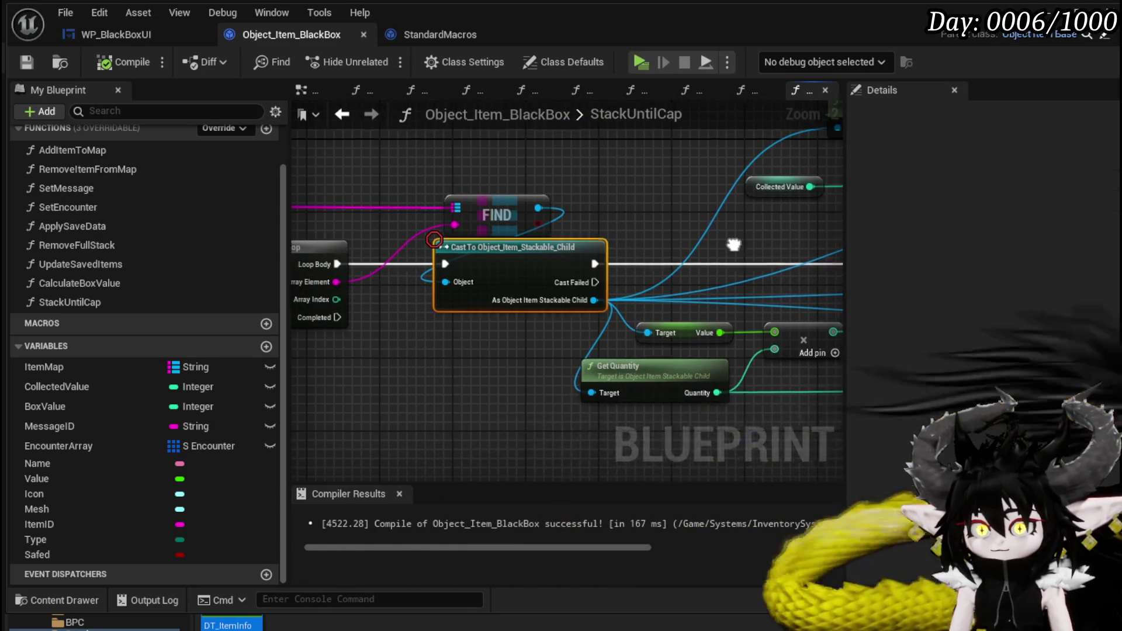
Step: Feed Collected Value into the Add and Subtract nodes, moving the Subtract node lower
drag(736, 243, 579, 295)
mouse_move(595, 343)
mouse_down()
mouse_move(642, 300)
mouse_move(592, 319)
mouse_move(716, 307)
mouse_up()
drag(378, 452, 529, 329)
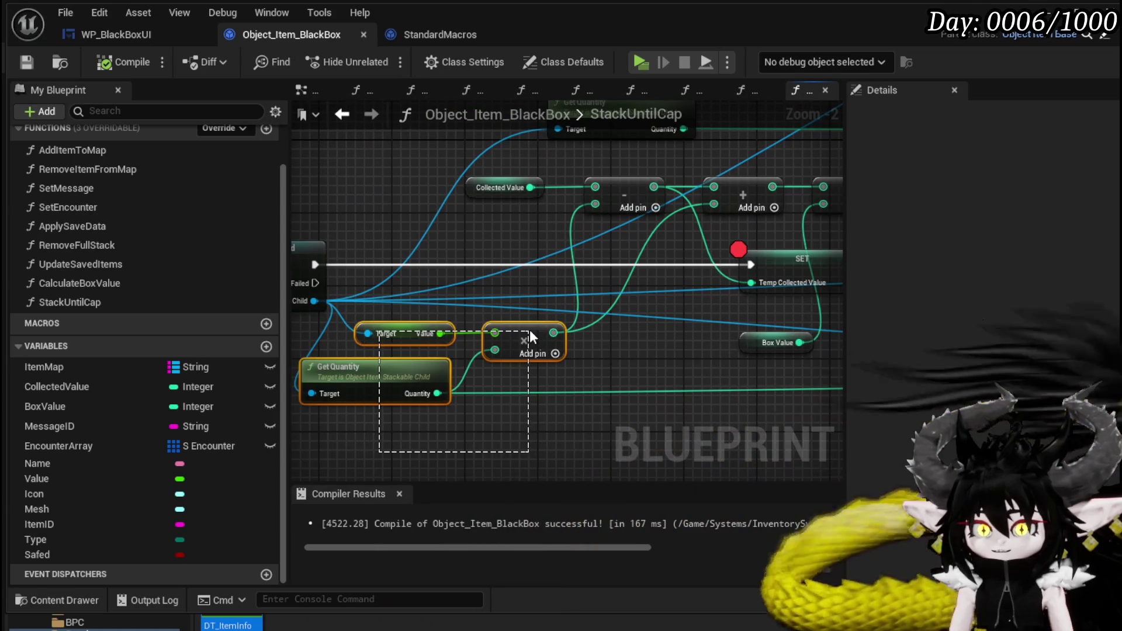
drag(571, 265, 472, 281)
click(490, 273)
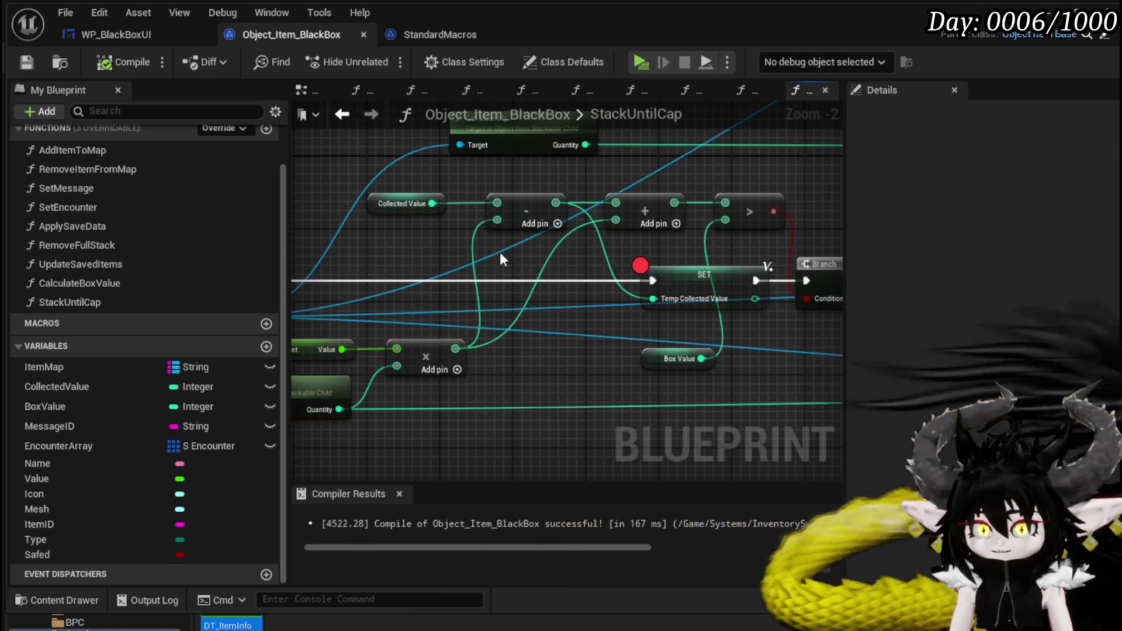
drag(433, 203, 617, 203)
mouse_move(529, 201)
mouse_down()
mouse_move(585, 384)
mouse_move(561, 409)
mouse_up()
mouse_move(455, 348)
mouse_down()
mouse_move(656, 299)
mouse_move(575, 335)
mouse_up()
drag(488, 318, 521, 289)
mouse_move(466, 174)
mouse_down()
mouse_move(531, 353)
mouse_move(557, 376)
mouse_move(621, 299)
mouse_move(537, 374)
mouse_move(610, 175)
mouse_move(805, 170)
mouse_move(608, 193)
mouse_up()
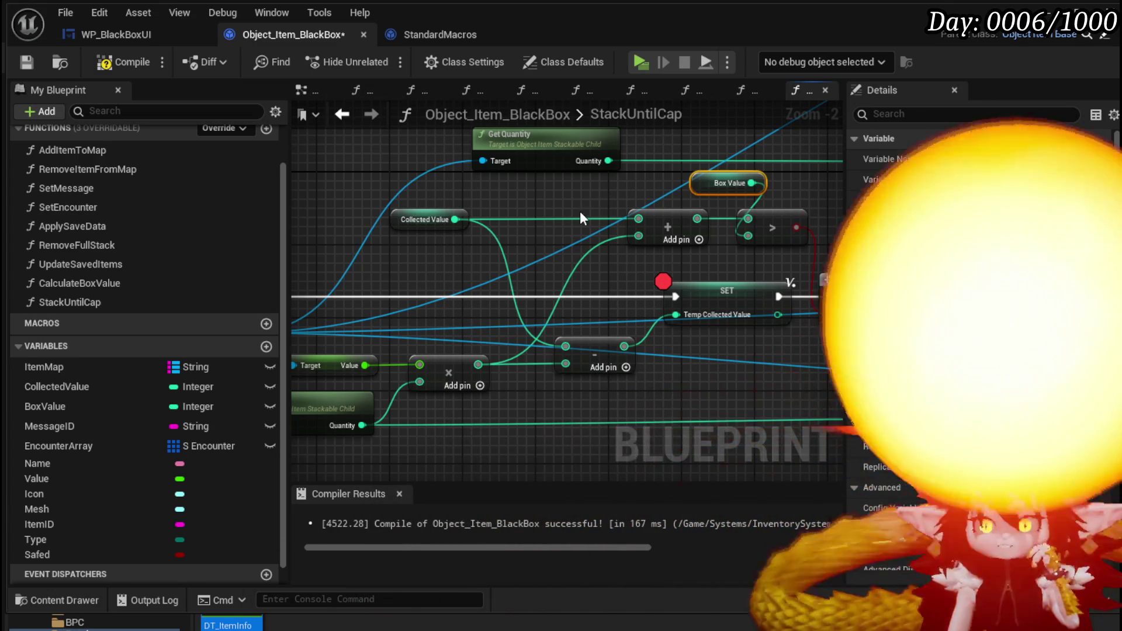
drag(577, 211, 517, 197)
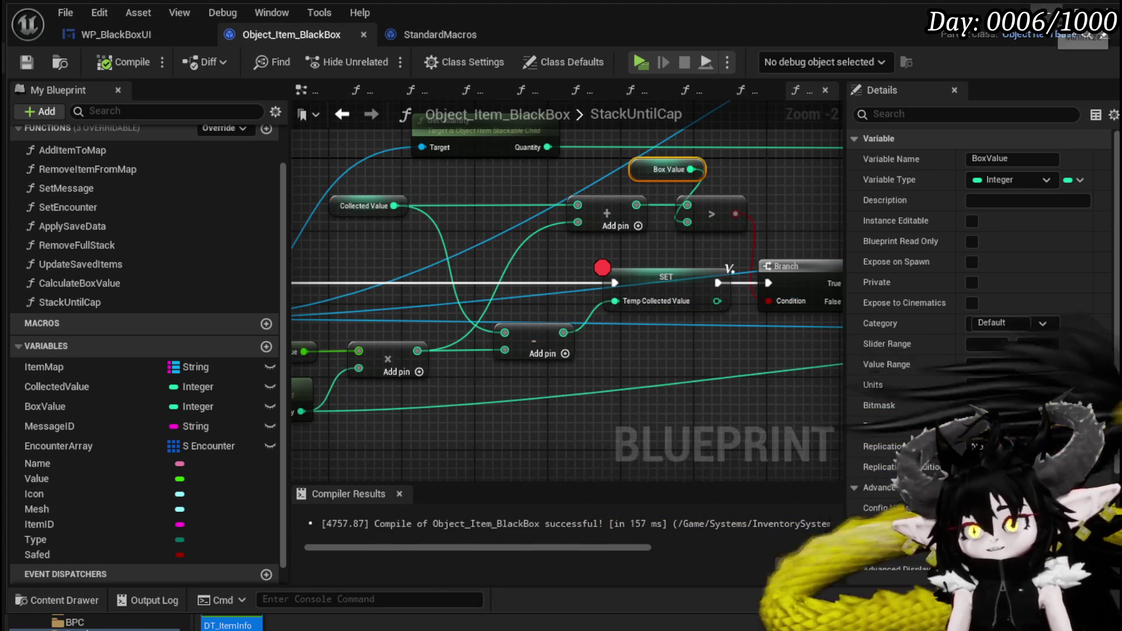
Step: Play in editor, open the inventory's Material items, and move the 2,225 Essence stack into the Black Box
key(alt+Tab)
click(378, 57)
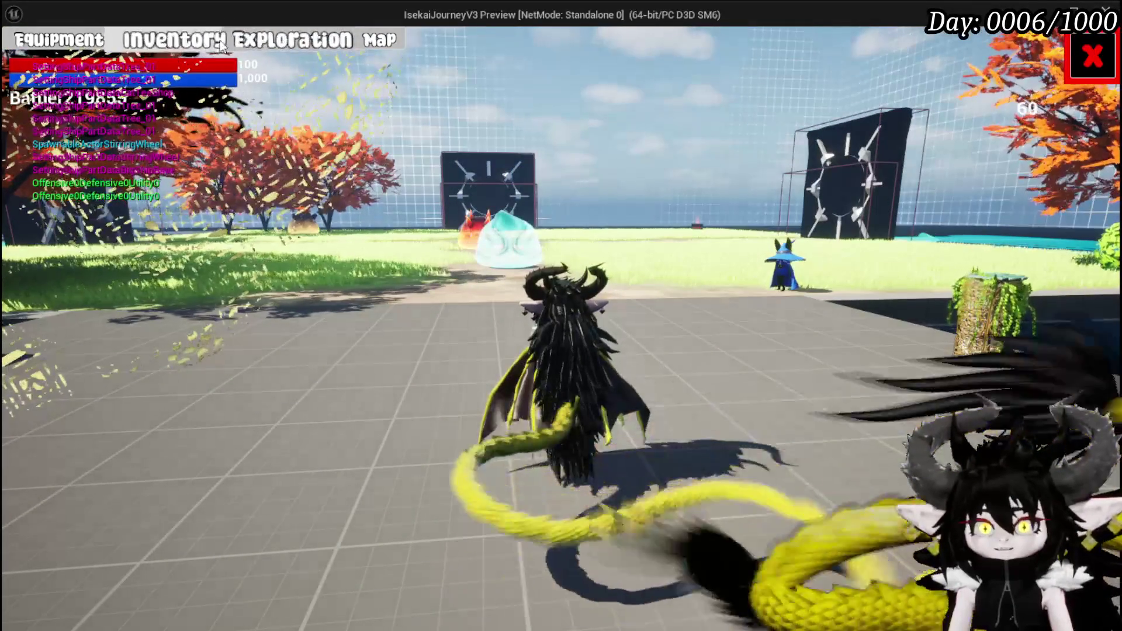
key(e)
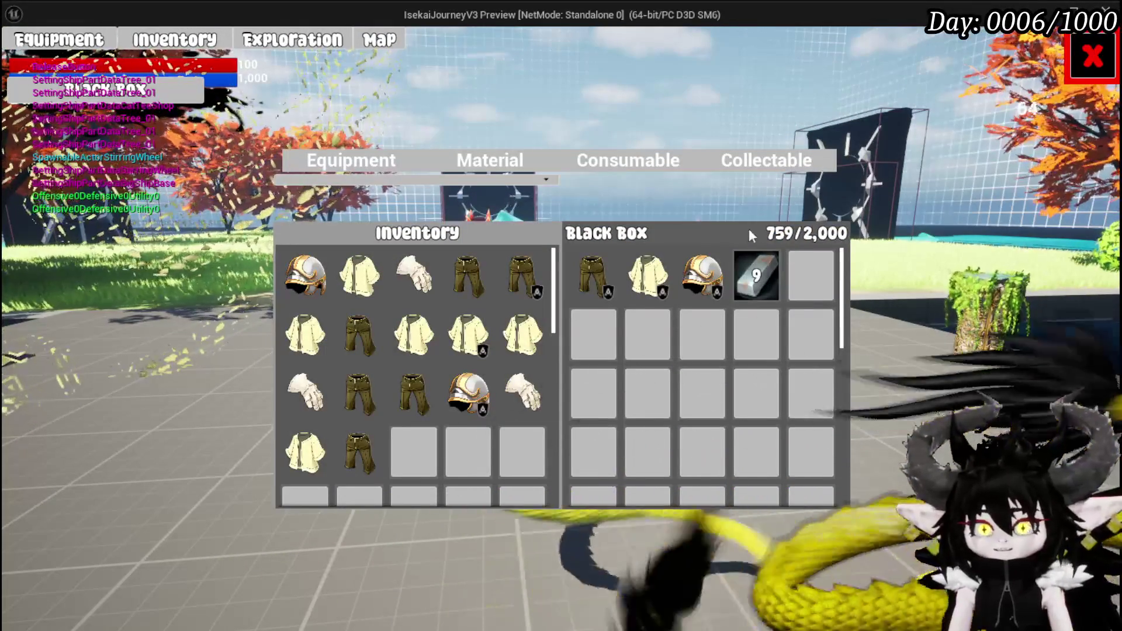
click(490, 160)
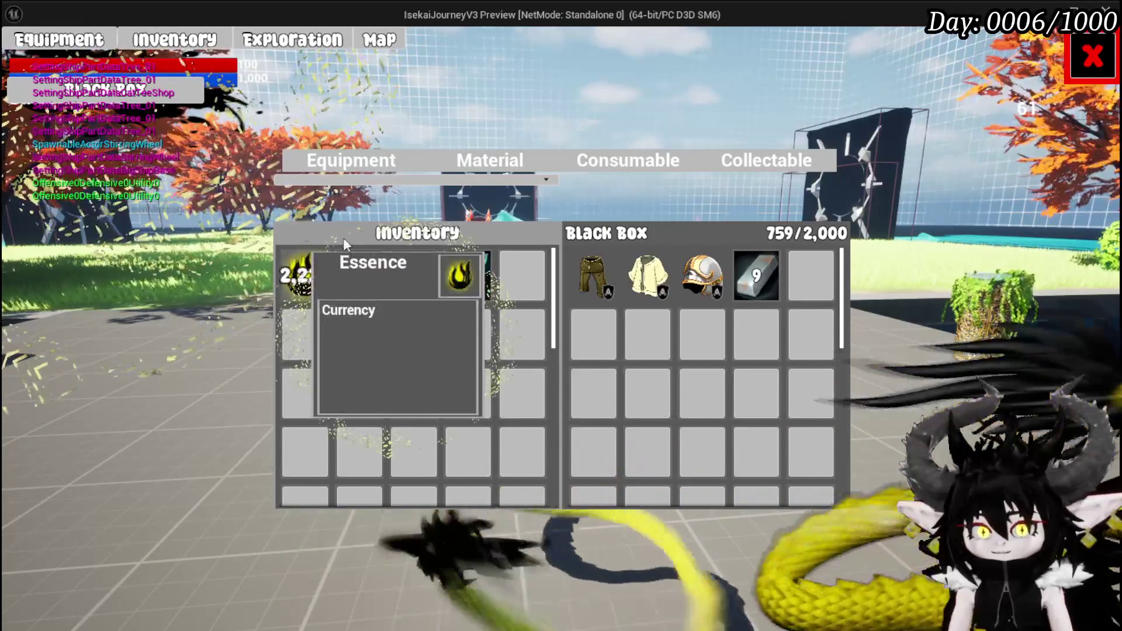
click(305, 275)
scroll(540, 241, down, 4)
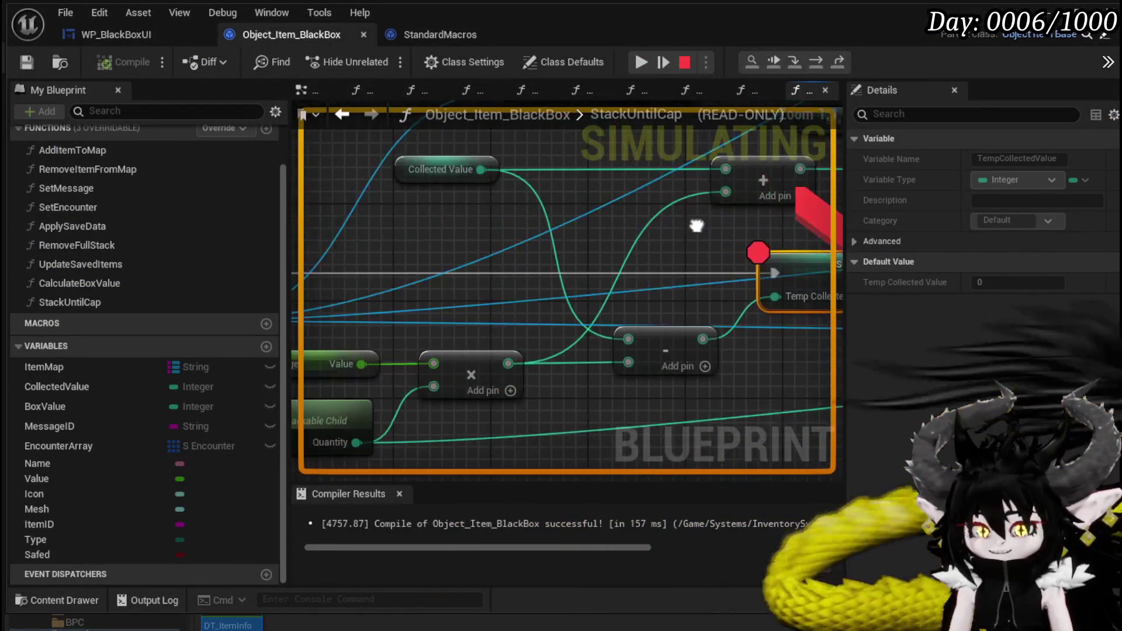
Step: Inspect the paused values: Collected Value 759, multiply 2225 and Box Value 2000
scroll(595, 239, up, 2)
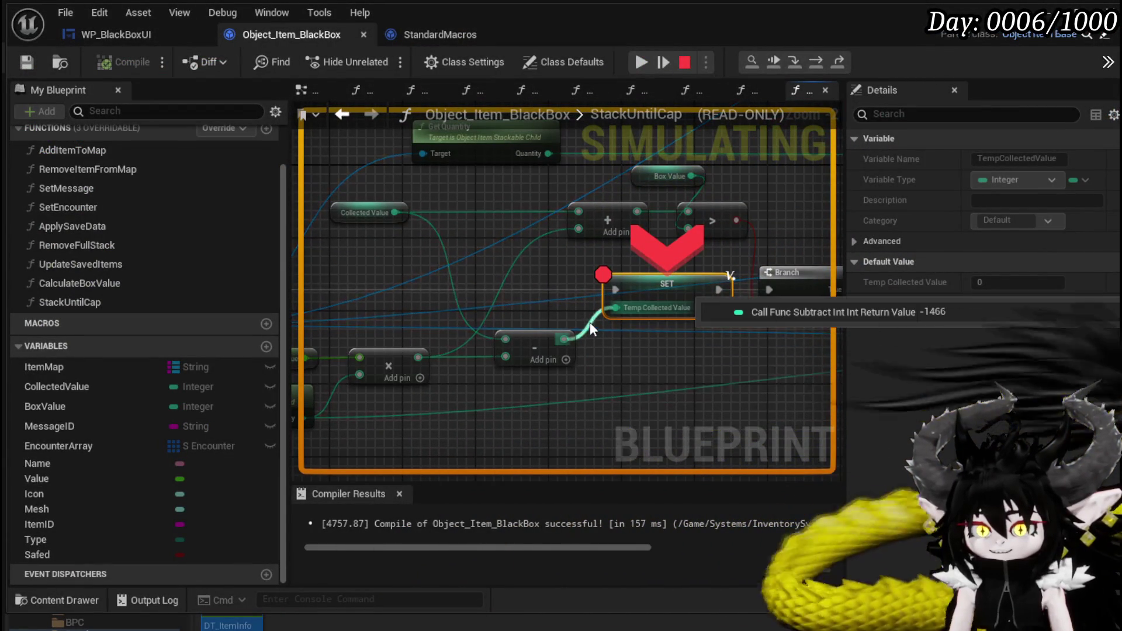
mouse_move(668, 220)
mouse_move(533, 212)
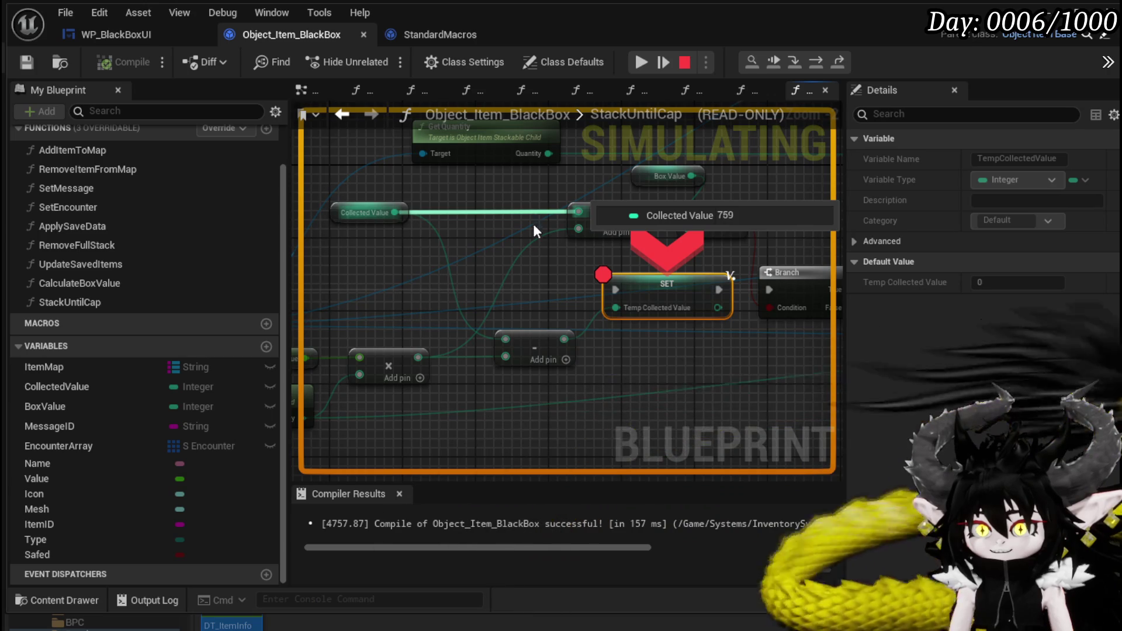
mouse_move(536, 241)
mouse_move(535, 240)
mouse_down()
mouse_move(439, 250)
mouse_move(402, 275)
mouse_up()
mouse_move(502, 185)
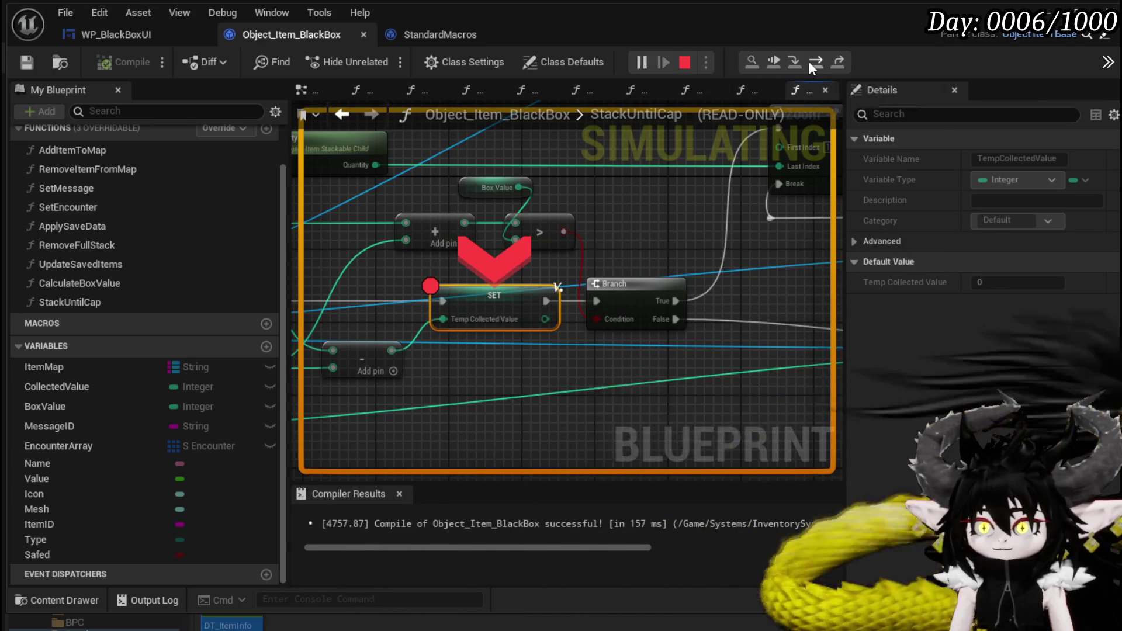
Step: Step Over to the Branch and For Loop with Break, then resume the game
click(808, 61)
mouse_move(512, 313)
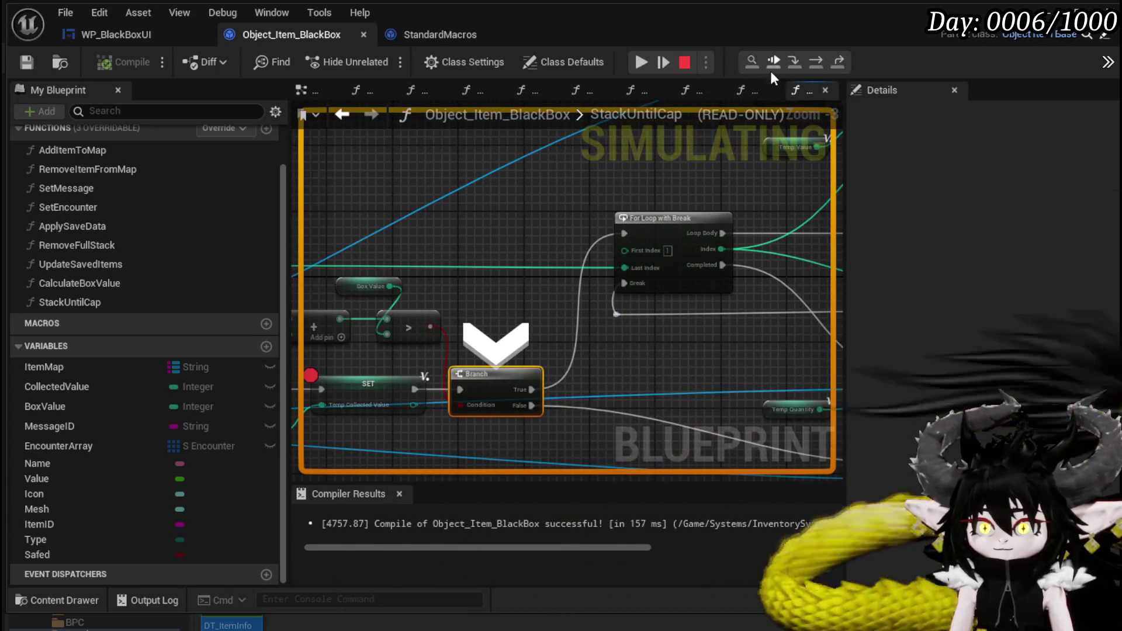
click(815, 63)
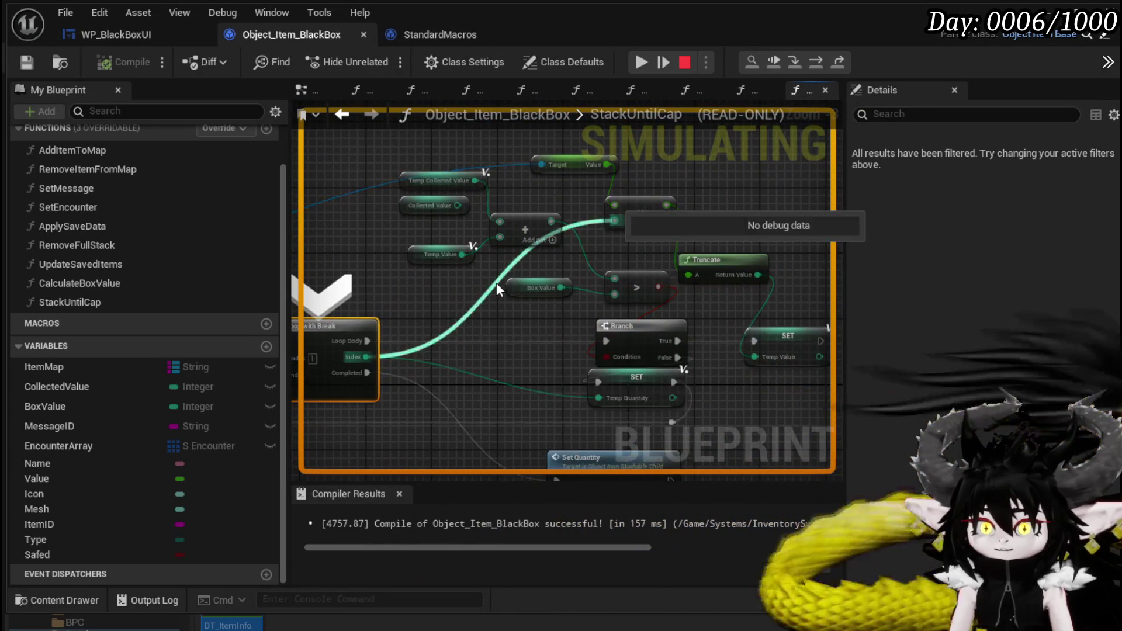
click(643, 62)
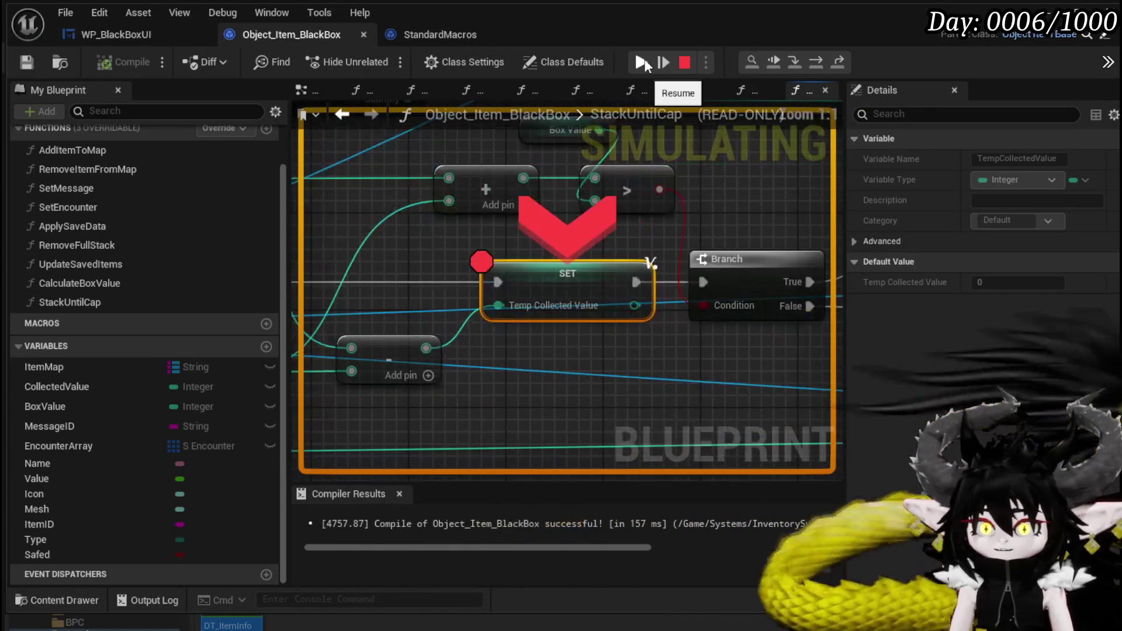
click(642, 63)
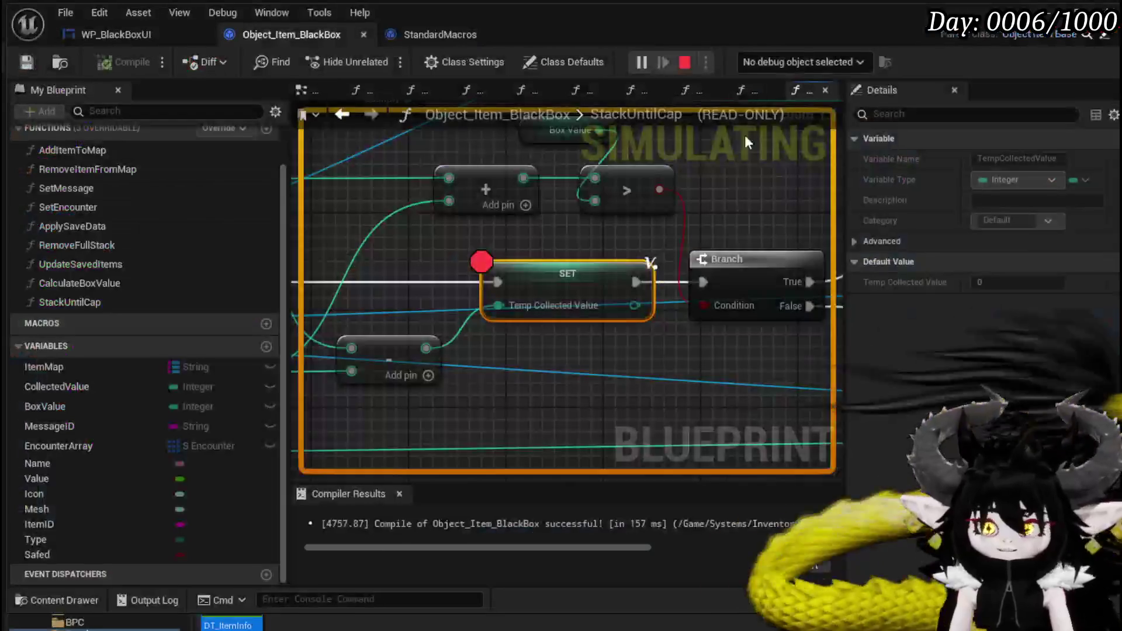
scroll(510, 166, down, 3)
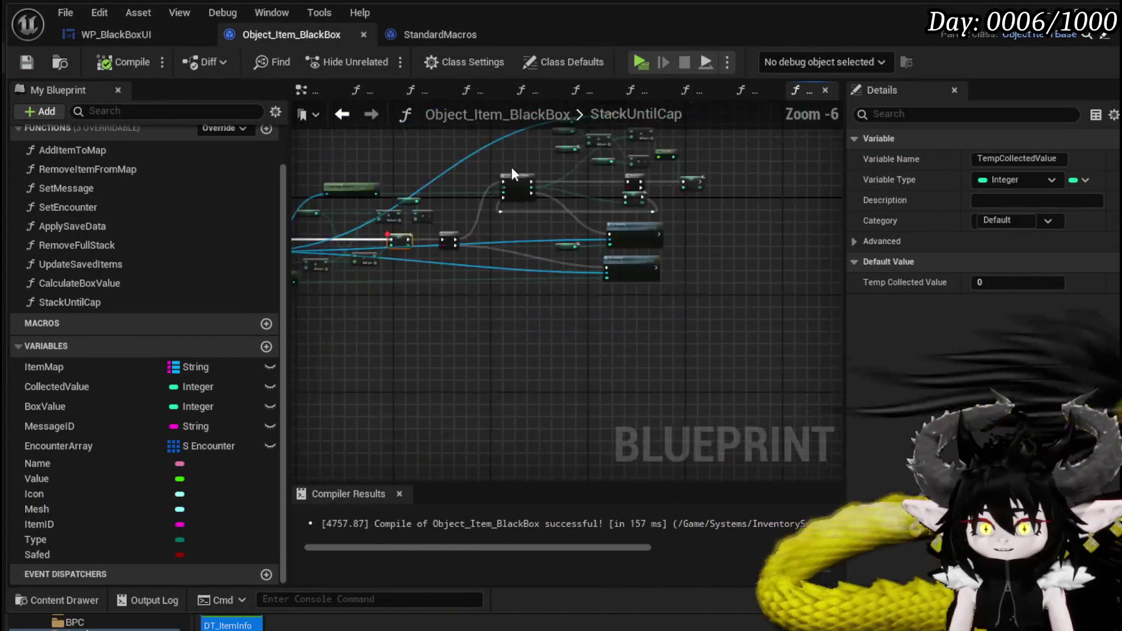
Step: Start a new play session and use the 2,225 material stack to hit the StackUntilCap breakpoint
scroll(471, 279, up, 3)
scroll(456, 178, up, 1)
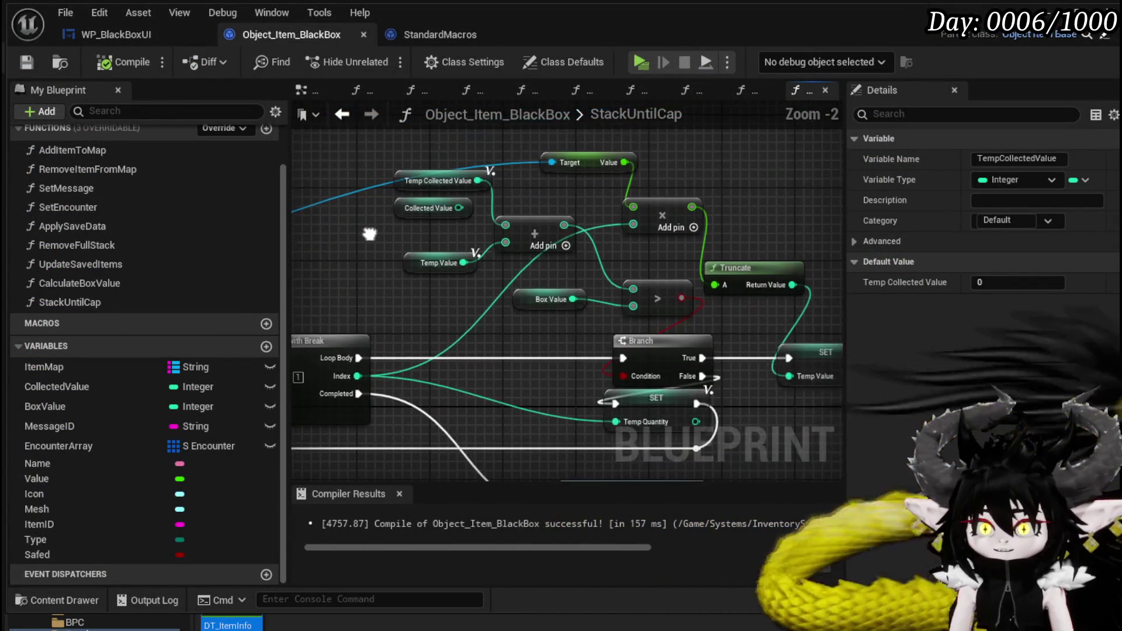
drag(378, 217, 479, 185)
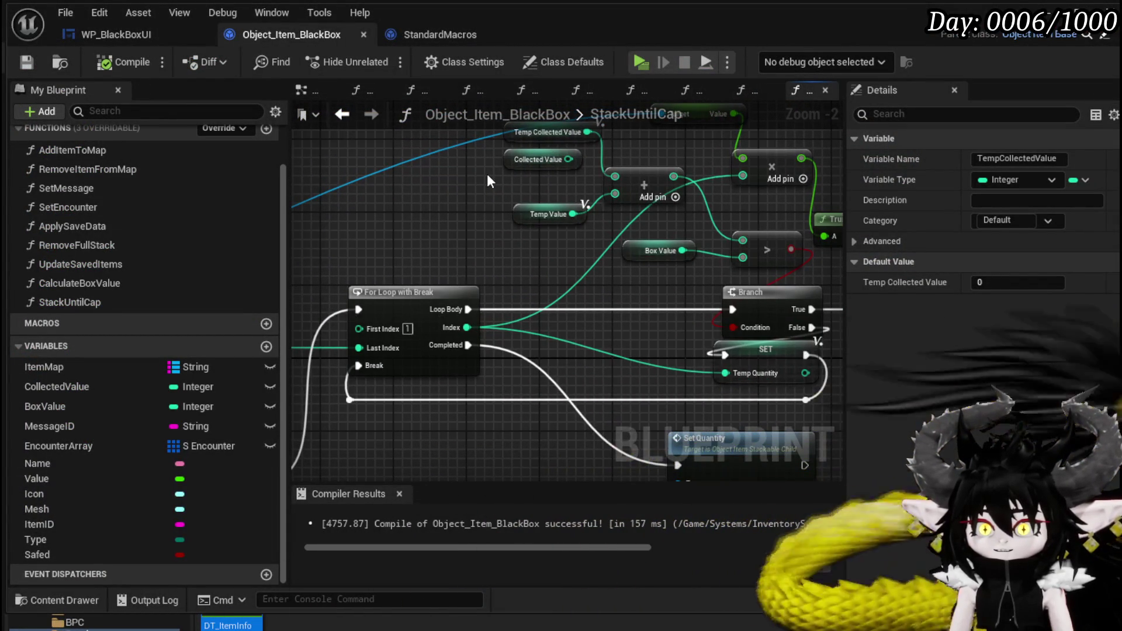
click(642, 62)
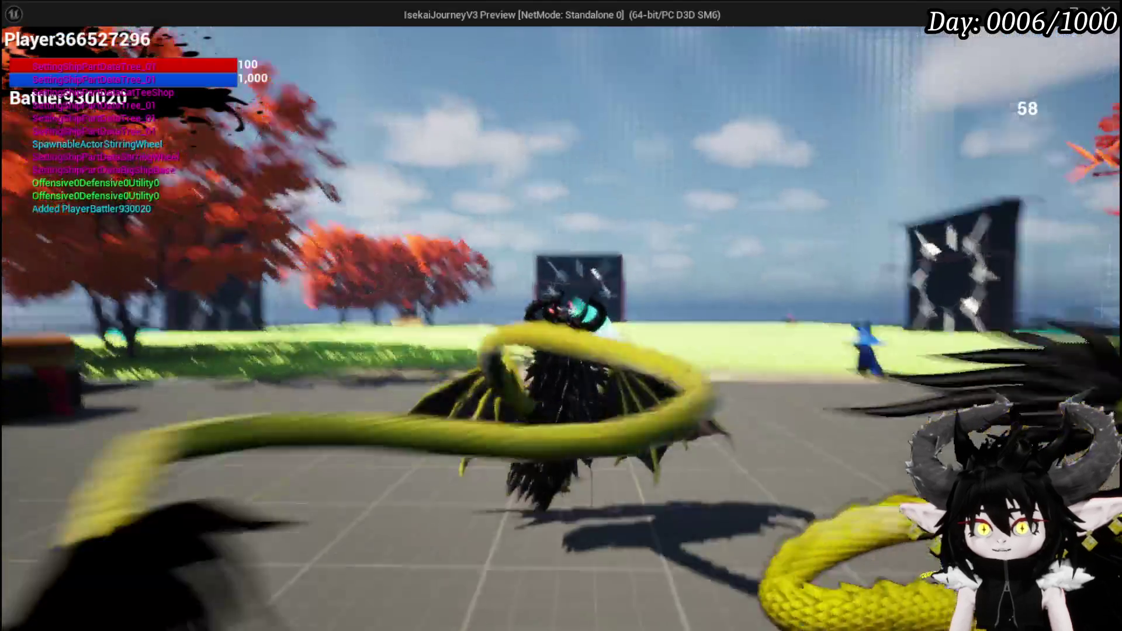
key(i)
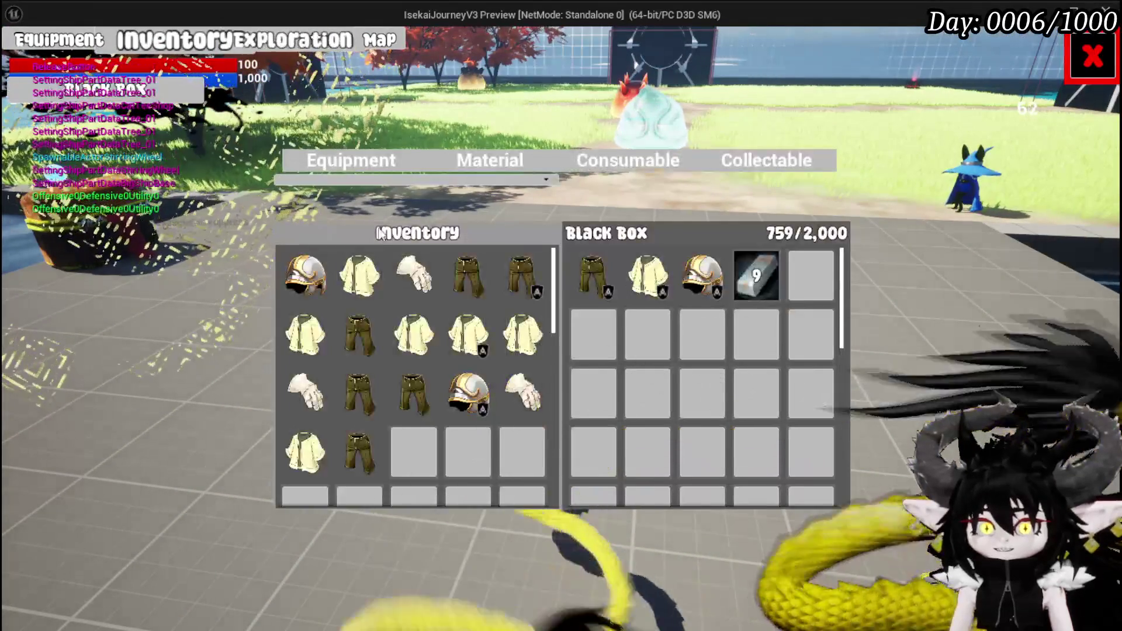
click(507, 161)
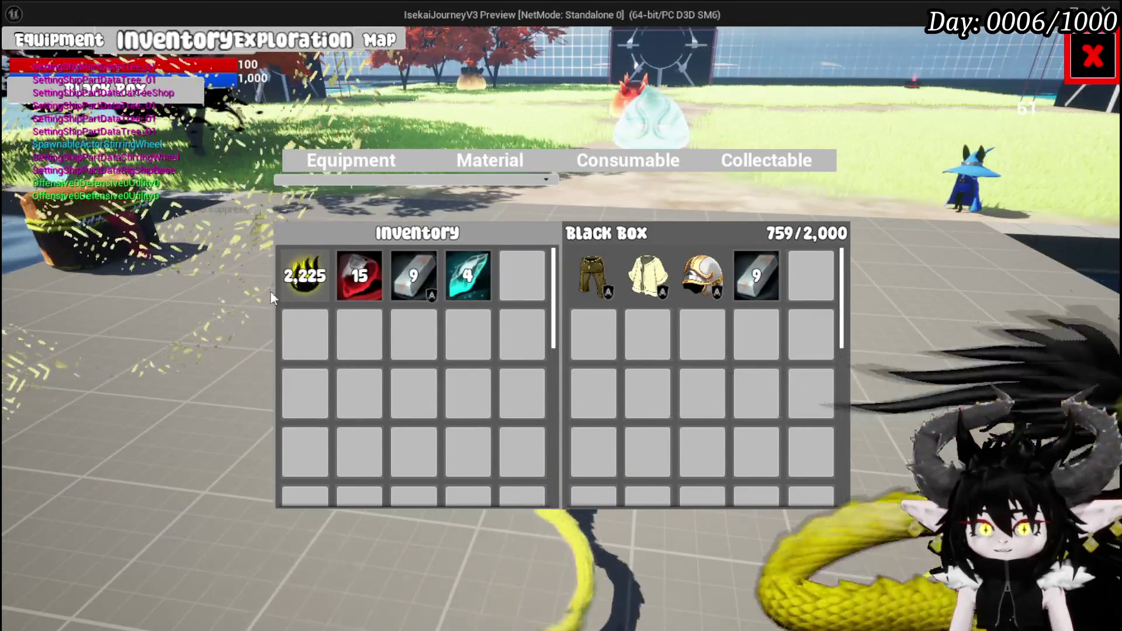
click(292, 279)
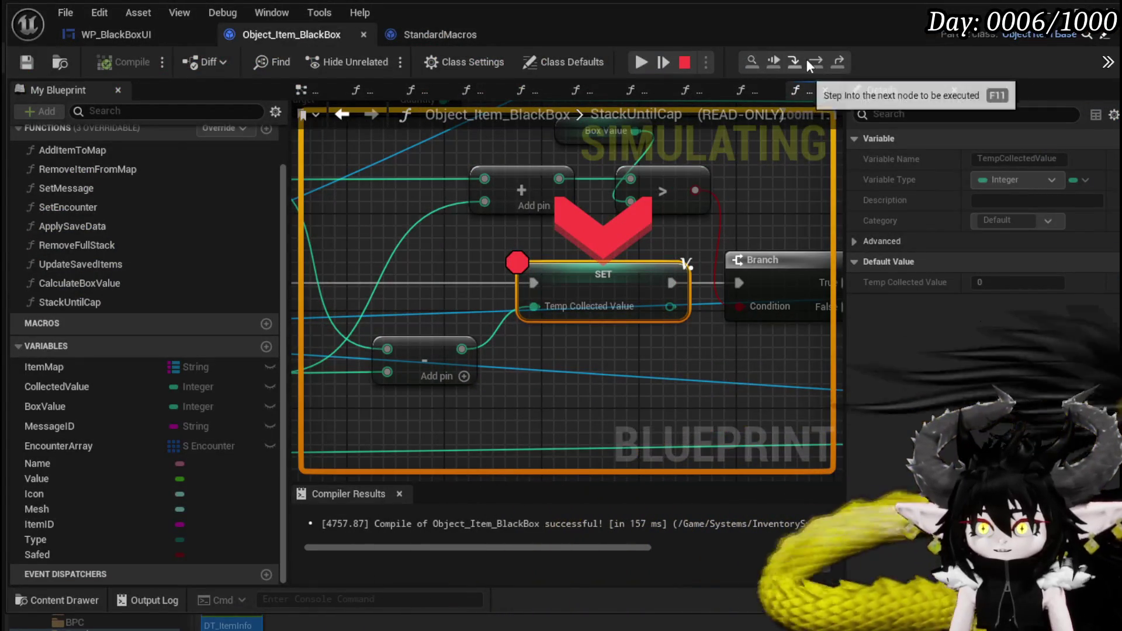
Step: Step to the Branch and inspect the compare, Truncate and Temp Value calculation (sum -1466, False)
click(809, 60)
click(809, 60)
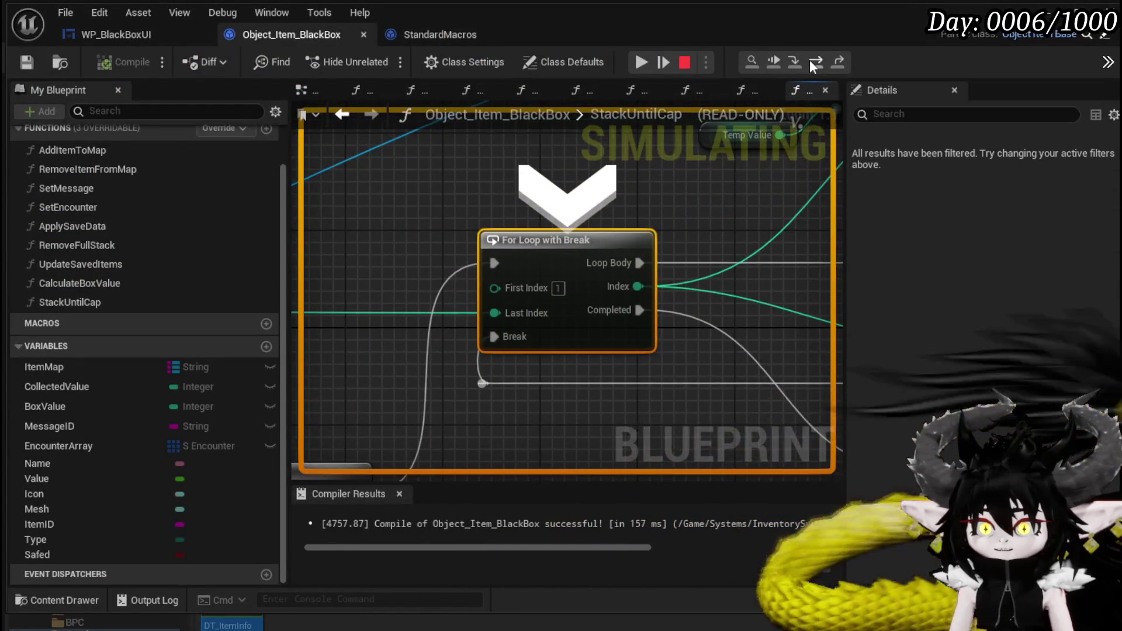
click(809, 60)
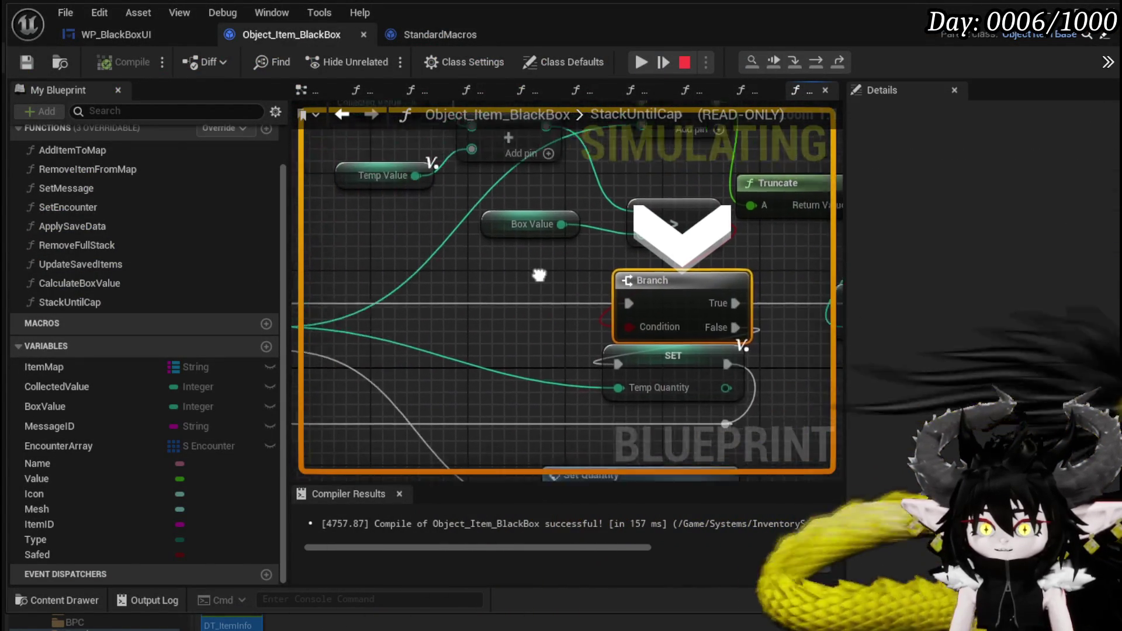
mouse_move(545, 223)
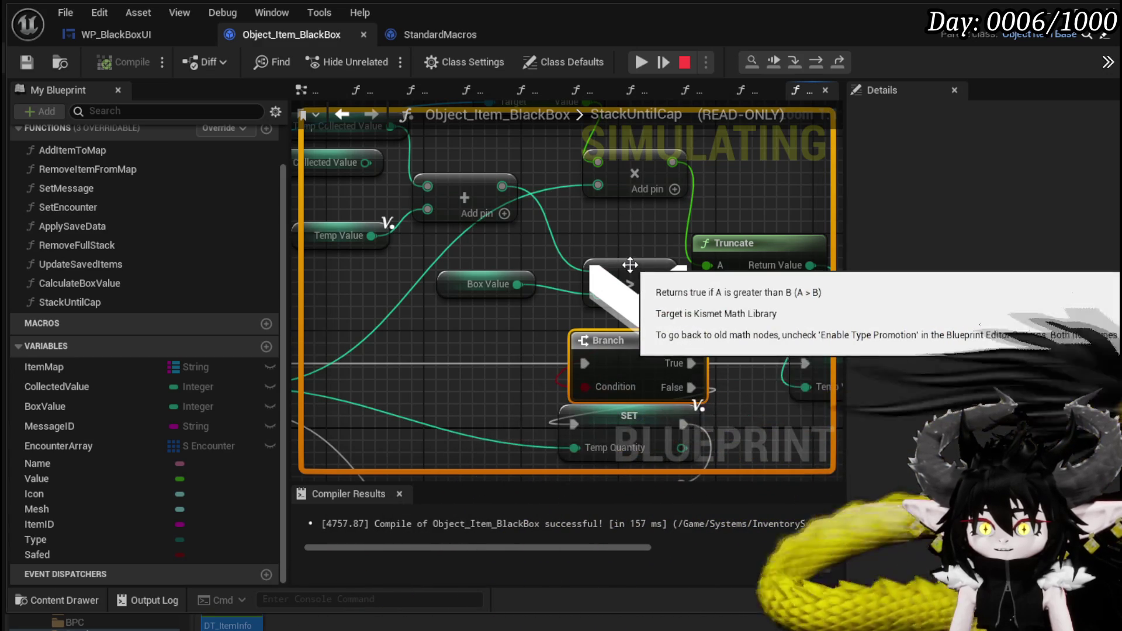
mouse_move(555, 243)
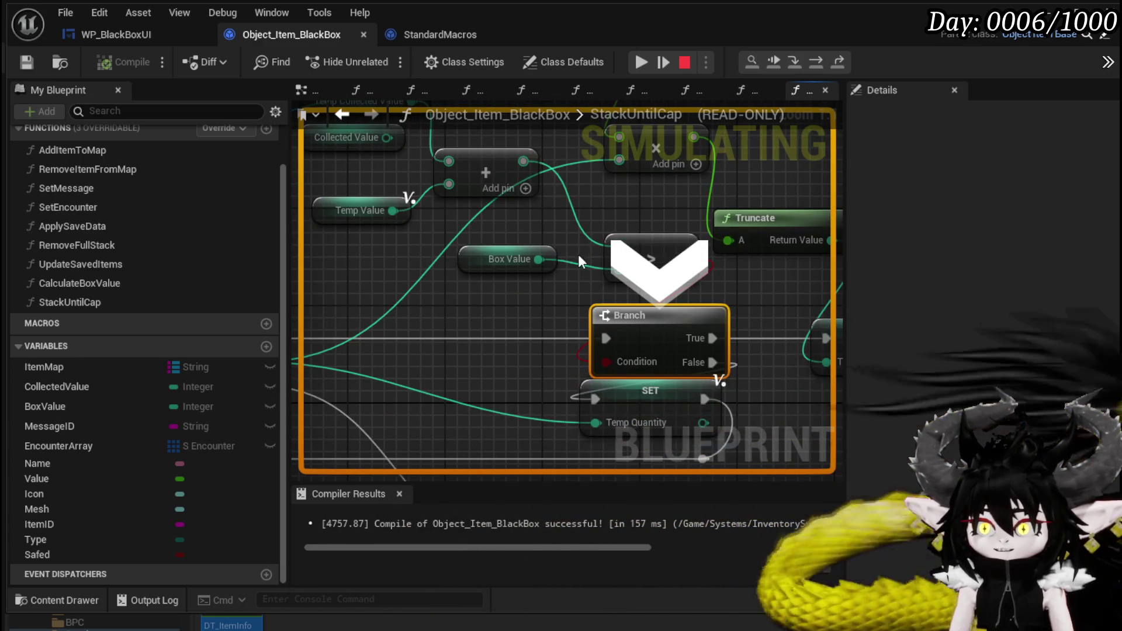
mouse_move(577, 264)
mouse_down()
mouse_move(474, 189)
mouse_move(457, 198)
mouse_up()
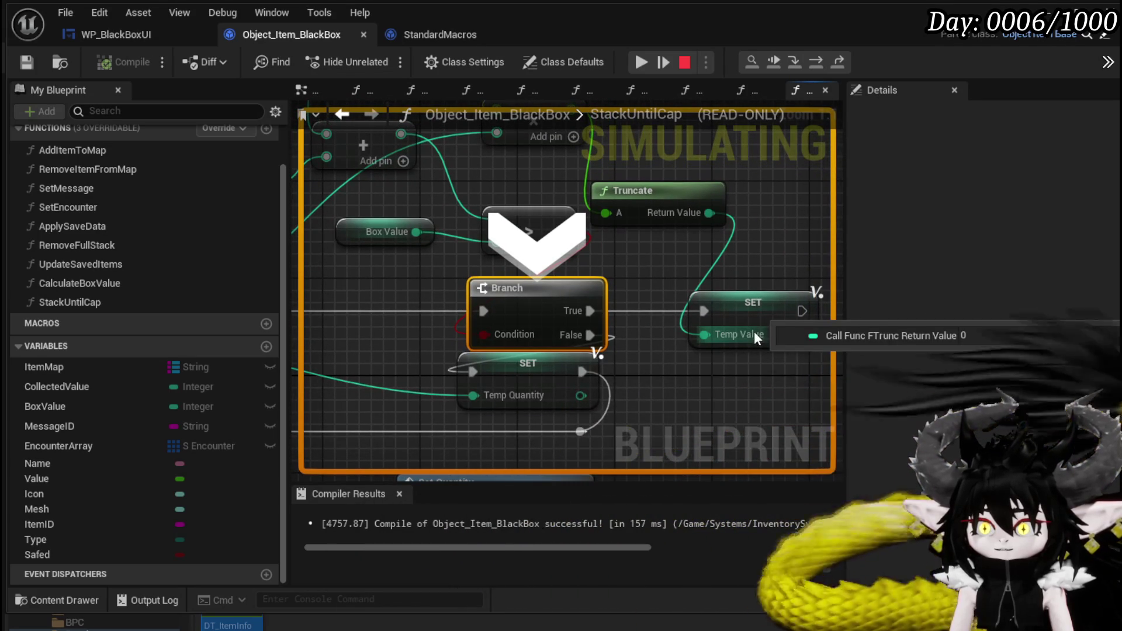
scroll(629, 260, down, 2)
mouse_move(628, 260)
mouse_down()
mouse_move(686, 273)
mouse_move(701, 326)
mouse_move(693, 315)
mouse_up()
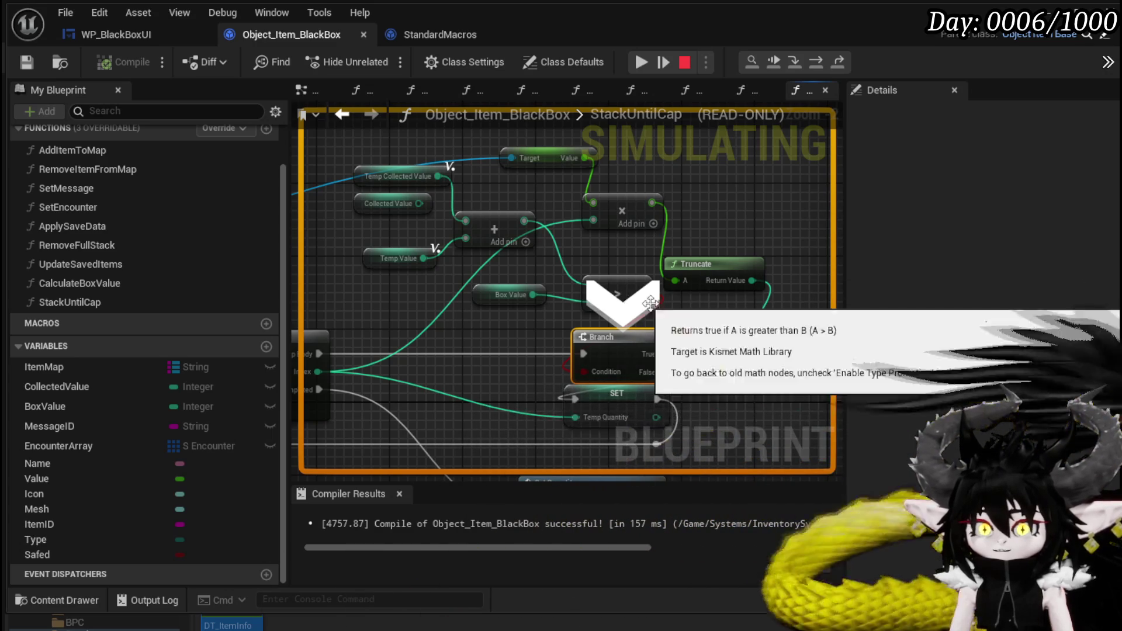
mouse_move(601, 377)
mouse_move(600, 371)
mouse_down()
mouse_move(584, 350)
mouse_move(686, 297)
mouse_up()
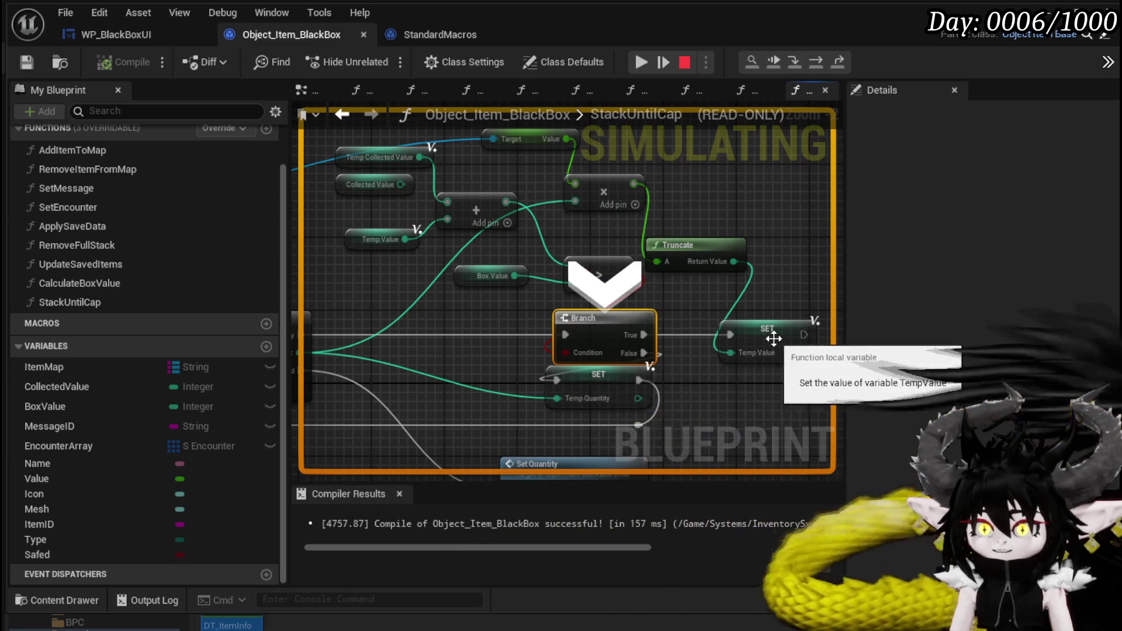
Step: Resume past the breakpoints and stop the play session
click(641, 62)
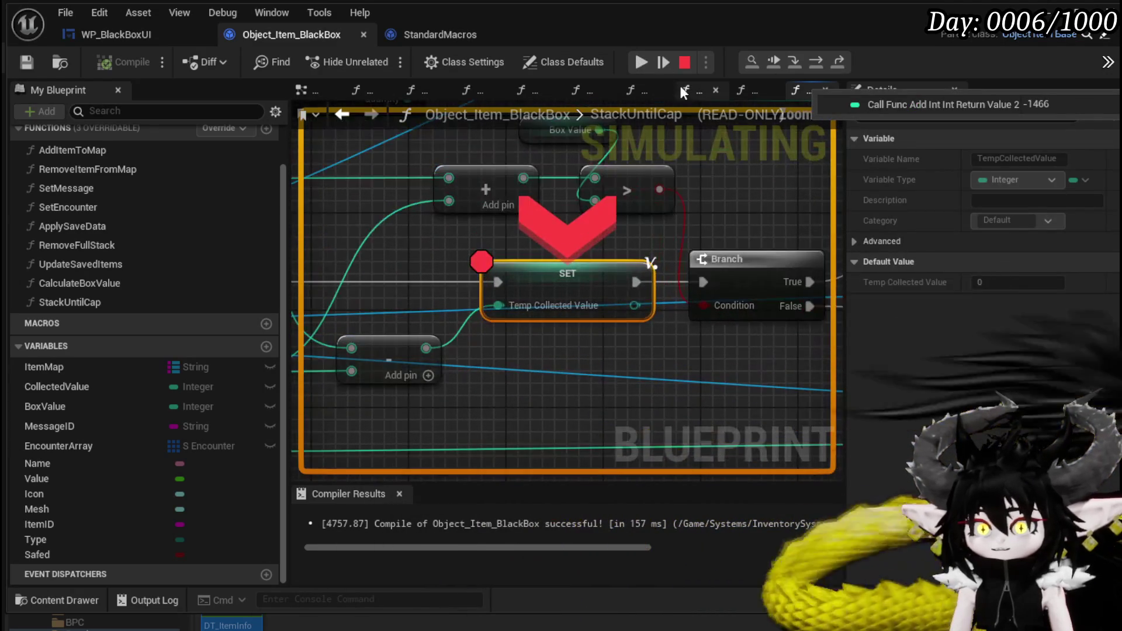
click(638, 61)
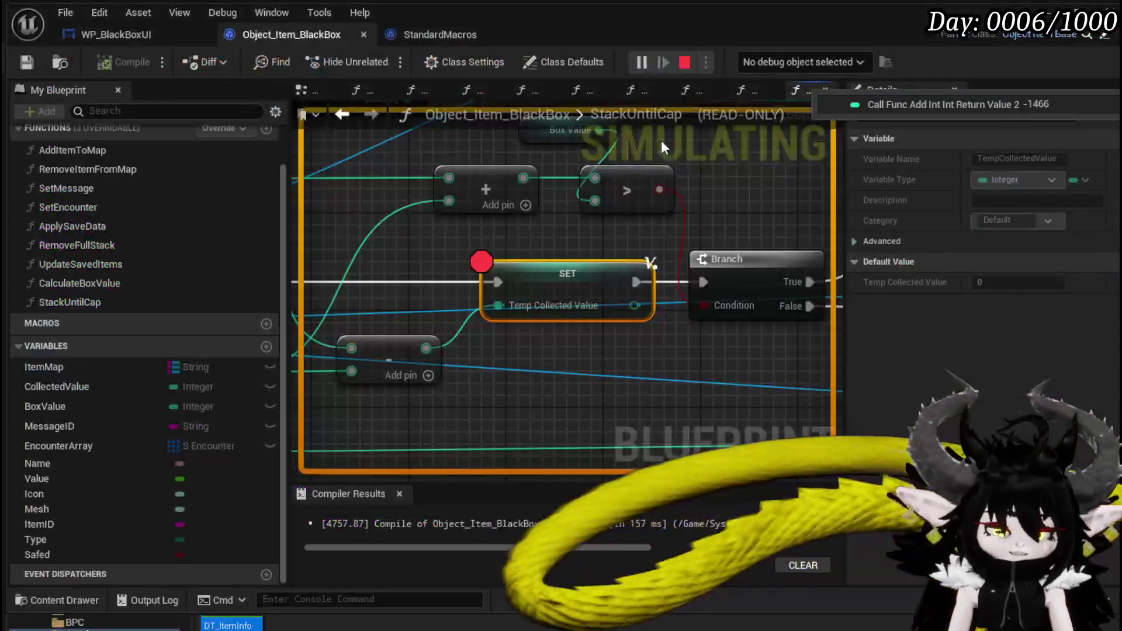
key(Escape)
scroll(653, 276, down, 4)
scroll(653, 276, up, 3)
Step: Replace the greater-than check with a Less (<) node comparing the sum to Box Value for the Branch
click(679, 240)
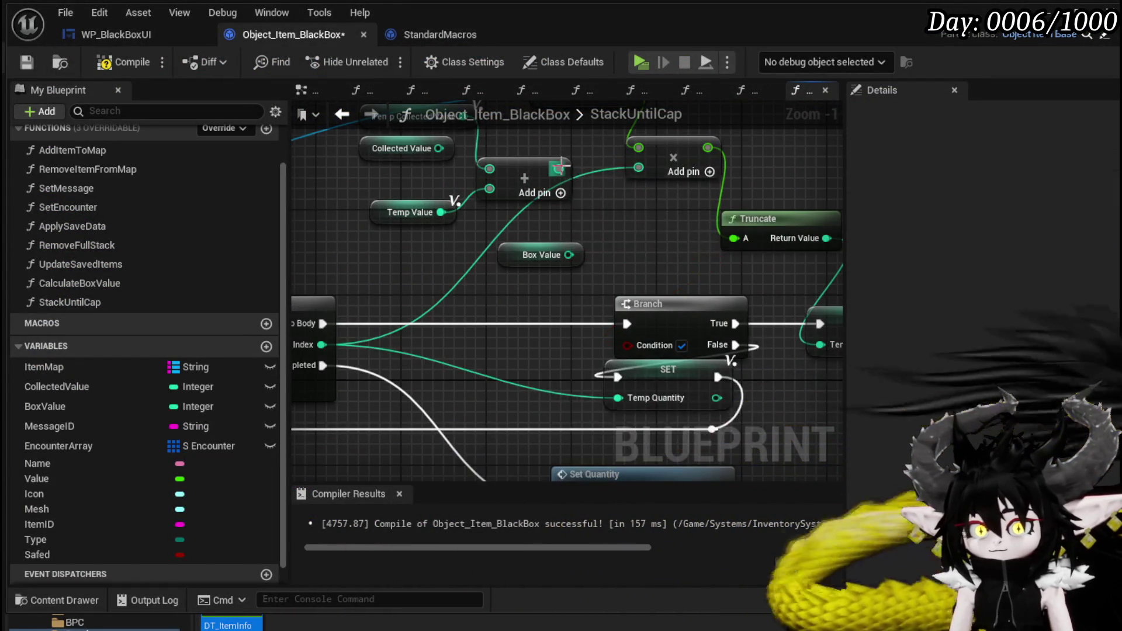
drag(558, 169, 630, 225)
text(Les)
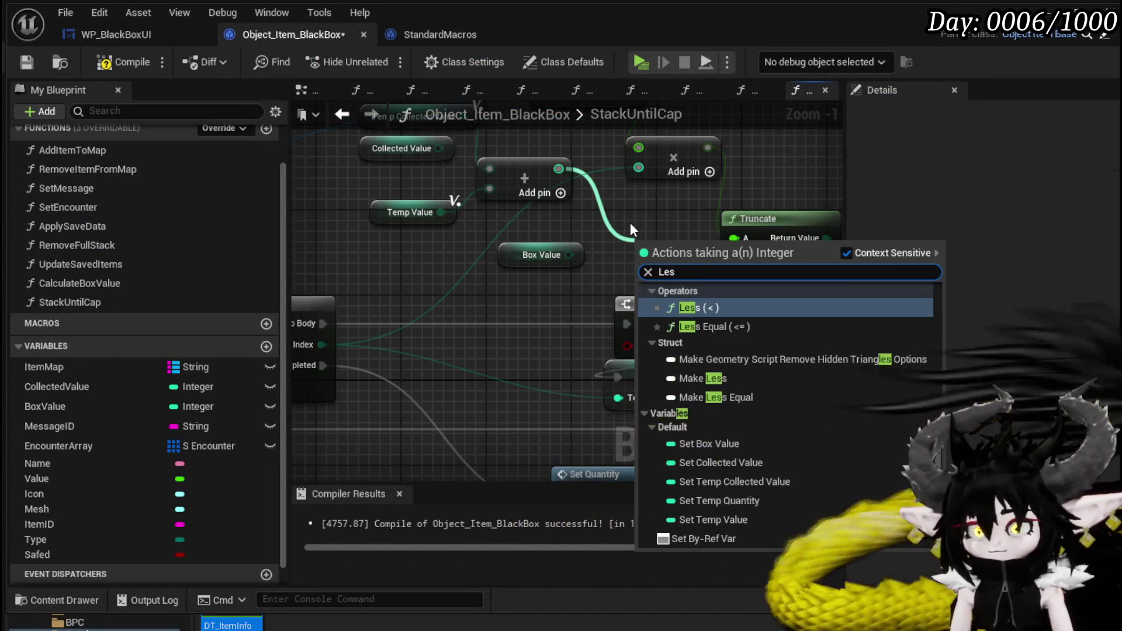
text(s)
key(Return)
mouse_move(565, 258)
mouse_down()
mouse_move(639, 264)
mouse_move(695, 252)
mouse_move(620, 345)
mouse_up()
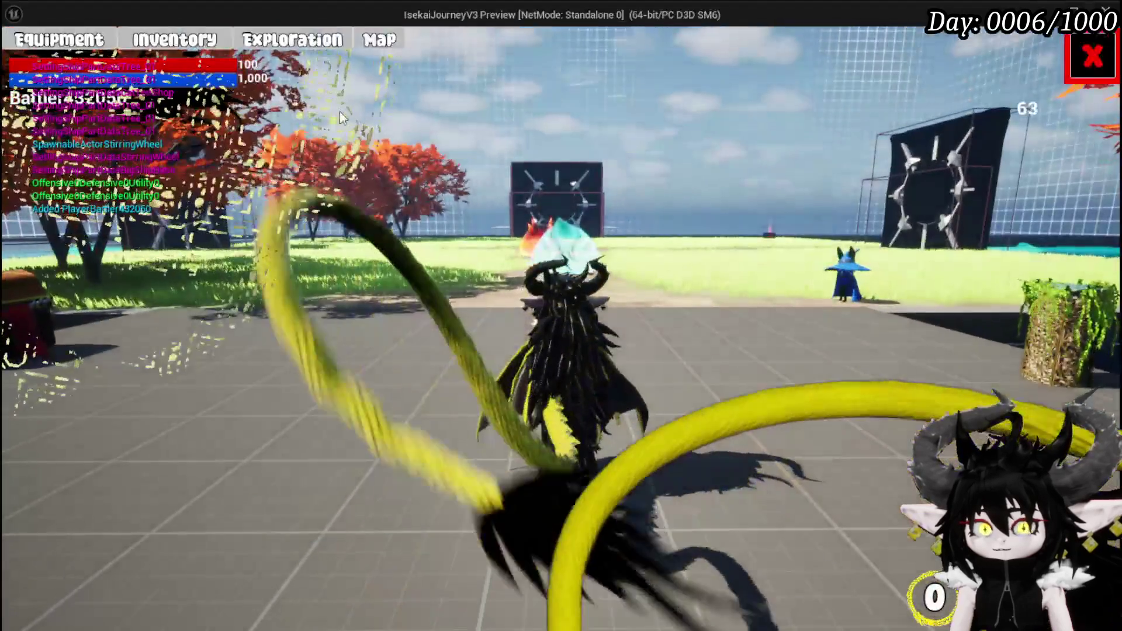
Step: Open and close the in-game inventory, then end the debugging session
click(292, 40)
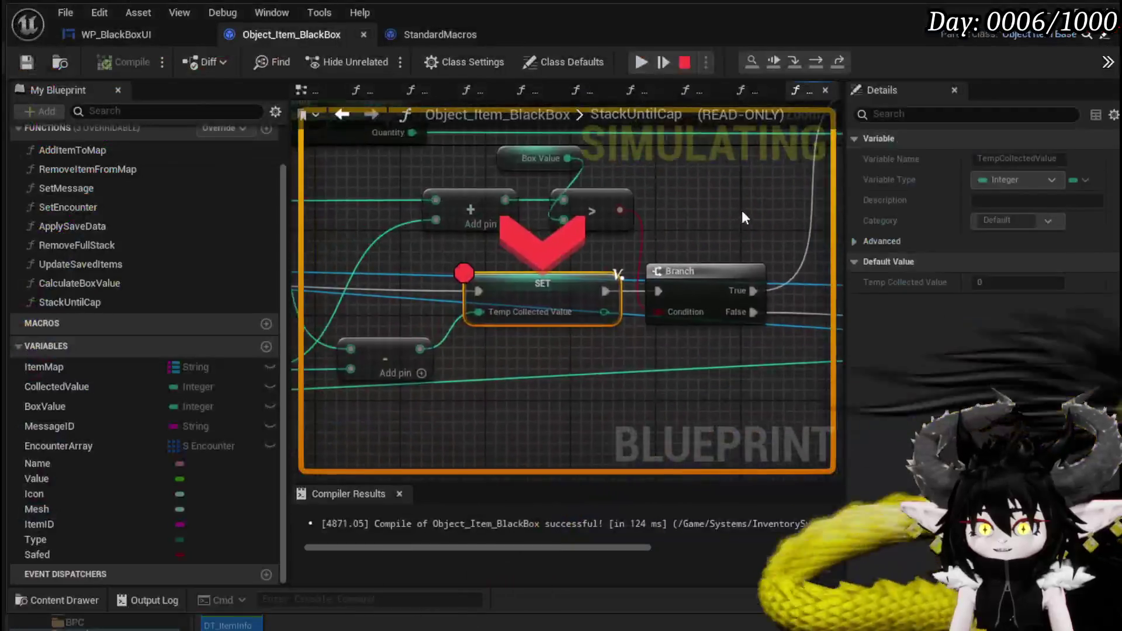
key(e)
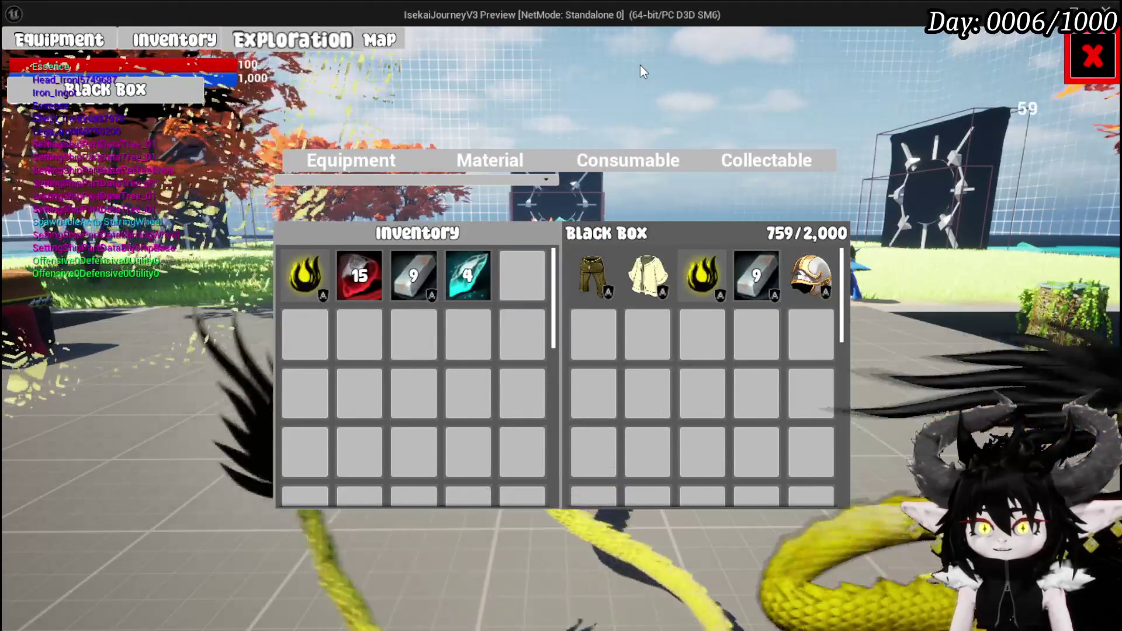
mouse_move(704, 285)
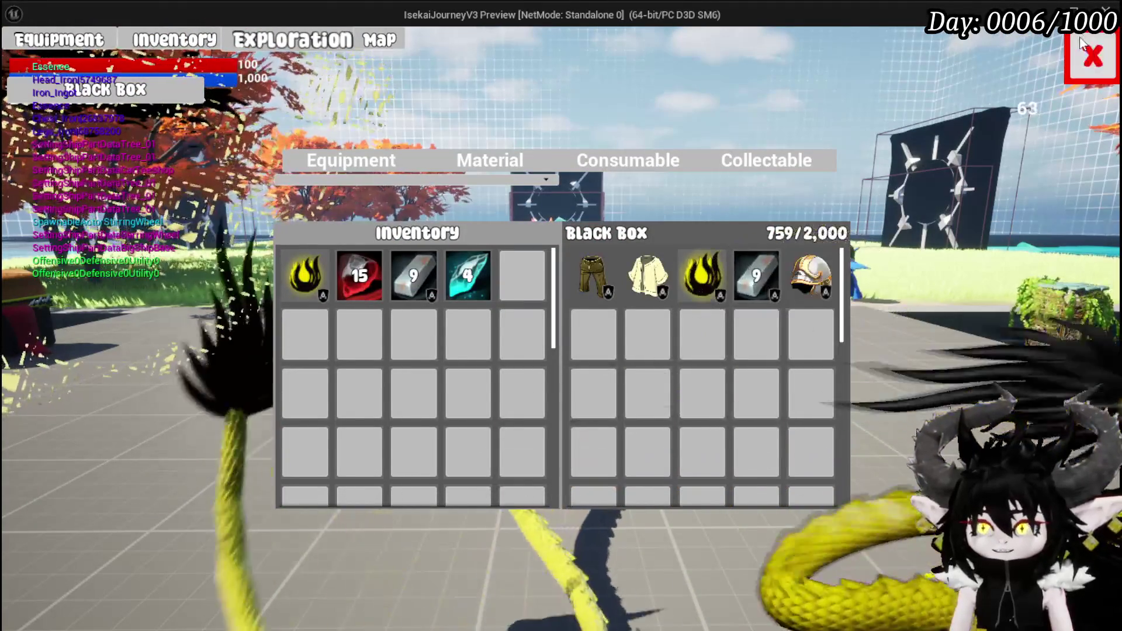
key(e)
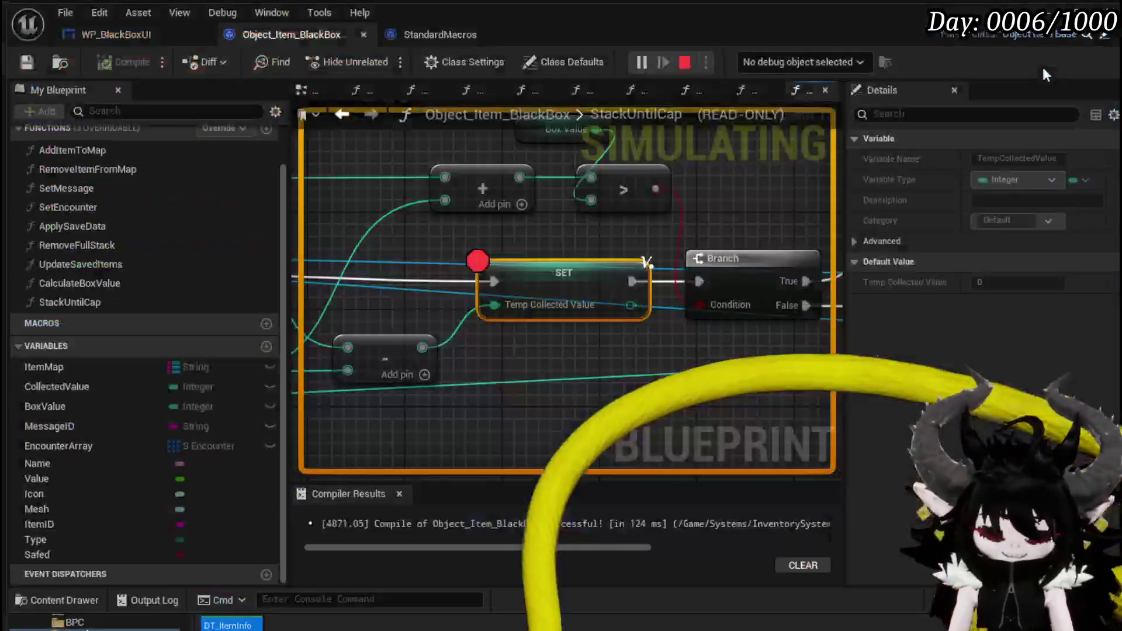
click(684, 62)
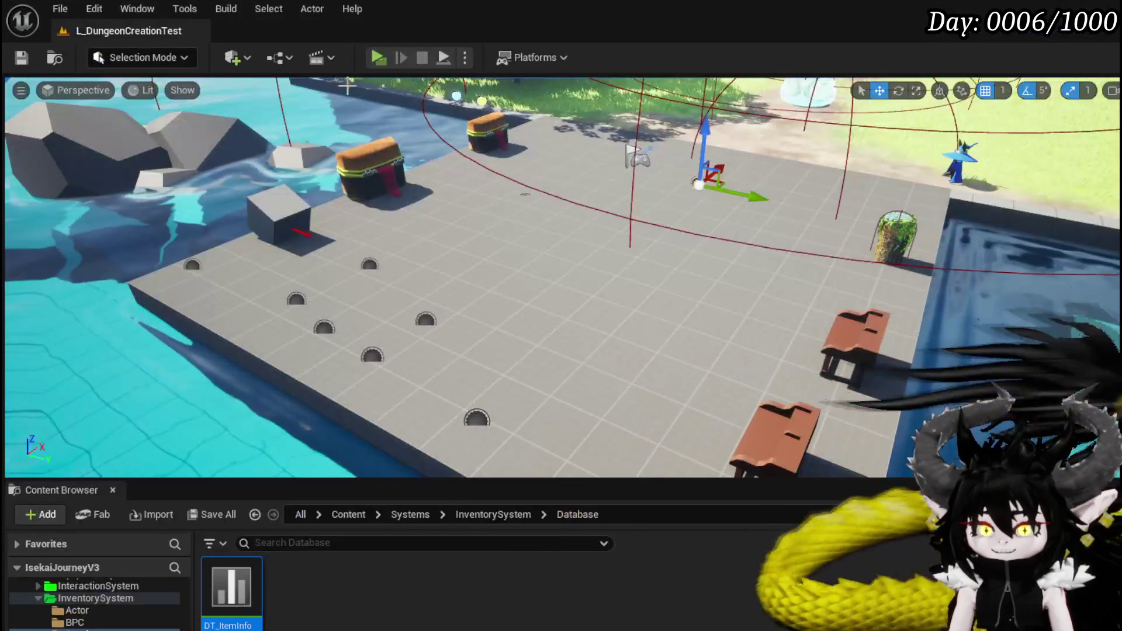
Step: Start a new play session and pick a Black Box material item to trigger the breakpoint
click(385, 65)
key(e)
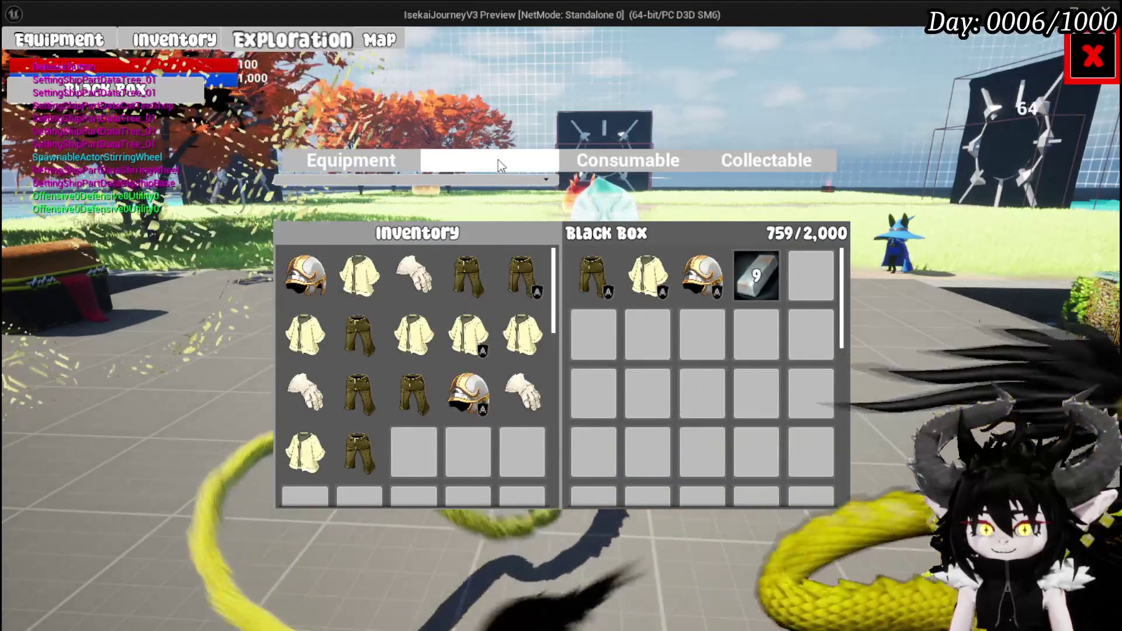
click(497, 161)
click(313, 275)
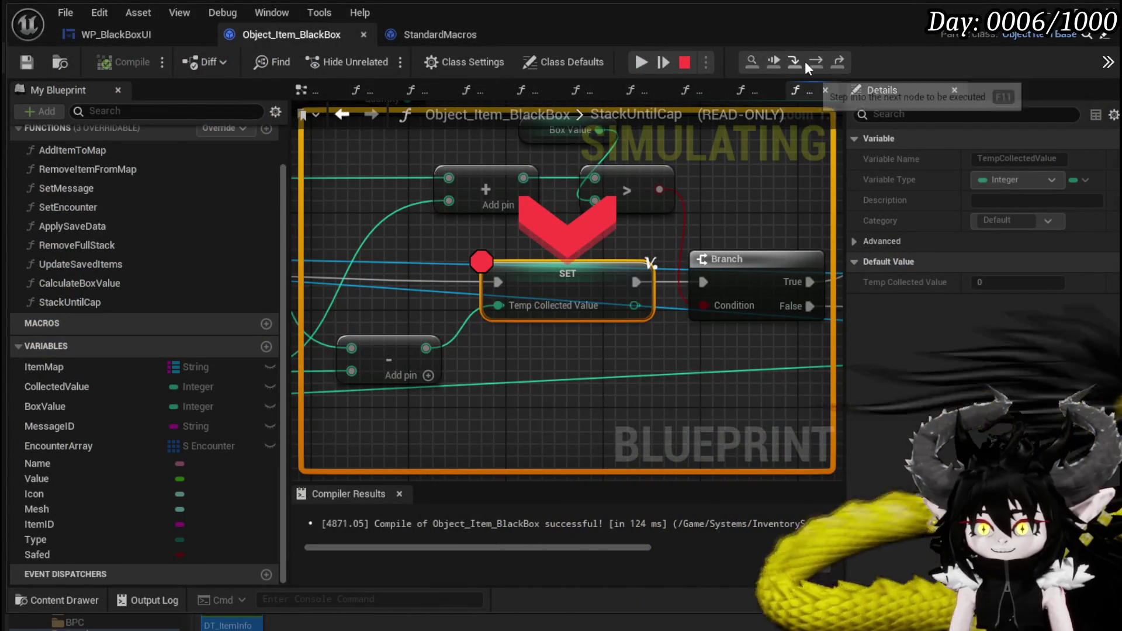
Step: Step Over through StackUntilCap to SET Temp Value and through the loop macro back to the Branch
click(807, 61)
click(808, 61)
click(807, 60)
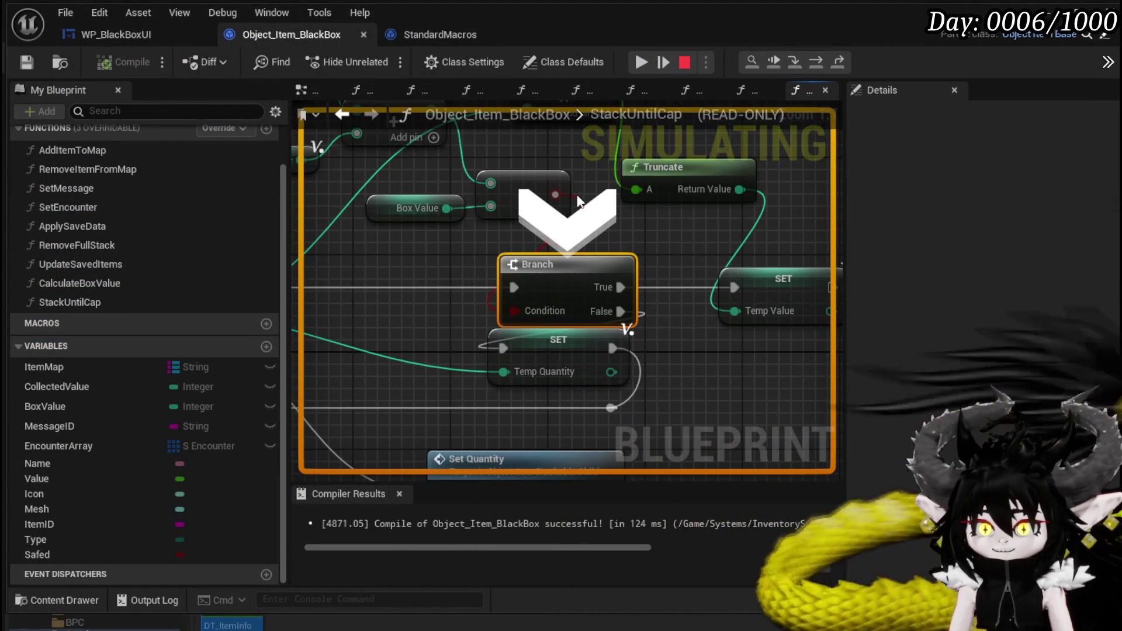
mouse_move(578, 202)
scroll(398, 258, down, 2)
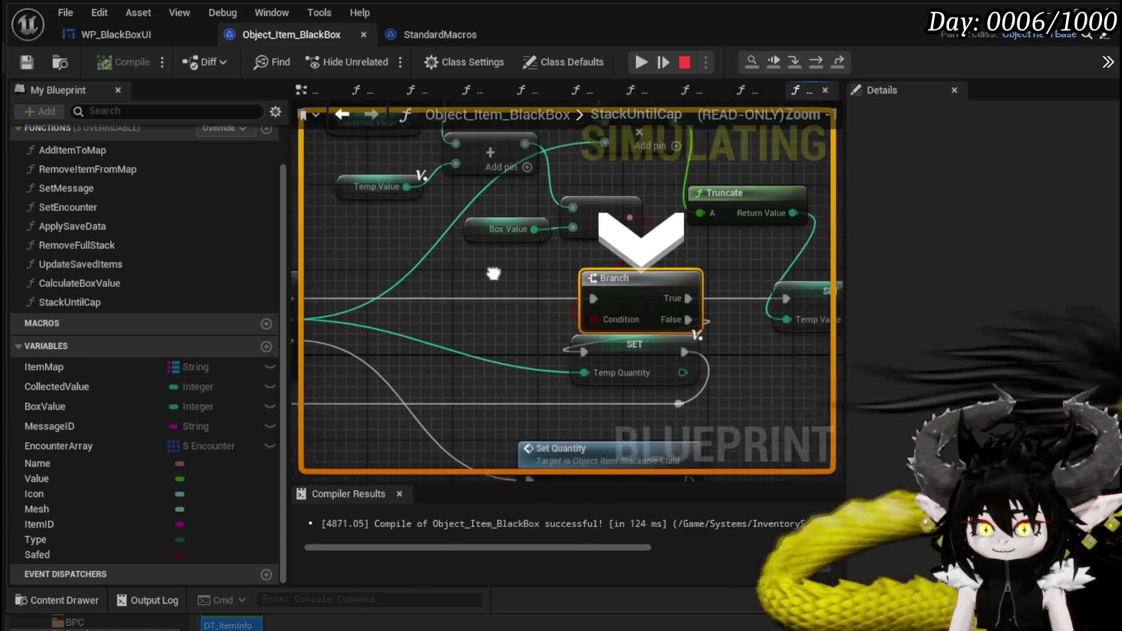
scroll(464, 254, down, 1)
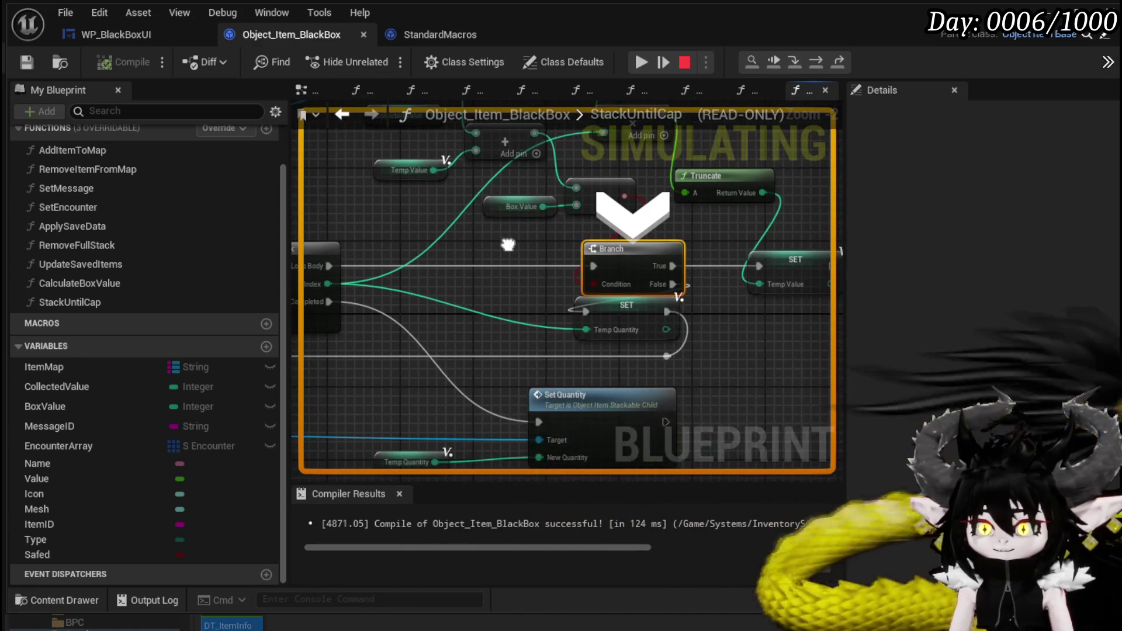
click(819, 61)
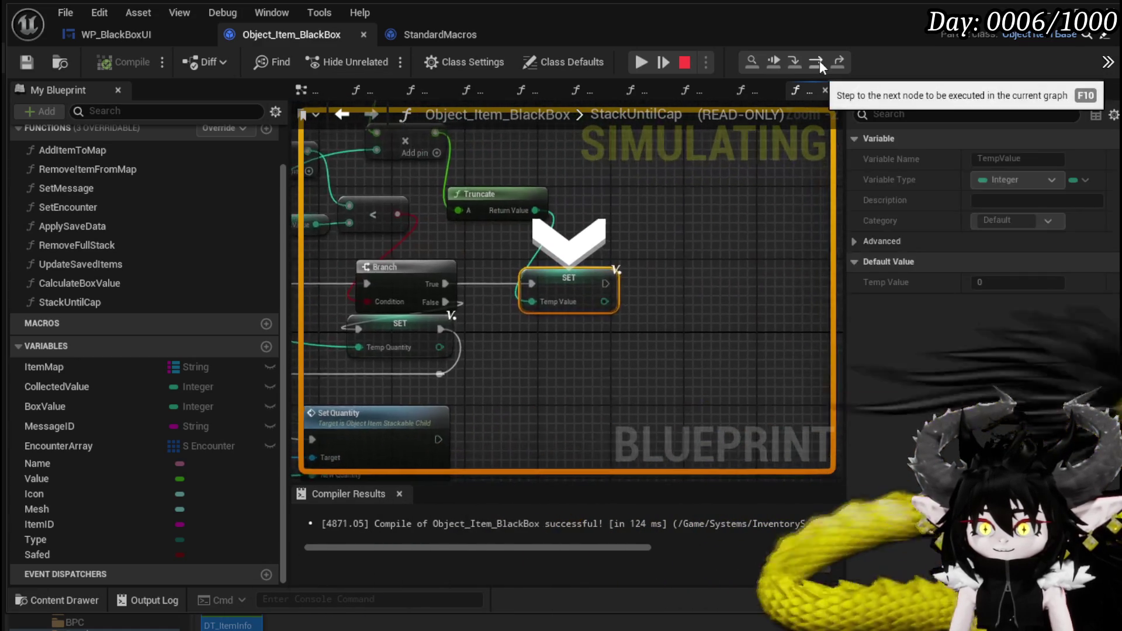
click(819, 61)
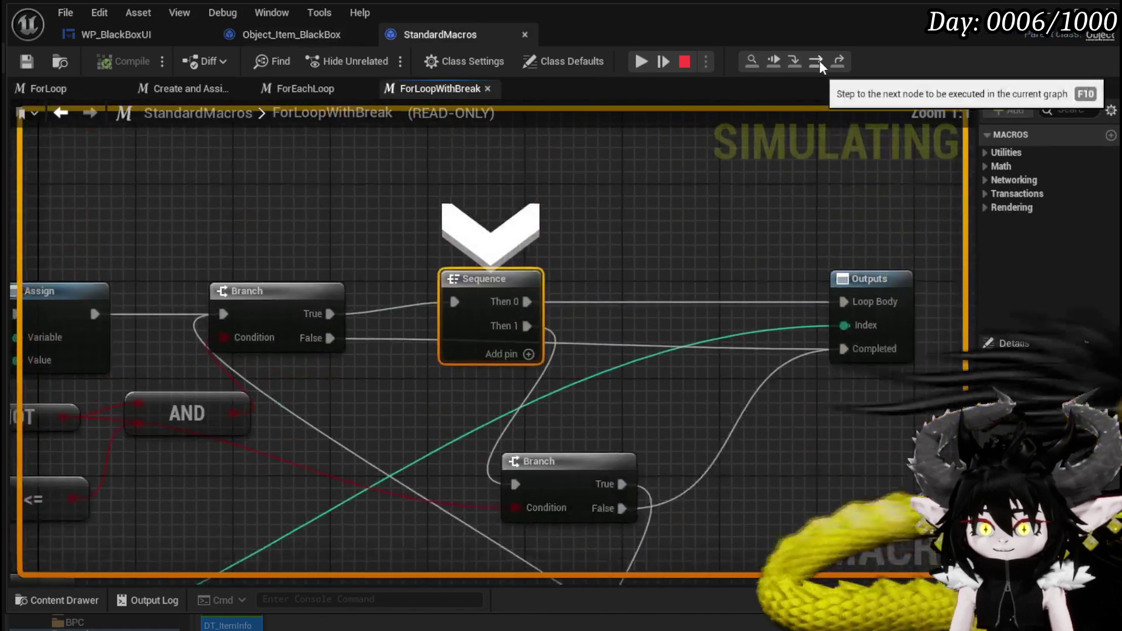
click(819, 61)
click(819, 61)
click(819, 61)
click(819, 61)
click(819, 61)
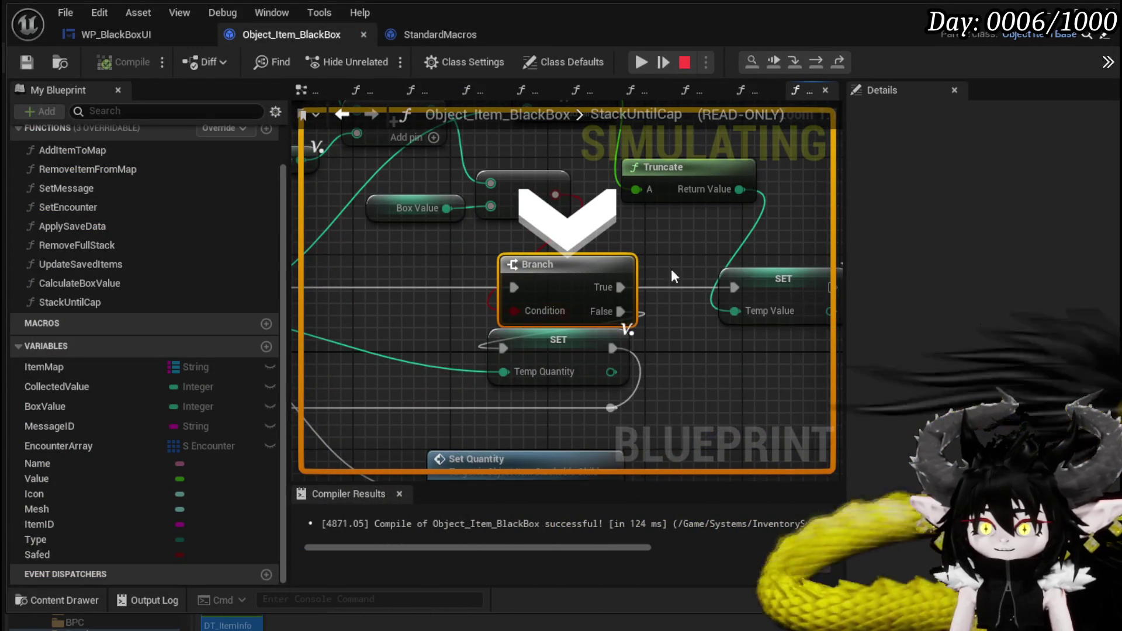
Step: Step through the loop macro a second time, returning to the Branch
mouse_move(384, 244)
mouse_down()
mouse_move(581, 305)
mouse_move(528, 374)
mouse_up()
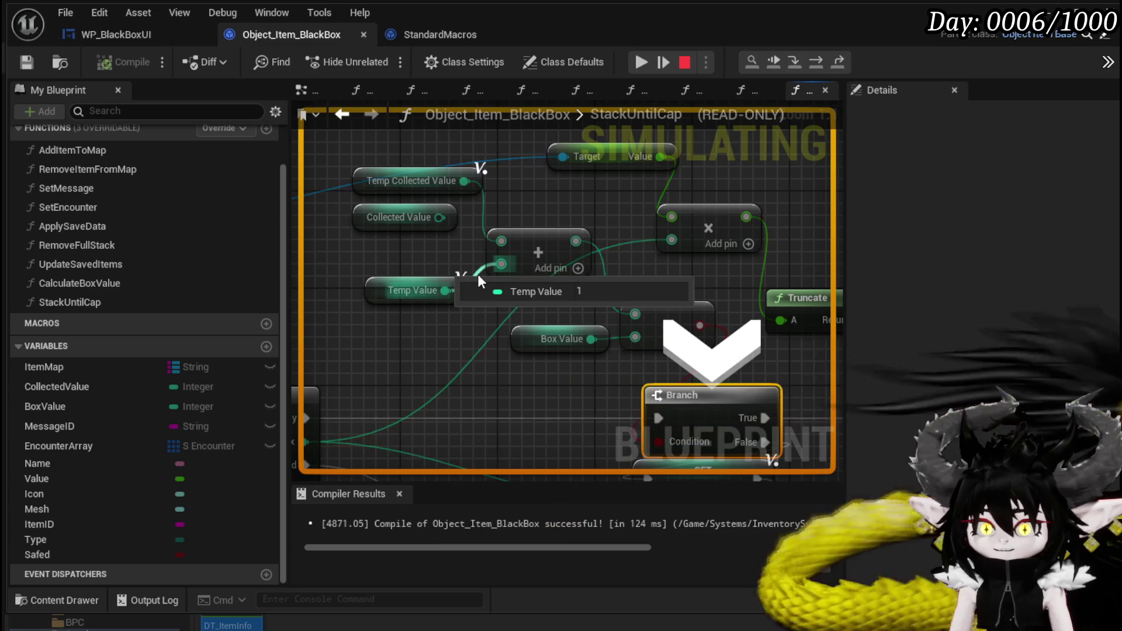
click(816, 65)
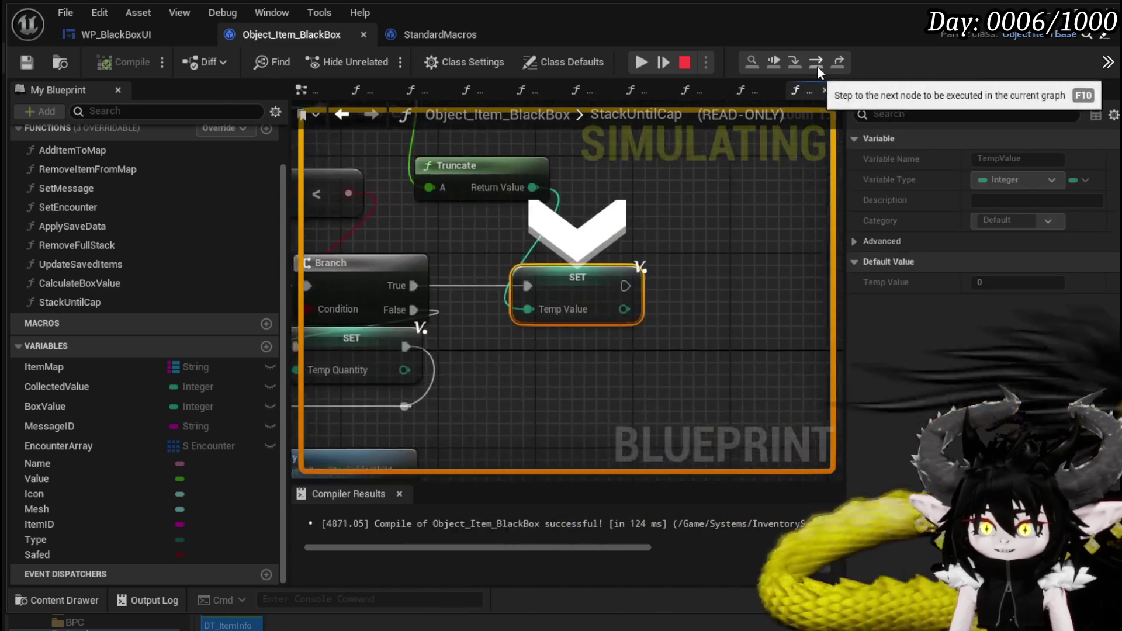
click(817, 66)
click(818, 59)
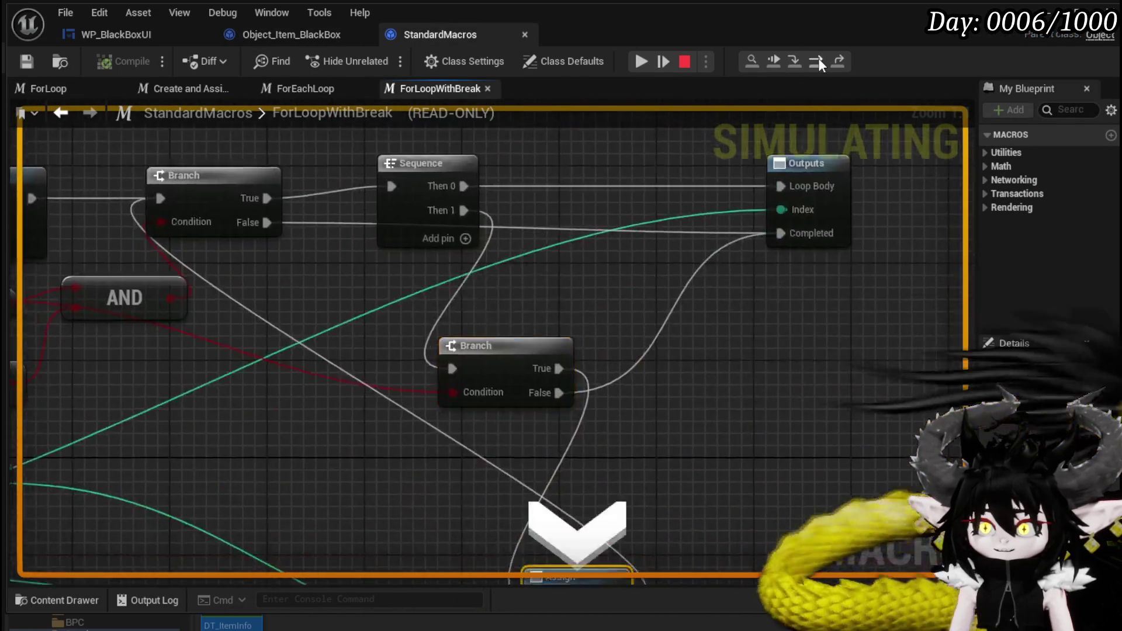
click(818, 59)
click(818, 59)
click(818, 59)
click(817, 59)
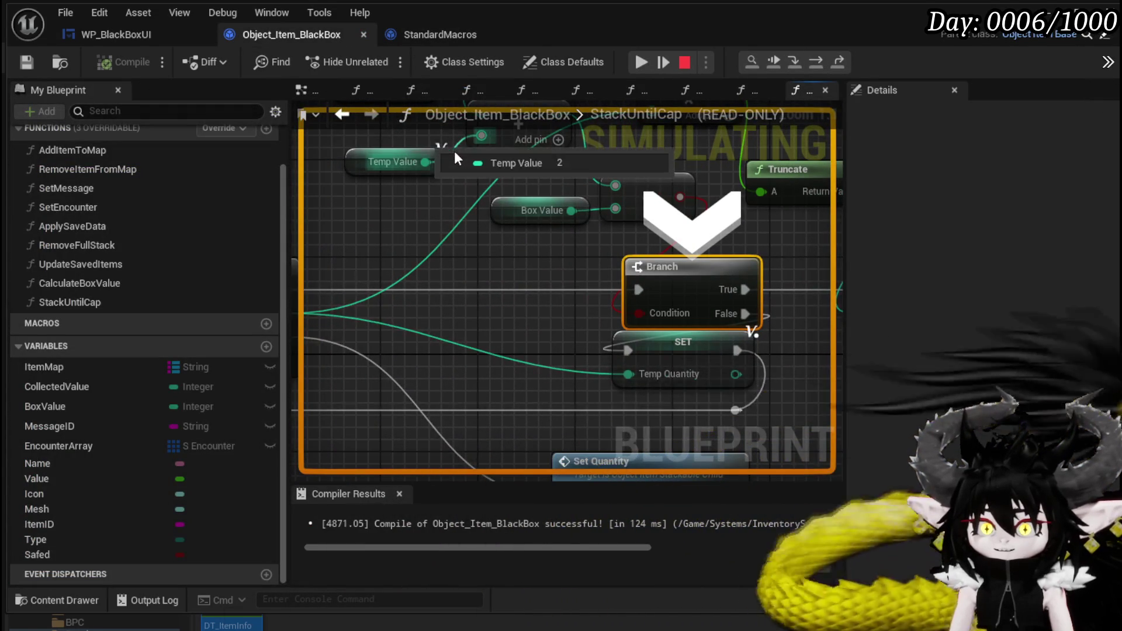
Step: Review the Set Quantity, For Loop and Branch nodes, then resume to the game preview
scroll(466, 208, down, 1)
drag(467, 207, 489, 159)
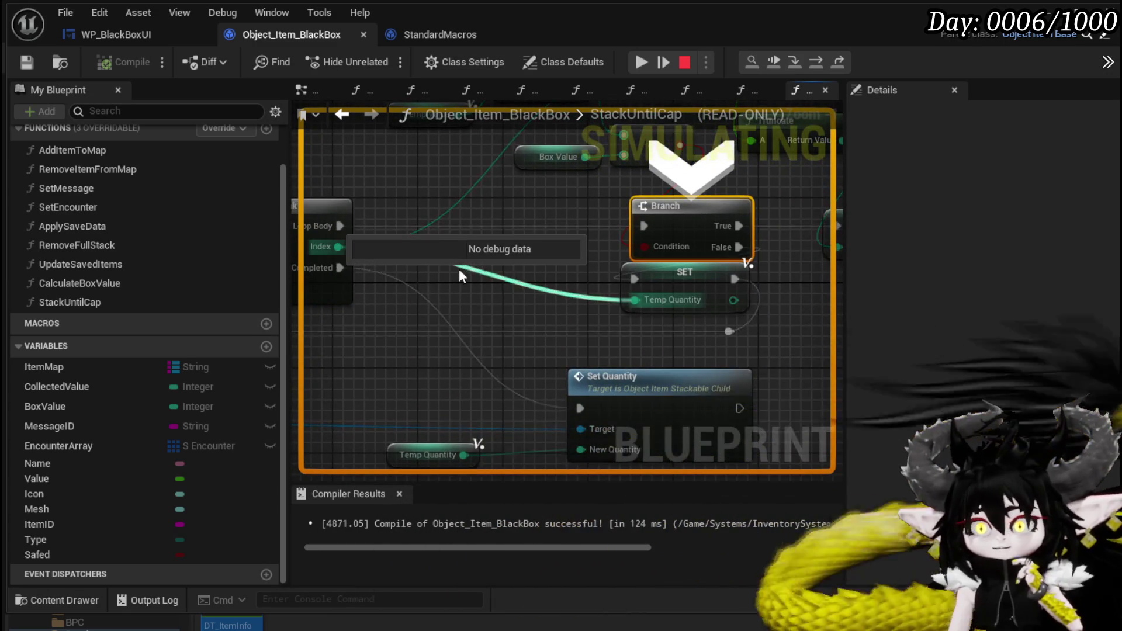
scroll(458, 267, down, 2)
mouse_move(458, 268)
mouse_down()
mouse_move(597, 278)
mouse_move(405, 276)
mouse_move(467, 292)
mouse_up()
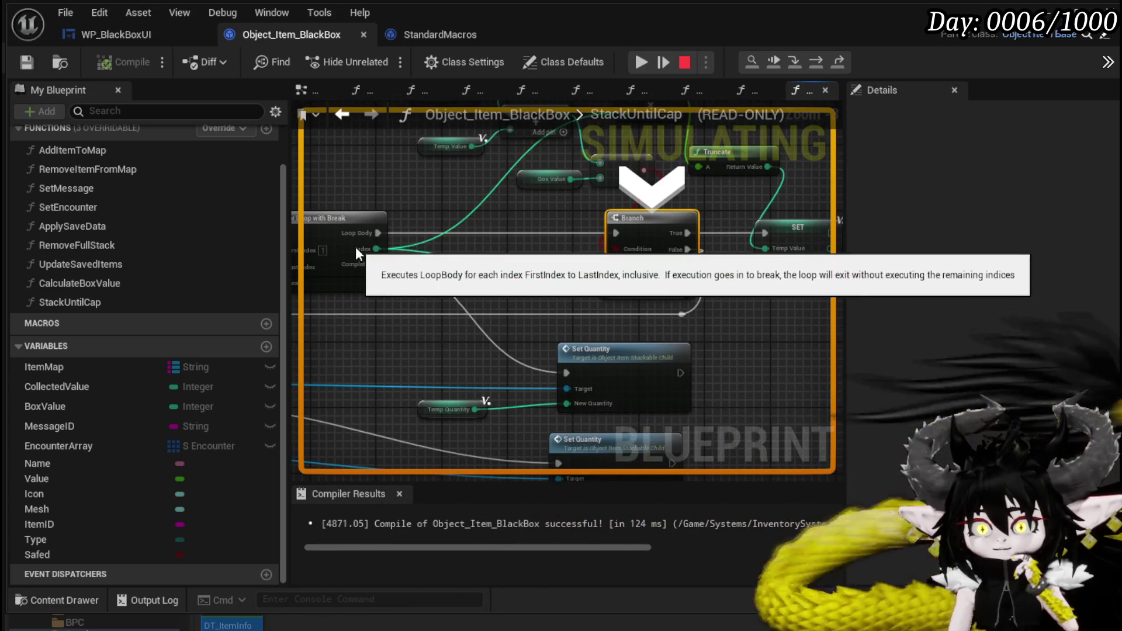
drag(360, 247, 574, 257)
mouse_move(646, 281)
mouse_down()
mouse_move(688, 251)
mouse_move(672, 260)
mouse_up()
drag(546, 308, 310, 310)
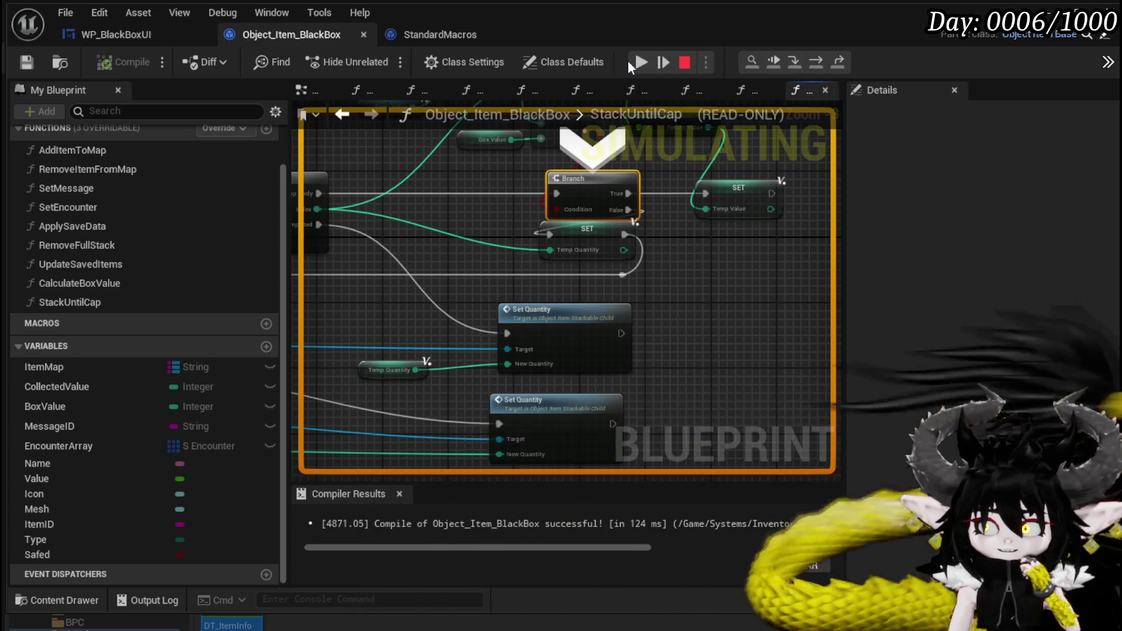
click(636, 61)
click(636, 61)
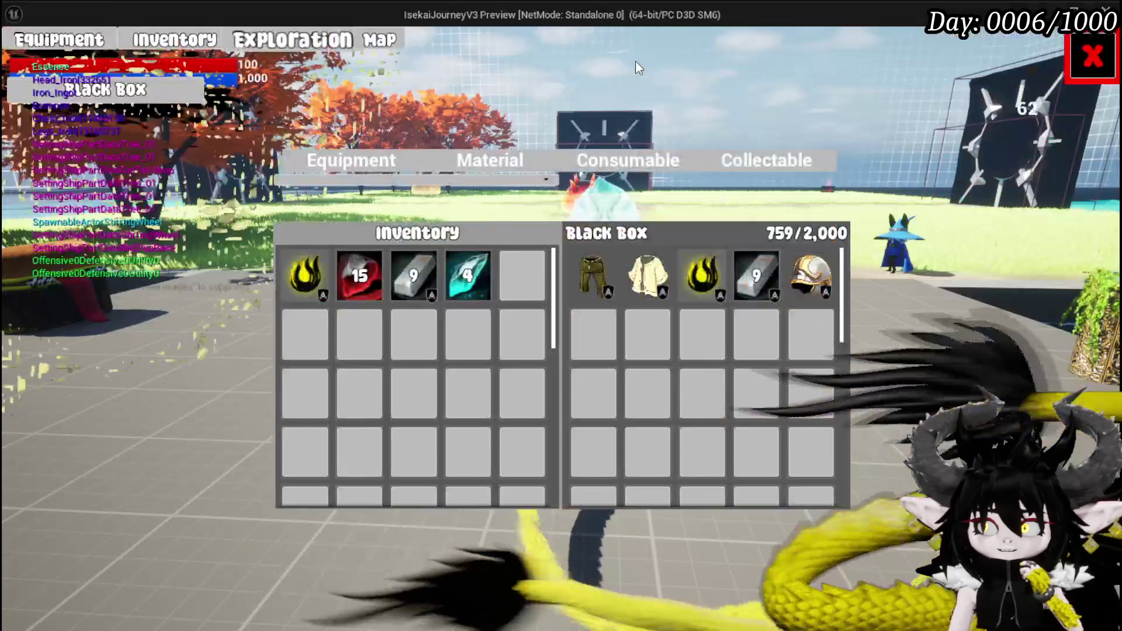
Step: Close the Inventory and Black Box screen and return to the StackUntilCap graph
click(1104, 80)
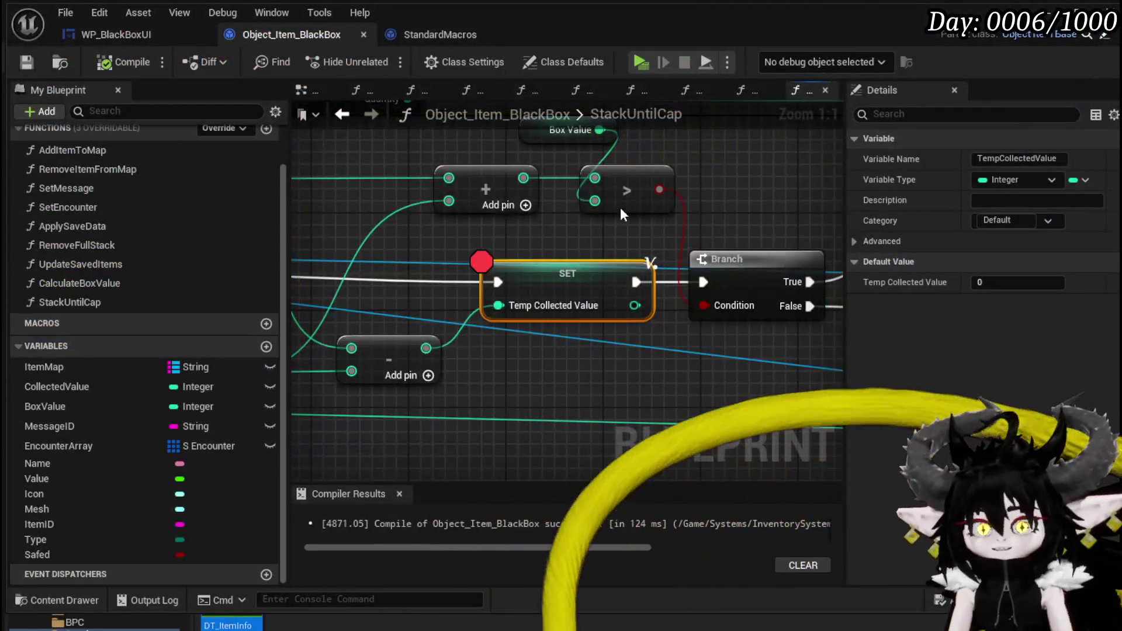
scroll(620, 215, down, 3)
mouse_move(621, 215)
mouse_down()
mouse_move(688, 261)
mouse_move(452, 269)
mouse_move(447, 325)
mouse_move(477, 326)
mouse_up()
scroll(487, 247, up, 1)
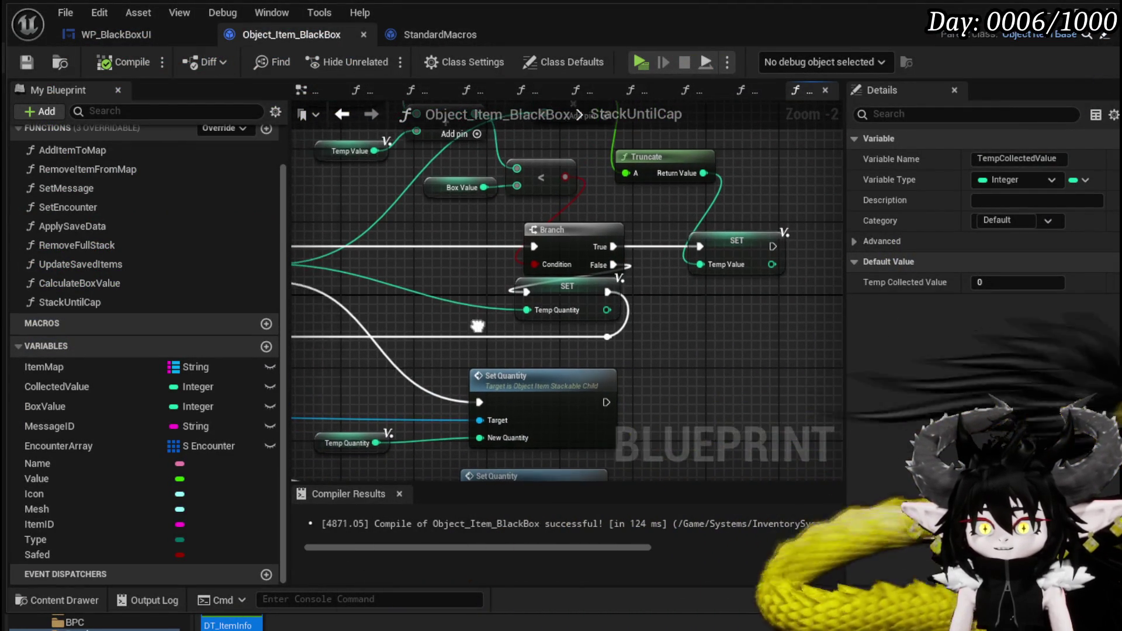
Step: Move the Temp Quantity SET after the Temp Value SET and chain their execution pins
mouse_move(589, 279)
mouse_down()
mouse_move(677, 314)
mouse_move(601, 336)
mouse_move(576, 292)
mouse_move(783, 237)
mouse_up()
key(q)
drag(442, 218, 689, 229)
drag(629, 258, 659, 257)
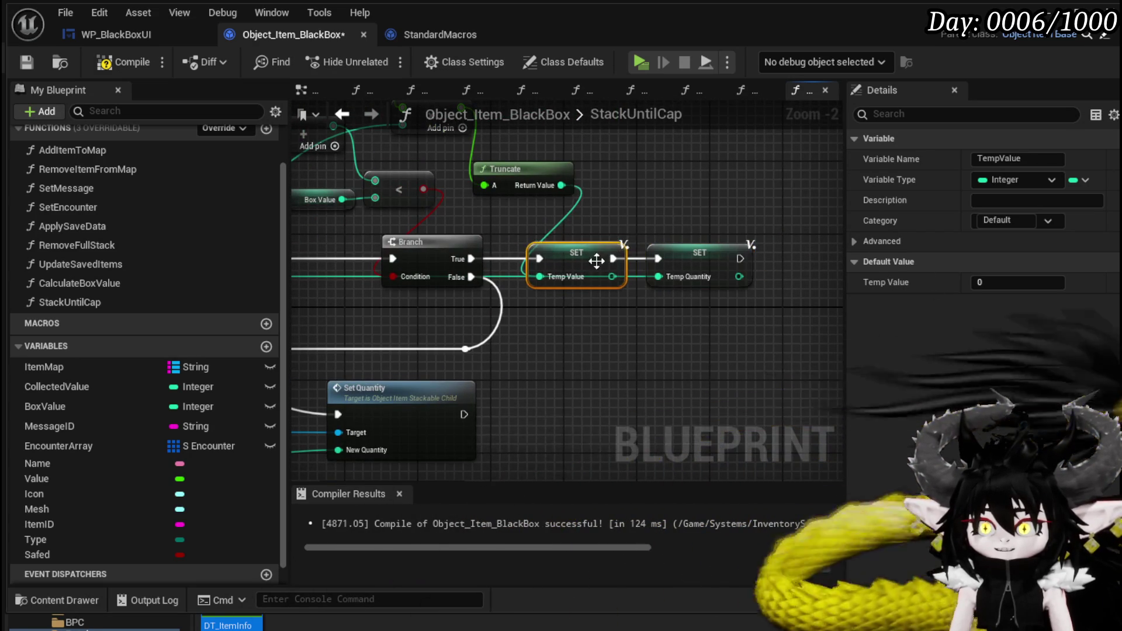
drag(547, 357, 807, 271)
mouse_move(547, 241)
mouse_down()
mouse_move(771, 241)
mouse_move(538, 231)
mouse_move(514, 251)
mouse_move(545, 270)
mouse_move(519, 358)
mouse_move(472, 382)
mouse_move(509, 343)
mouse_up()
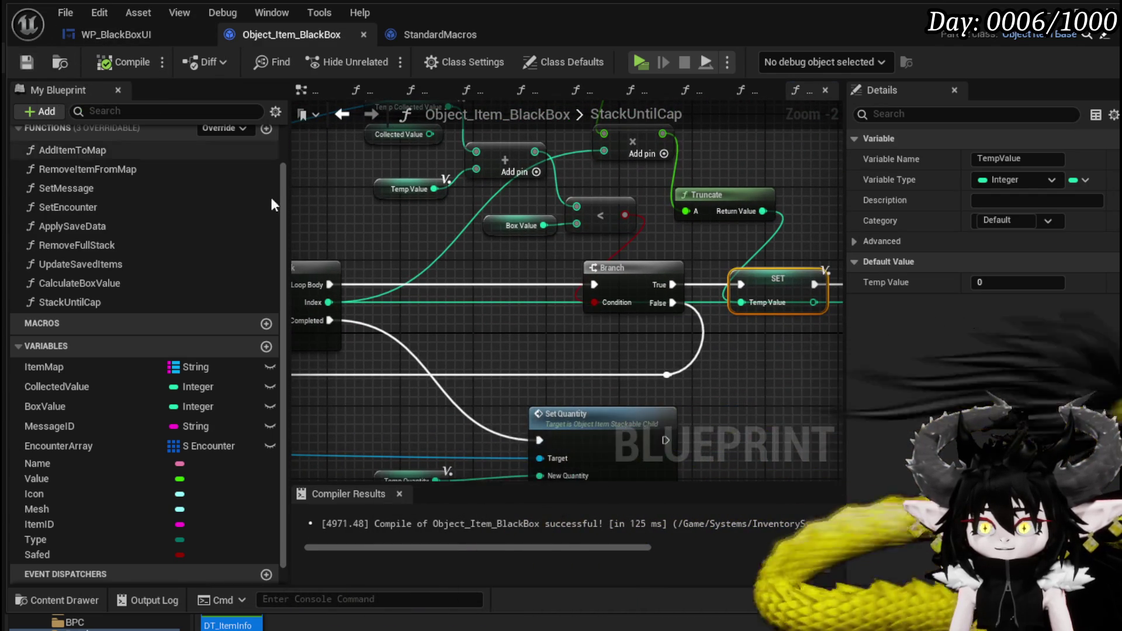
mouse_move(560, 347)
mouse_down()
mouse_move(419, 347)
mouse_move(489, 391)
mouse_move(575, 388)
mouse_up()
mouse_move(409, 327)
mouse_down()
mouse_move(379, 304)
mouse_move(357, 320)
mouse_move(358, 297)
mouse_up()
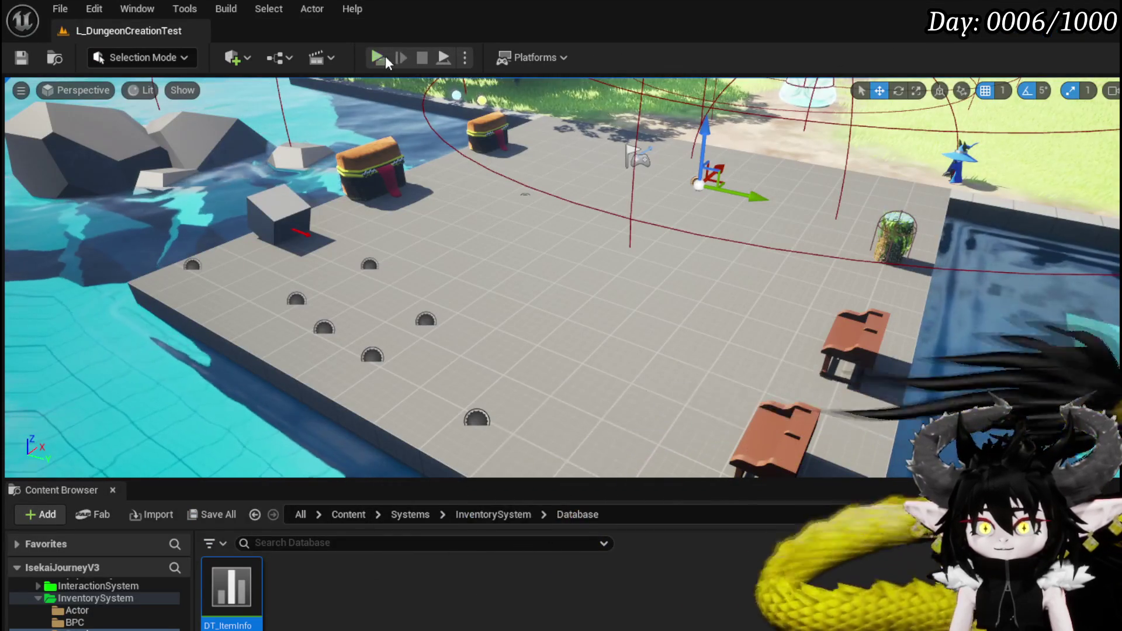
Step: Open the inventory's Material category and step from the breakpoint to the Temp Quantity SET
key(e)
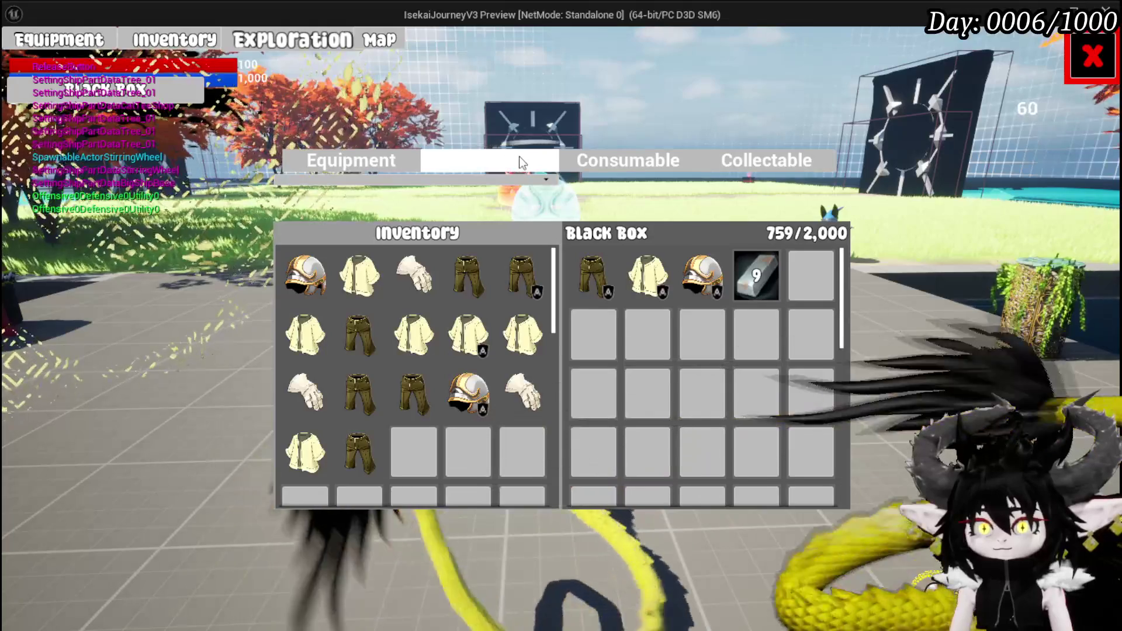
click(517, 157)
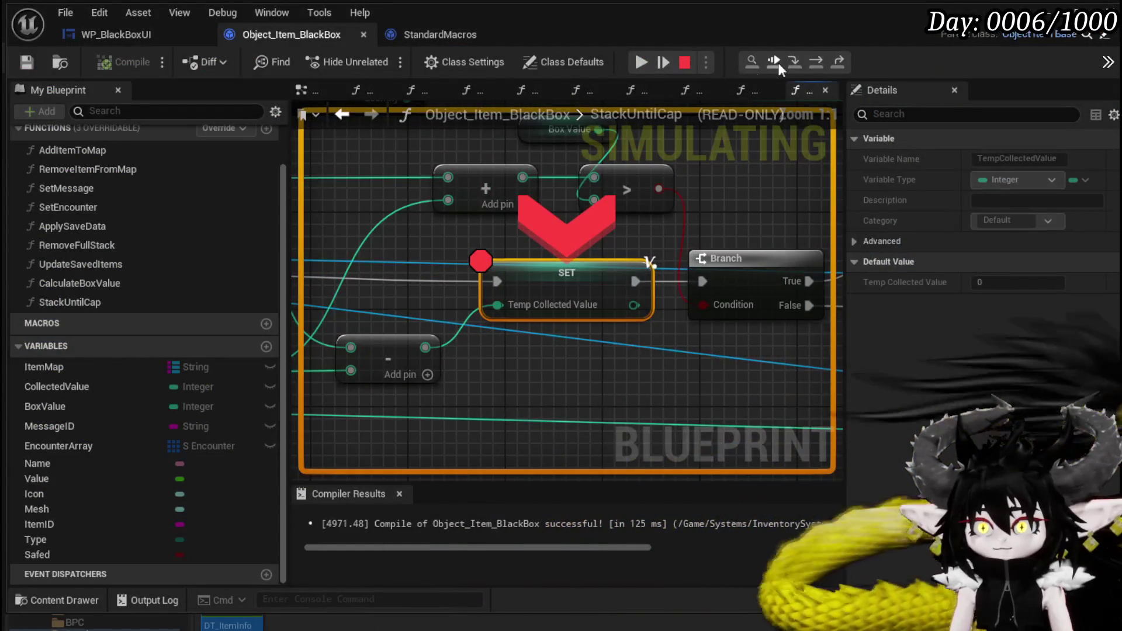
click(811, 61)
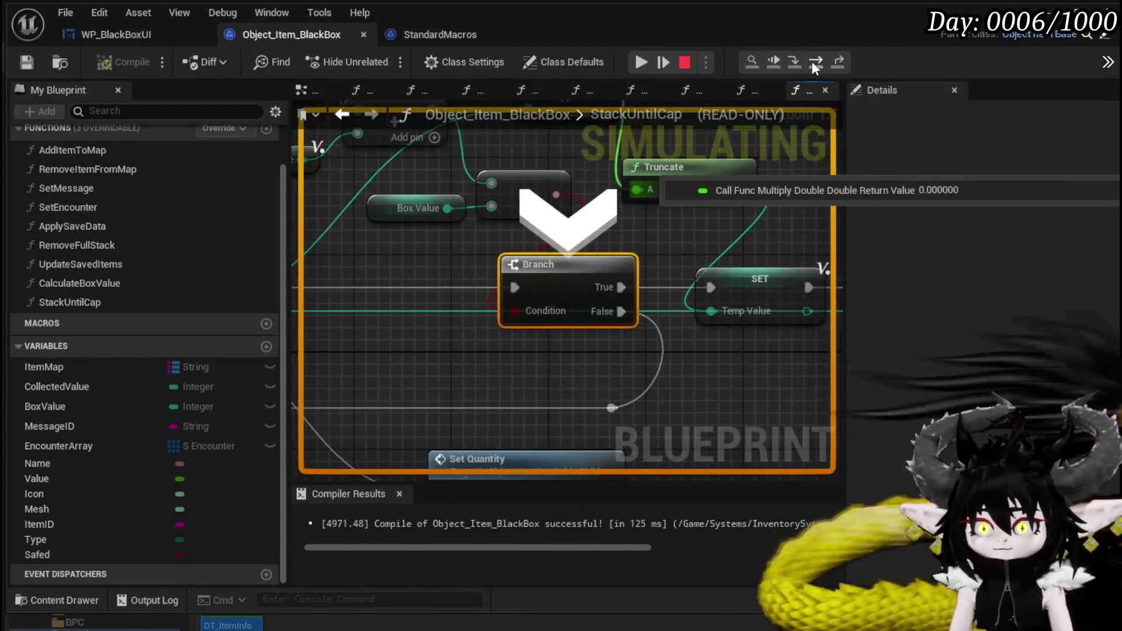
click(811, 61)
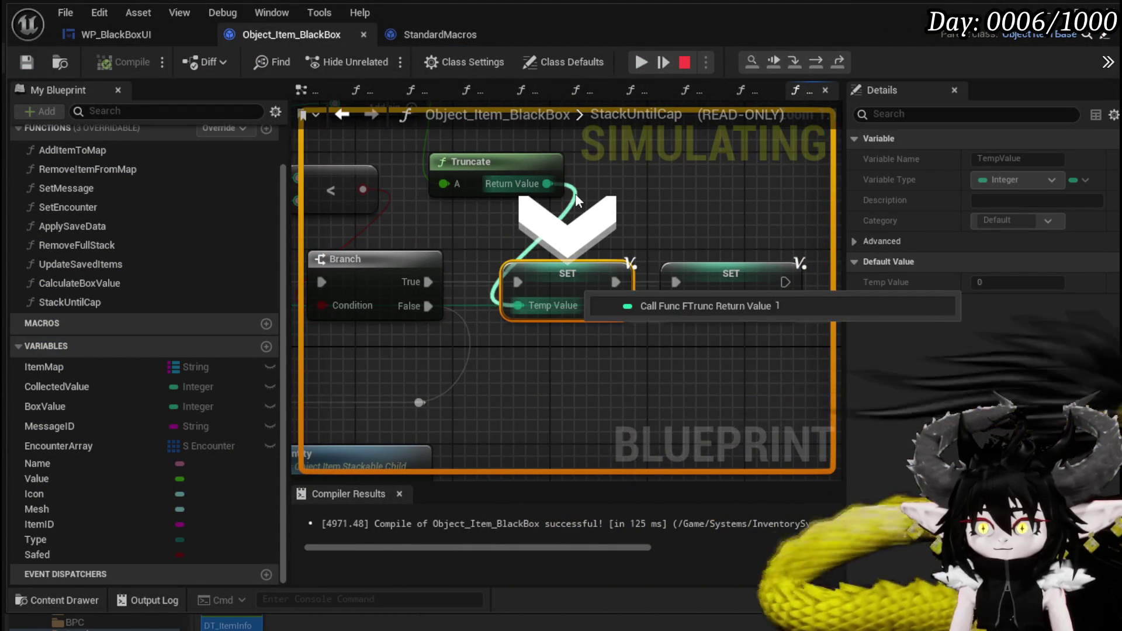
click(817, 62)
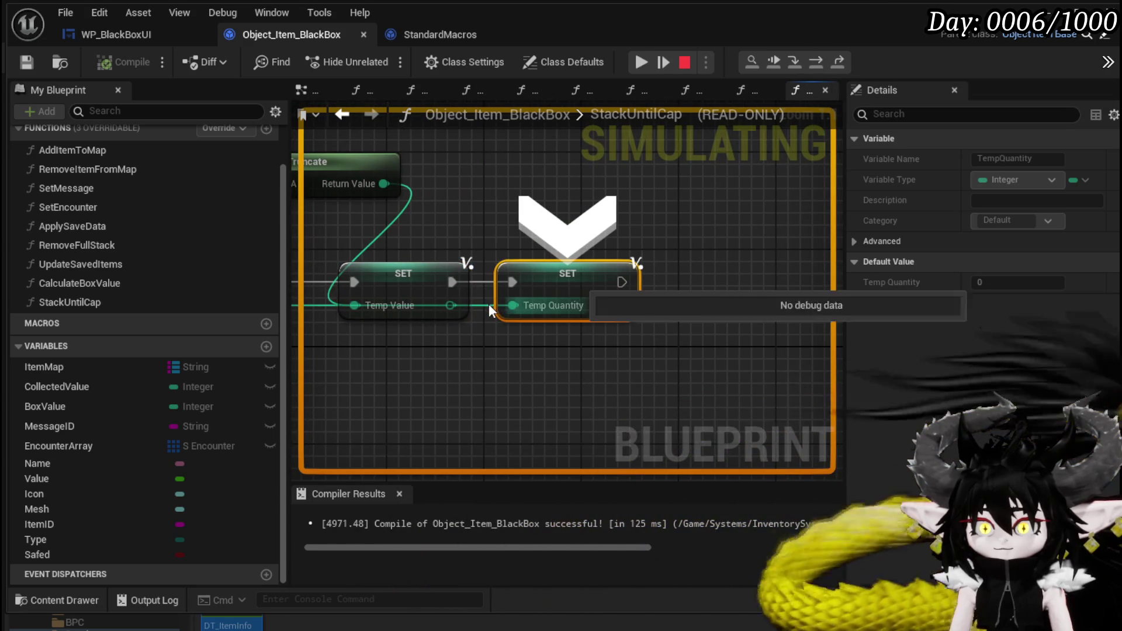
mouse_move(519, 305)
scroll(472, 296, down, 3)
drag(722, 320, 578, 312)
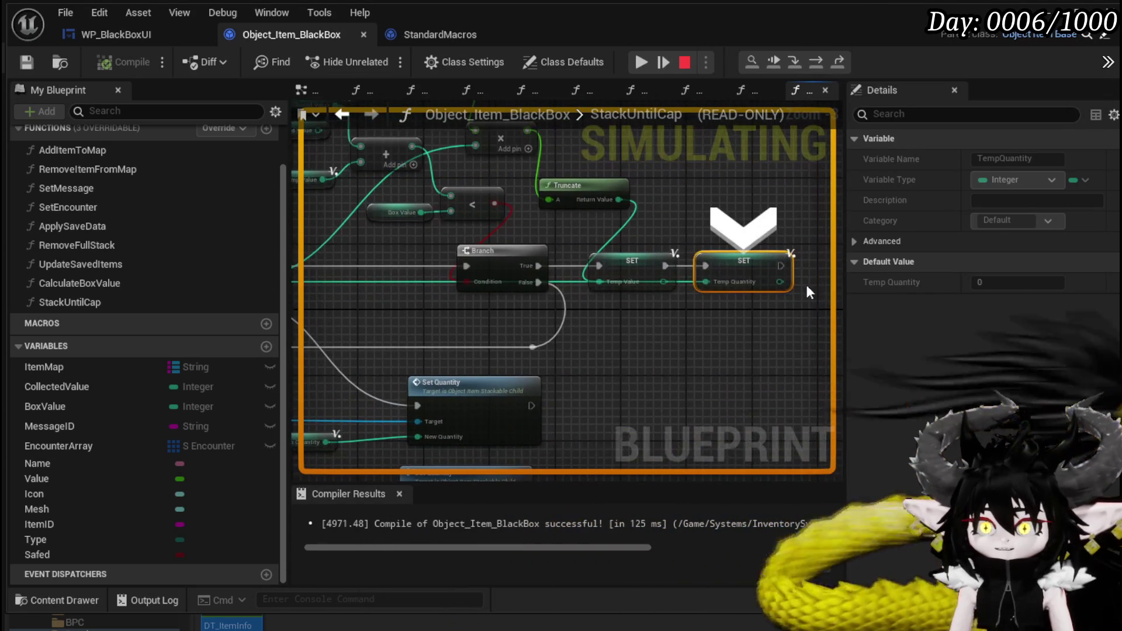
Step: Step through the For Loop with Break macro and back to the Temp Quantity assignment
click(814, 62)
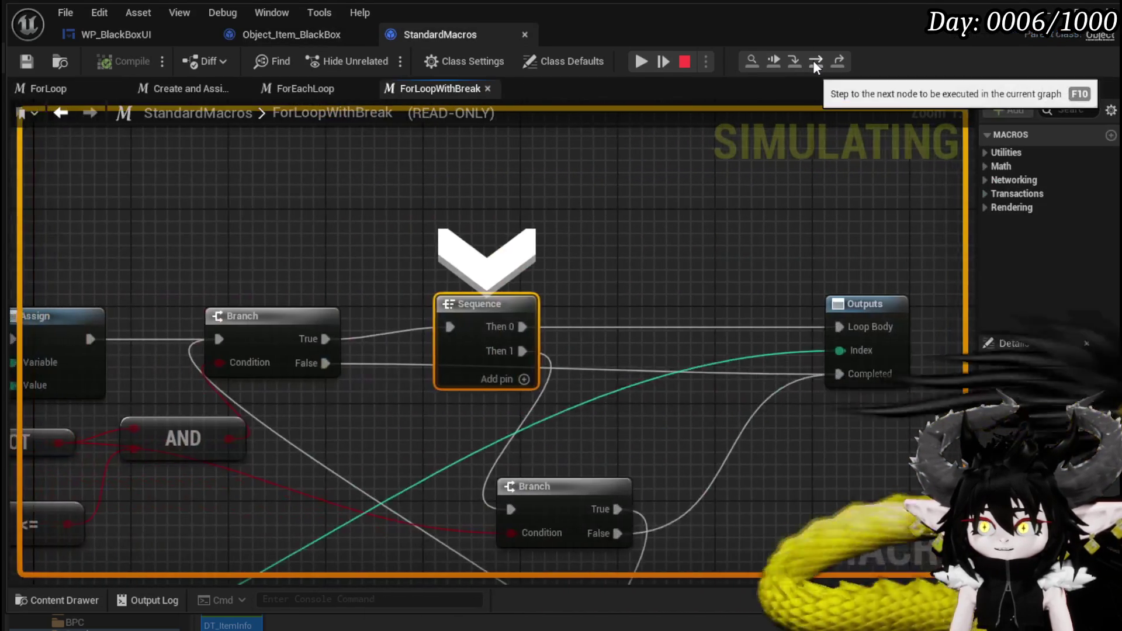
click(815, 62)
click(815, 62)
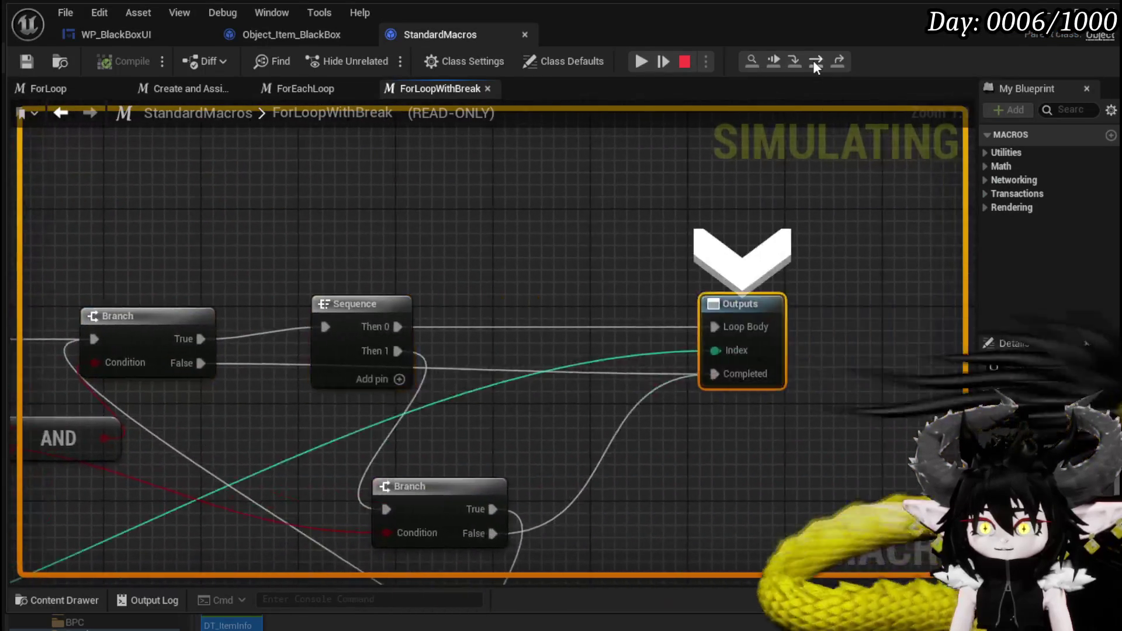
click(814, 62)
click(815, 62)
click(815, 62)
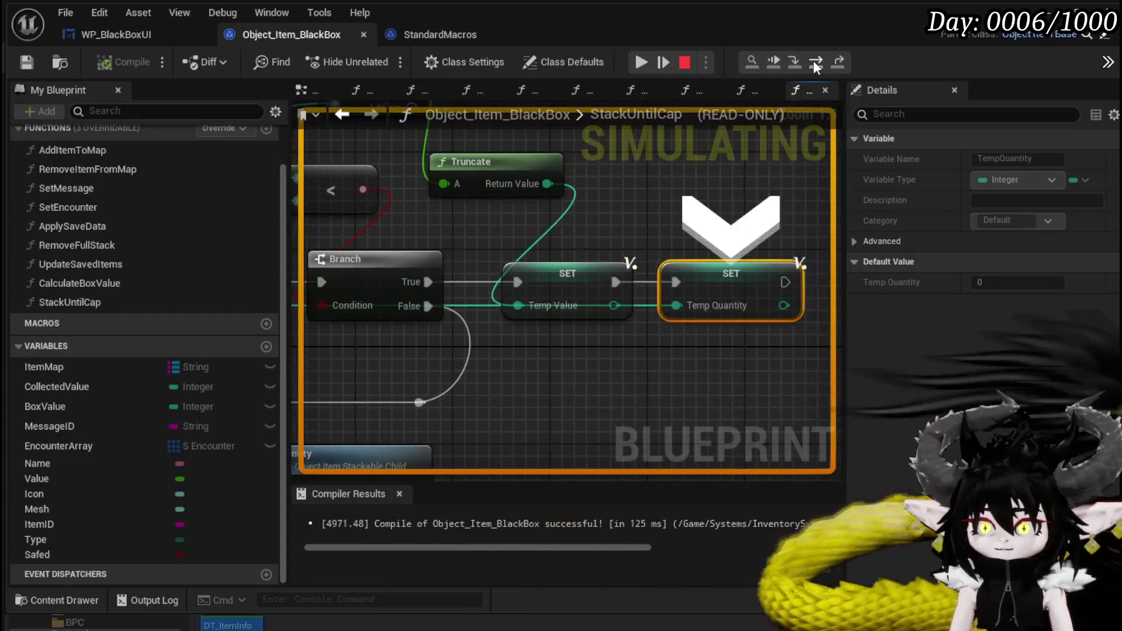
click(815, 62)
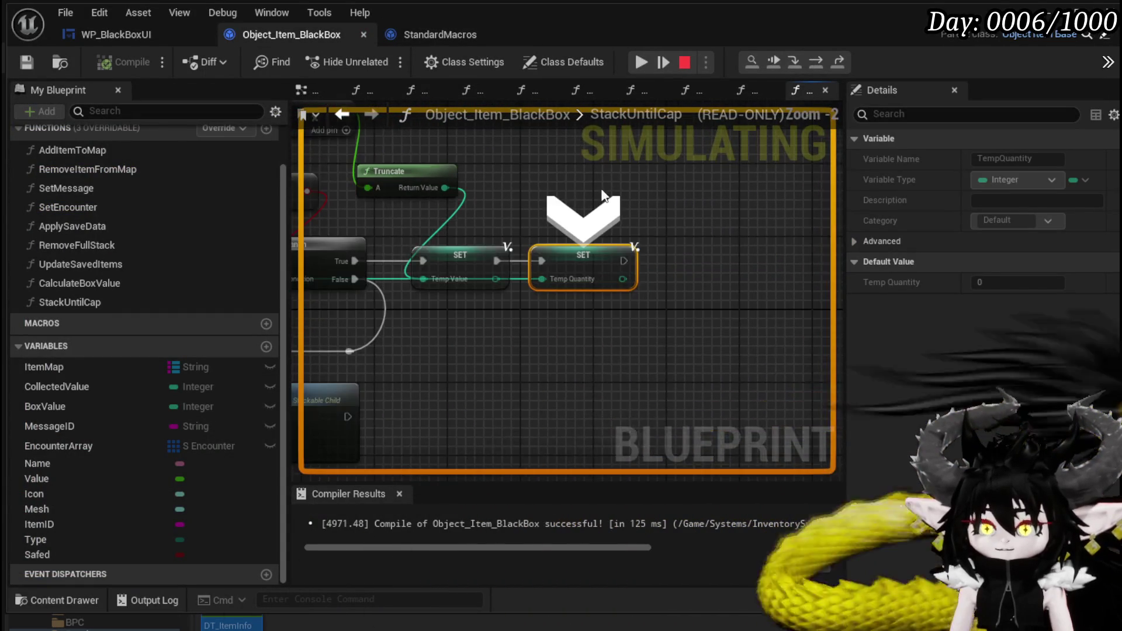
scroll(712, 314, down, 3)
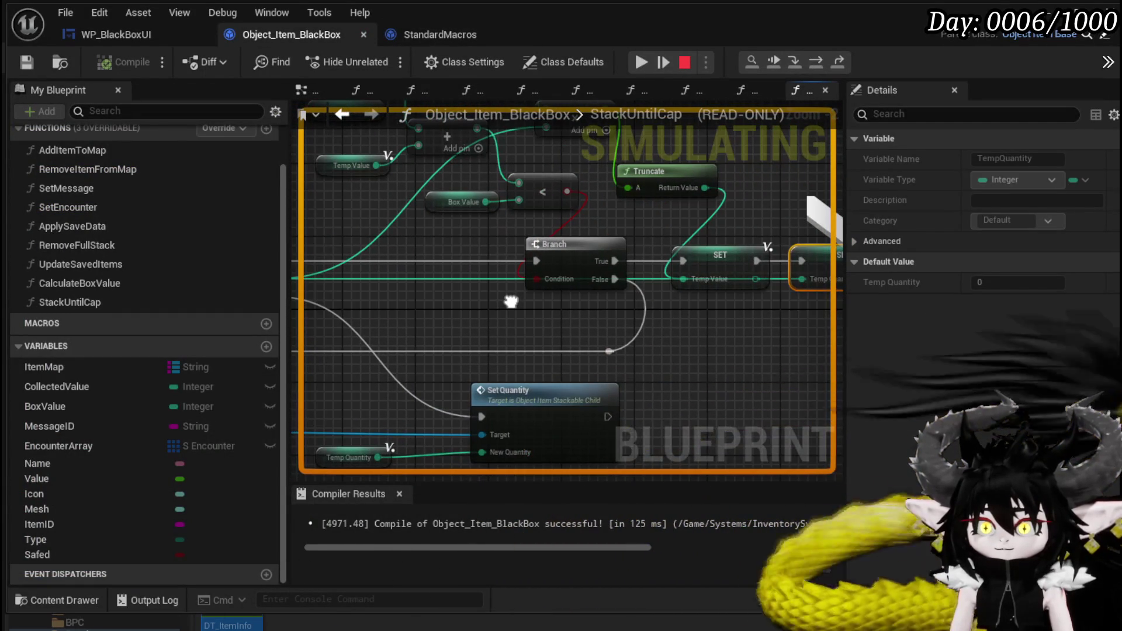
mouse_move(511, 302)
mouse_down()
mouse_move(426, 337)
mouse_move(561, 389)
mouse_up()
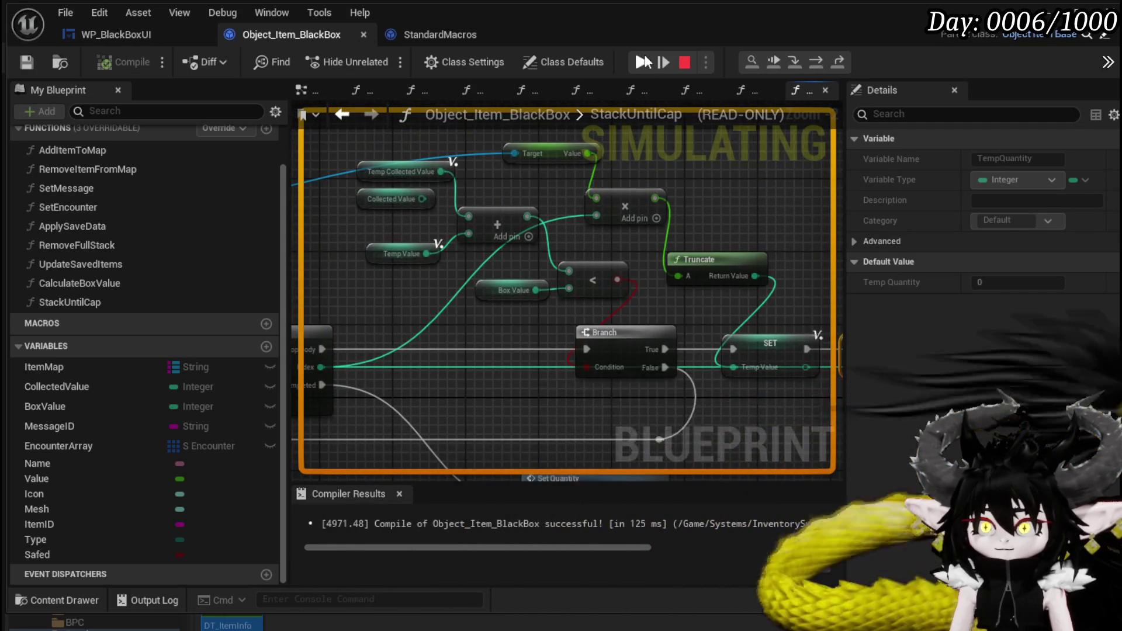
Step: Resume the game, check the Black Box at 2,984/2,000, and close the inventory screen
click(644, 61)
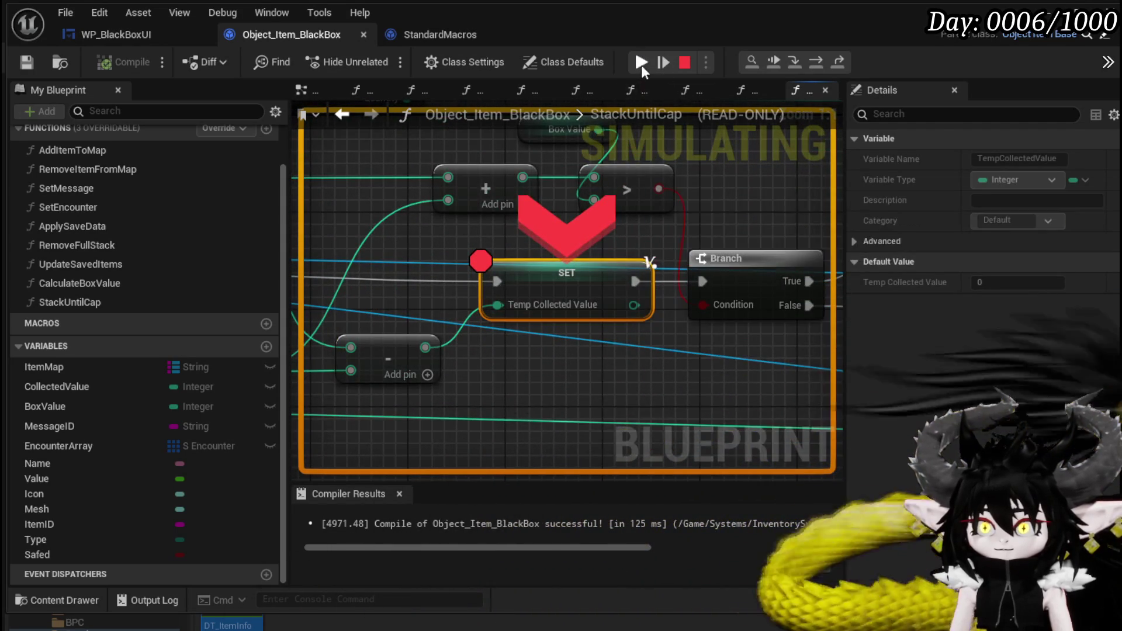
click(641, 63)
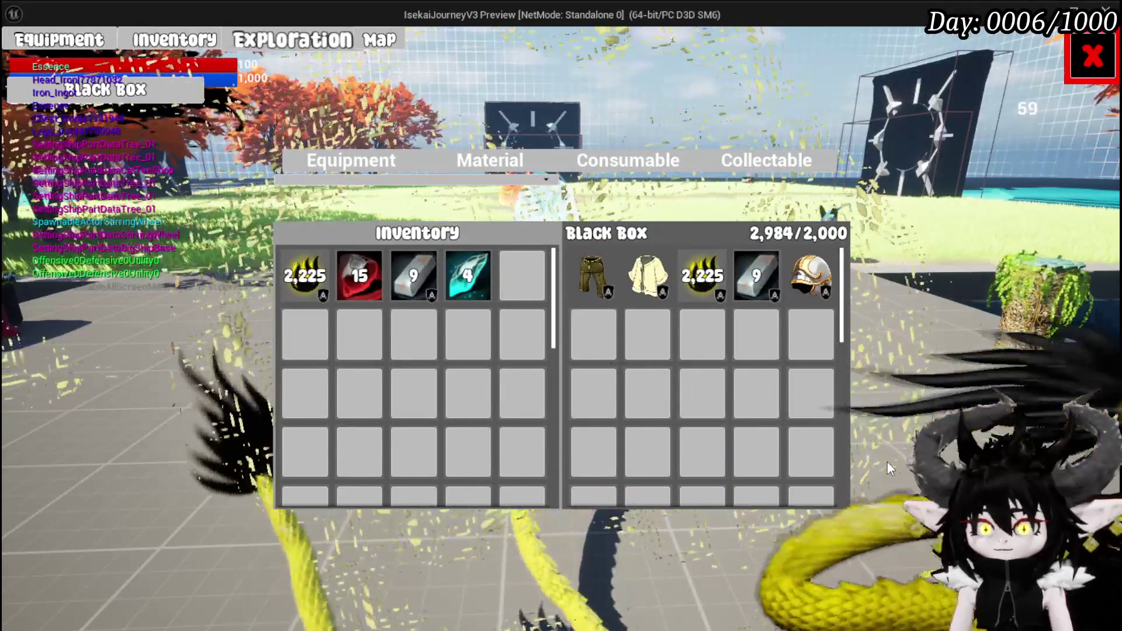
click(1090, 59)
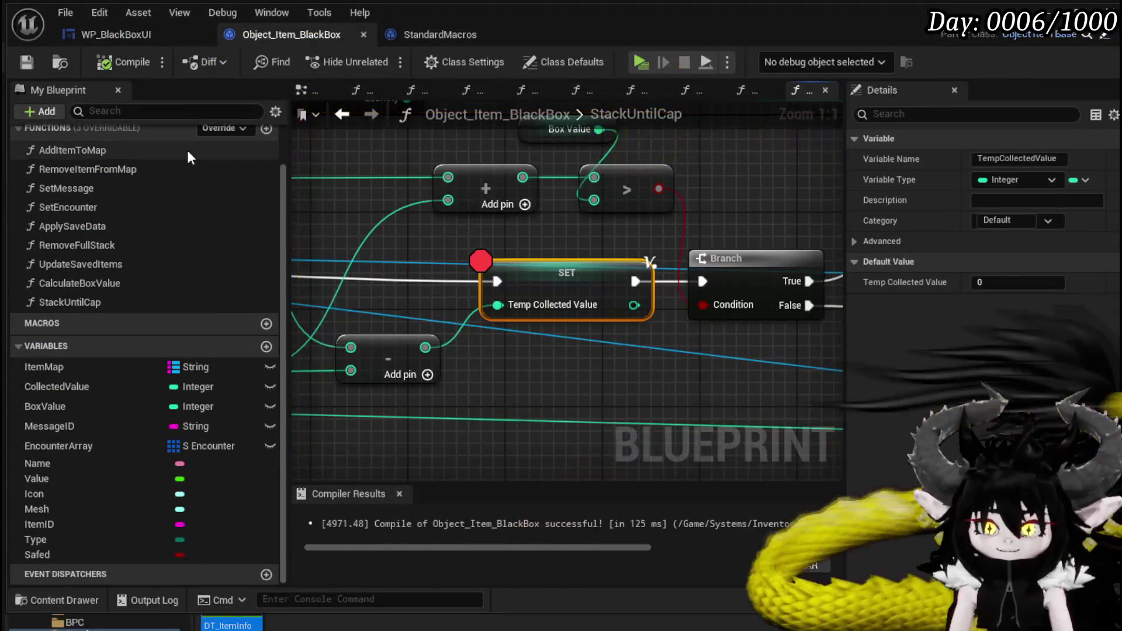
Step: Review the loop, Branch and SET node wiring, then save Object_Item_BlackBox
scroll(745, 209, down, 3)
mouse_move(605, 293)
mouse_down()
mouse_move(553, 329)
mouse_move(653, 314)
mouse_up()
click(640, 236)
mouse_move(384, 341)
mouse_down()
mouse_move(541, 306)
mouse_move(509, 181)
mouse_move(539, 288)
mouse_move(503, 289)
mouse_up()
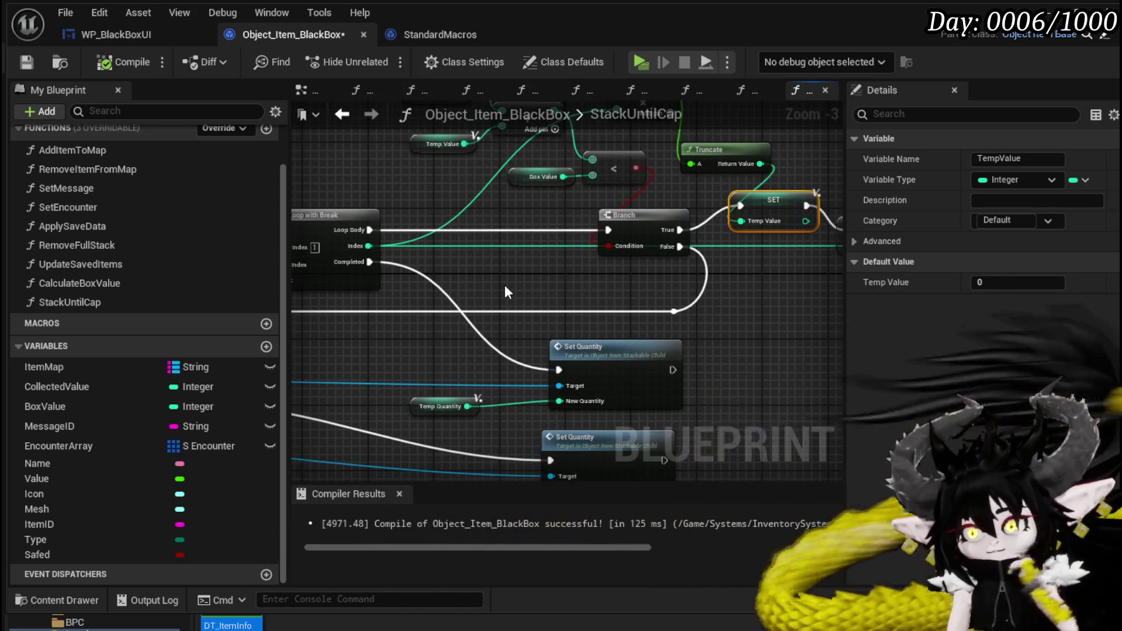
mouse_move(505, 290)
mouse_down()
mouse_move(425, 349)
mouse_move(415, 378)
mouse_move(526, 396)
mouse_up()
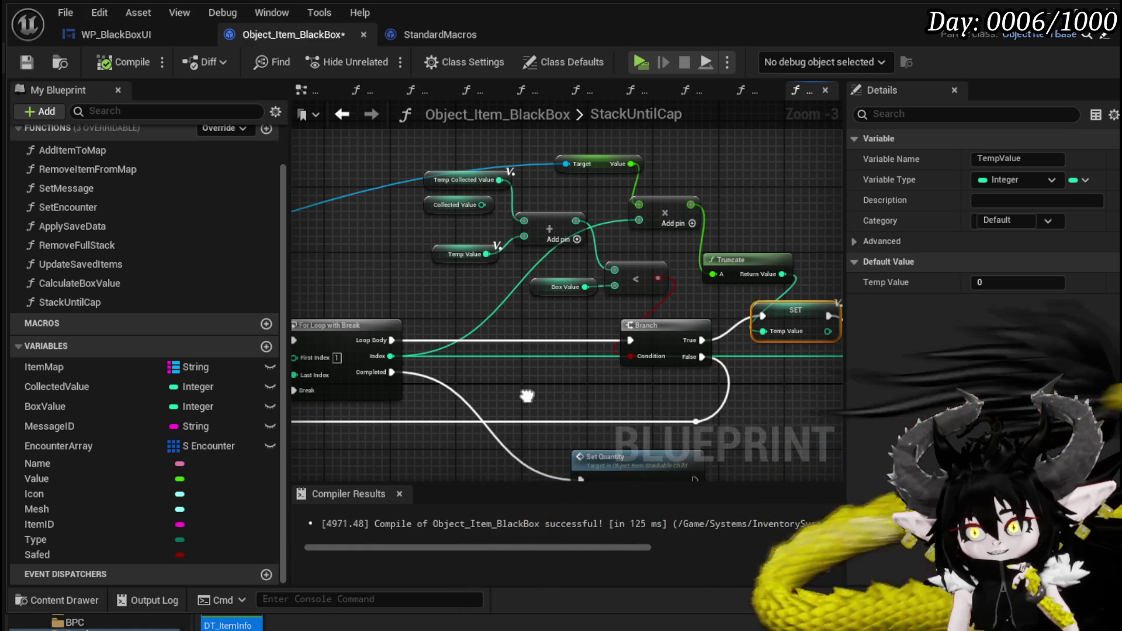
drag(527, 396, 397, 388)
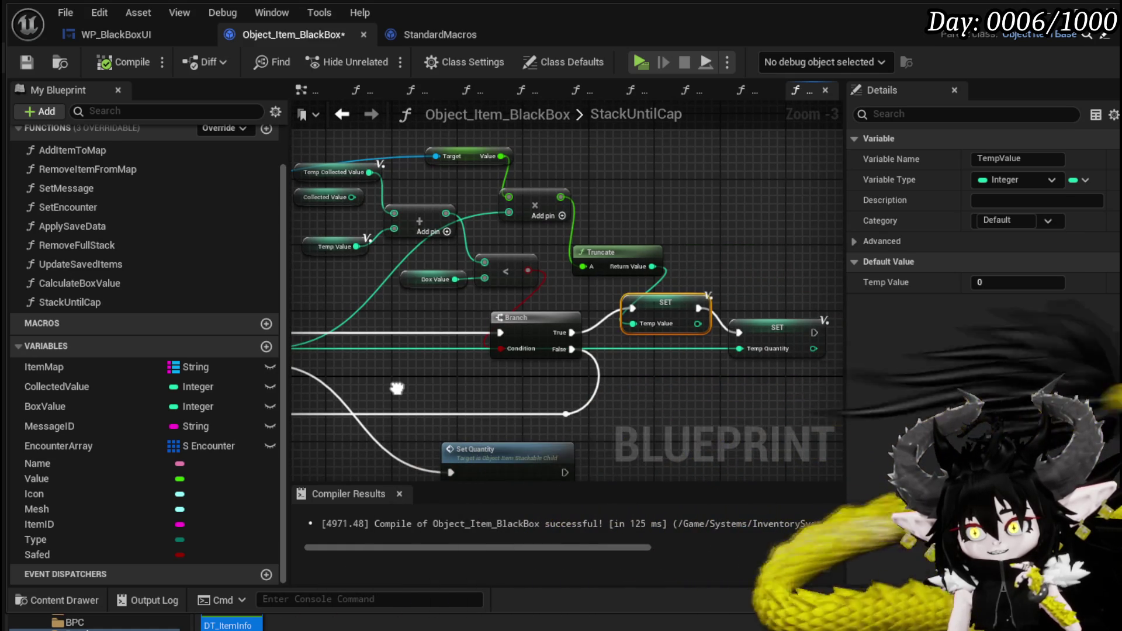
mouse_move(396, 389)
mouse_down()
mouse_move(466, 393)
mouse_move(363, 386)
mouse_move(571, 354)
mouse_up()
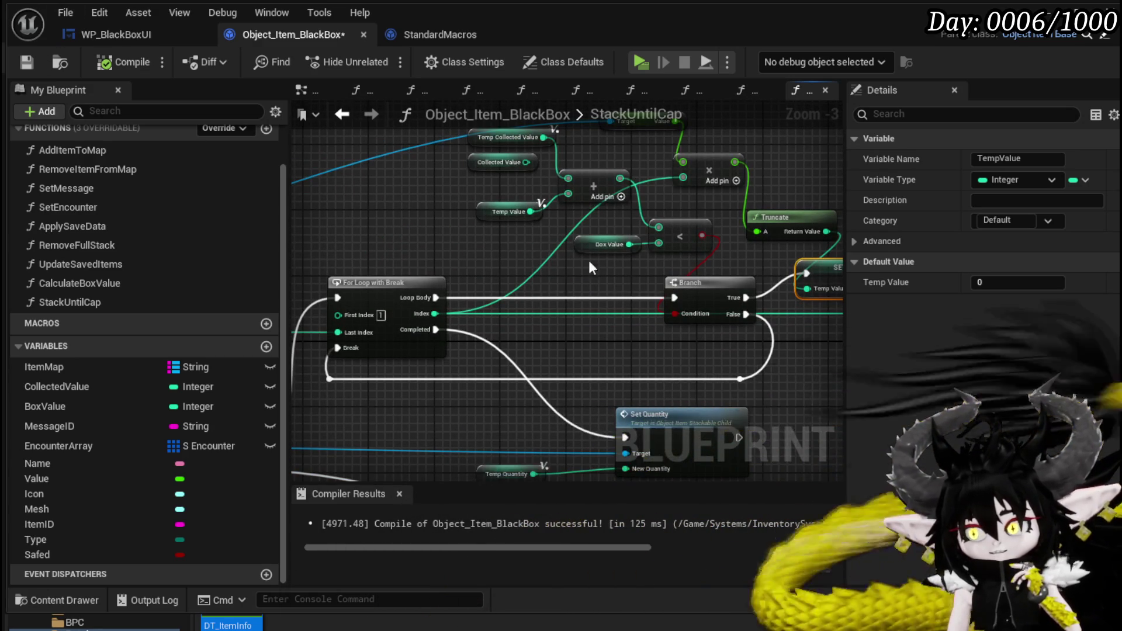
key(ctrl+shift+s)
click(874, 572)
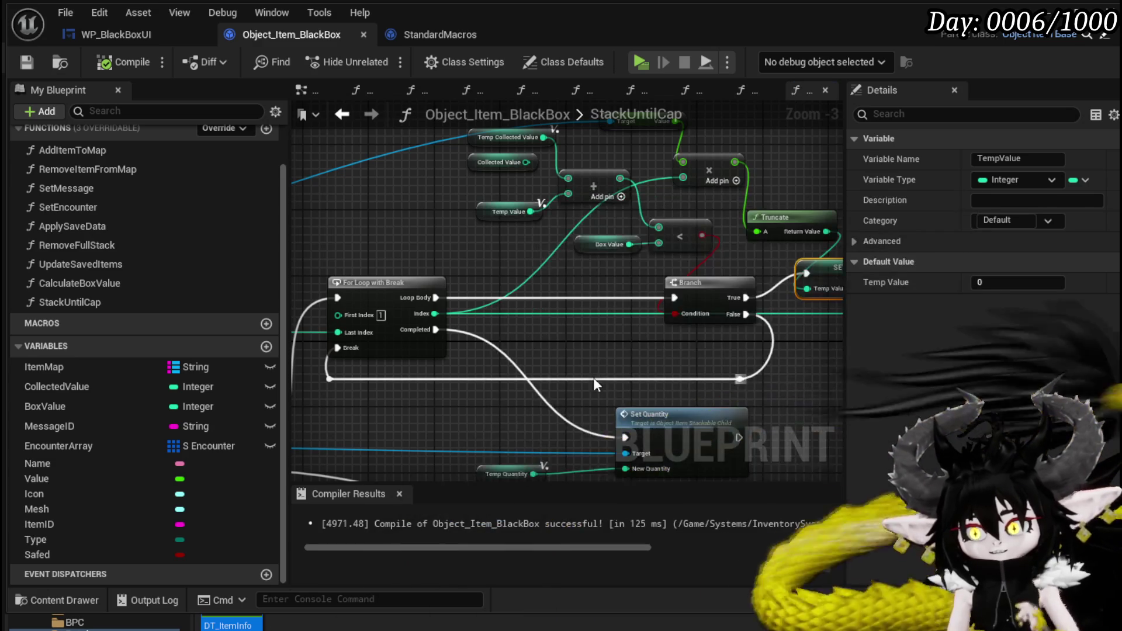
Step: Move the Temp Quantity SET beside the Branch, driven by its False output
mouse_move(594, 345)
mouse_down()
mouse_move(490, 398)
mouse_move(559, 347)
mouse_up()
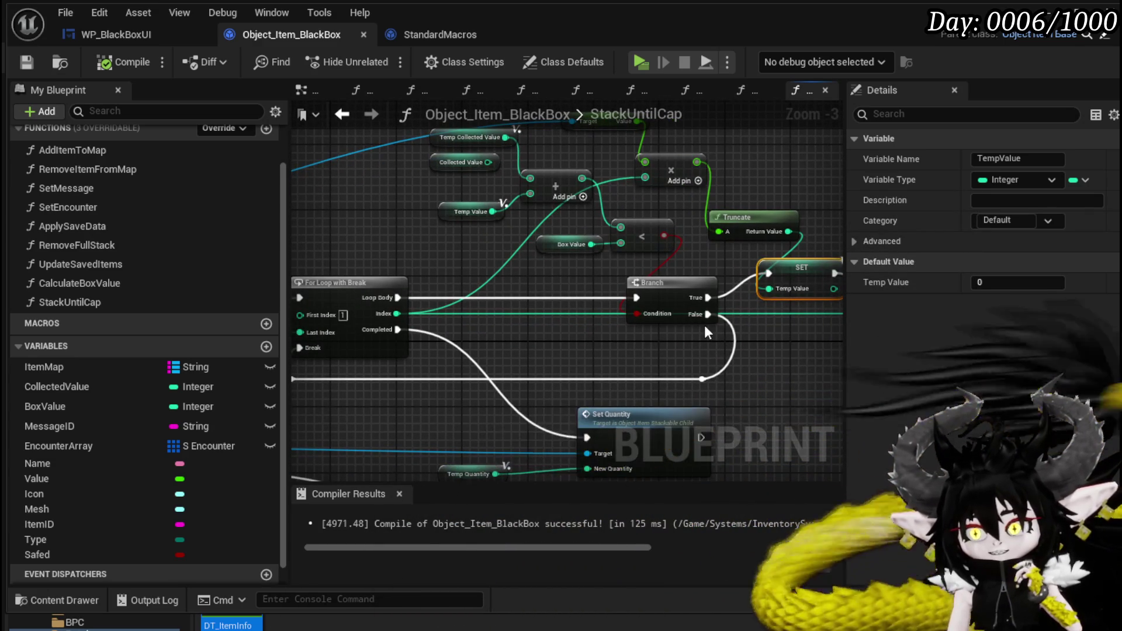
mouse_move(605, 342)
mouse_down()
mouse_move(611, 318)
mouse_move(675, 325)
mouse_move(488, 325)
mouse_up()
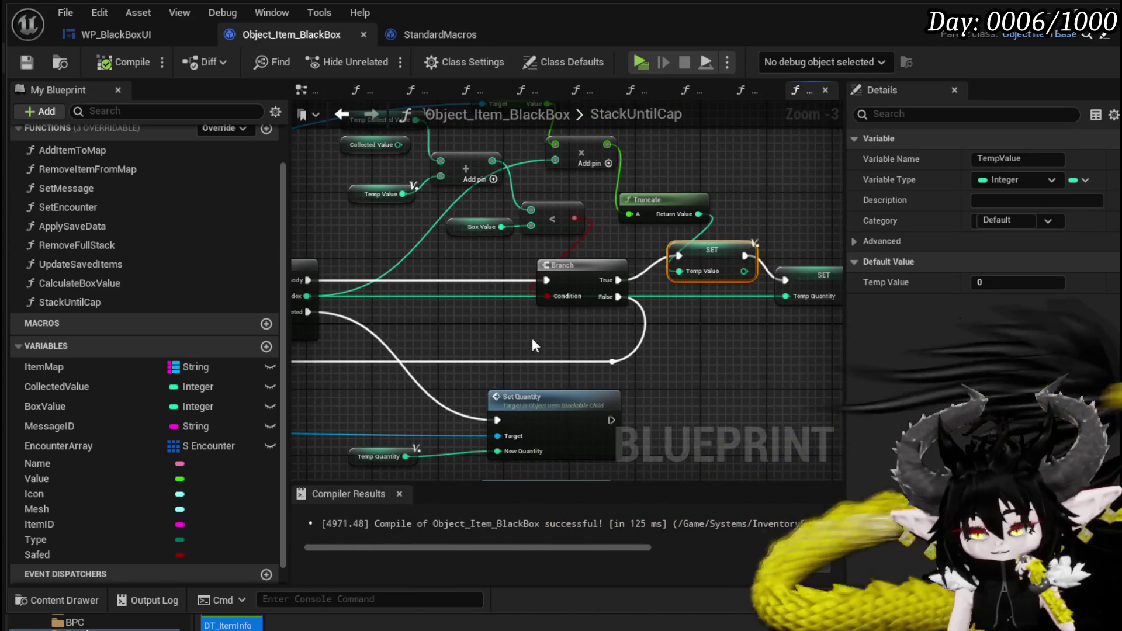
drag(698, 351, 531, 357)
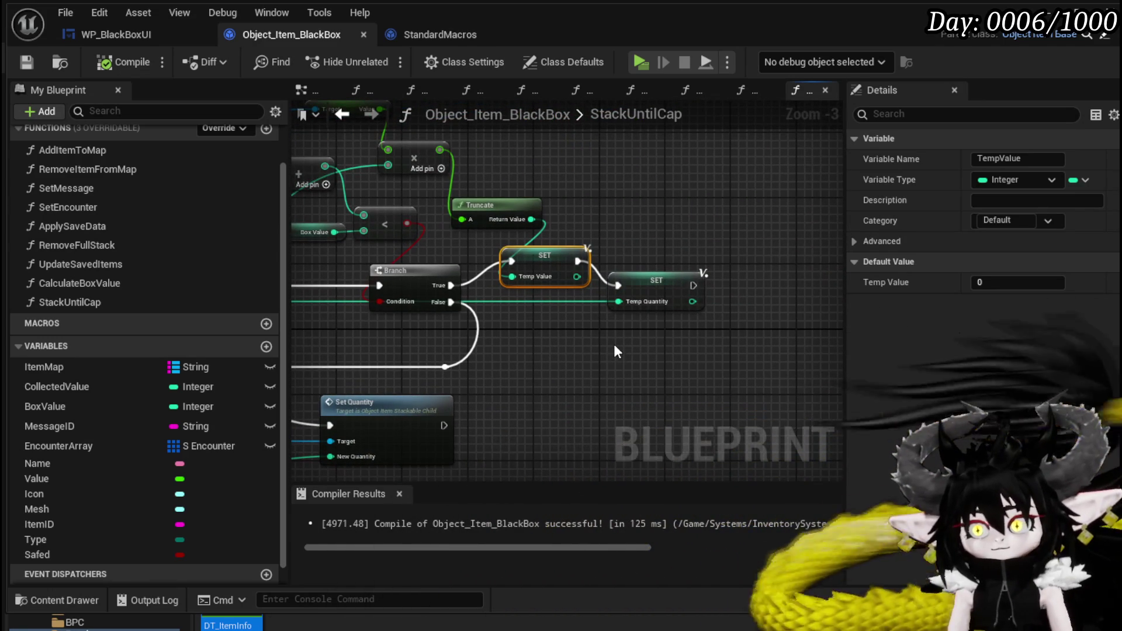
mouse_move(613, 272)
mouse_down()
mouse_move(502, 313)
mouse_move(489, 304)
mouse_up()
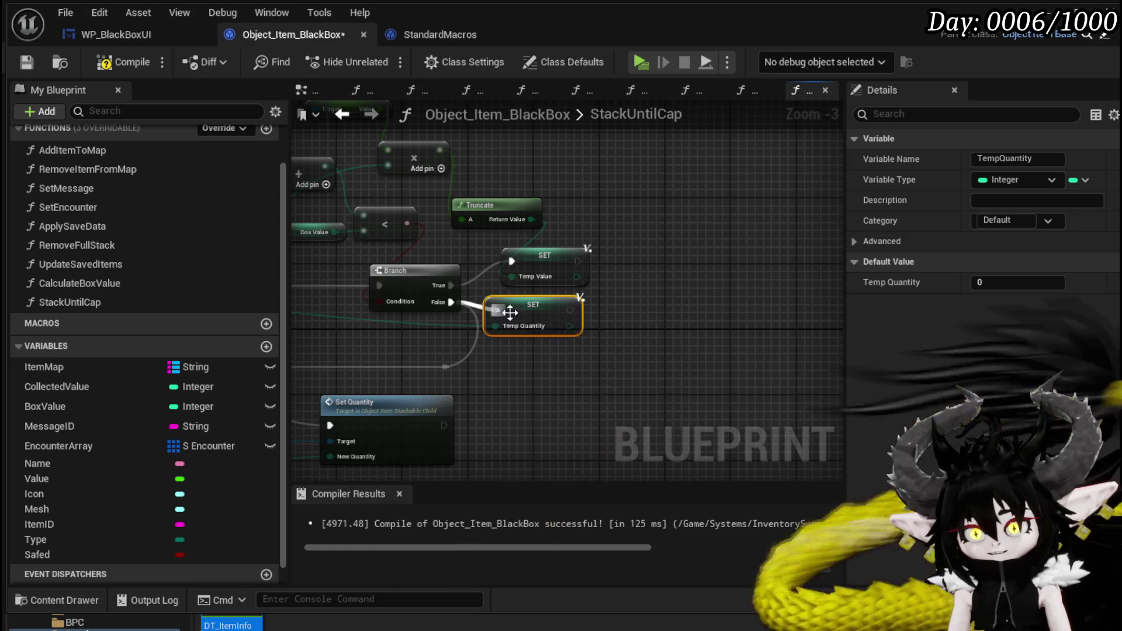
Step: Route the Temp Quantity setter back into the loop, add a breakpoint to it, and compile
drag(453, 363, 442, 365)
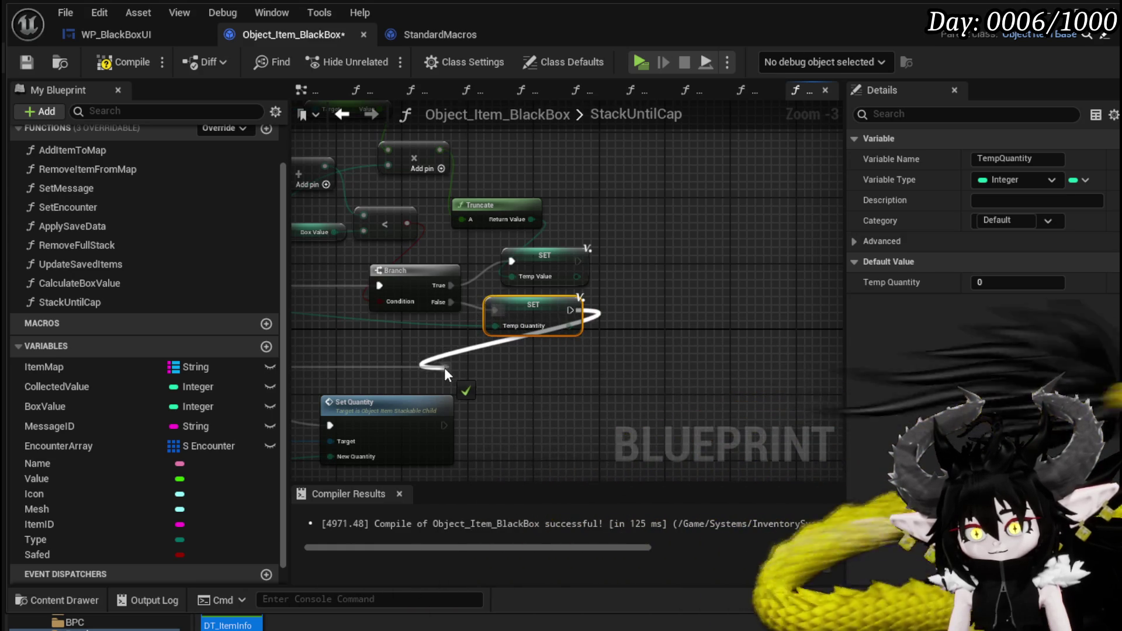
right_click(554, 329)
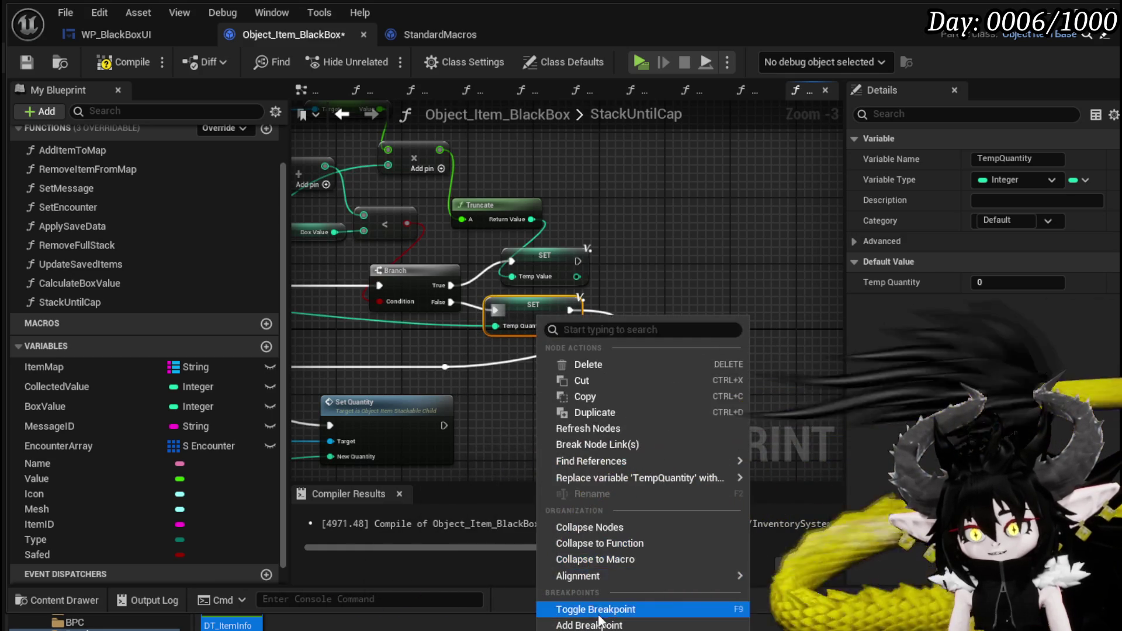
click(600, 616)
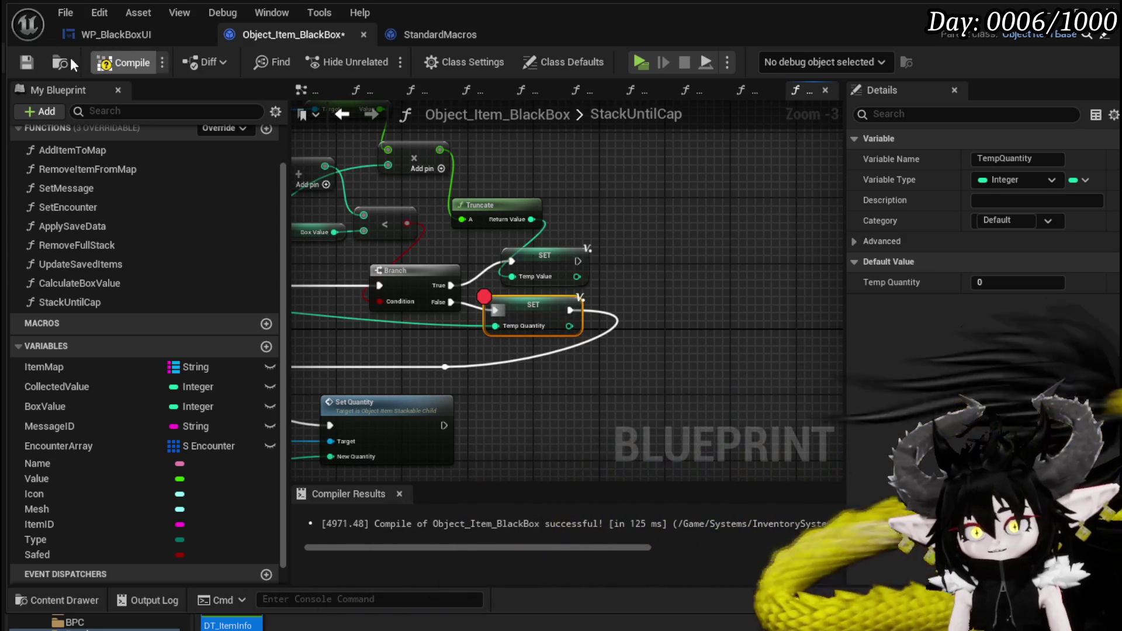
click(32, 64)
mouse_move(485, 387)
mouse_down()
mouse_move(732, 351)
mouse_move(748, 306)
mouse_up()
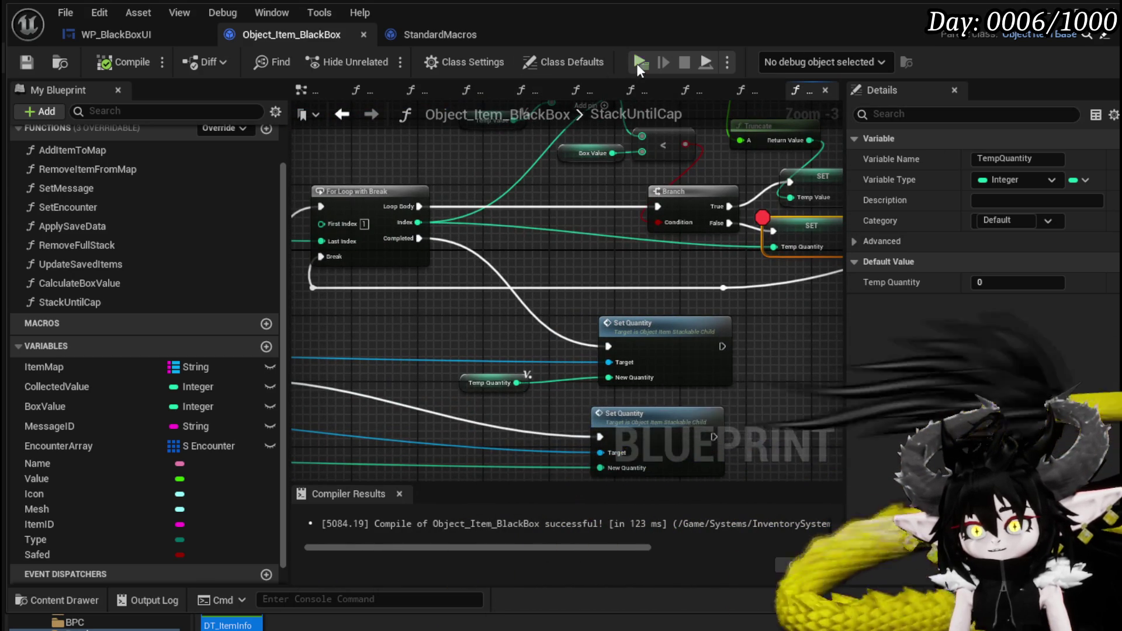
Step: Play-test by moving a material item into the Black Box, continue past the breakpoint, then stop
click(639, 63)
key(e)
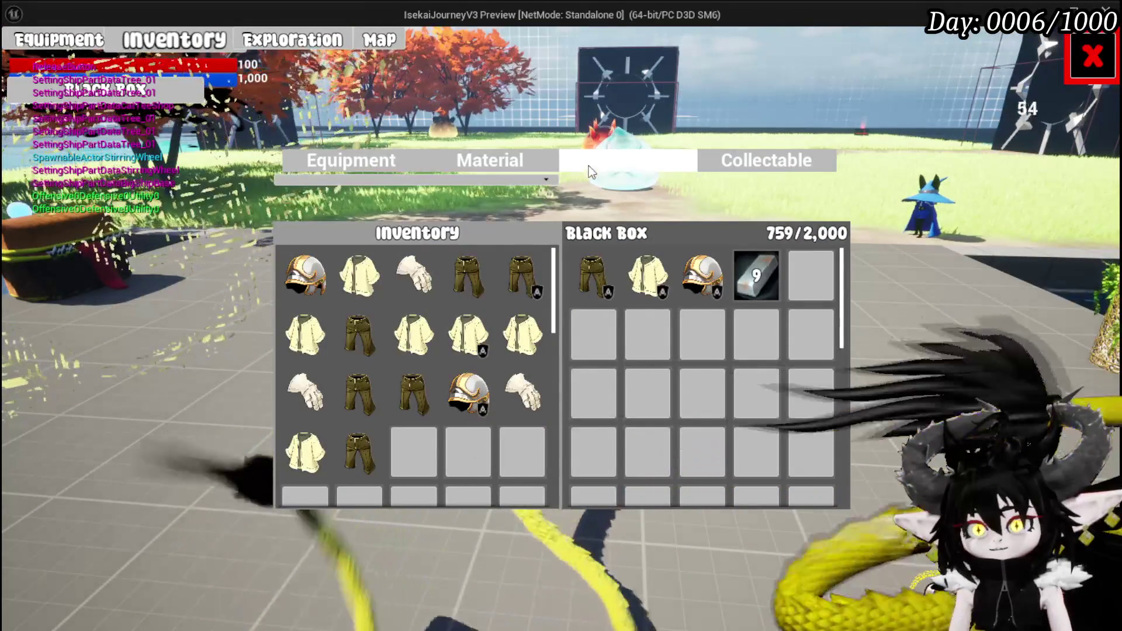
click(508, 163)
click(306, 275)
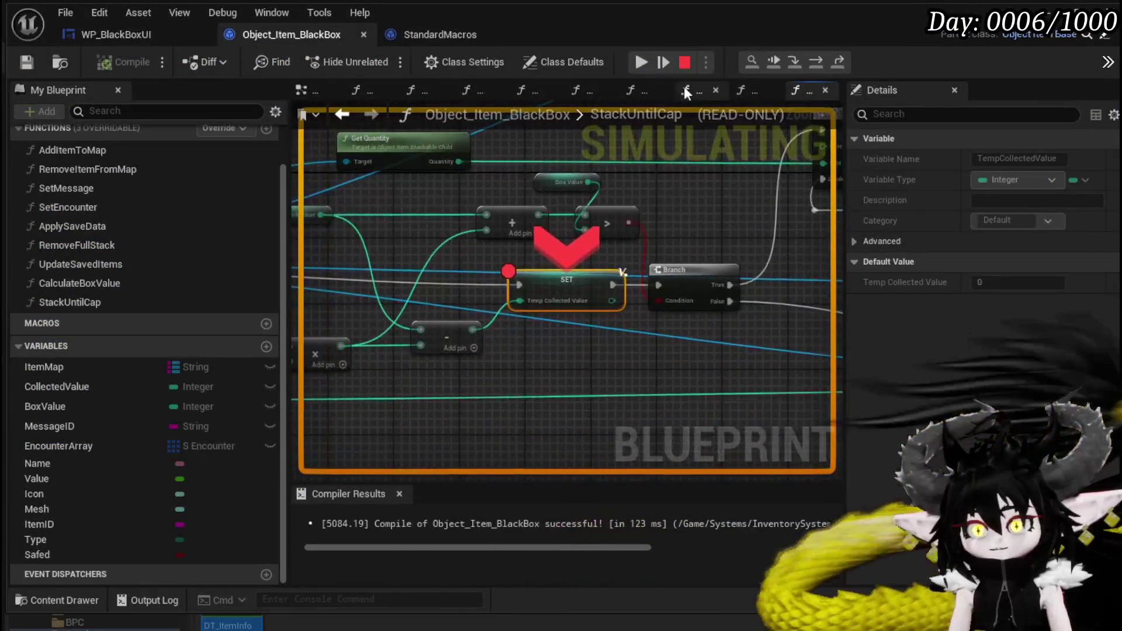
click(642, 58)
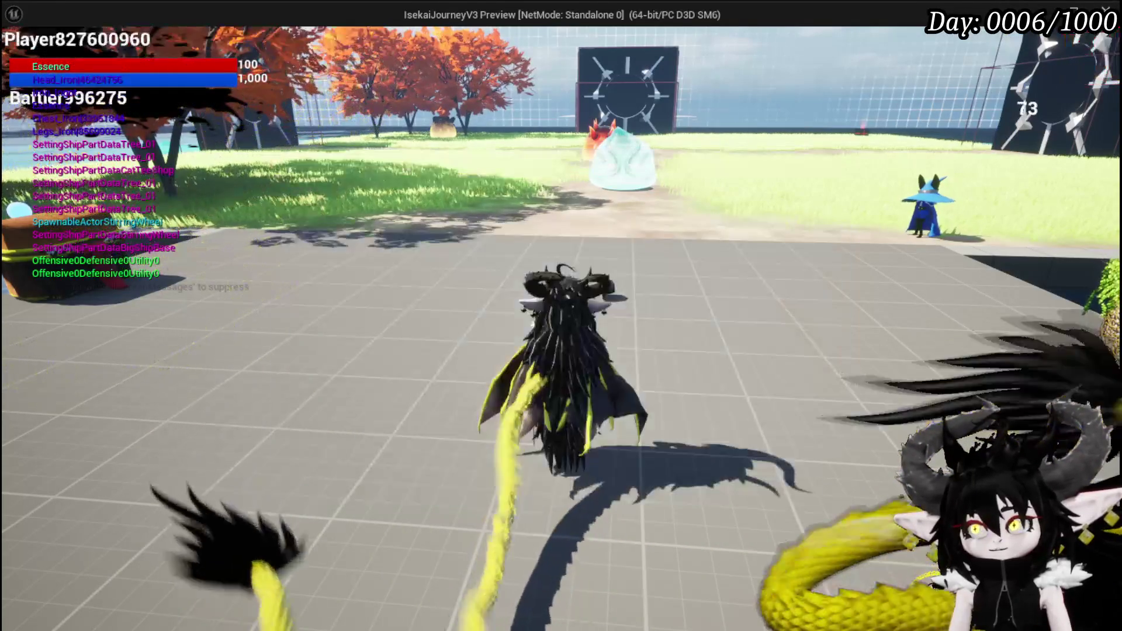
key(Escape)
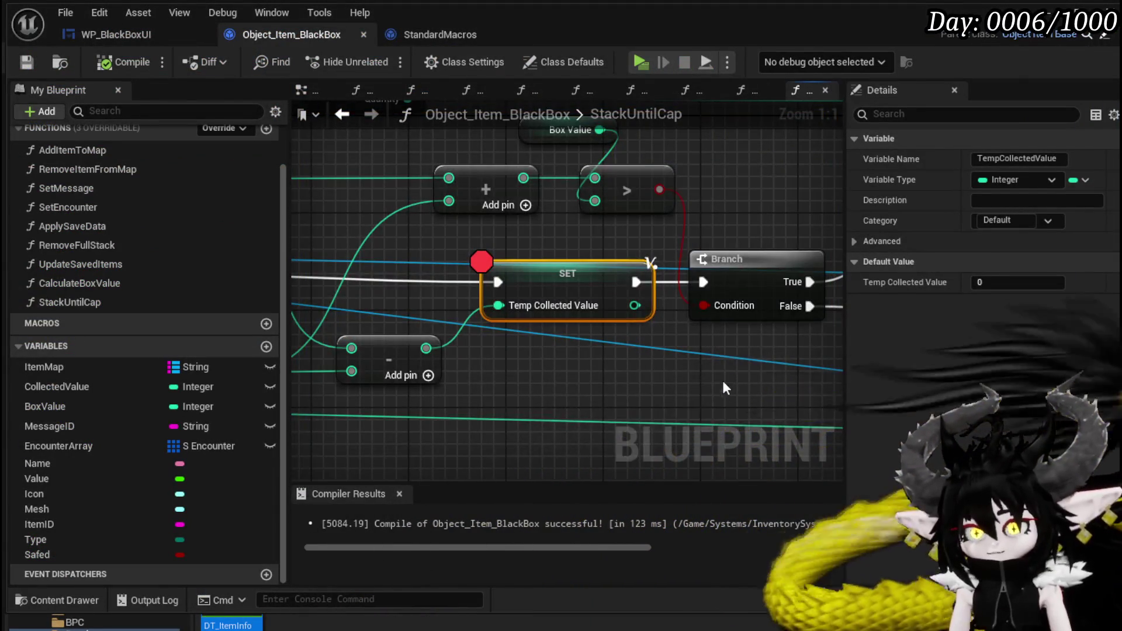
Step: Delete the extra Collected Value getter and compile the blueprint
scroll(393, 335, down, 3)
mouse_move(389, 339)
mouse_down()
mouse_move(407, 418)
mouse_move(427, 287)
mouse_move(332, 383)
mouse_move(384, 446)
mouse_up()
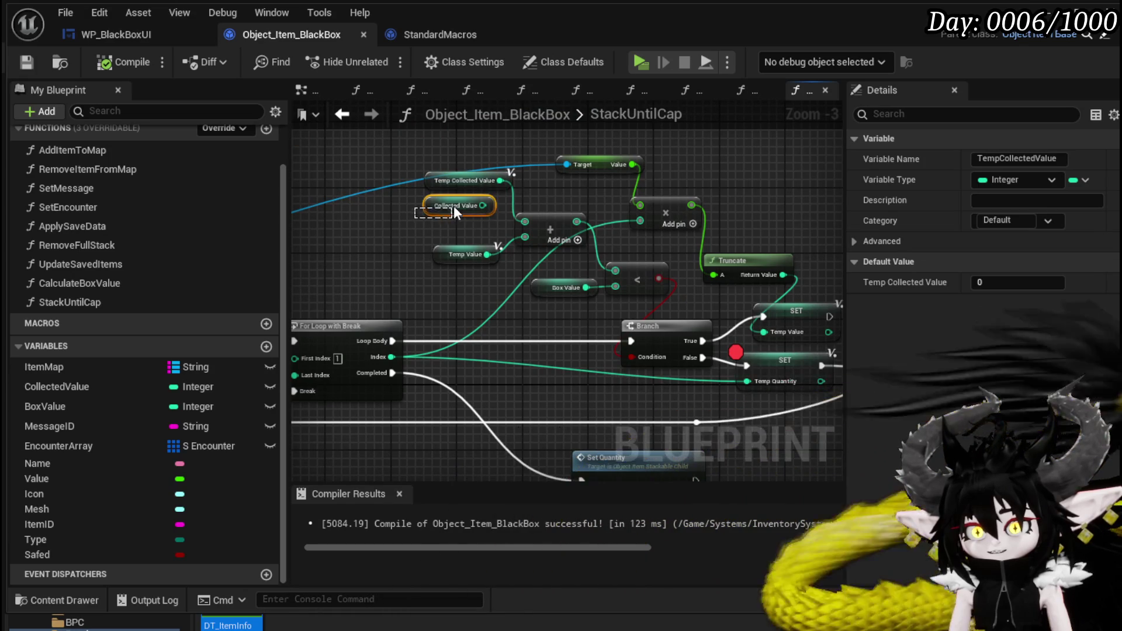
click(453, 206)
key(Delete)
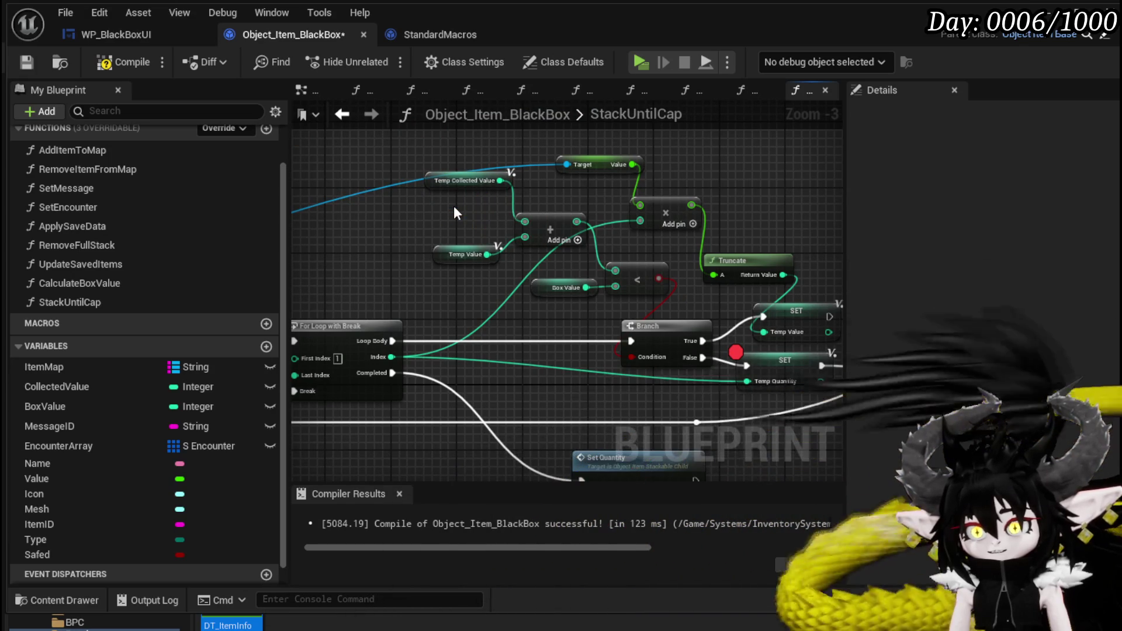
click(30, 63)
Step: Wire Collected Value into the Temp Collected Value setter and recompile
mouse_move(395, 226)
mouse_down()
mouse_move(487, 287)
mouse_move(701, 245)
mouse_up()
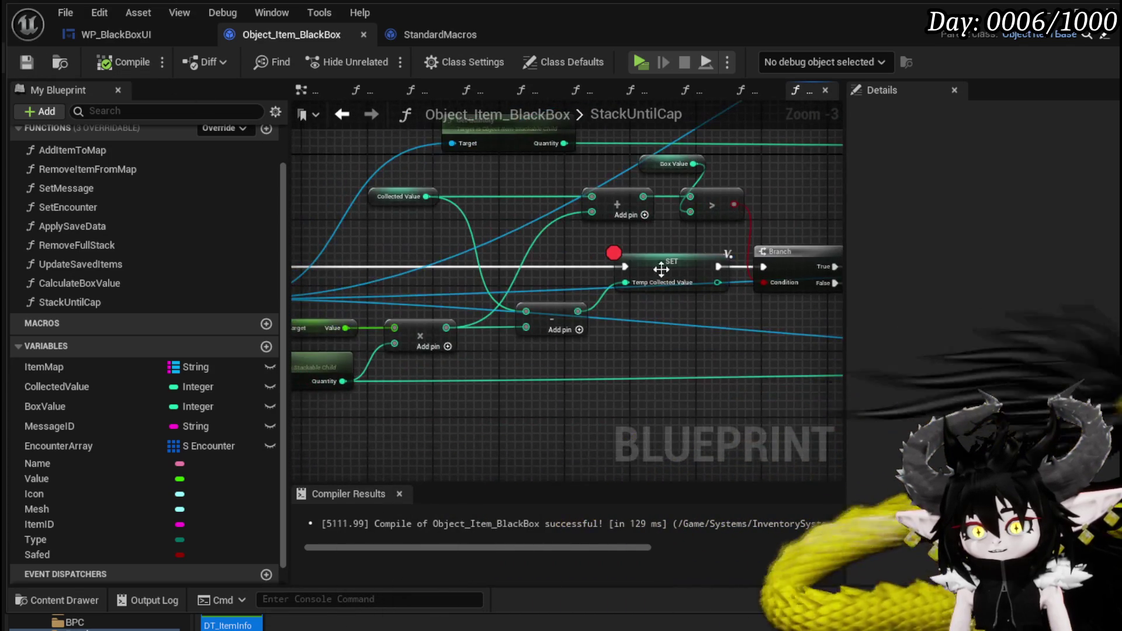
mouse_move(580, 292)
mouse_down()
mouse_move(480, 350)
mouse_move(673, 340)
mouse_up()
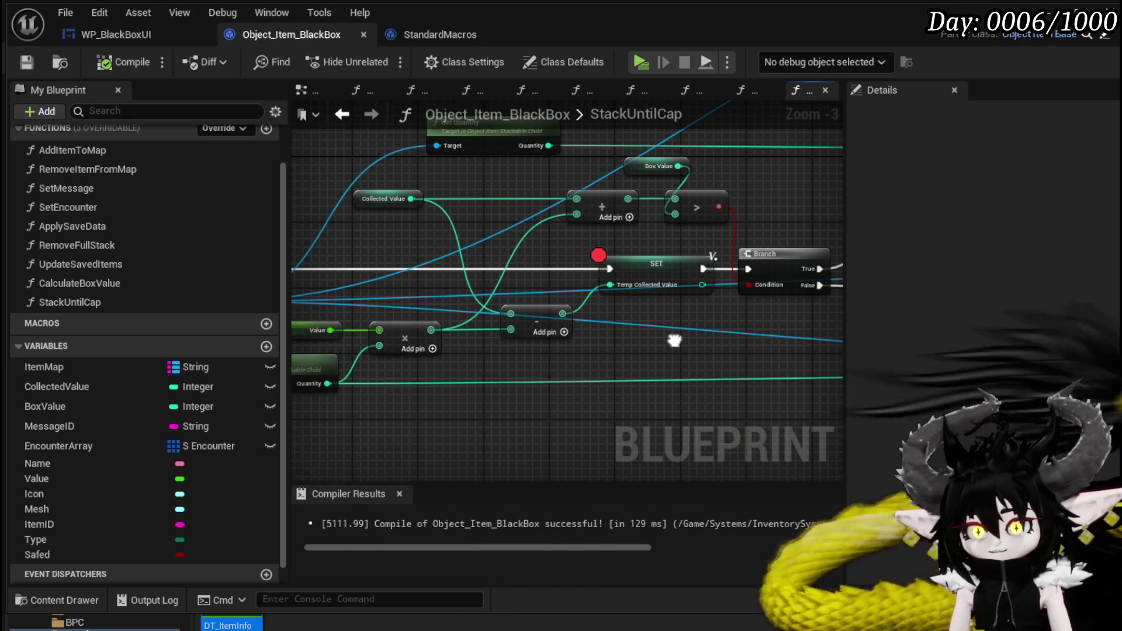
mouse_move(590, 366)
mouse_down()
mouse_move(713, 348)
mouse_move(580, 366)
mouse_up()
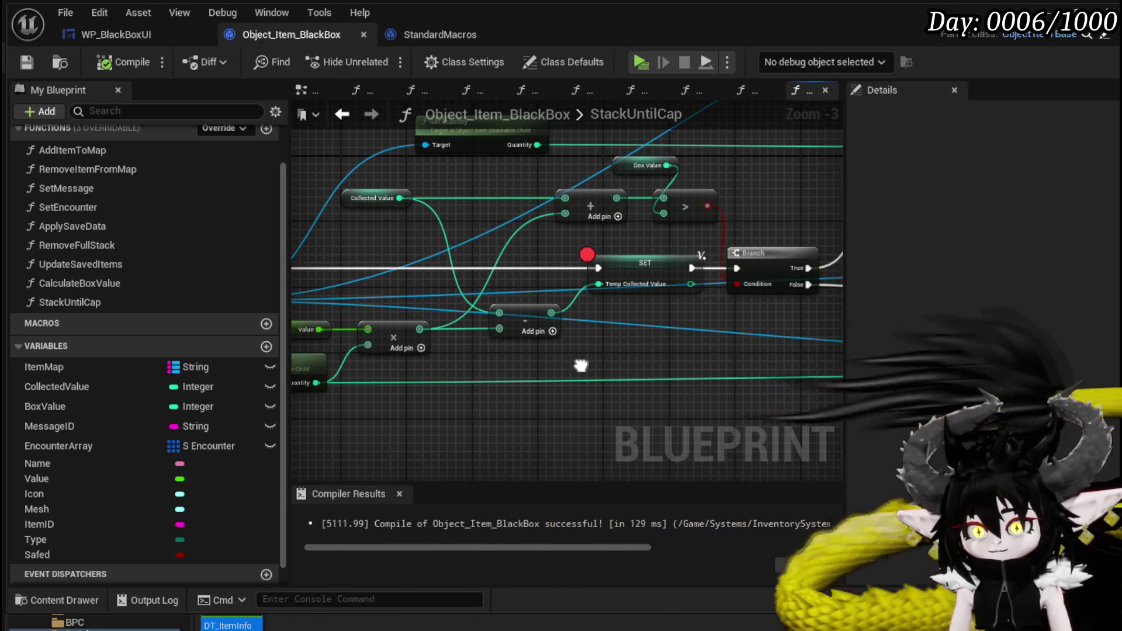
mouse_move(399, 198)
mouse_down()
mouse_move(619, 242)
mouse_move(577, 282)
mouse_move(598, 284)
mouse_up()
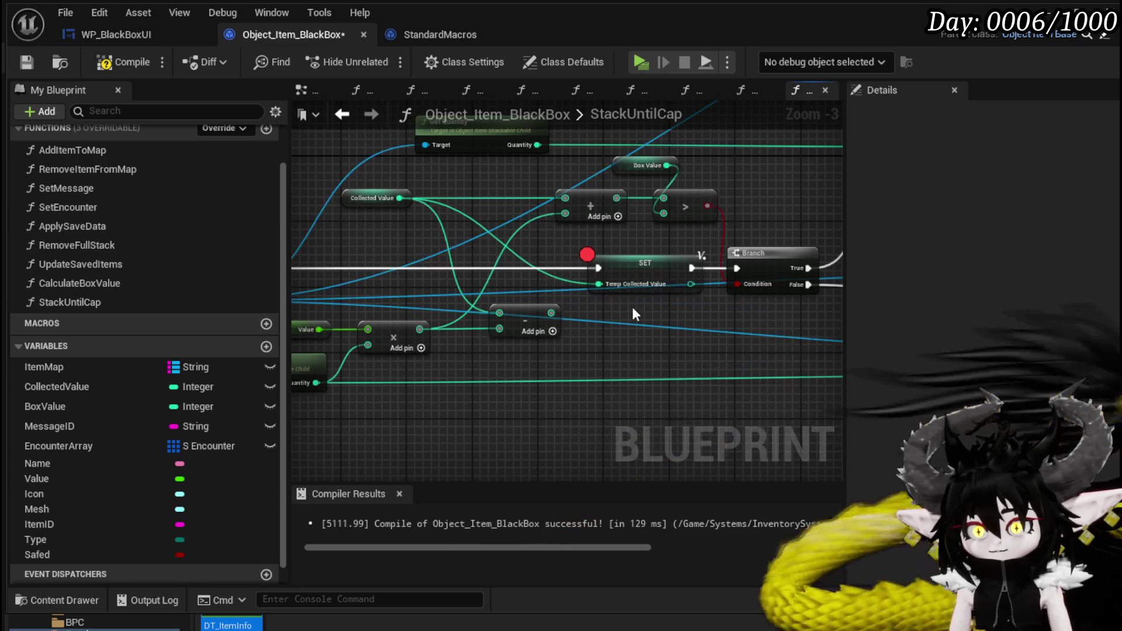
click(125, 62)
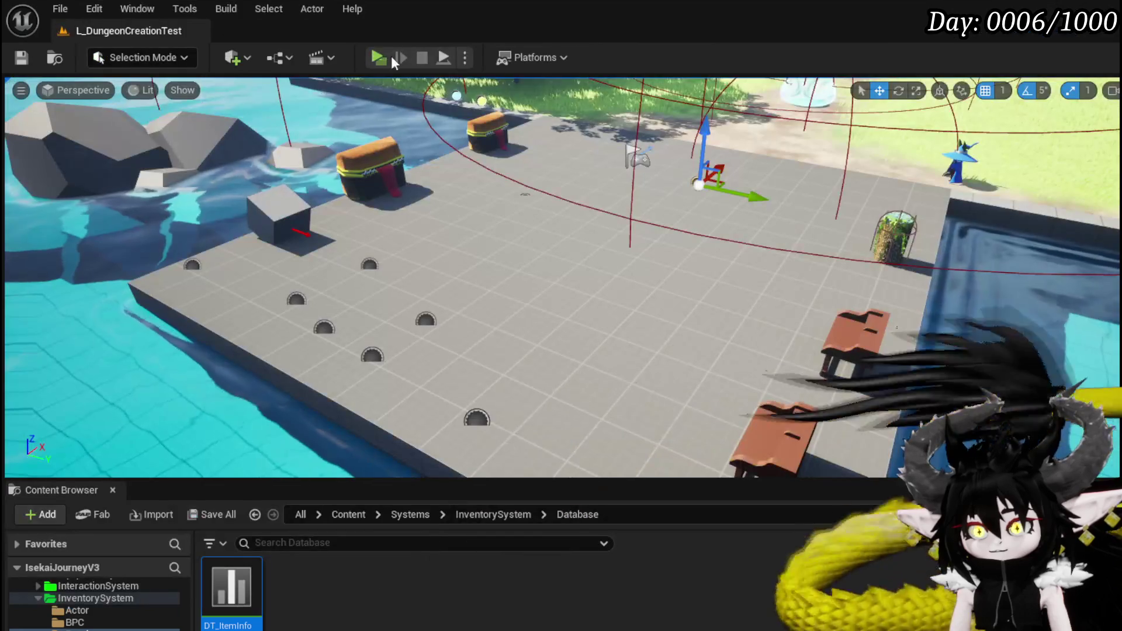
Step: Play-test by sending a material item to the Black Box, stepping to the Temp Value setter
click(391, 55)
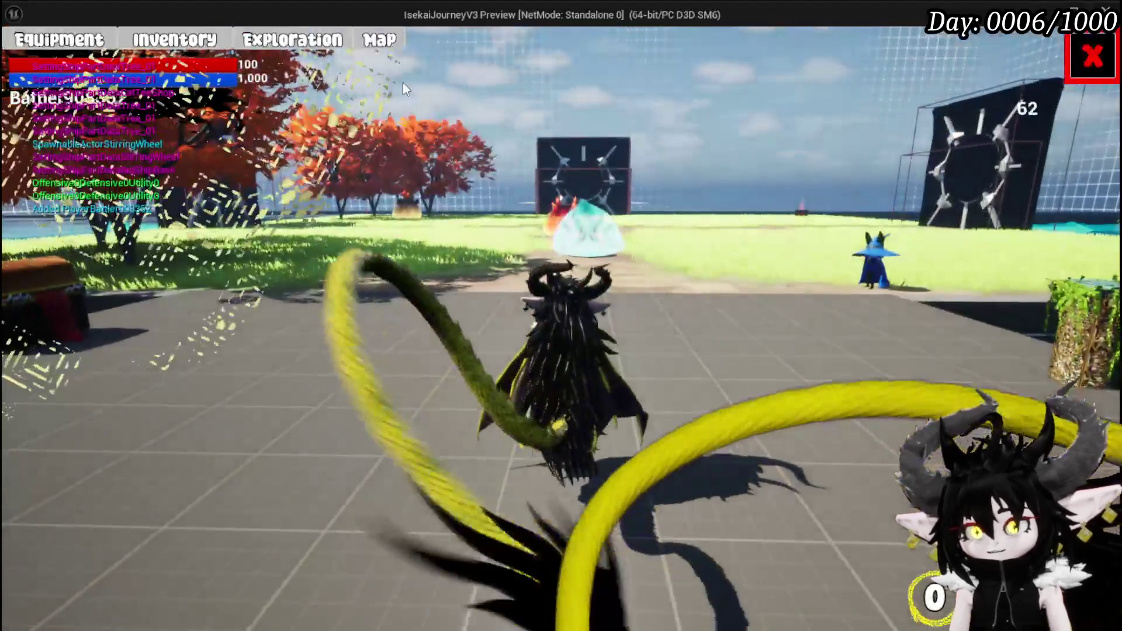
click(174, 39)
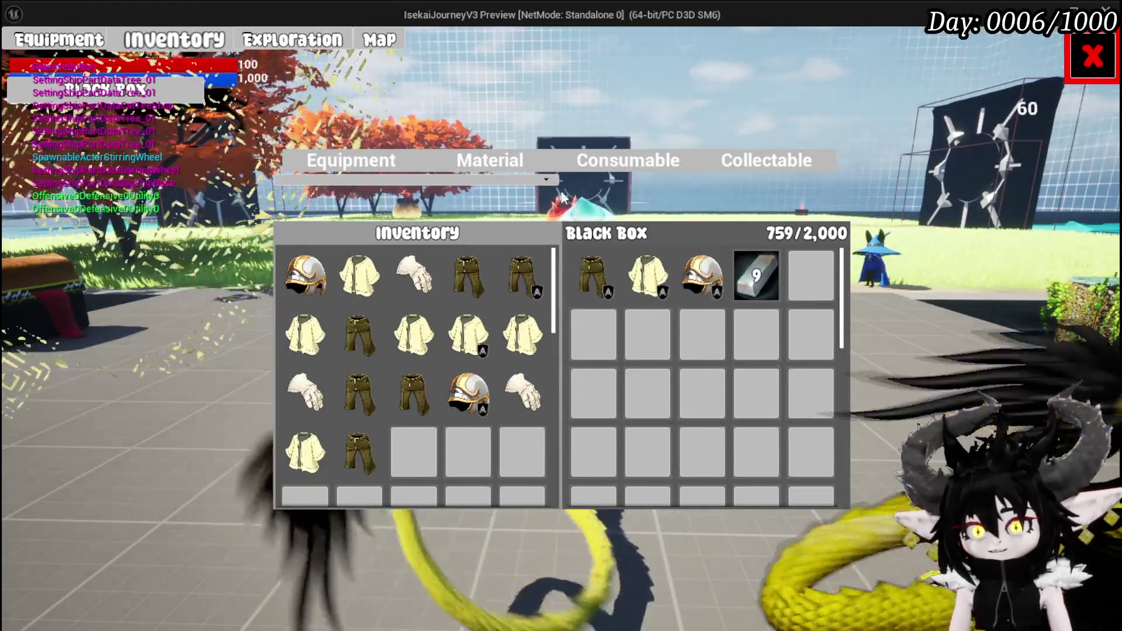
click(489, 160)
click(316, 268)
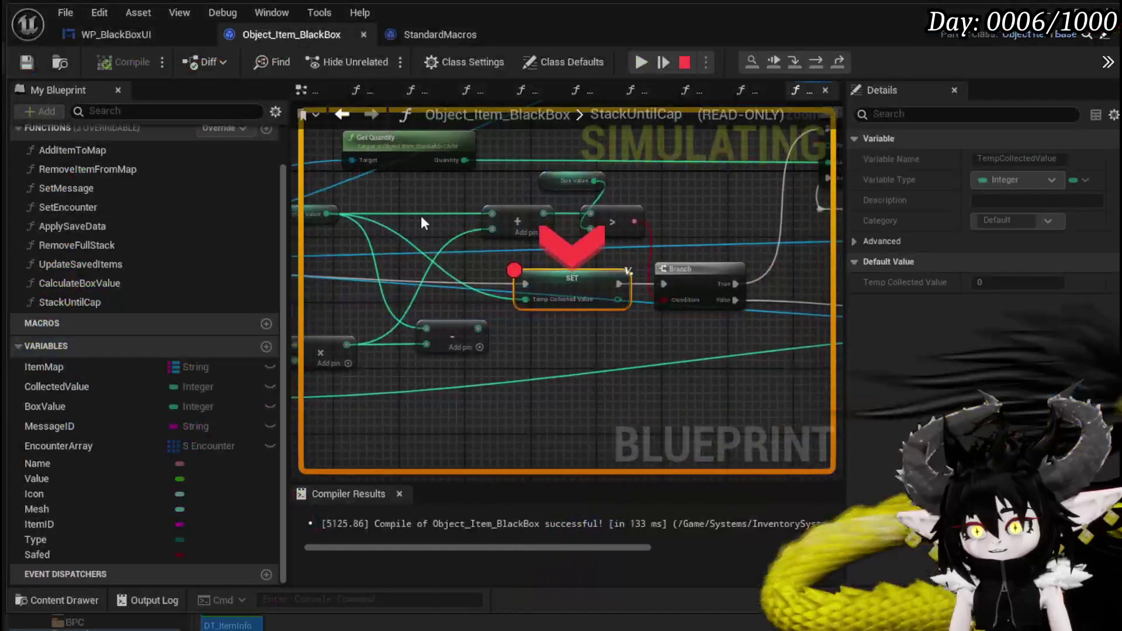
click(819, 59)
click(819, 60)
click(819, 60)
click(819, 59)
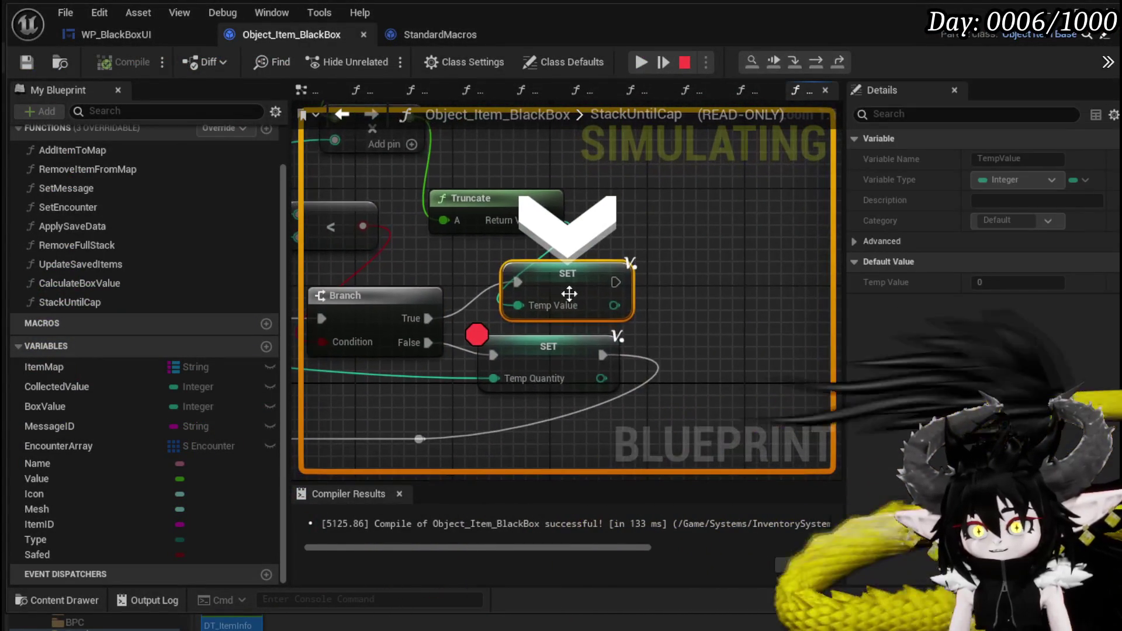
Step: Read the Collected Value of 759, step through the loop macro, then resume
scroll(700, 219, down, 3)
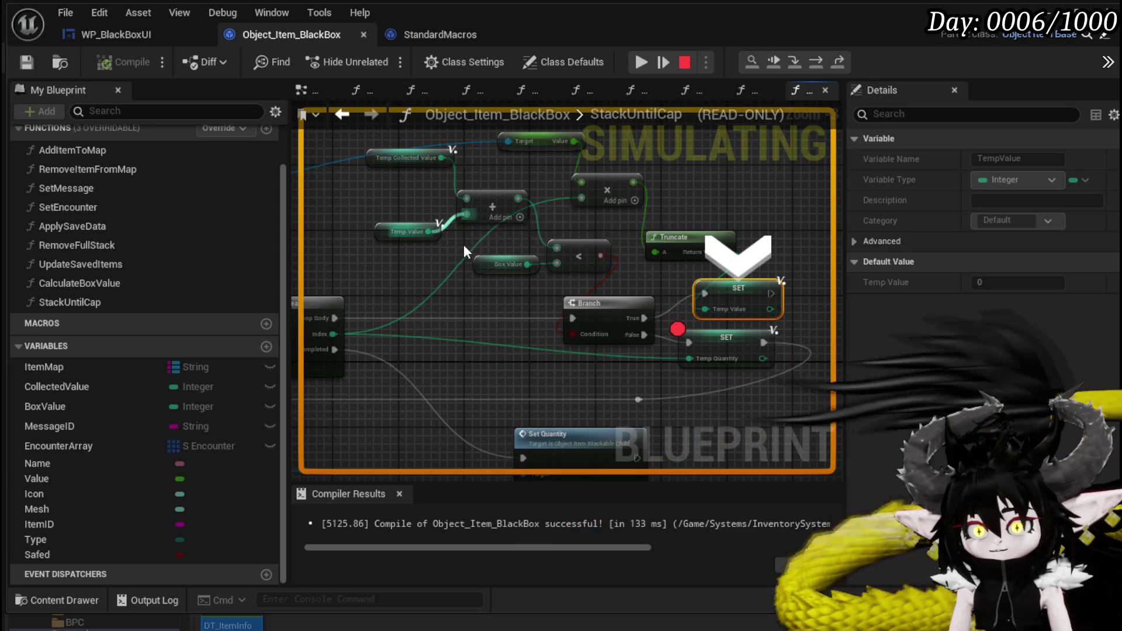
mouse_move(455, 178)
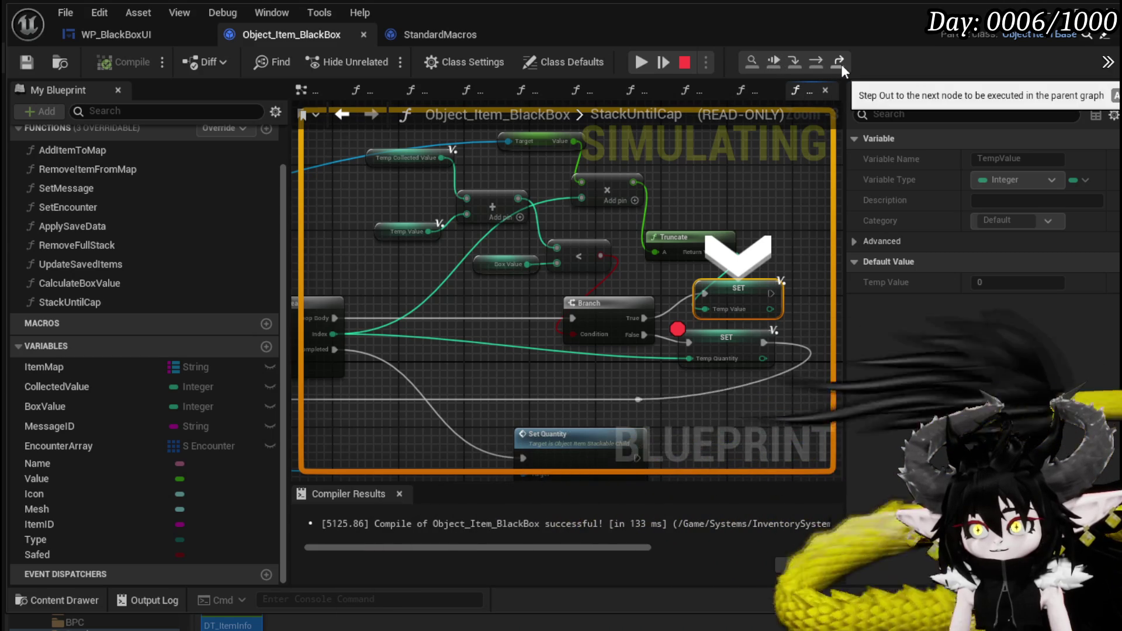
click(815, 61)
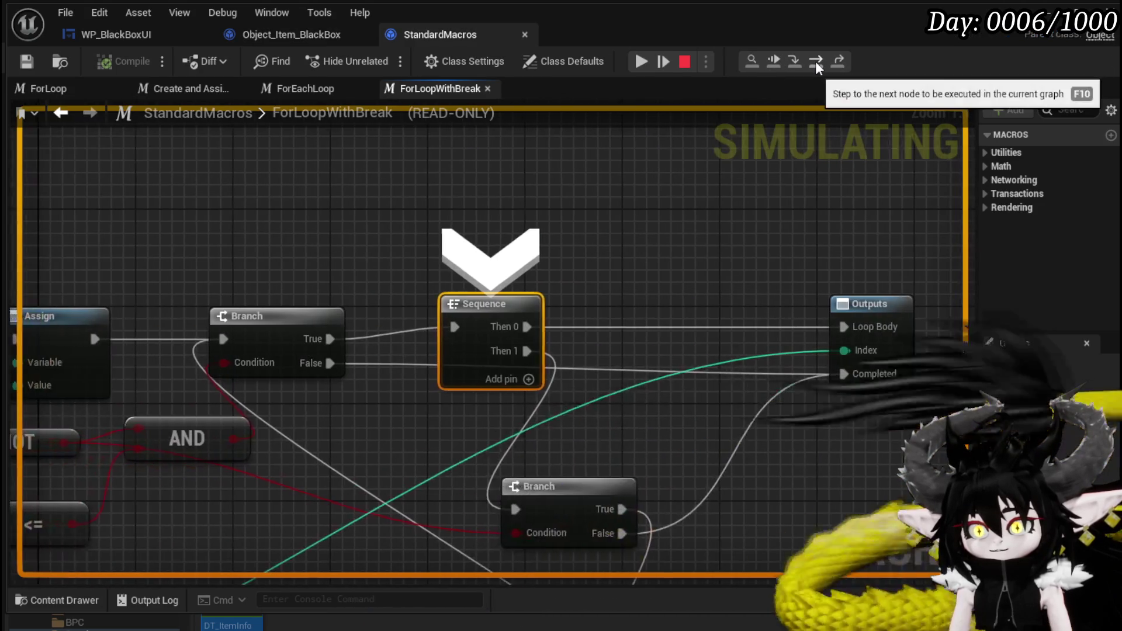
click(815, 61)
click(815, 61)
click(815, 60)
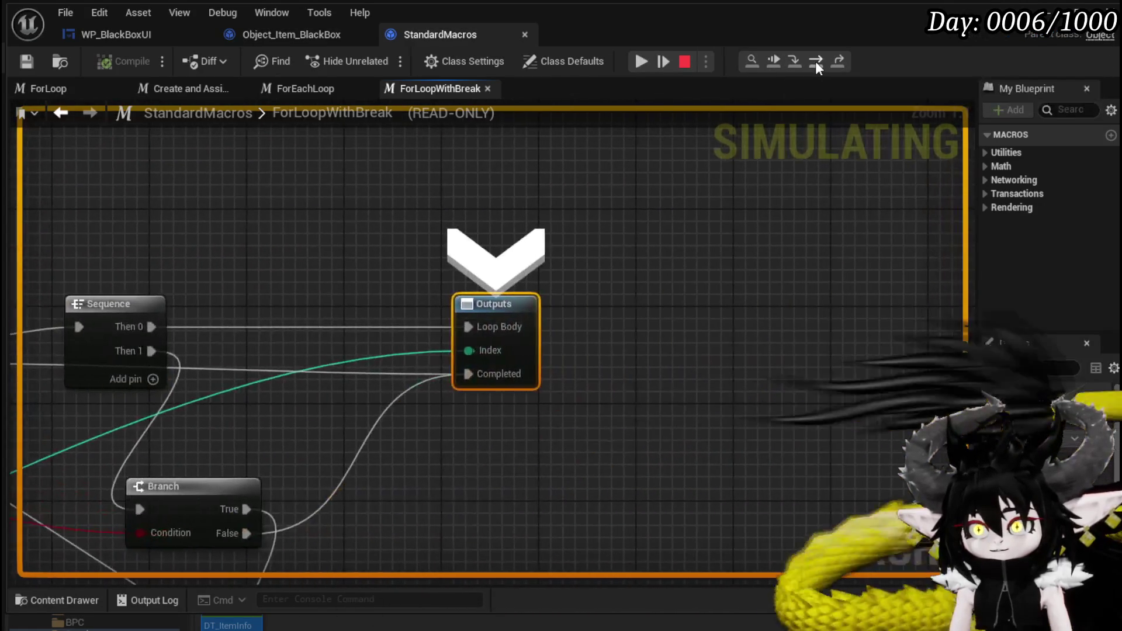
click(815, 60)
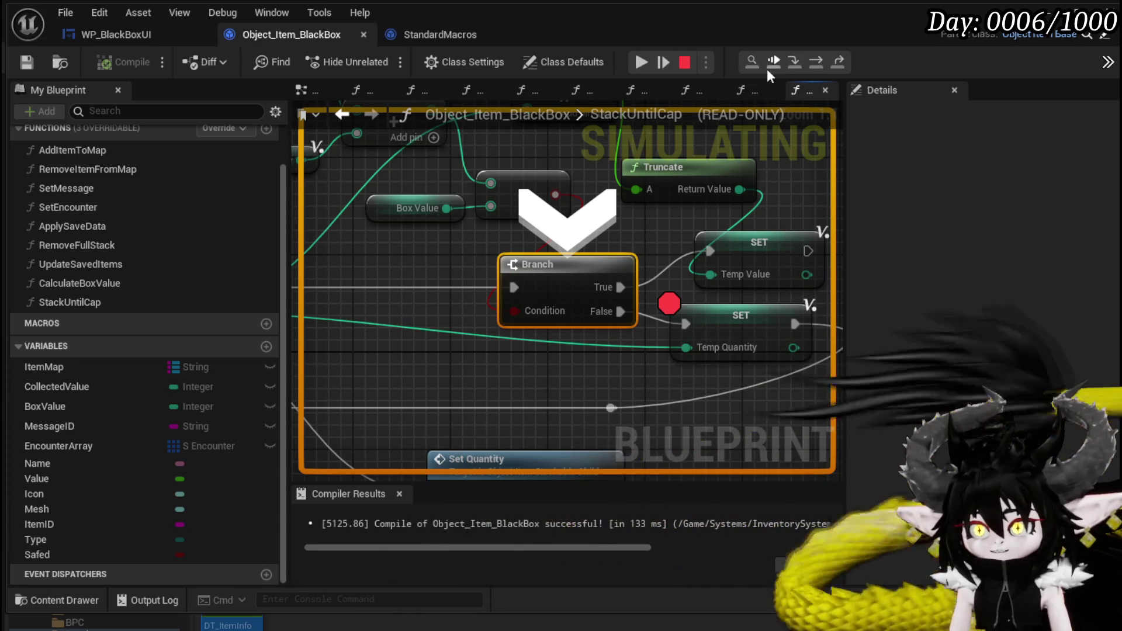
click(640, 63)
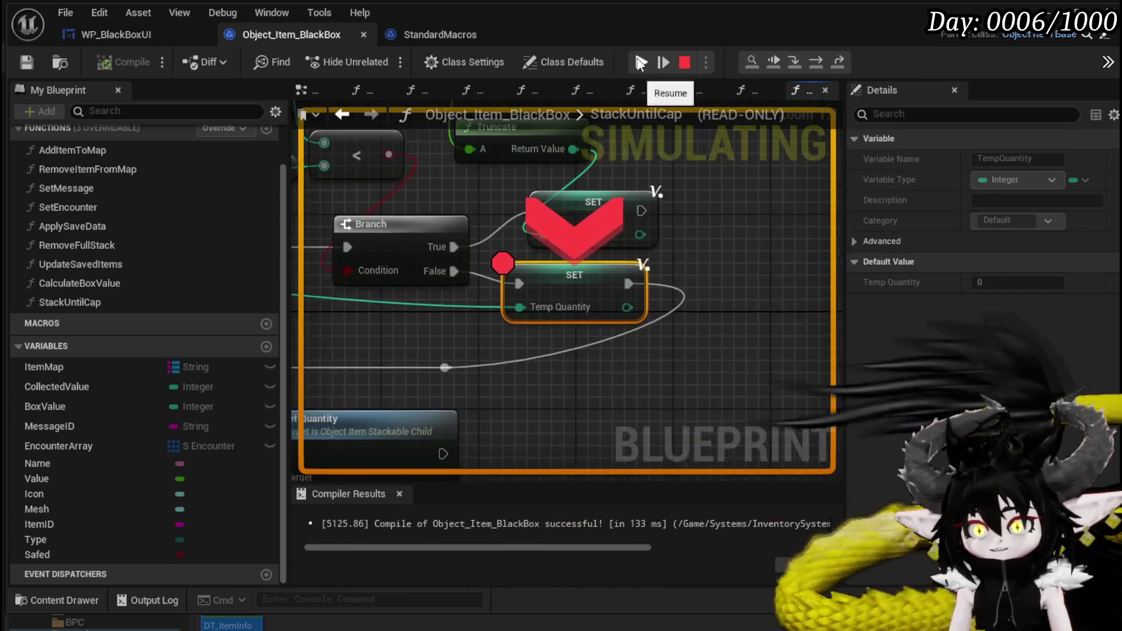
Step: Step through the Set Quantity node and resume execution
mouse_move(459, 305)
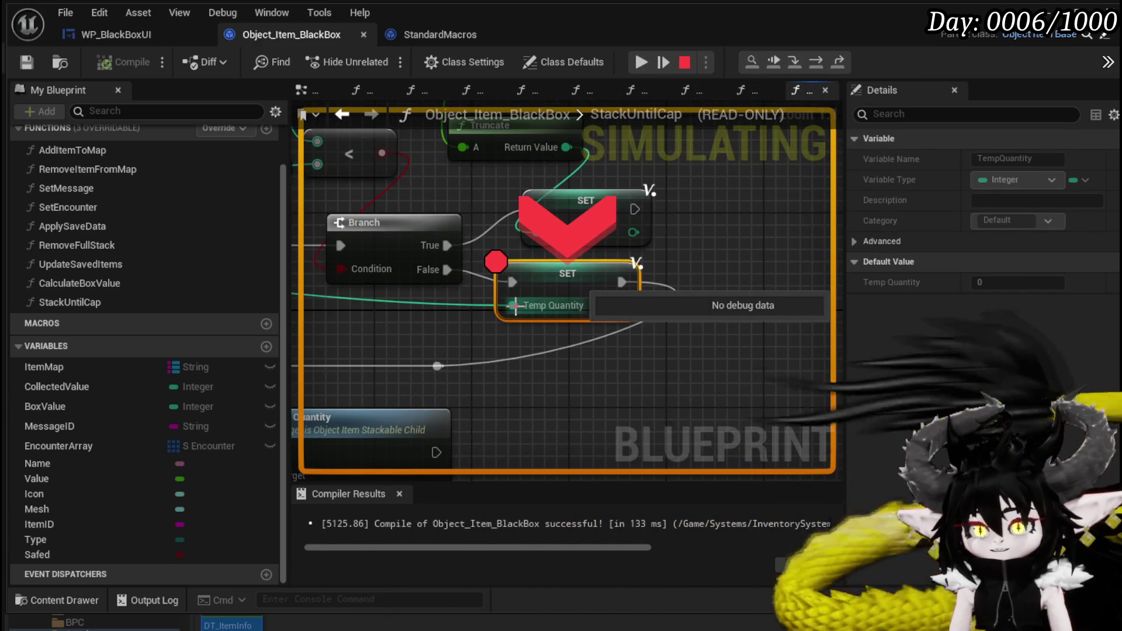
drag(457, 326, 690, 273)
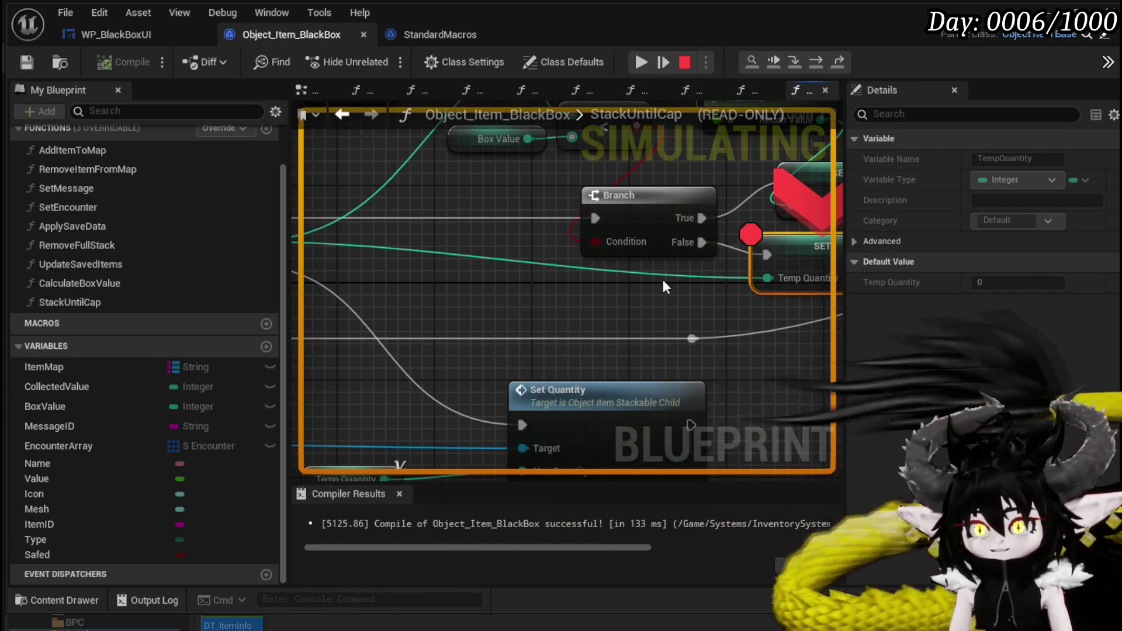
scroll(662, 280, down, 4)
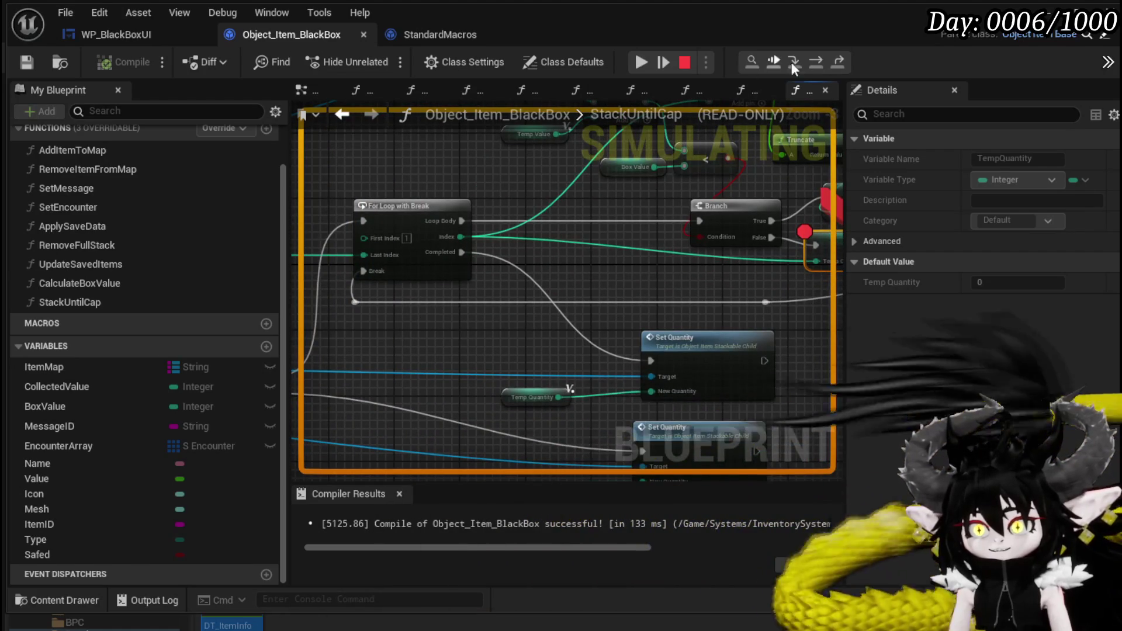
click(815, 60)
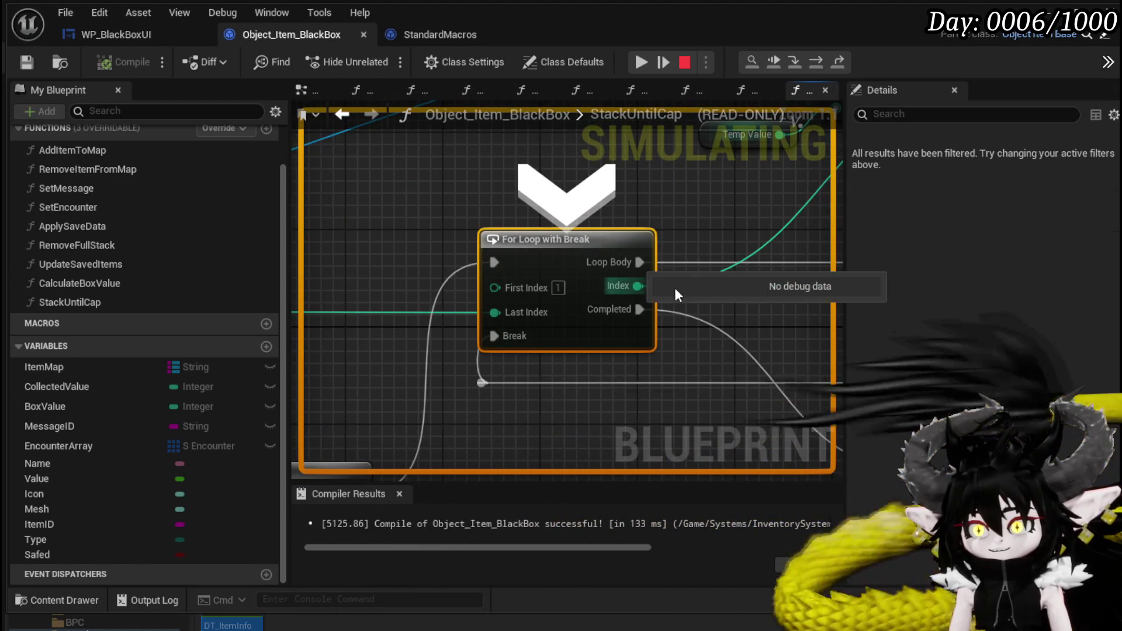
click(816, 62)
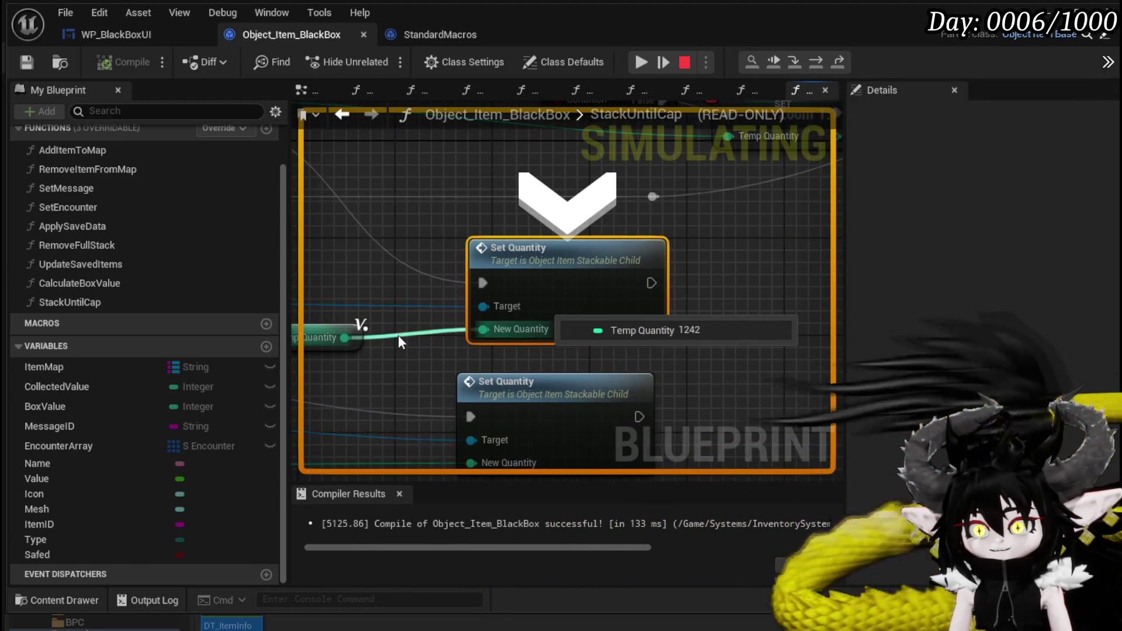
click(643, 65)
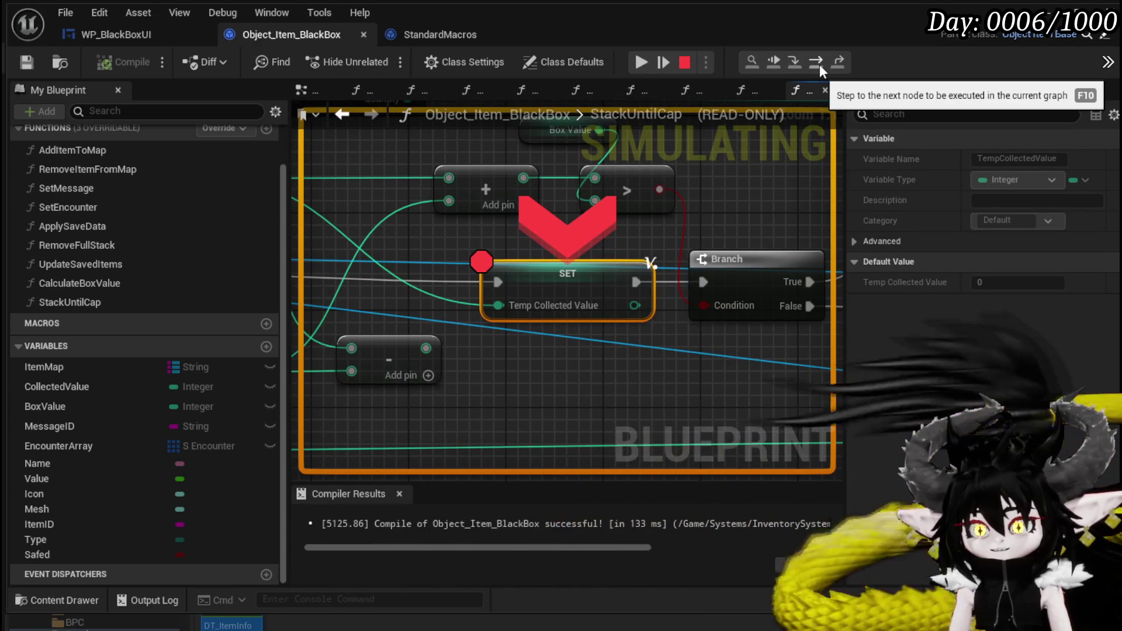
Step: Pan to the Get Quantity node, clear the selection, and resume the game
mouse_move(457, 300)
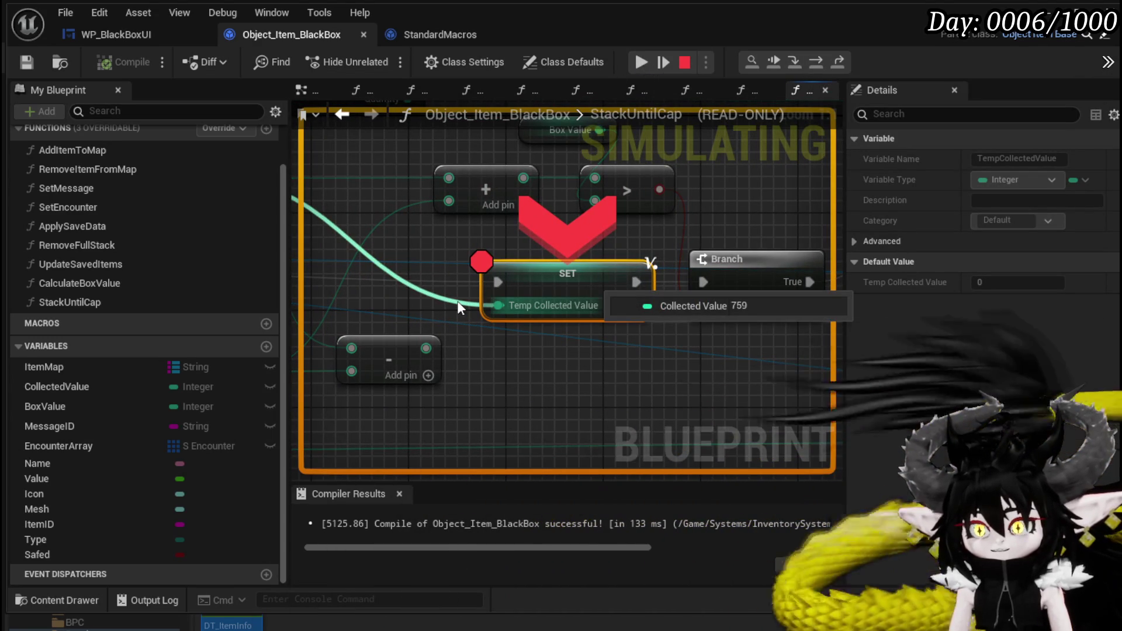
scroll(457, 301, down, 2)
scroll(457, 300, down, 1)
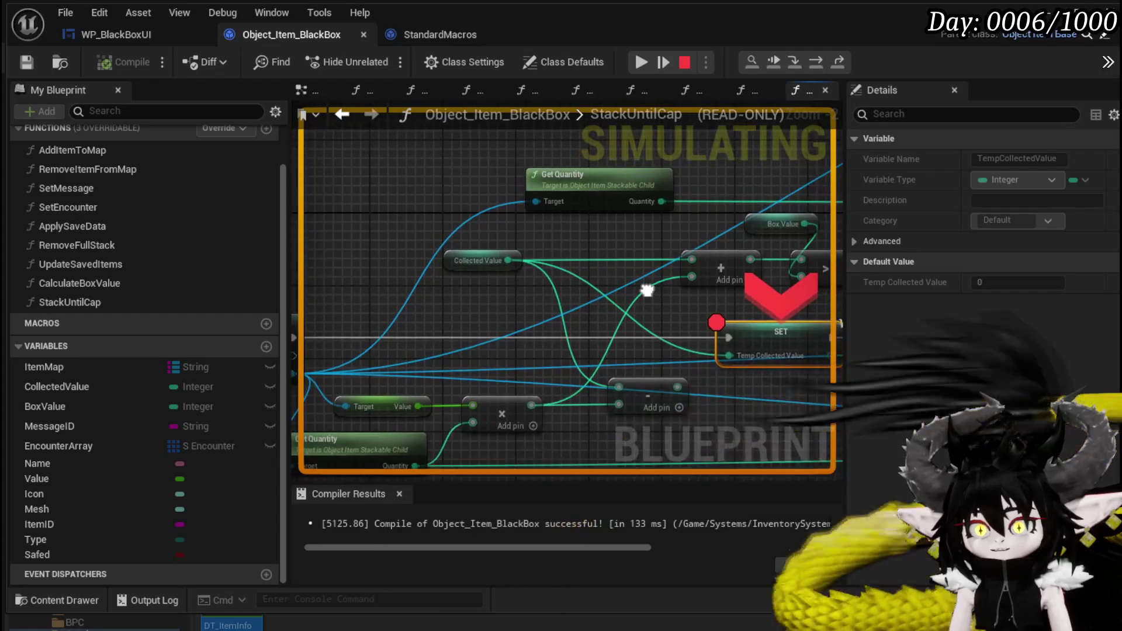
mouse_move(528, 255)
mouse_down()
mouse_move(719, 281)
mouse_move(656, 284)
mouse_up()
drag(390, 231, 390, 231)
click(457, 232)
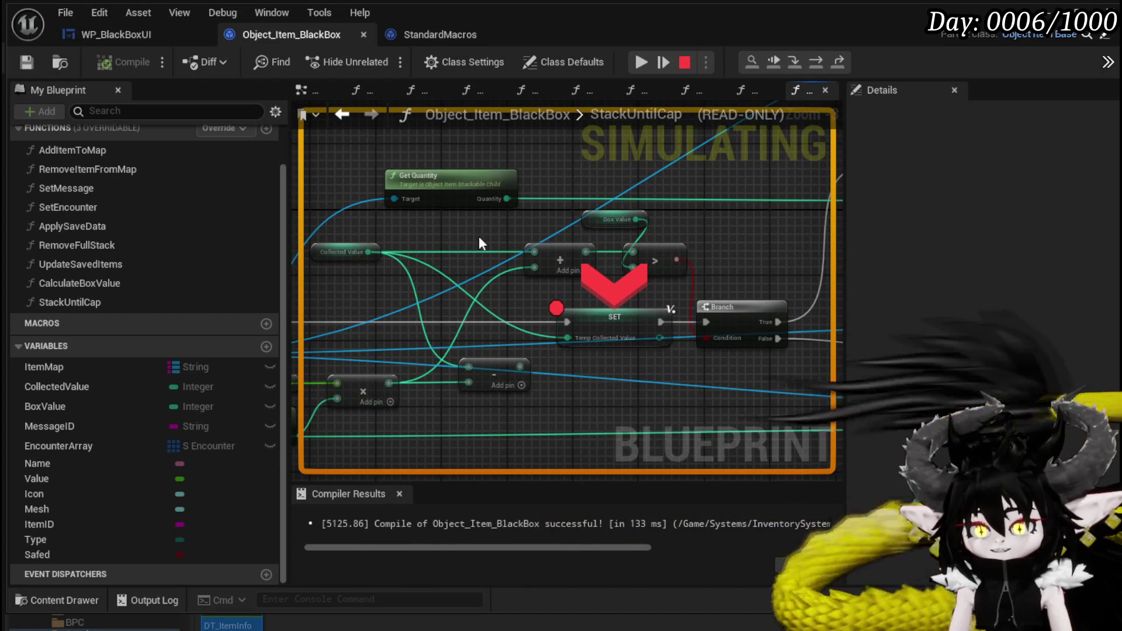
click(663, 61)
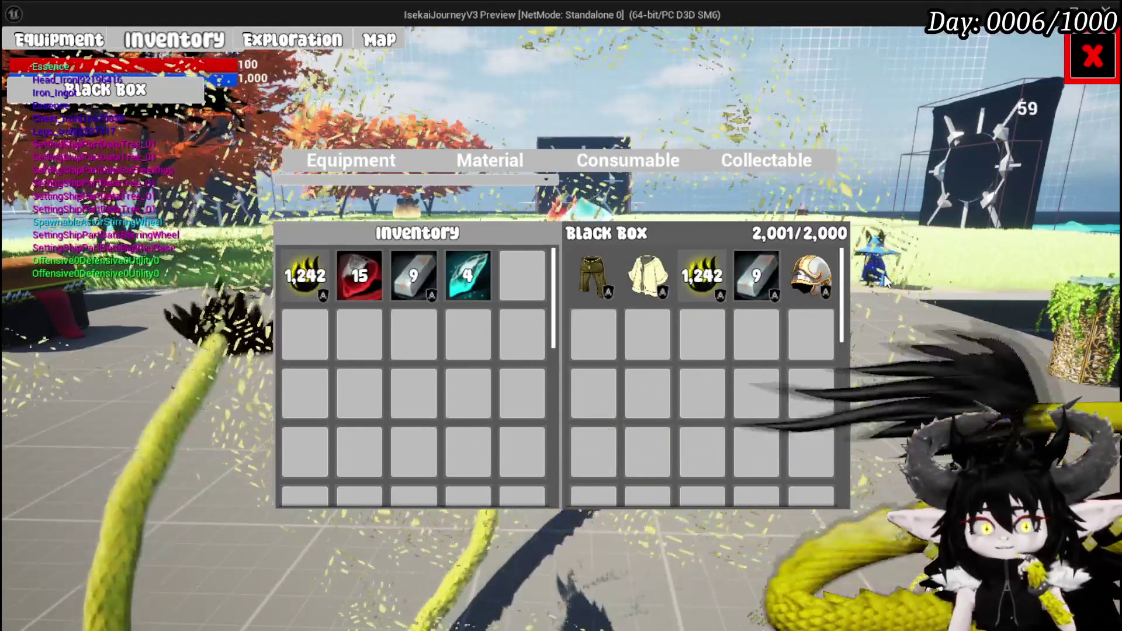
Step: Close the Black Box menu showing 2,001/2,000 and stop the game preview
click(1069, 78)
key(Escape)
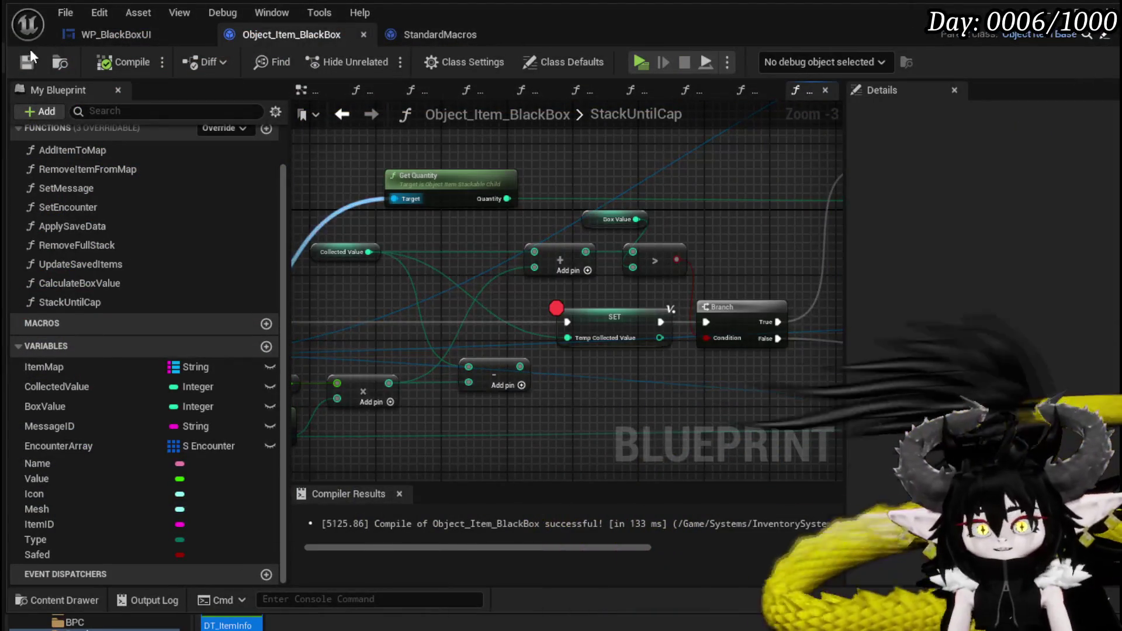
Step: Add a Sequence node between StackUntilCap's entry and the KEYS node
scroll(463, 268, down, 3)
scroll(490, 251, up, 2)
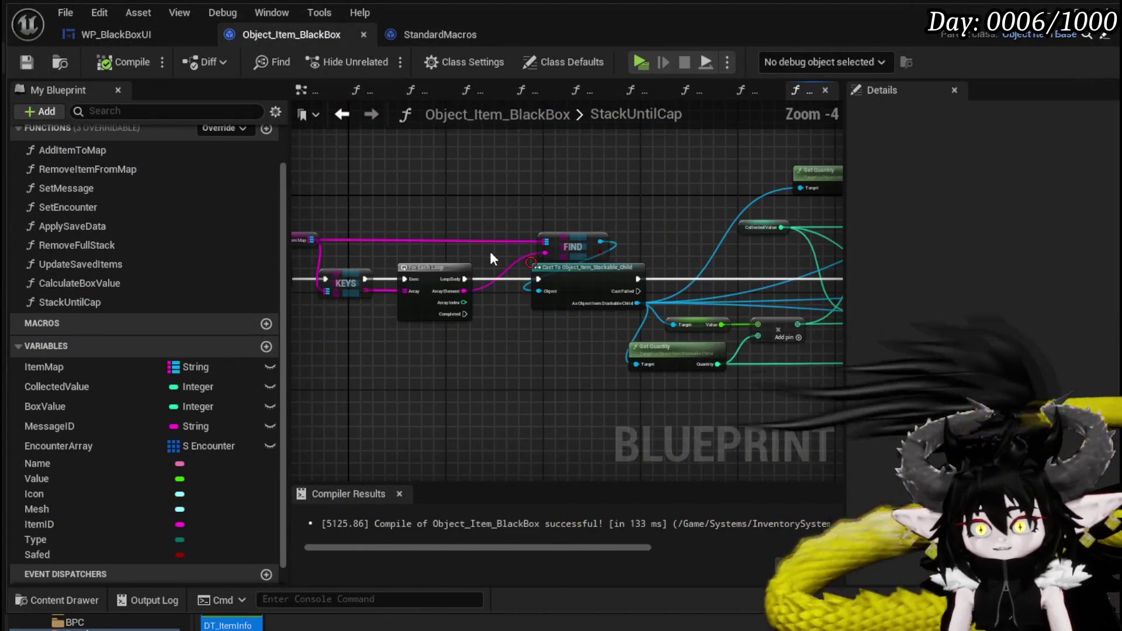
drag(490, 251, 633, 240)
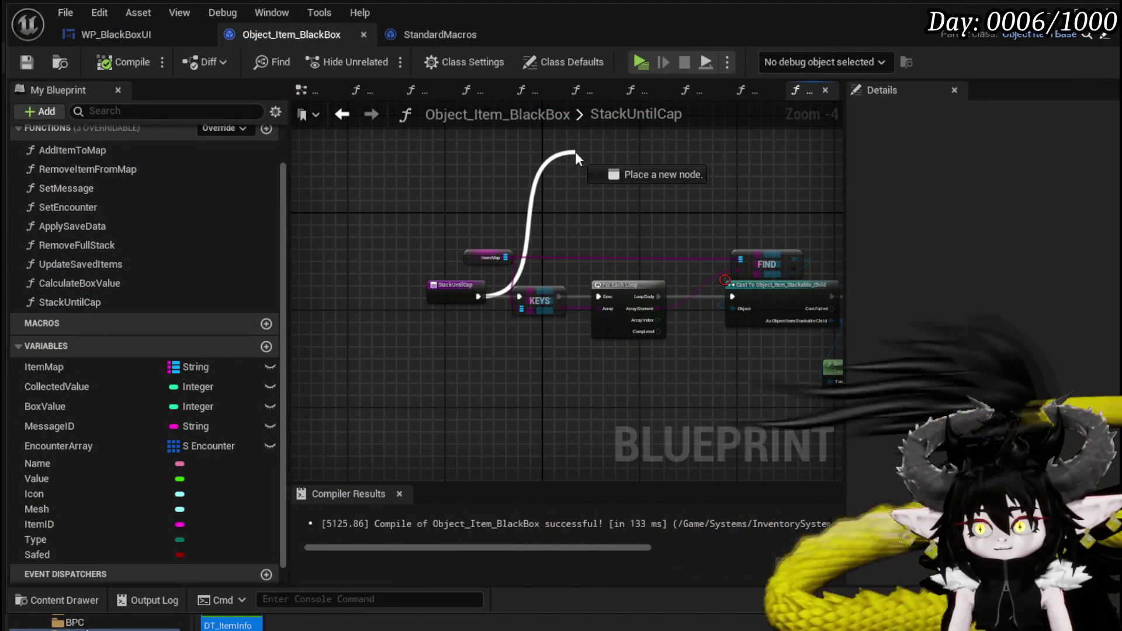
drag(574, 152, 575, 152)
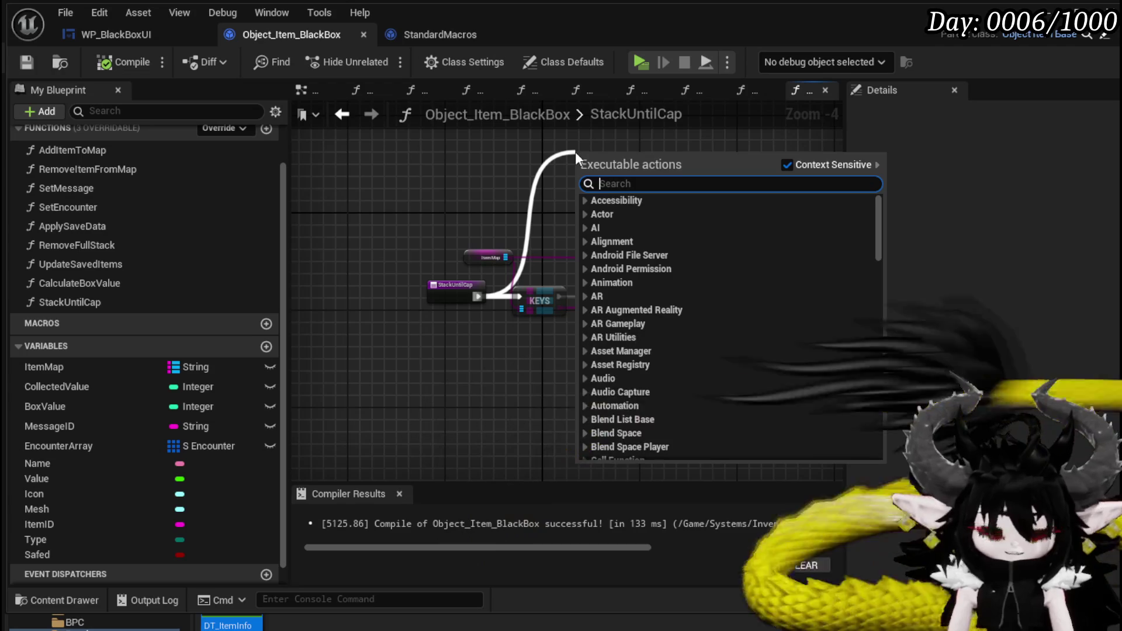
text(Sequence)
key(Return)
mouse_move(575, 153)
mouse_down()
mouse_move(464, 304)
mouse_move(457, 290)
mouse_move(481, 261)
mouse_up()
Step: Duplicate the ItemMap, KEYS, loop and cast nodes, wire Then 0 to the copy, and move it above the original loop
drag(664, 244, 601, 250)
click(479, 206)
drag(480, 199, 698, 352)
key(ctrl+v)
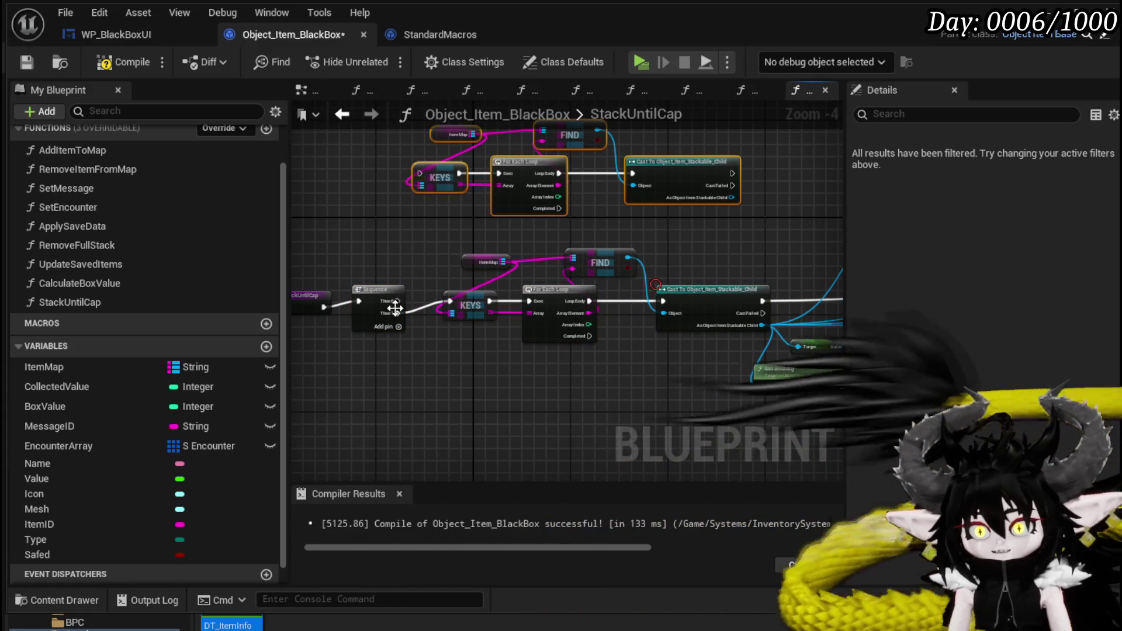
drag(430, 186, 419, 178)
key(Escape)
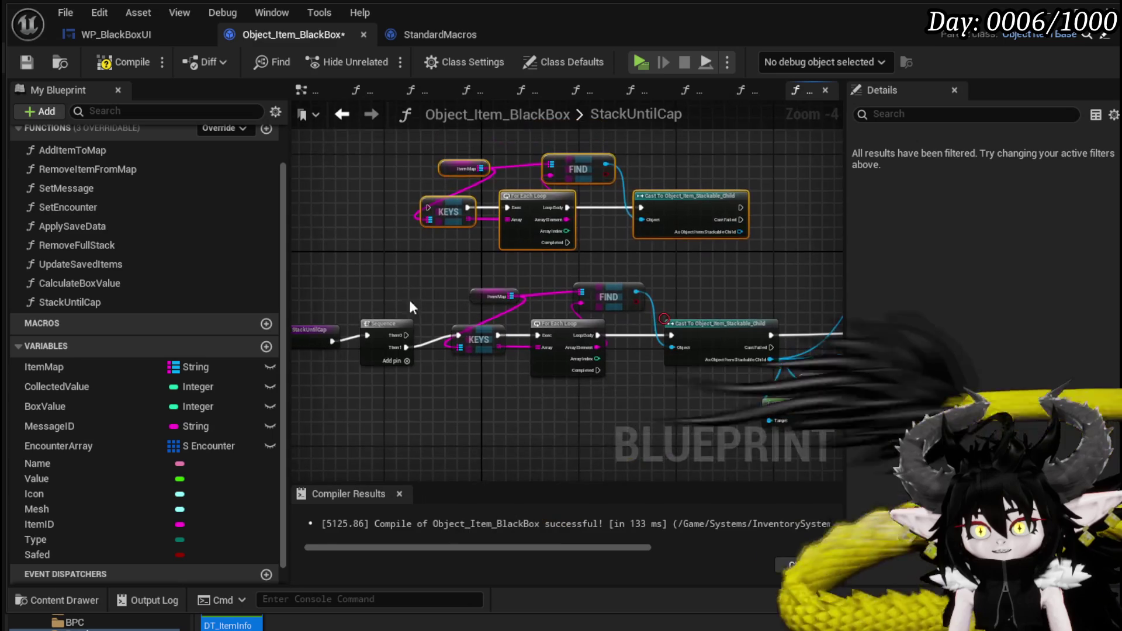
drag(406, 336, 429, 207)
click(394, 334)
drag(334, 322, 618, 205)
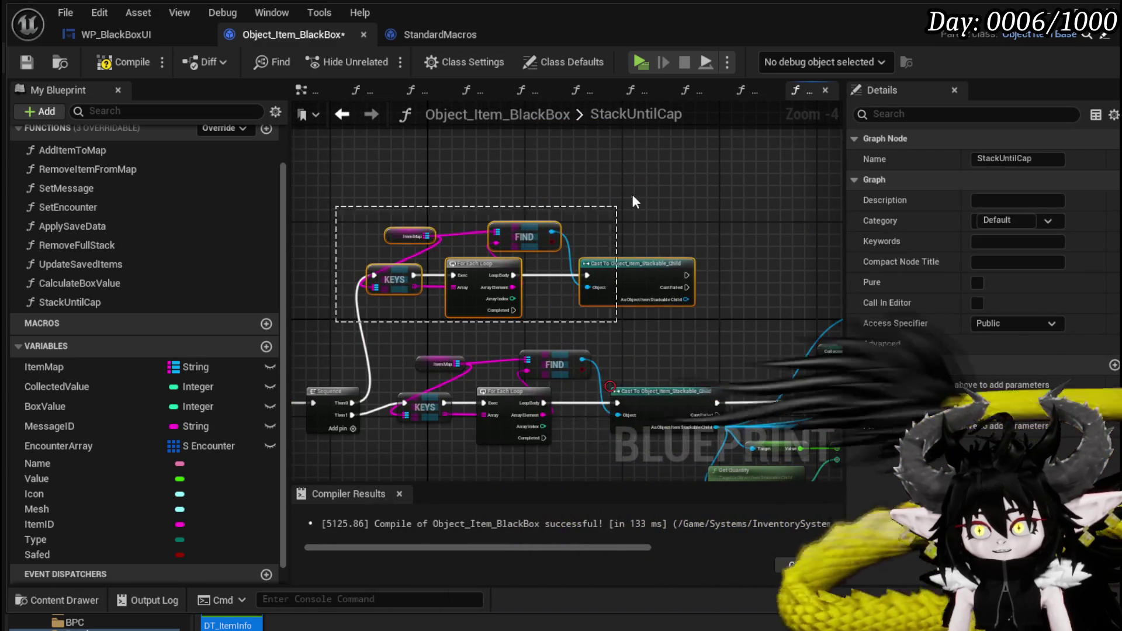
drag(620, 268, 601, 193)
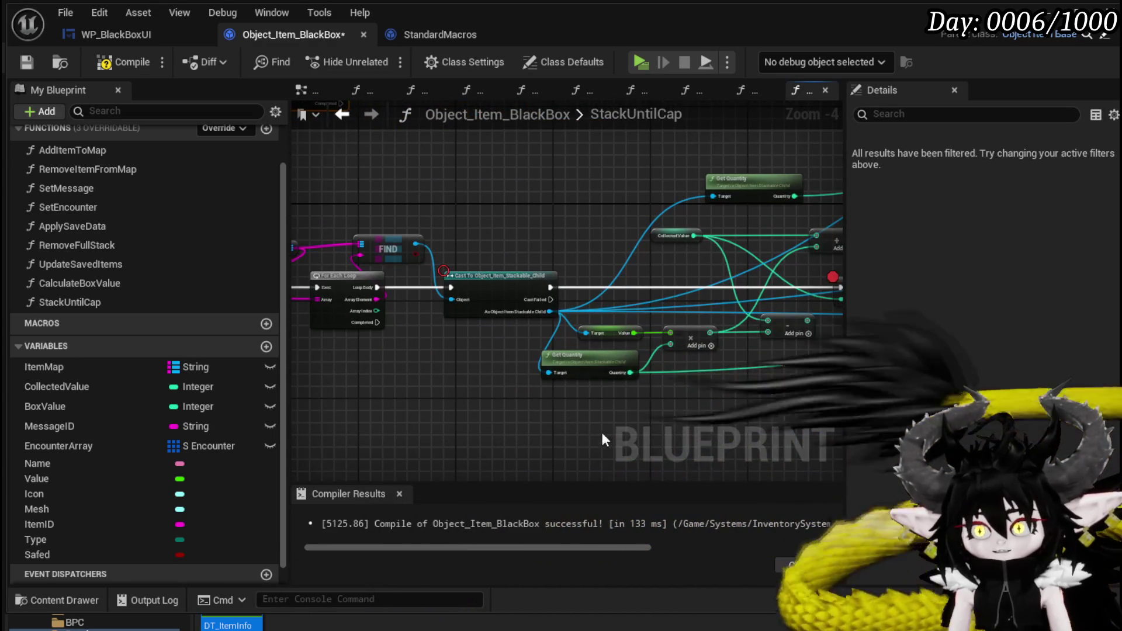
Step: Duplicate Collected Value and Get Quantity, connecting the copied cast to Get Quantity
mouse_move(616, 368)
mouse_down()
mouse_move(494, 371)
mouse_move(591, 397)
mouse_move(489, 290)
mouse_up()
click(494, 263)
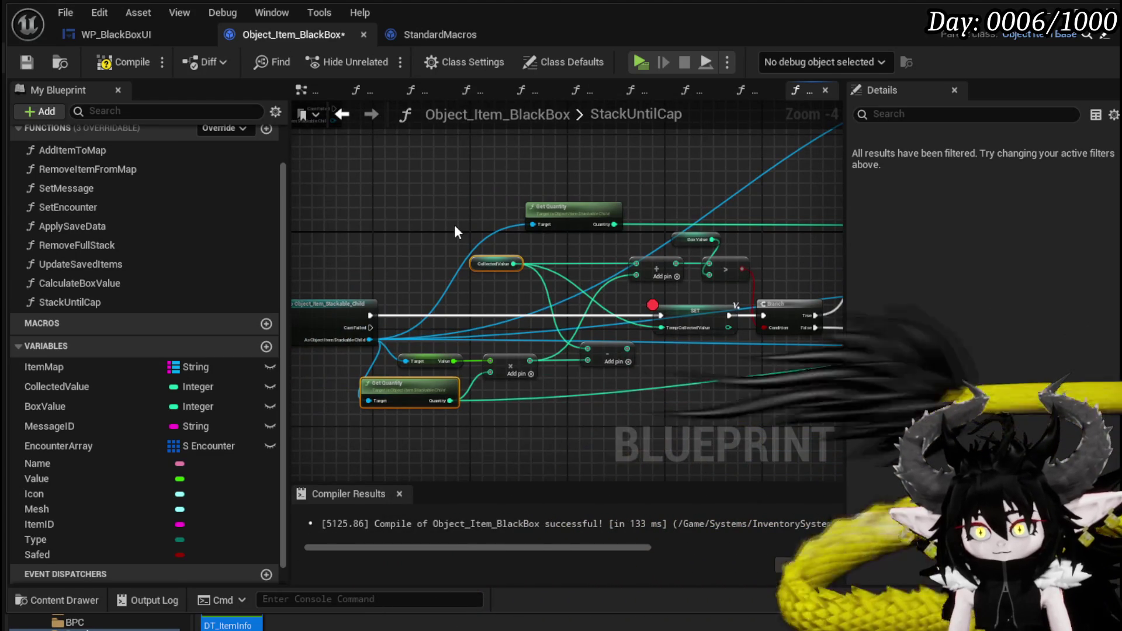
drag(454, 225, 655, 344)
key(ctrl+v)
mouse_move(542, 240)
mouse_down()
mouse_move(471, 335)
mouse_move(482, 349)
mouse_up()
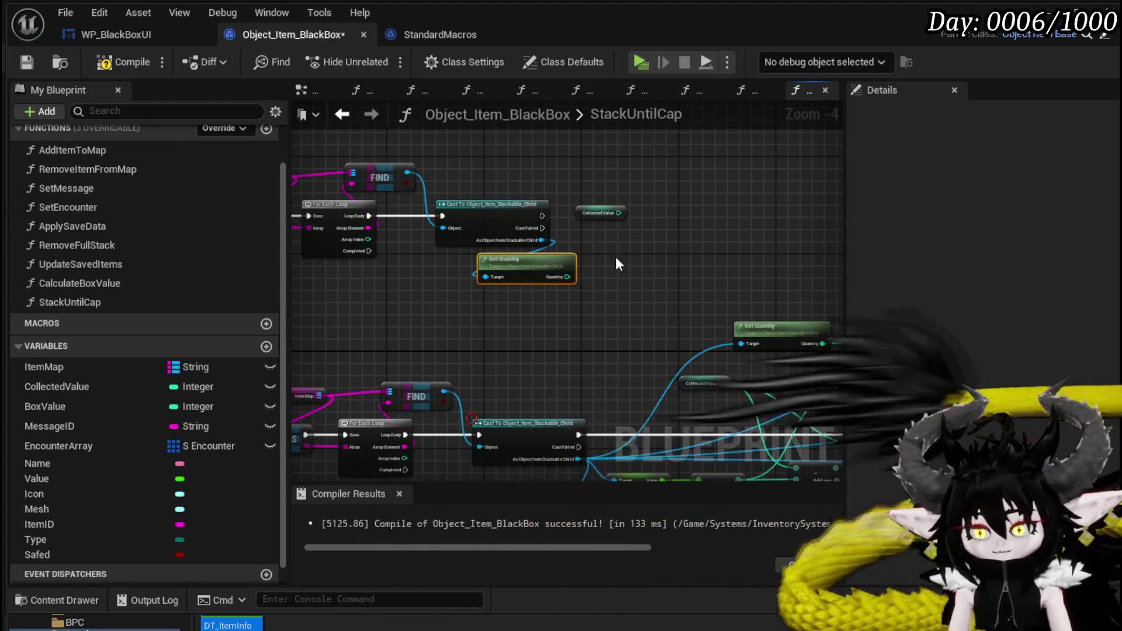
Step: Move the copied Collected Value node aside and delete the copied Get Quantity node
scroll(544, 335, up, 2)
mouse_move(537, 261)
mouse_down()
mouse_move(520, 222)
mouse_move(447, 188)
mouse_up()
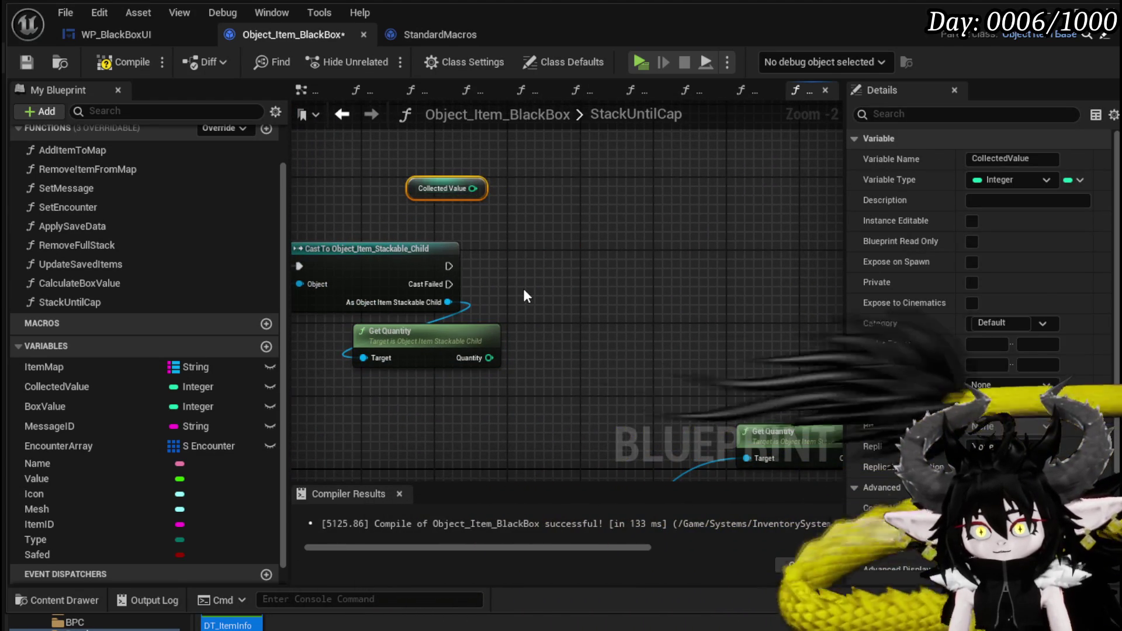
click(446, 348)
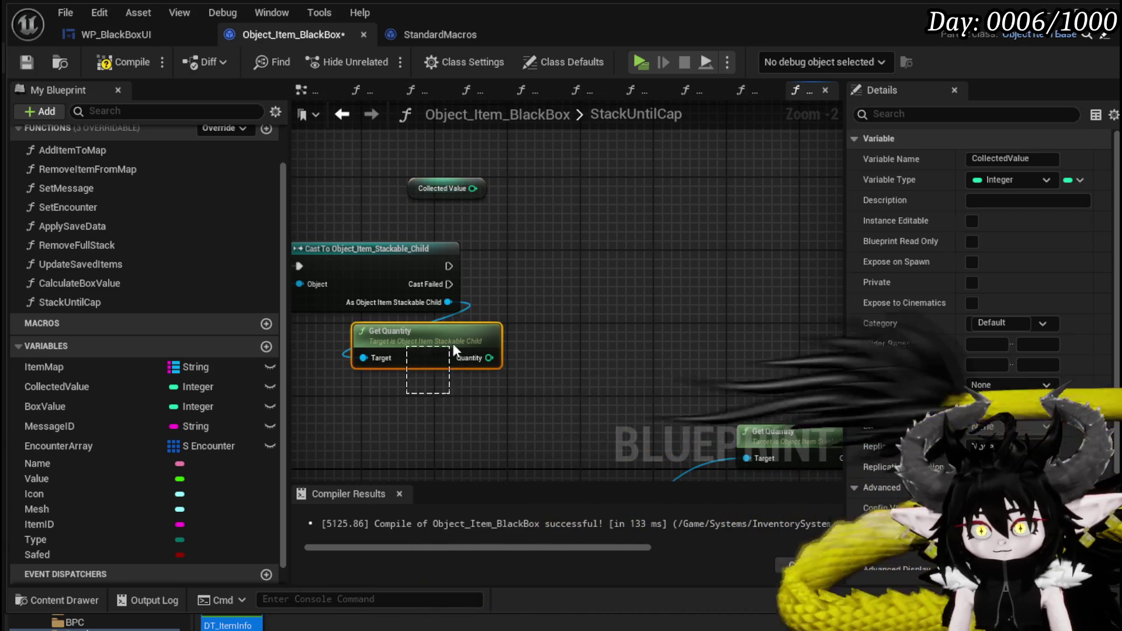
key(Delete)
Step: Add a Value getter from FIND's result and place it beside FIND
drag(471, 326, 710, 287)
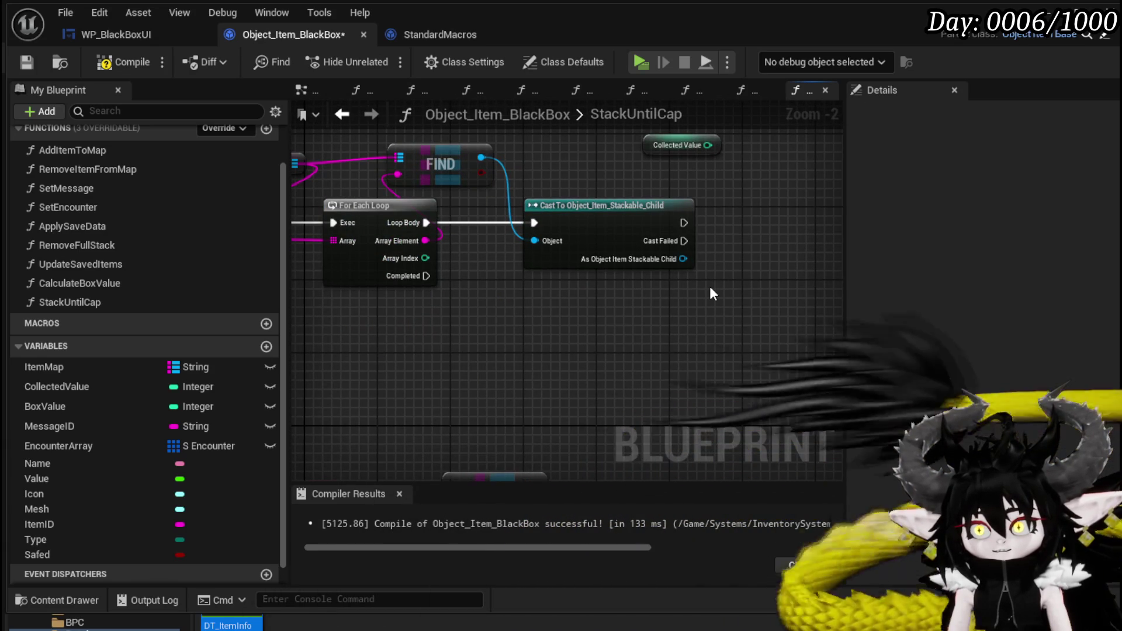
drag(709, 286, 586, 297)
click(529, 250)
drag(502, 324, 721, 329)
drag(579, 173, 636, 165)
text(Value)
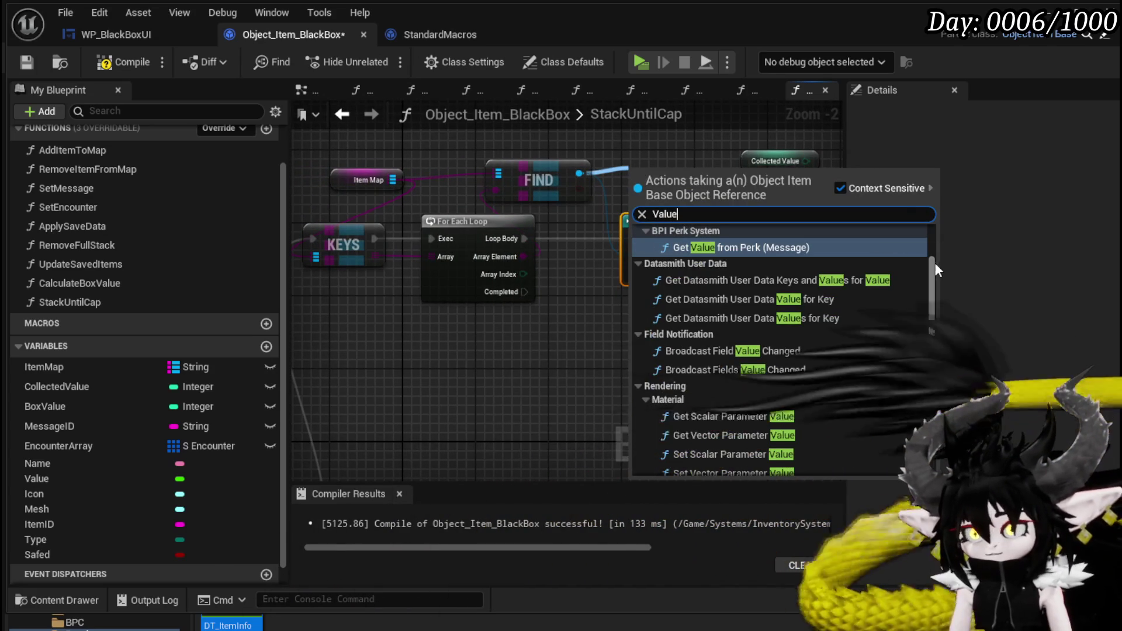
scroll(941, 266, up, 1)
scroll(941, 266, down, 5)
click(725, 447)
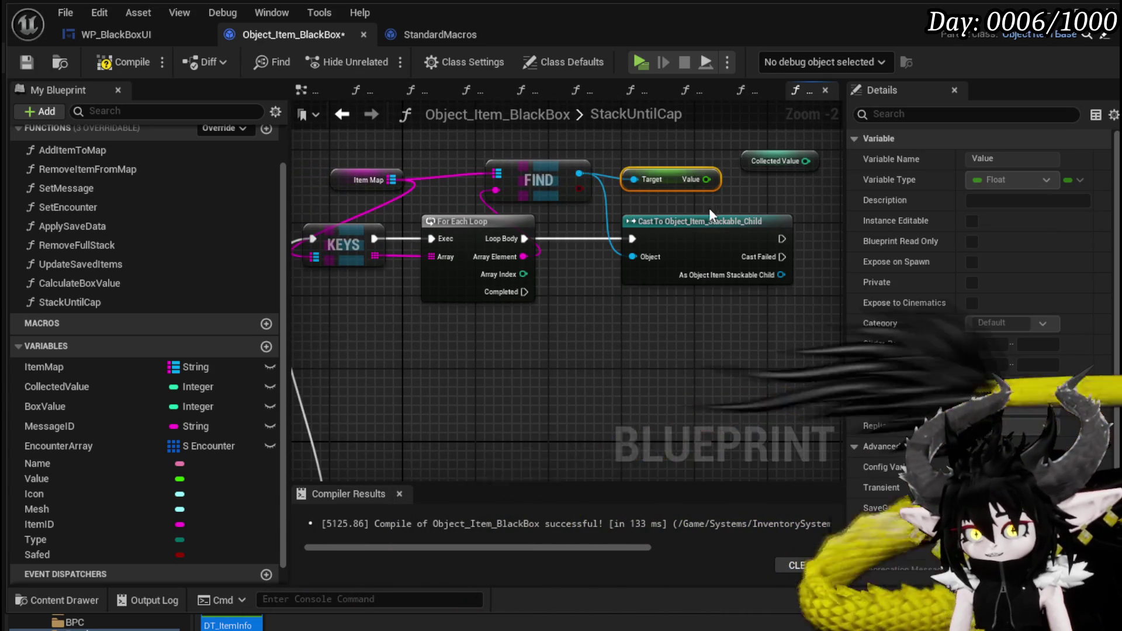
drag(711, 207, 496, 247)
Step: Add the TempValue local variable to the graph with an integer Add node after it
drag(588, 229, 555, 148)
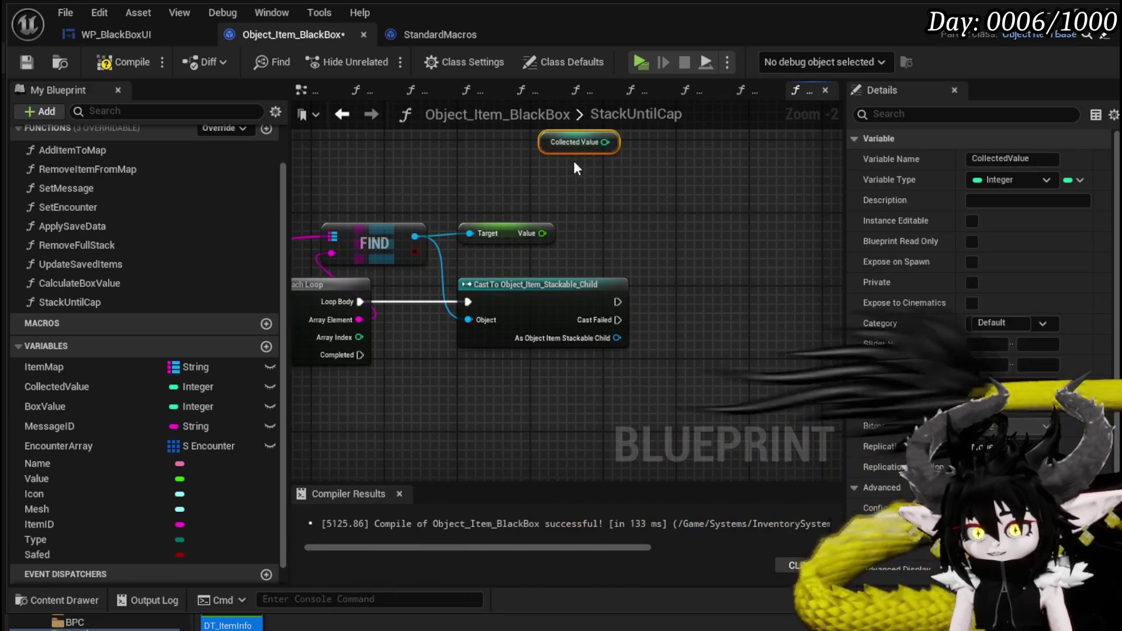
mouse_move(653, 236)
mouse_down()
mouse_move(500, 237)
mouse_move(553, 232)
mouse_up()
scroll(263, 398, down, 1)
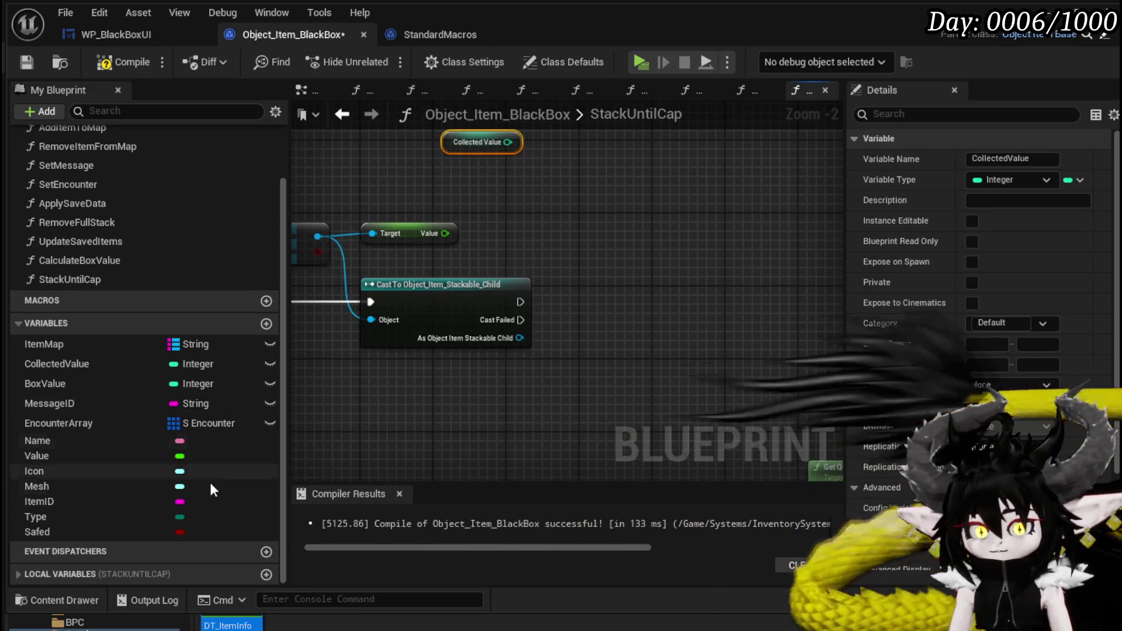
click(62, 575)
scroll(143, 496, down, 2)
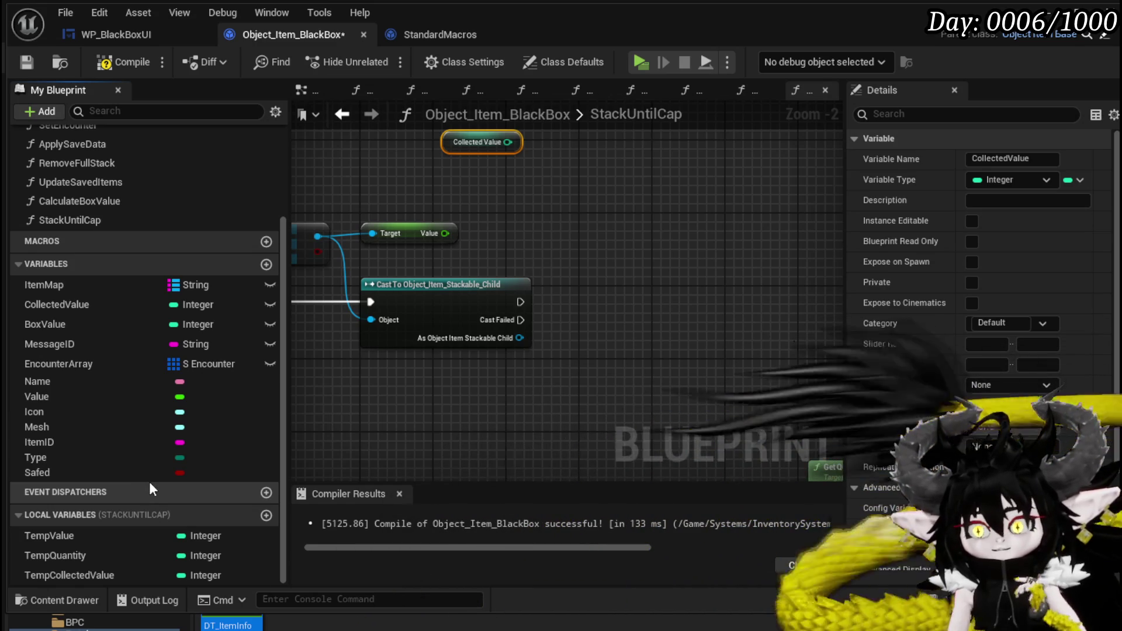
mouse_move(109, 535)
mouse_down()
mouse_move(552, 310)
mouse_move(559, 233)
mouse_move(653, 247)
mouse_up()
text(+)
click(704, 372)
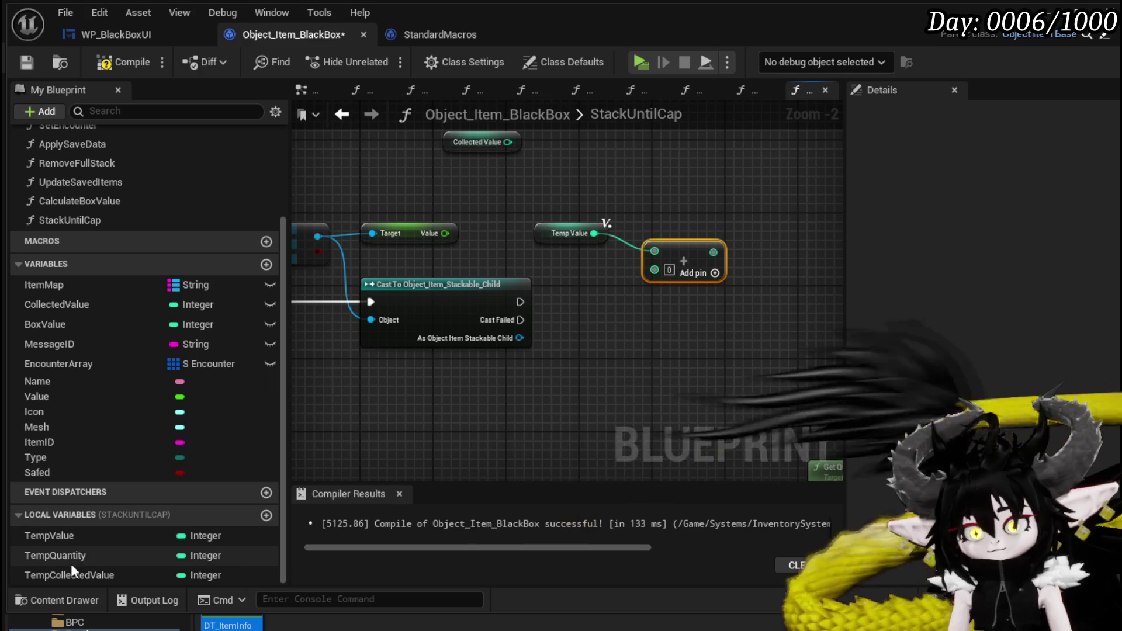
Step: On Cast Failed, set TempValue to the found Value plus TempValue
mouse_move(67, 541)
mouse_down()
mouse_move(623, 296)
mouse_move(647, 323)
mouse_up()
click(657, 341)
mouse_move(698, 297)
mouse_down()
mouse_move(766, 264)
mouse_move(814, 222)
mouse_move(798, 210)
mouse_up()
drag(699, 253, 729, 251)
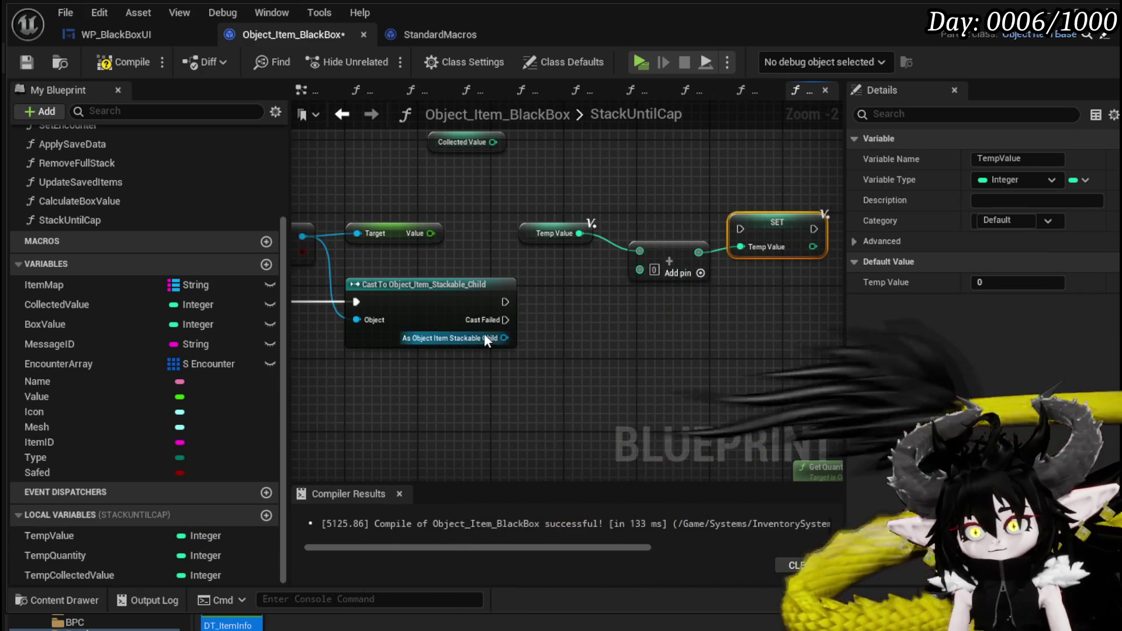
mouse_move(508, 320)
mouse_down()
mouse_move(739, 229)
mouse_move(678, 259)
mouse_up()
drag(771, 211, 781, 320)
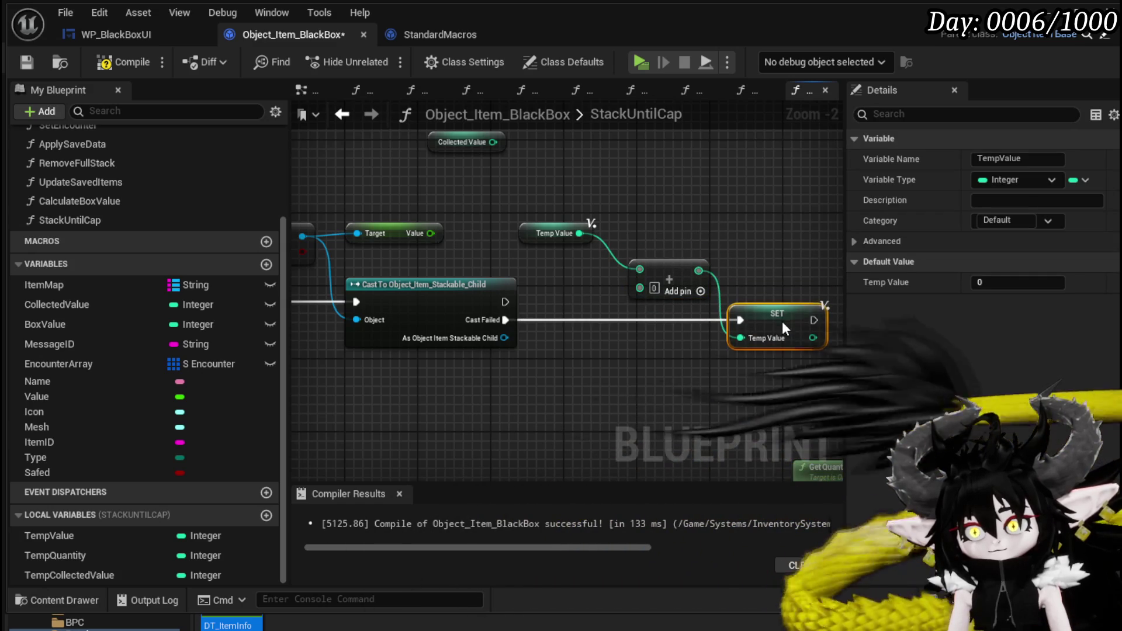
drag(430, 233, 639, 286)
click(657, 205)
Step: Add a TempValue getter and a Collected Value setter to the graph
scroll(654, 207, down, 3)
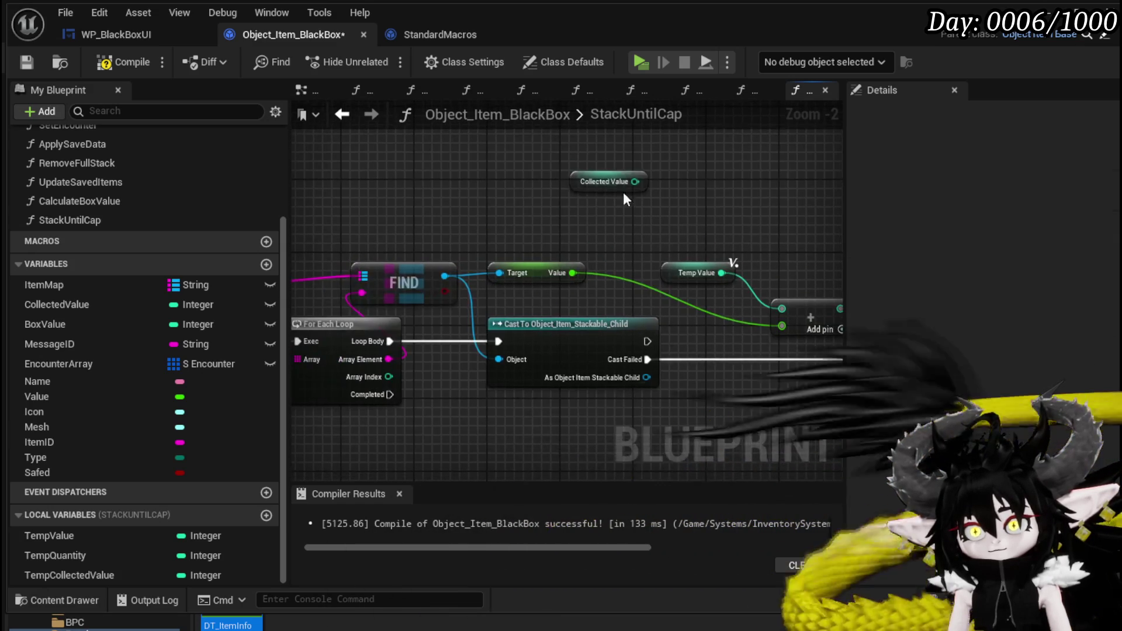
scroll(591, 183, up, 2)
mouse_move(561, 148)
mouse_down()
mouse_move(252, 429)
mouse_move(427, 284)
mouse_up()
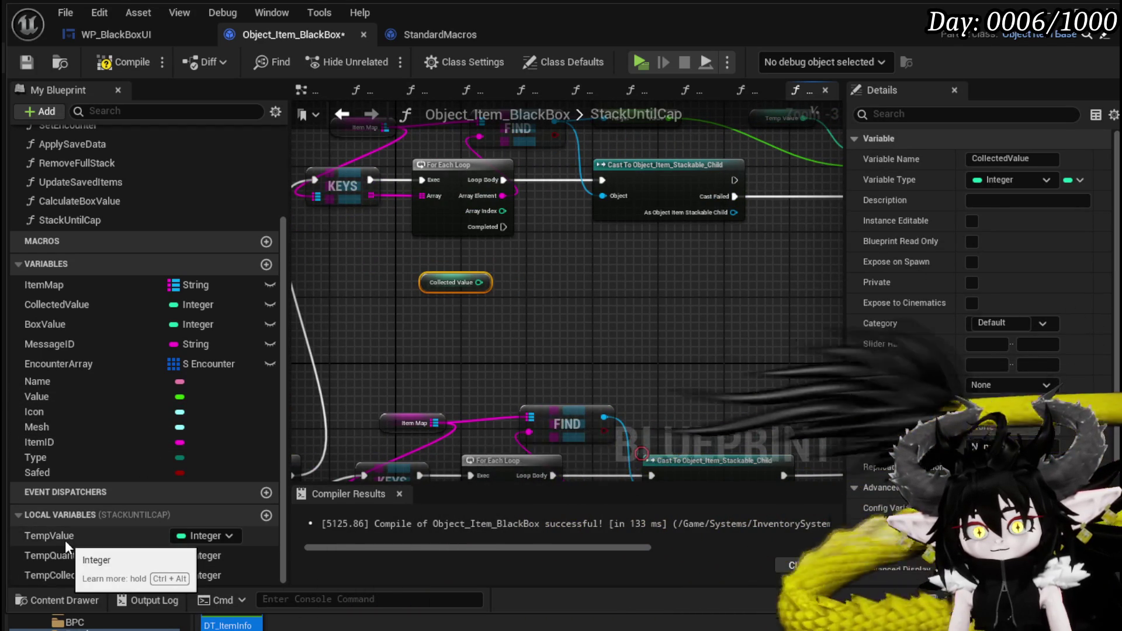
drag(65, 540, 425, 303)
click(469, 334)
mouse_move(57, 304)
mouse_down()
mouse_move(156, 312)
mouse_move(549, 265)
mouse_move(551, 290)
mouse_up()
click(588, 320)
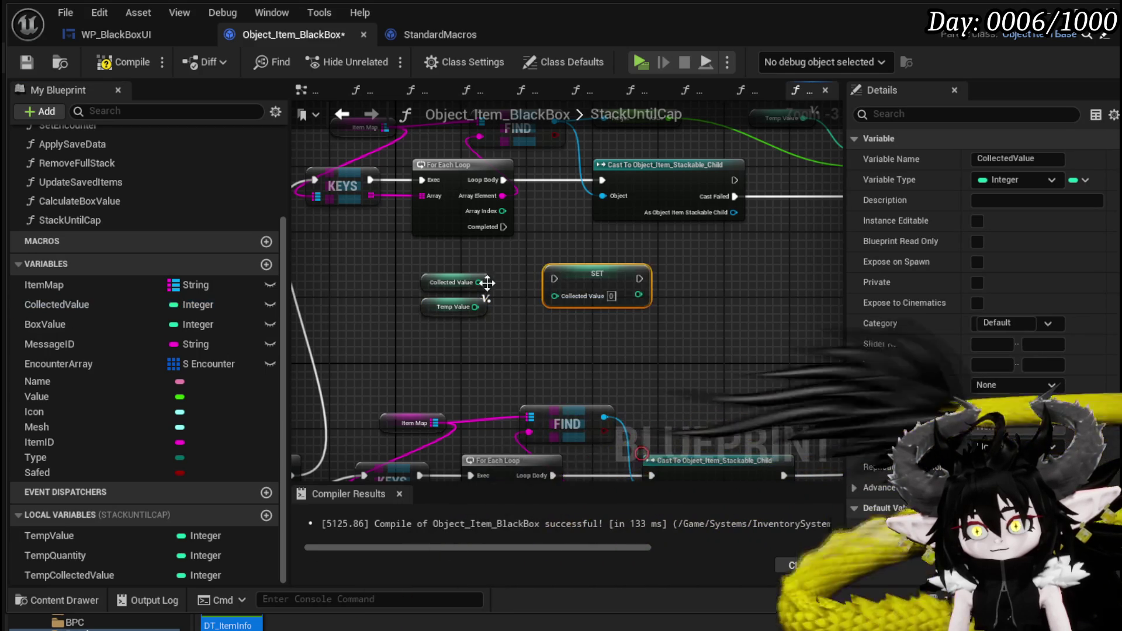
Step: Remove the spare getter, run SET Collected Value from Temp Value on loop Completed, and compile
key(Delete)
drag(503, 227, 555, 282)
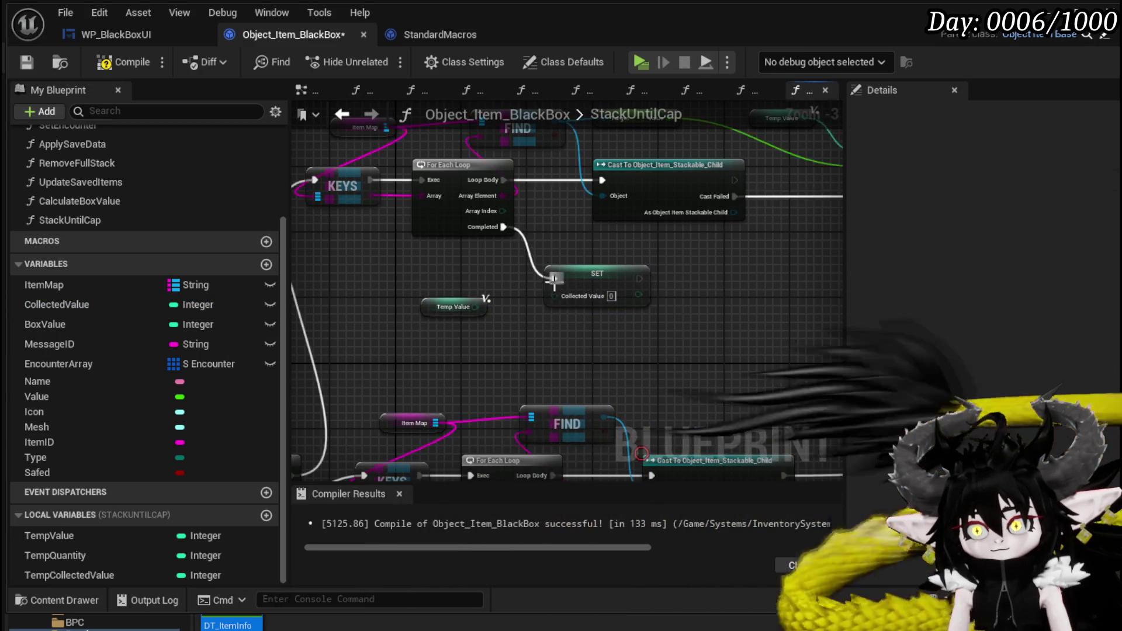
drag(478, 309, 554, 295)
drag(435, 305, 467, 297)
click(538, 337)
mouse_move(538, 337)
mouse_down()
mouse_move(587, 197)
mouse_move(557, 243)
mouse_up()
click(114, 62)
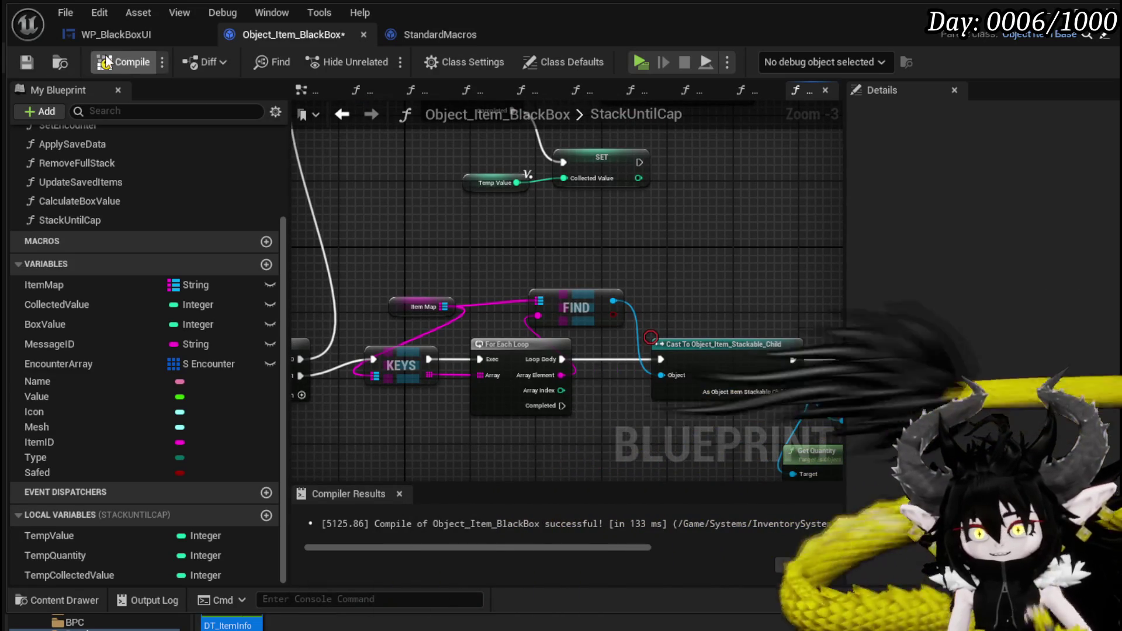
Step: Delete the leftover math node and recompile StackUntilCap
mouse_move(290, 158)
mouse_down()
mouse_move(508, 255)
mouse_move(398, 279)
mouse_up()
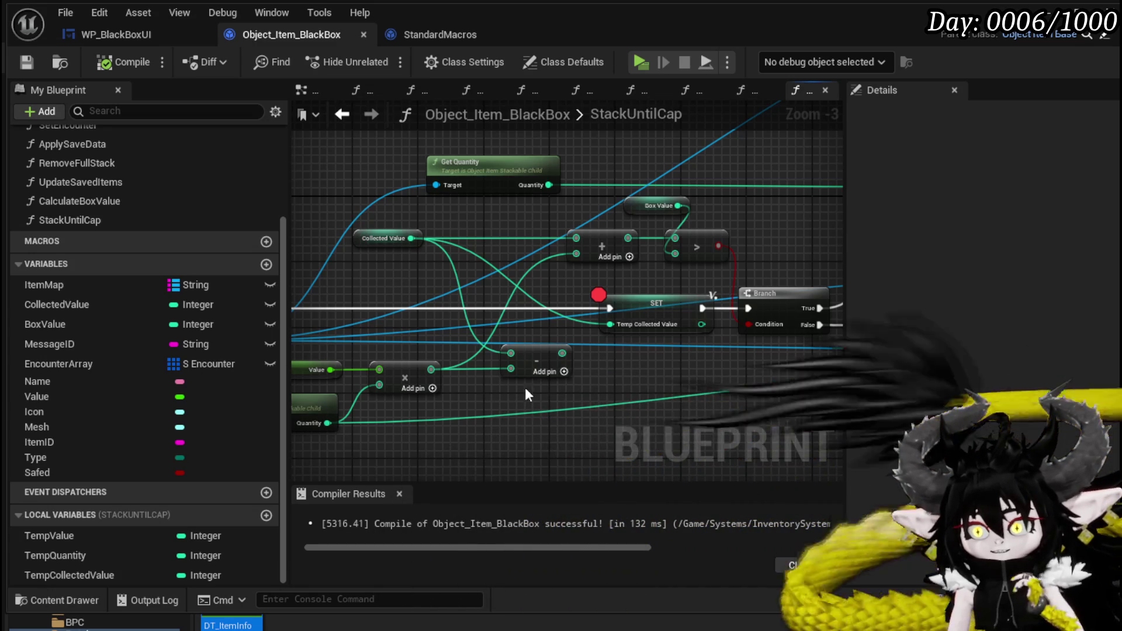
key(Delete)
click(129, 68)
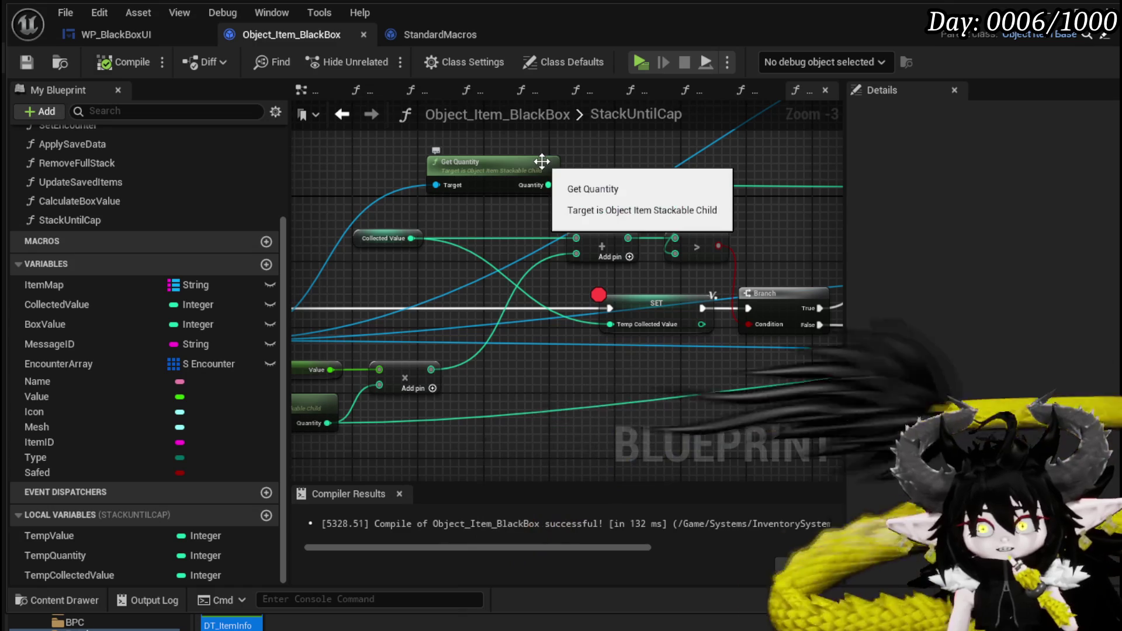
Step: Move the loop-back wire's reroute point right and save Object_Item_BlackBox
drag(752, 244, 374, 279)
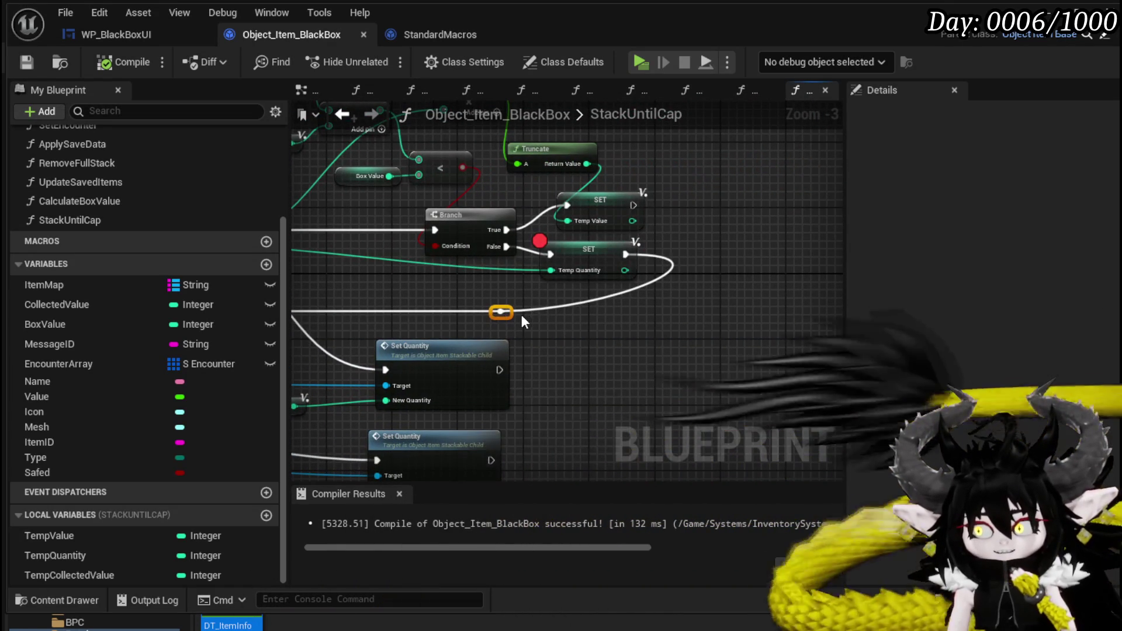
drag(507, 314, 633, 311)
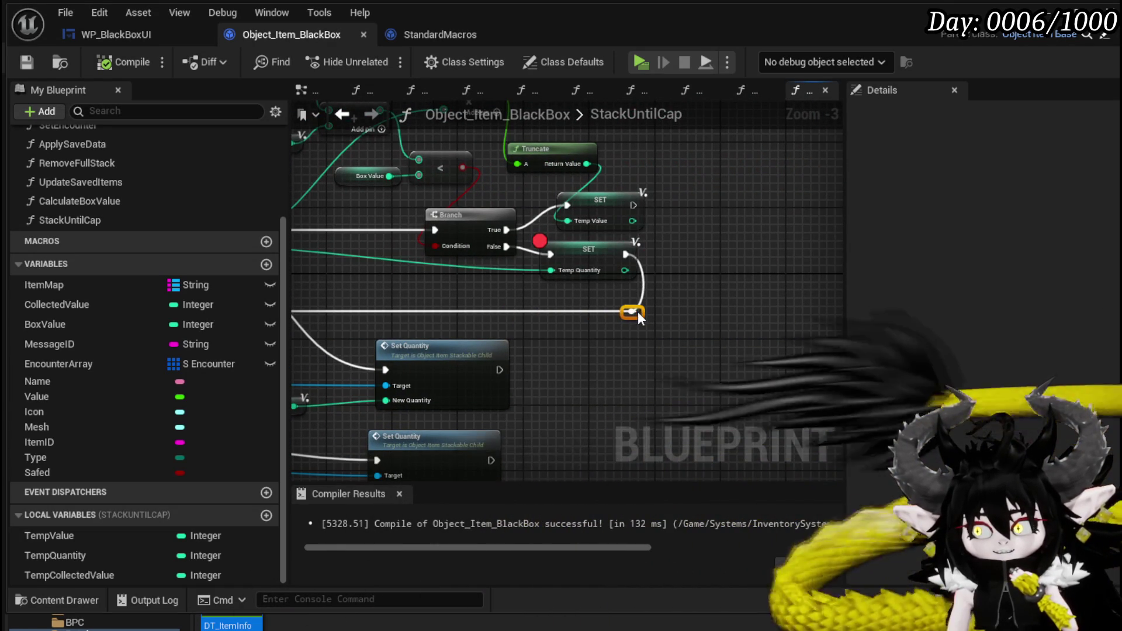
drag(501, 307, 690, 286)
key(ctrl+s)
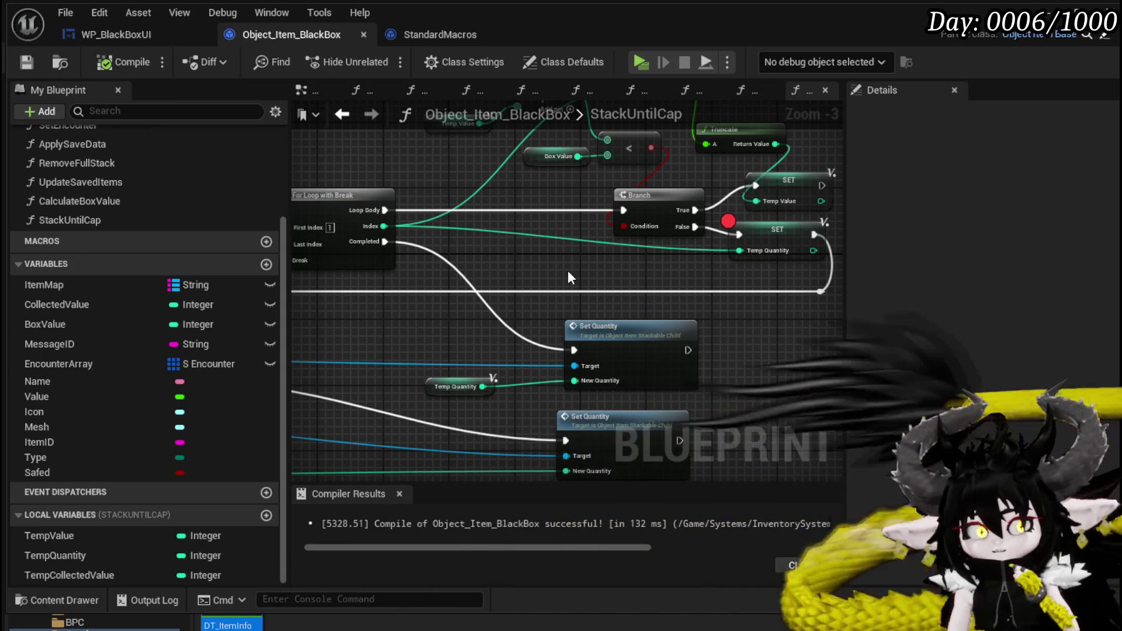
Step: Review the For Loop, Branch, Set Quantity, Add, compare and Truncate nodes
drag(567, 271, 503, 364)
mouse_move(398, 260)
mouse_down()
mouse_move(597, 273)
mouse_move(582, 311)
mouse_move(408, 353)
mouse_move(727, 300)
mouse_move(701, 315)
mouse_move(842, 329)
mouse_move(440, 310)
mouse_move(529, 288)
mouse_move(475, 261)
mouse_move(381, 267)
mouse_up()
scroll(524, 266, down, 2)
scroll(585, 245, up, 2)
drag(650, 222, 492, 290)
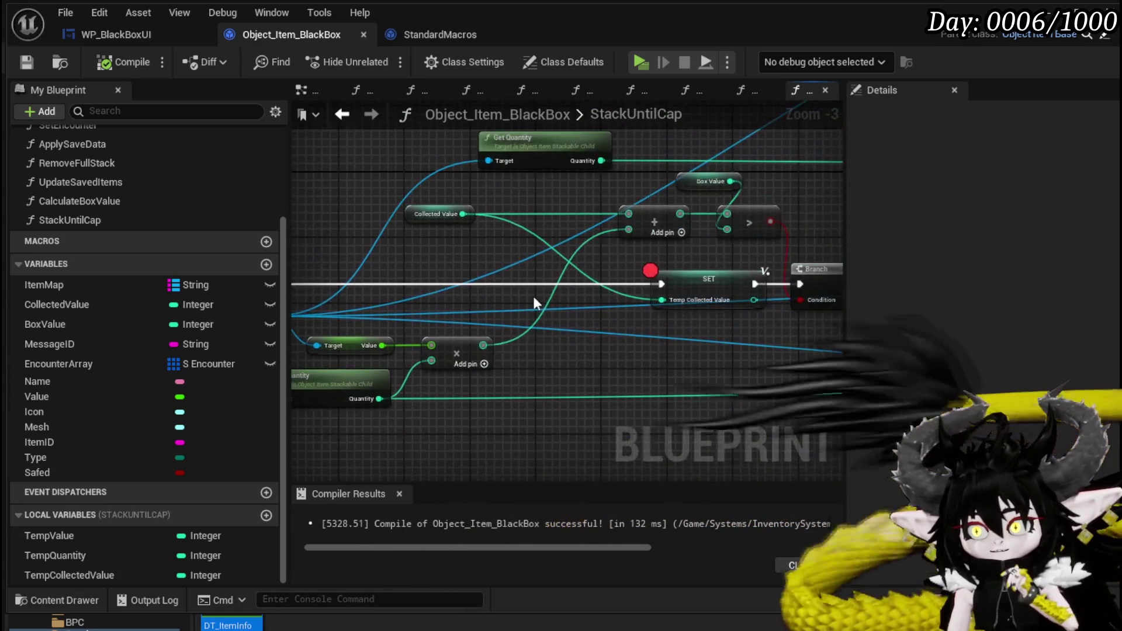
mouse_move(687, 351)
mouse_down()
mouse_move(590, 292)
mouse_move(358, 333)
mouse_move(538, 329)
mouse_move(759, 297)
mouse_move(592, 230)
mouse_up()
drag(292, 267, 541, 268)
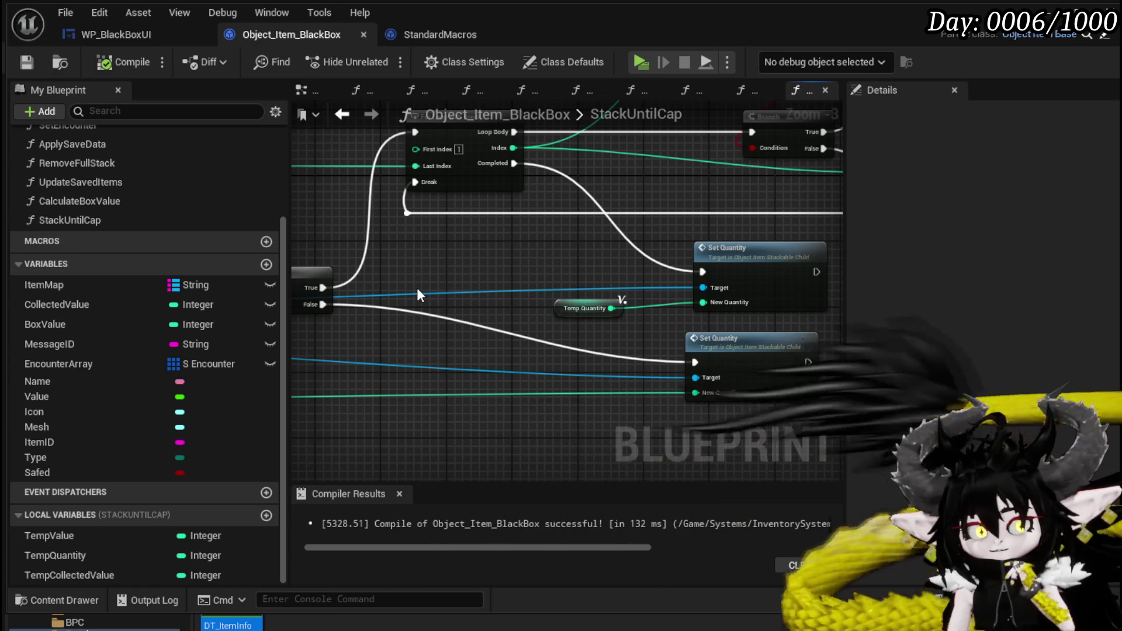
drag(504, 285, 292, 395)
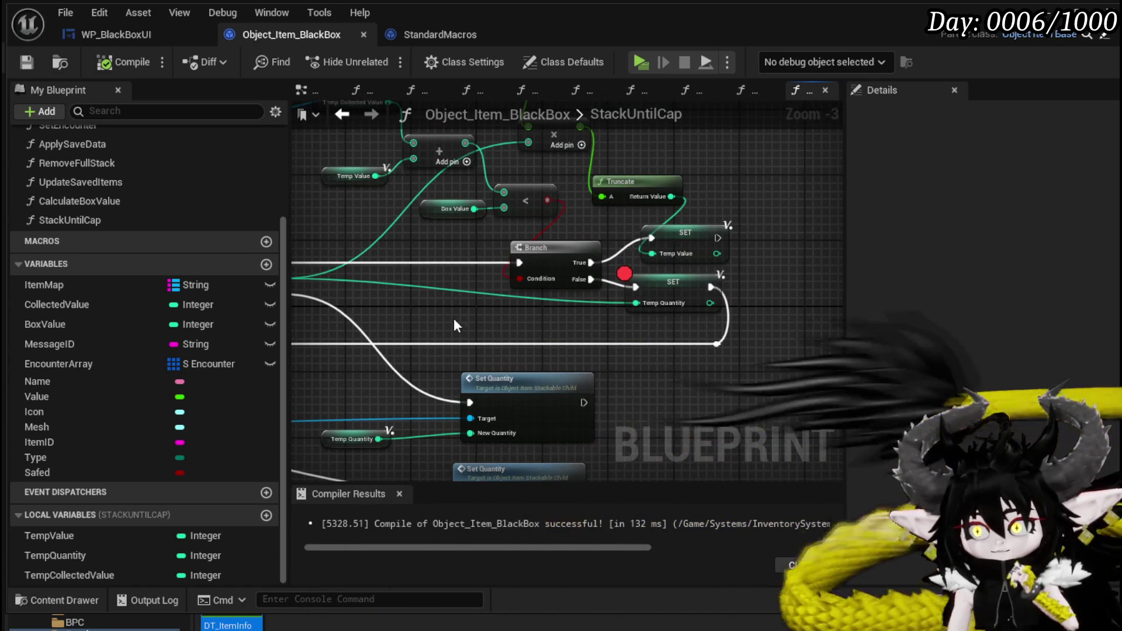
mouse_move(457, 316)
mouse_down()
mouse_move(543, 403)
mouse_move(547, 345)
mouse_move(444, 350)
mouse_move(638, 375)
mouse_up()
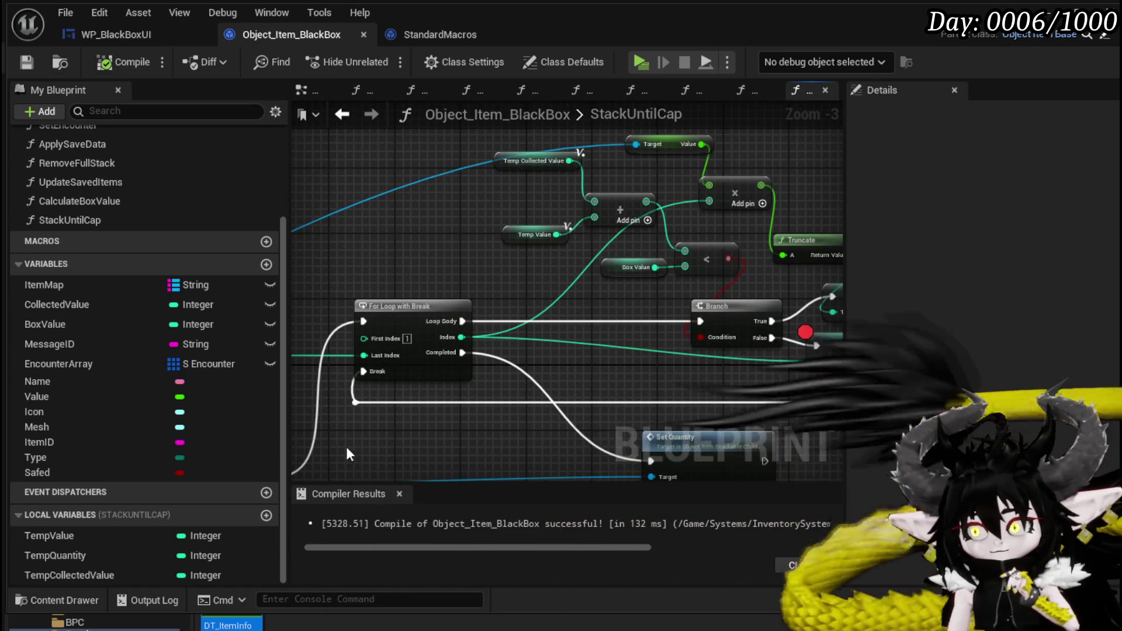
Step: Select the loop and math nodes, then shift the Item Map node slightly left
mouse_move(387, 421)
mouse_down()
mouse_move(340, 398)
mouse_move(783, 275)
mouse_move(807, 257)
mouse_move(818, 124)
mouse_up()
mouse_move(413, 269)
mouse_down()
mouse_move(524, 328)
mouse_move(662, 273)
mouse_move(593, 284)
mouse_move(761, 263)
mouse_up()
drag(432, 256, 365, 254)
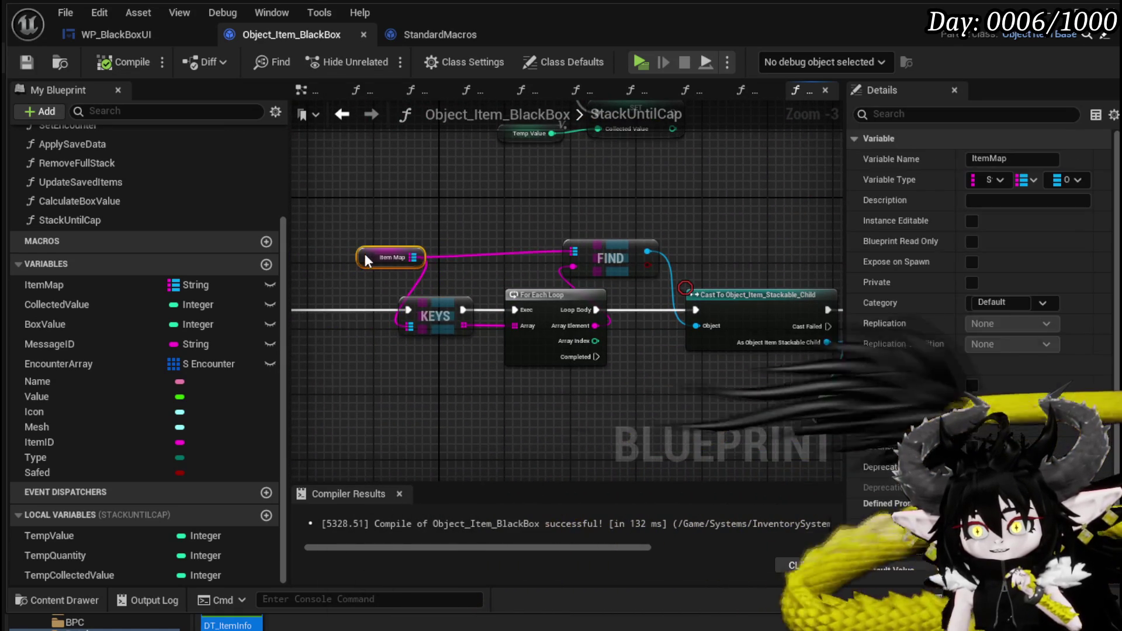
click(482, 214)
scroll(527, 209, down, 2)
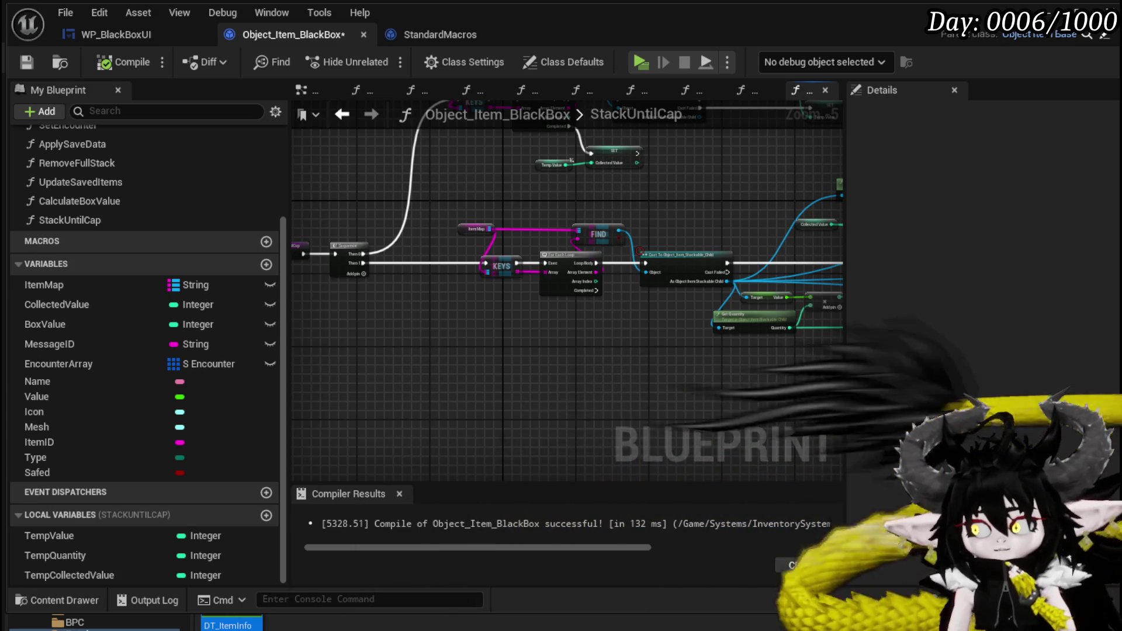
Step: Save Object_Item_BlackBox with Save Selected, then inspect the Temp Collected Value setter and Collected Value getter
key(ctrl+shift+s)
click(869, 572)
mouse_move(619, 403)
mouse_down()
mouse_move(393, 395)
mouse_move(534, 380)
mouse_move(481, 388)
mouse_move(467, 409)
mouse_move(526, 463)
mouse_move(384, 444)
mouse_move(571, 244)
mouse_up()
scroll(571, 244, up, 3)
mouse_move(503, 391)
mouse_down()
mouse_move(558, 367)
mouse_move(656, 377)
mouse_move(443, 363)
mouse_up()
click(648, 315)
scroll(648, 315, down, 2)
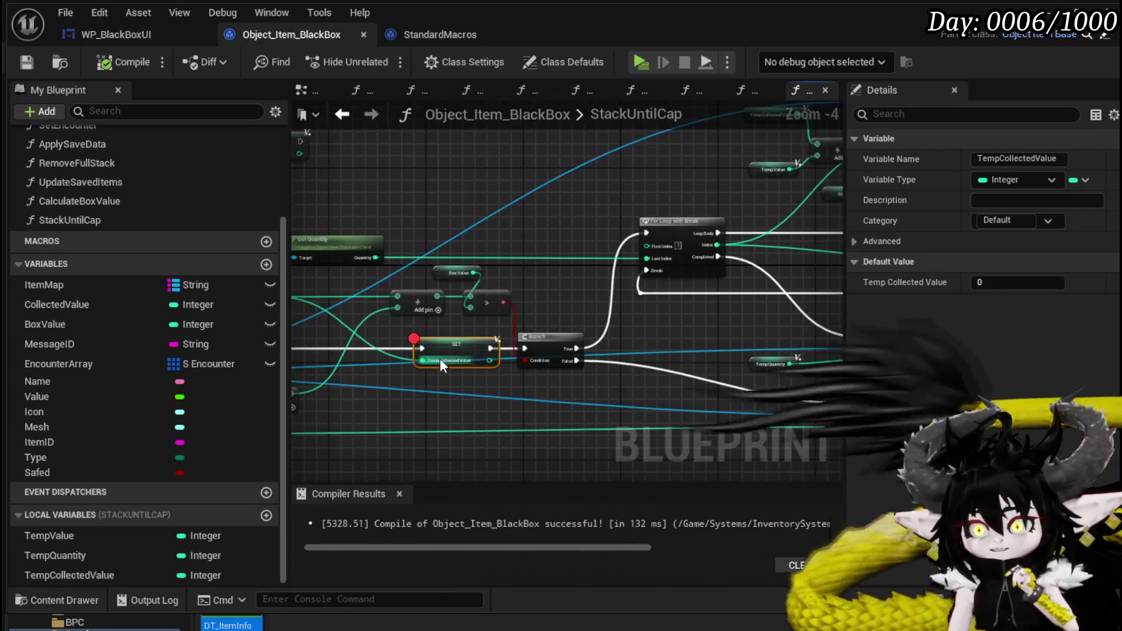
drag(436, 321, 640, 319)
click(444, 295)
mouse_move(394, 293)
mouse_down()
mouse_move(437, 338)
mouse_move(676, 317)
mouse_move(584, 310)
mouse_up()
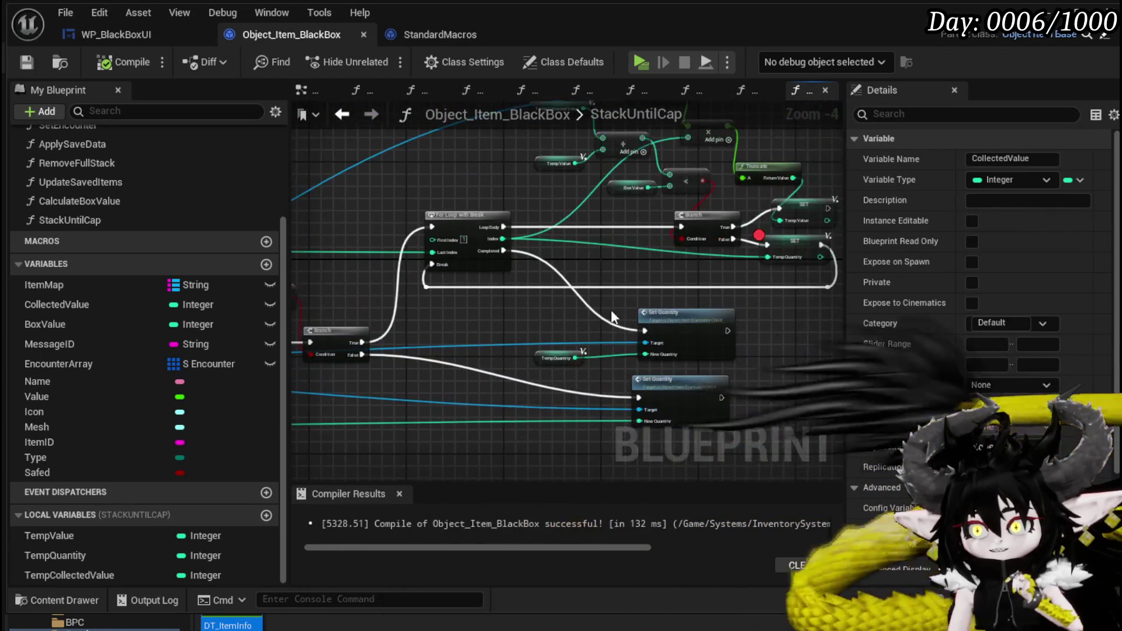
Step: Move both Set Quantity nodes right and drop CollectedValue onto the graph
drag(669, 308, 528, 293)
drag(385, 292, 521, 348)
drag(563, 316, 646, 310)
drag(641, 363, 713, 319)
drag(633, 337, 718, 338)
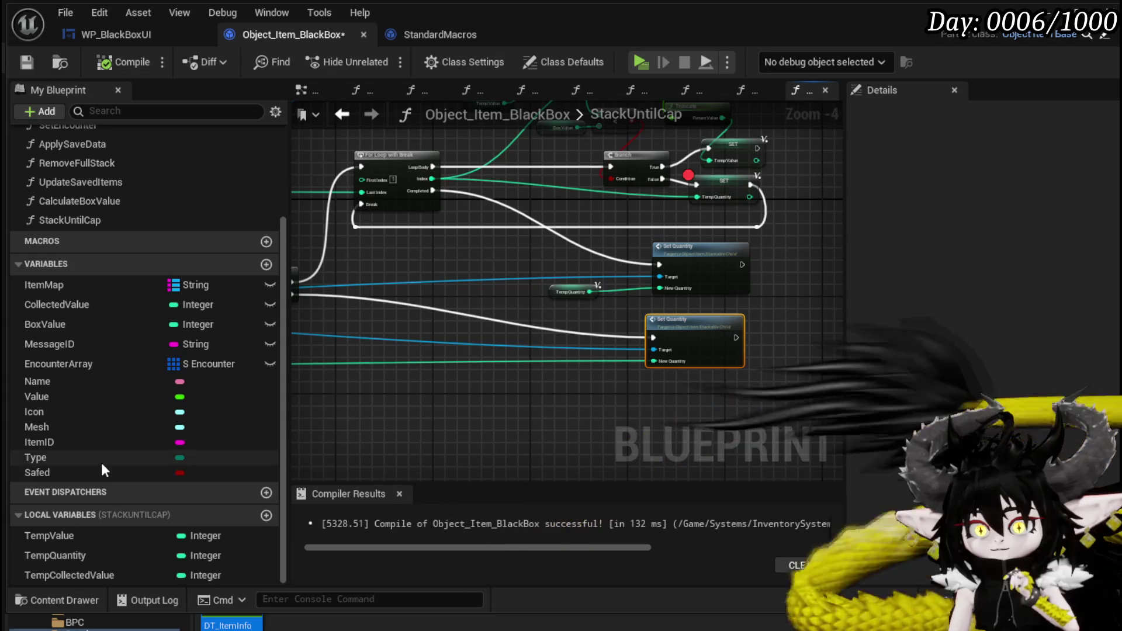
mouse_move(88, 307)
mouse_down()
mouse_move(544, 304)
mouse_move(467, 289)
mouse_up()
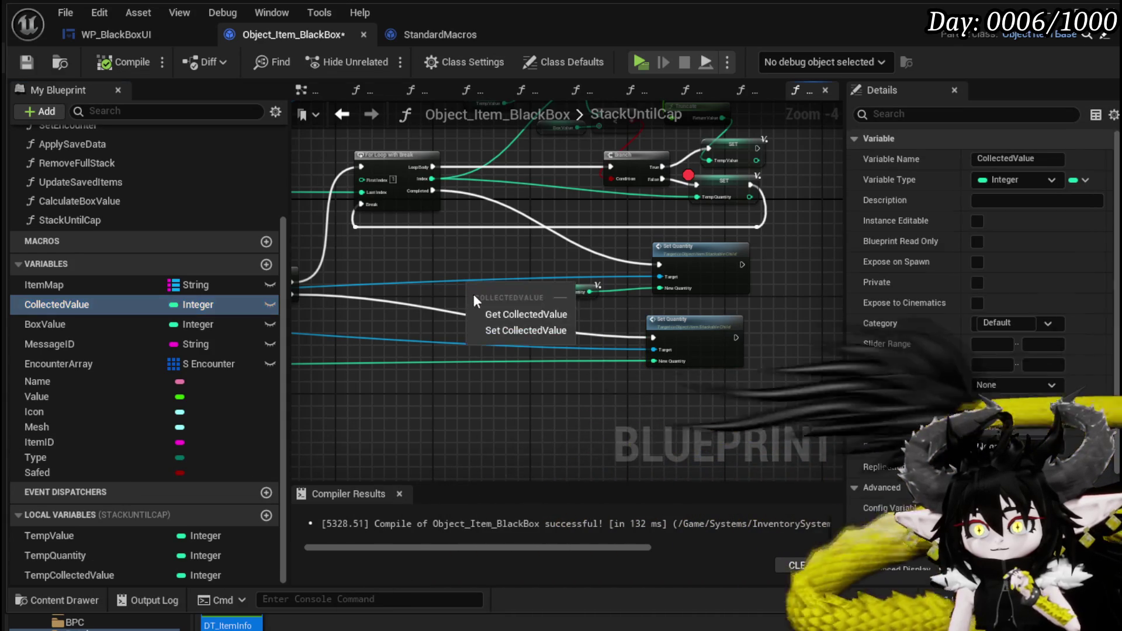
Step: Add a Collected Value setter and a Set TempValue node wired in before the For Loop
click(502, 331)
mouse_move(562, 293)
mouse_down()
mouse_move(617, 297)
mouse_move(604, 301)
mouse_move(578, 373)
mouse_up()
mouse_move(481, 367)
mouse_down()
mouse_move(504, 341)
mouse_move(429, 386)
mouse_move(498, 315)
mouse_up()
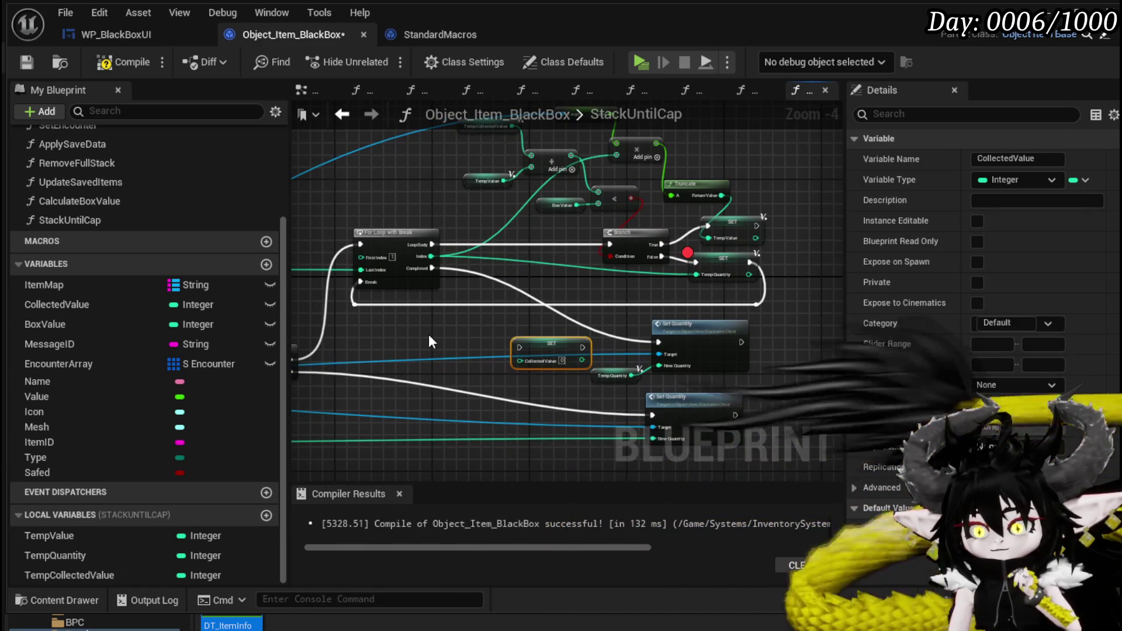
mouse_move(429, 339)
mouse_down()
mouse_move(589, 318)
mouse_move(425, 360)
mouse_move(593, 388)
mouse_up()
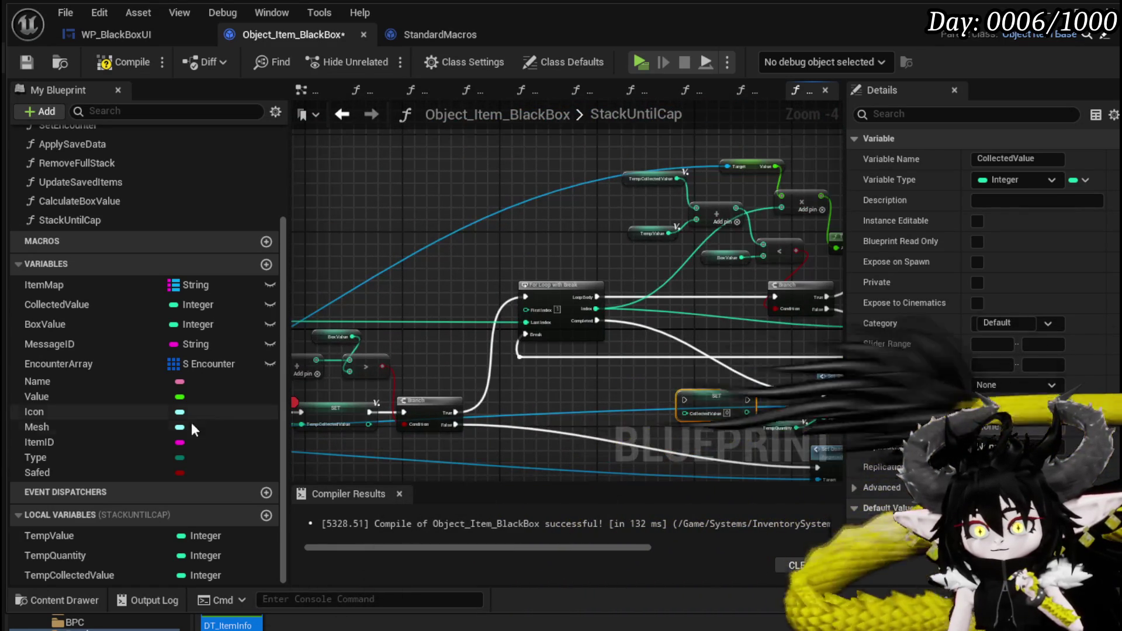
mouse_move(73, 543)
mouse_down()
mouse_move(482, 308)
mouse_move(430, 290)
mouse_up()
click(457, 337)
mouse_move(455, 412)
mouse_down()
mouse_move(470, 422)
mouse_move(442, 297)
mouse_move(526, 300)
mouse_up()
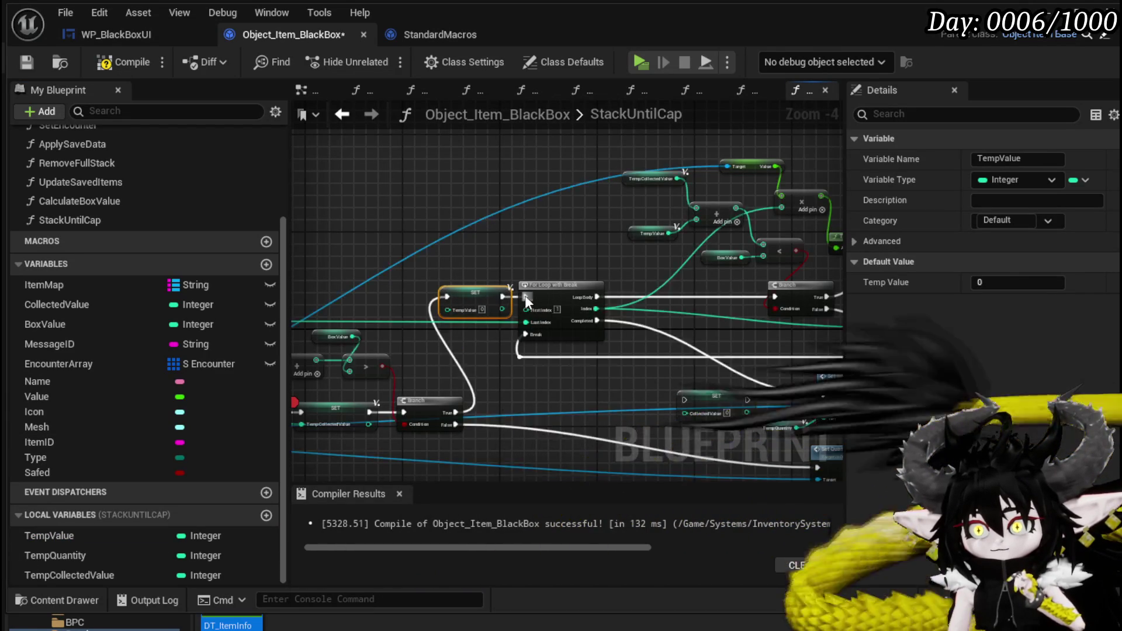
Step: Add a Collected Value getter feeding a new Add node
scroll(489, 278, up, 3)
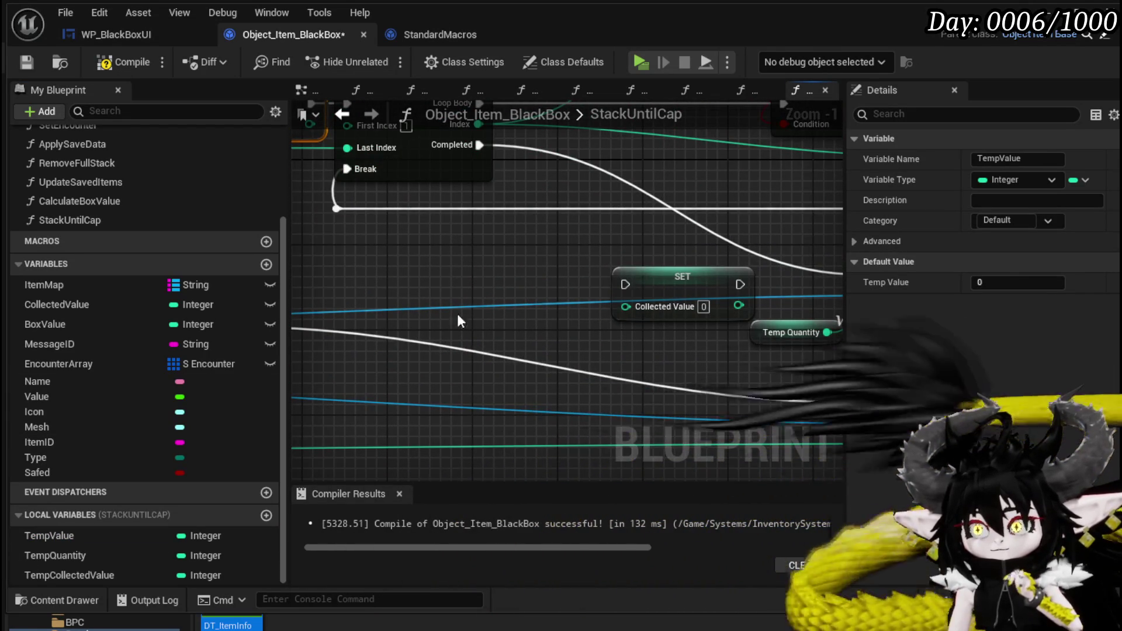
mouse_move(78, 304)
mouse_down()
mouse_move(455, 252)
mouse_move(410, 251)
mouse_up()
click(488, 283)
drag(478, 258, 507, 272)
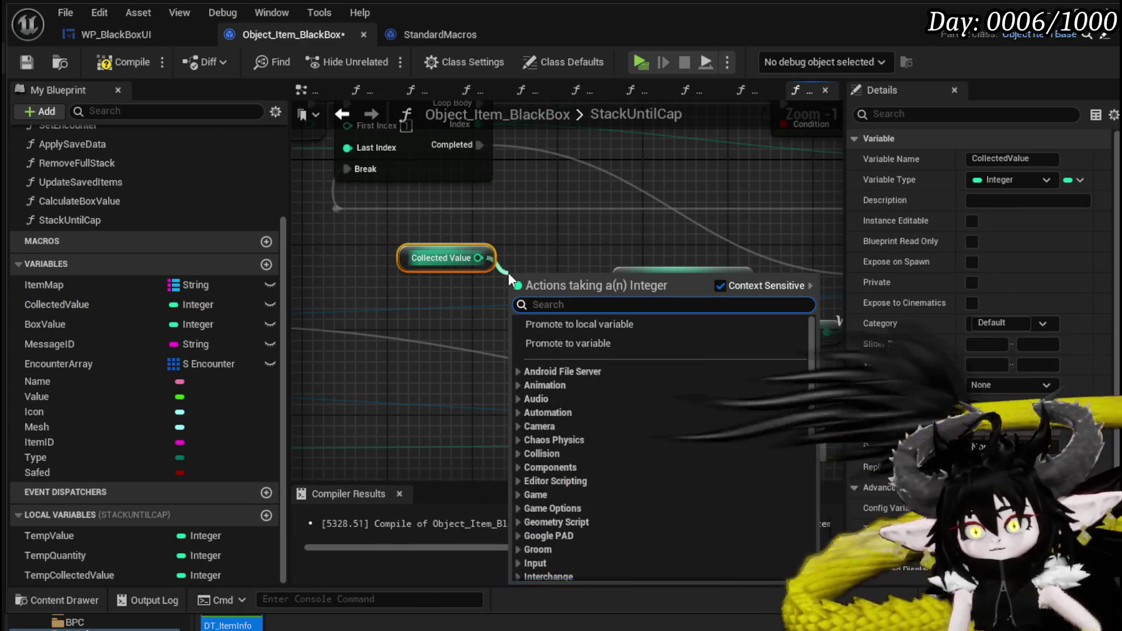
text(++)
key(BackSpace)
key(BackSpace)
text(add)
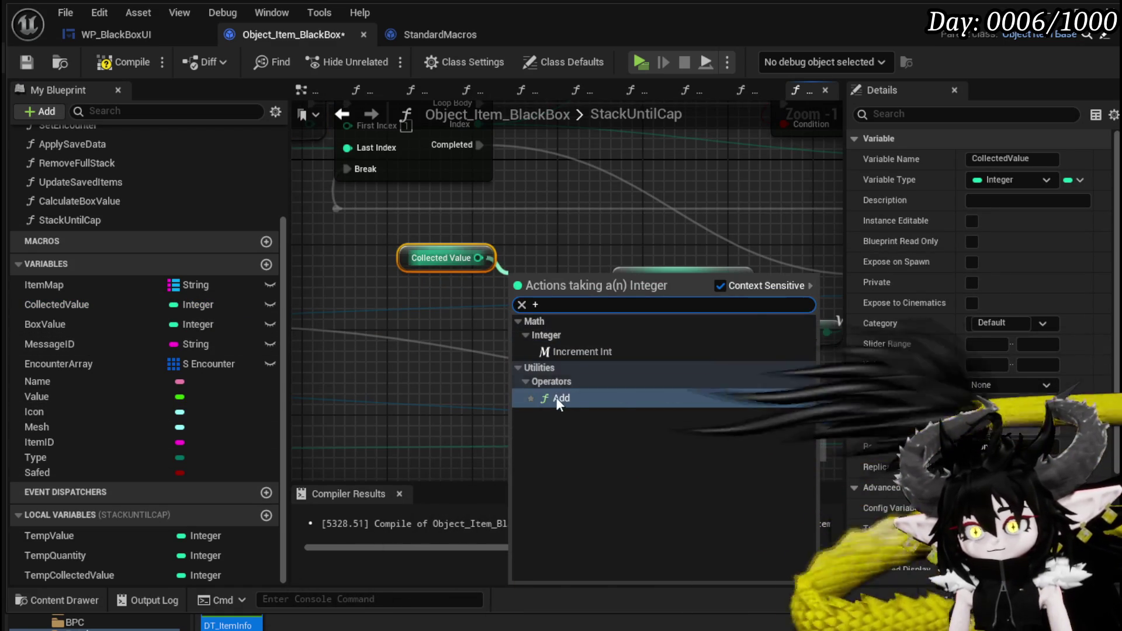
click(553, 396)
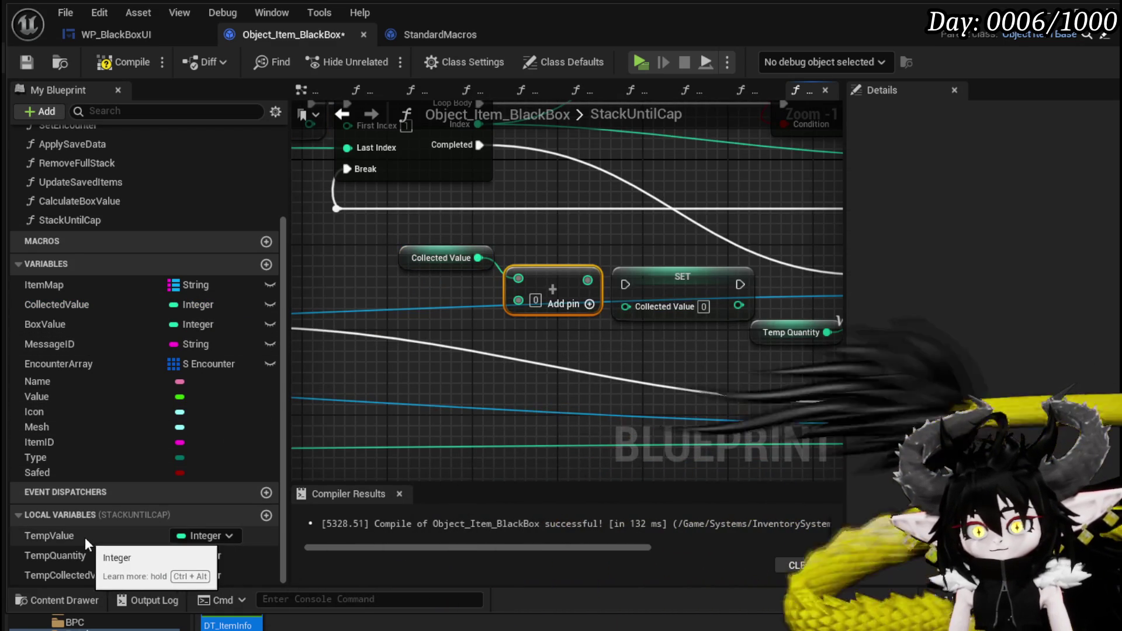
Step: Feed Collected Value plus Temp Value into Set Collected Value, executing before Set Quantity
drag(78, 542, 341, 398)
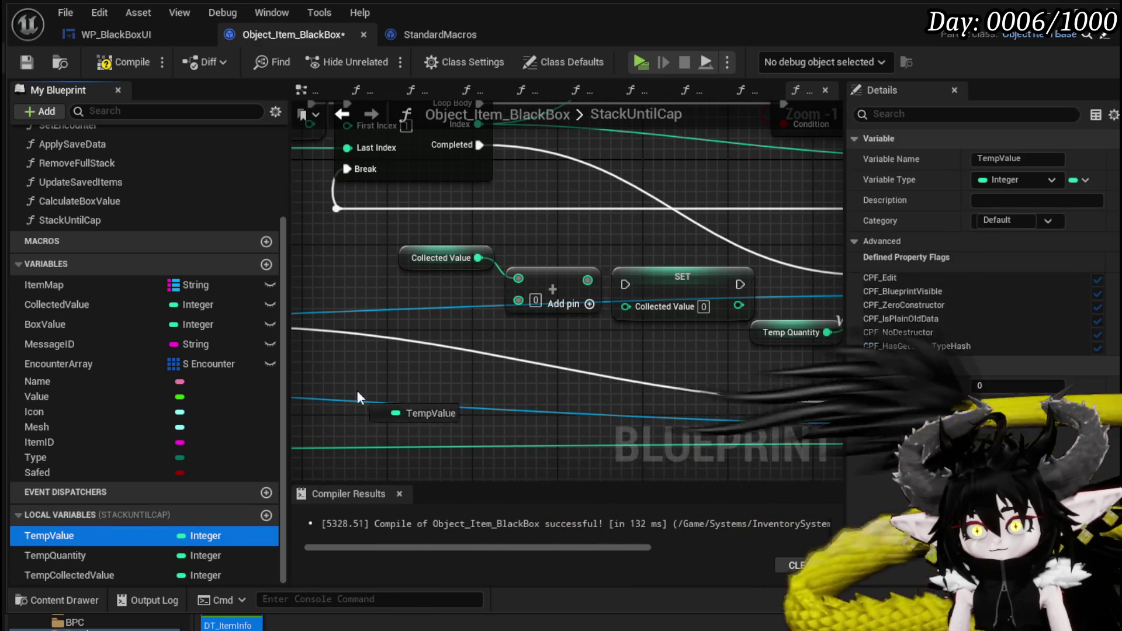
drag(502, 320, 529, 299)
drag(587, 279, 625, 305)
scroll(624, 319, down, 2)
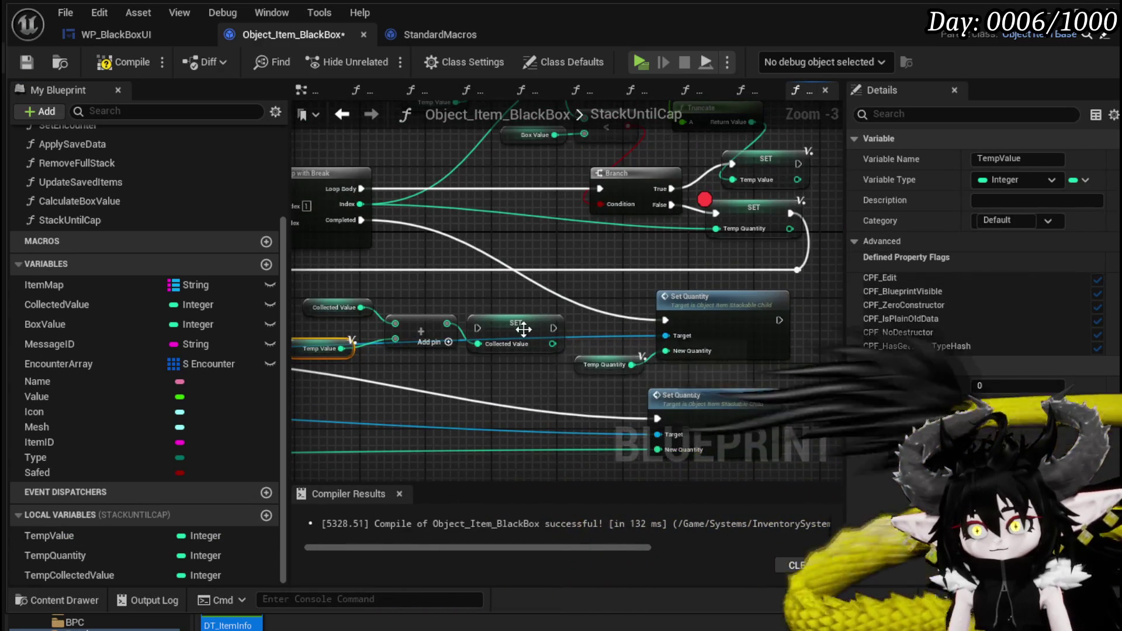
click(611, 327)
mouse_move(670, 319)
mouse_down()
mouse_move(555, 319)
mouse_move(611, 326)
mouse_up()
Step: Copy the Collected Value plus Temp Value SET nodes and wire the copy to Branch False
mouse_move(394, 366)
mouse_down()
mouse_move(425, 296)
mouse_move(499, 314)
mouse_up()
ctrl+click(574, 319)
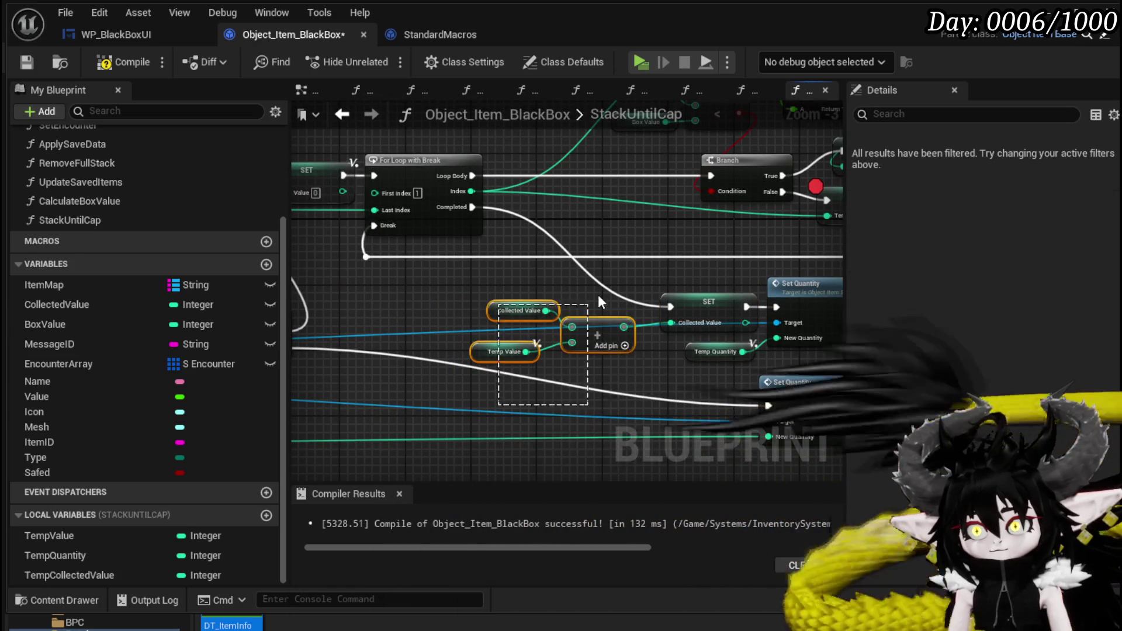
key(ctrl+c)
key(ctrl+v)
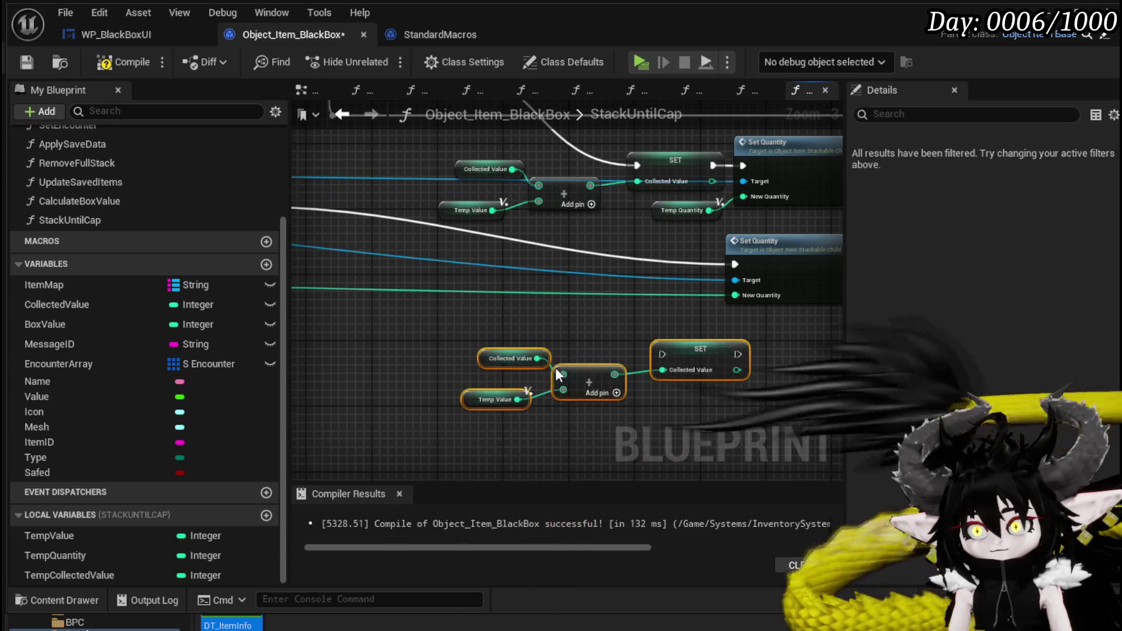
mouse_move(681, 356)
mouse_down()
mouse_move(611, 278)
mouse_move(747, 268)
mouse_move(735, 264)
mouse_up()
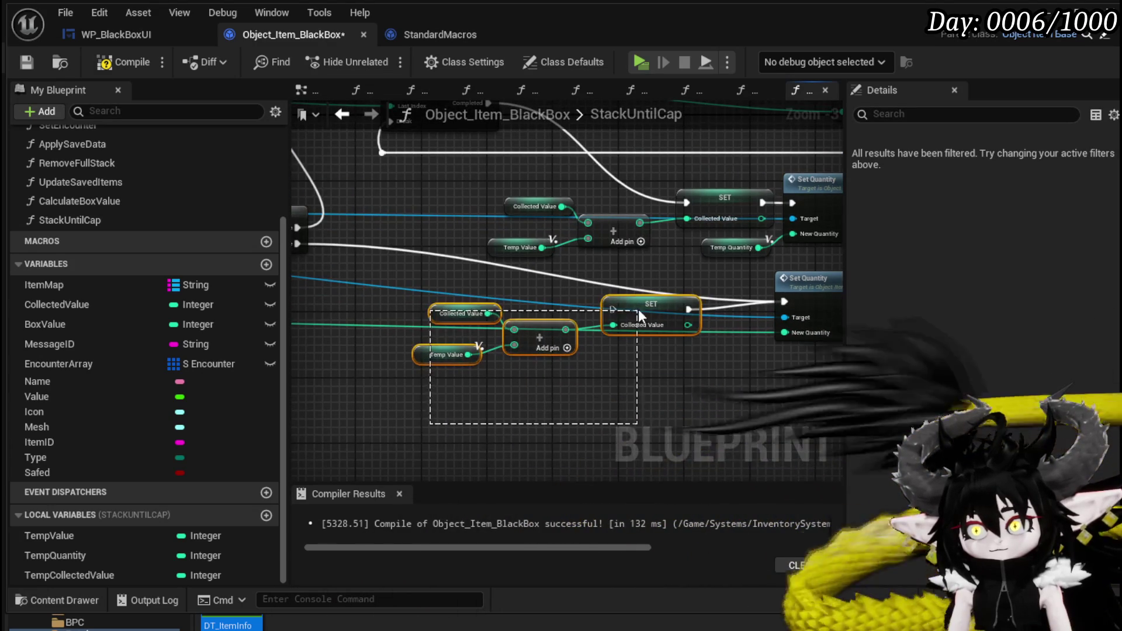
drag(372, 374, 454, 409)
click(388, 280)
drag(384, 277, 696, 336)
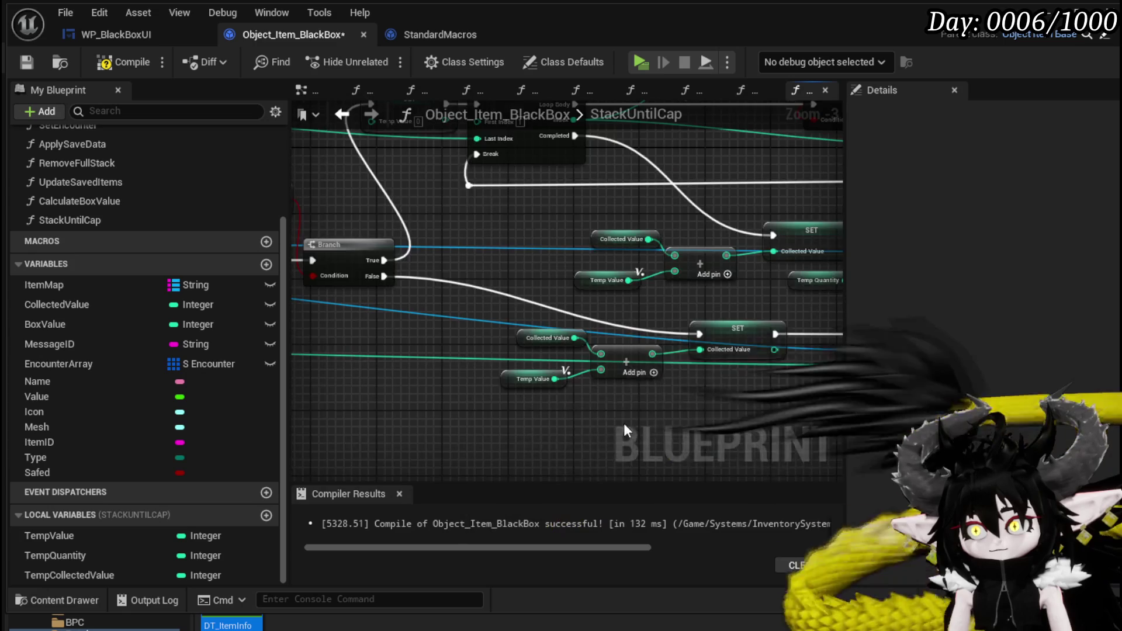
Step: Compile and save Object_Item_BlackBox
scroll(435, 401, down, 1)
drag(436, 400, 458, 314)
click(123, 62)
click(27, 63)
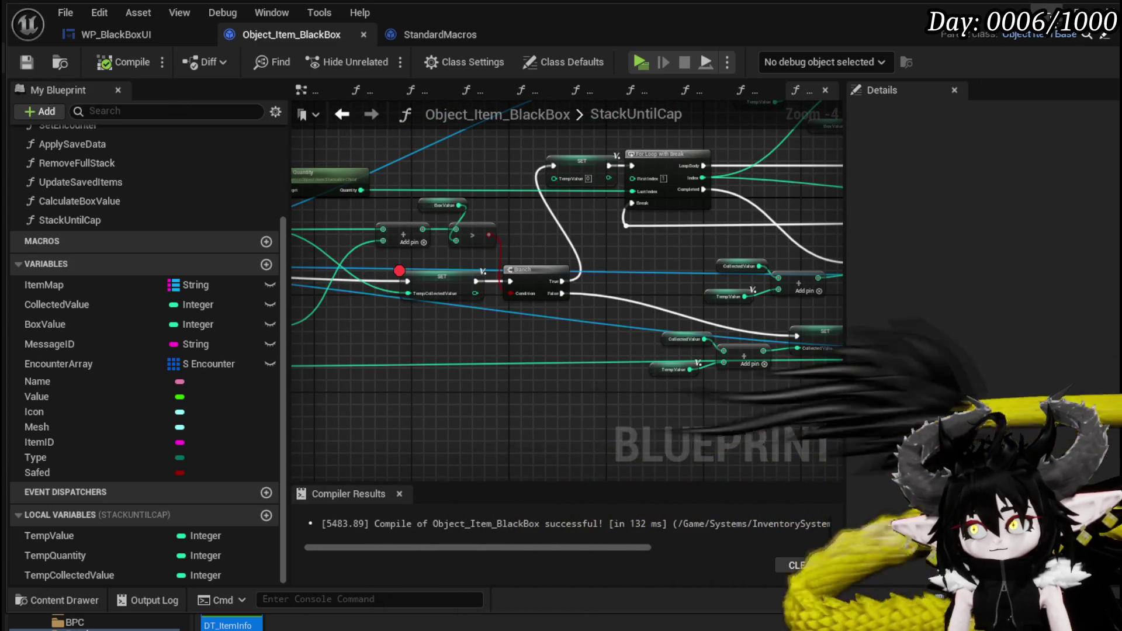
Step: Play in editor, open the Black Box panel, and transfer the Essence stack from Materials
click(1105, 8)
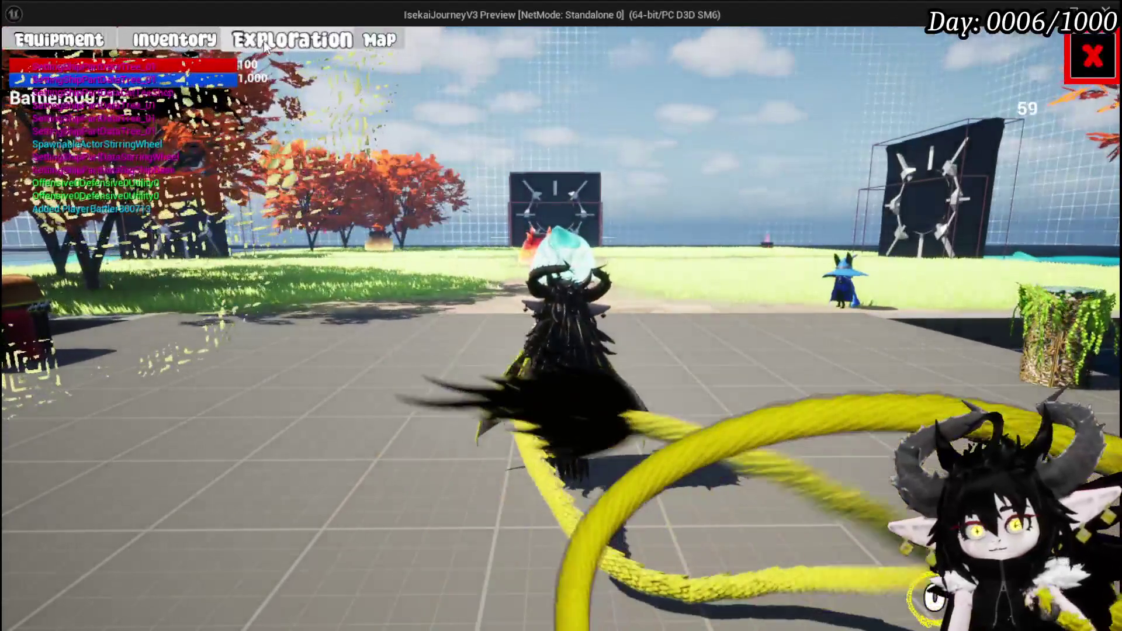
click(264, 42)
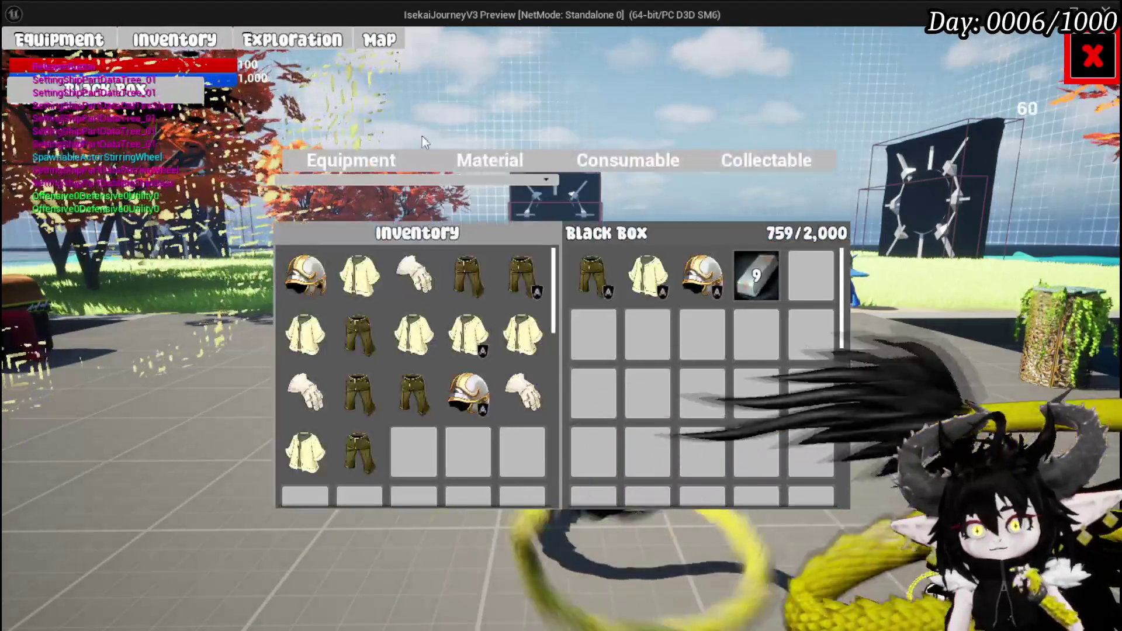
click(574, 155)
click(476, 166)
click(306, 276)
Step: Resume through the StackUntilCap breakpoints until the game continues
click(661, 56)
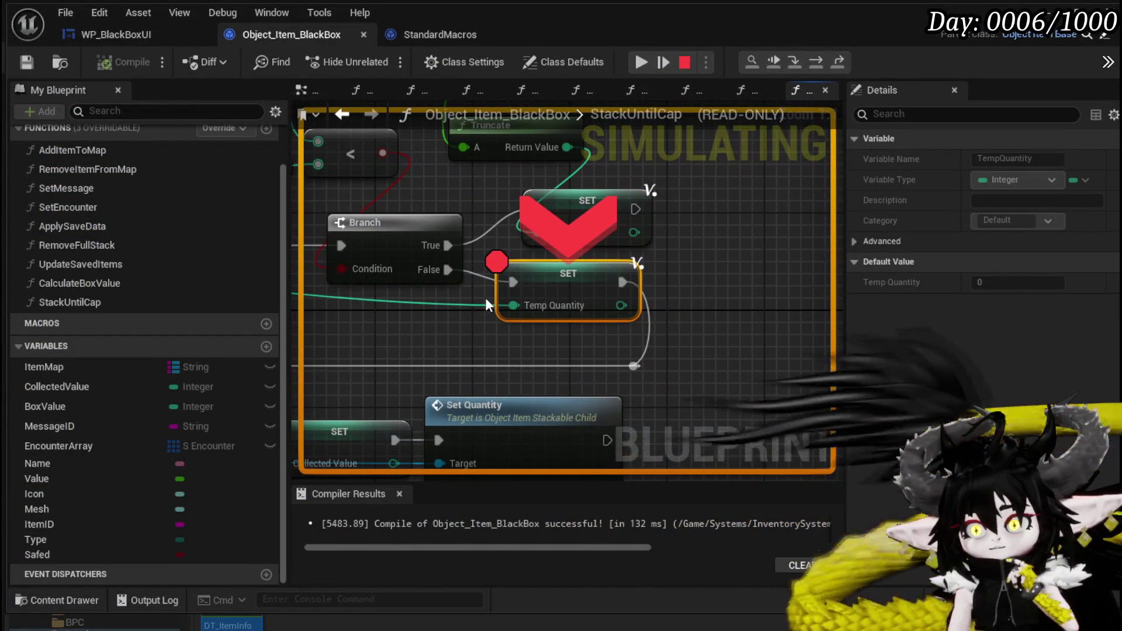
click(642, 63)
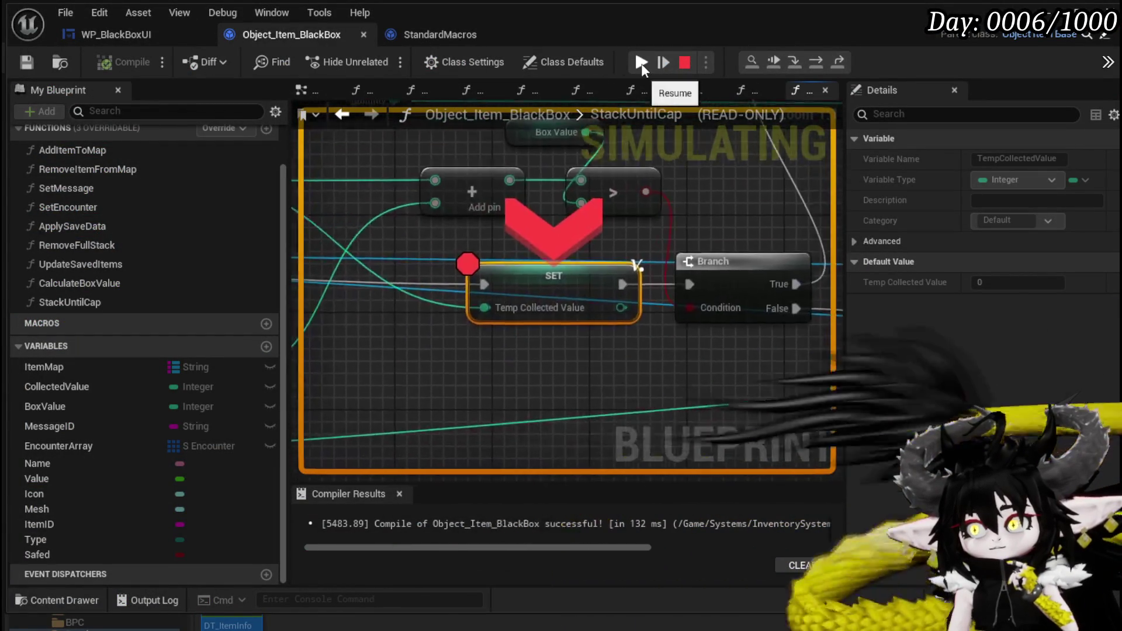
click(642, 63)
click(641, 63)
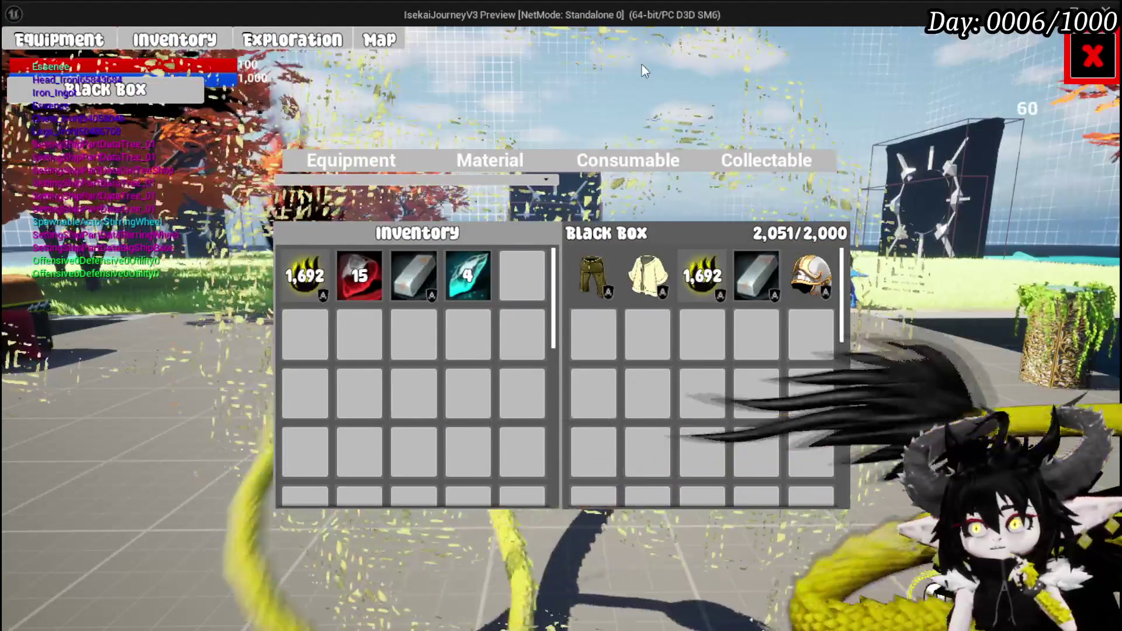
Step: Check the equipment and material tabs in the Black Box, then end the play session
mouse_move(752, 278)
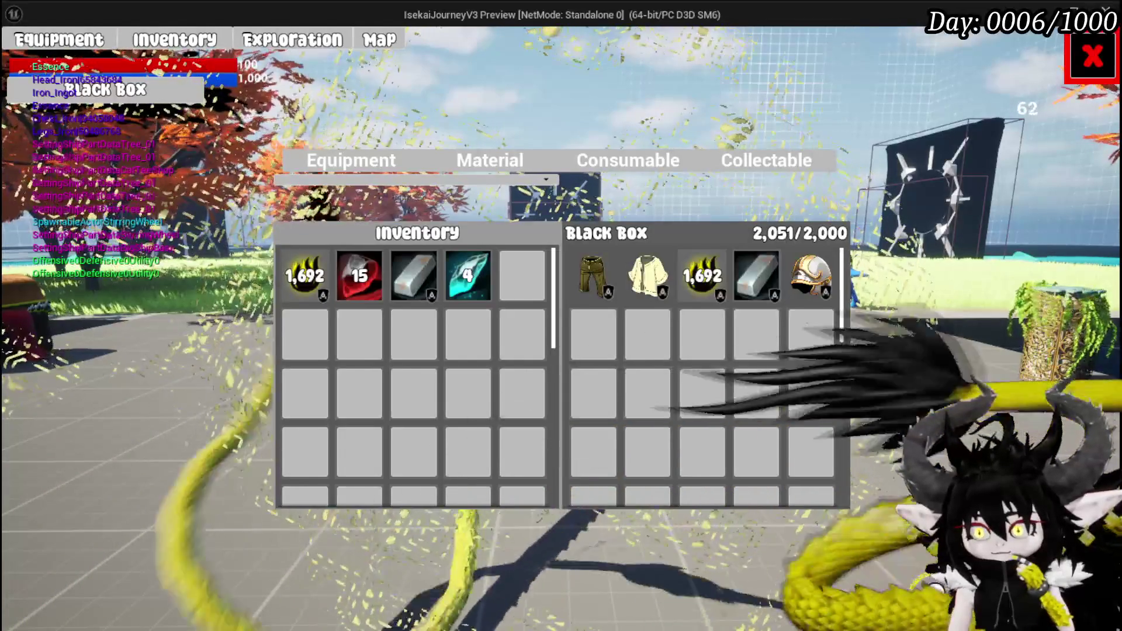
mouse_move(319, 297)
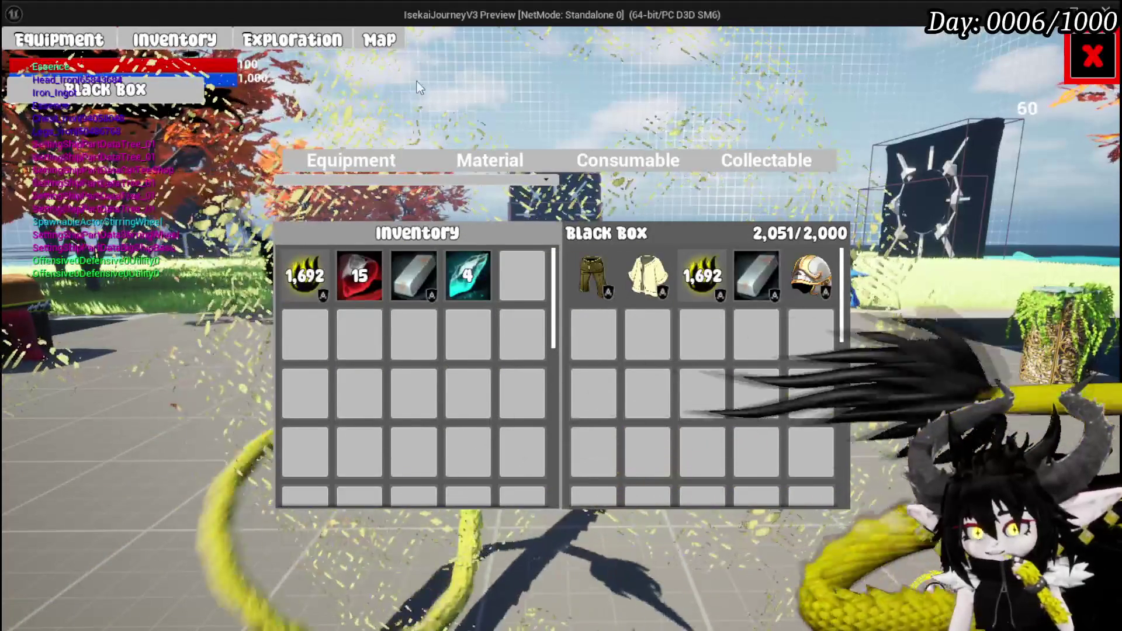
click(316, 44)
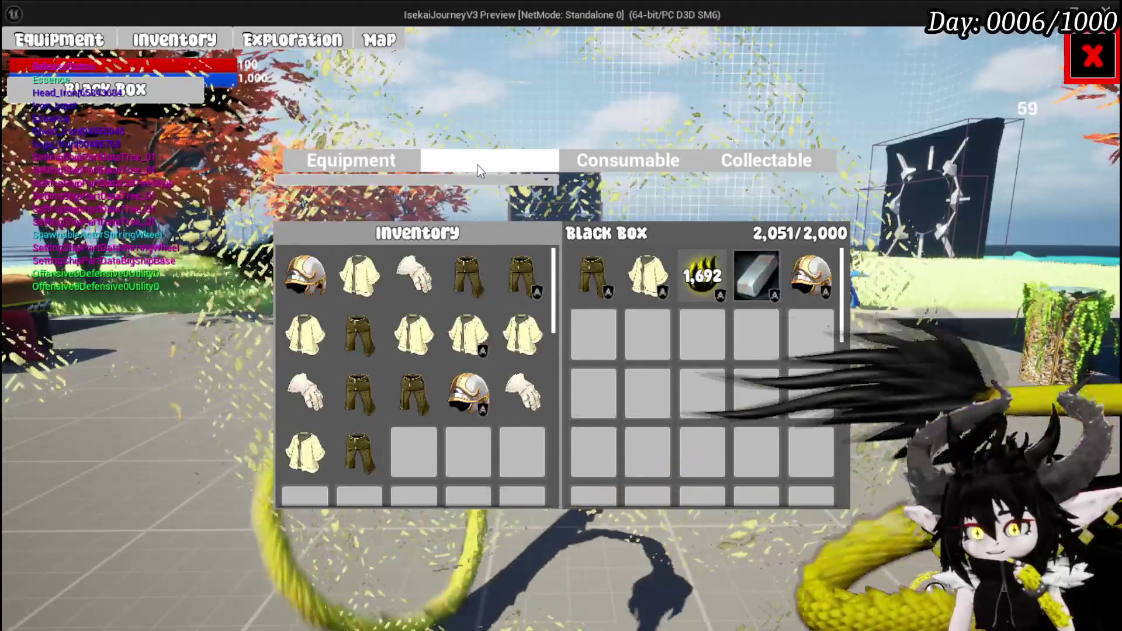
click(478, 164)
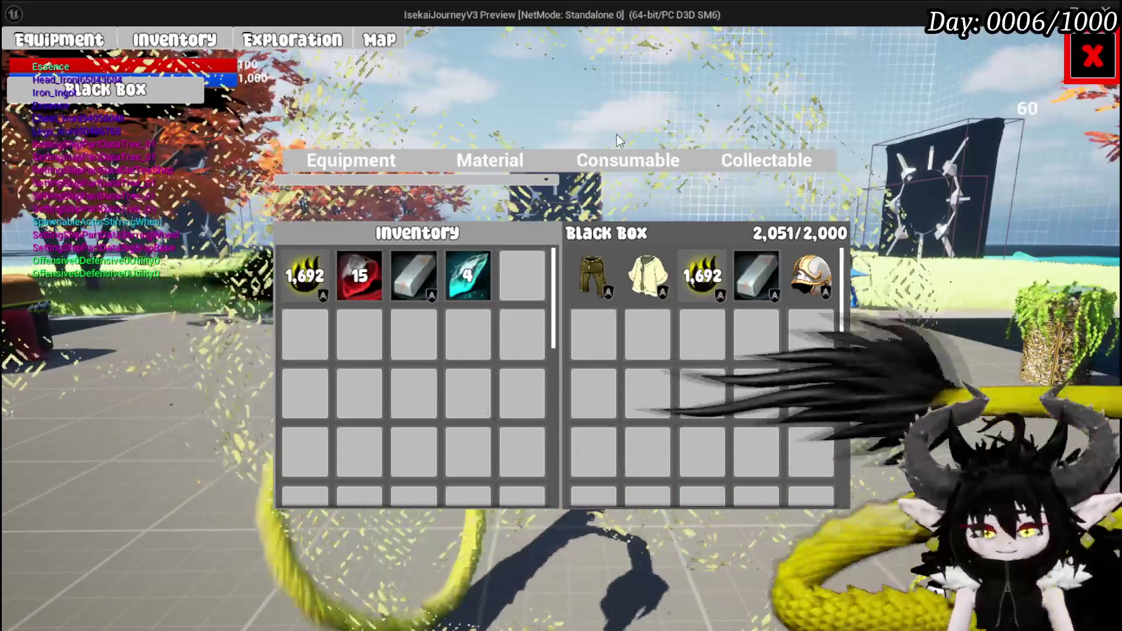
key(Escape)
scroll(725, 335, down, 4)
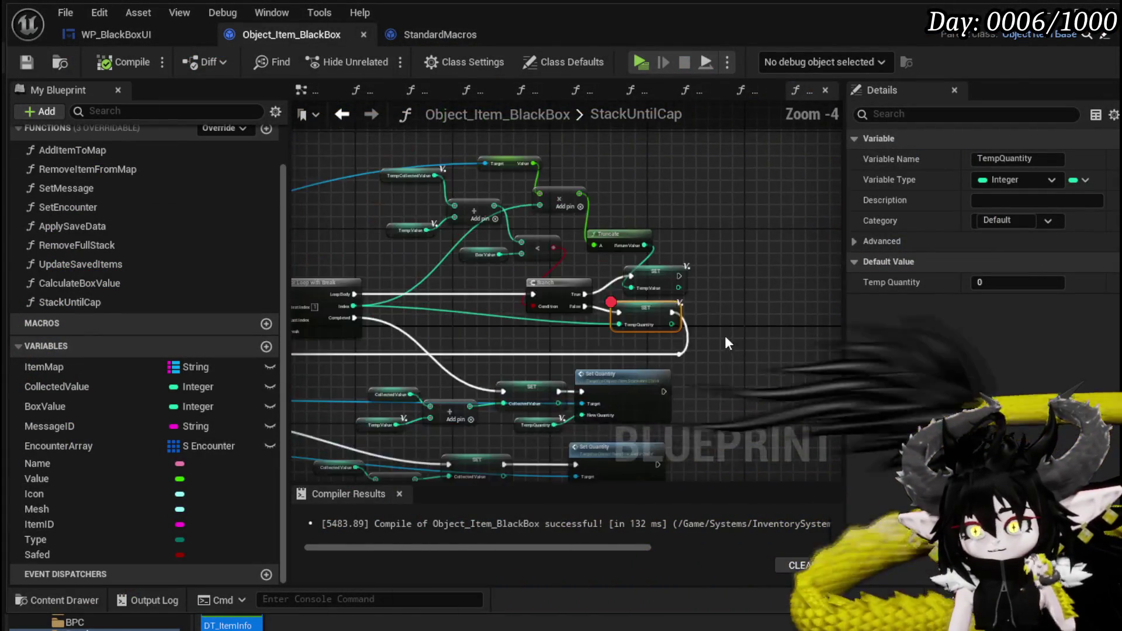
Step: Close StandardMacros and move the Black Box Object getter left in SafeItemInBox
mouse_move(764, 323)
mouse_down()
mouse_move(460, 287)
mouse_move(626, 266)
mouse_move(470, 311)
mouse_up()
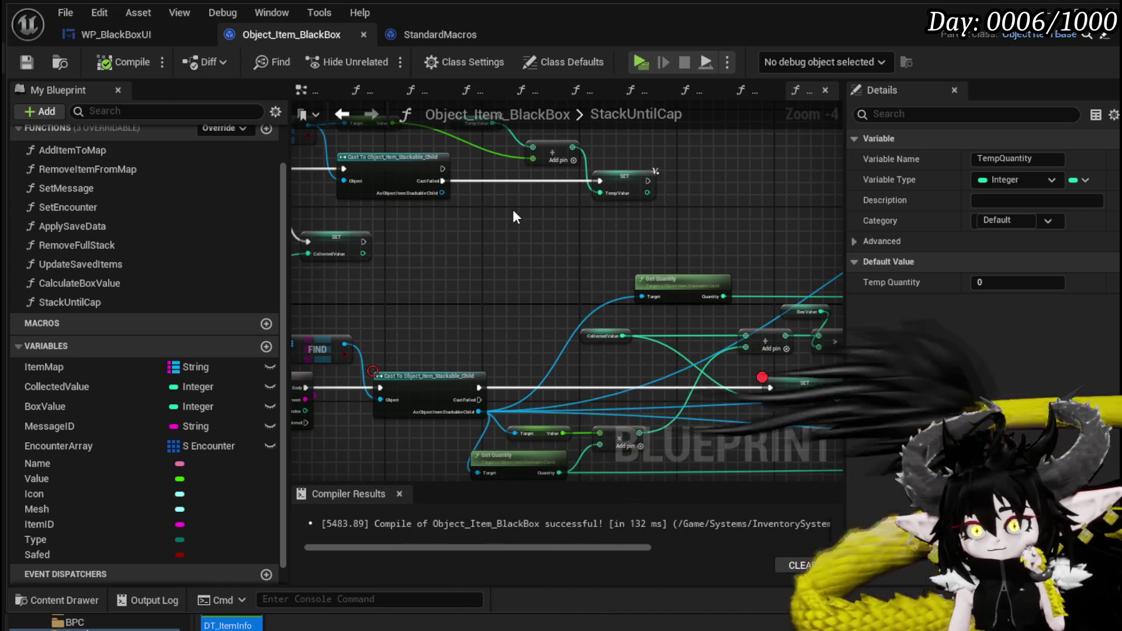
middle_click(451, 35)
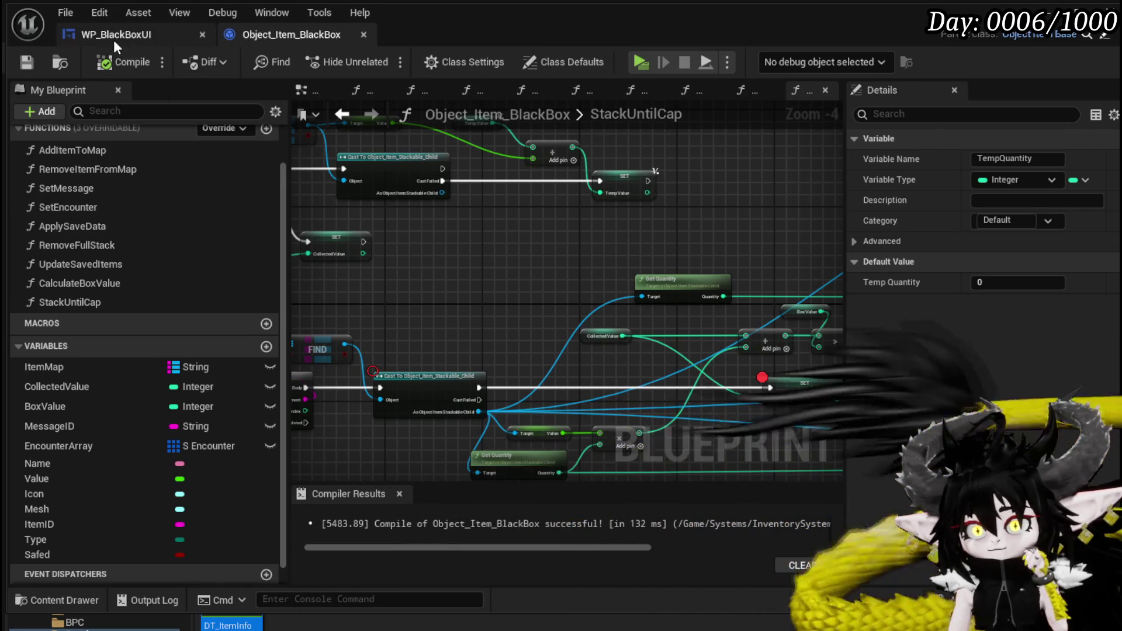
click(112, 36)
scroll(507, 296, down, 1)
drag(507, 296, 519, 331)
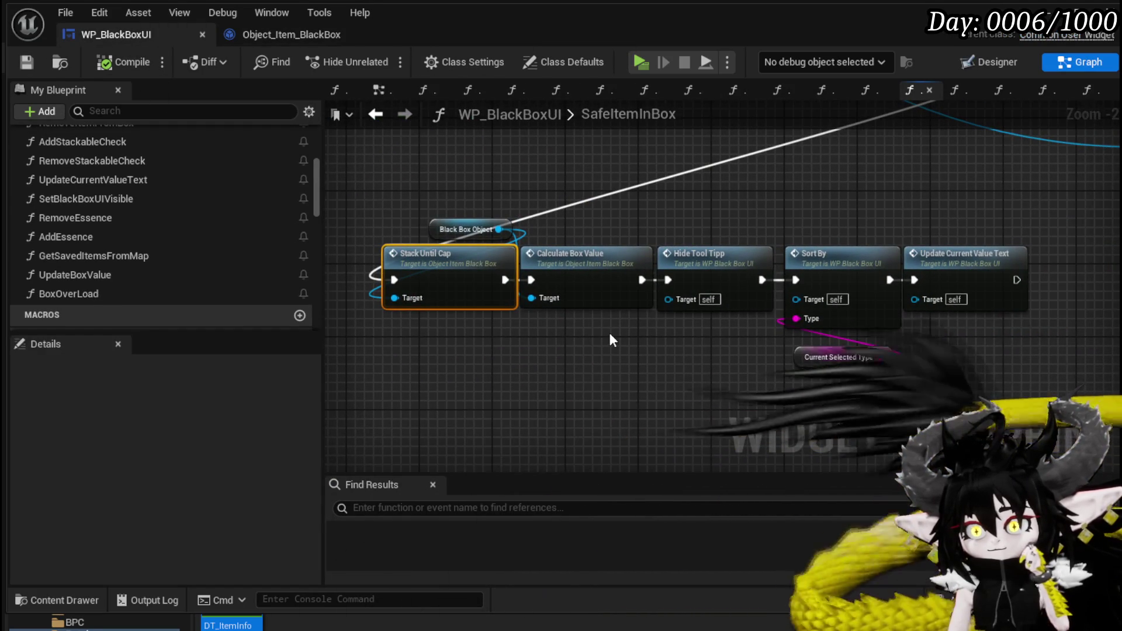
mouse_move(608, 332)
mouse_down()
mouse_move(508, 318)
mouse_move(680, 269)
mouse_move(705, 322)
mouse_move(842, 292)
mouse_move(475, 408)
mouse_move(405, 396)
mouse_move(406, 413)
mouse_move(613, 328)
mouse_move(649, 272)
mouse_move(585, 292)
mouse_move(608, 283)
mouse_move(476, 280)
mouse_up()
scroll(680, 269, down, 1)
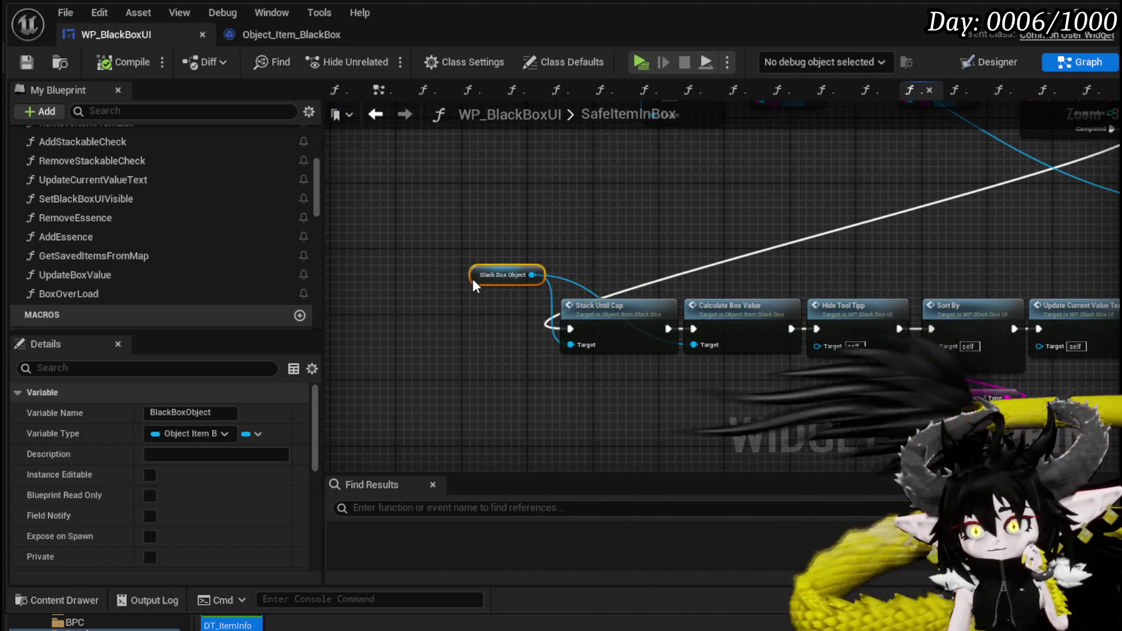
scroll(583, 243, down, 2)
drag(621, 243, 429, 348)
scroll(633, 329, up, 1)
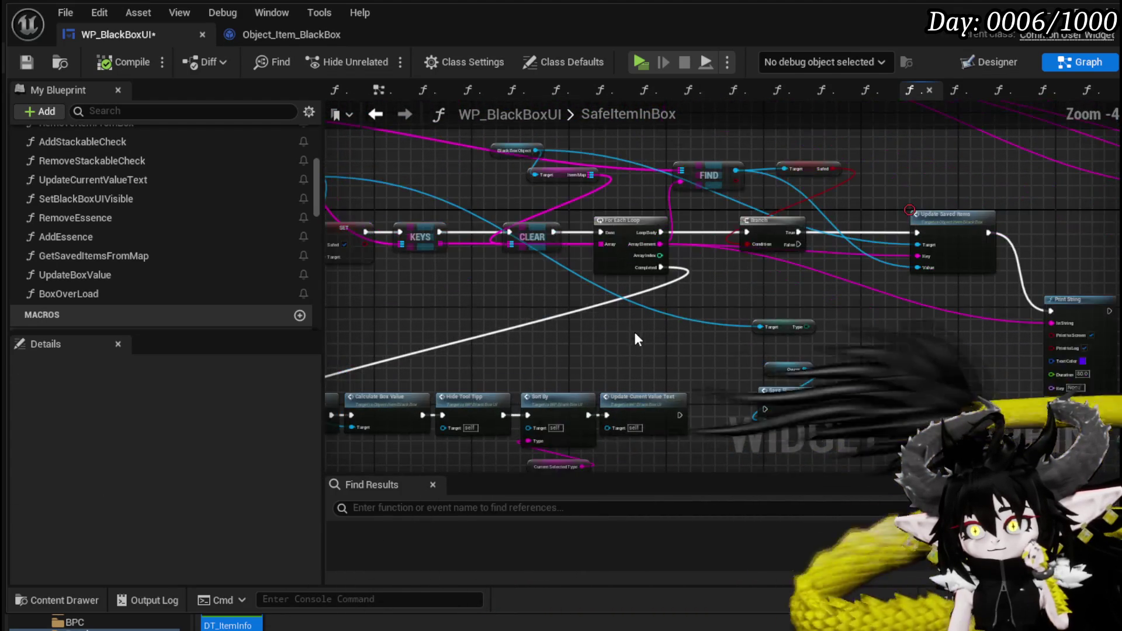
Step: Open UpdateSavedItems and move the Item Map and ADD nodes right of Calculate Box Value
double_click(953, 234)
drag(403, 323, 573, 128)
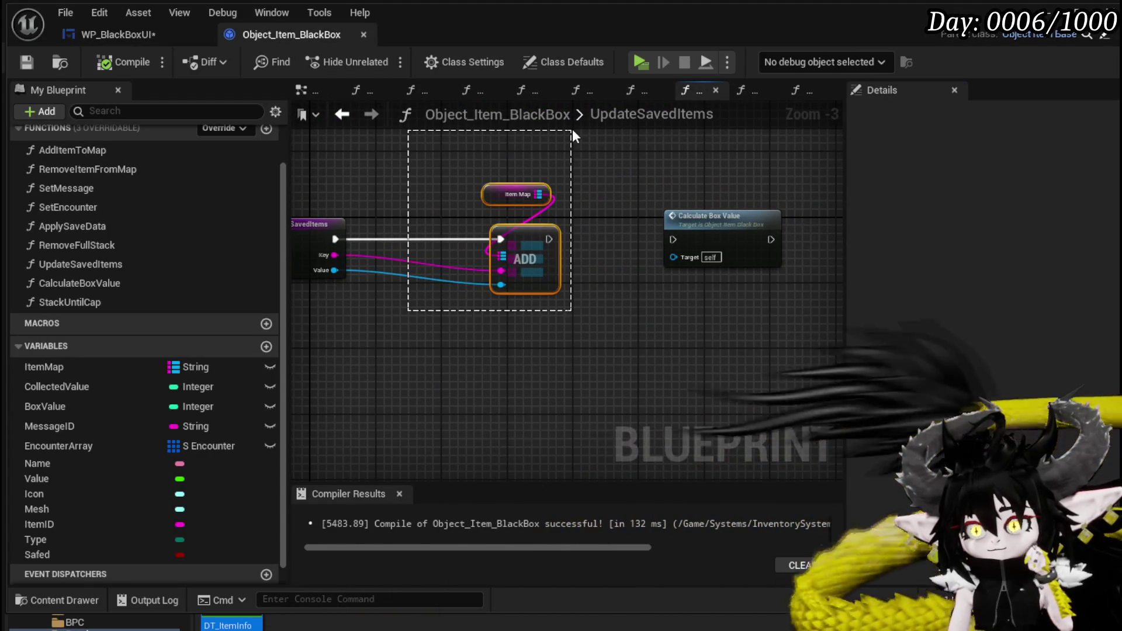
drag(524, 241, 565, 241)
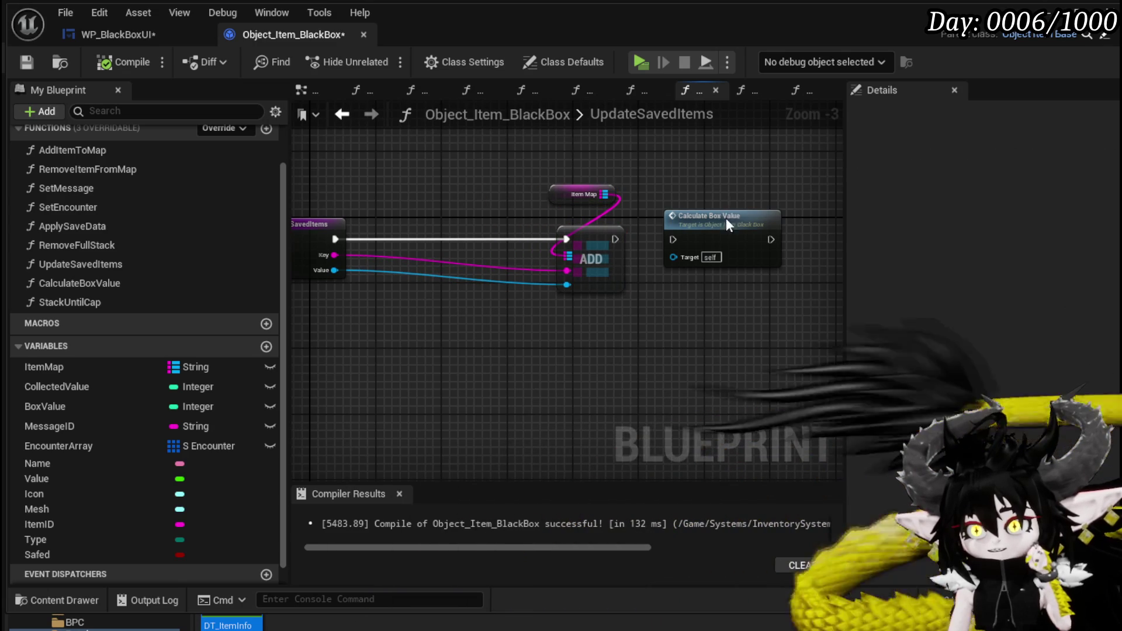
drag(699, 214, 441, 130)
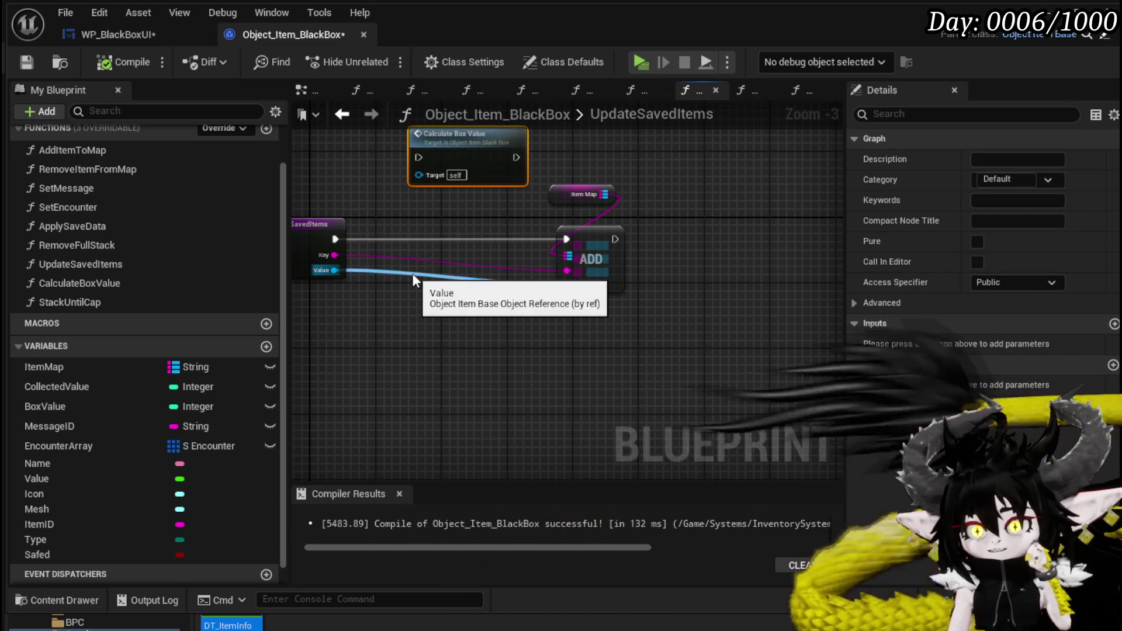
drag(594, 333, 655, 187)
drag(593, 234, 691, 234)
click(629, 319)
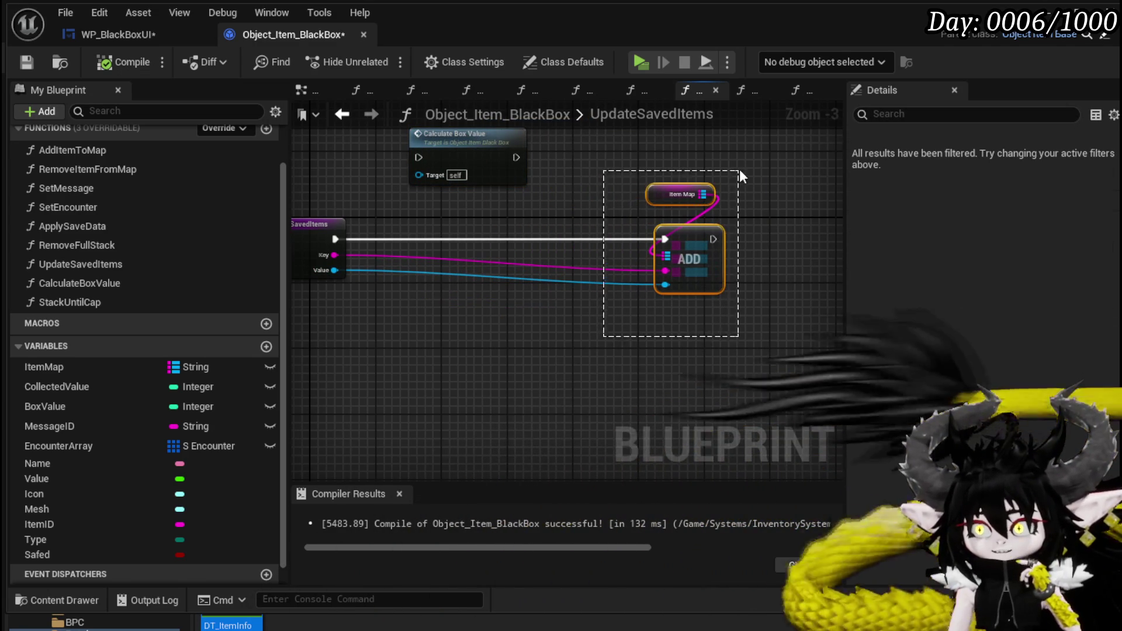
Step: Add a Construct Object node from the Value pin and feed the entry exec into it
mouse_move(334, 270)
mouse_down()
mouse_move(396, 304)
mouse_move(428, 301)
mouse_up()
text(co)
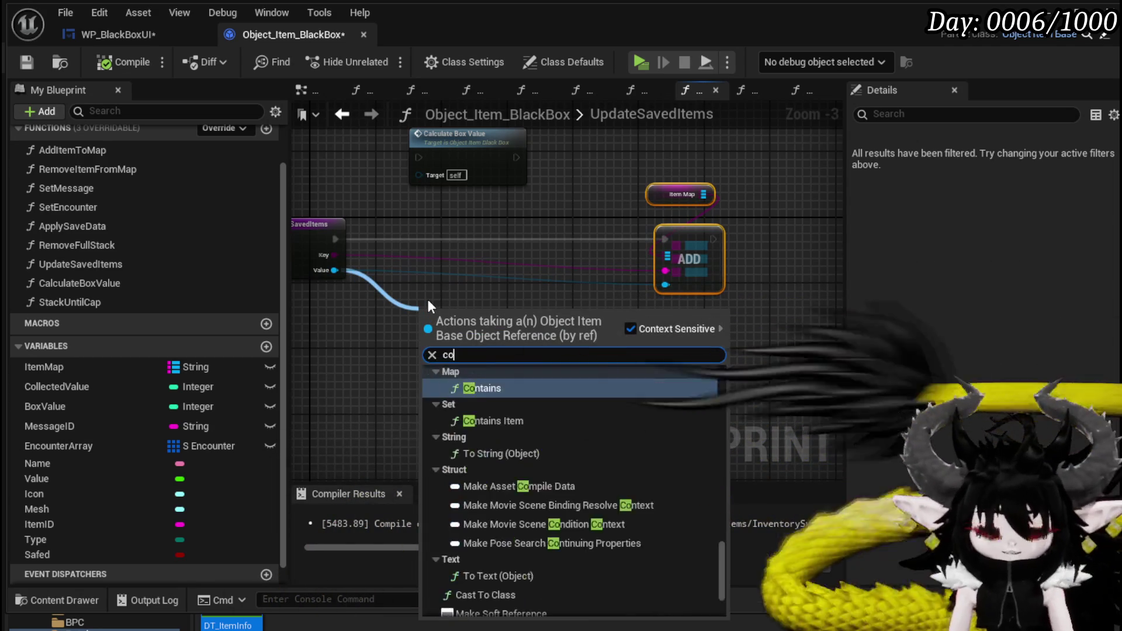
text(nstru)
key(Return)
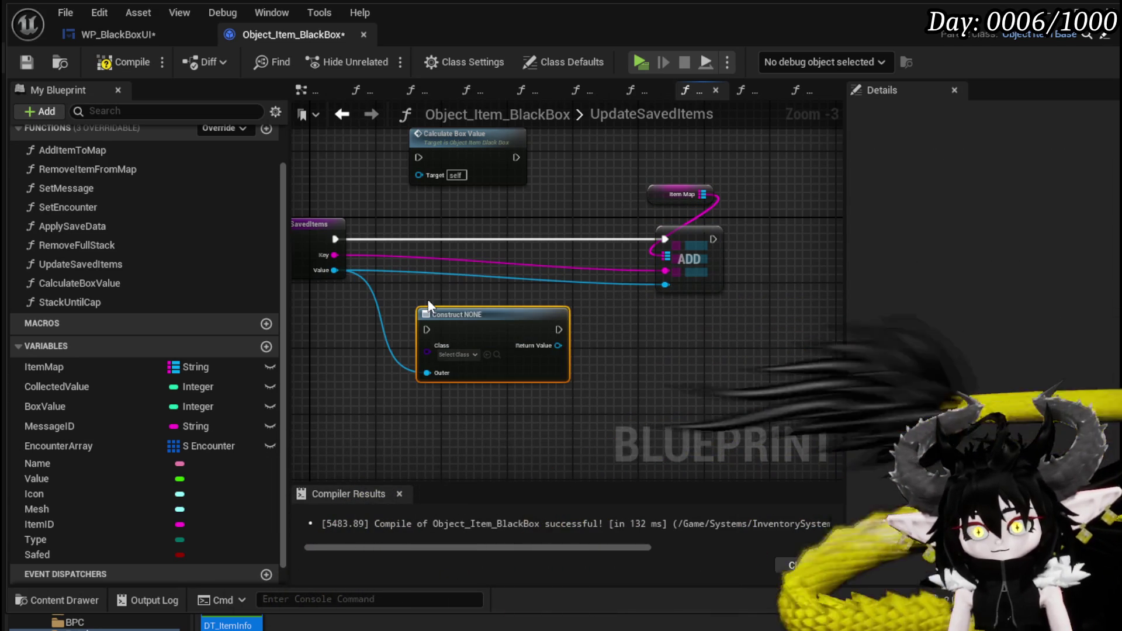
mouse_move(483, 316)
mouse_down()
mouse_move(459, 208)
mouse_move(433, 233)
mouse_up()
drag(331, 236, 368, 238)
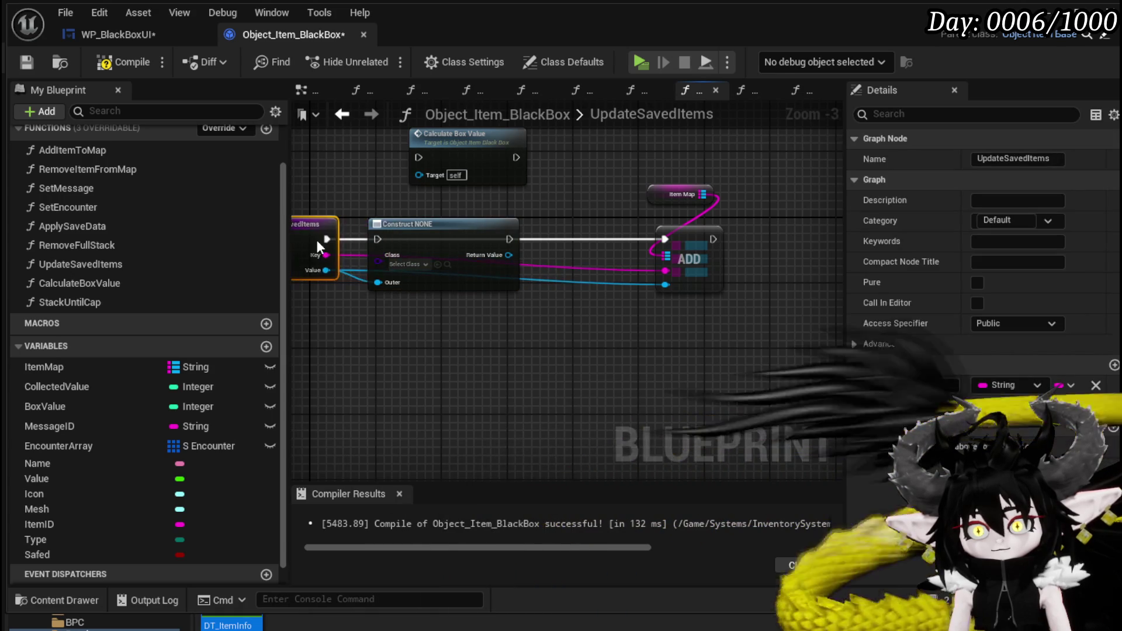
drag(473, 221, 530, 221)
click(567, 244)
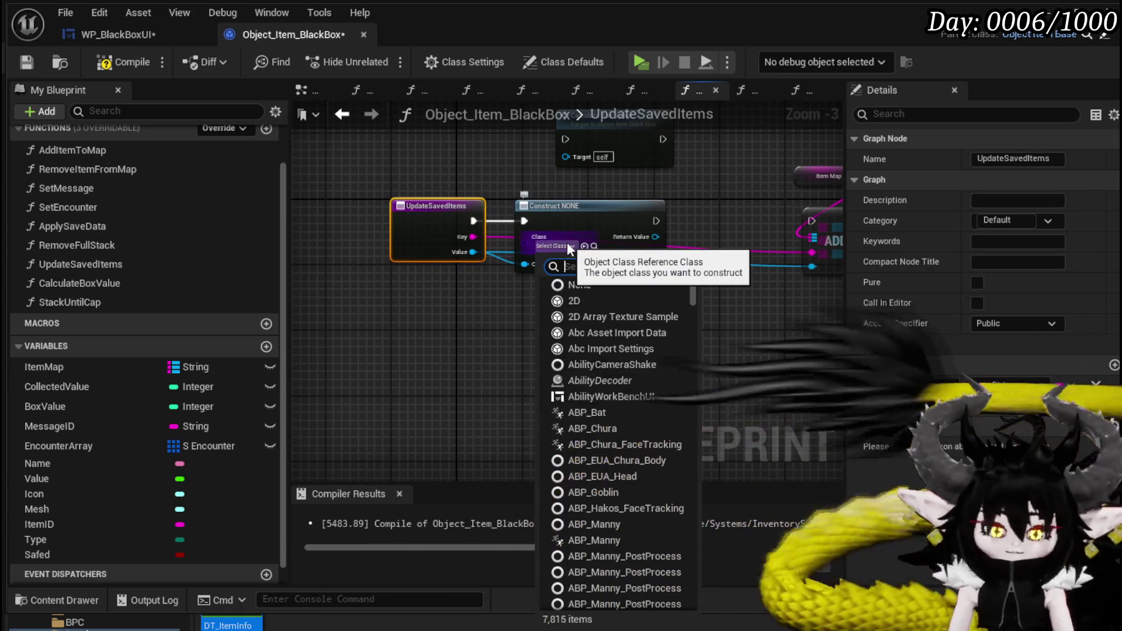
text(Item)
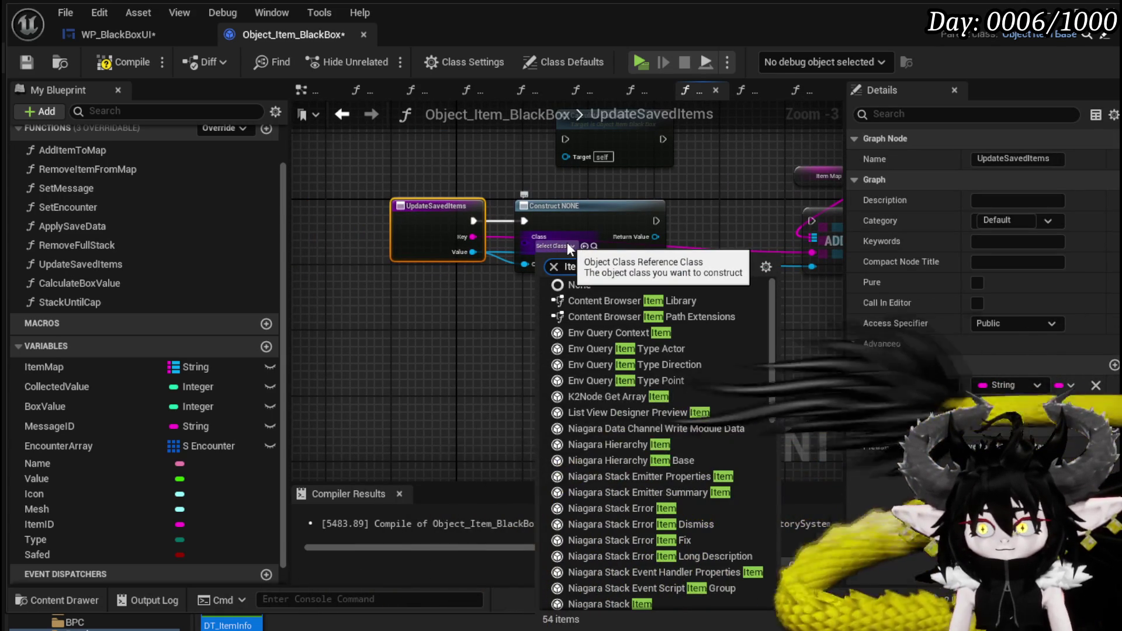
text(_Base)
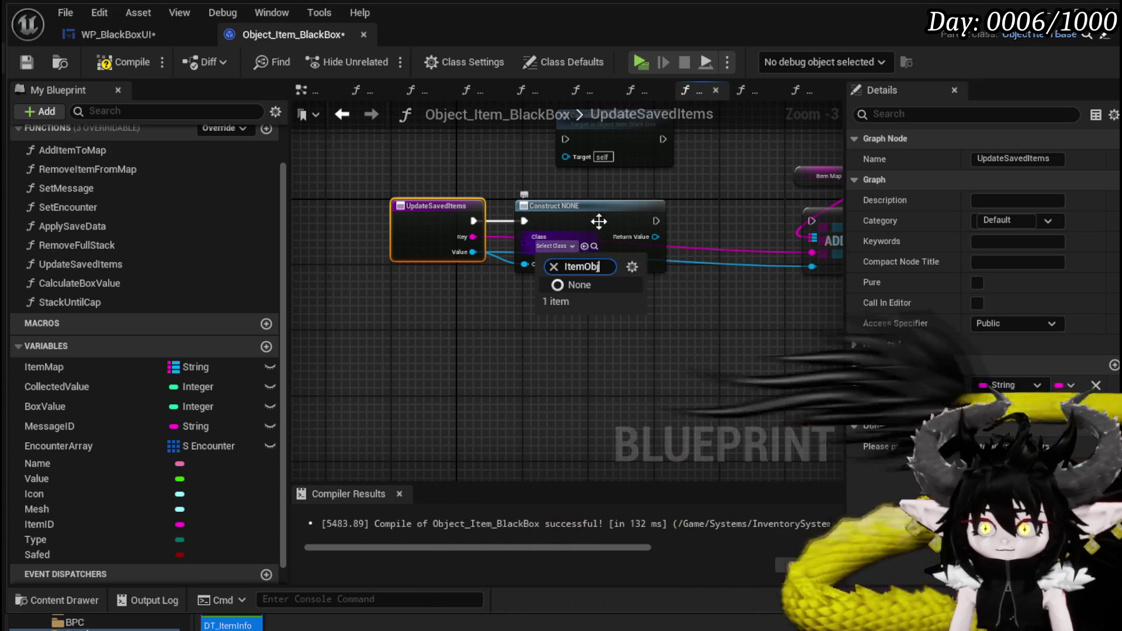
click(568, 320)
Step: Delete the empty Construct node, wire the entry exec directly to ADD, and compile
drag(568, 320, 600, 230)
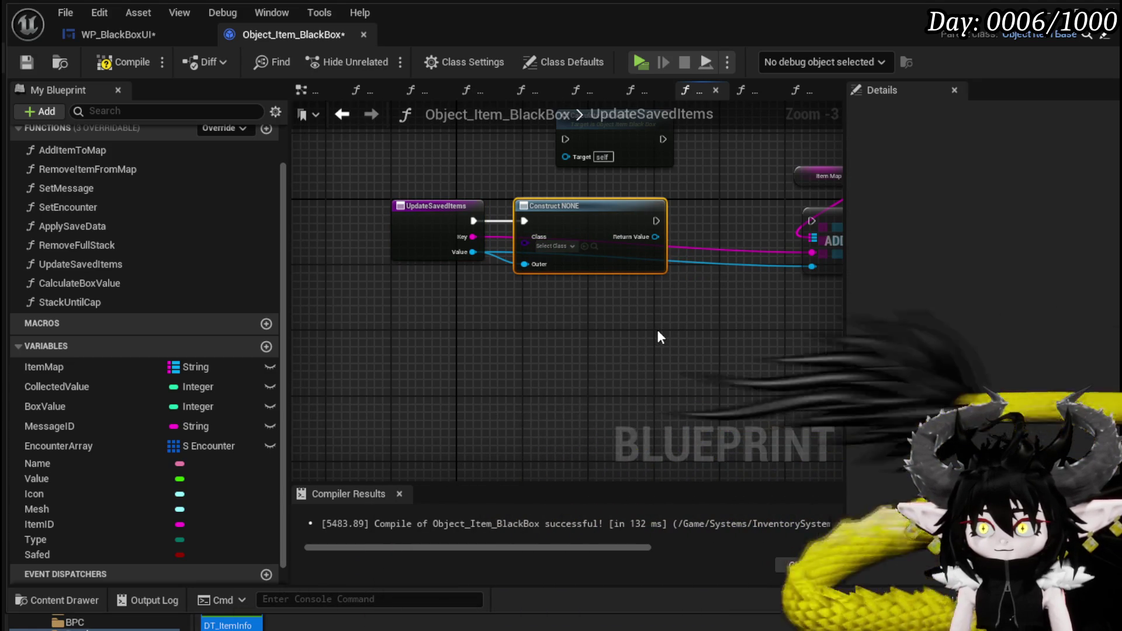
key(Delete)
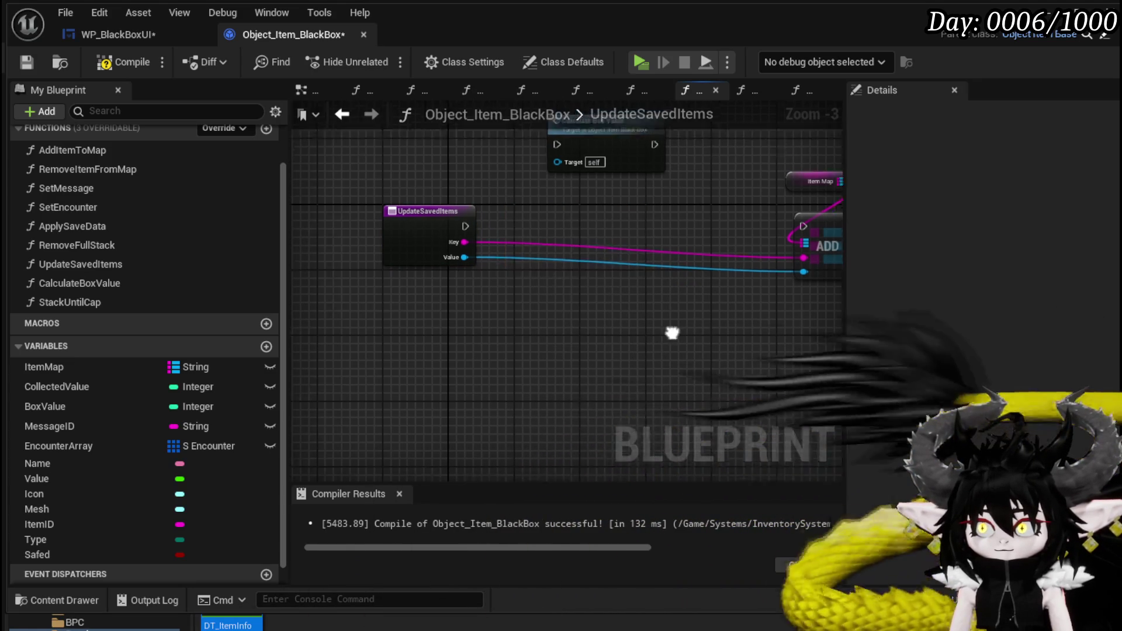
drag(401, 248, 739, 249)
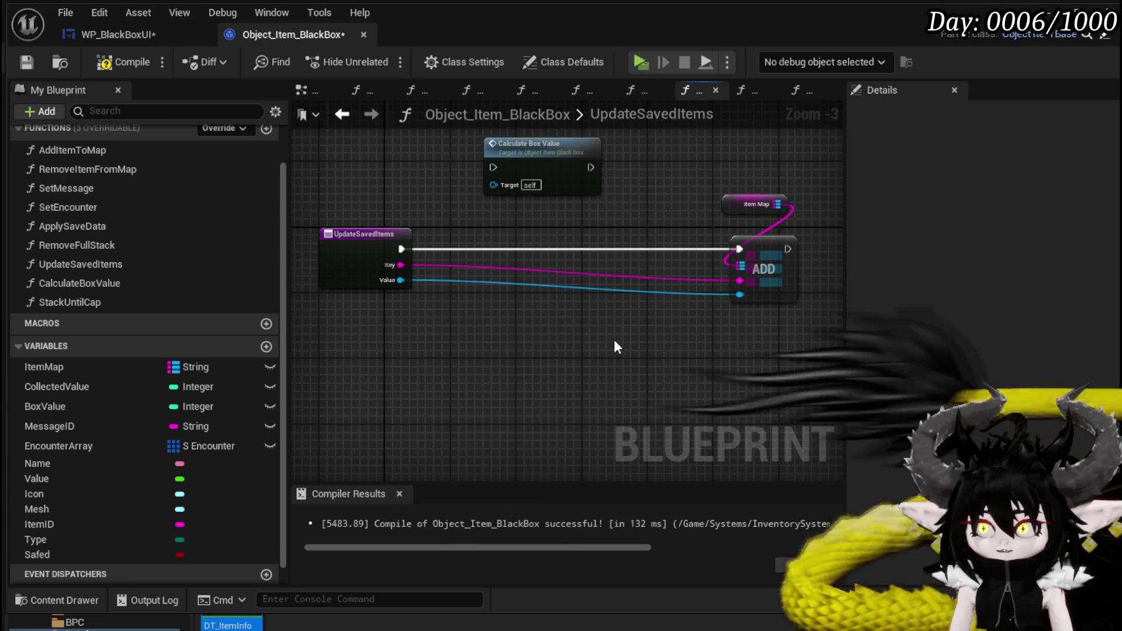
click(128, 66)
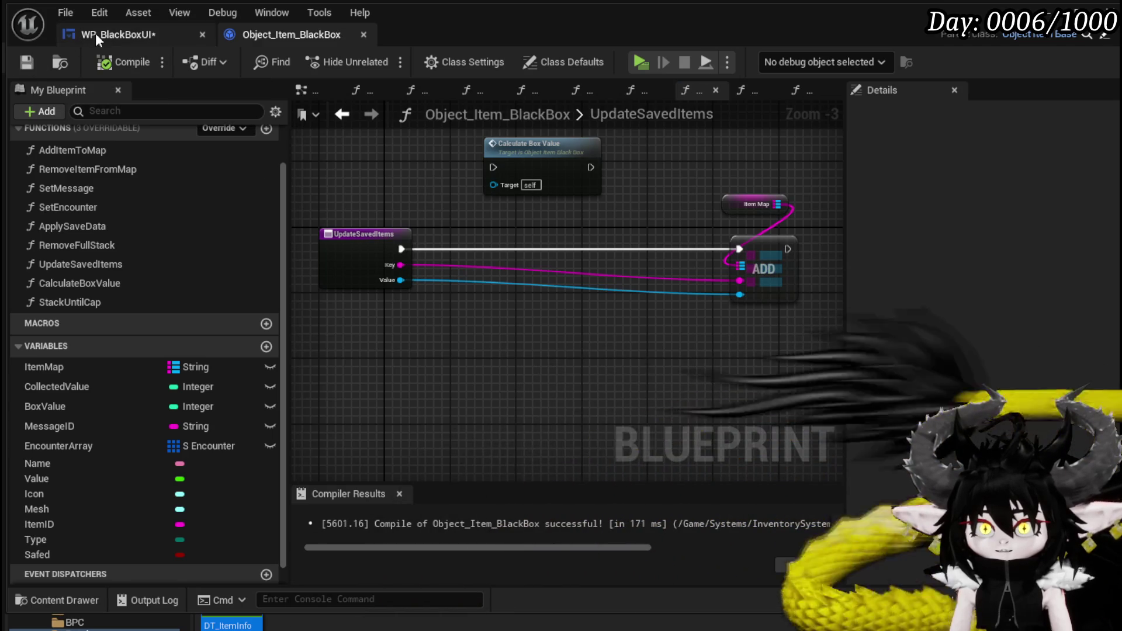
Step: Save WP_BlackBoxUI and inspect the SortBy and FillBoxesByType function graphs
click(96, 34)
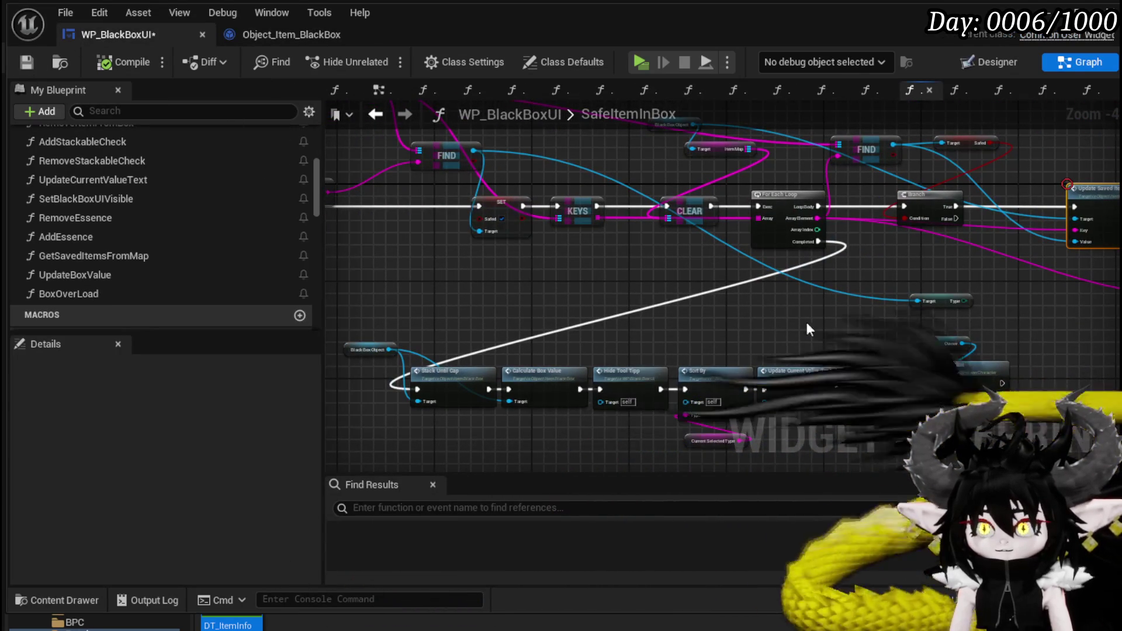
click(26, 61)
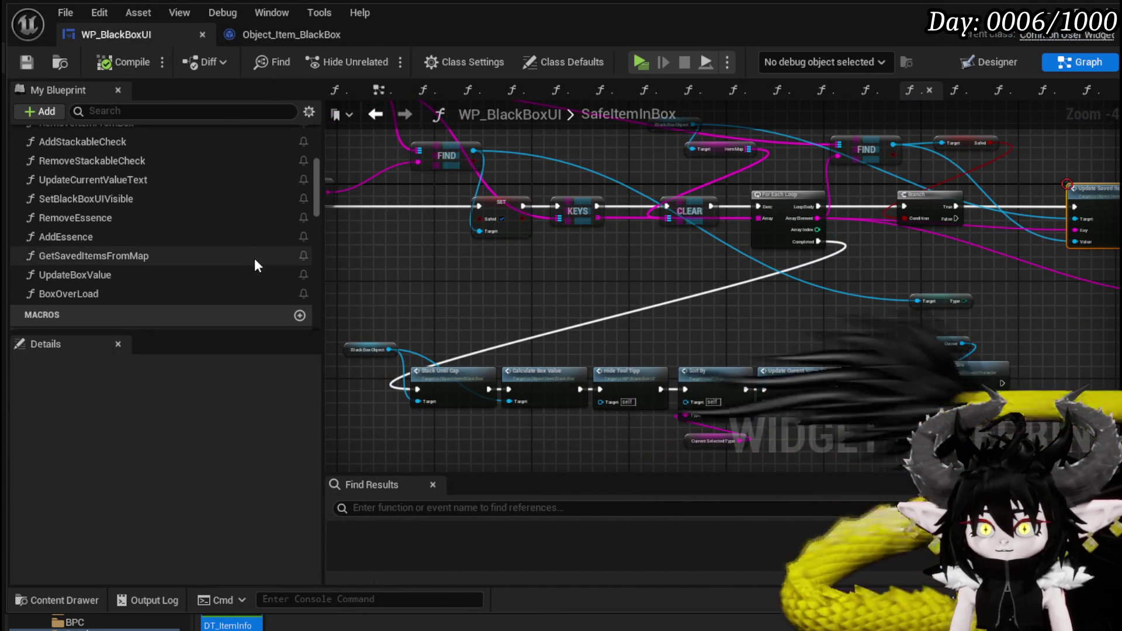
scroll(458, 292, up, 3)
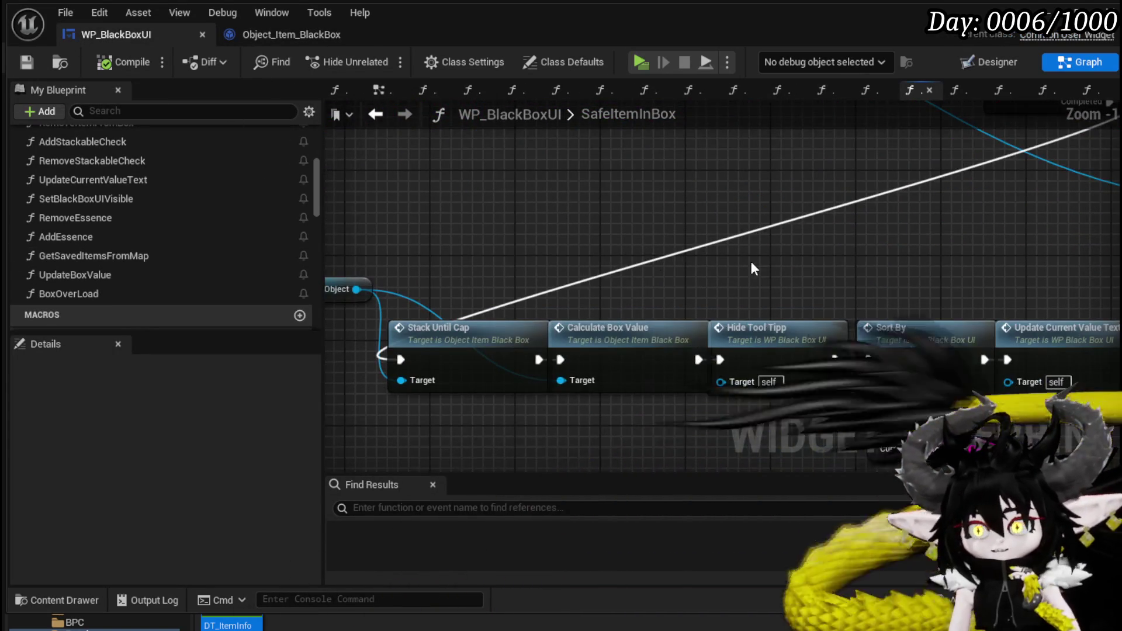
double_click(800, 315)
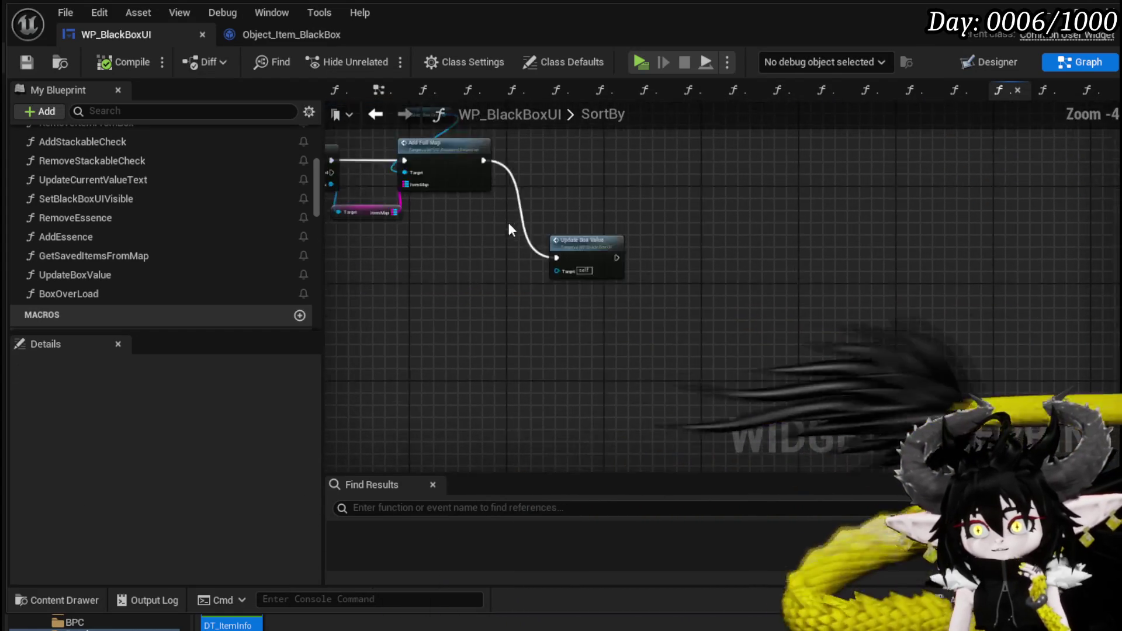
scroll(508, 224, down, 3)
scroll(703, 147, up, 2)
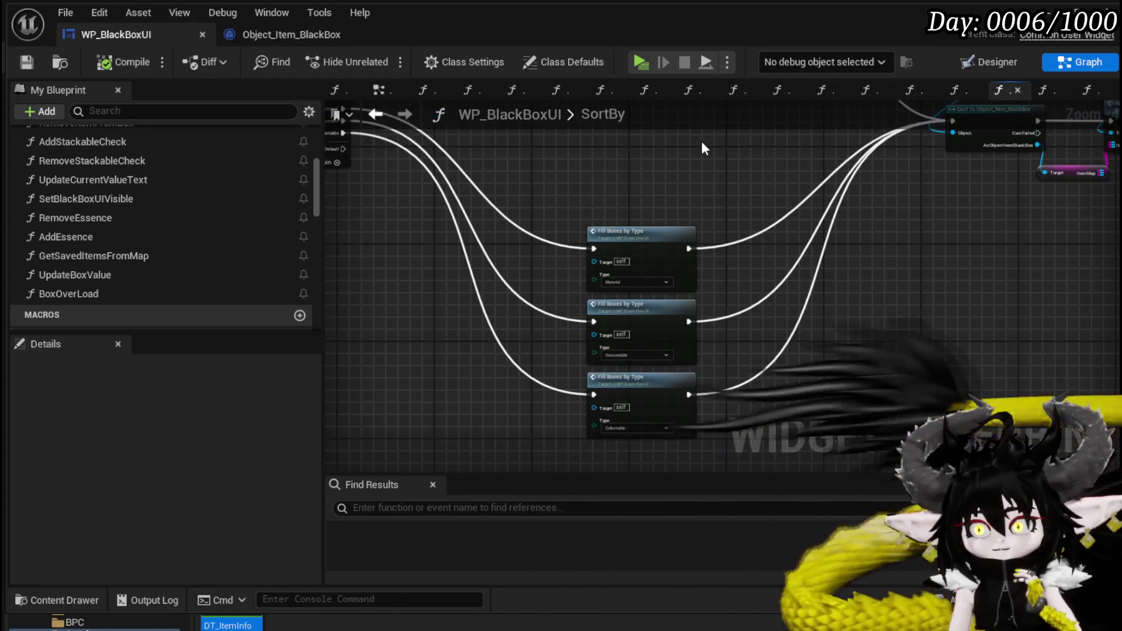
scroll(590, 191, up, 3)
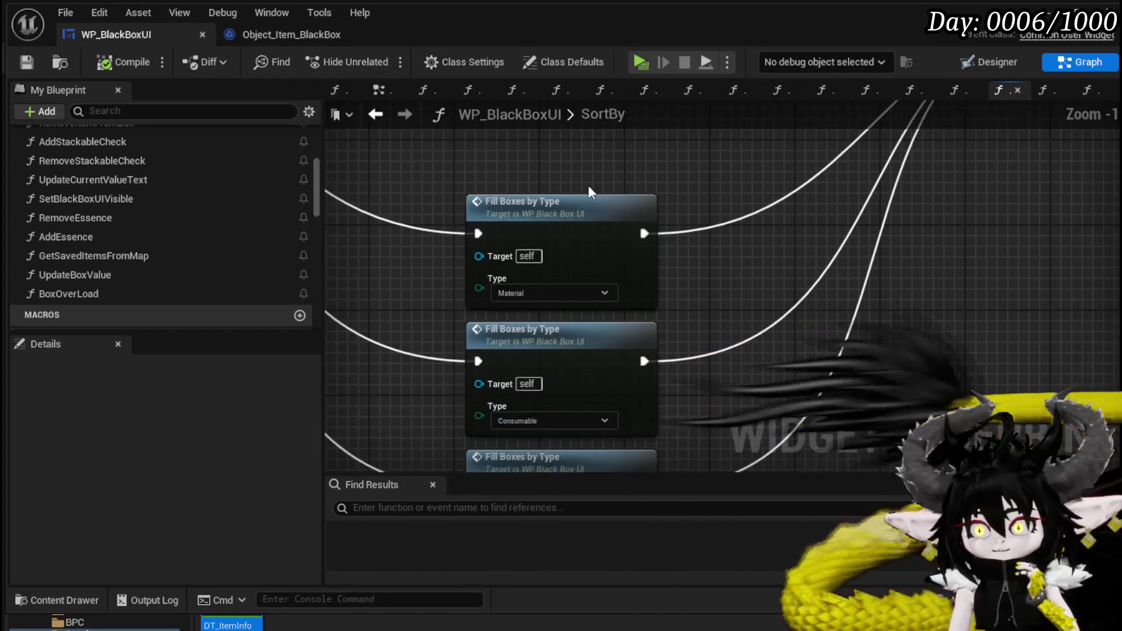
double_click(581, 214)
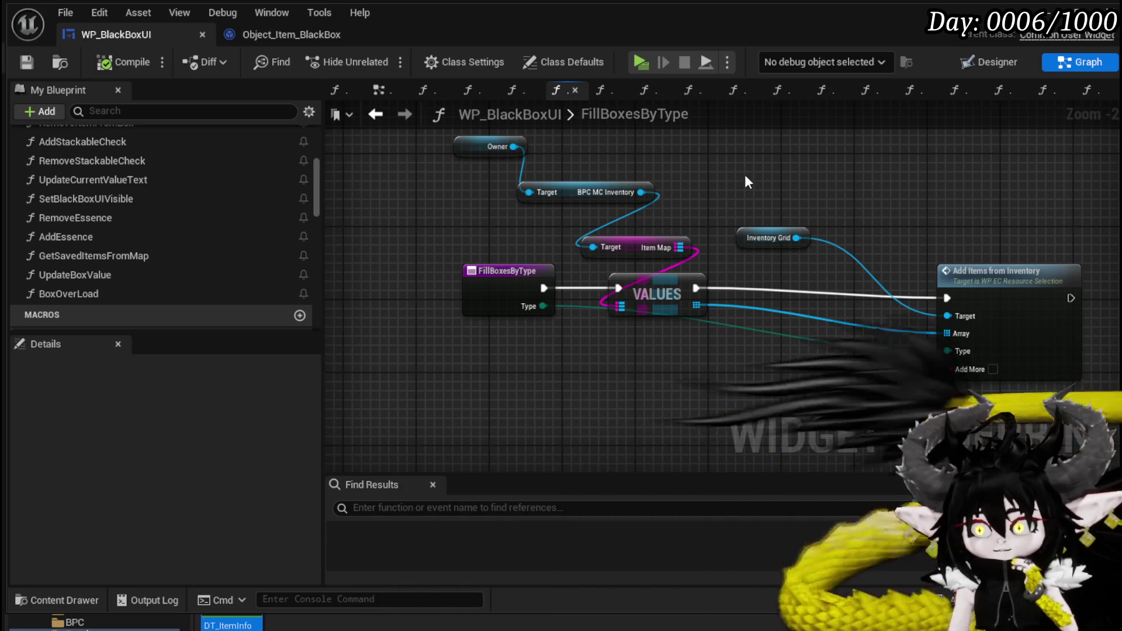
Step: Save the widget blueprint again and open the GetSavedItemsFromMap function graph
click(25, 64)
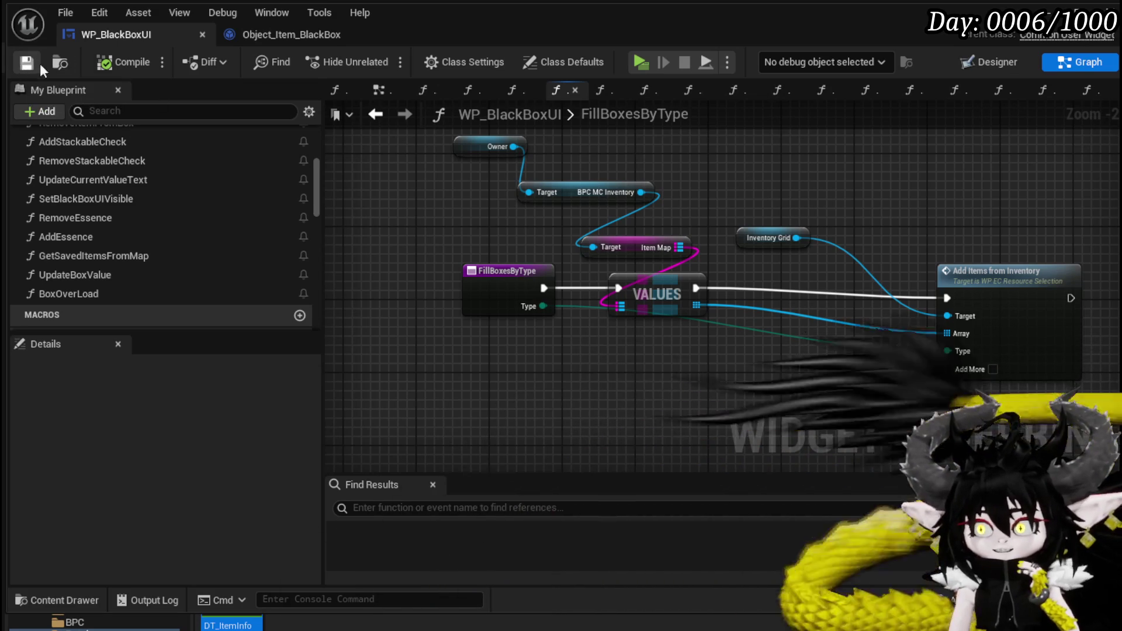
click(298, 40)
click(149, 35)
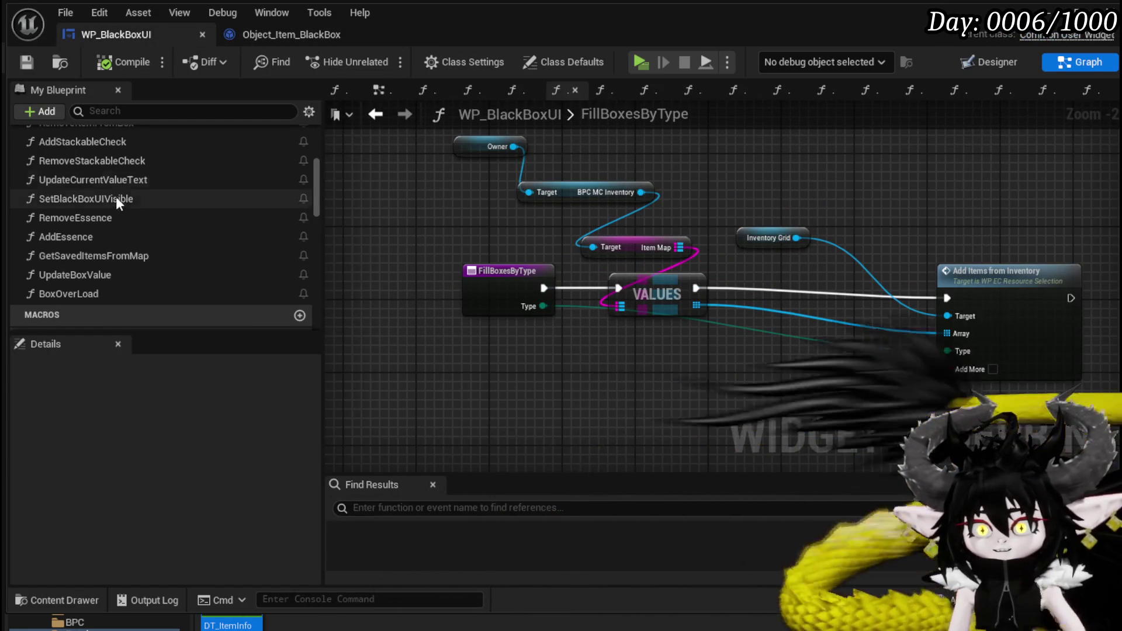
scroll(126, 198, up, 1)
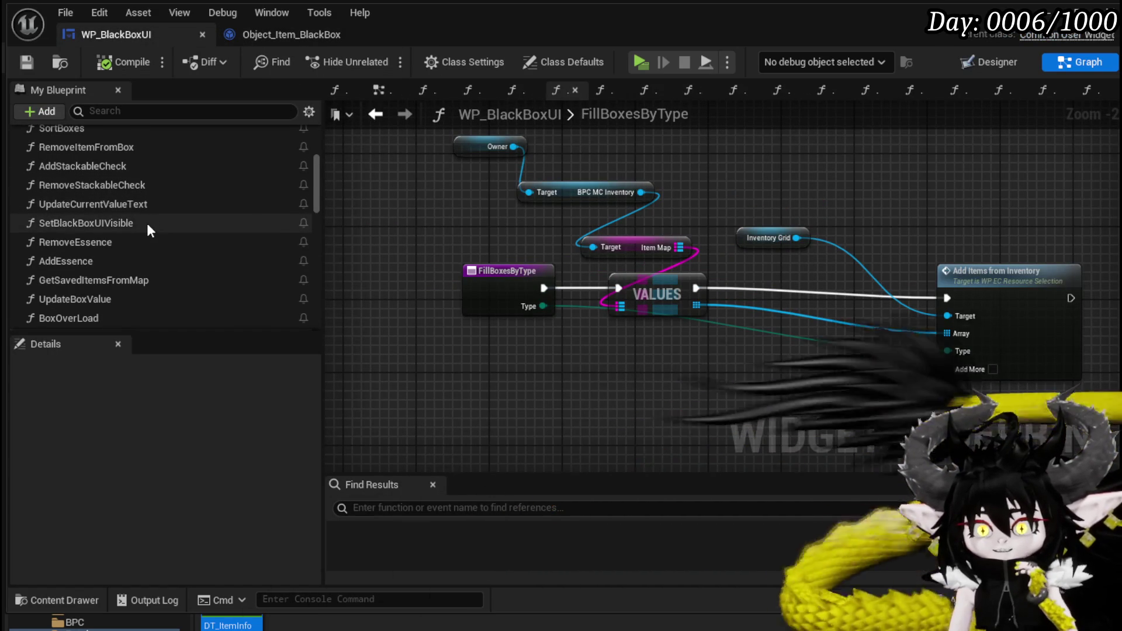
scroll(144, 220, up, 3)
scroll(144, 219, down, 4)
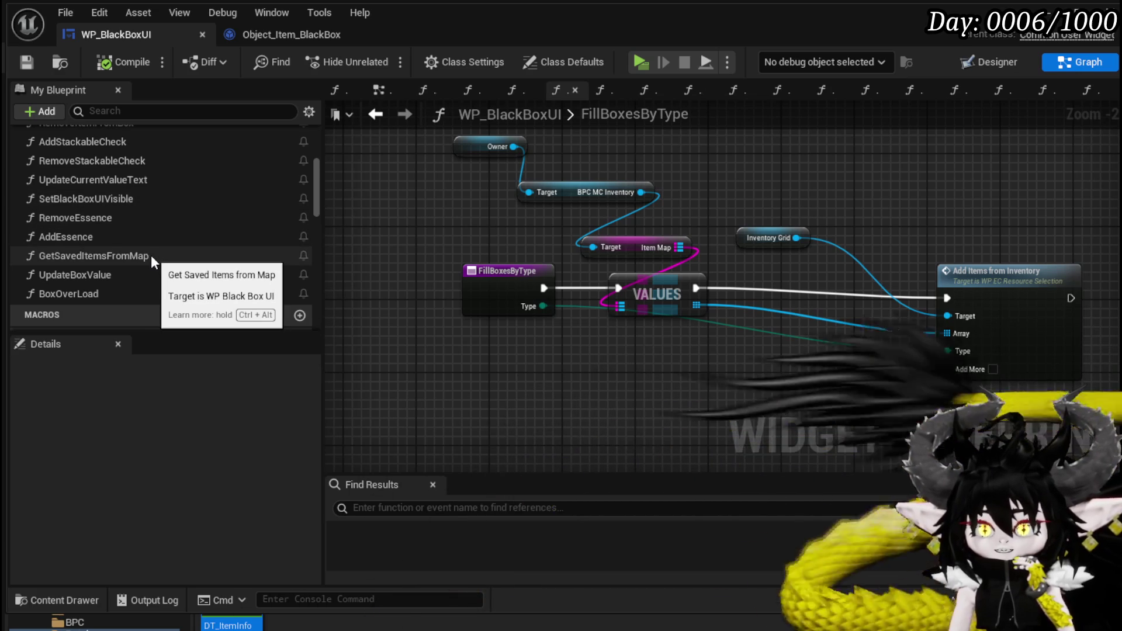
double_click(150, 255)
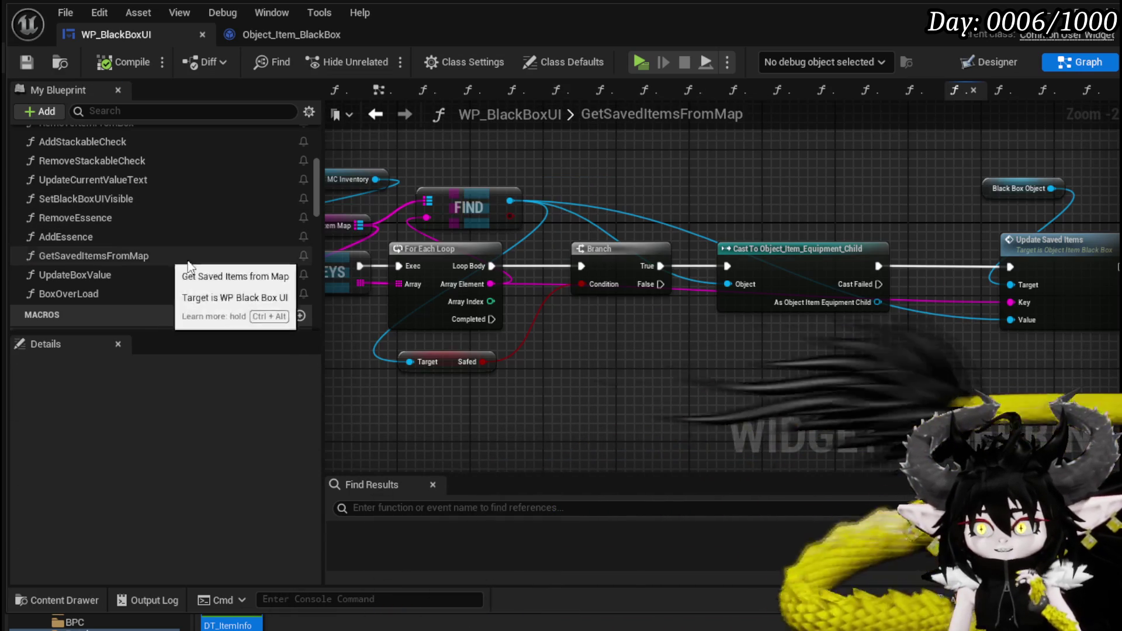
Step: Place a Get Saved Items from Map call near the loop in SafeItemInBox
scroll(790, 309, down, 2)
mouse_move(790, 309)
mouse_down()
mouse_move(864, 304)
mouse_move(816, 310)
mouse_up()
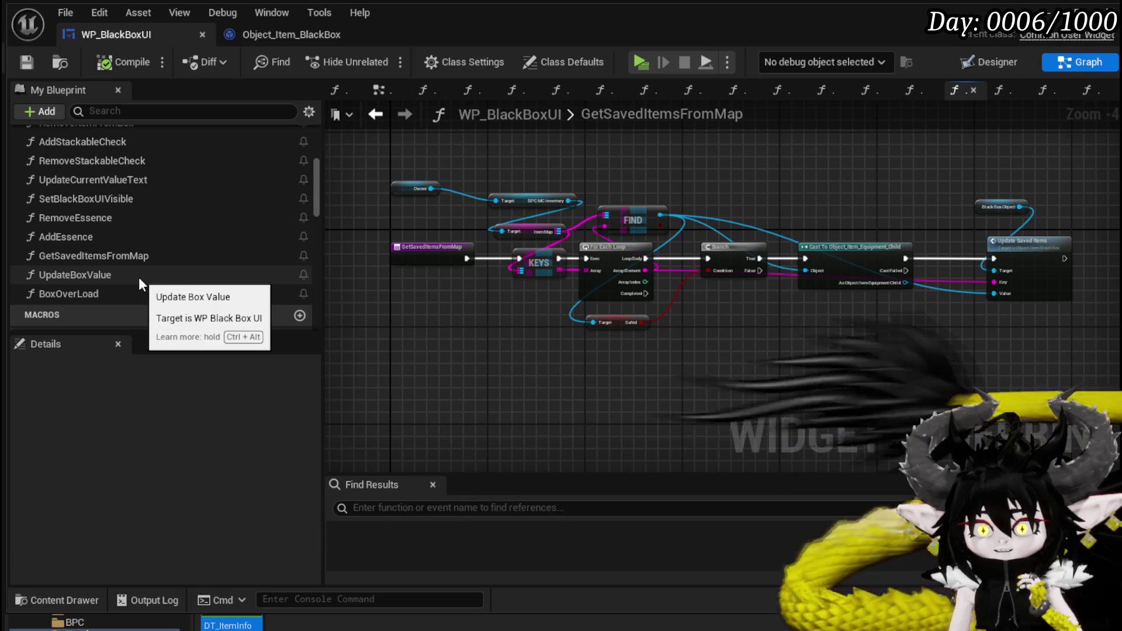
scroll(132, 219, up, 3)
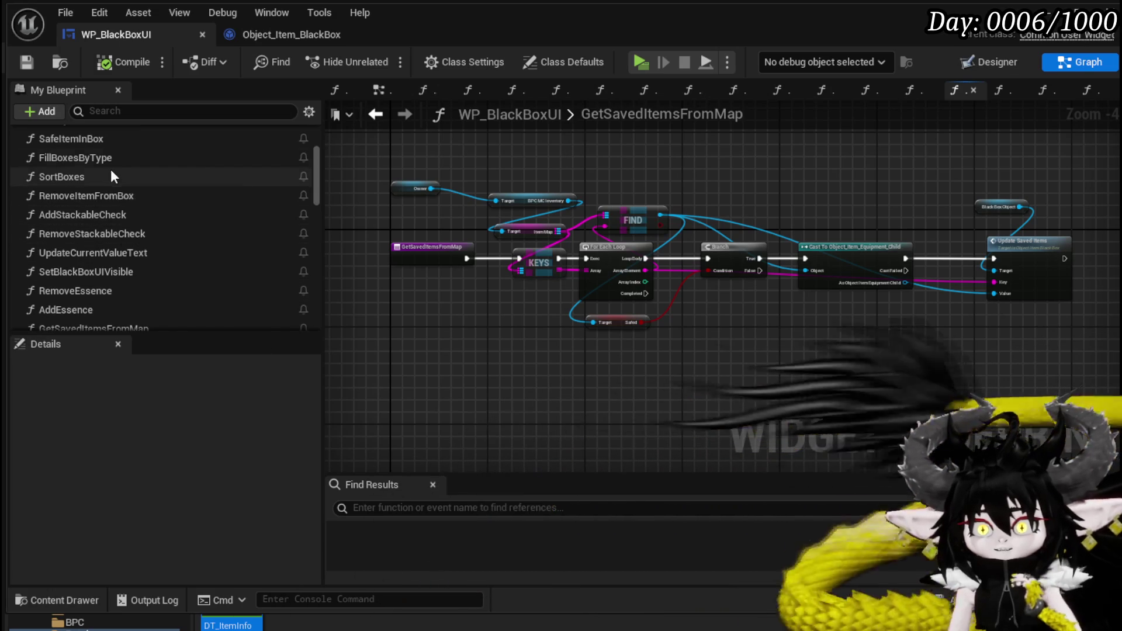
double_click(108, 145)
drag(607, 236, 602, 251)
scroll(602, 251, down, 2)
mouse_move(588, 386)
mouse_down()
mouse_move(525, 393)
mouse_move(358, 370)
mouse_move(280, 389)
mouse_move(216, 360)
mouse_move(339, 354)
mouse_up()
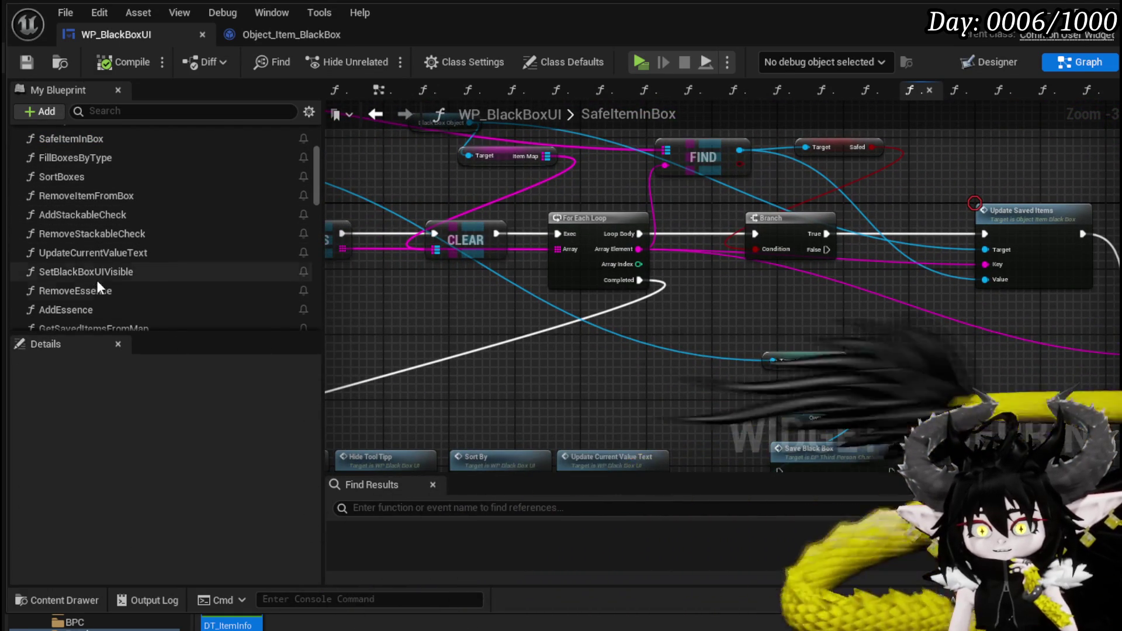
scroll(97, 270, down, 1)
drag(111, 308, 482, 313)
Step: Inspect the GetSavedItemsFromMap and UpdateSavedItems graphs, moving back and forth between them
double_click(531, 335)
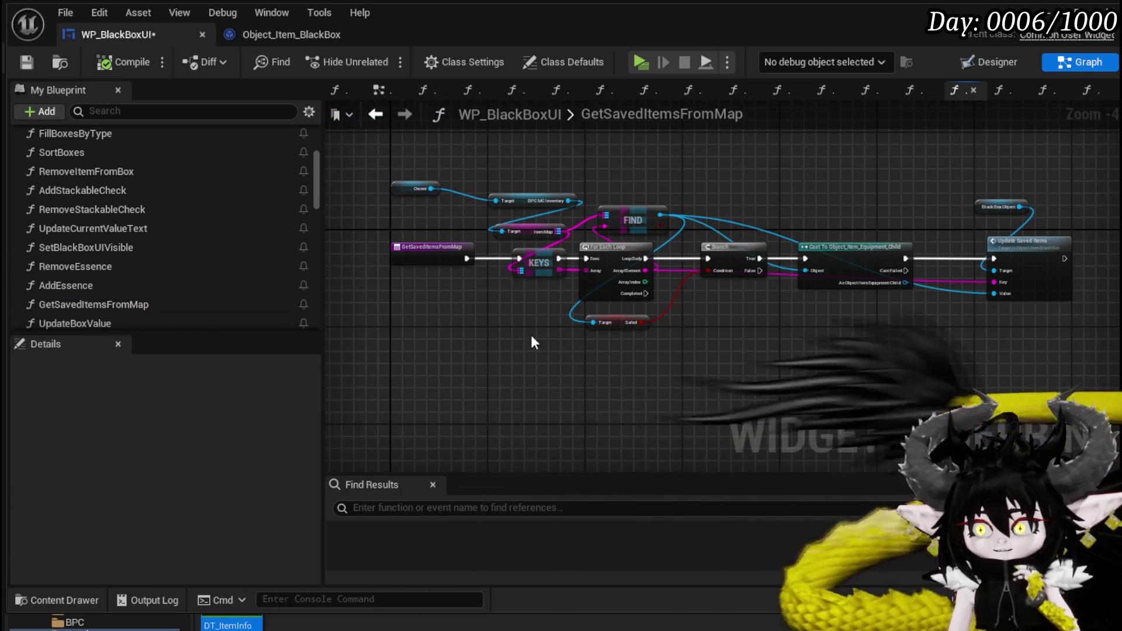
scroll(528, 335, down, 1)
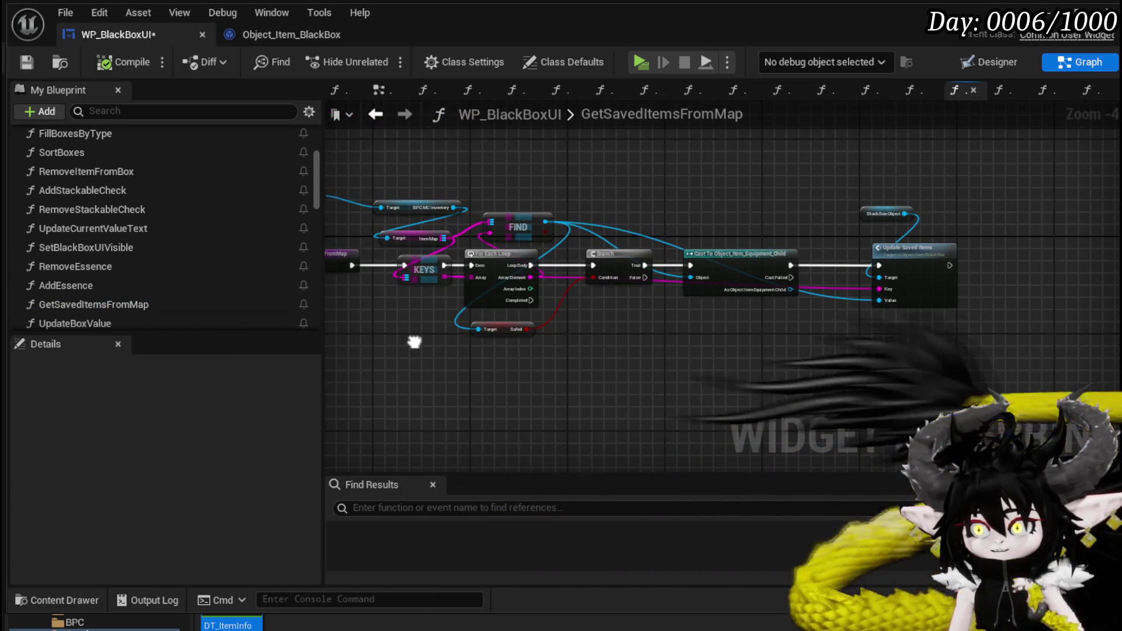
double_click(876, 270)
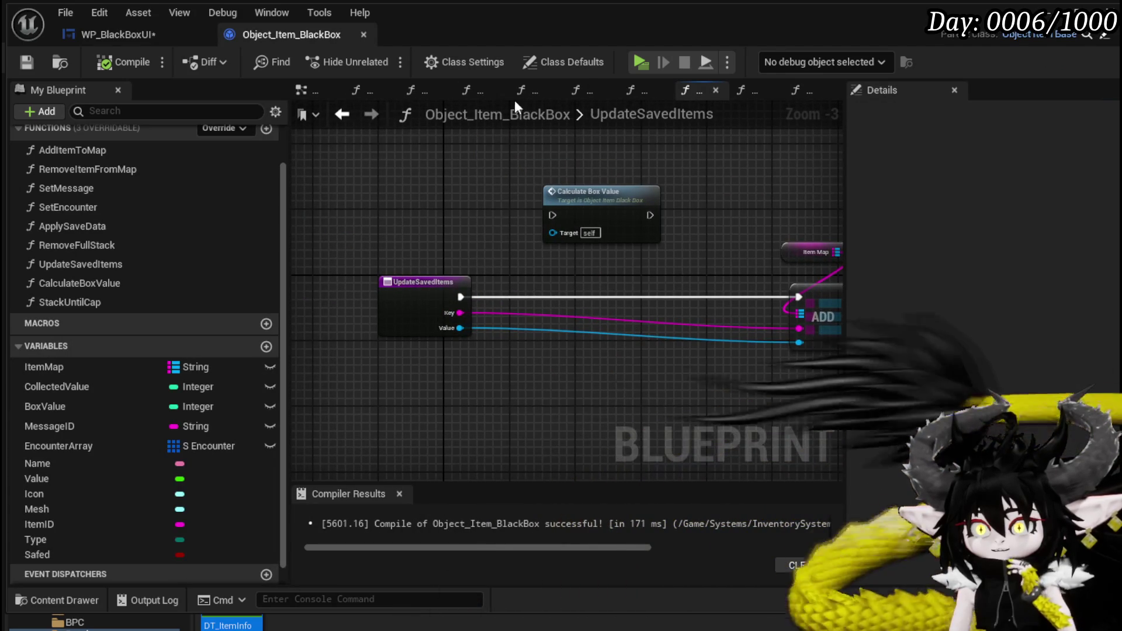
click(351, 114)
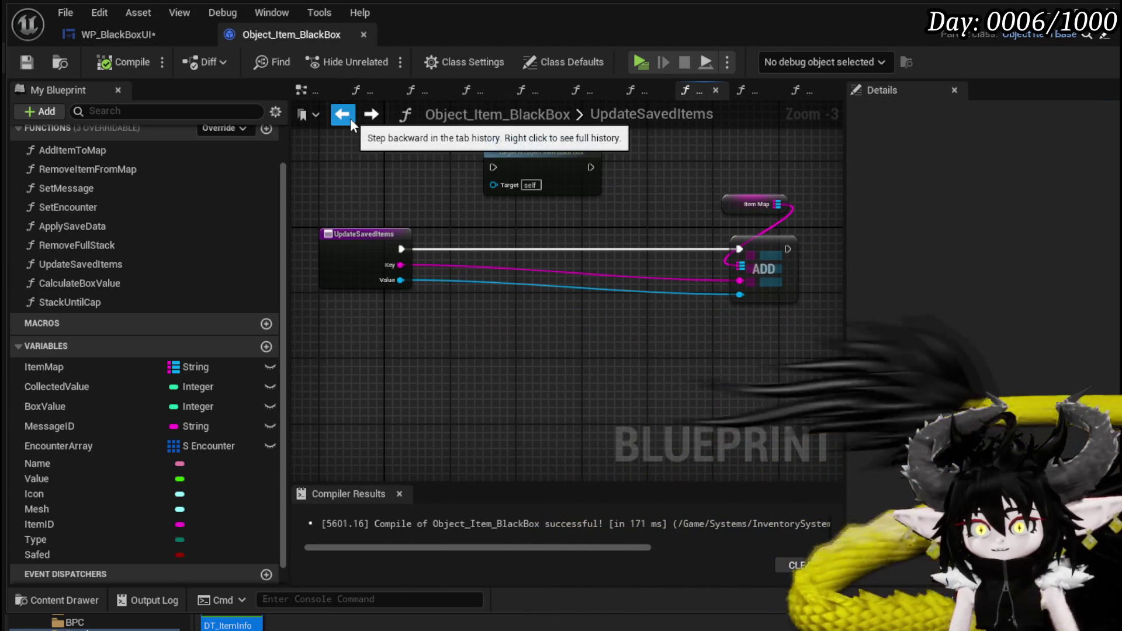
click(179, 34)
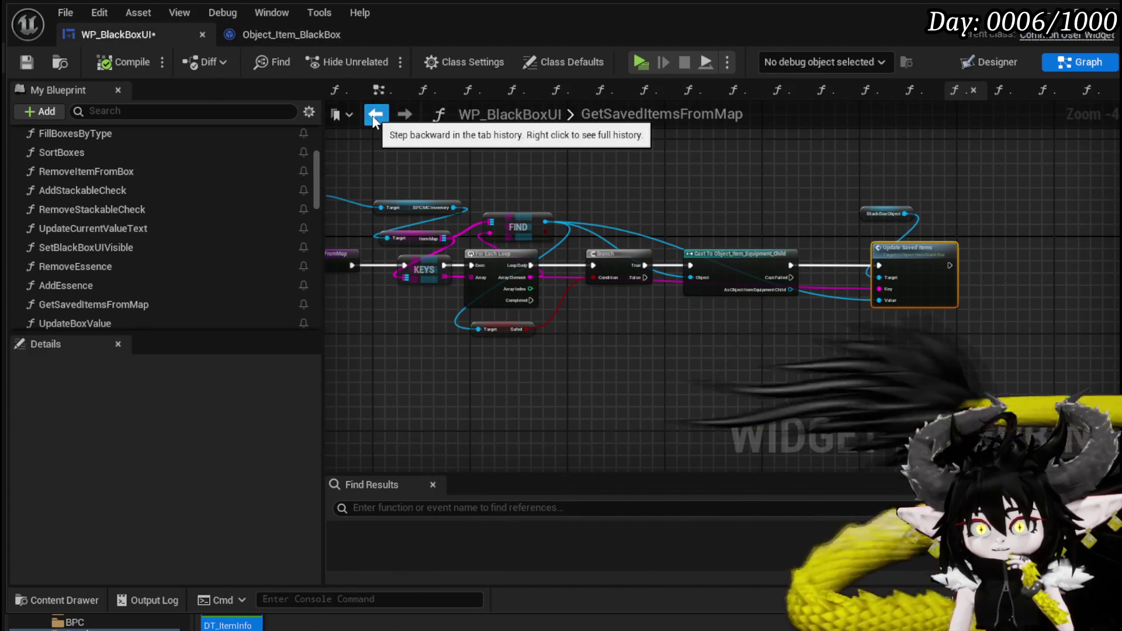
click(376, 114)
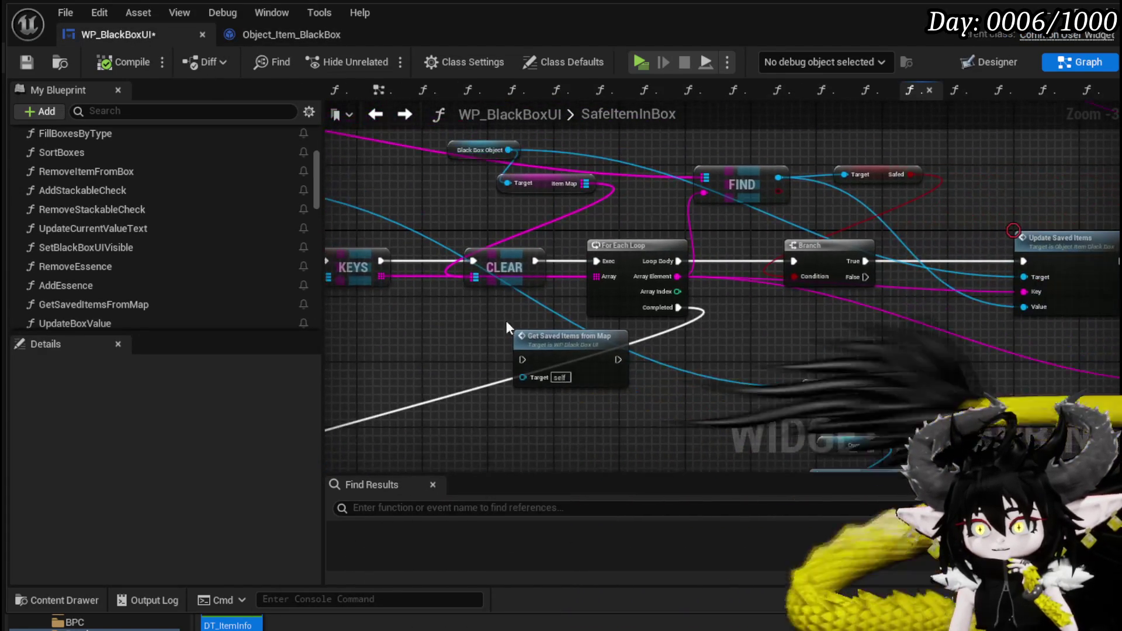
double_click(526, 328)
drag(440, 296, 426, 329)
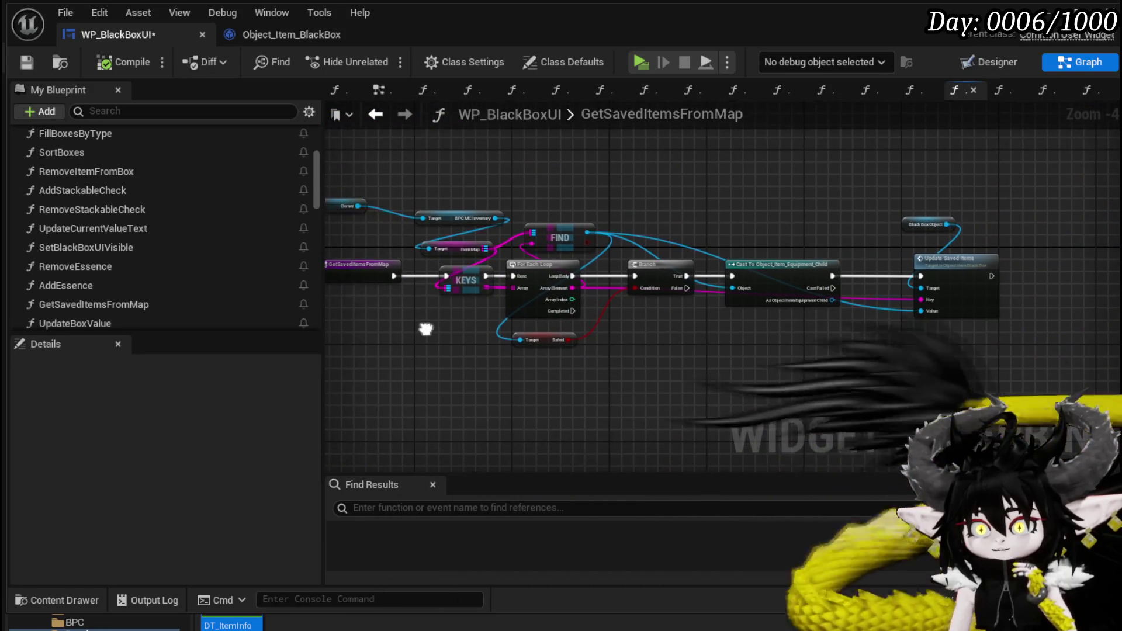
scroll(581, 206, up, 2)
mouse_move(580, 207)
mouse_down()
mouse_move(683, 182)
mouse_move(408, 182)
mouse_move(499, 190)
mouse_move(482, 166)
mouse_up()
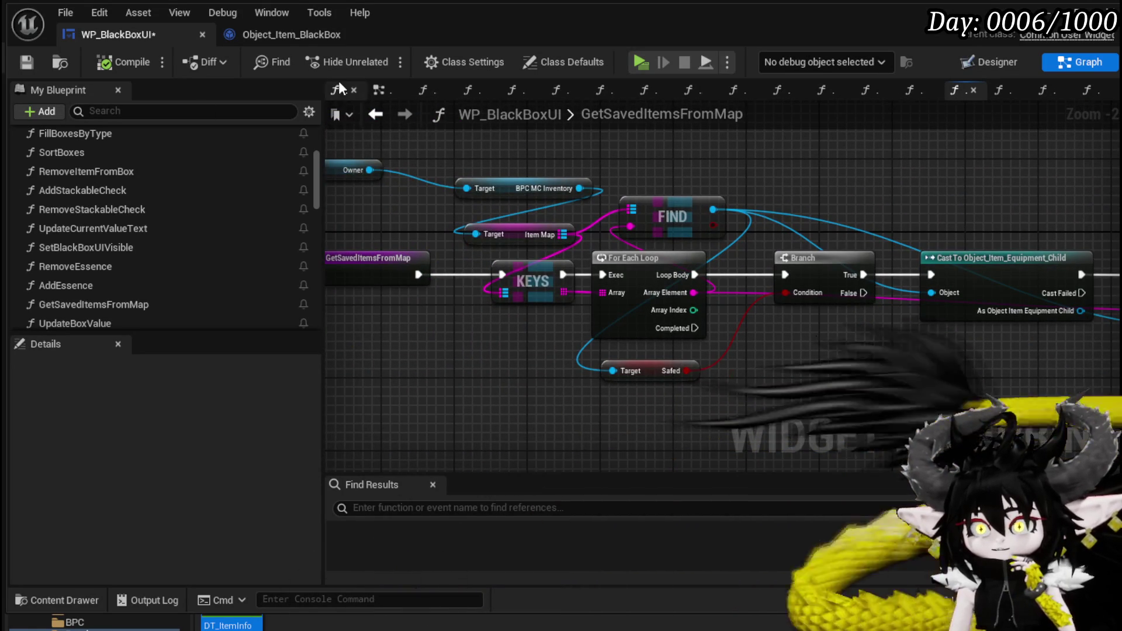
Step: Delete the Get Saved Items from Map call and its function, then compile and save
click(377, 116)
click(547, 320)
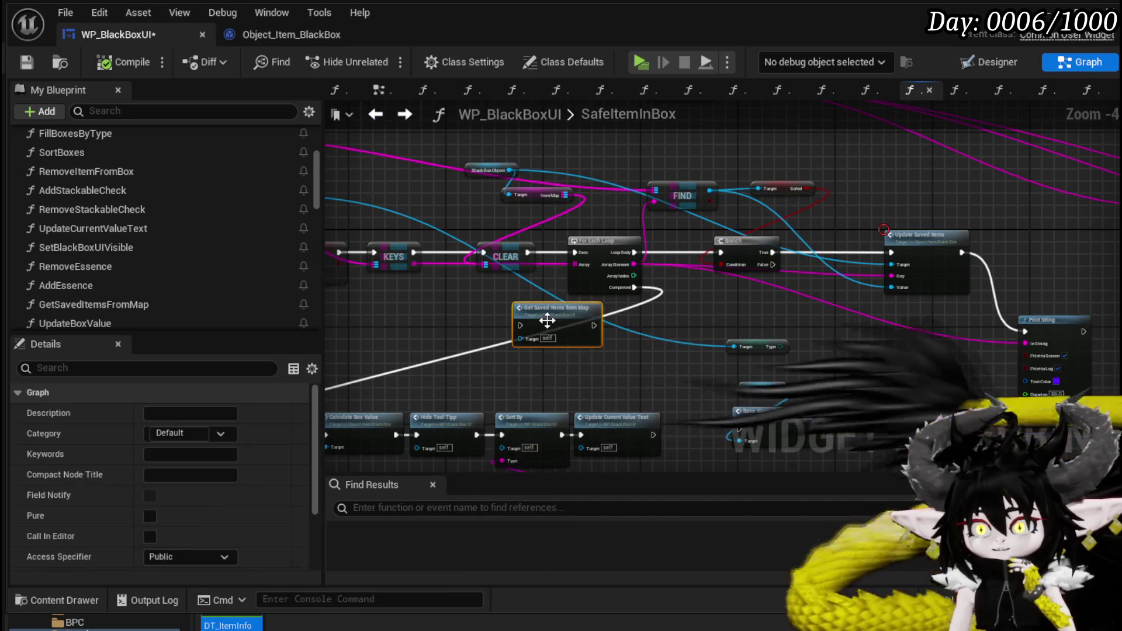
click(170, 305)
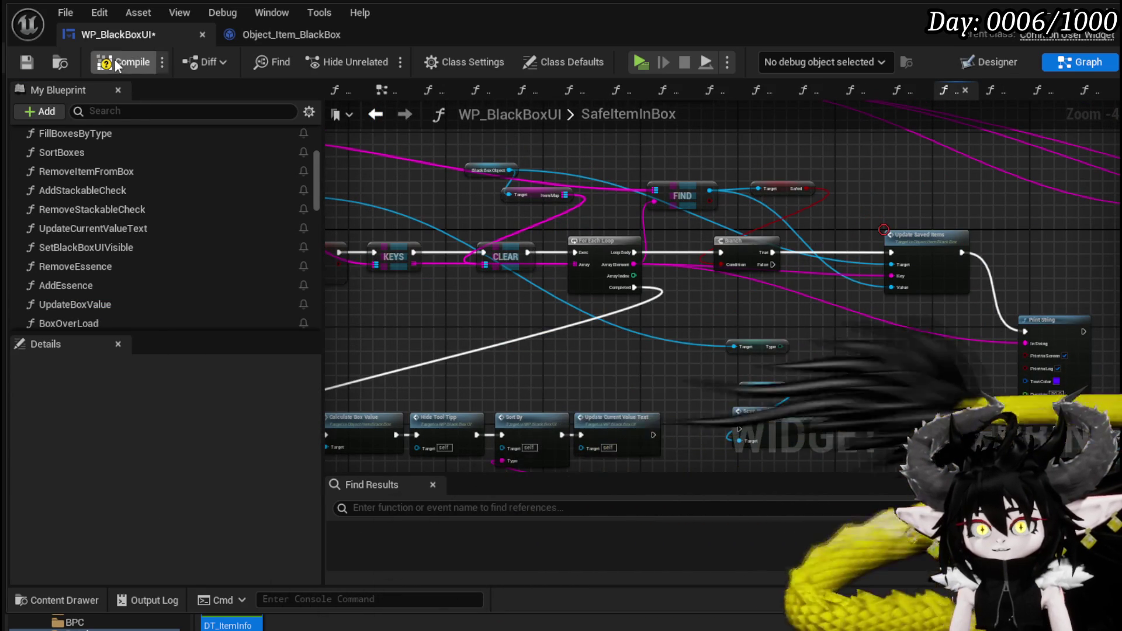
click(27, 62)
Step: Pan SafeItemInBox back to its entry, Parse Into Array and GET nodes
drag(594, 348, 490, 297)
scroll(611, 301, up, 2)
mouse_move(611, 301)
mouse_down()
mouse_move(690, 351)
mouse_move(767, 362)
mouse_up()
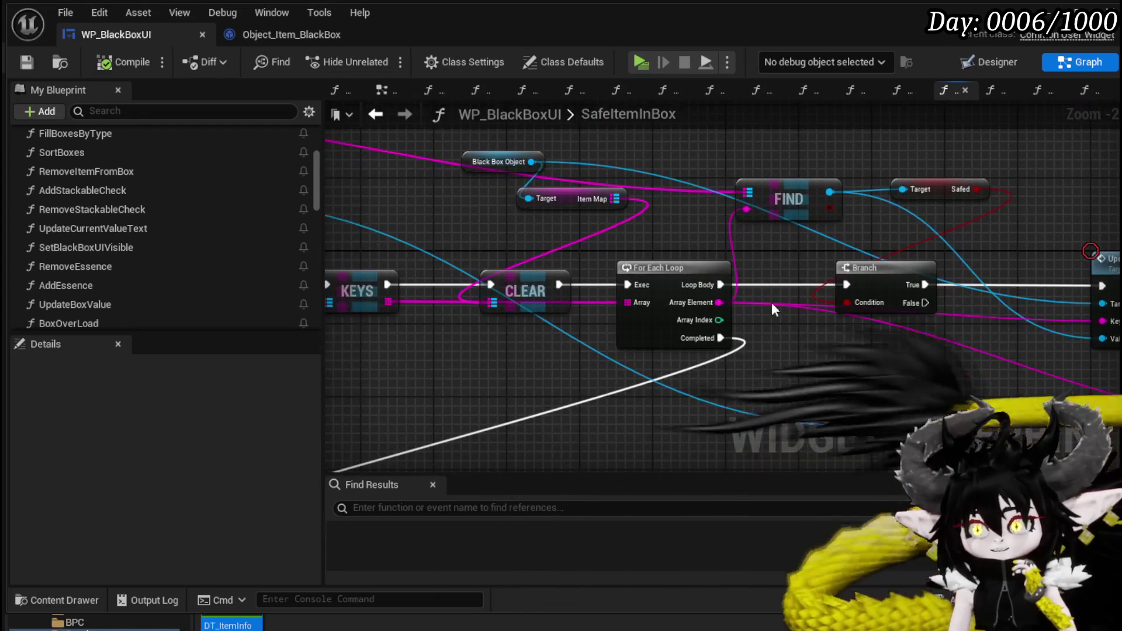
drag(800, 250, 648, 244)
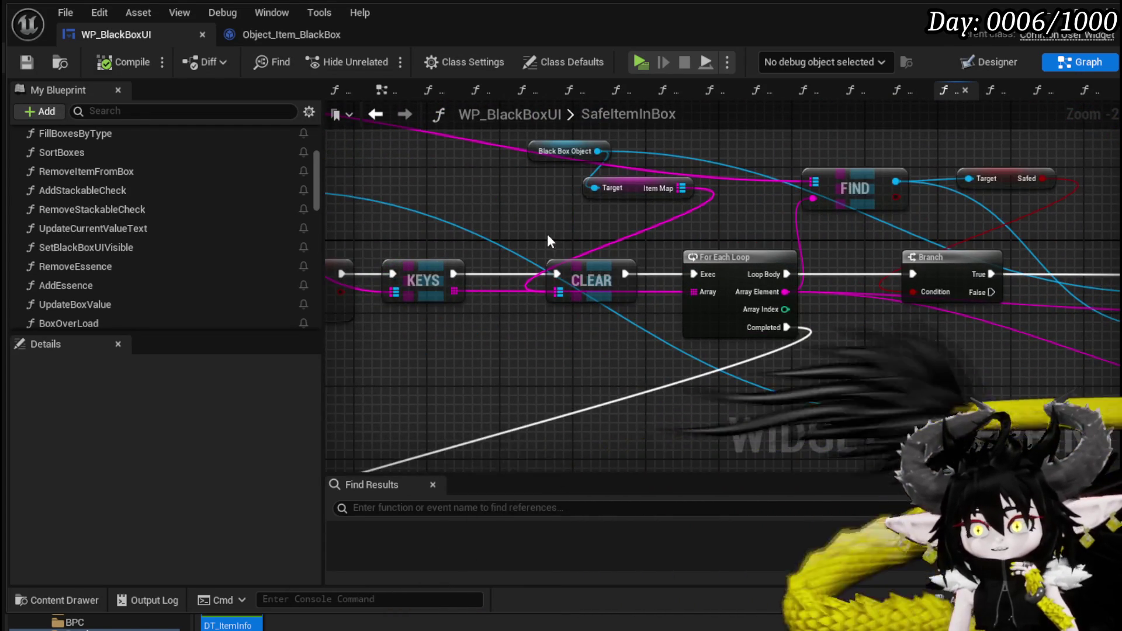
drag(546, 240, 814, 299)
drag(669, 260, 775, 249)
mouse_move(328, 223)
mouse_down()
mouse_move(525, 223)
mouse_move(558, 261)
mouse_move(543, 238)
mouse_move(756, 189)
mouse_up()
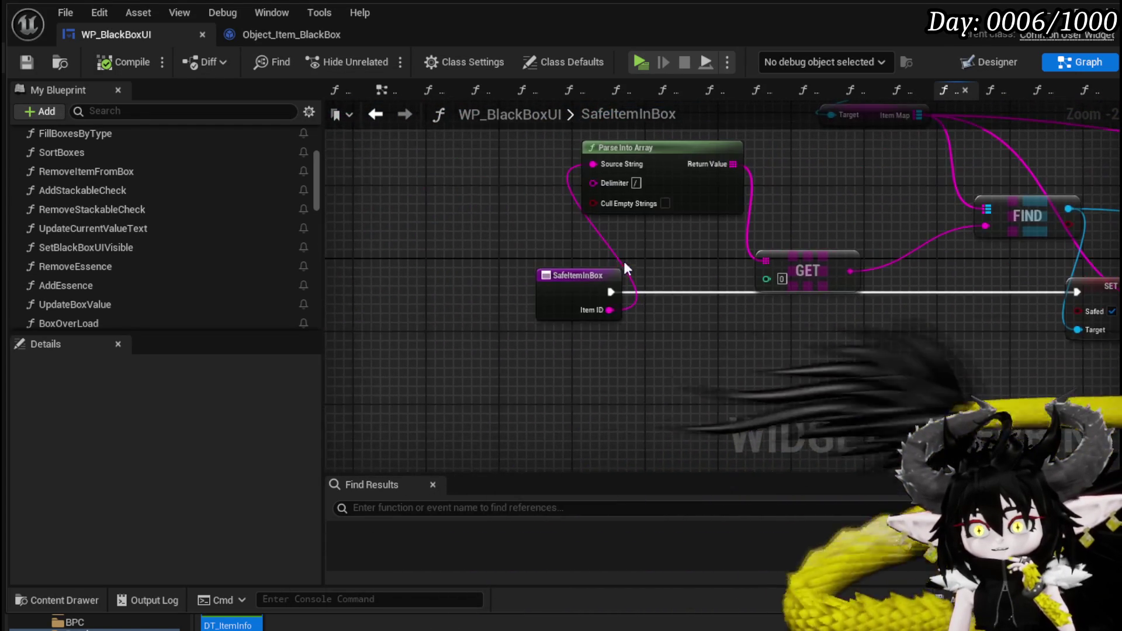
click(423, 286)
Step: Move Parse Into Array down and right, then review the Item Map, FIND, KEYS and loop nodes
mouse_move(579, 319)
mouse_down()
mouse_move(581, 280)
mouse_move(588, 306)
mouse_move(422, 318)
mouse_move(422, 233)
mouse_move(678, 267)
mouse_move(723, 247)
mouse_up()
mouse_move(542, 198)
mouse_down()
mouse_move(549, 254)
mouse_move(562, 243)
mouse_up()
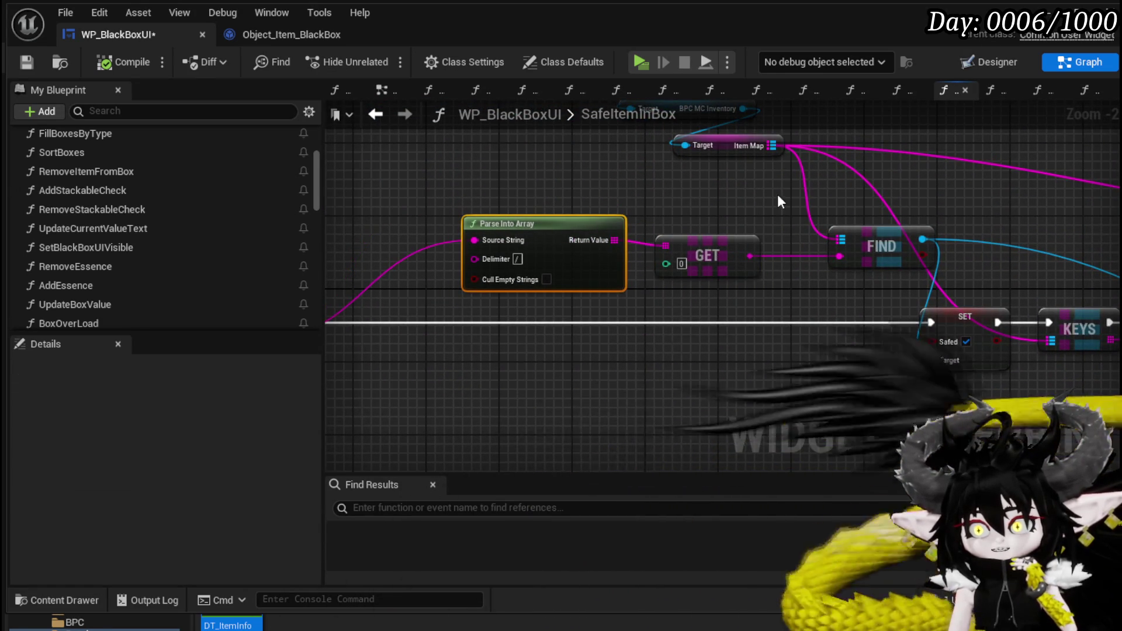
drag(918, 207, 688, 234)
mouse_move(727, 316)
mouse_down()
mouse_move(621, 303)
mouse_move(481, 254)
mouse_up()
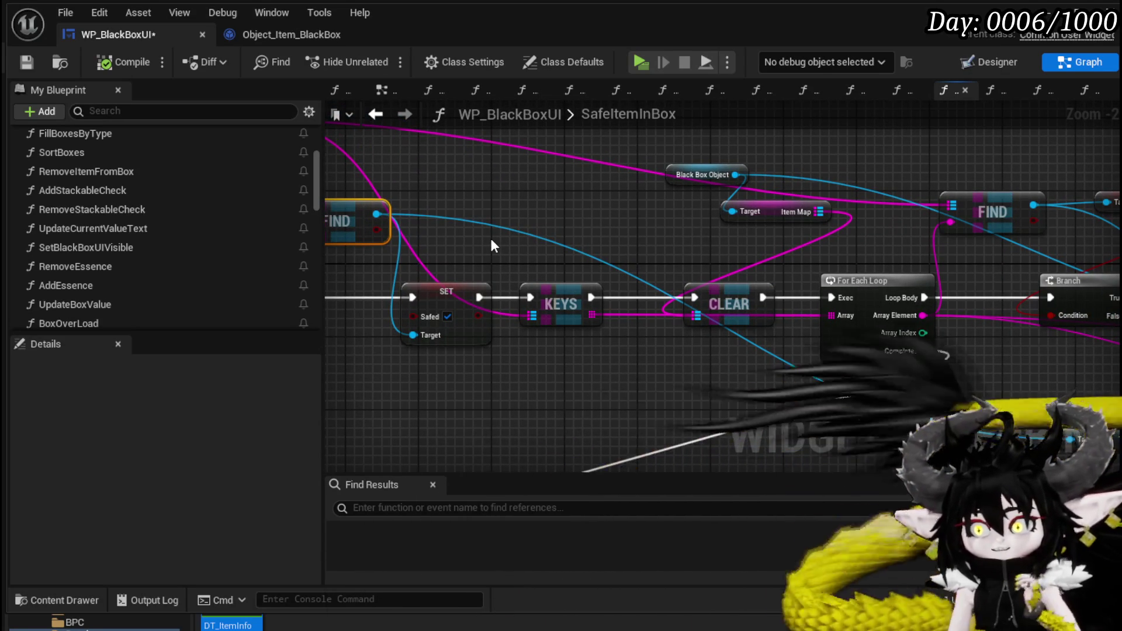
mouse_move(490, 239)
mouse_down()
mouse_move(569, 351)
mouse_move(703, 327)
mouse_move(662, 273)
mouse_move(555, 247)
mouse_up()
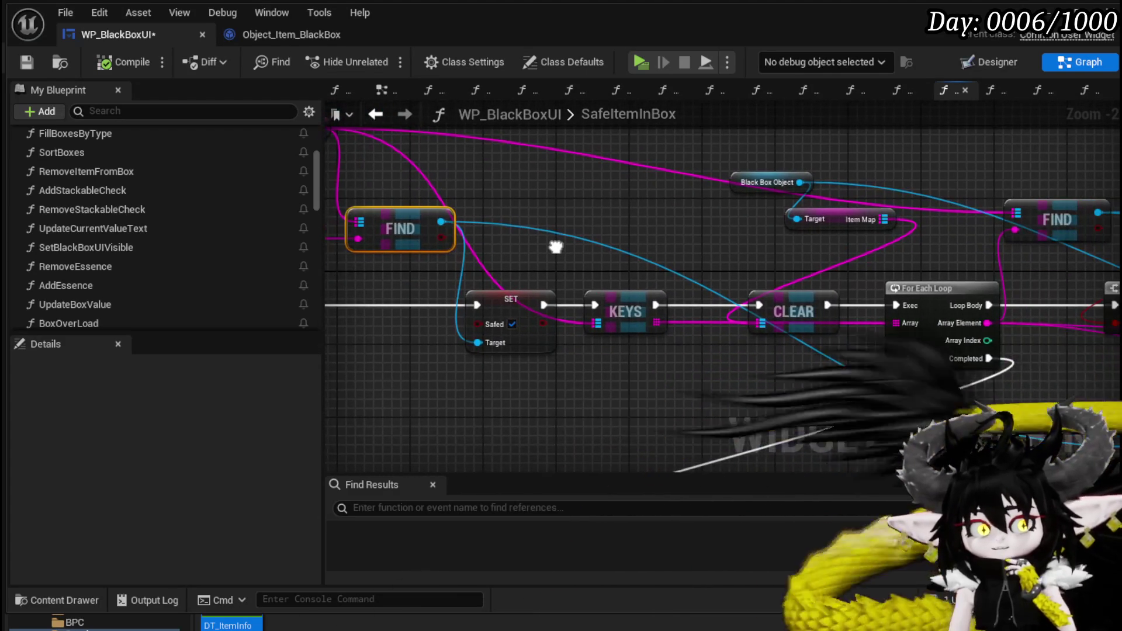
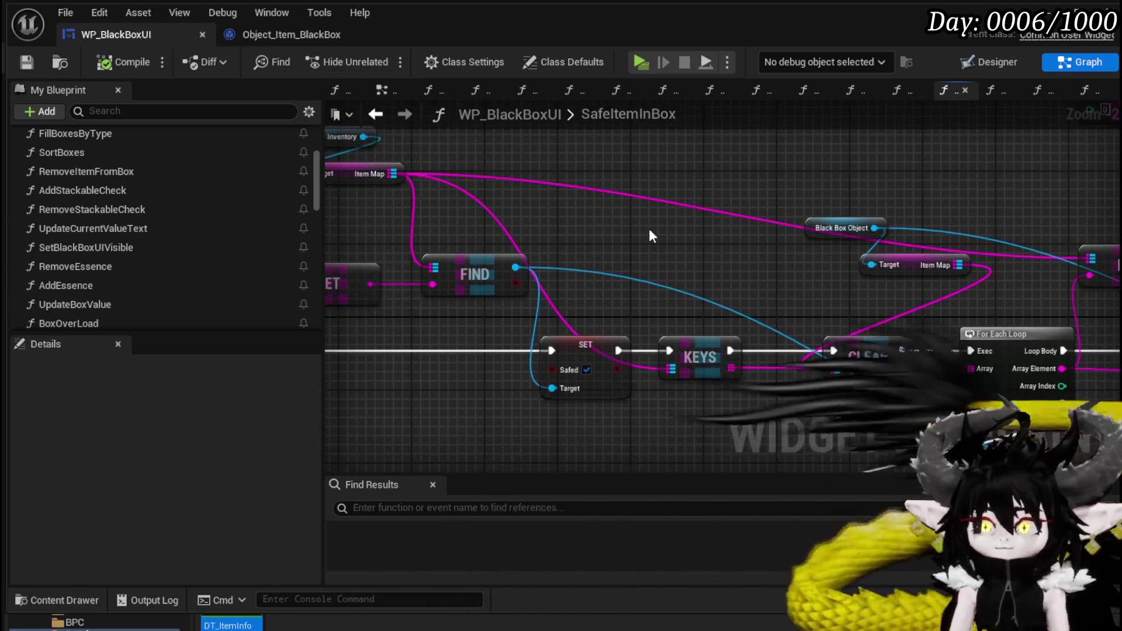
Step: Add a Construct Object from Class node set to the Object Item Base class, then compile
right_click(650, 229)
text(construct)
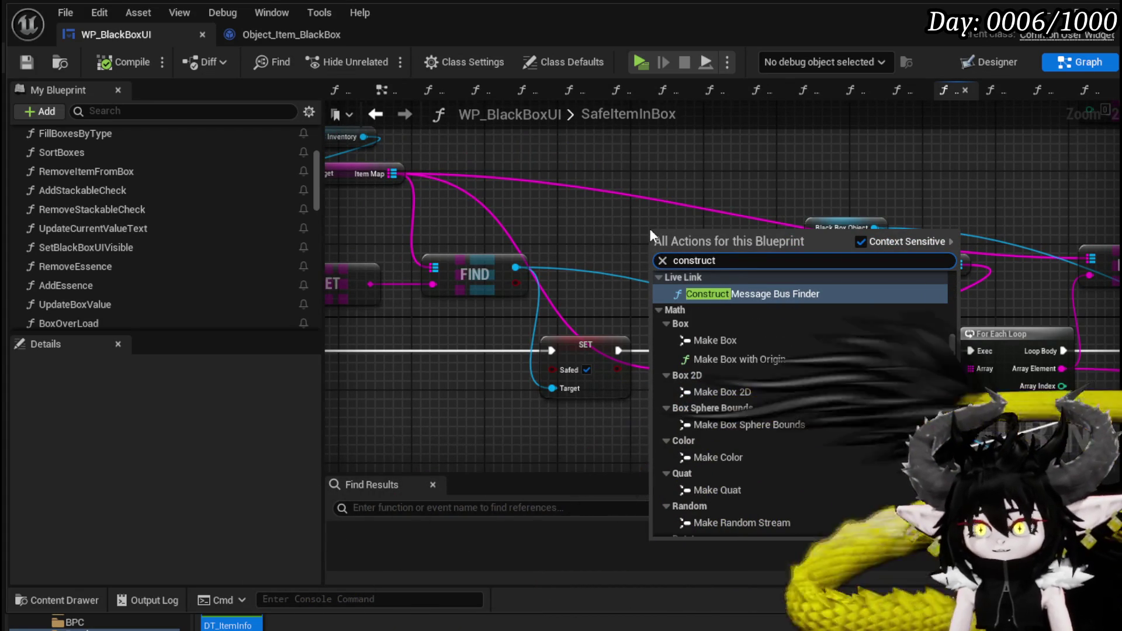
text( obje)
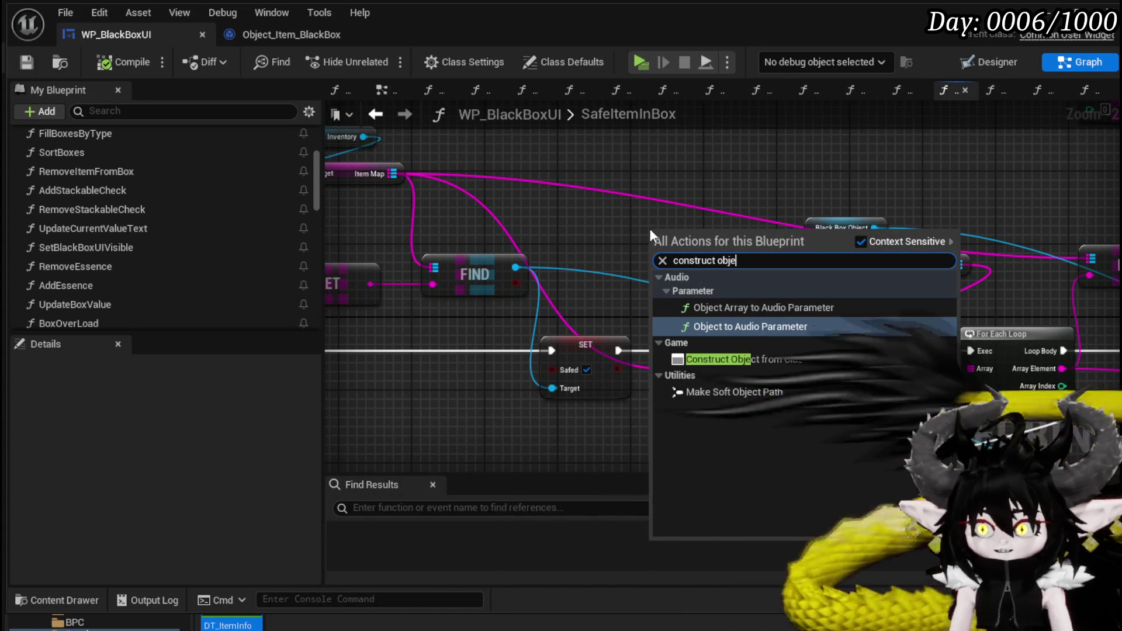
click(730, 359)
drag(682, 227, 626, 181)
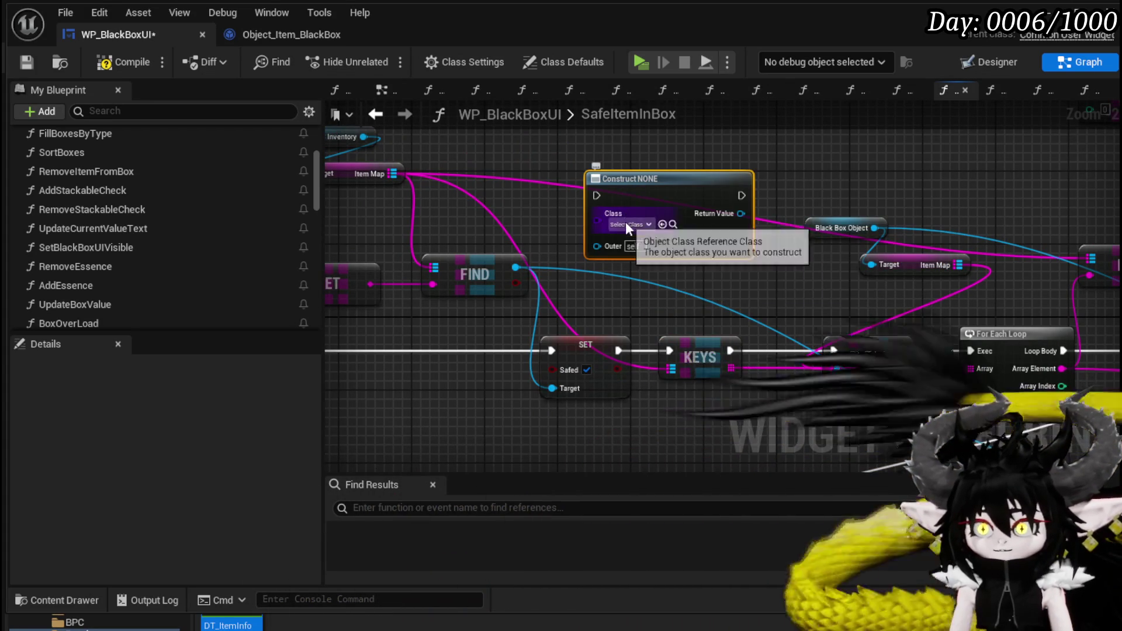
click(627, 224)
text(It)
text(em)
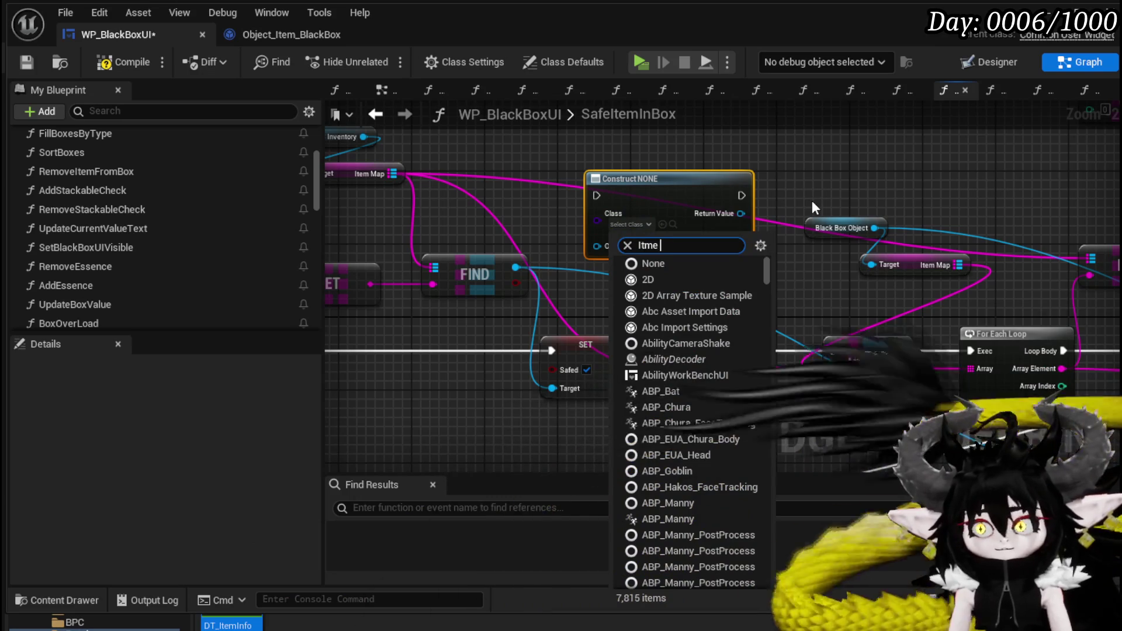
key(BackSpace)
key(BackSpace)
key(BackSpace)
text(t)
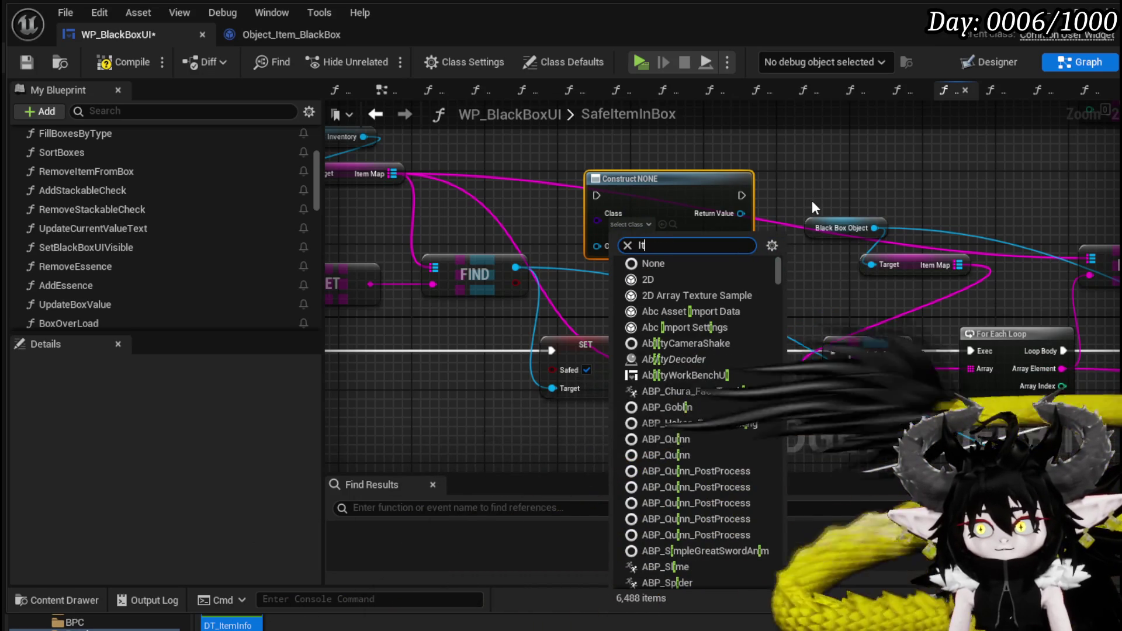
text(em obje)
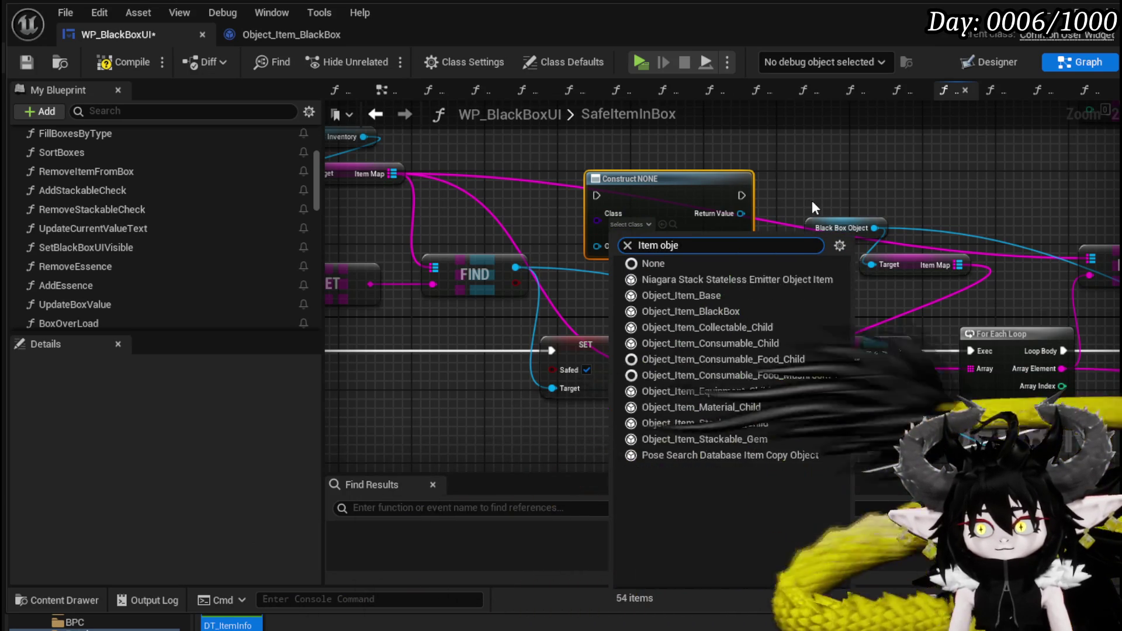
click(695, 295)
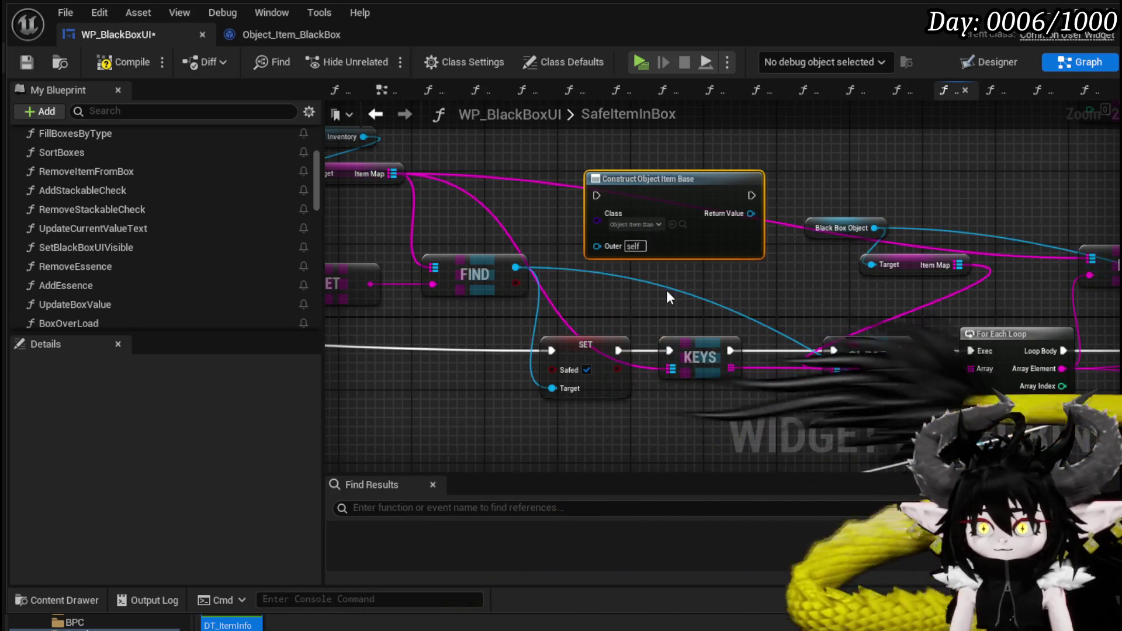
drag(646, 296, 584, 242)
click(765, 262)
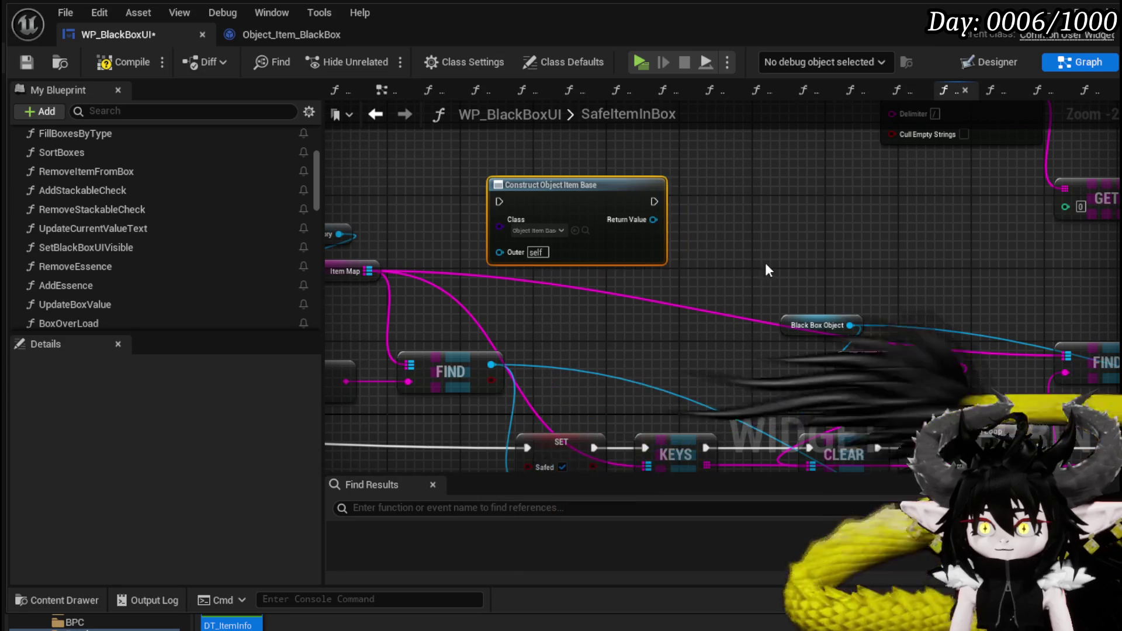
click(28, 63)
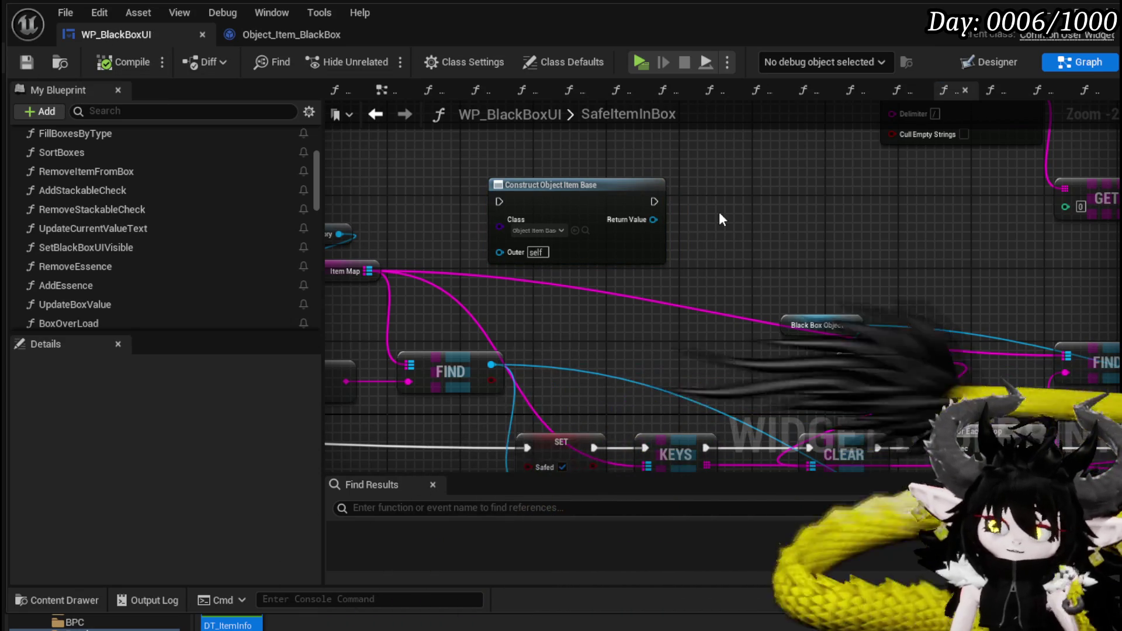
Step: Add a Set Data from String node fed by the Return Value, then compile and save
drag(653, 218, 735, 214)
text(Set)
key(Escape)
mouse_move(647, 233)
mouse_down()
mouse_move(595, 233)
mouse_move(687, 232)
mouse_up()
text(Set)
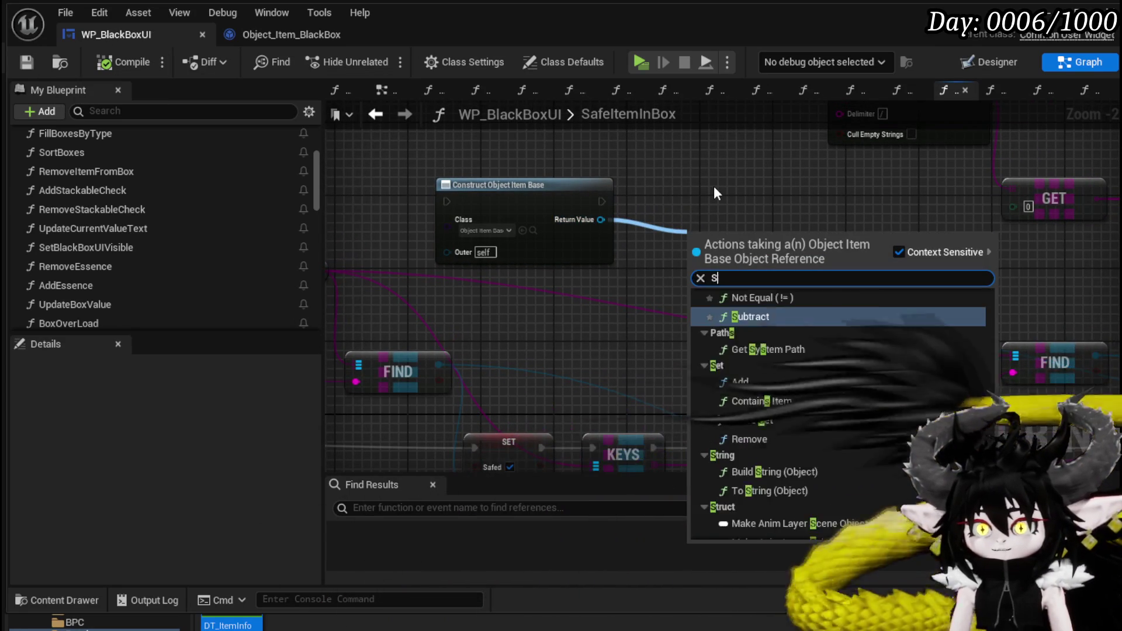
click(768, 297)
mouse_move(737, 248)
mouse_down()
mouse_move(714, 184)
mouse_move(692, 194)
mouse_up()
click(850, 222)
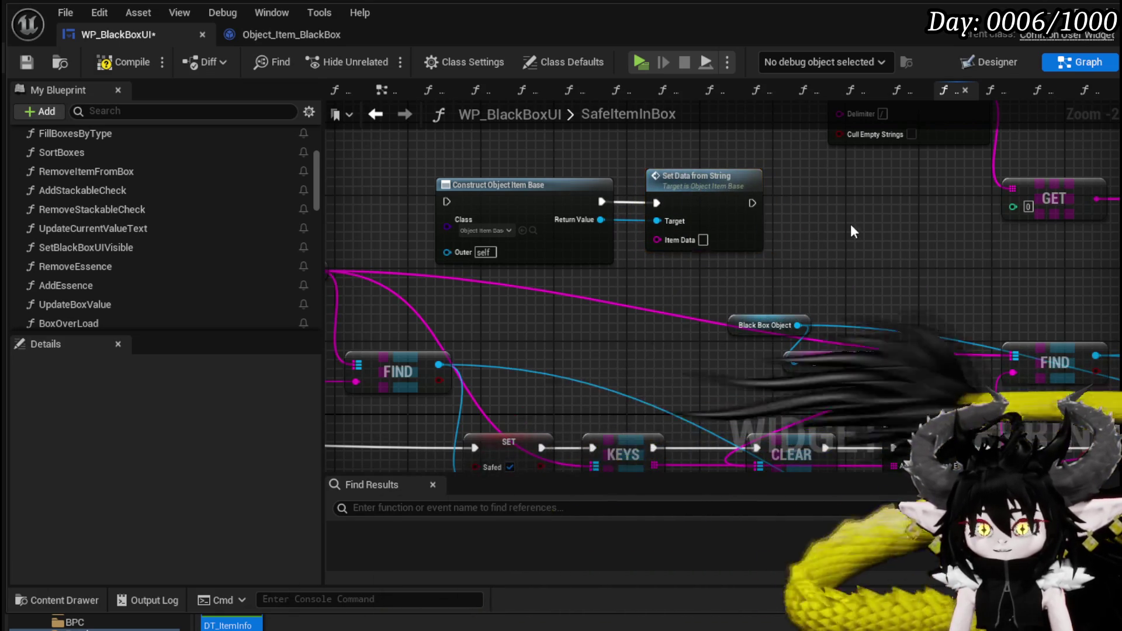
drag(850, 222, 903, 213)
click(119, 62)
click(31, 62)
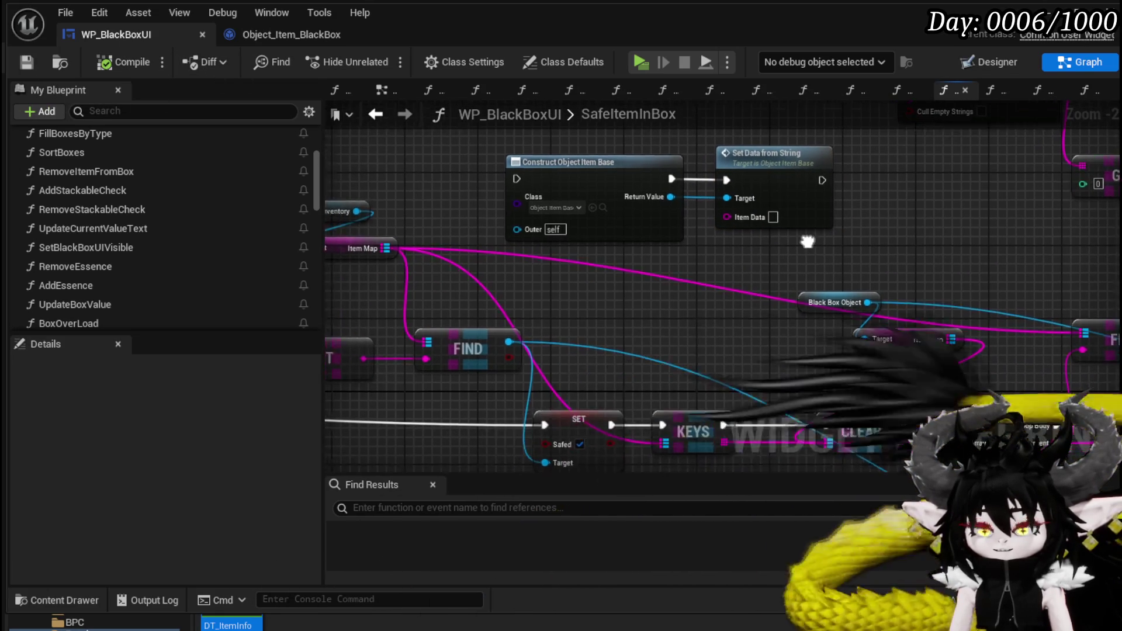
drag(778, 255, 752, 289)
mouse_move(648, 317)
mouse_down()
mouse_move(647, 166)
mouse_move(597, 217)
mouse_move(522, 243)
mouse_move(683, 208)
mouse_move(781, 205)
mouse_up()
scroll(522, 243, down, 2)
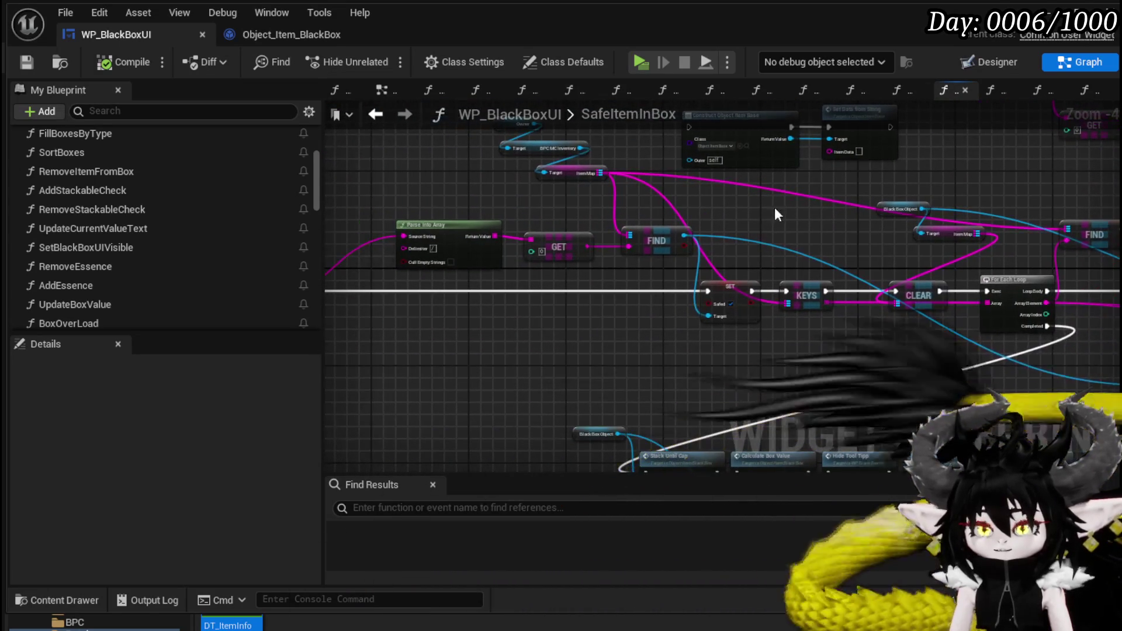
Step: Rearrange Parse Into Array, GET, FIND and the Set Safed node near the function entry
mouse_move(385, 269)
mouse_down()
mouse_move(654, 216)
mouse_move(630, 206)
mouse_up()
click(650, 365)
drag(756, 248, 917, 222)
mouse_move(895, 259)
mouse_down()
mouse_move(559, 272)
mouse_move(520, 252)
mouse_move(540, 358)
mouse_move(757, 195)
mouse_up()
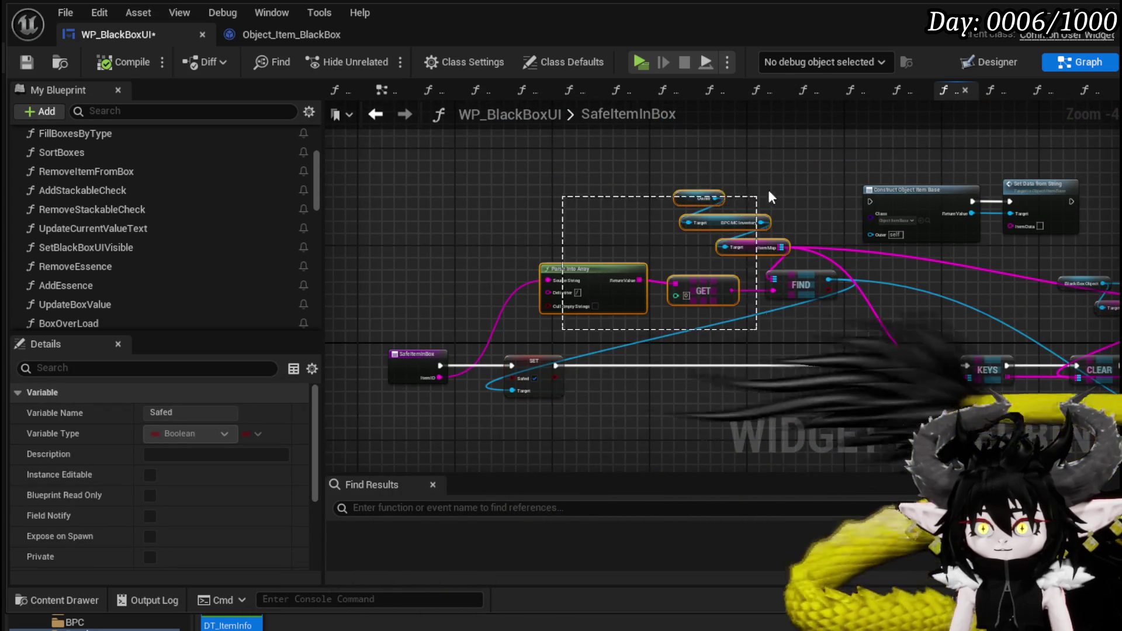
drag(675, 290, 658, 290)
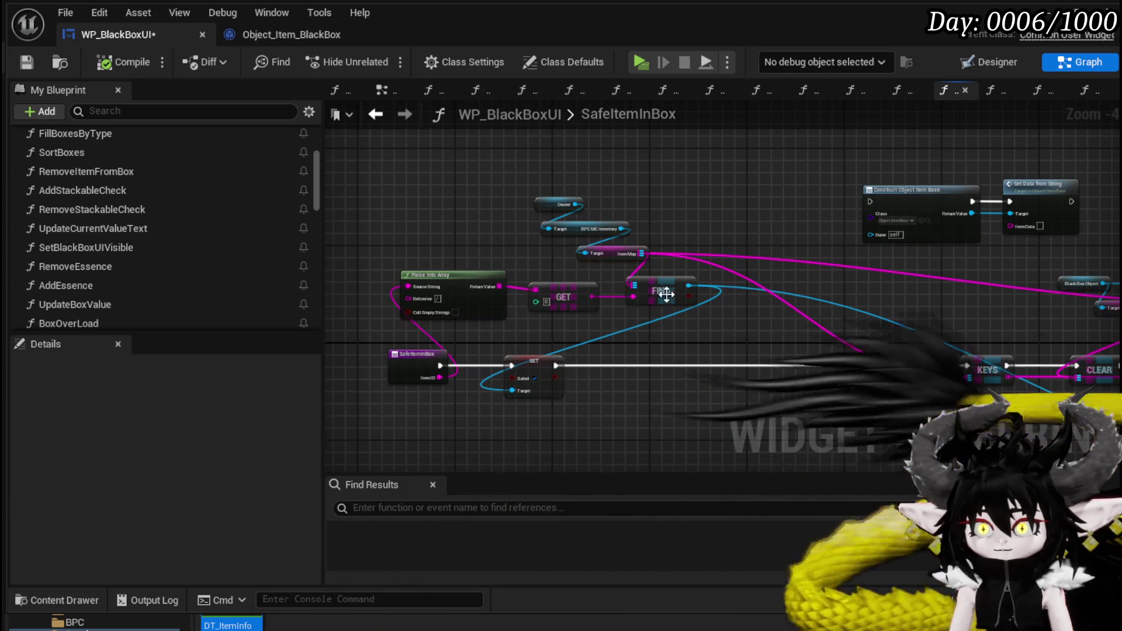
mouse_move(533, 369)
mouse_down()
mouse_move(593, 361)
mouse_move(541, 320)
mouse_move(564, 334)
mouse_move(421, 313)
mouse_move(671, 300)
mouse_move(639, 342)
mouse_move(647, 364)
mouse_move(784, 300)
mouse_move(573, 323)
mouse_move(520, 200)
mouse_up()
click(718, 315)
drag(440, 147, 514, 234)
mouse_move(733, 391)
mouse_down()
mouse_move(608, 300)
mouse_move(513, 355)
mouse_up()
Step: Paste the Owner, inventory and ItemMap getters and wire ItemMap into the KEYS input
key(ctrl+v)
drag(595, 382, 641, 327)
mouse_move(597, 381)
mouse_down()
mouse_move(636, 323)
mouse_move(555, 358)
mouse_move(713, 220)
mouse_move(743, 299)
mouse_up()
click(721, 303)
drag(590, 356, 754, 217)
drag(739, 310, 532, 324)
mouse_move(665, 237)
mouse_down()
mouse_move(682, 163)
mouse_move(669, 124)
mouse_up()
Step: Delete the Type getter and Print String, and reposition Update Saved Items, FIND and Safed
click(503, 294)
key(Delete)
click(797, 321)
key(Delete)
drag(798, 321, 837, 383)
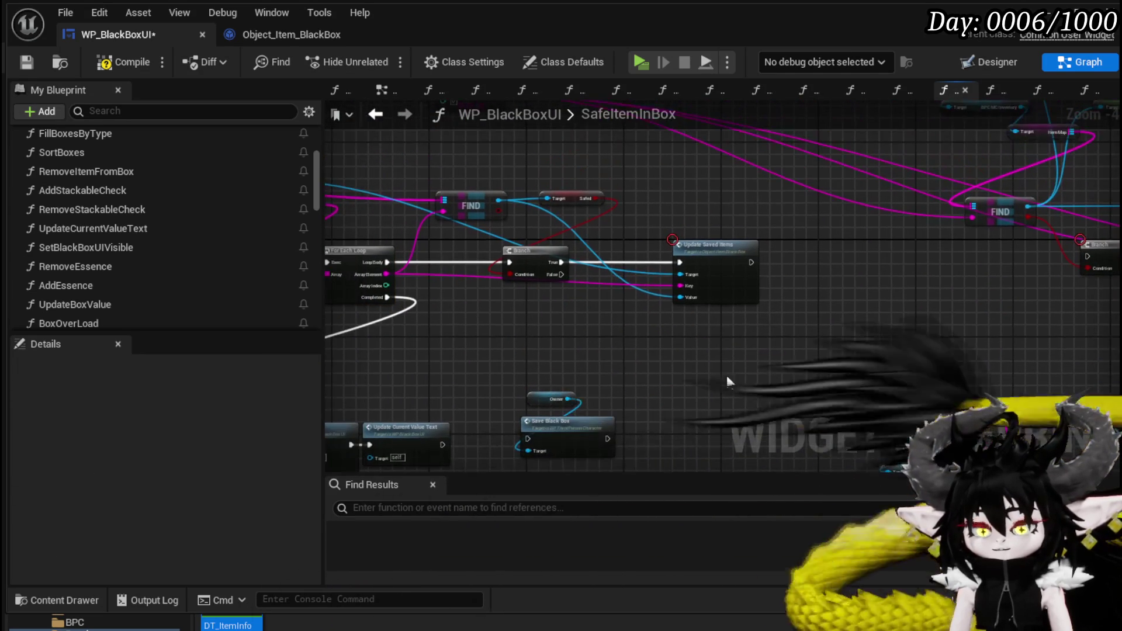
mouse_move(708, 263)
mouse_down()
mouse_move(933, 244)
mouse_move(952, 272)
mouse_up()
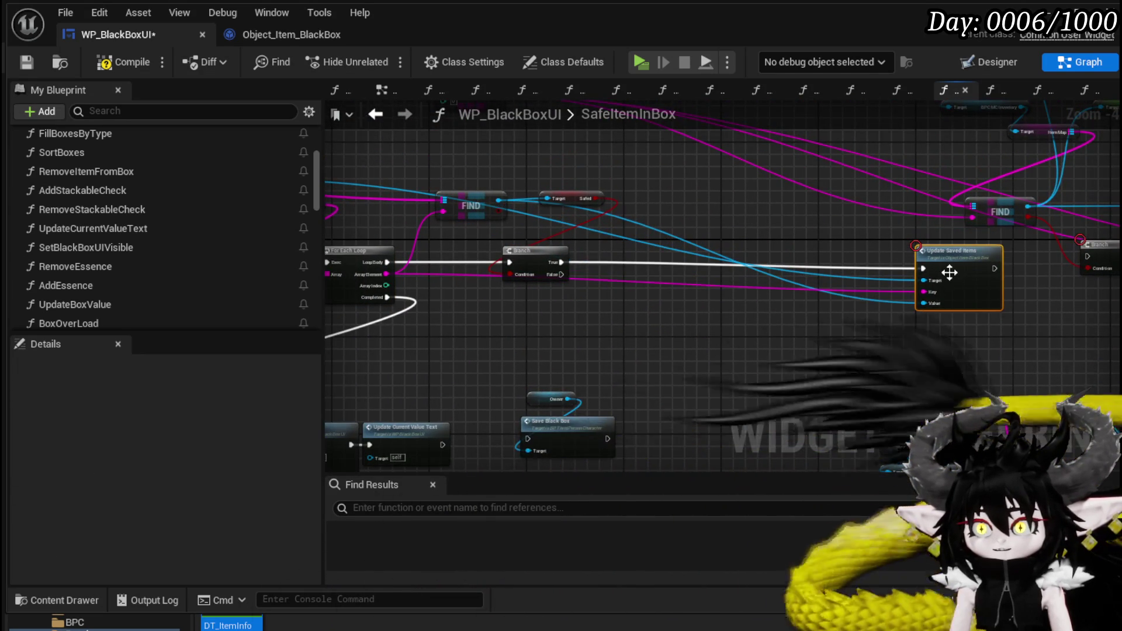
scroll(663, 199, up, 2)
mouse_move(619, 248)
mouse_down()
mouse_move(538, 244)
mouse_move(539, 183)
mouse_move(507, 174)
mouse_up()
mouse_move(790, 243)
mouse_down()
mouse_move(528, 236)
mouse_move(467, 292)
mouse_up()
mouse_move(660, 213)
mouse_down()
mouse_move(791, 241)
mouse_move(968, 249)
mouse_up()
mouse_move(619, 206)
mouse_down()
mouse_move(991, 210)
mouse_move(481, 261)
mouse_move(585, 253)
mouse_up()
Step: Add Get Type from FIND's Value feeding a Switch on E_ItemType run from Branch True
text(s)
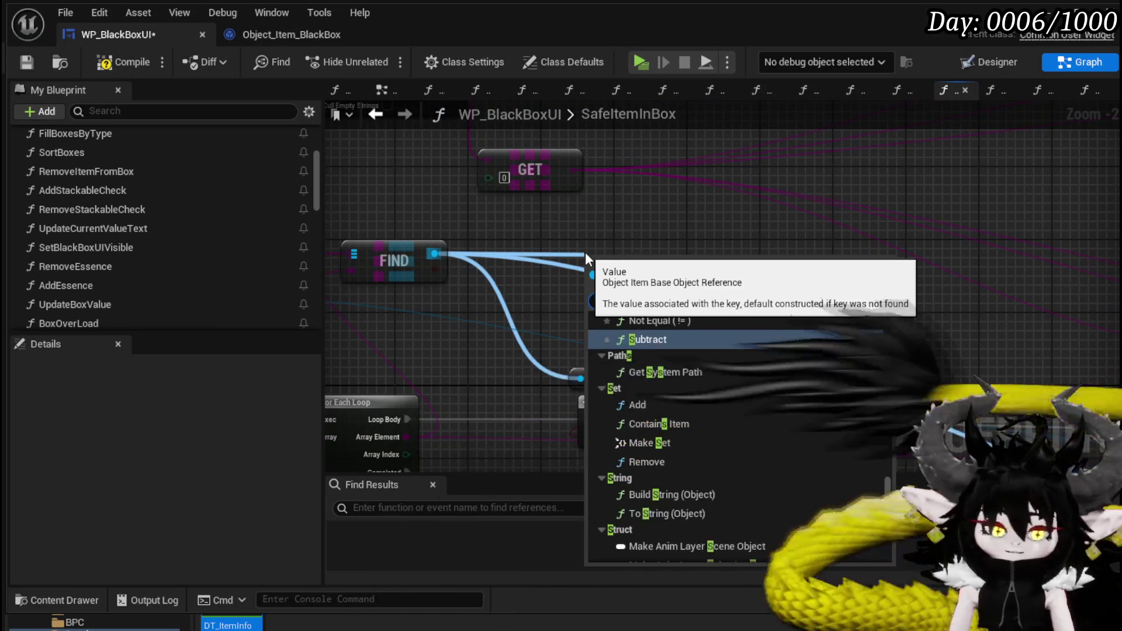
text(et)
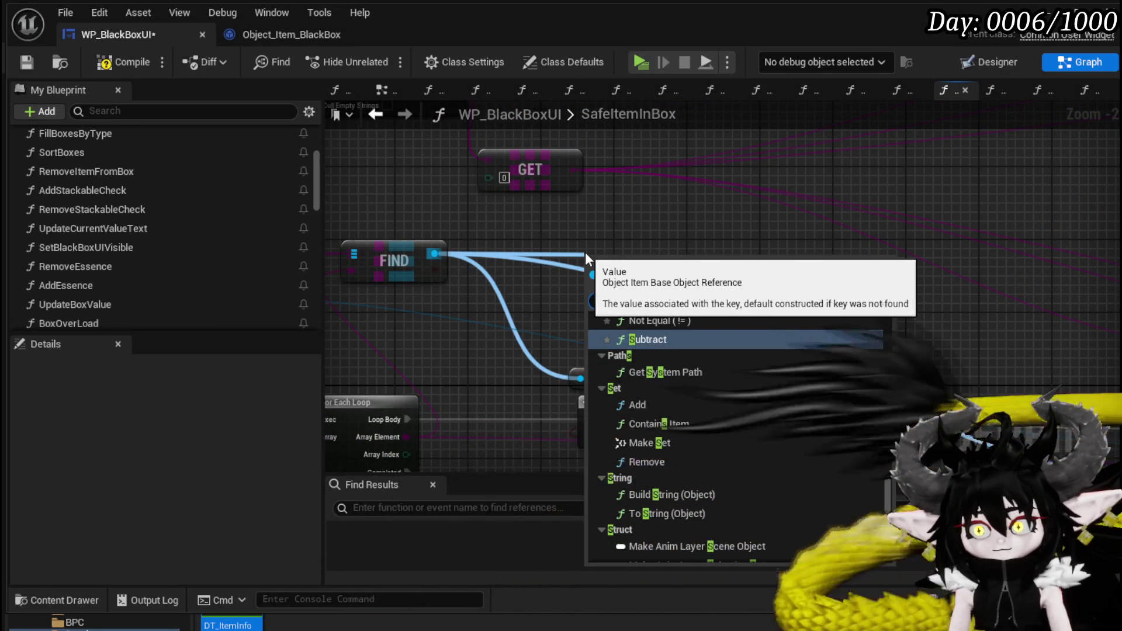
key(BackSpace)
key(BackSpace)
key(BackSpace)
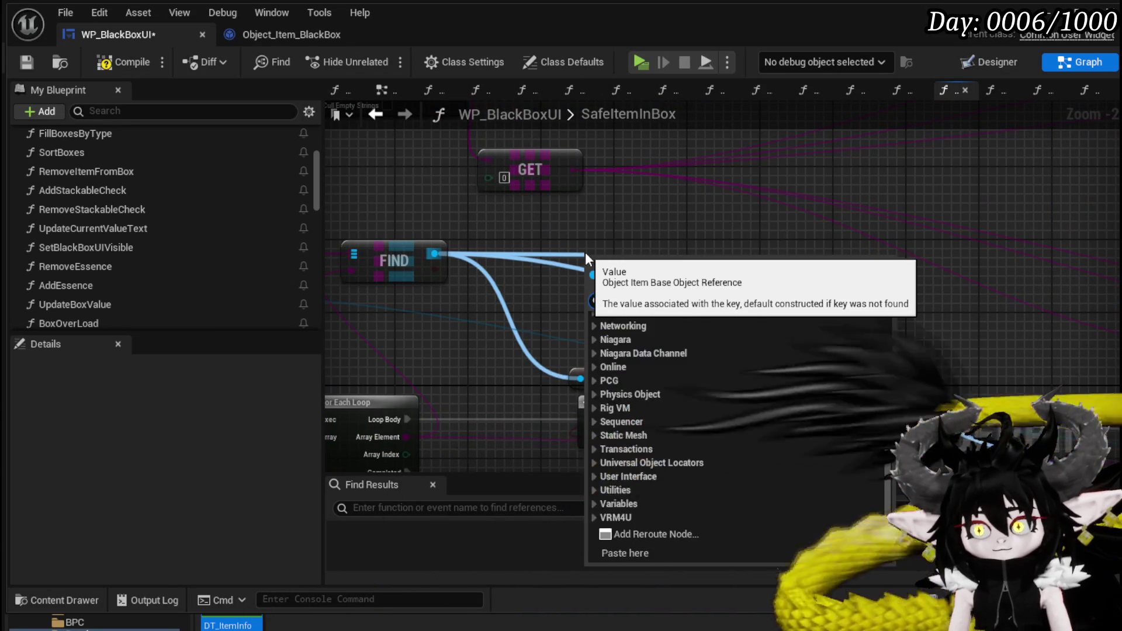
text(ty)
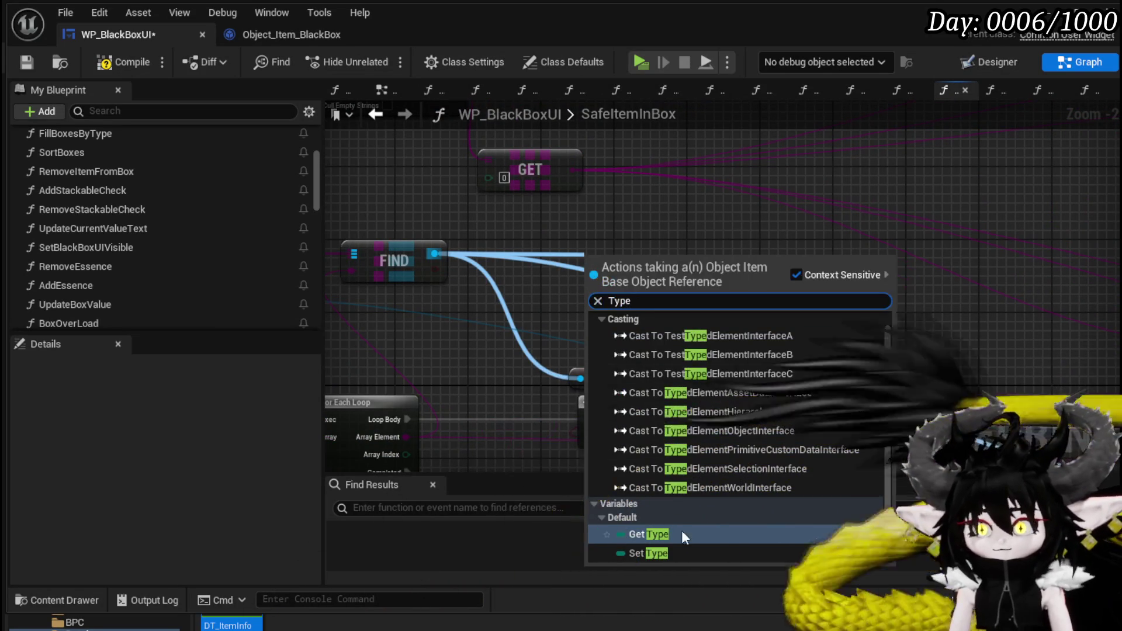
click(682, 530)
drag(660, 260, 717, 296)
text(Sw)
key(Return)
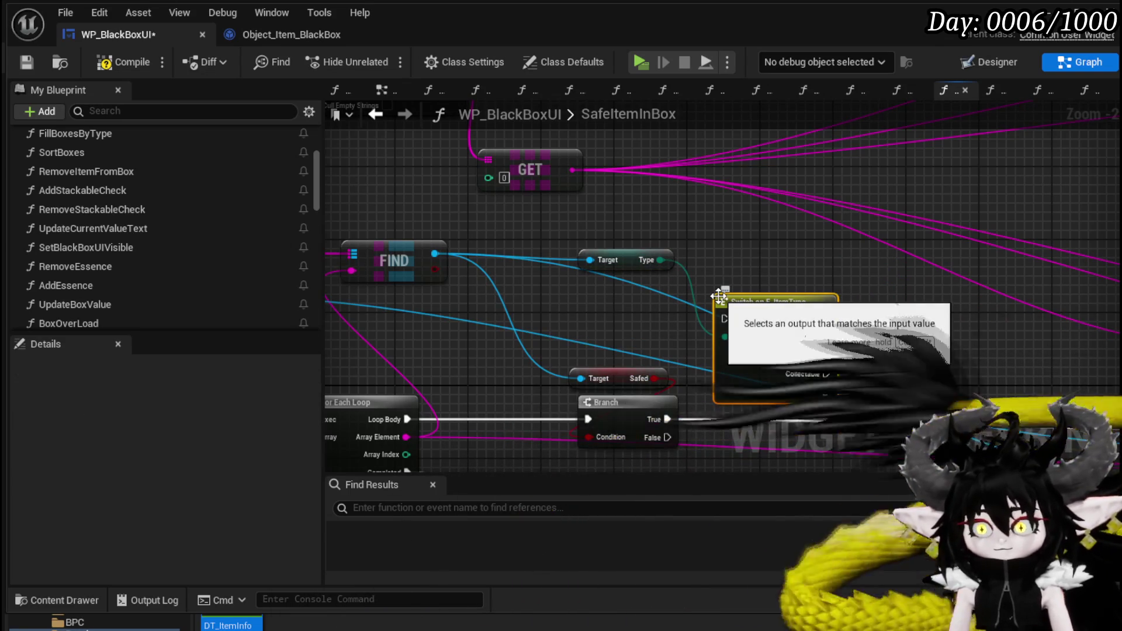
drag(613, 246, 656, 329)
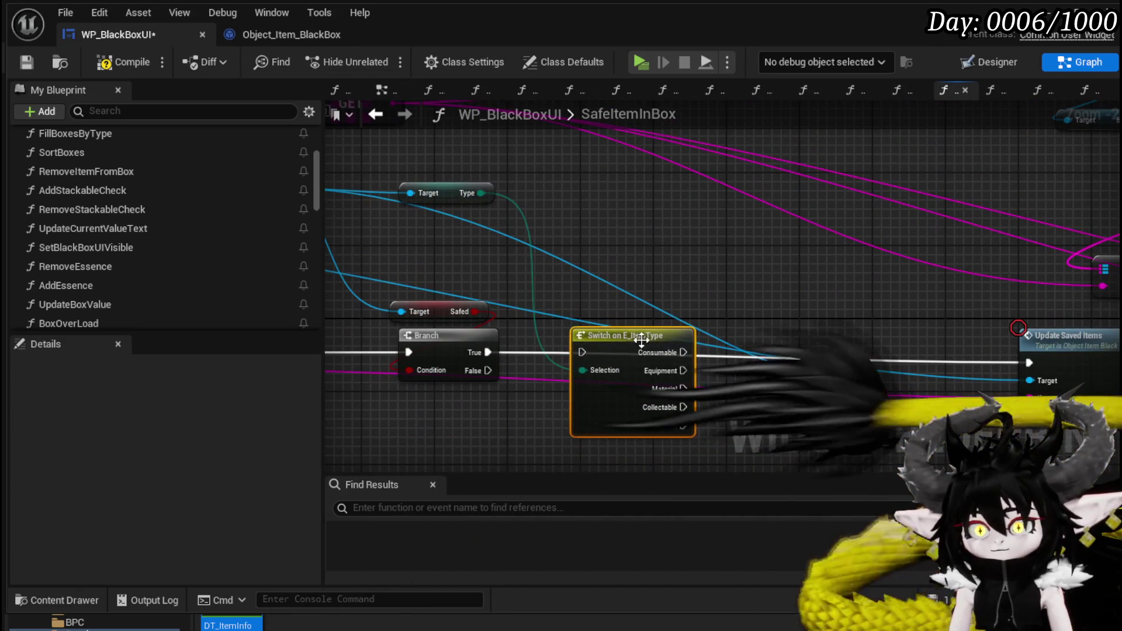
drag(482, 350, 579, 352)
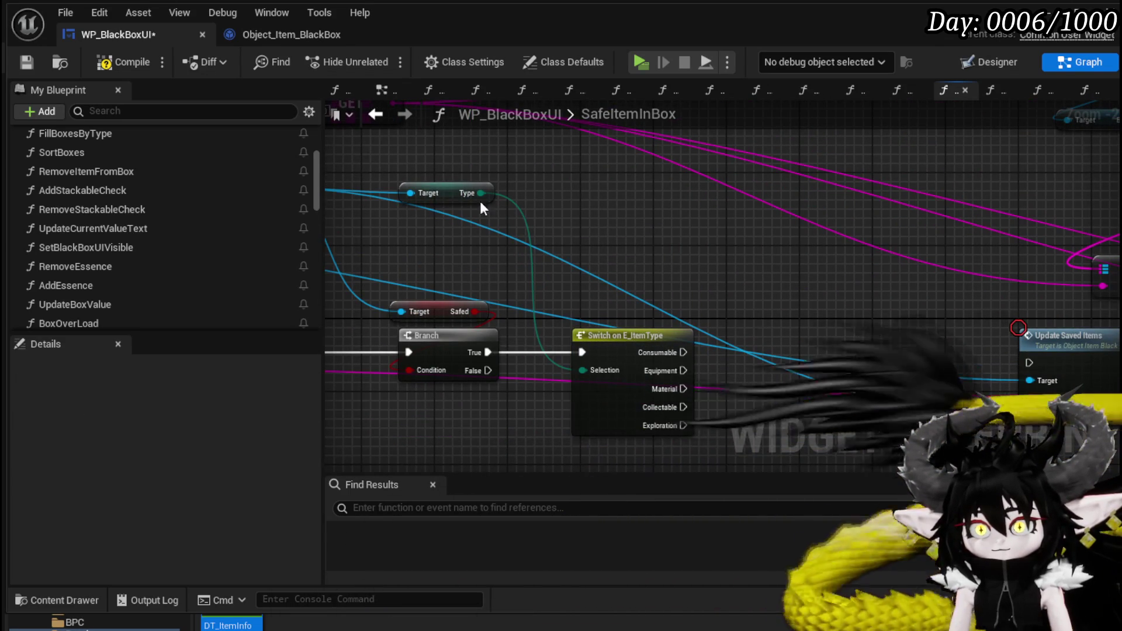
mouse_move(443, 193)
mouse_down()
mouse_move(643, 258)
mouse_move(624, 313)
mouse_up()
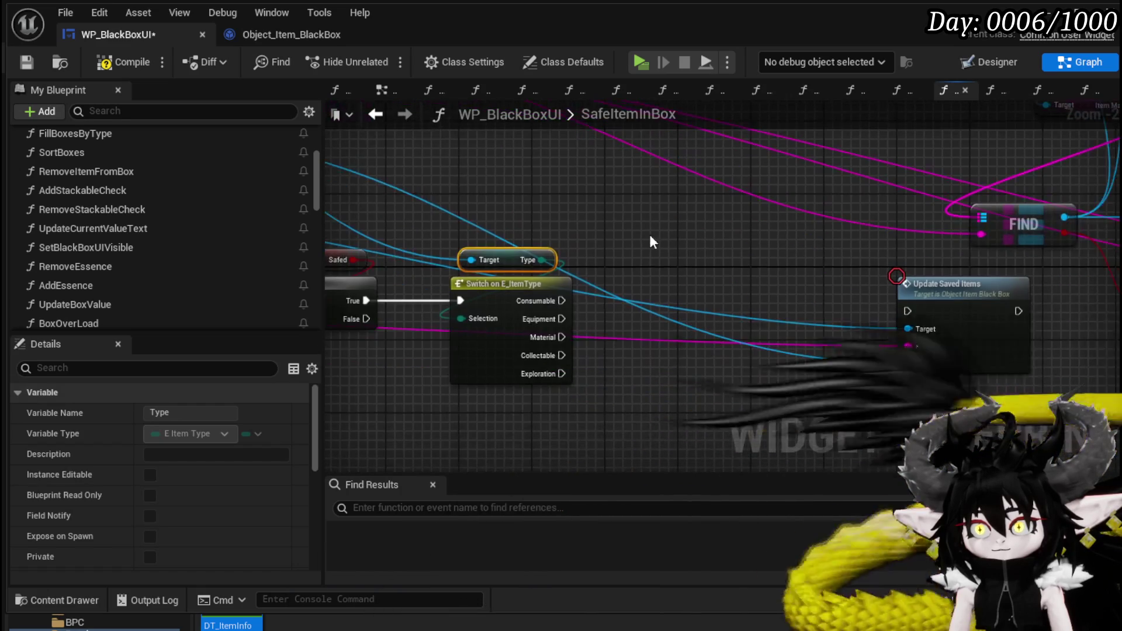
scroll(650, 234, down, 2)
Step: Select the Construct Object, Set Data, Switch and Type nodes for collapsing
mouse_move(442, 180)
mouse_down()
mouse_move(549, 226)
mouse_move(850, 307)
mouse_up()
drag(697, 404, 700, 320)
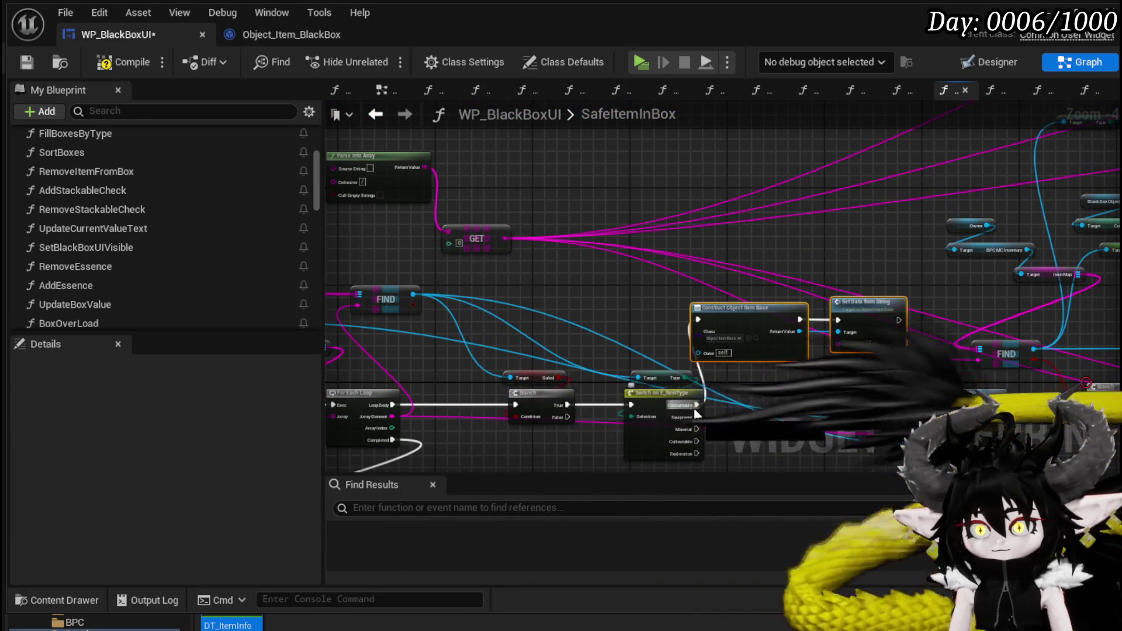
drag(871, 424, 619, 320)
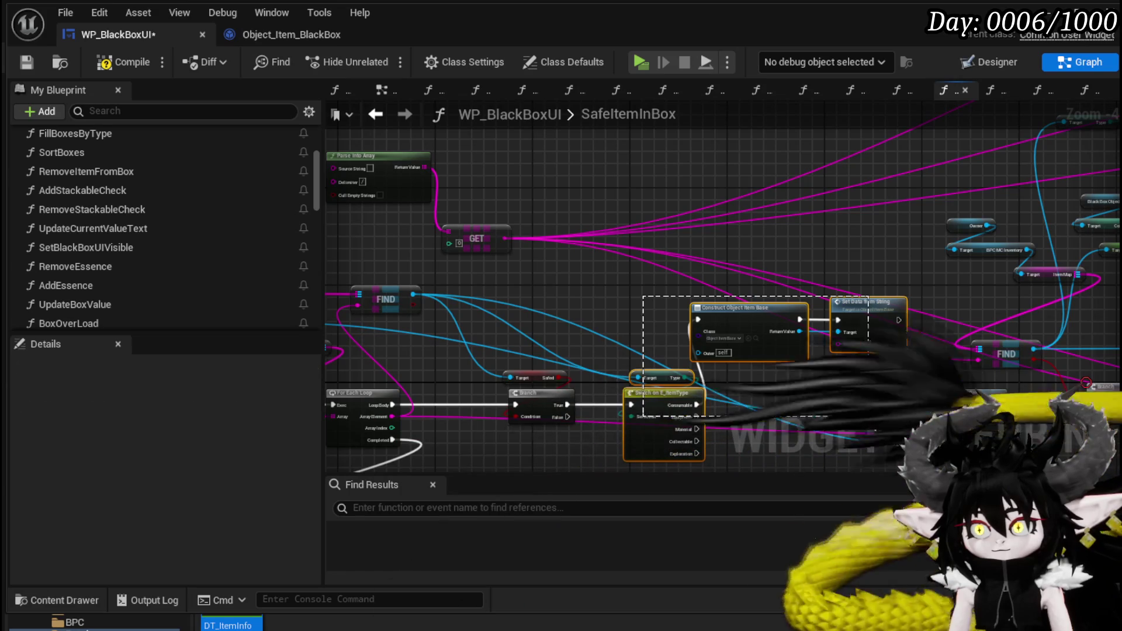
right_click(869, 305)
Step: Collapse the selected nodes into a new function named ConstructObjectByType
click(894, 529)
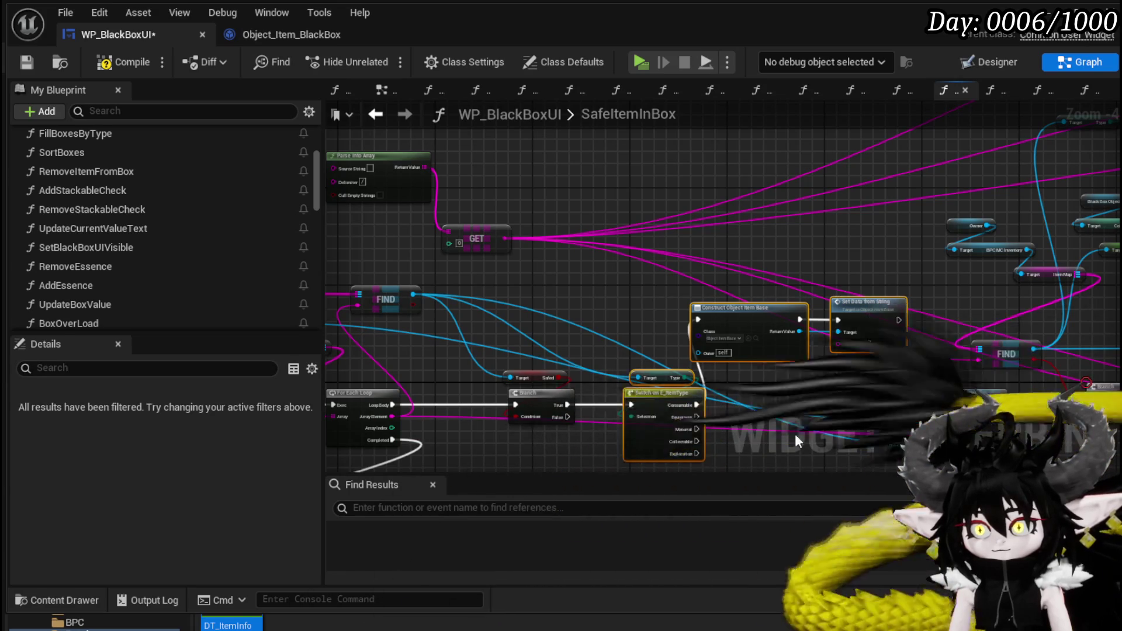
text(Con)
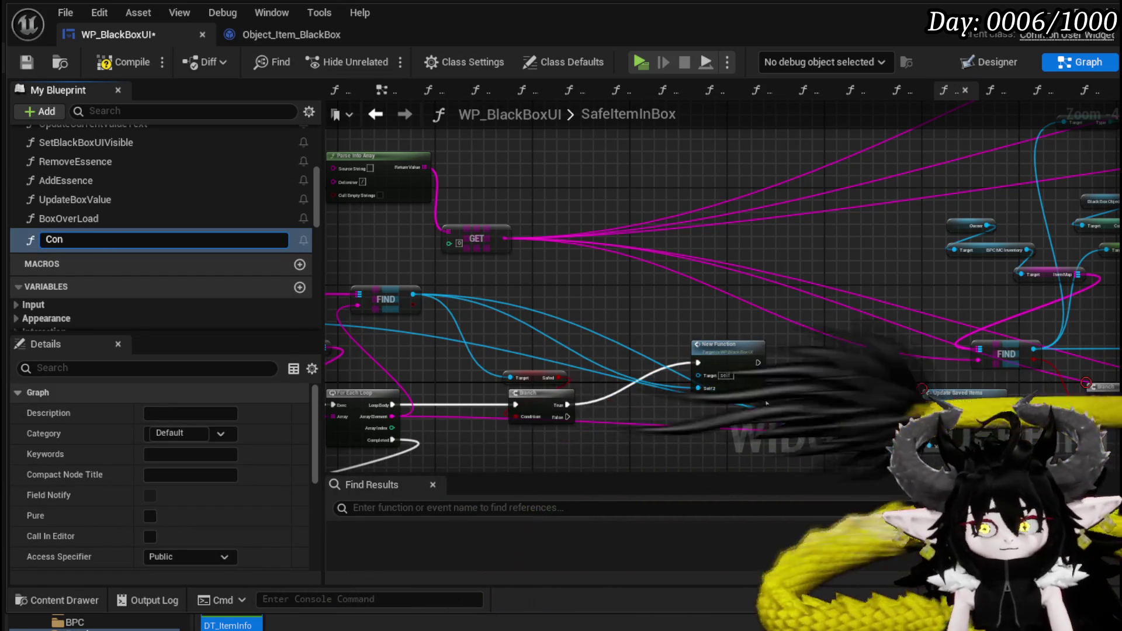
text(structObje)
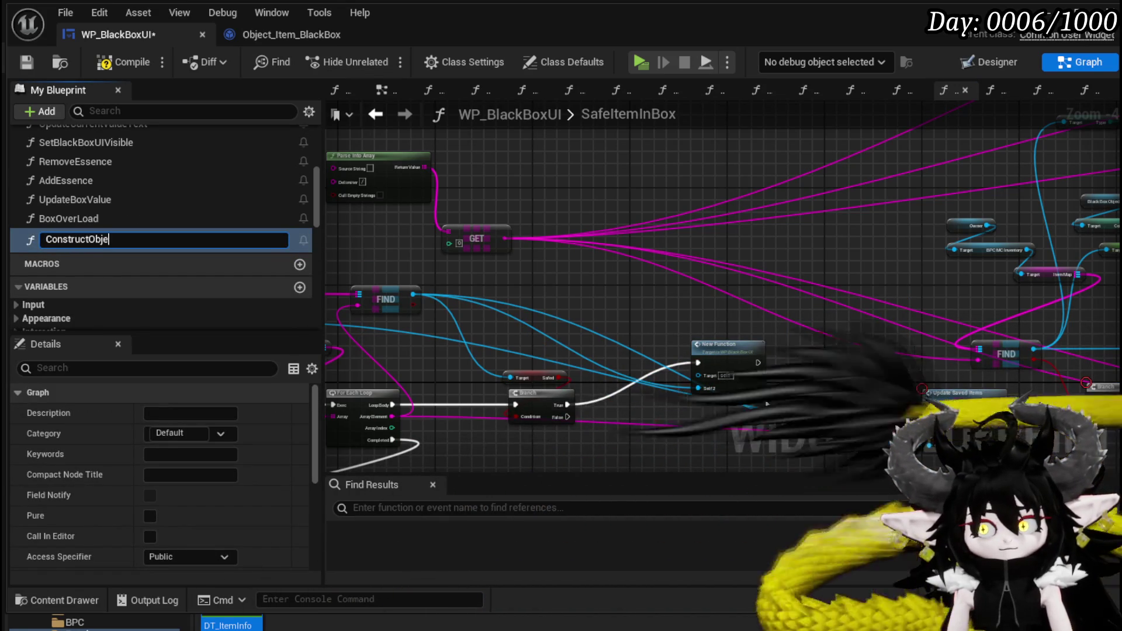
text(ctByType)
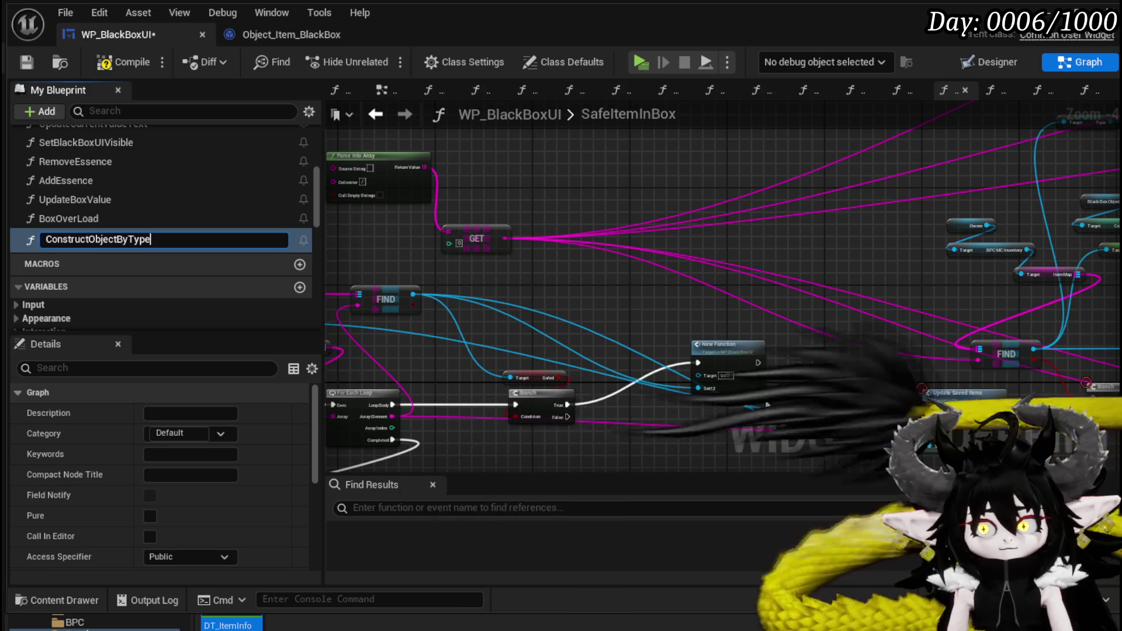
key(Return)
drag(715, 314, 766, 199)
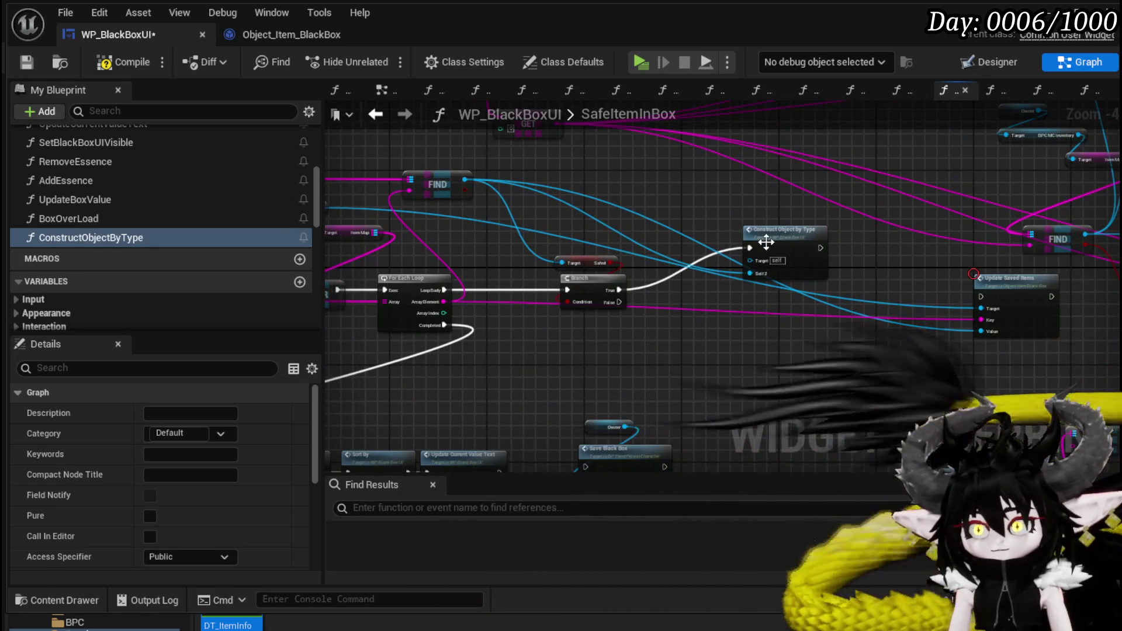
drag(761, 237, 724, 280)
double_click(714, 285)
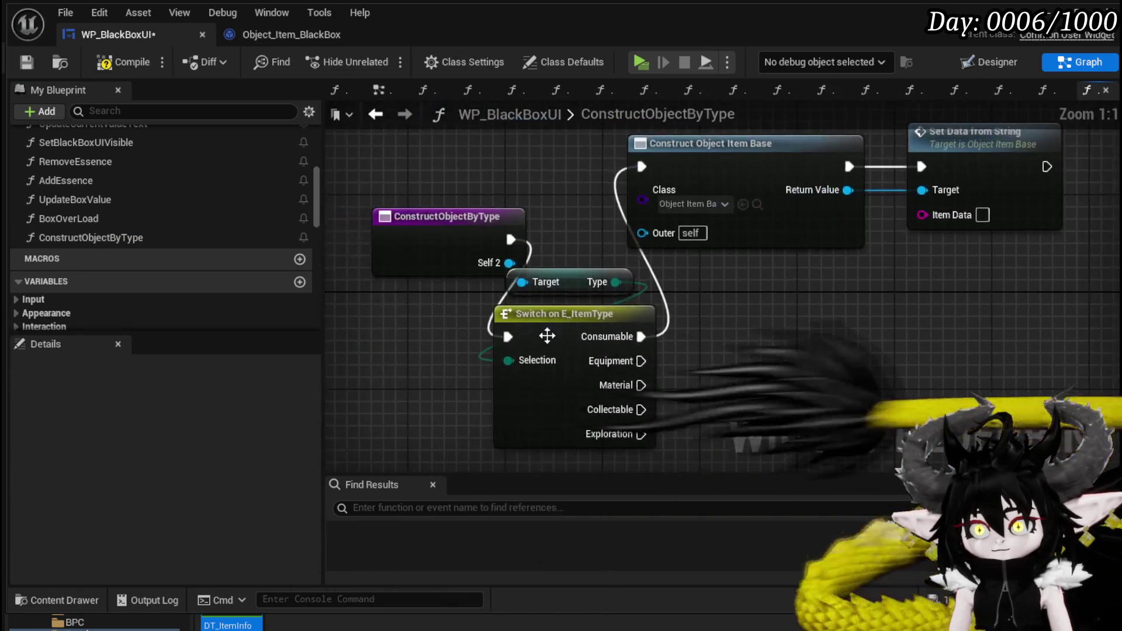
mouse_move(588, 263)
mouse_down()
mouse_move(493, 263)
mouse_move(563, 276)
mouse_up()
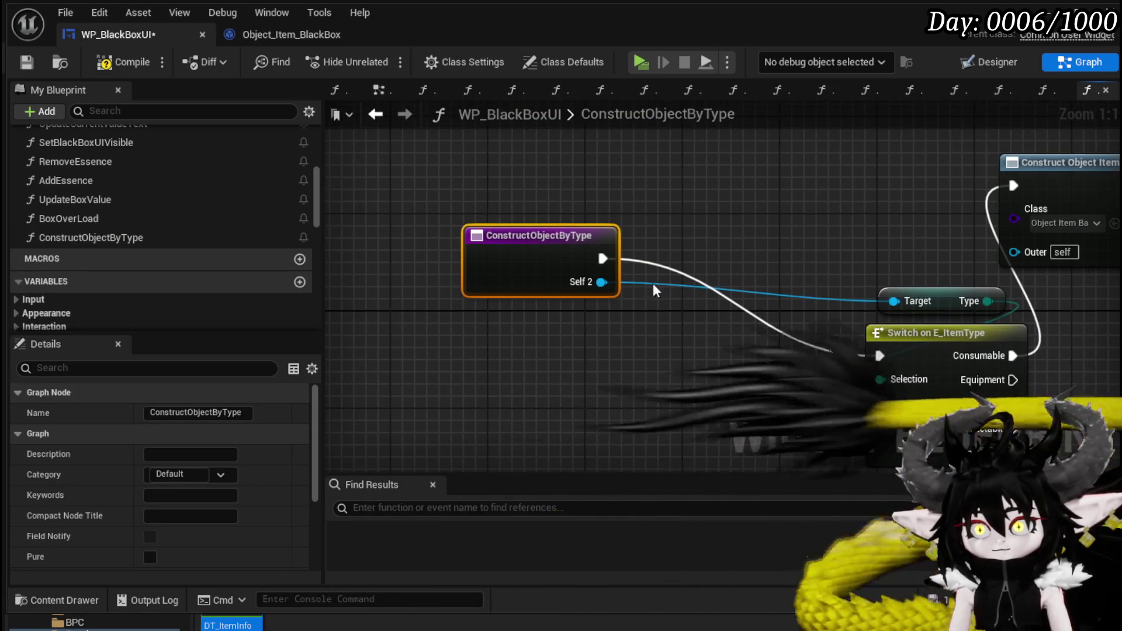
drag(312, 449, 318, 546)
Step: Add a String input named ItemID, rename self2 to Object, and save
click(301, 498)
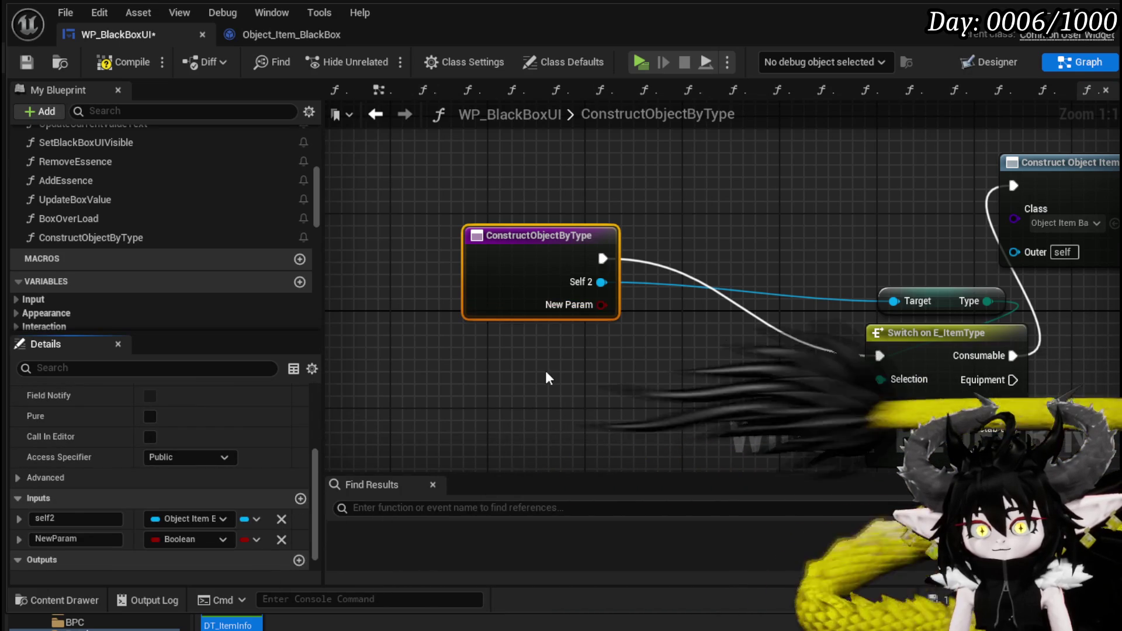
click(192, 536)
click(199, 340)
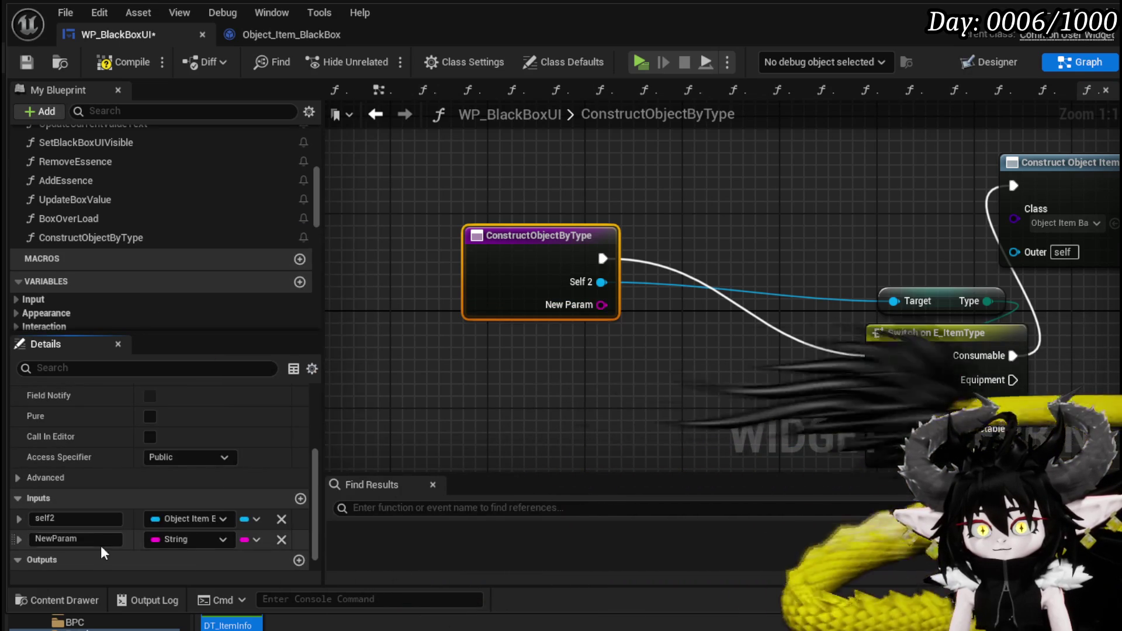
double_click(92, 539)
text(I)
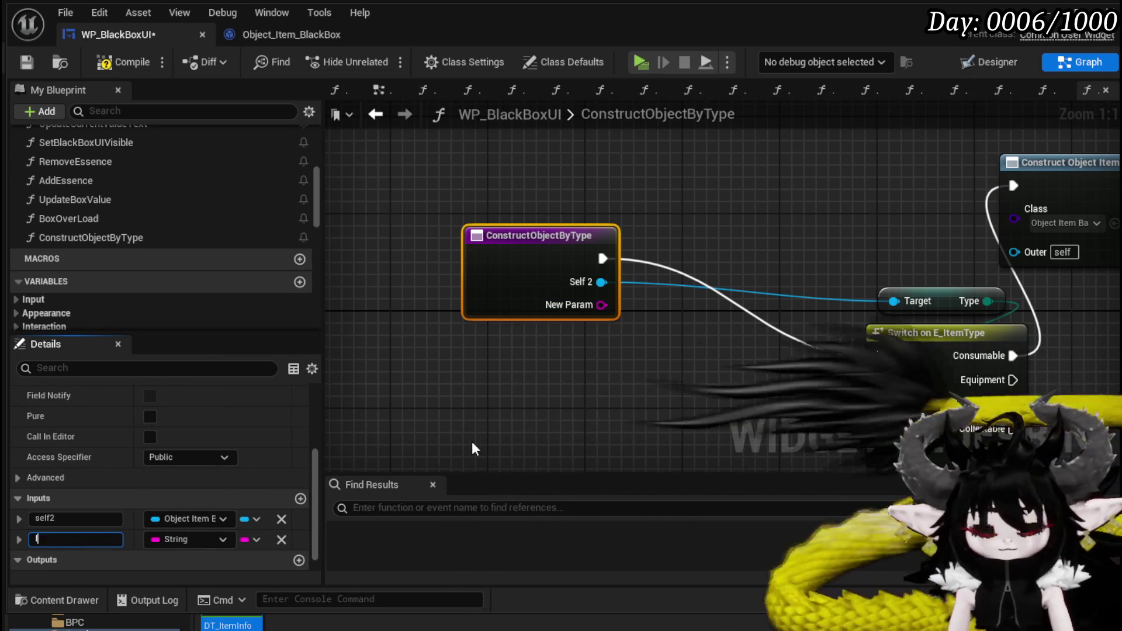
text(temID)
key(Return)
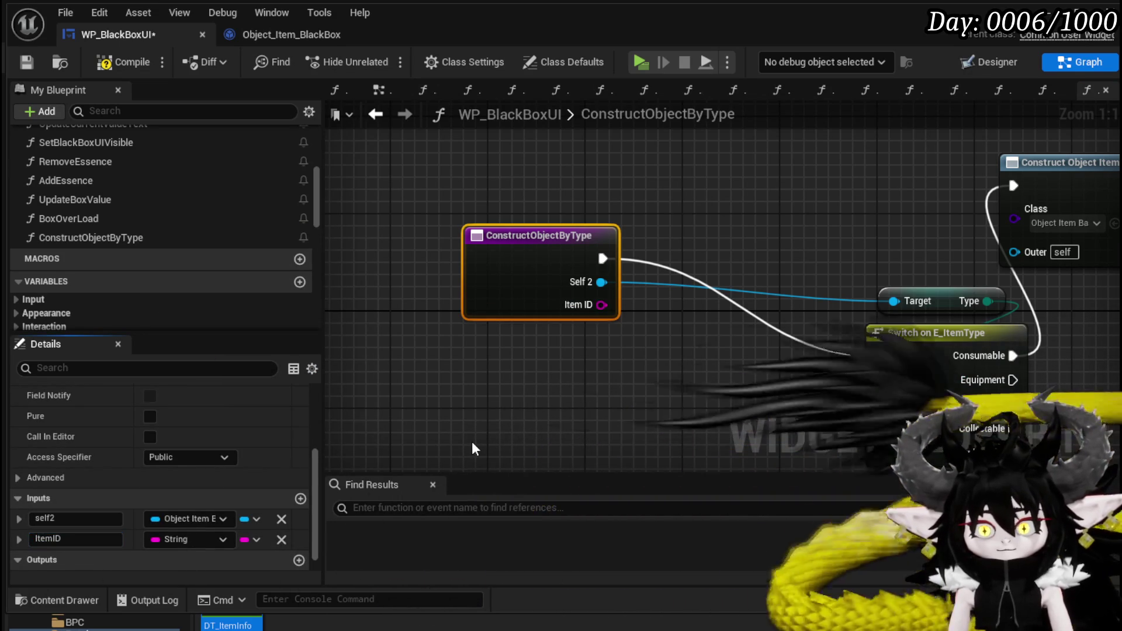
drag(19, 539, 26, 515)
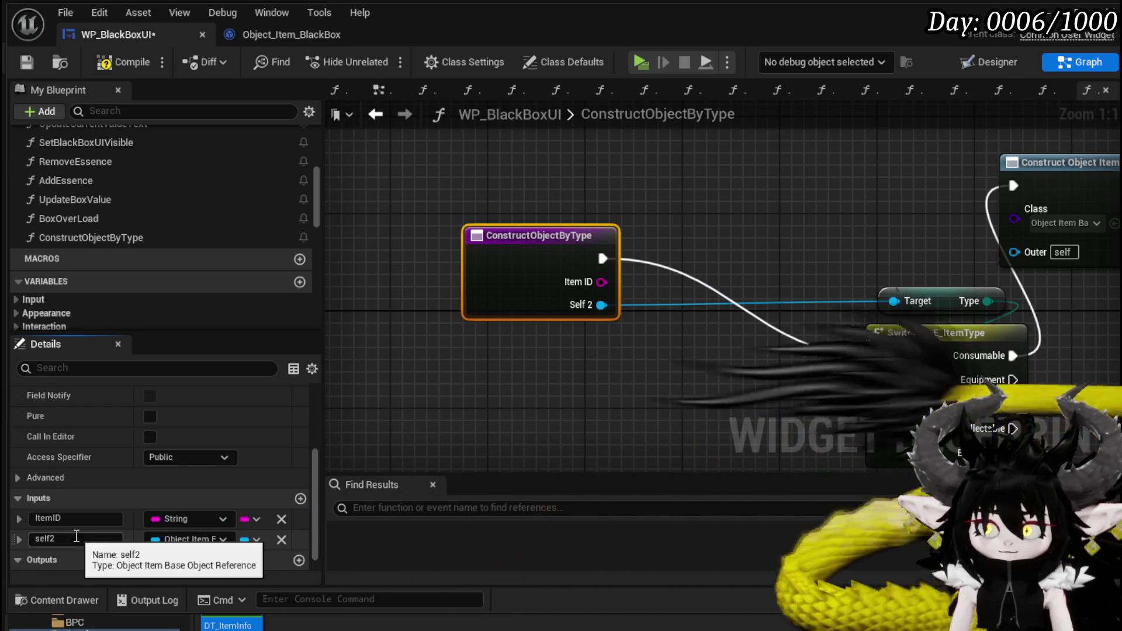
click(76, 537)
text(Obj)
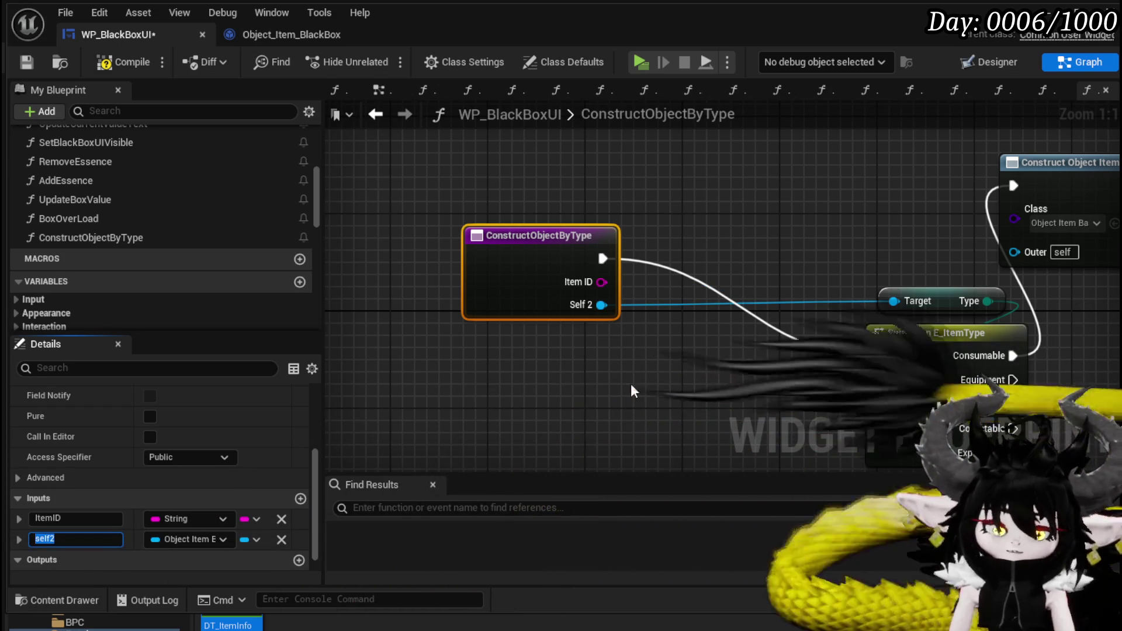
text(ect)
key(Return)
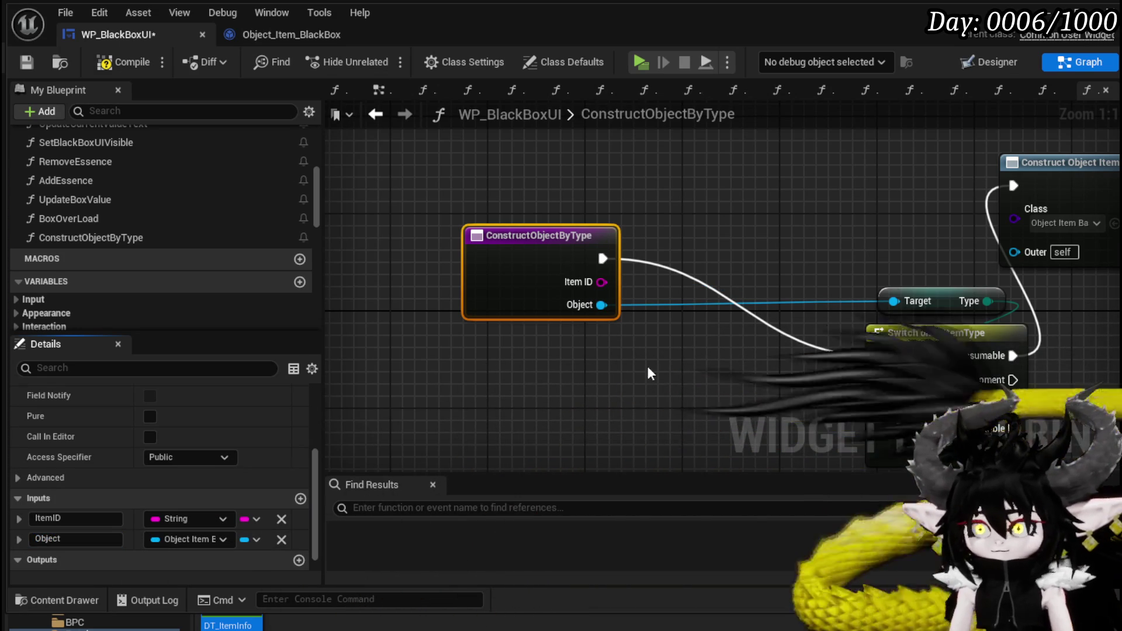
scroll(710, 226, down, 3)
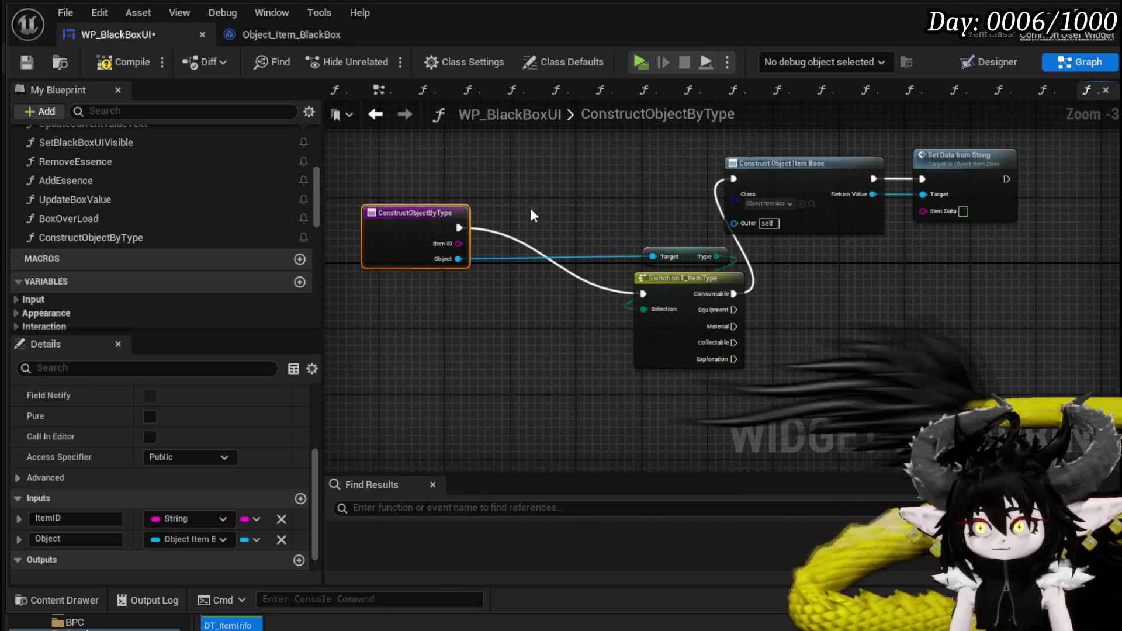
click(105, 62)
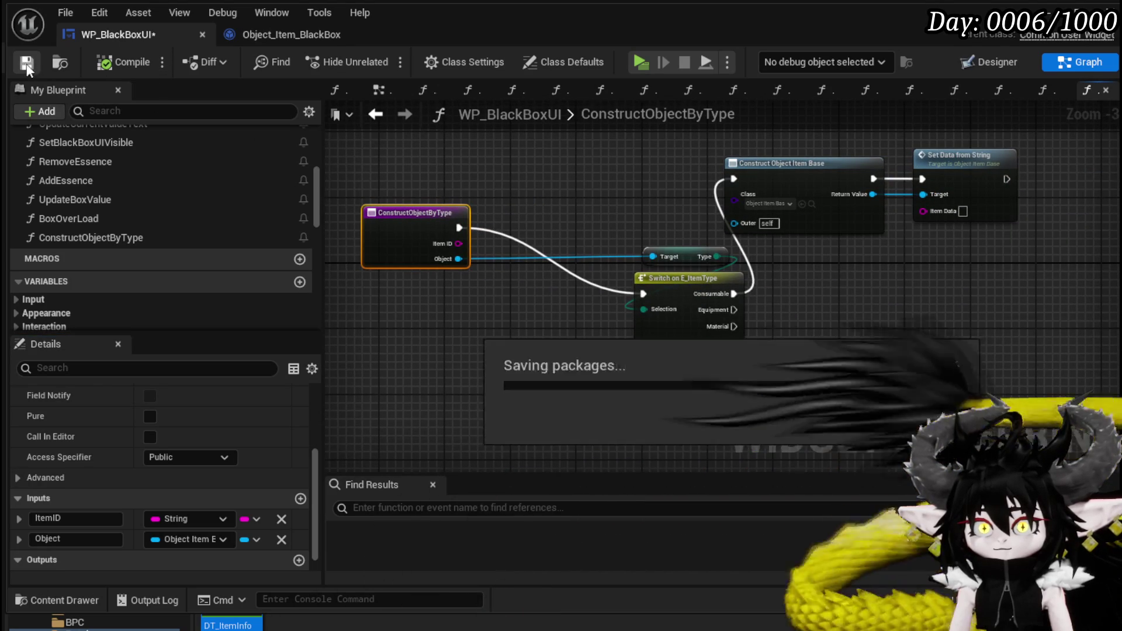
Step: Wire Item ID into the Construct Object by Type node in SafeItemInBox
click(376, 114)
scroll(496, 202, down, 2)
scroll(542, 286, up, 3)
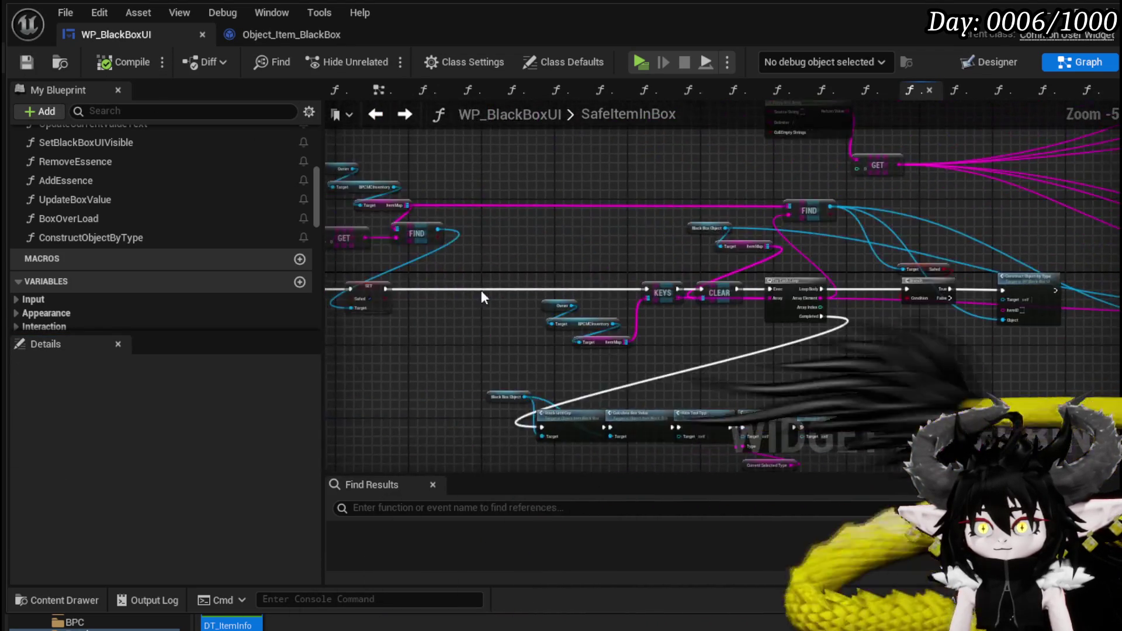
mouse_move(420, 296)
mouse_down()
mouse_move(951, 318)
mouse_move(1106, 308)
mouse_move(821, 327)
mouse_move(775, 318)
mouse_up()
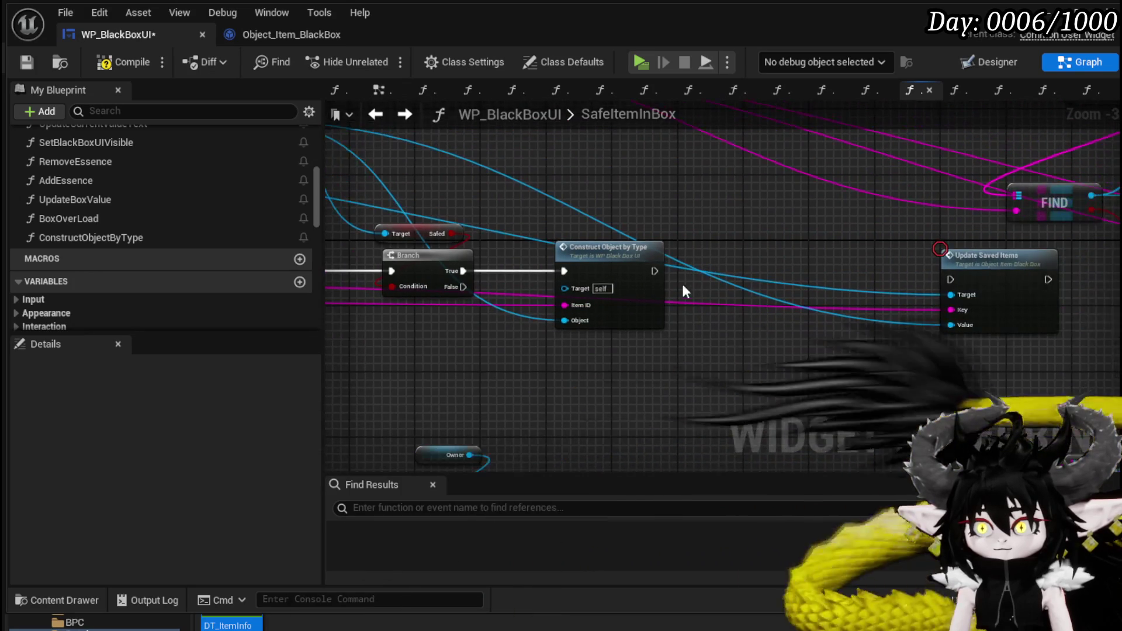
mouse_move(655, 271)
mouse_down()
mouse_move(947, 280)
mouse_move(737, 268)
mouse_up()
Step: Add a FinishedObject output to the Return Node, fed by the Object input
double_click(624, 258)
mouse_move(545, 299)
mouse_down()
mouse_move(703, 267)
mouse_move(841, 275)
mouse_up()
click(485, 228)
click(300, 539)
mouse_move(628, 140)
mouse_down()
mouse_move(1075, 164)
mouse_move(979, 166)
mouse_up()
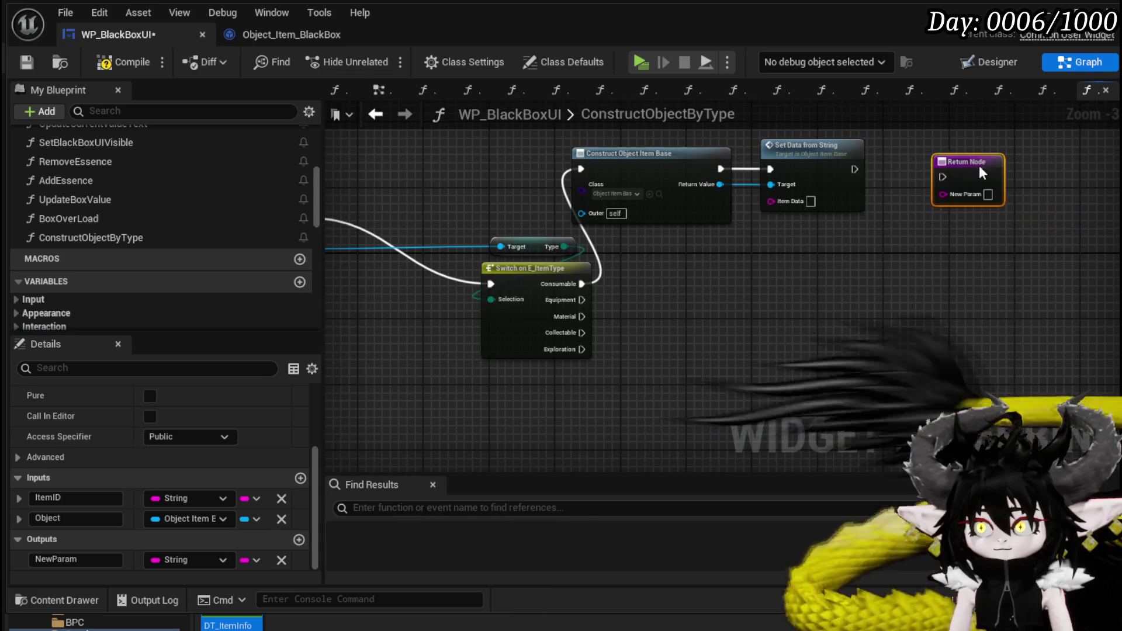
drag(377, 244, 591, 243)
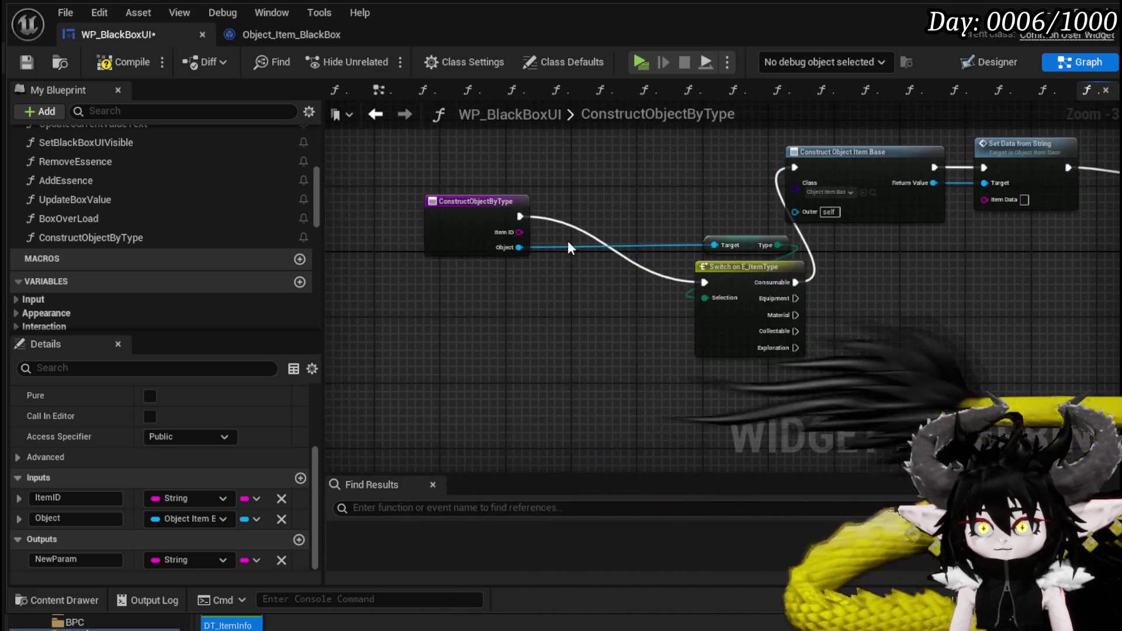
mouse_move(518, 248)
mouse_down()
mouse_move(1110, 244)
mouse_move(917, 222)
mouse_move(826, 178)
mouse_move(919, 180)
mouse_move(717, 227)
mouse_up()
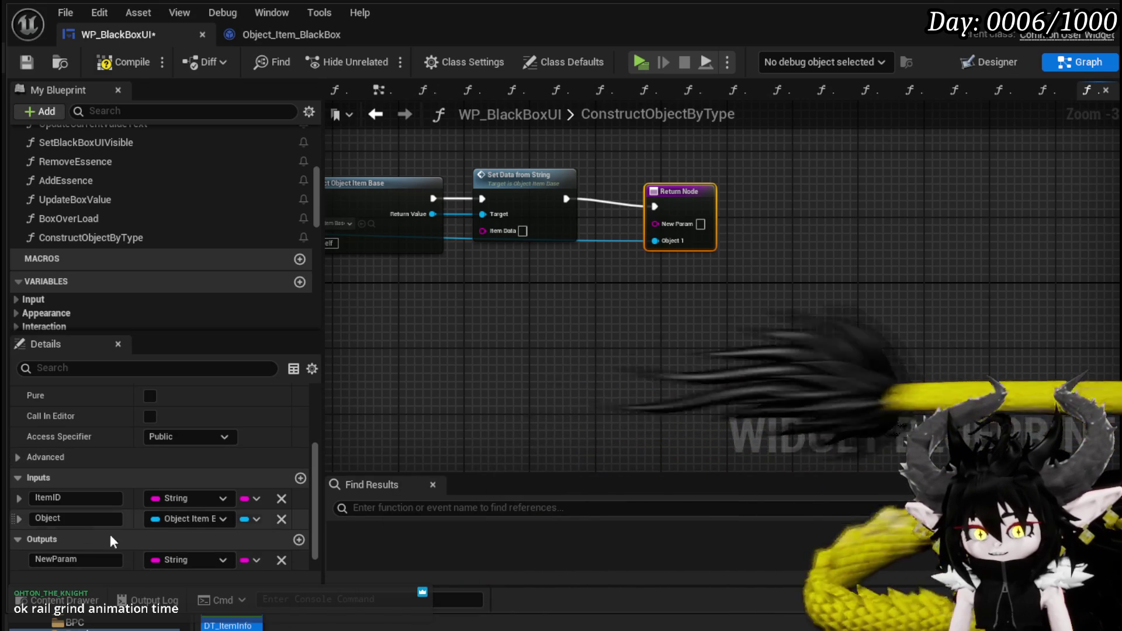
click(280, 560)
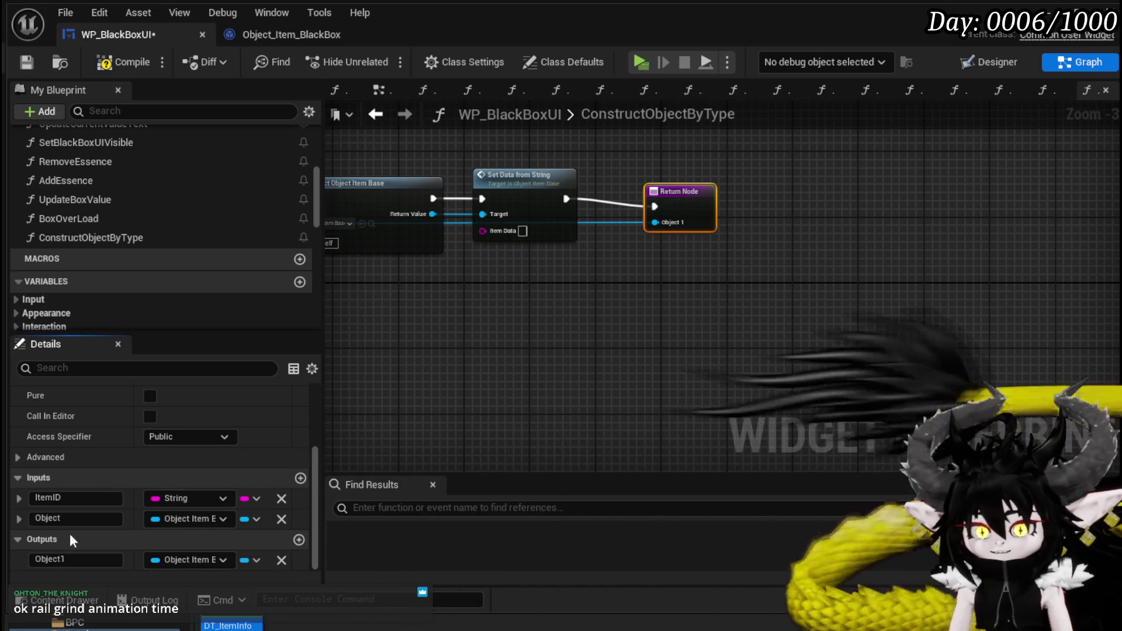
text(F)
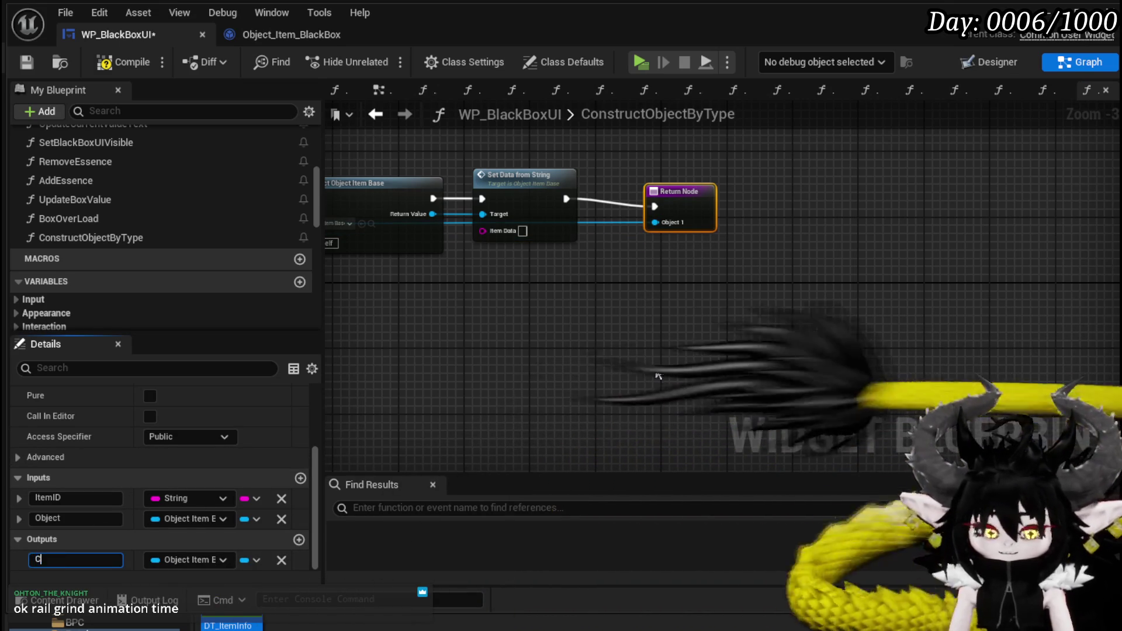
text(inished)
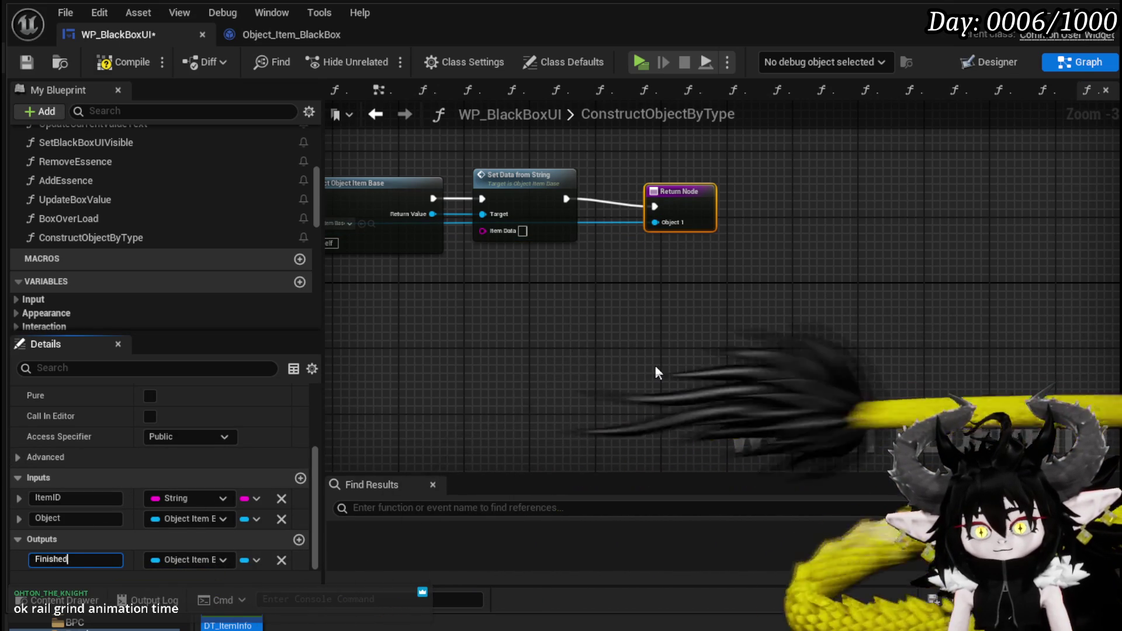
text(Object)
key(Return)
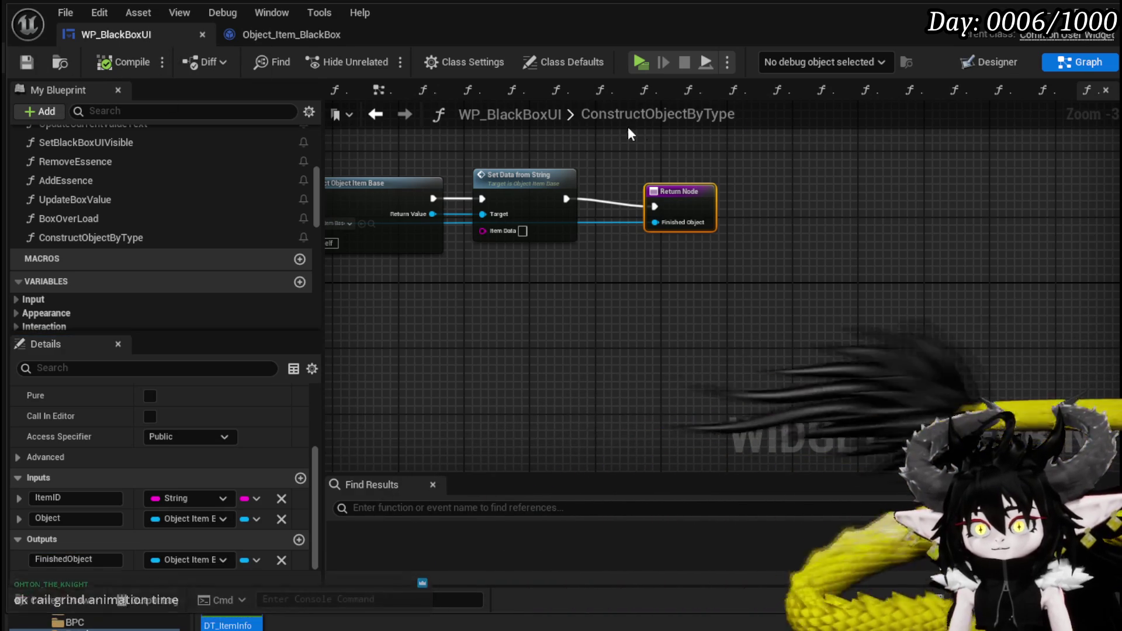
Step: Connect Finished Object to Update Saved Items' Value input, then compile and save
click(377, 114)
scroll(613, 321, up, 2)
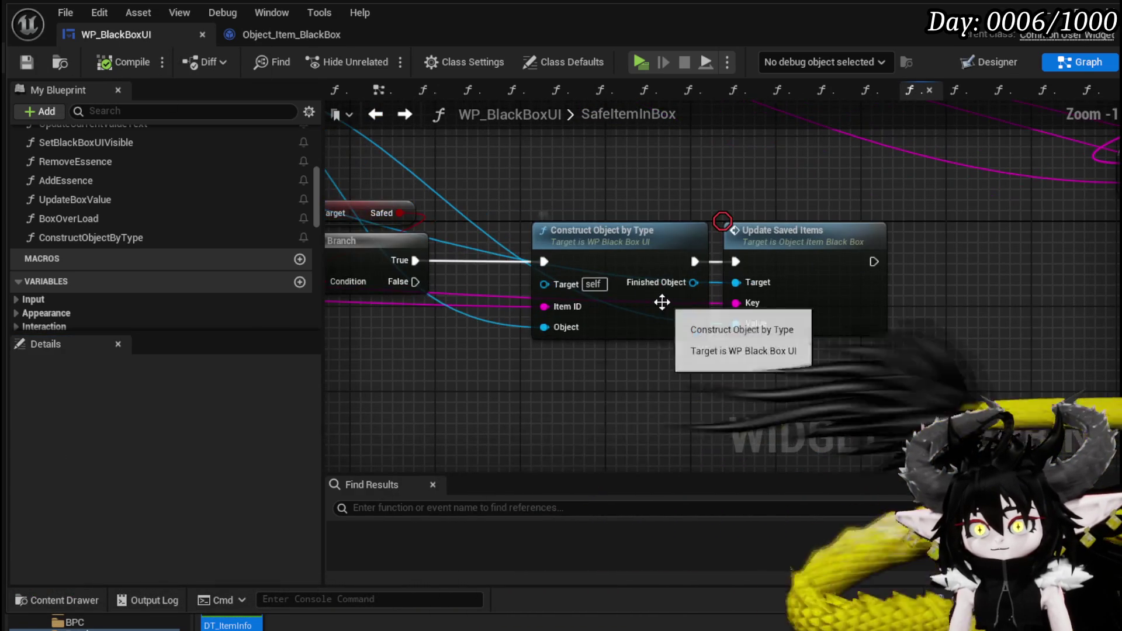
mouse_move(651, 282)
mouse_down()
mouse_move(742, 351)
mouse_move(736, 323)
mouse_up()
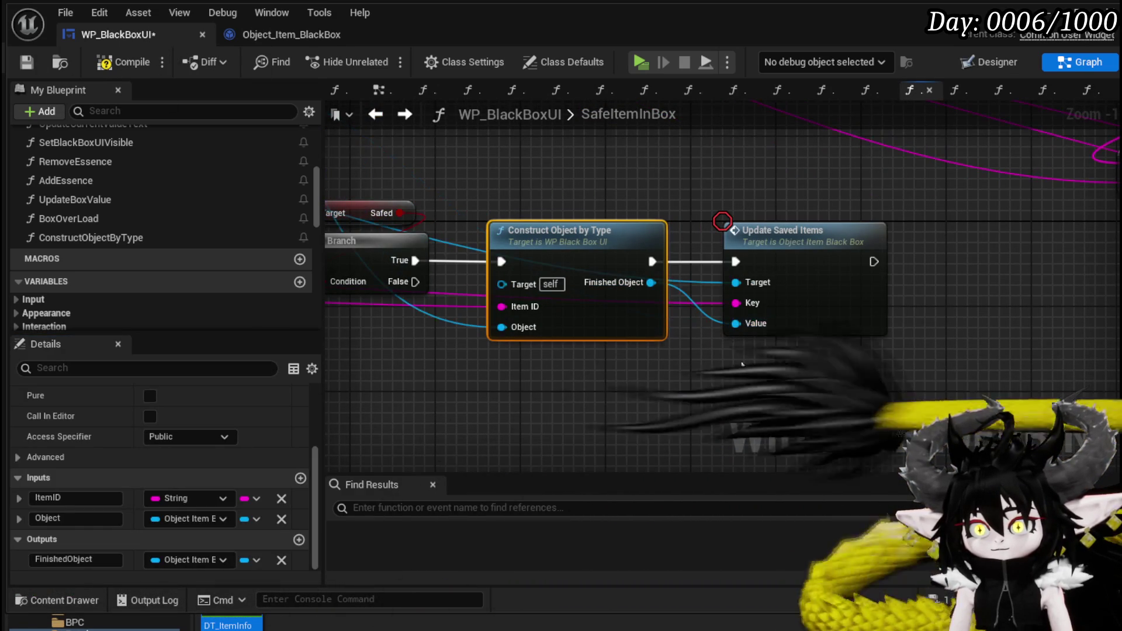
click(478, 180)
click(129, 66)
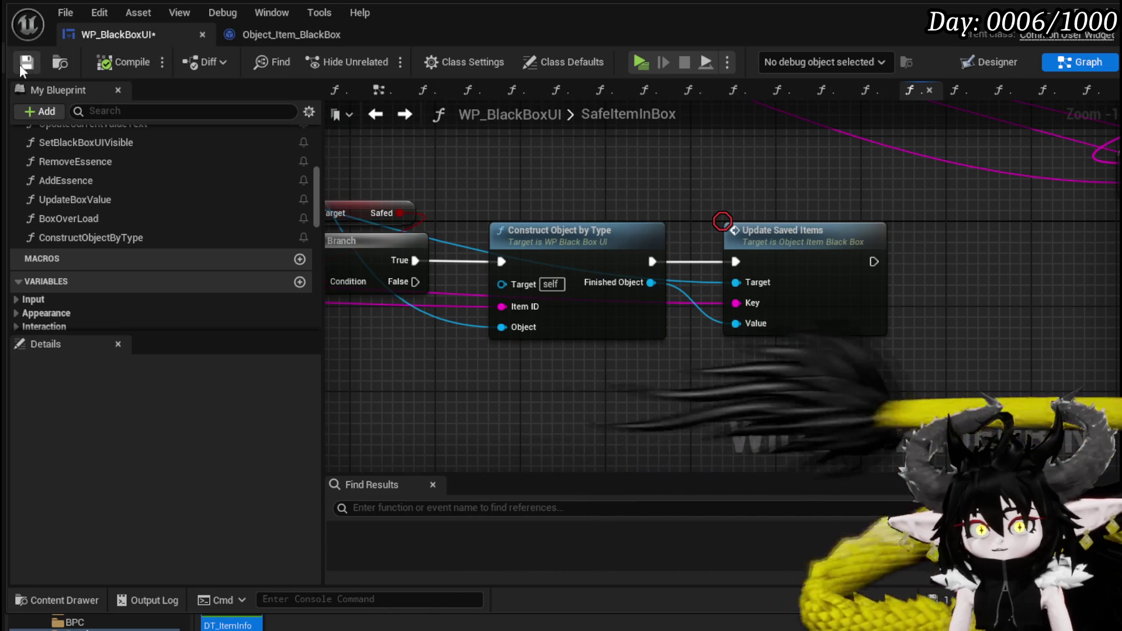
click(23, 63)
Step: Reopen the ConstructObjectByType graph in WP_BlackBoxUI and shift the Switch and Target nodes up-left
click(255, 37)
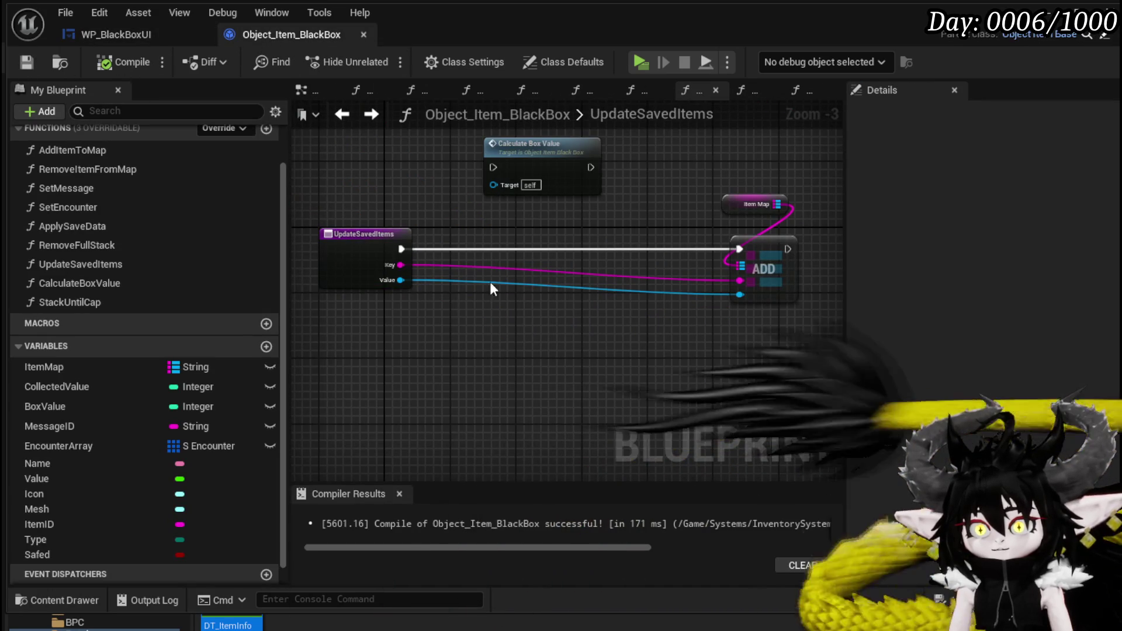
click(138, 36)
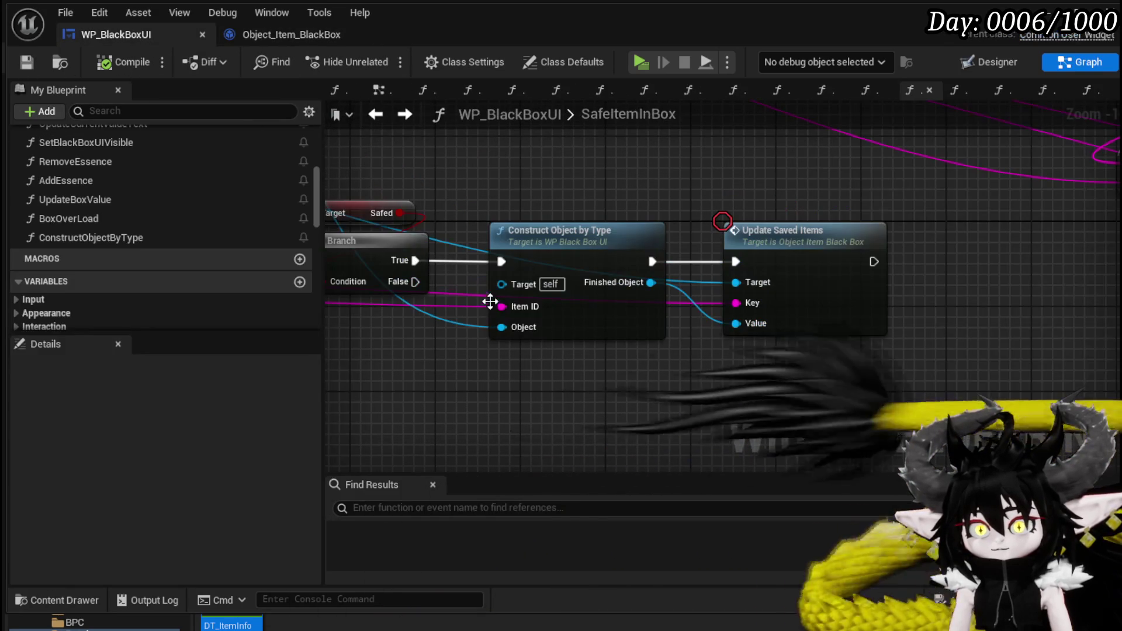
double_click(538, 292)
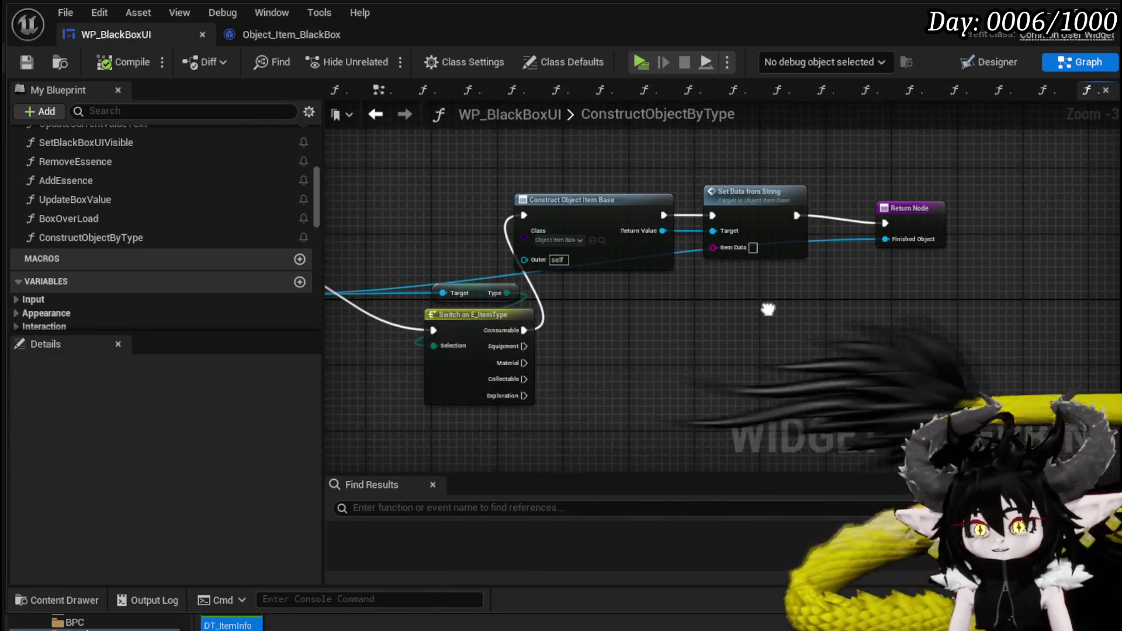
drag(724, 325, 629, 258)
Step: Realign the construct and Set Data nodes and place the Return Node right after Set Data from String
drag(600, 318, 661, 209)
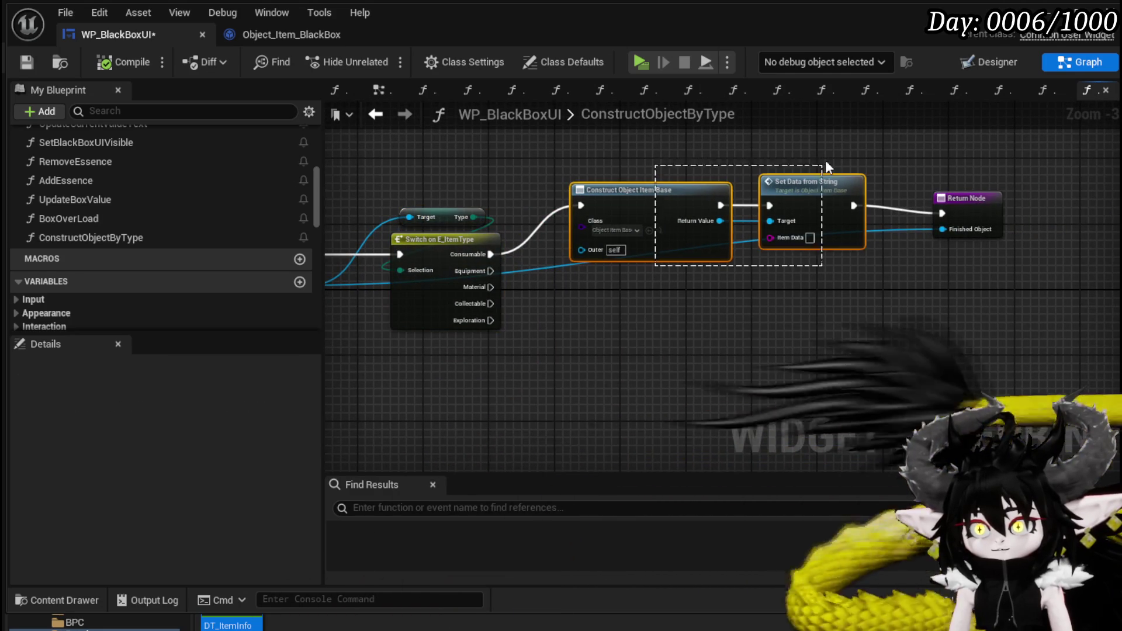
drag(804, 190, 813, 280)
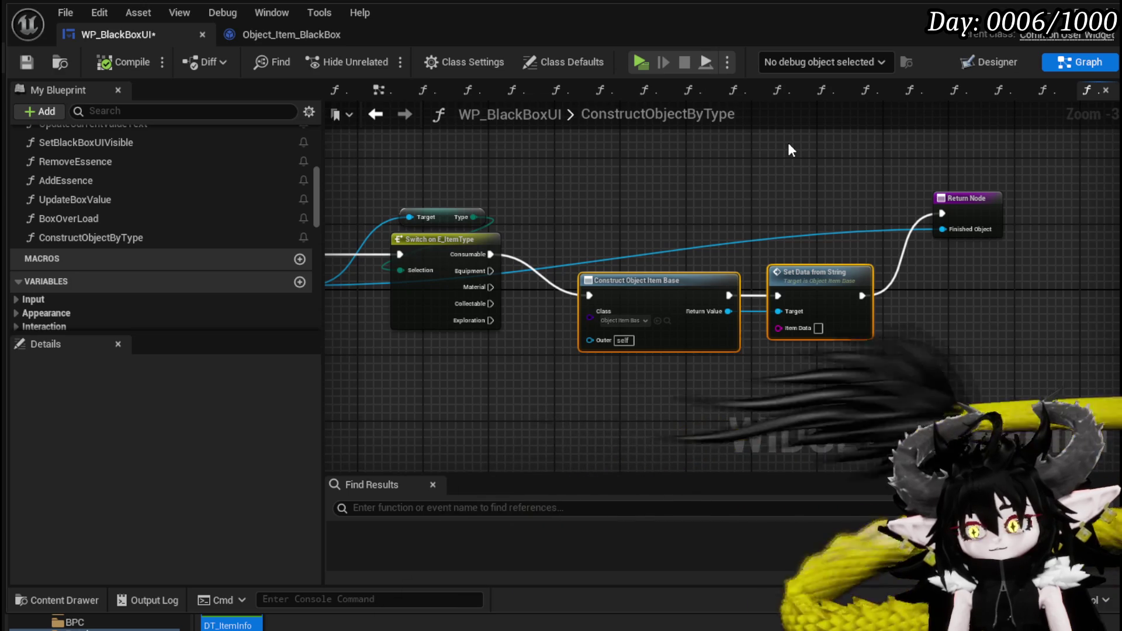
scroll(650, 153, up, 2)
mouse_move(639, 181)
mouse_down()
mouse_move(541, 199)
mouse_move(635, 142)
mouse_move(556, 148)
mouse_move(654, 286)
mouse_up()
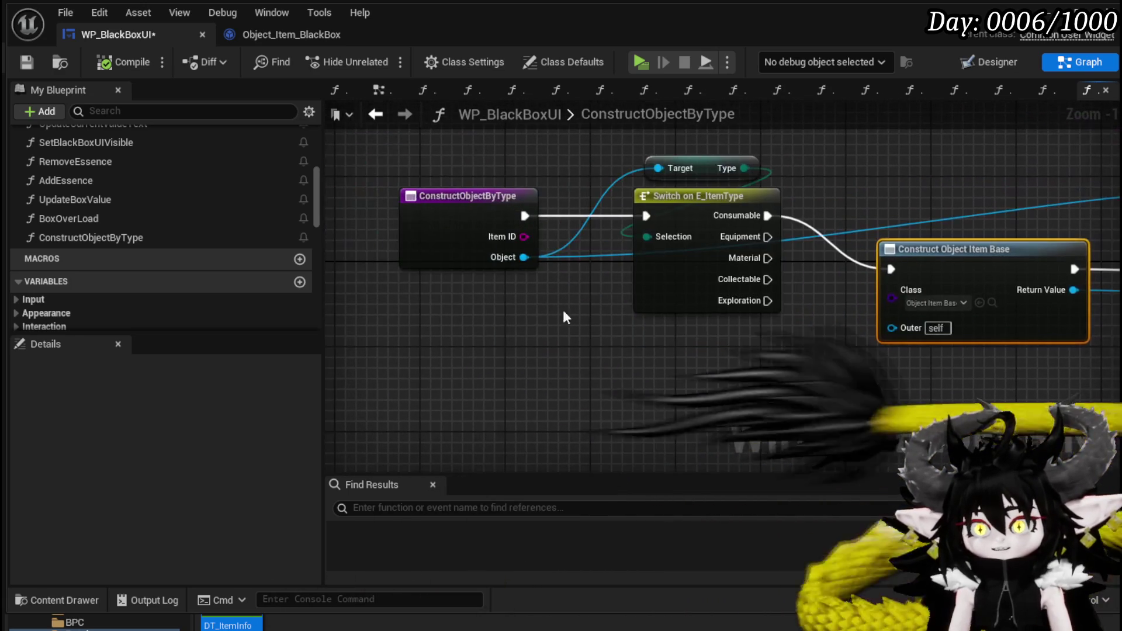
drag(531, 248, 656, 324)
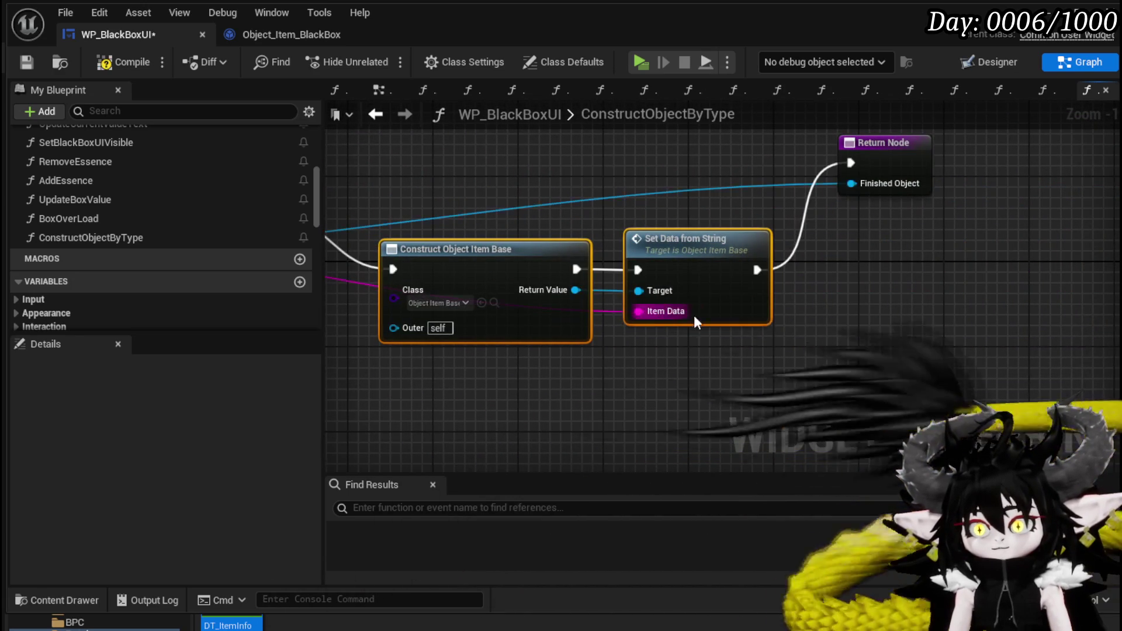
click(879, 155)
scroll(735, 166, down, 3)
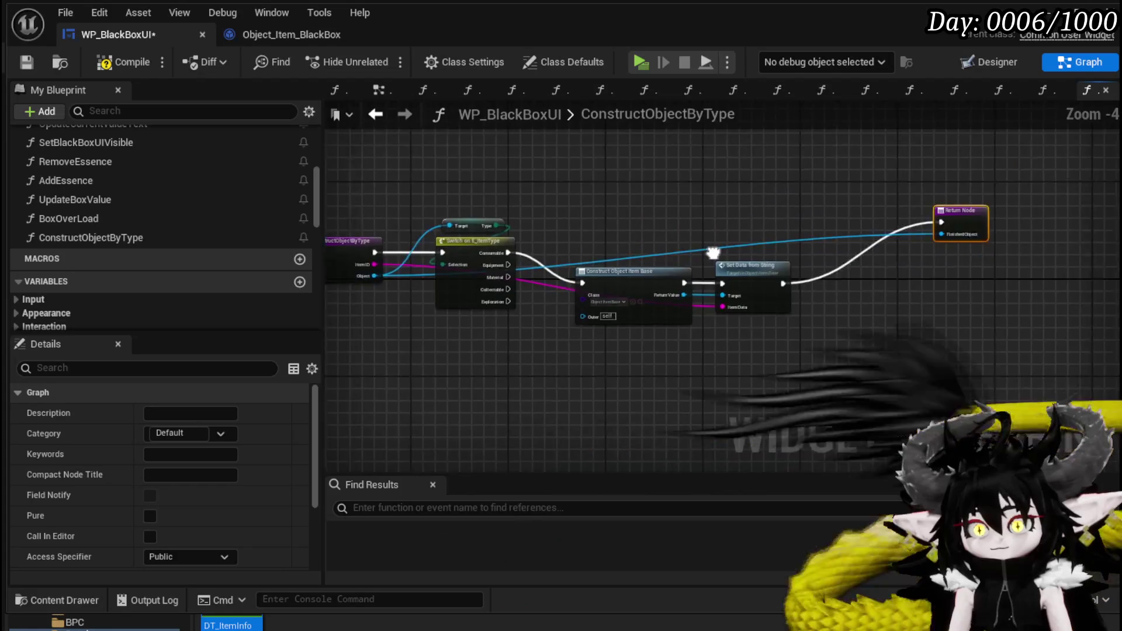
scroll(732, 342, up, 2)
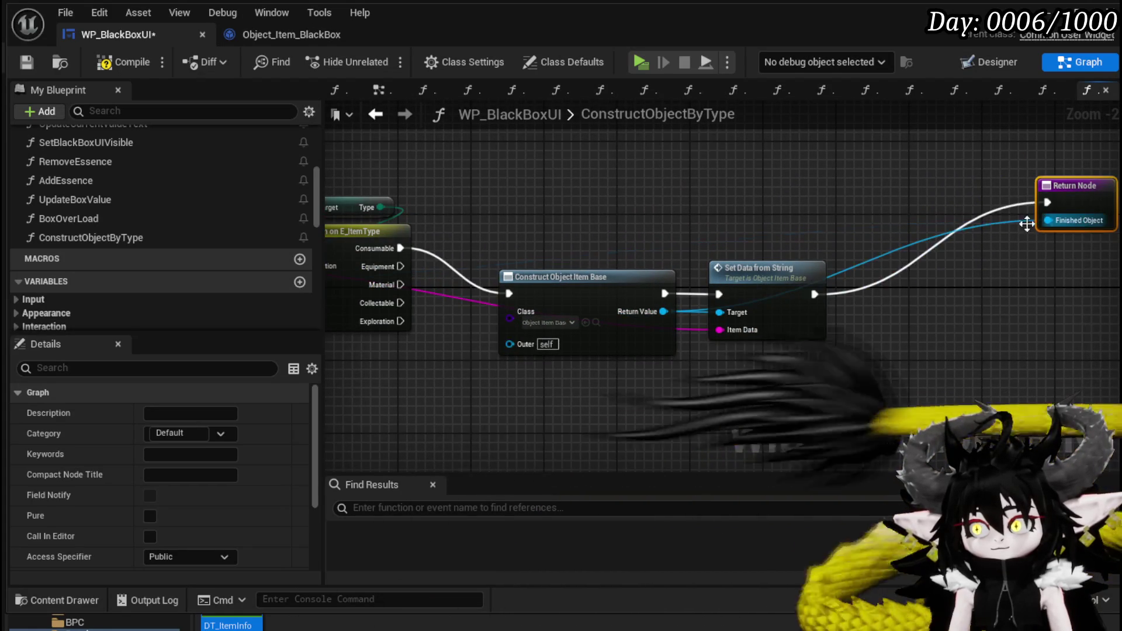
mouse_move(646, 209)
mouse_down()
mouse_move(492, 205)
mouse_move(614, 279)
mouse_move(658, 204)
mouse_move(786, 208)
mouse_move(795, 235)
mouse_up()
mouse_move(945, 194)
mouse_down()
mouse_move(1002, 310)
mouse_move(944, 230)
mouse_up()
mouse_move(601, 300)
mouse_down()
mouse_move(816, 223)
mouse_move(789, 241)
mouse_move(775, 229)
mouse_move(849, 219)
mouse_move(669, 234)
mouse_up()
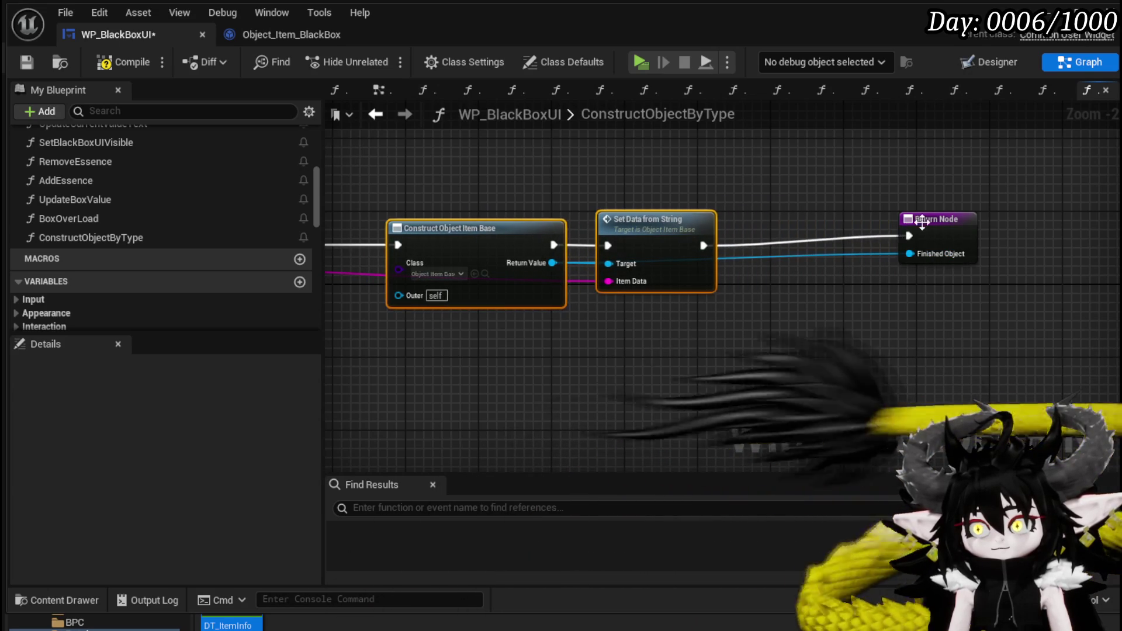
drag(958, 226, 1001, 244)
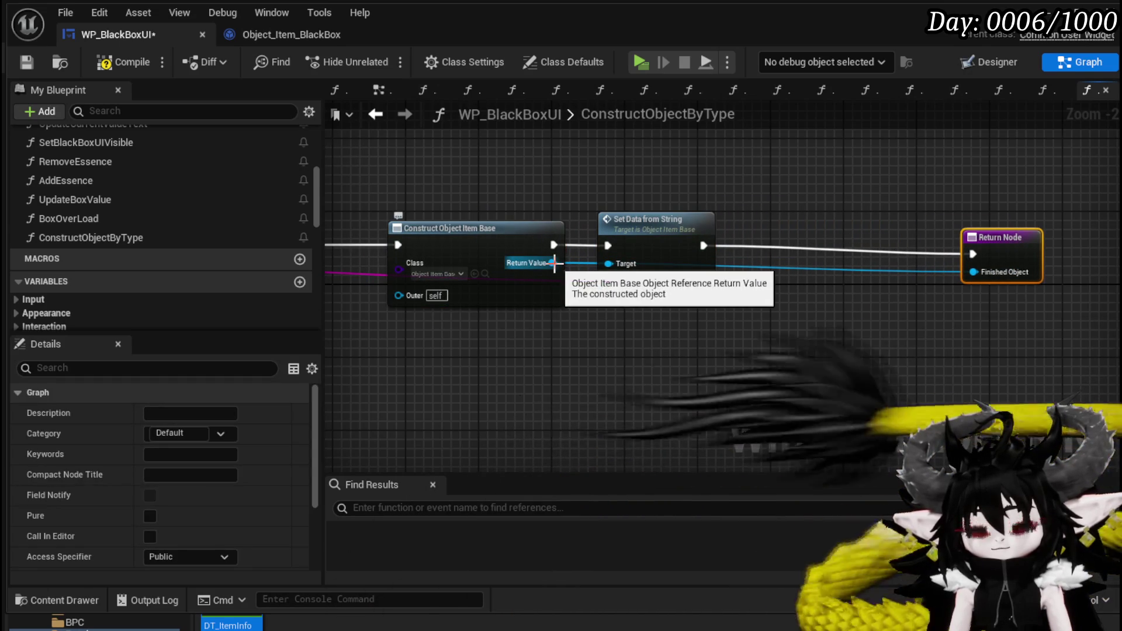
Step: Promote the constructed object's Return Value to a local variable named TempObject
right_click(552, 263)
click(676, 424)
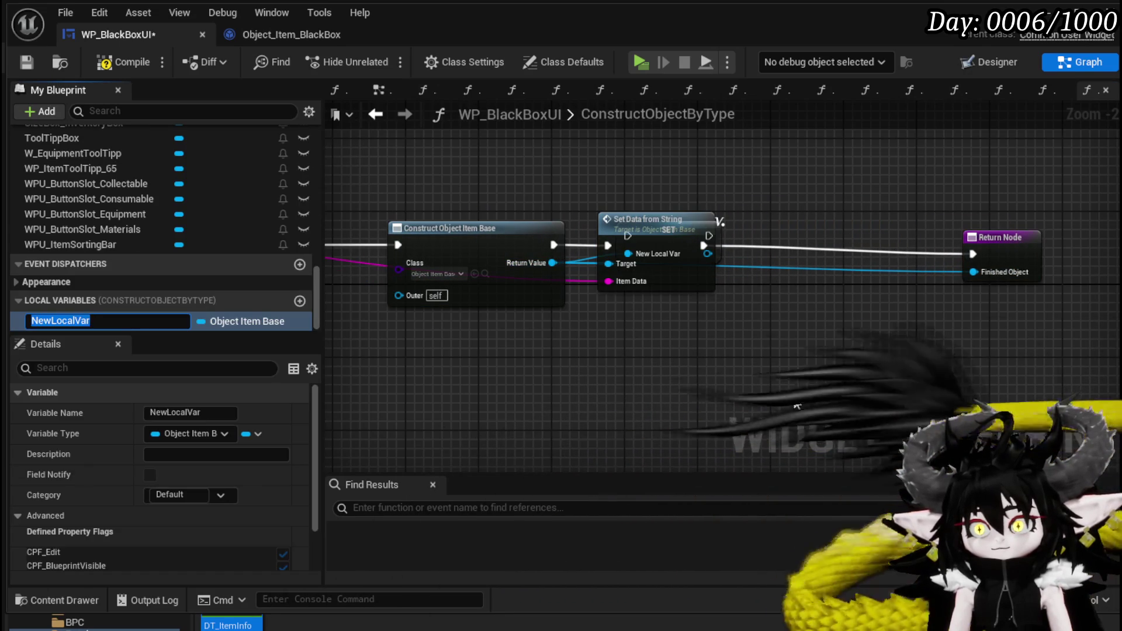
text(TempObject)
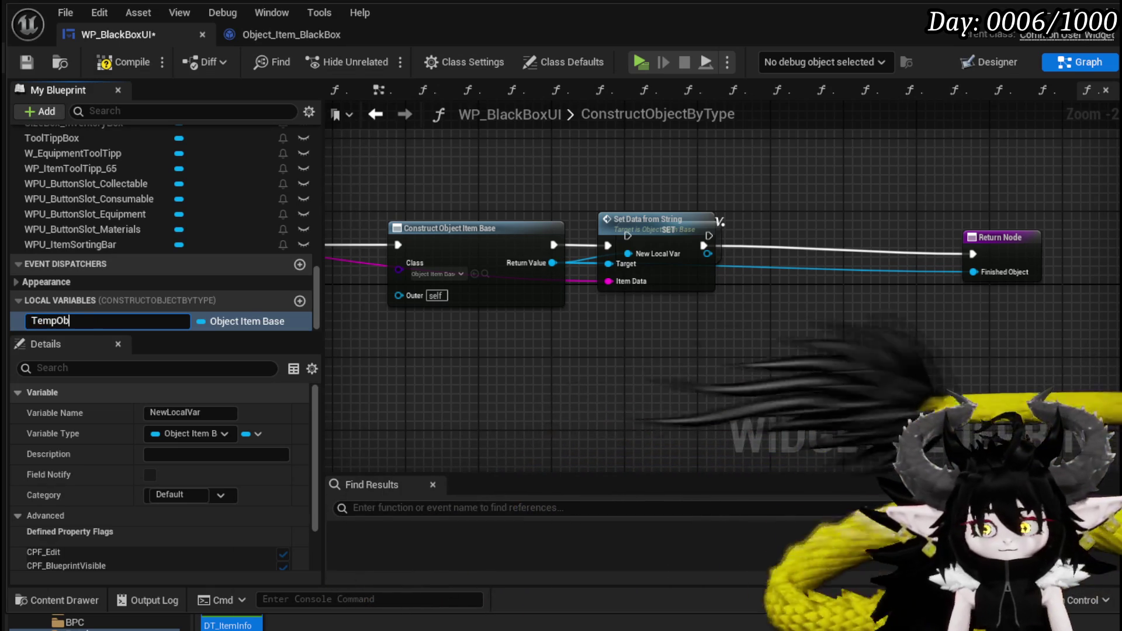
key(Return)
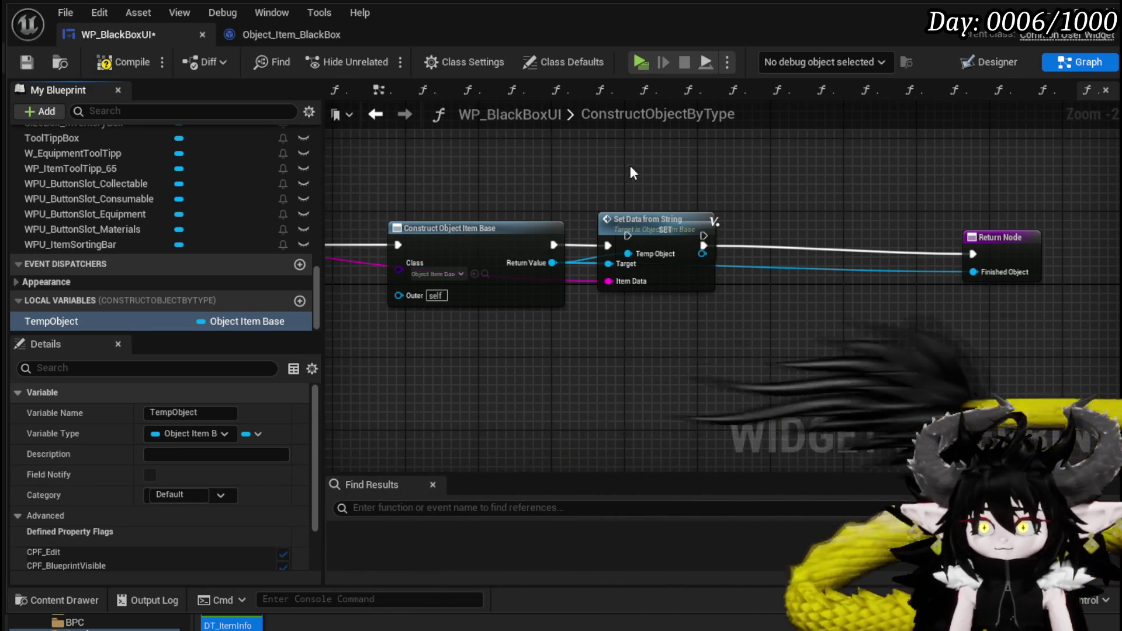
Step: Run SET TempObject after Set Data from String and add a Get TempObject node for the Return Node
drag(632, 216, 642, 288)
drag(653, 232, 799, 241)
mouse_move(677, 303)
mouse_down()
mouse_move(668, 223)
mouse_move(699, 244)
mouse_move(787, 246)
mouse_up()
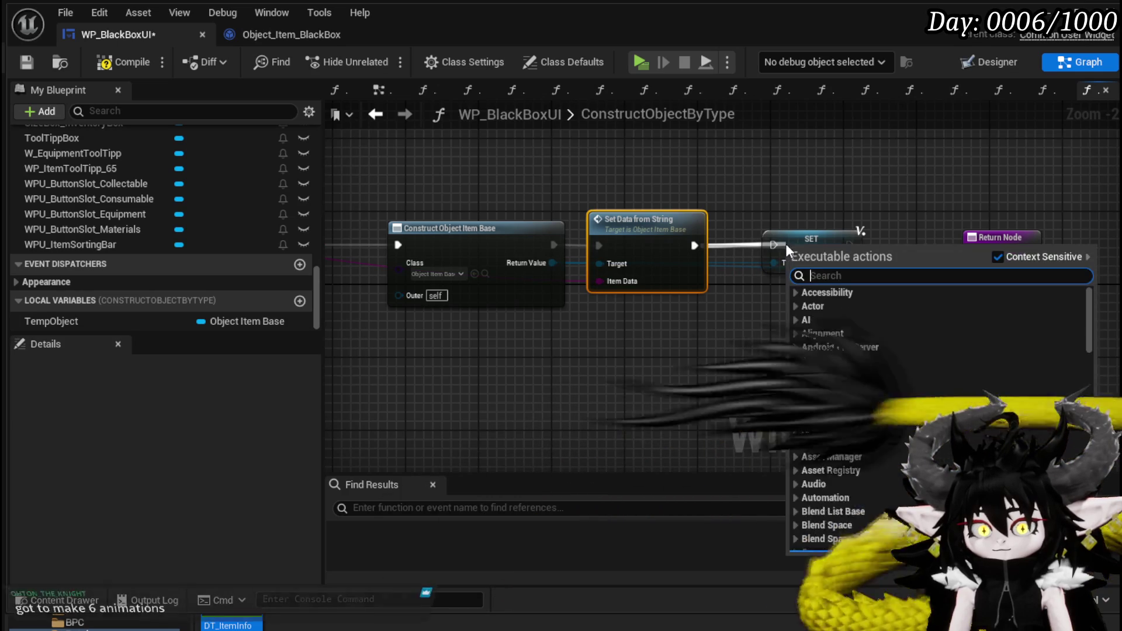
drag(692, 248, 973, 254)
drag(51, 320, 977, 294)
click(990, 308)
Step: Wire the Switch's Equipment case into the construction chain and shift the chain into place
scroll(898, 302, down, 2)
mouse_move(458, 366)
mouse_down()
mouse_move(508, 300)
mouse_move(626, 247)
mouse_move(512, 257)
mouse_up()
scroll(613, 260, up, 4)
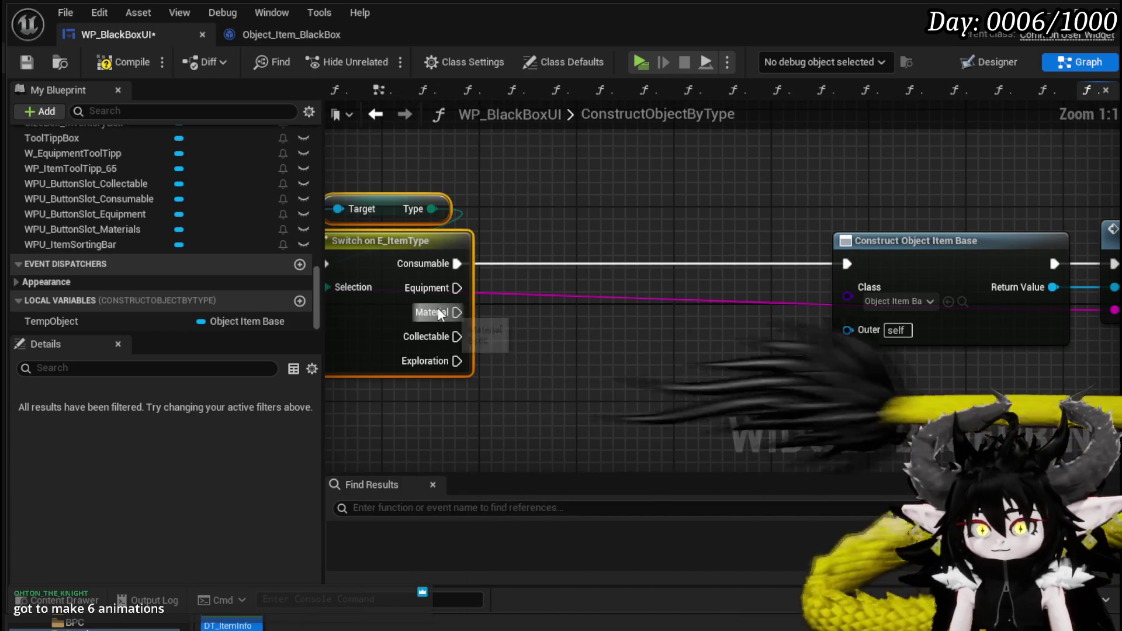
drag(444, 288, 847, 264)
scroll(575, 245, down, 4)
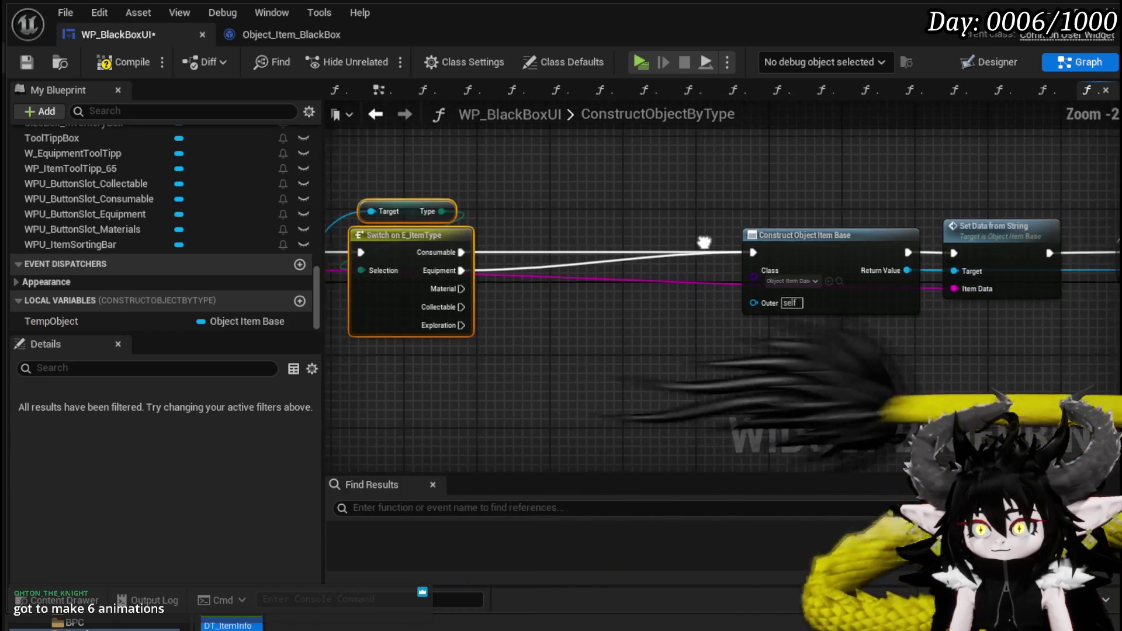
mouse_move(583, 202)
mouse_down()
mouse_move(855, 274)
mouse_move(837, 297)
mouse_move(822, 248)
mouse_up()
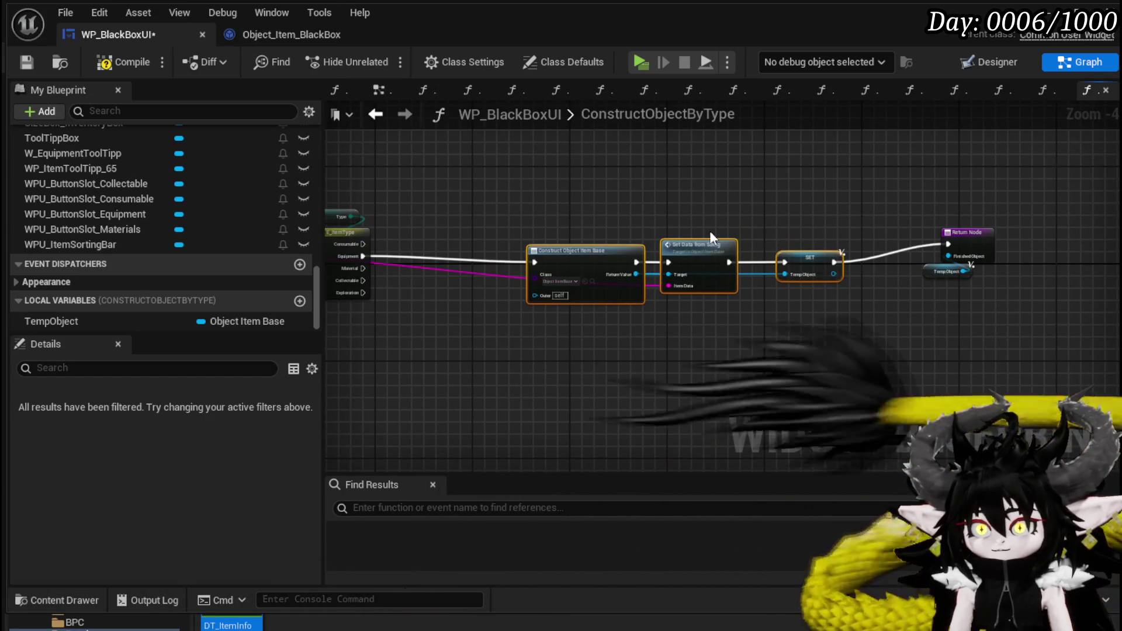
Step: Duplicate the Construct, Set Data from String and SET TempObject nodes and rewire the copy
drag(709, 297, 709, 298)
key(ctrl+c)
key(ctrl+v)
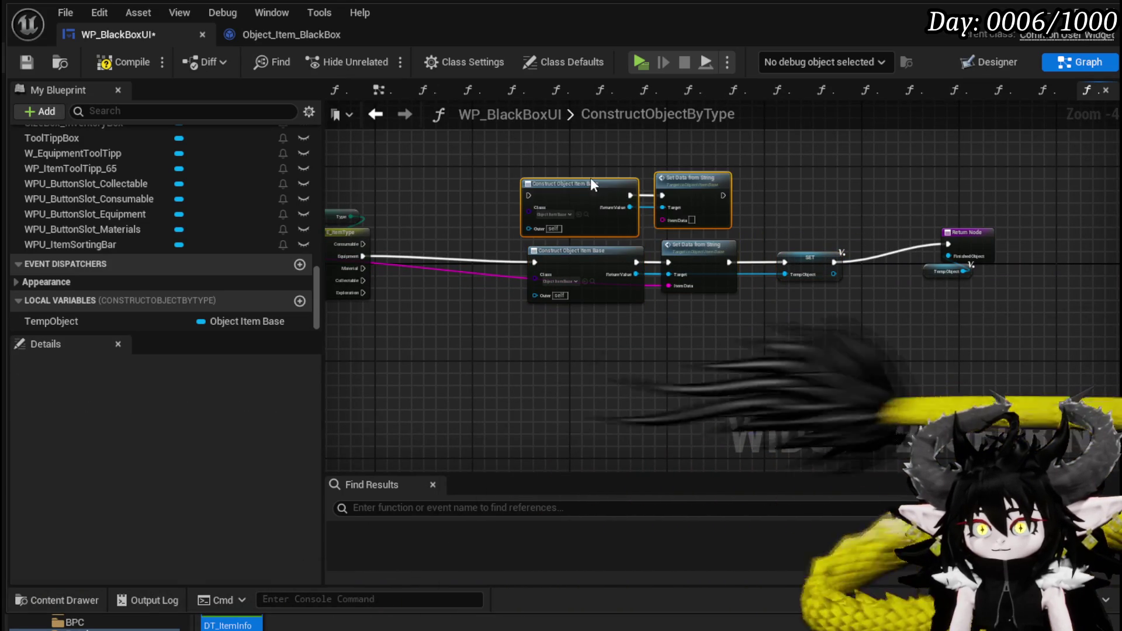
click(810, 262)
key(ctrl+c)
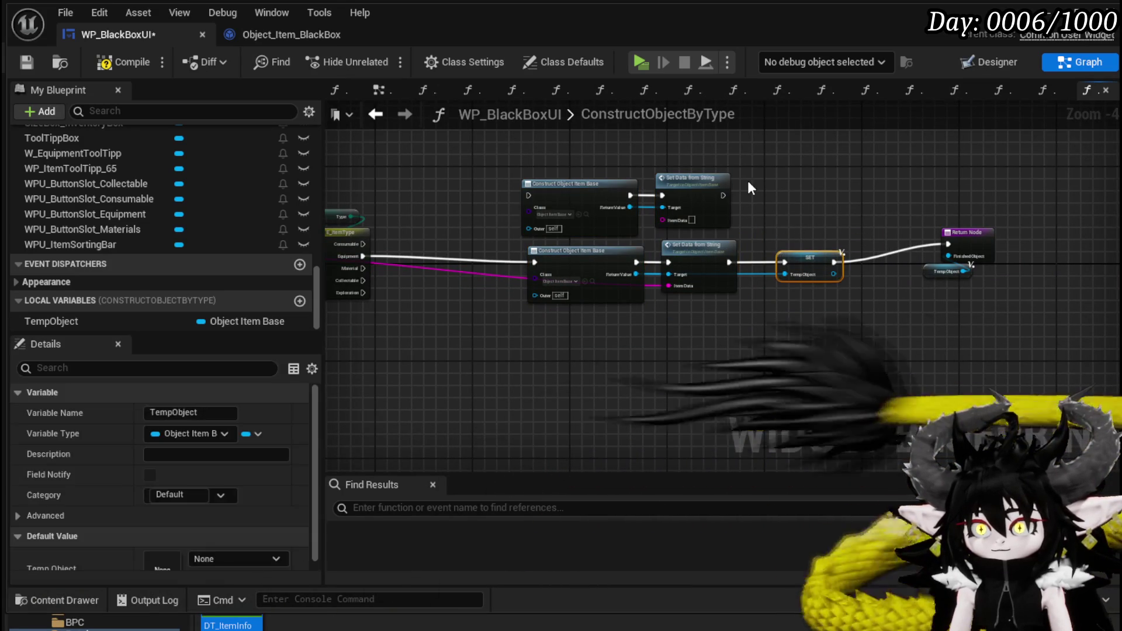
key(ctrl+v)
drag(723, 195, 751, 197)
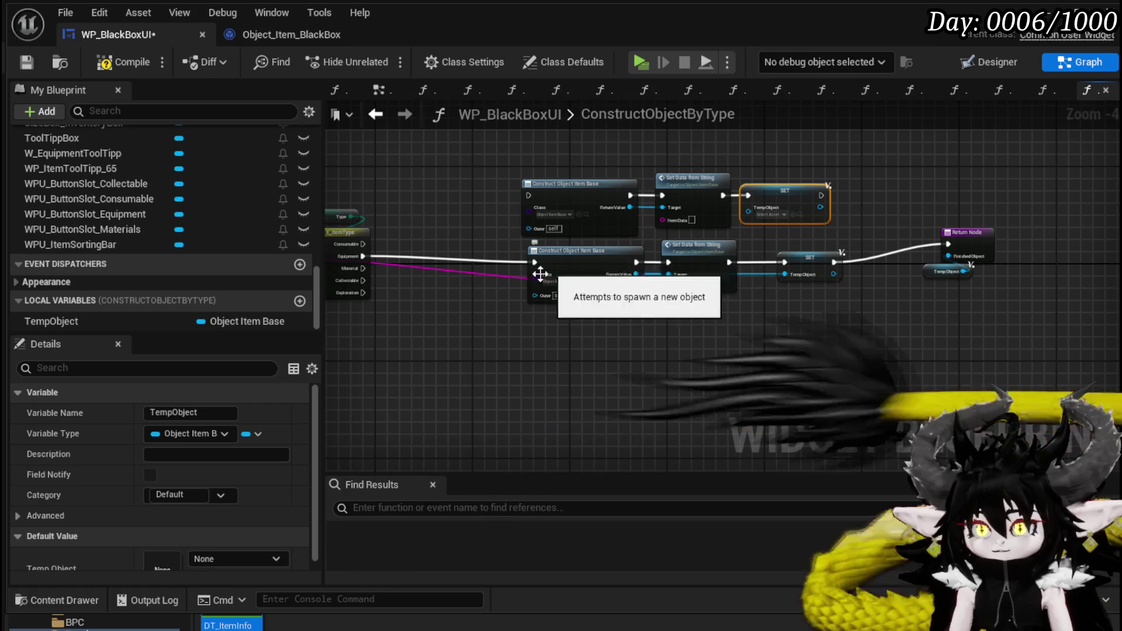
mouse_move(581, 292)
mouse_down()
mouse_move(665, 251)
mouse_move(662, 218)
mouse_up()
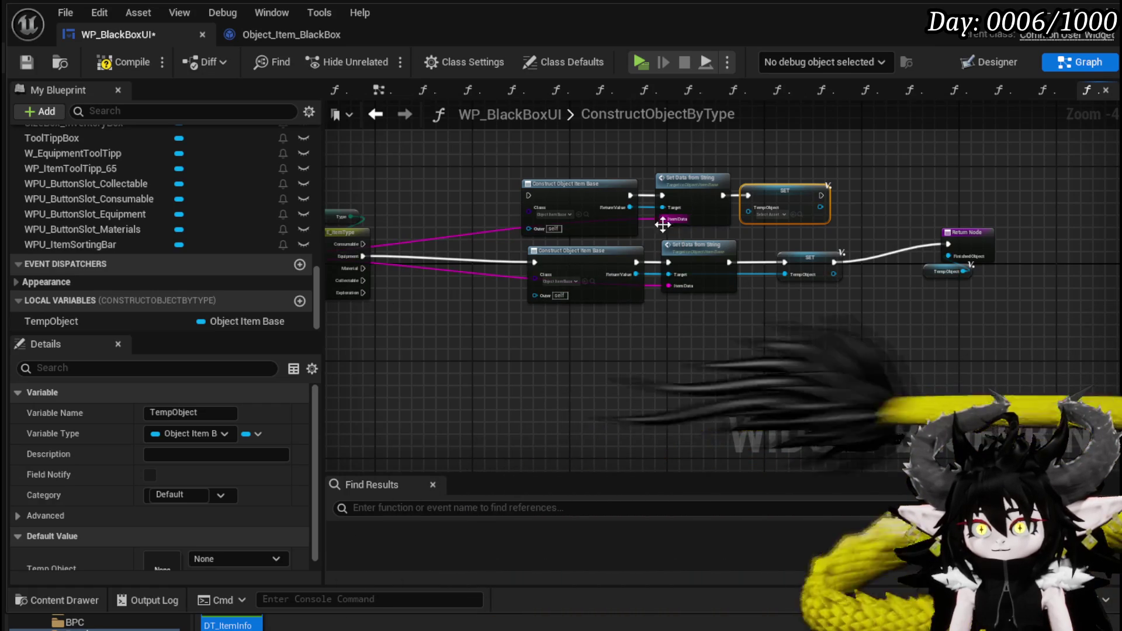
drag(635, 274, 756, 210)
Step: Set the lower construct class to Object_Item_Equipment_Child, then compile and save the blueprint
scroll(479, 241, up, 3)
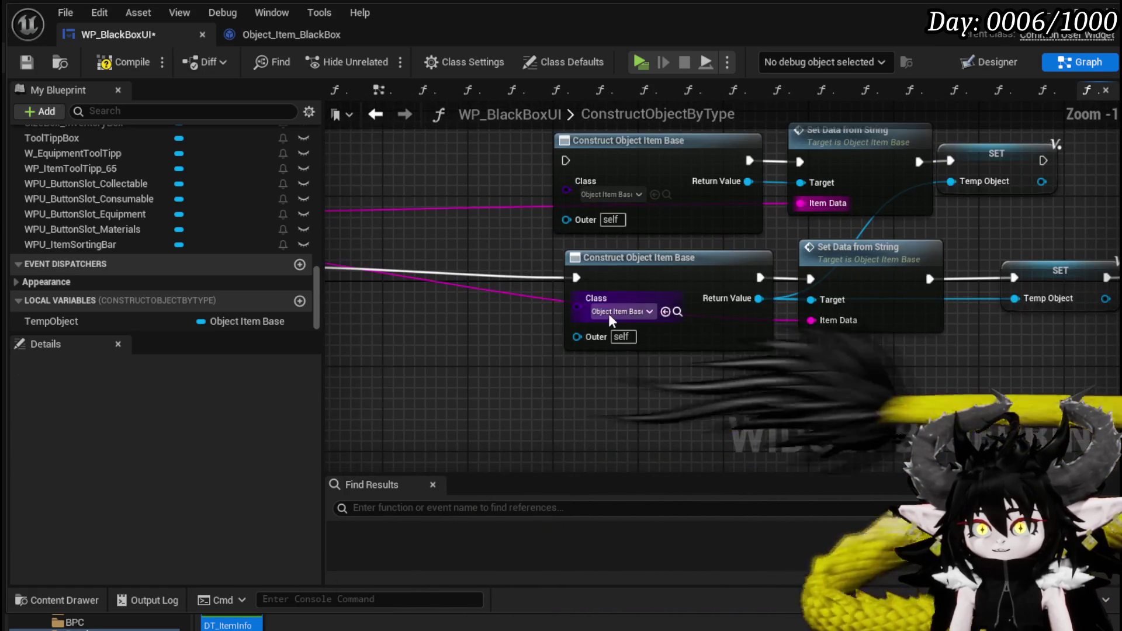
click(616, 311)
text(E)
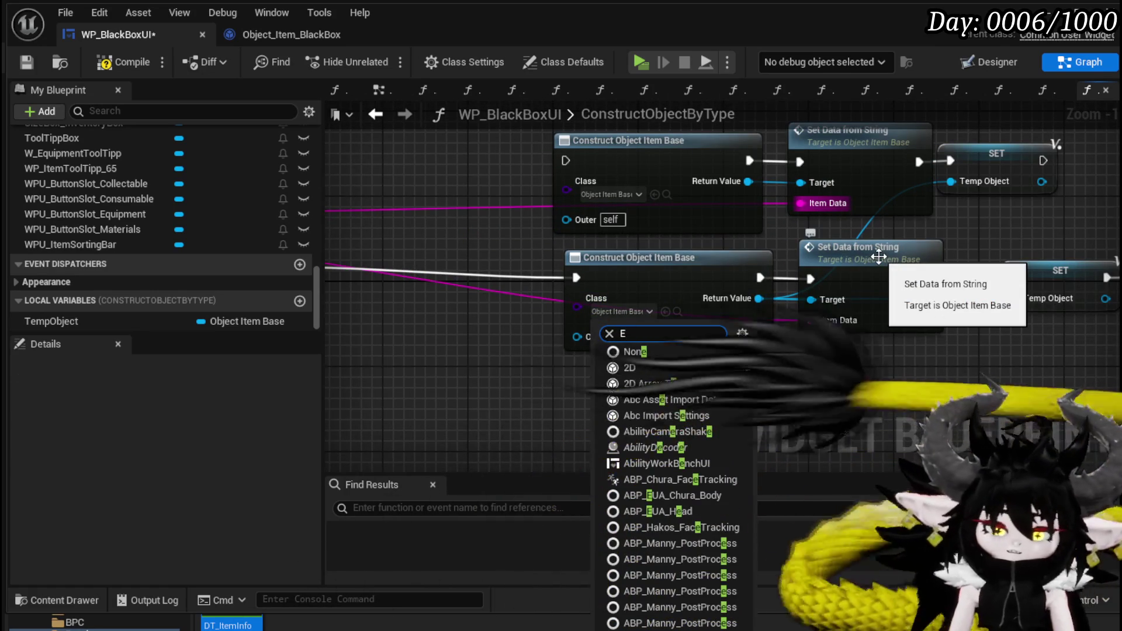
text(quipment)
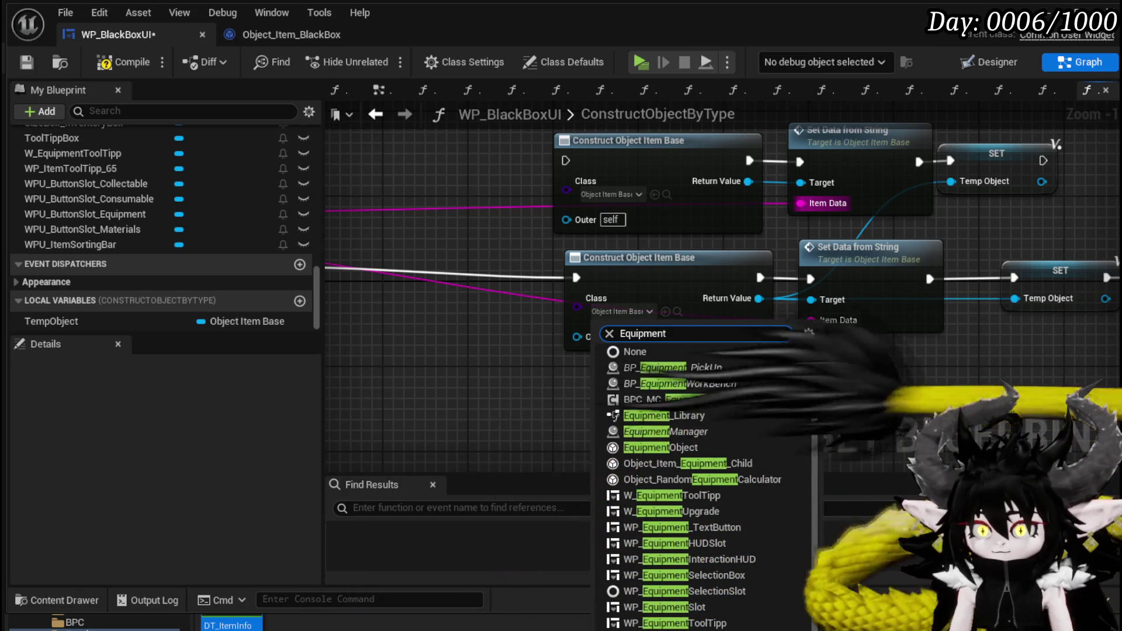
click(711, 459)
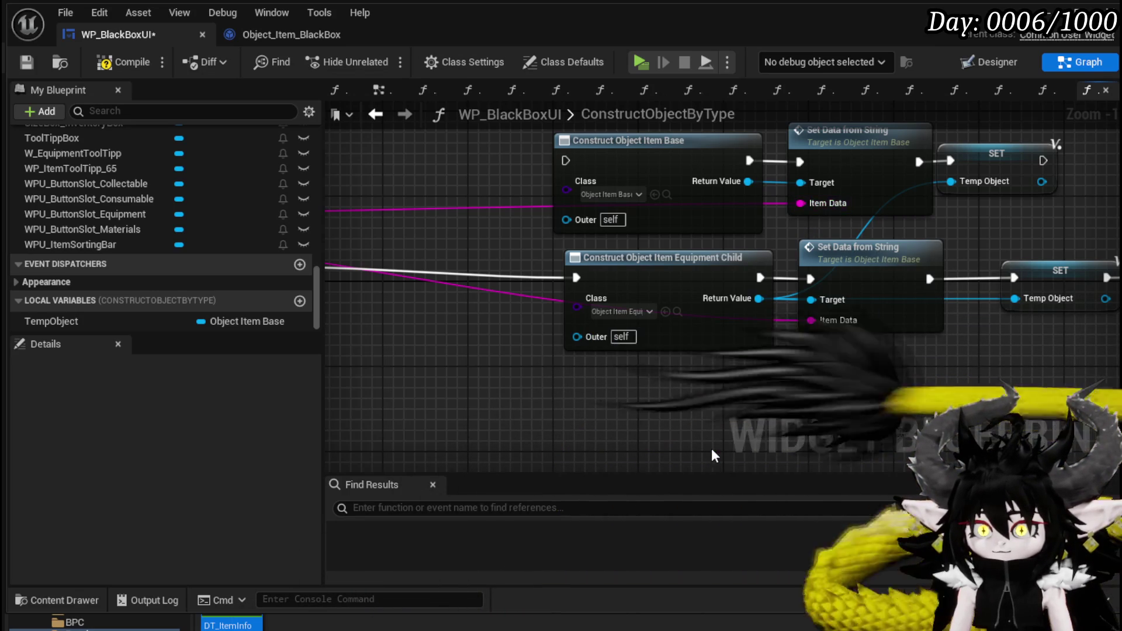
click(123, 62)
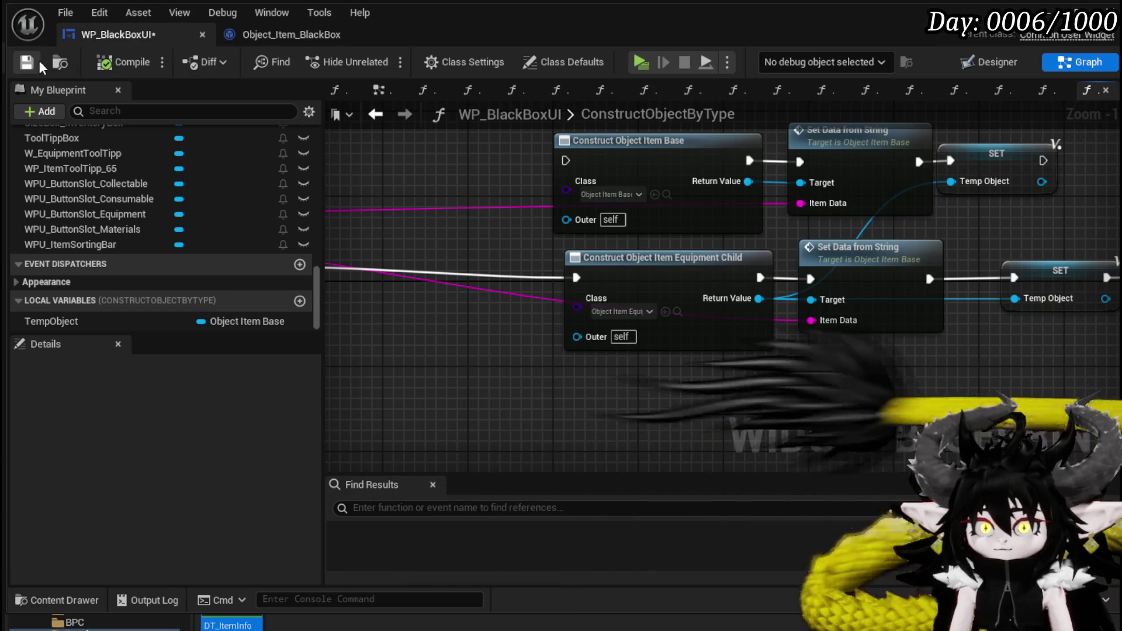
click(26, 61)
click(620, 194)
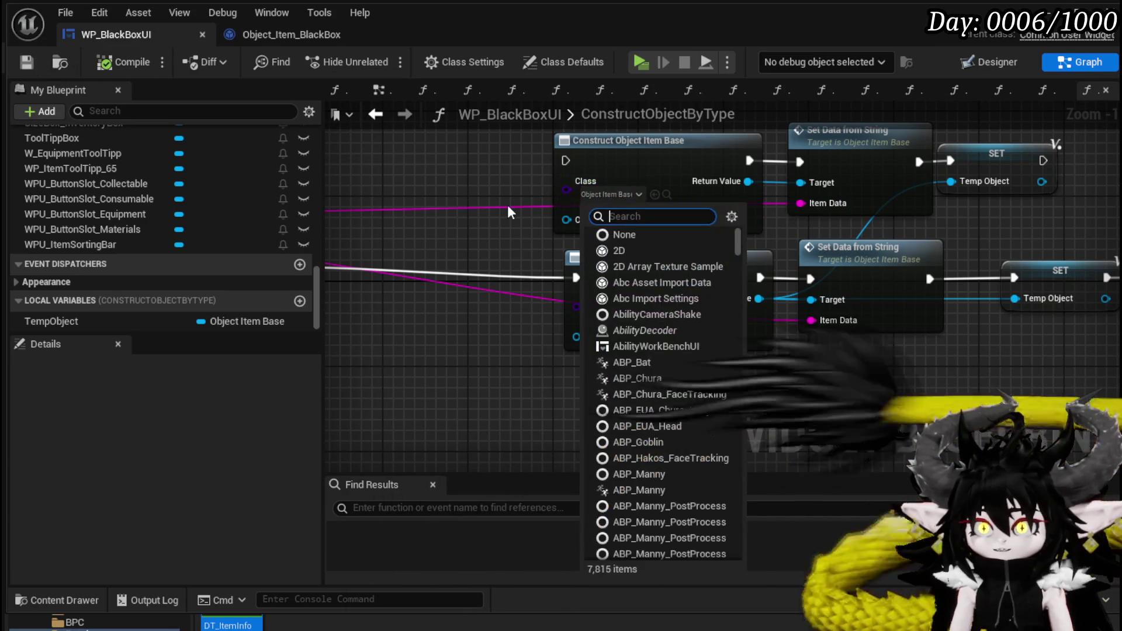
Step: Make the upper construct node build Object_Item_Stackable_Child and reposition it
text(Stackable)
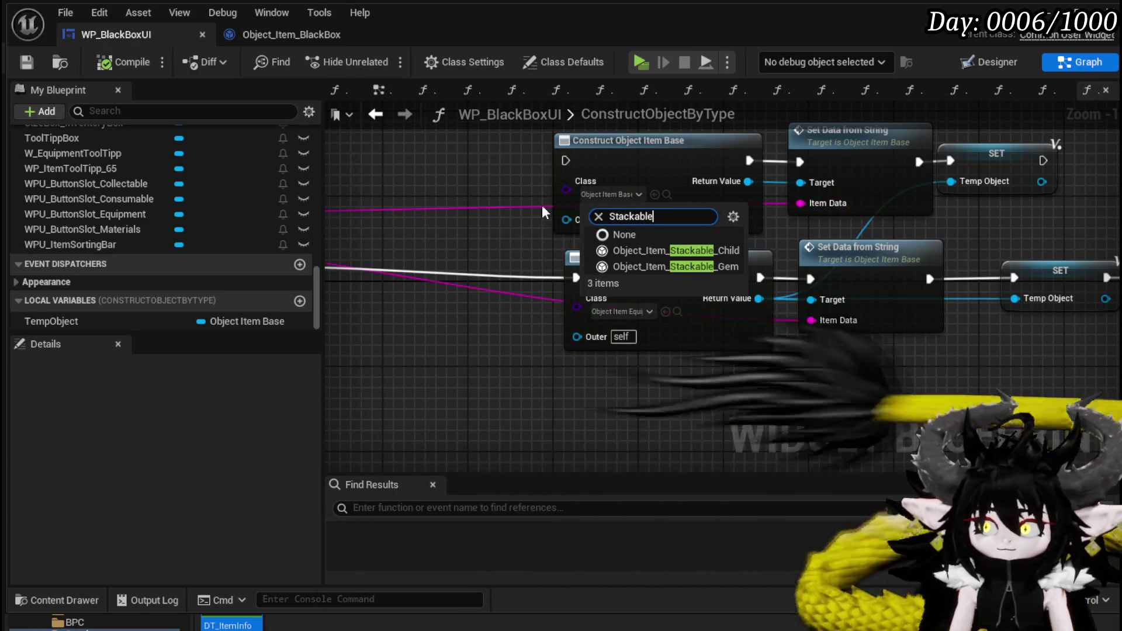
click(700, 250)
scroll(453, 296, down, 1)
mouse_move(632, 200)
mouse_down()
mouse_move(760, 263)
mouse_move(670, 212)
mouse_up()
Step: Add a Set Quantity node and chain it after Set Data from String, moving SET aside
drag(574, 234, 857, 198)
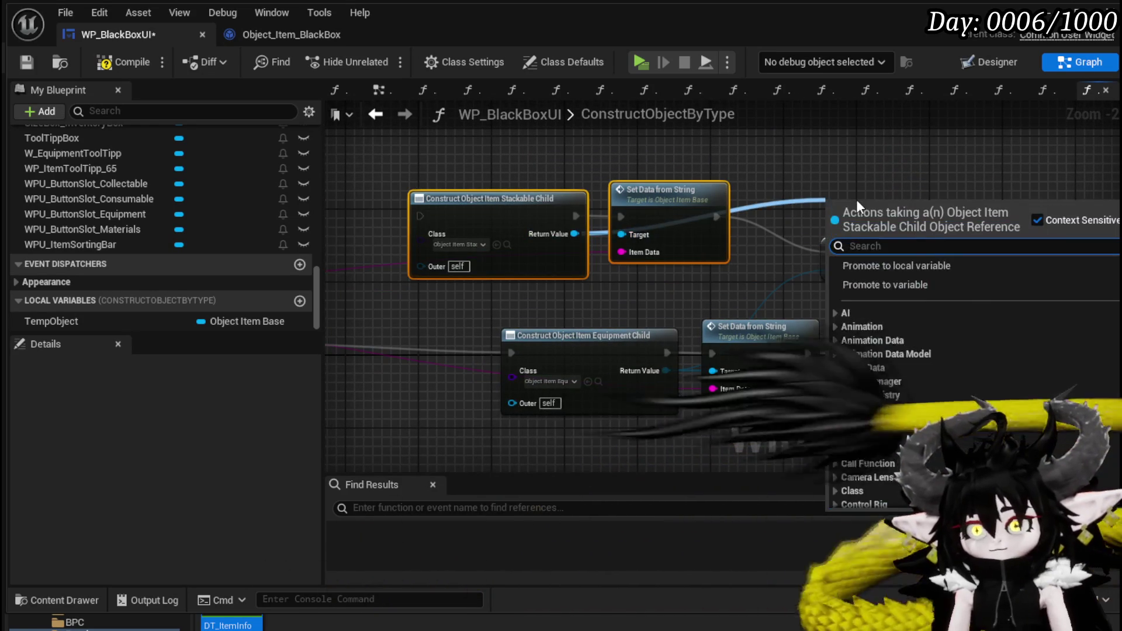
text(Setq)
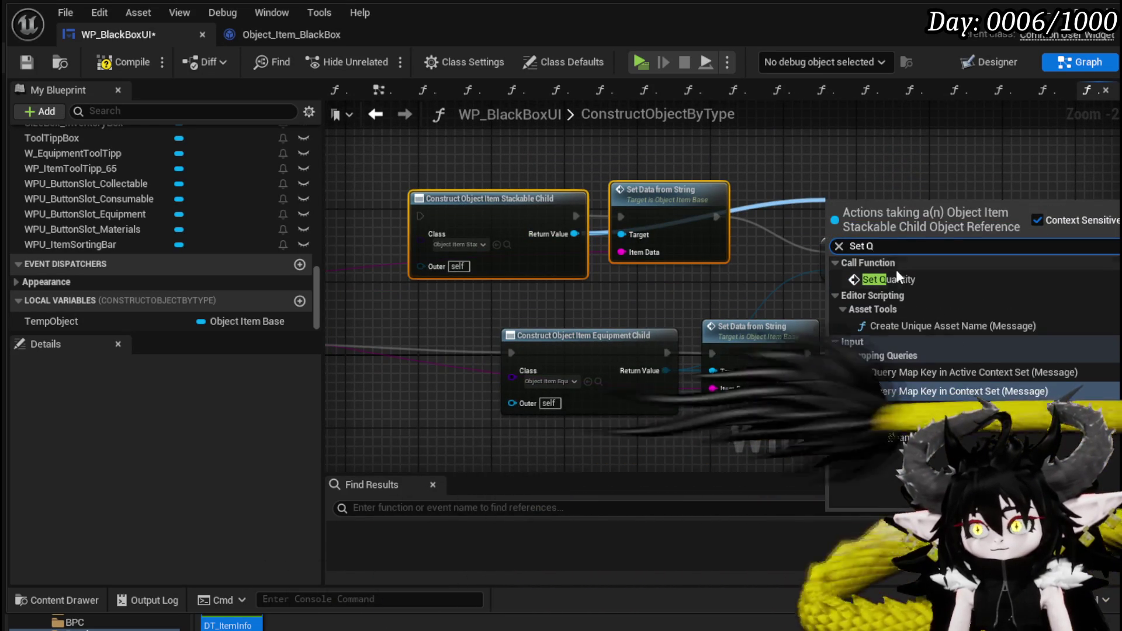
click(897, 257)
drag(875, 187, 814, 206)
drag(886, 273, 905, 327)
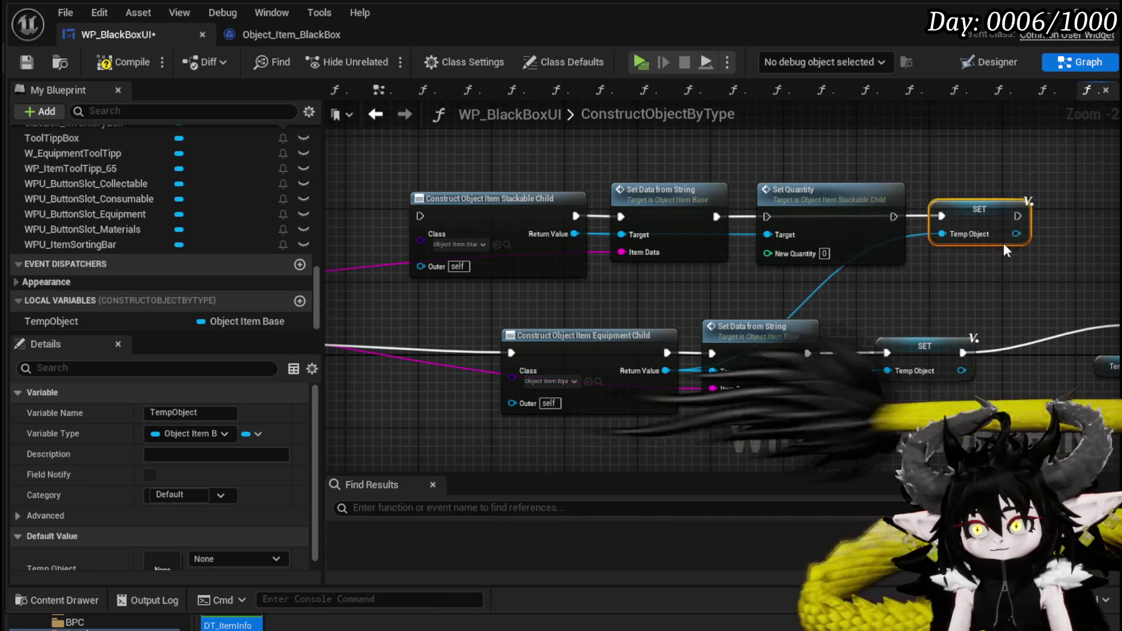
drag(715, 216, 863, 214)
Step: Connect Set Quantity into SET and cast the Object input to Object_Item_Stackable_Child
mouse_move(703, 280)
mouse_down()
mouse_move(652, 190)
mouse_move(737, 185)
mouse_up()
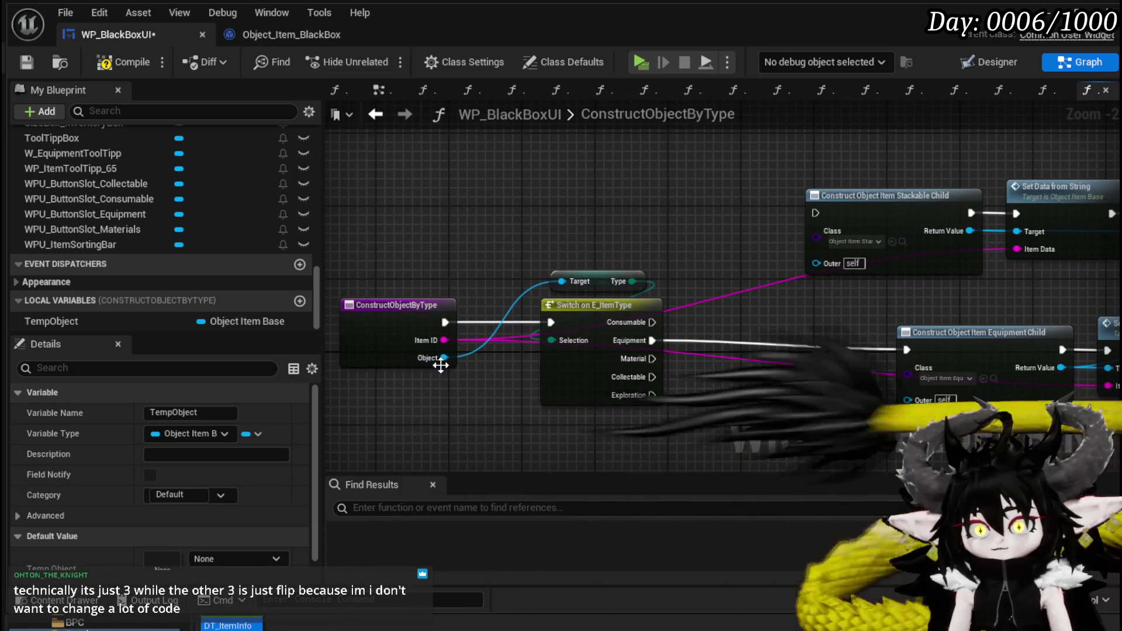
drag(556, 185, 553, 186)
text(get Q)
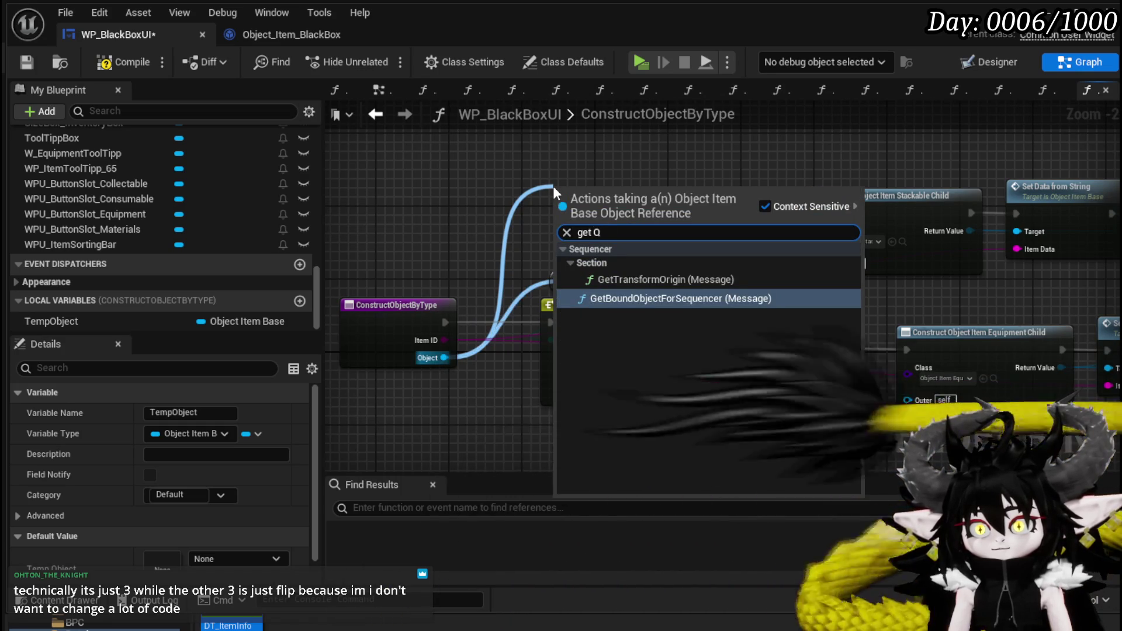
key(Escape)
drag(438, 370, 616, 203)
text(Cast to St)
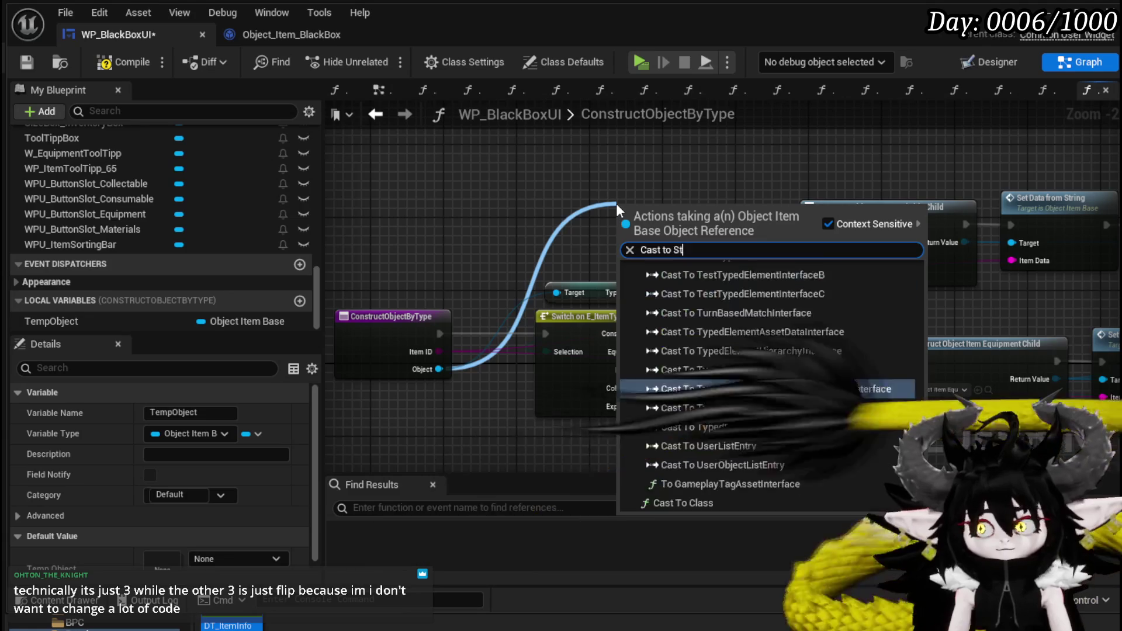
text(a)
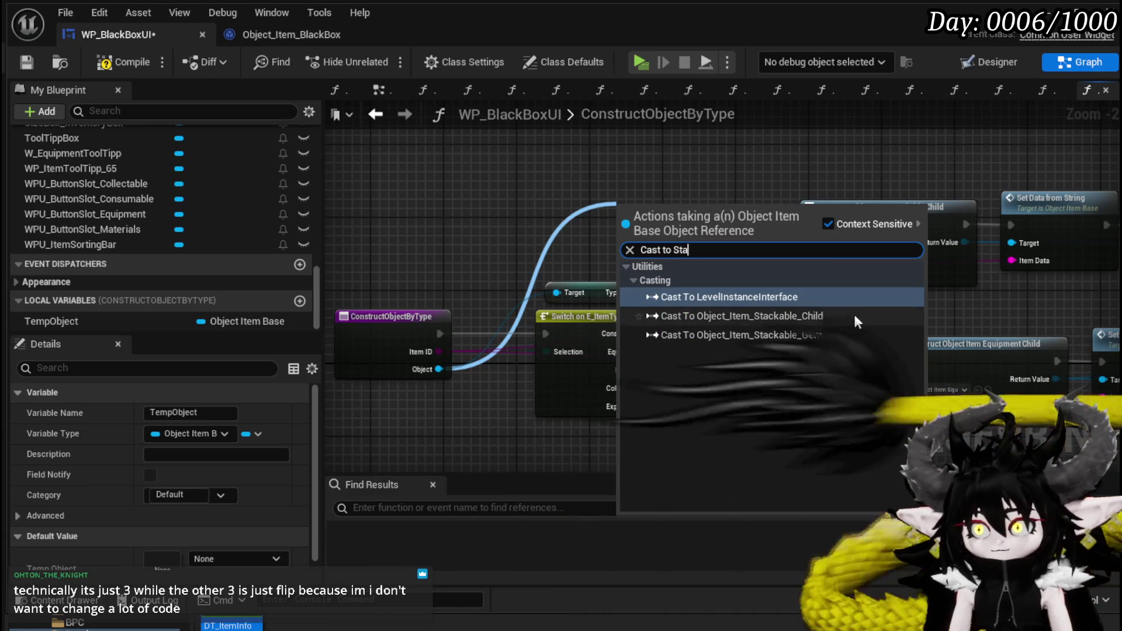
click(823, 316)
Step: Feed the cast's Get Quantity into Set Quantity's New Quantity pin
drag(767, 260, 884, 152)
text(get Quan)
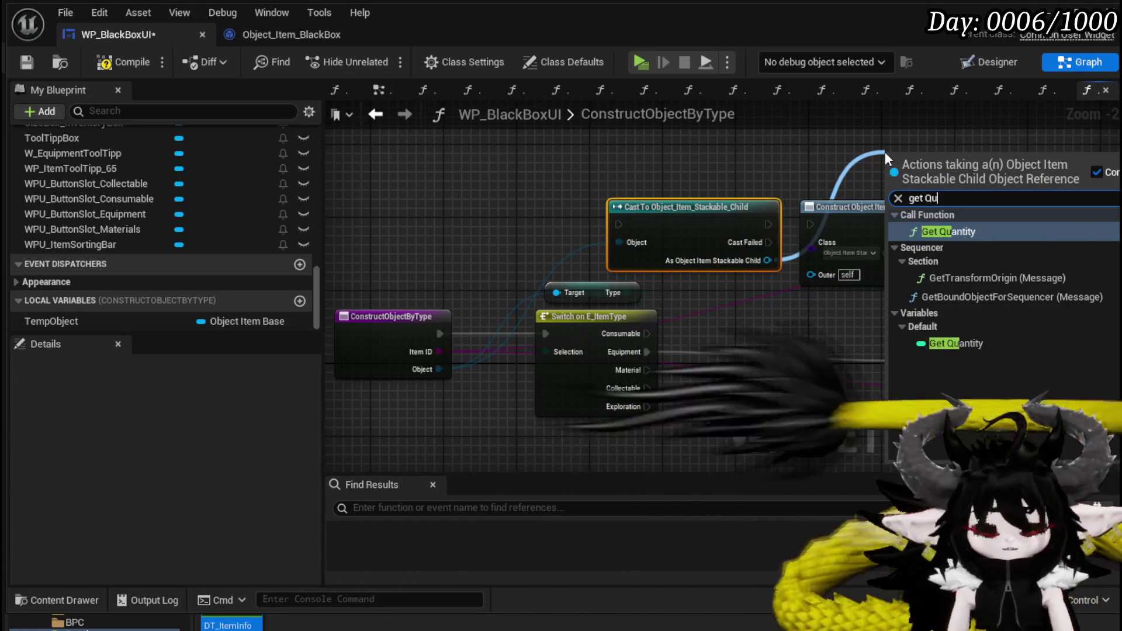
key(Return)
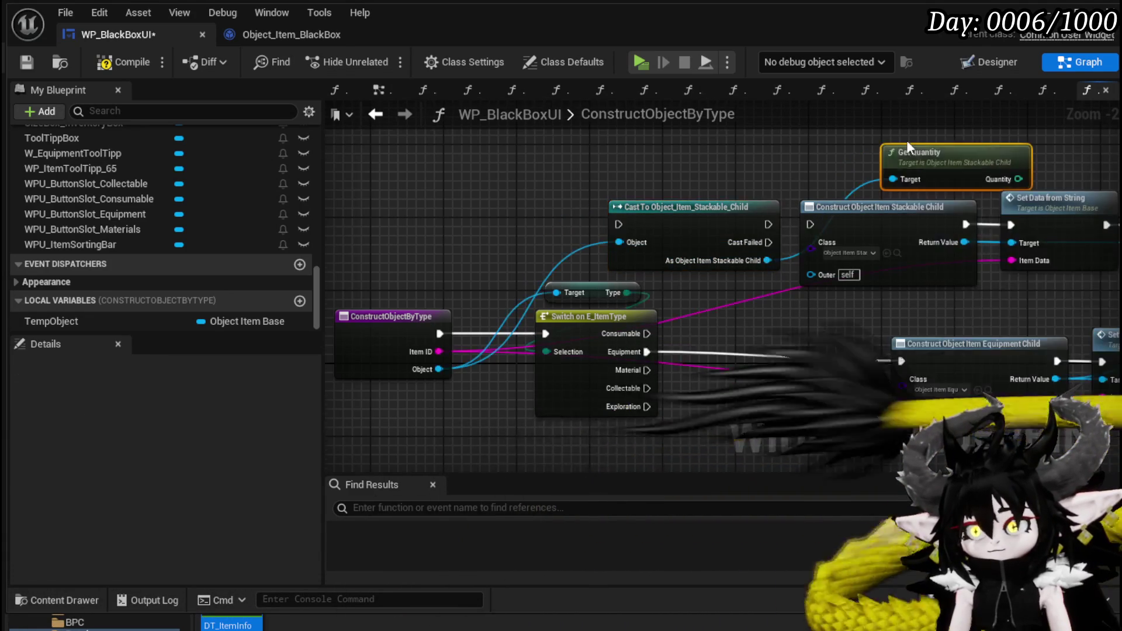
drag(909, 140, 669, 203)
drag(362, 356, 661, 336)
drag(580, 237, 738, 153)
Step: Shift the entry and Switch nodes left and wire the stackable SET into the Return Node
drag(491, 386, 709, 203)
mouse_move(692, 262)
mouse_down()
mouse_move(603, 256)
mouse_move(490, 286)
mouse_up()
right_click(528, 385)
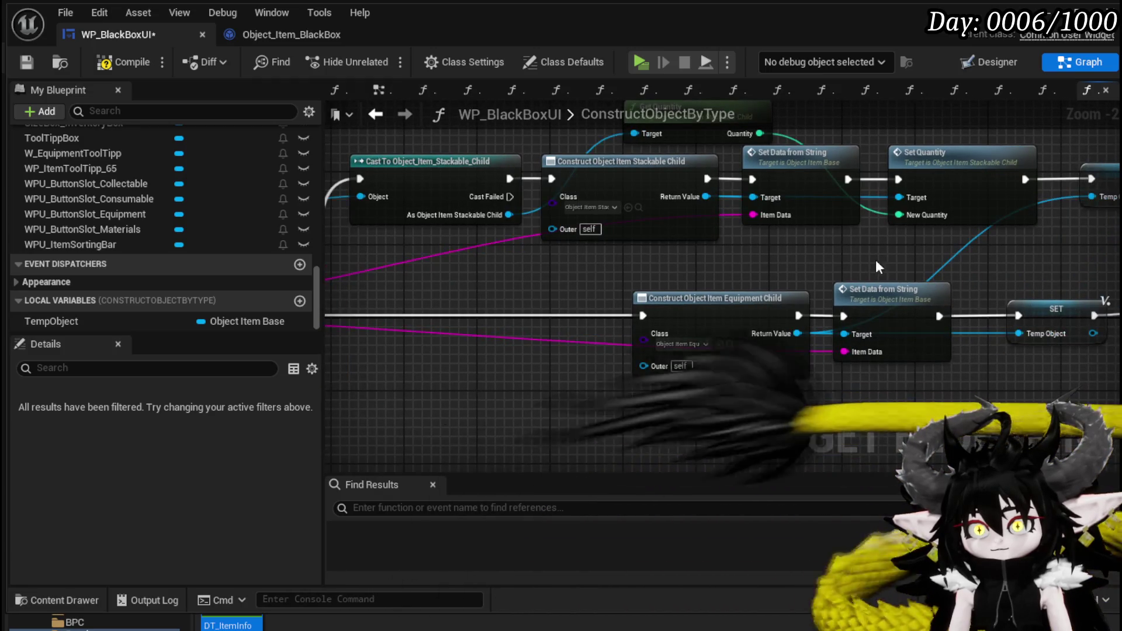
drag(877, 260, 472, 281)
mouse_move(764, 200)
mouse_down()
mouse_move(818, 240)
mouse_move(860, 305)
mouse_up()
scroll(734, 405, down, 2)
drag(710, 279, 847, 267)
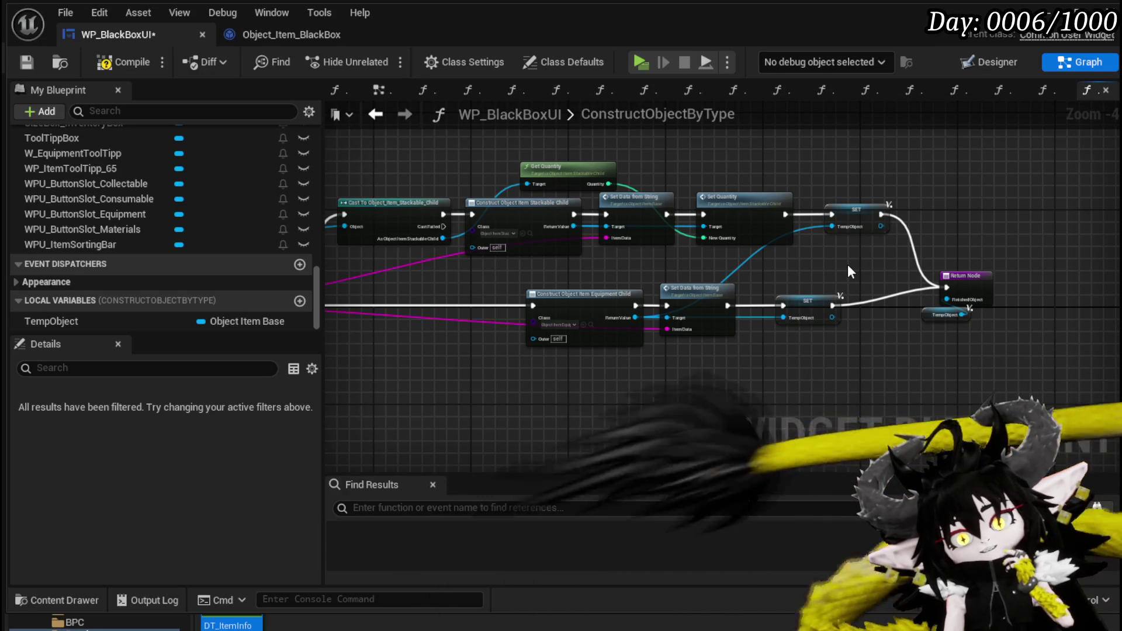
Step: Reposition the Return Node and review the equipment and stackable branches
mouse_move(800, 264)
mouse_down()
mouse_move(653, 285)
mouse_move(708, 250)
mouse_up()
scroll(653, 285, up, 2)
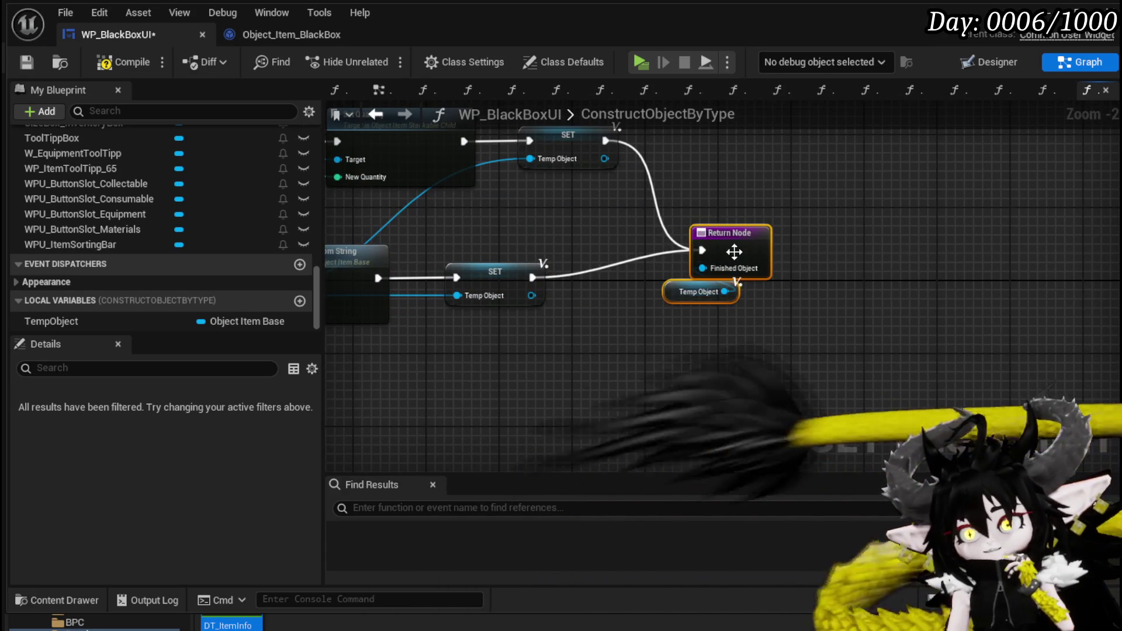
mouse_move(522, 231)
mouse_down()
mouse_move(577, 248)
mouse_move(742, 233)
mouse_up()
scroll(578, 248, down, 1)
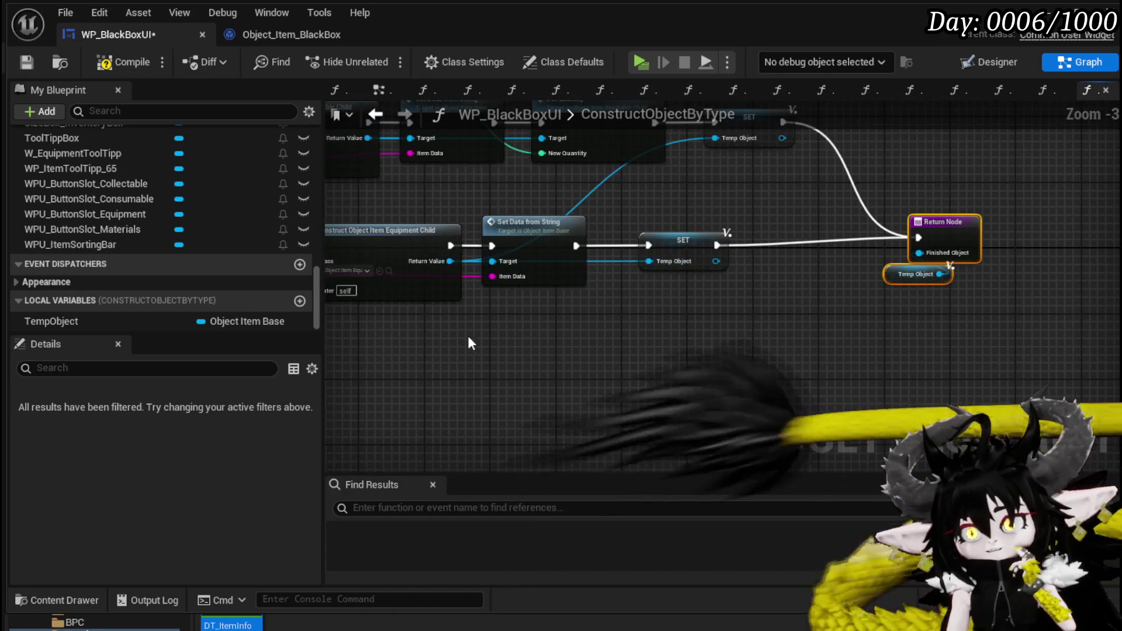
drag(451, 335, 741, 185)
drag(485, 357, 590, 327)
mouse_move(350, 362)
mouse_down()
mouse_move(515, 331)
mouse_move(622, 342)
mouse_move(689, 324)
mouse_up()
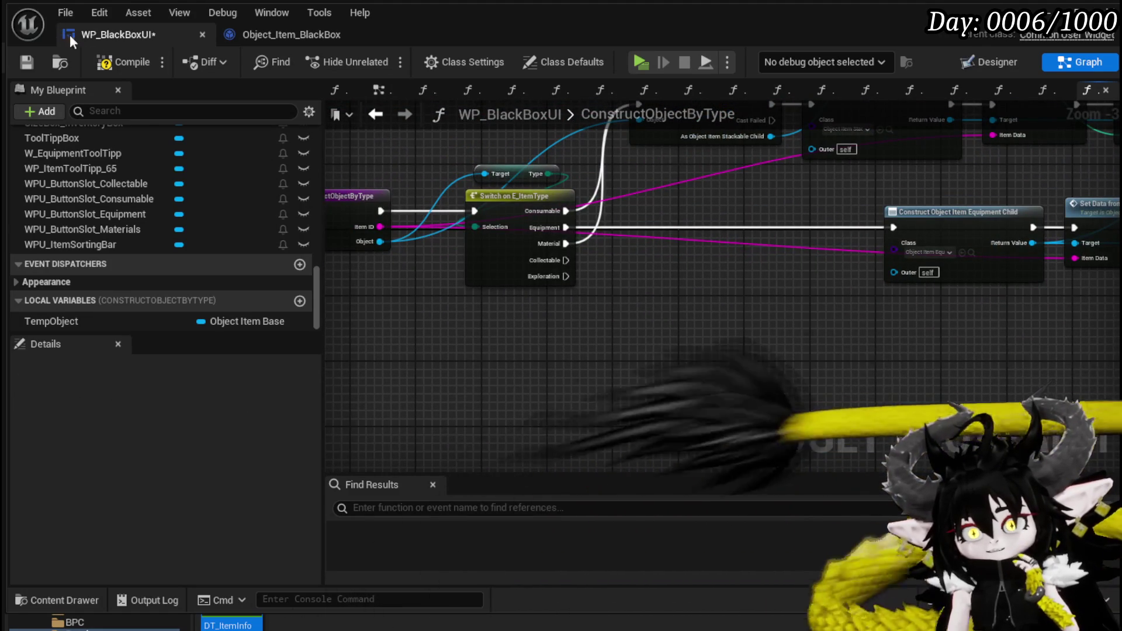
drag(841, 246, 558, 214)
mouse_move(701, 166)
mouse_down()
mouse_move(626, 269)
mouse_move(430, 255)
mouse_up()
drag(346, 248, 559, 245)
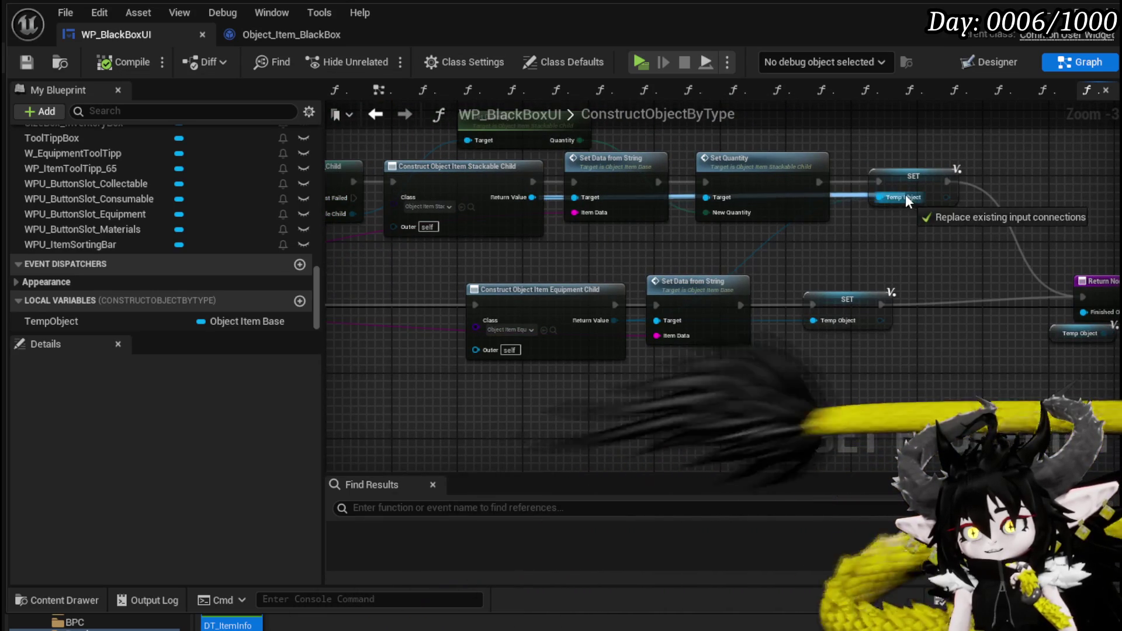
drag(888, 231, 742, 227)
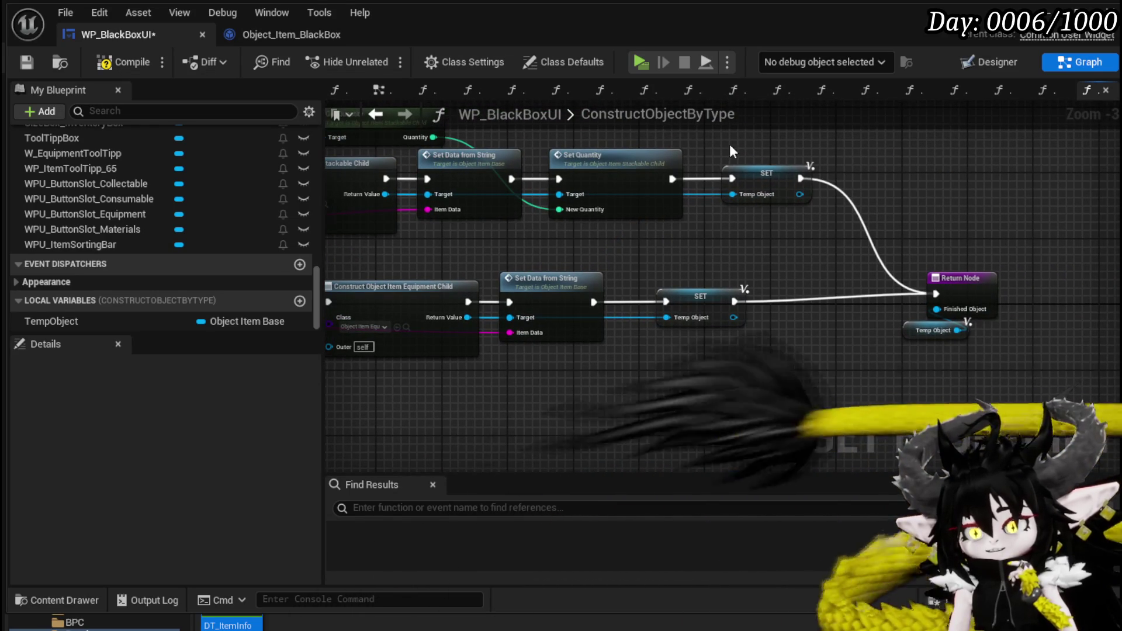
Step: Clear the selection and compile WP_BlackBoxUI
click(448, 119)
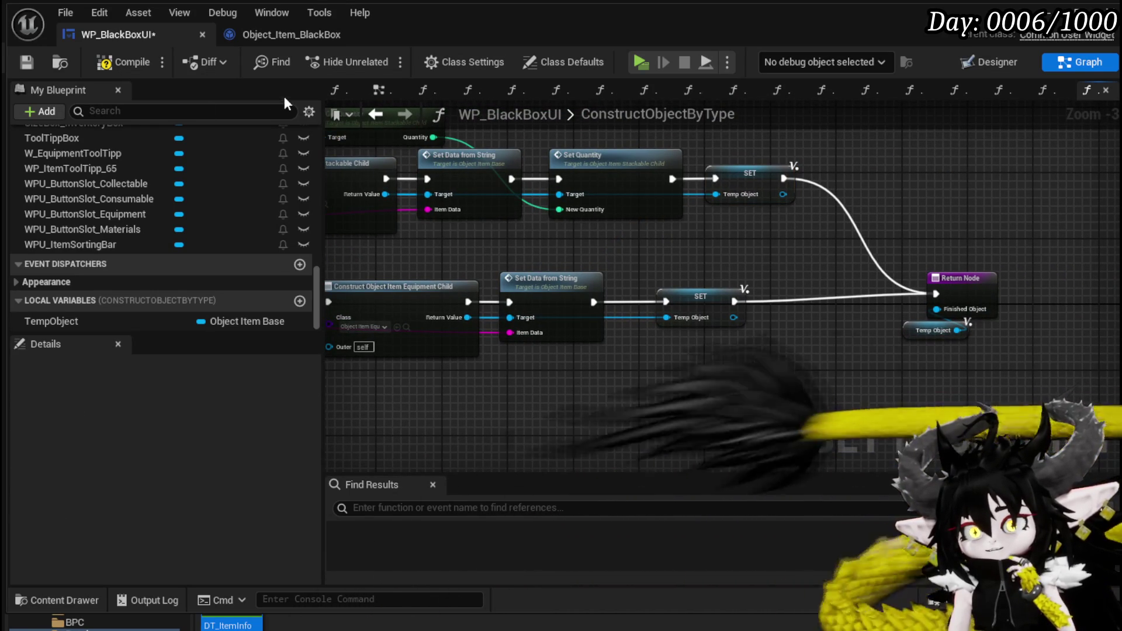
click(120, 62)
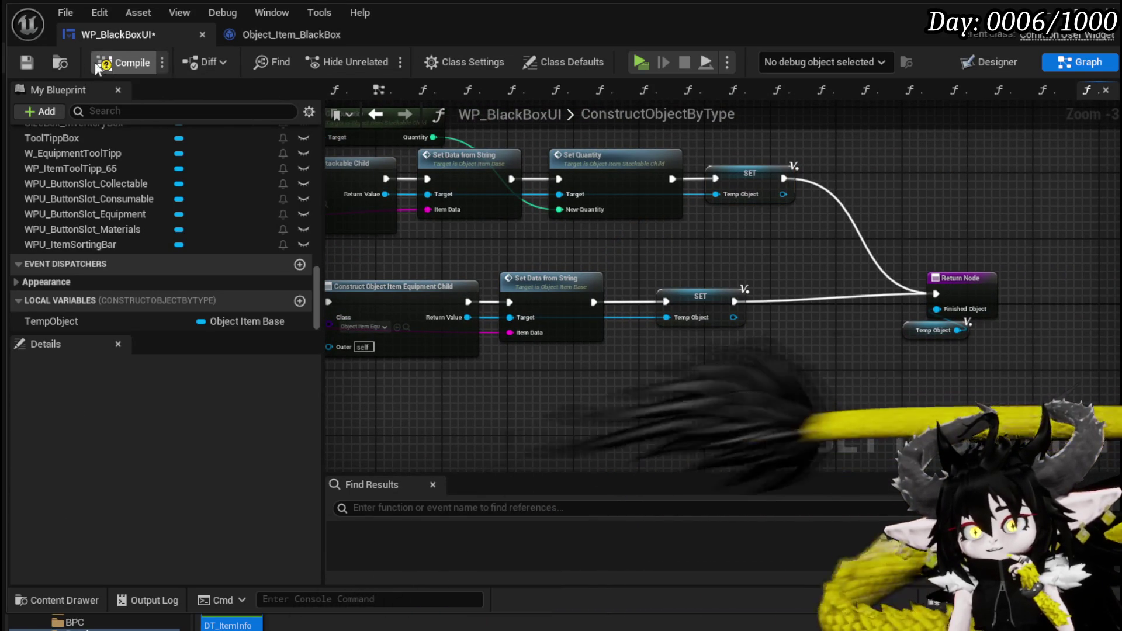
mouse_move(552, 278)
mouse_down()
mouse_move(656, 263)
mouse_move(591, 271)
mouse_move(625, 245)
mouse_move(1026, 213)
mouse_move(613, 240)
mouse_move(875, 227)
mouse_move(818, 250)
mouse_move(709, 205)
mouse_move(608, 201)
mouse_move(542, 247)
mouse_up()
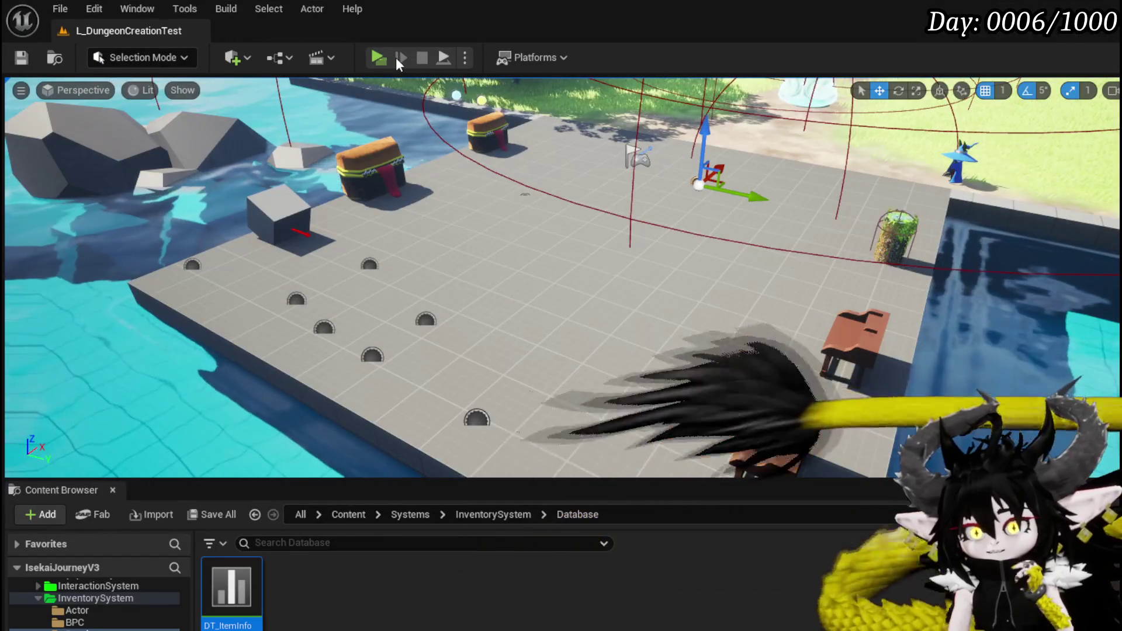
Step: Start a play session and list the Material items in the inventory
key(e)
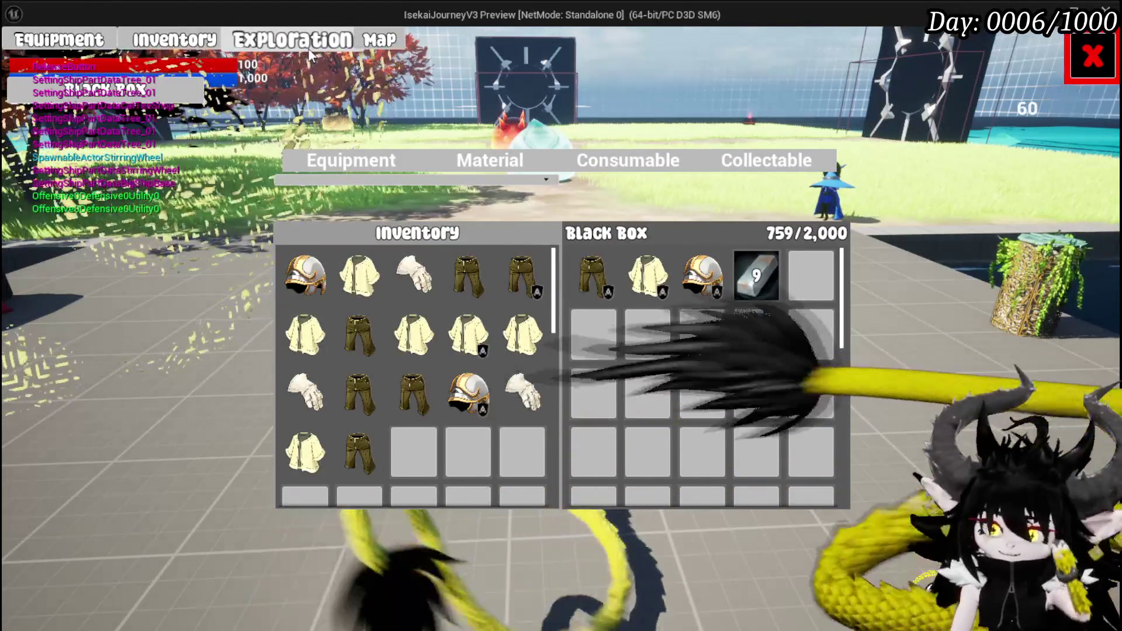
click(475, 163)
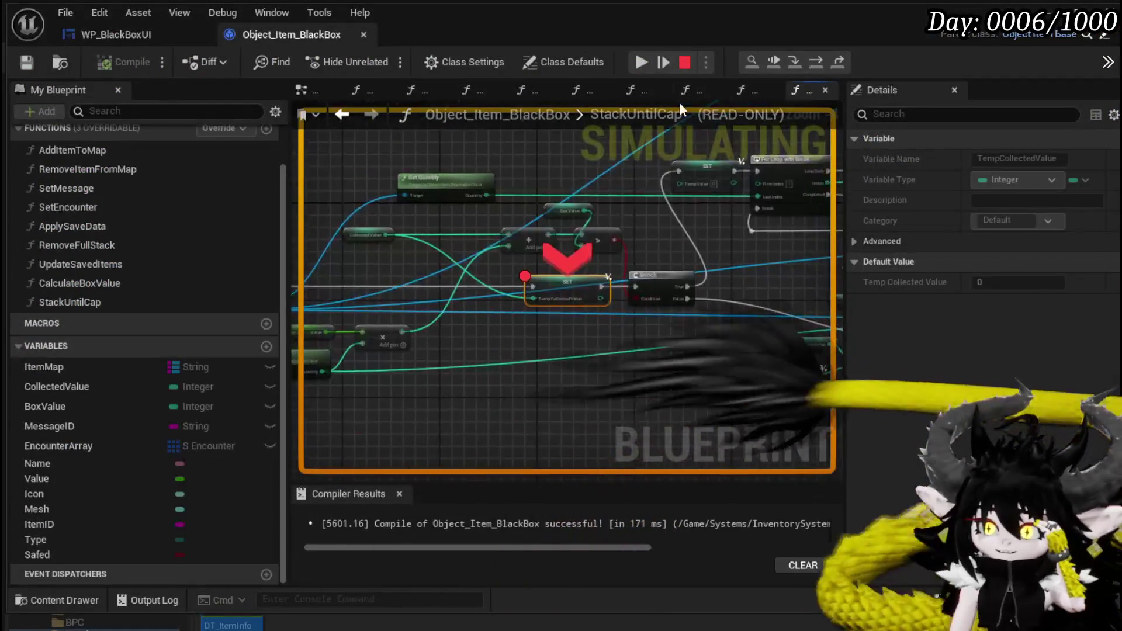
Step: Resume execution past the StackUntilCap breakpoints
click(633, 61)
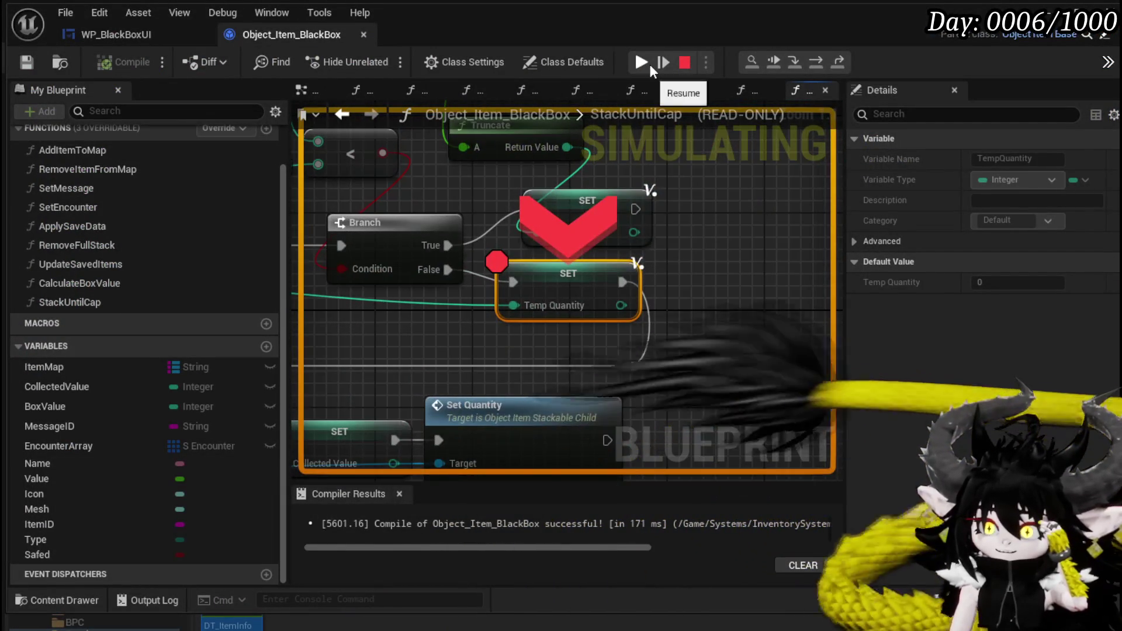
click(641, 62)
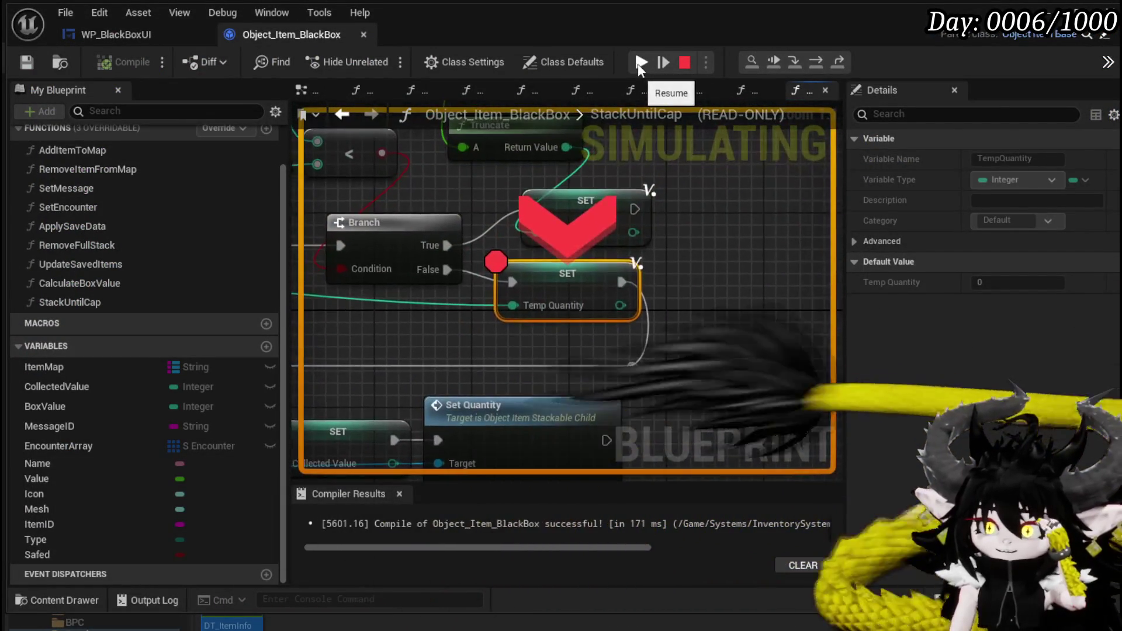
click(640, 62)
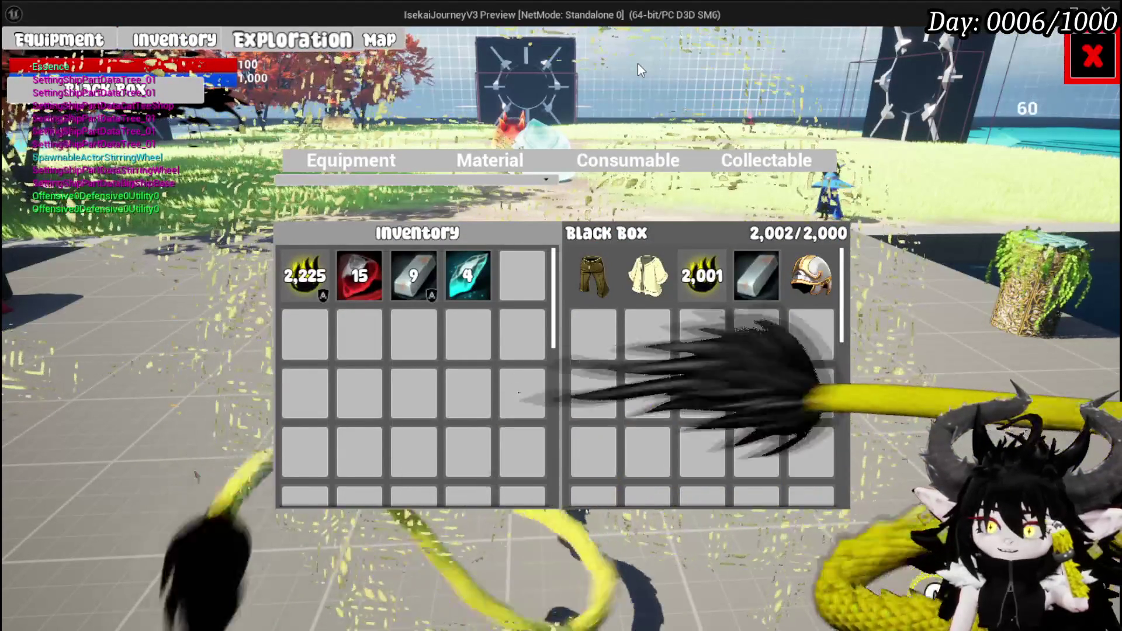
Step: Switch the inventory to Equipment, trigger Black Box stacking and resume past the breakpoints
mouse_move(623, 255)
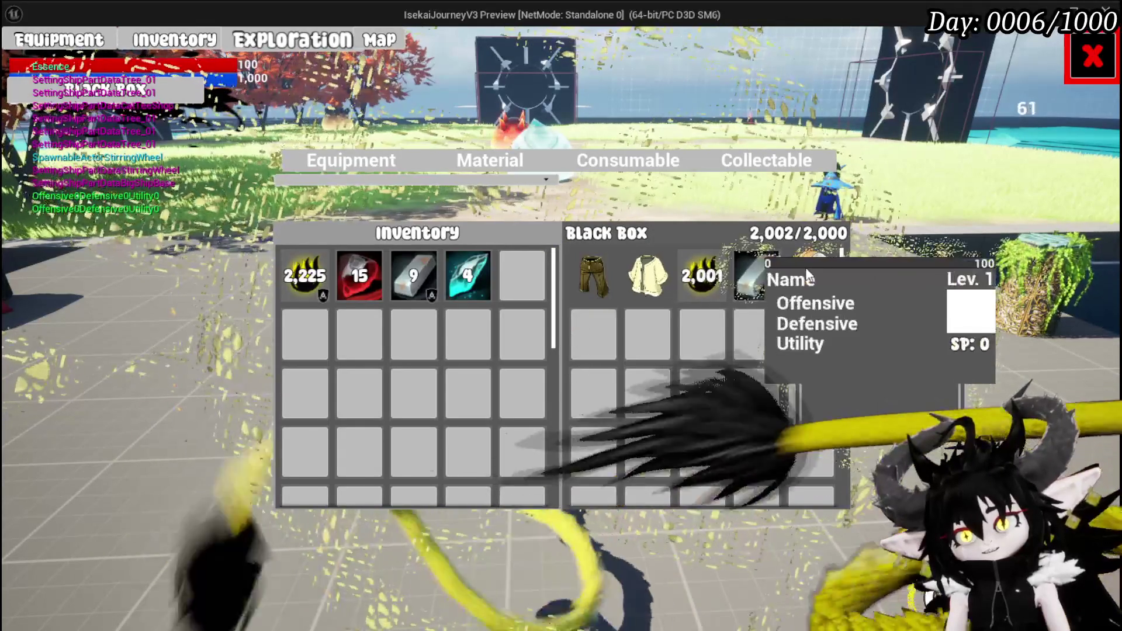
click(365, 160)
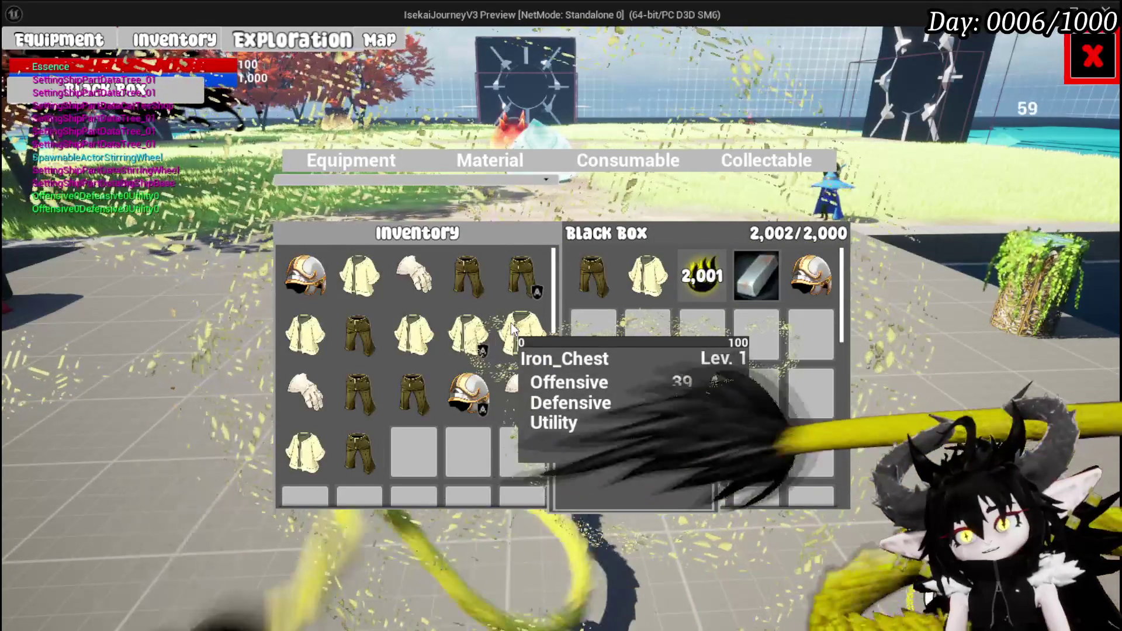
click(523, 388)
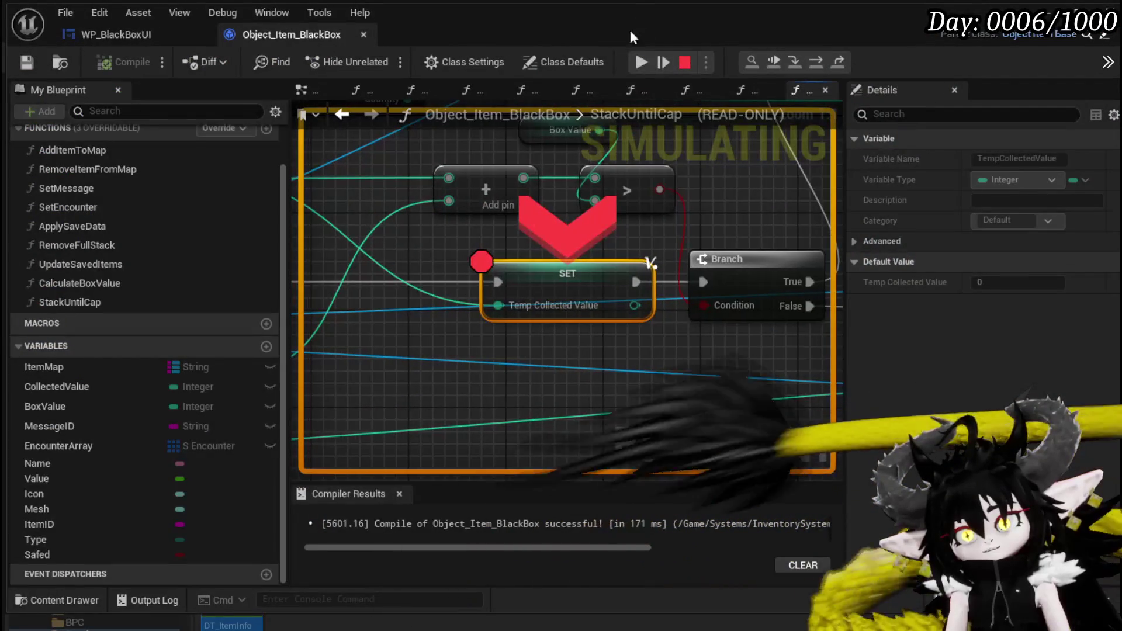
click(634, 66)
click(633, 65)
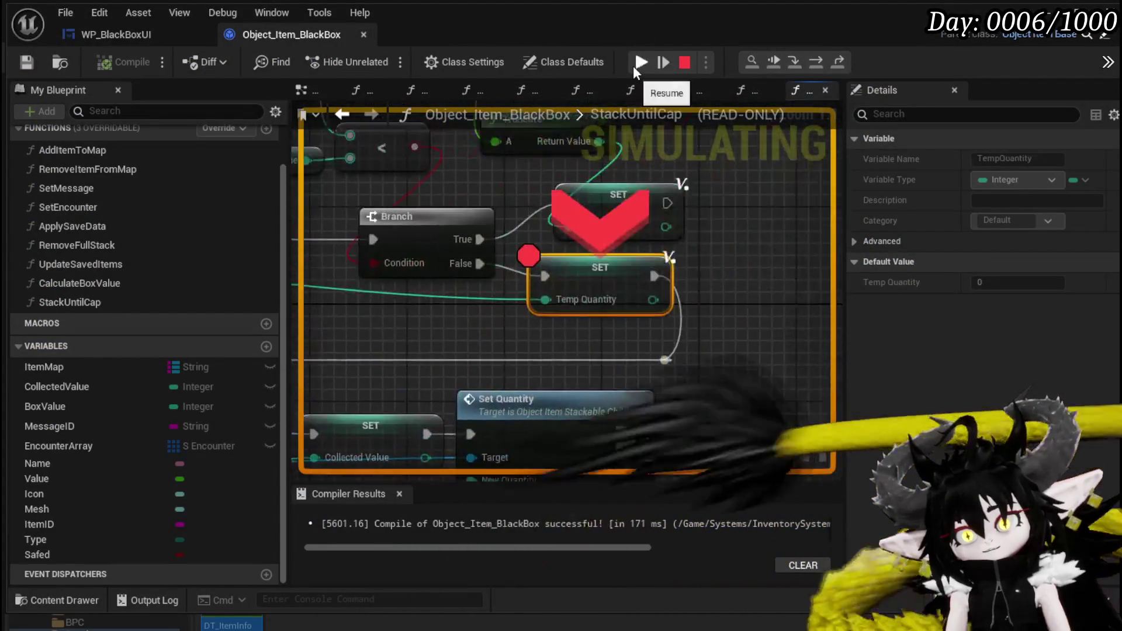
click(633, 66)
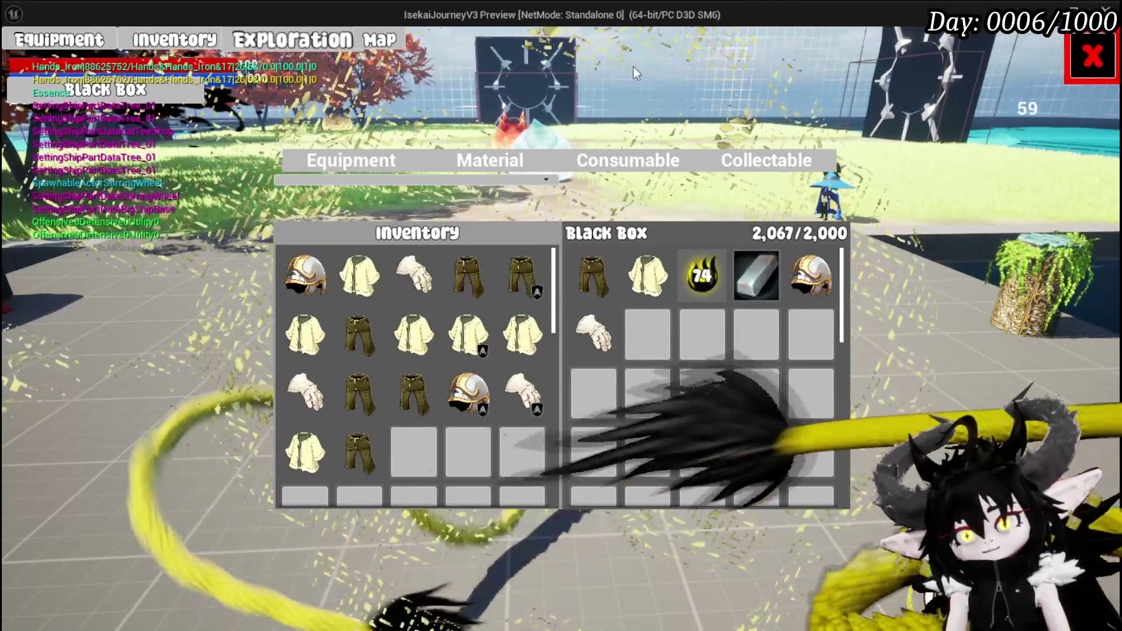
Step: Move the gloves into the Black Box, close the screen and end the play session
mouse_move(525, 391)
mouse_down()
mouse_move(553, 388)
mouse_move(591, 250)
mouse_move(751, 270)
mouse_move(854, 163)
mouse_up()
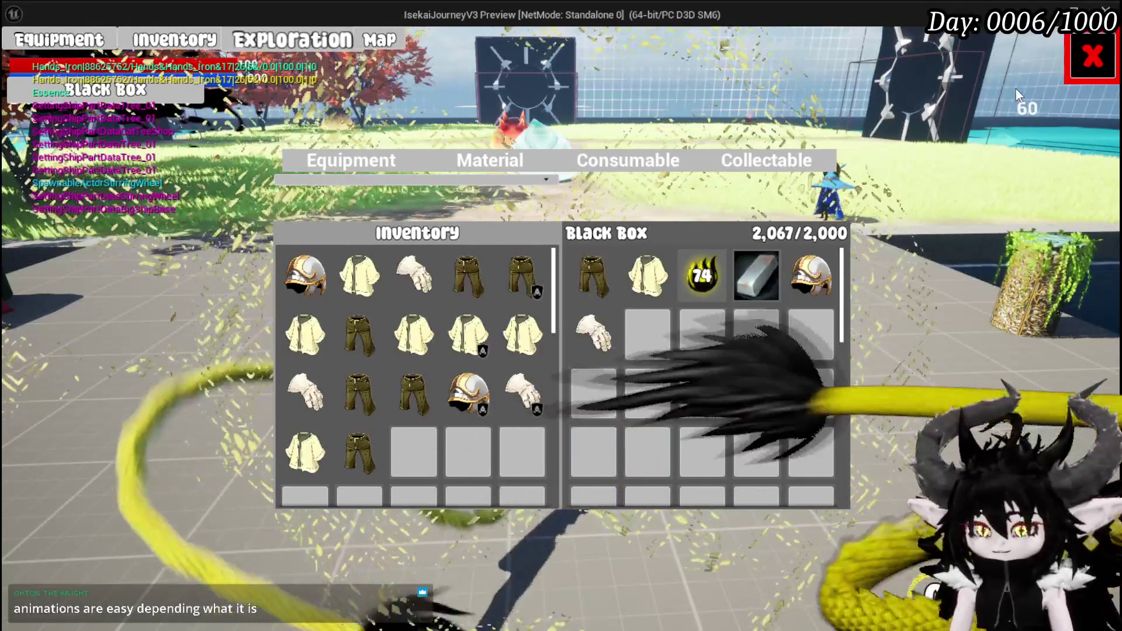
click(1091, 57)
key(Escape)
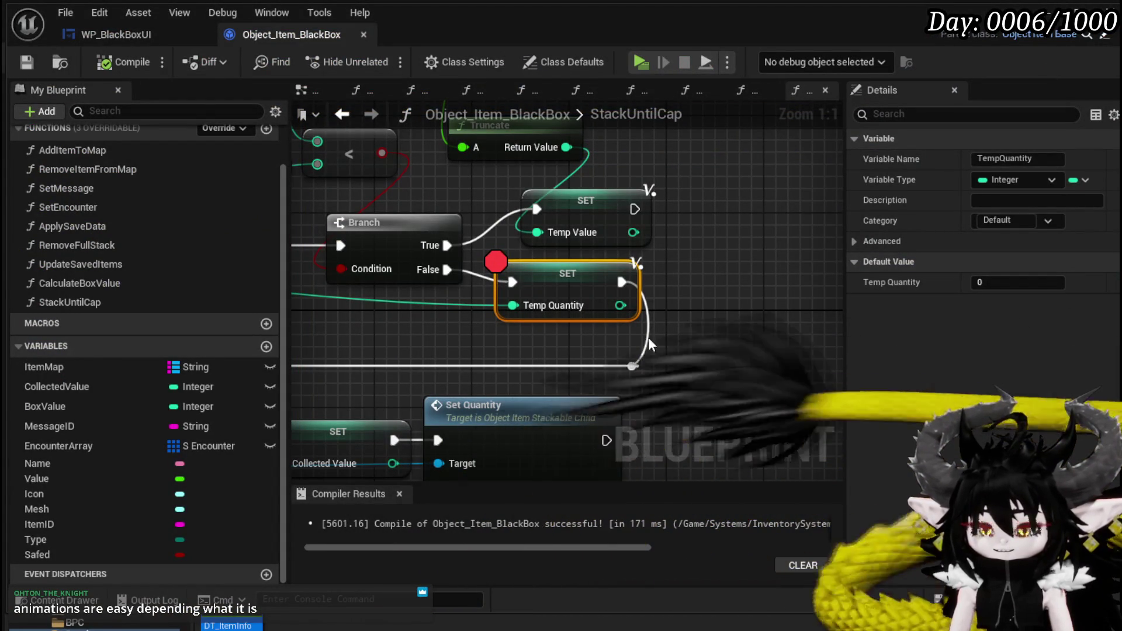
Step: Set a breakpoint on the ConstructObjectByType node in WP_BlackBoxUI
scroll(842, 268, down, 3)
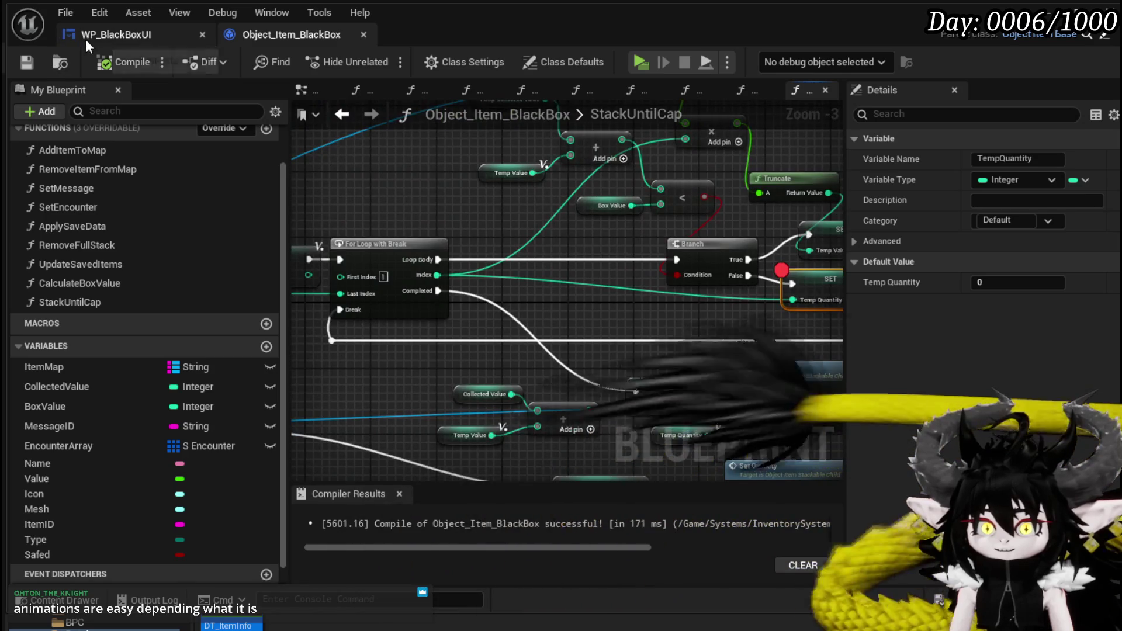
click(85, 39)
drag(845, 239, 962, 237)
mouse_move(893, 236)
mouse_down()
mouse_move(483, 253)
mouse_move(1002, 266)
mouse_up()
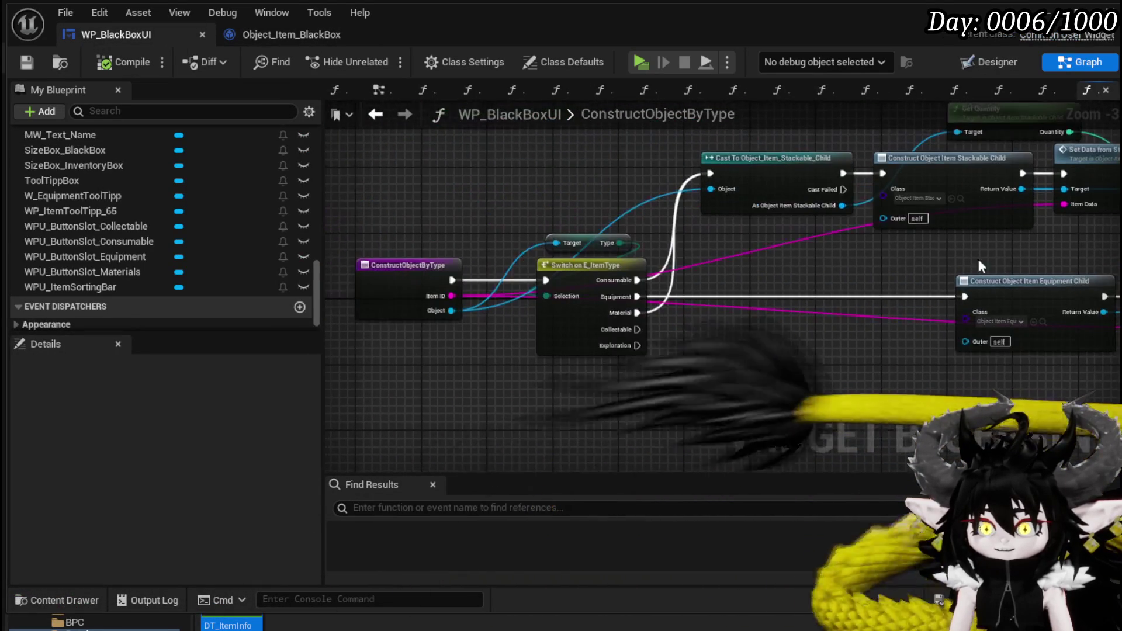
right_click(375, 291)
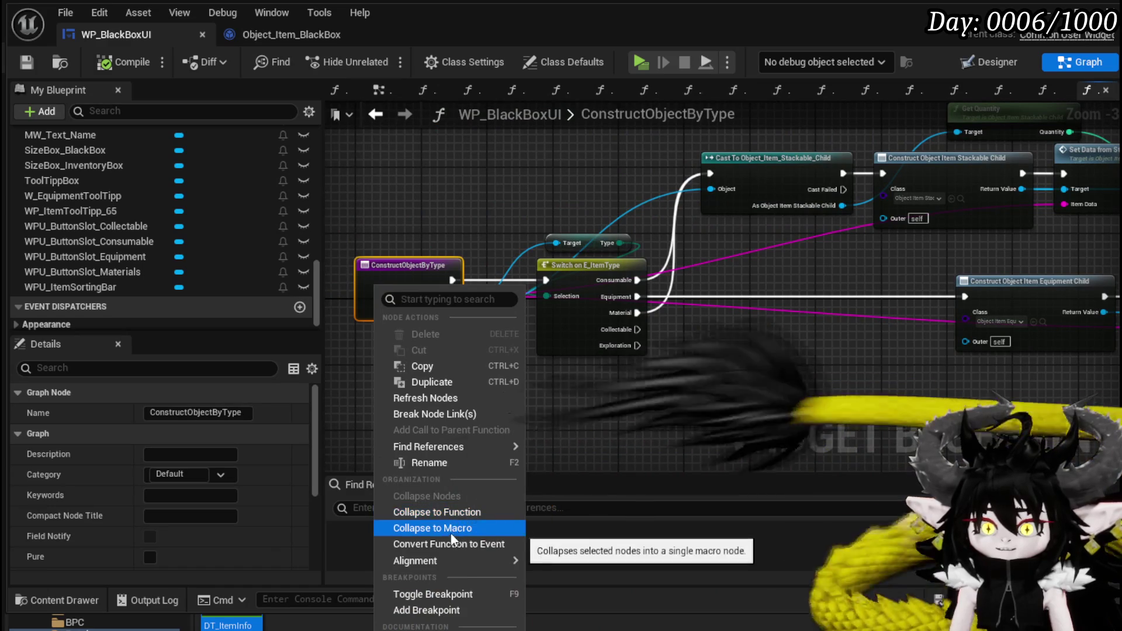
click(433, 594)
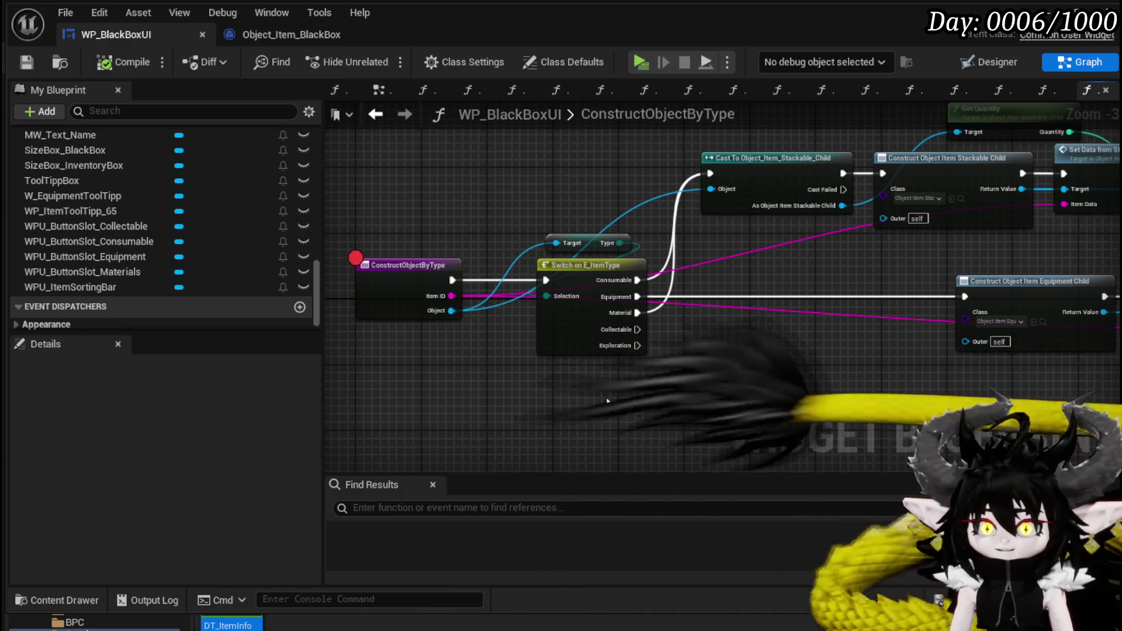
Step: Remove the breakpoint from the TempCollectedValue node in Object_Item_BlackBox's StackUntilCap
click(298, 37)
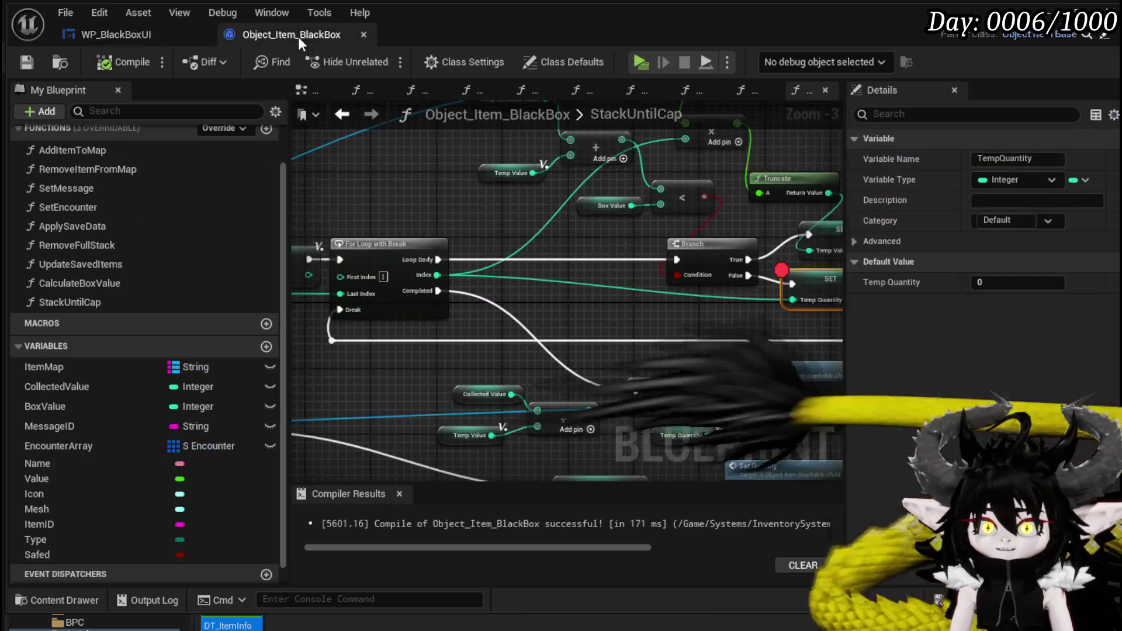
scroll(508, 205, down, 2)
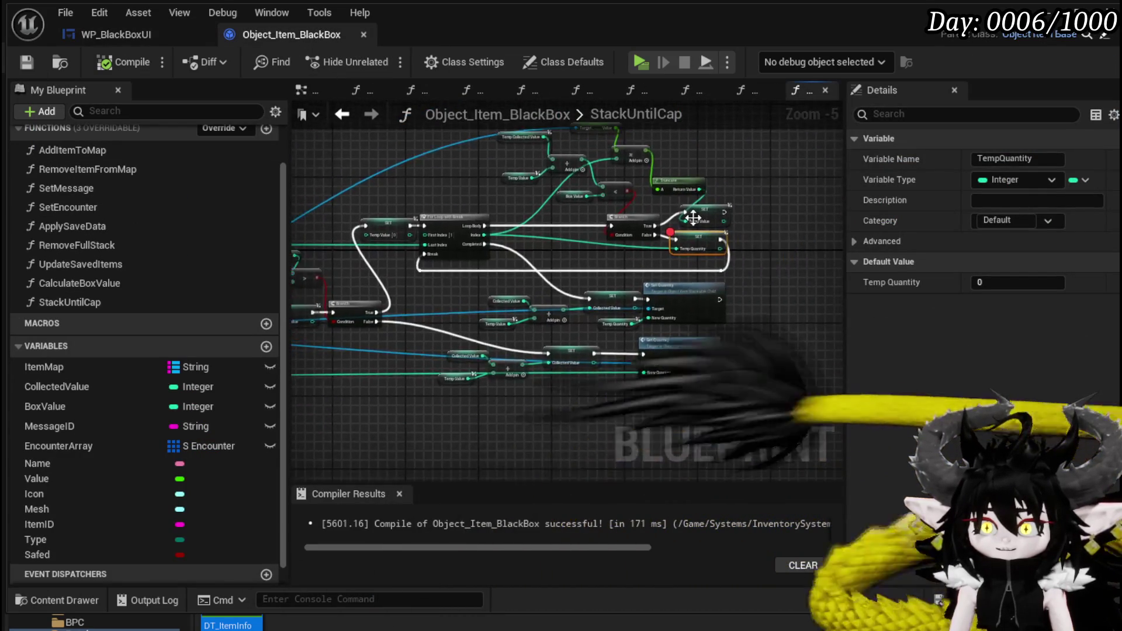
scroll(684, 224, up, 2)
right_click(707, 255)
click(766, 563)
scroll(511, 303, down, 1)
right_click(528, 283)
click(503, 277)
click(517, 289)
right_click(517, 288)
click(592, 599)
Step: Start a new play-in-editor session and bring up the game menu
mouse_move(438, 327)
mouse_down()
mouse_move(589, 462)
mouse_move(494, 499)
mouse_move(318, 536)
mouse_up()
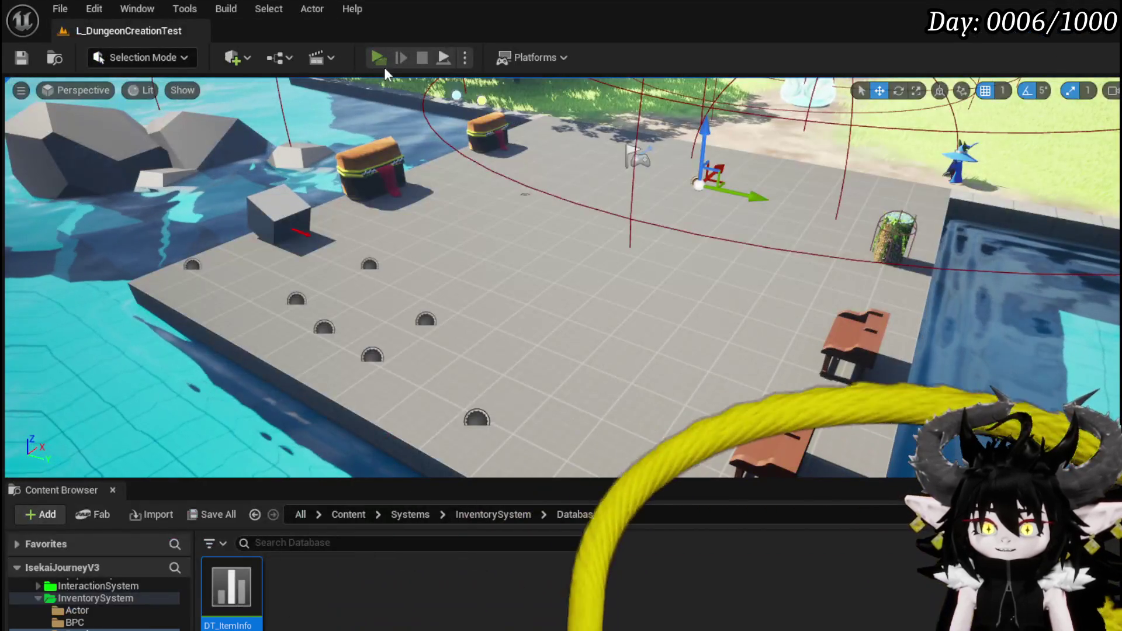
click(383, 63)
key(Tab)
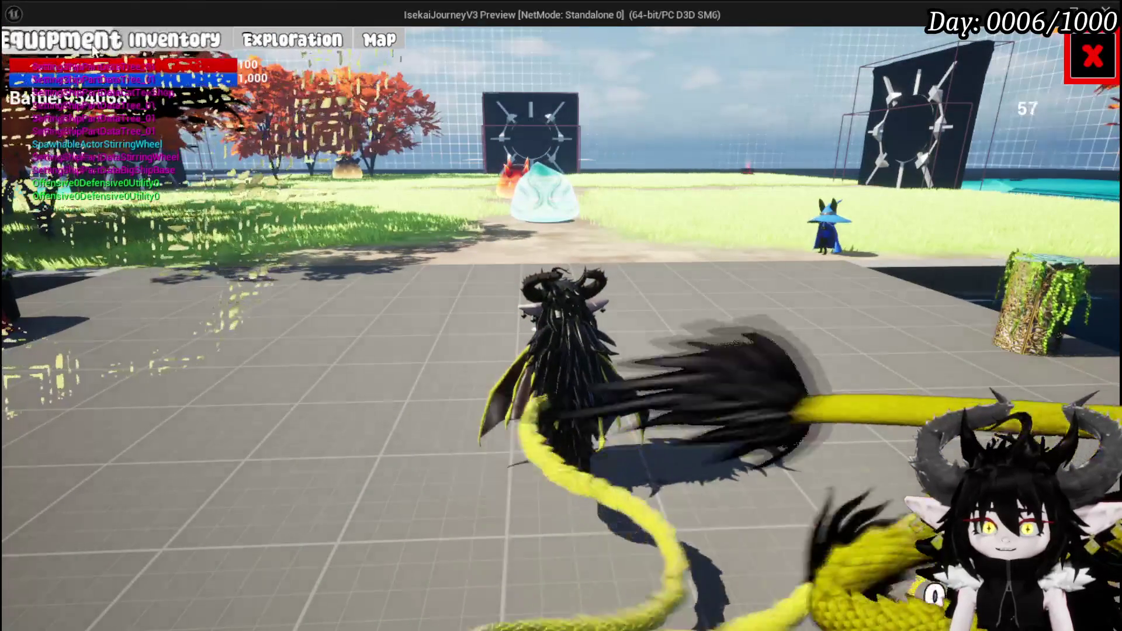
Step: Open the inventory and transfer the Iron_Chest into the Black Box
click(146, 41)
mouse_move(600, 262)
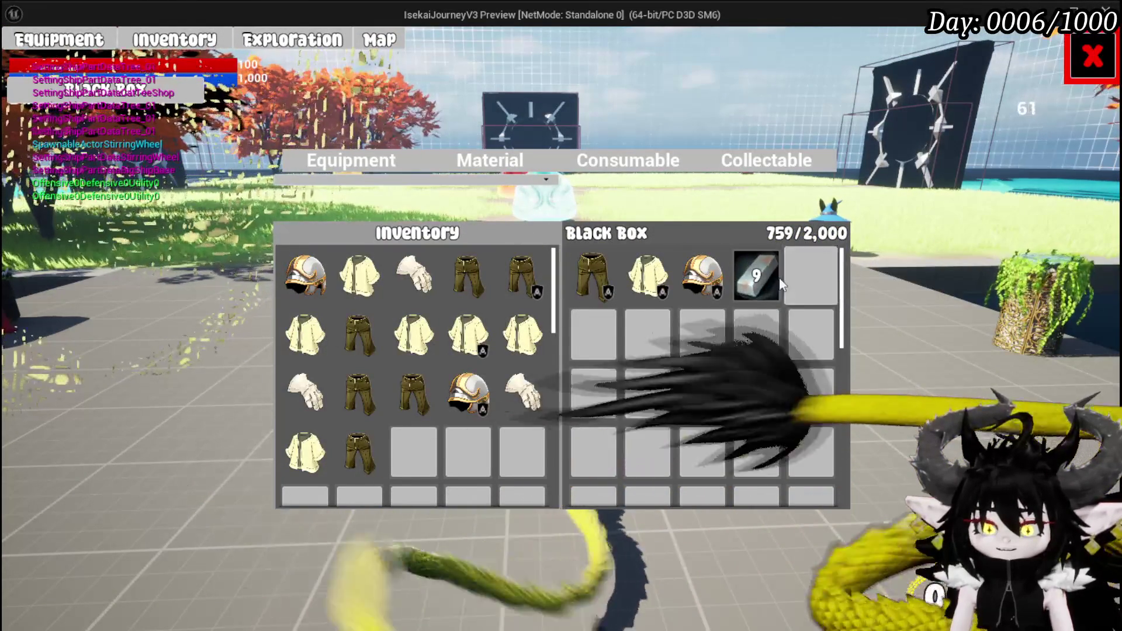
click(536, 340)
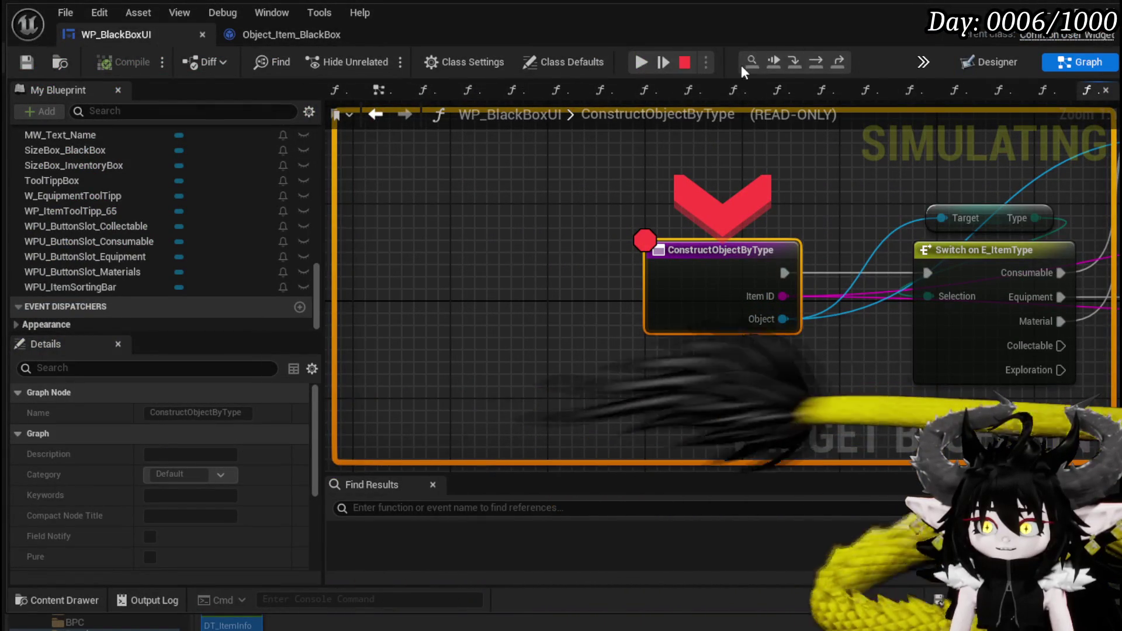
Step: Step through ConstructObjectByType, past Set Data from String and the Return Node, into SafeItemInBox
click(810, 66)
click(810, 66)
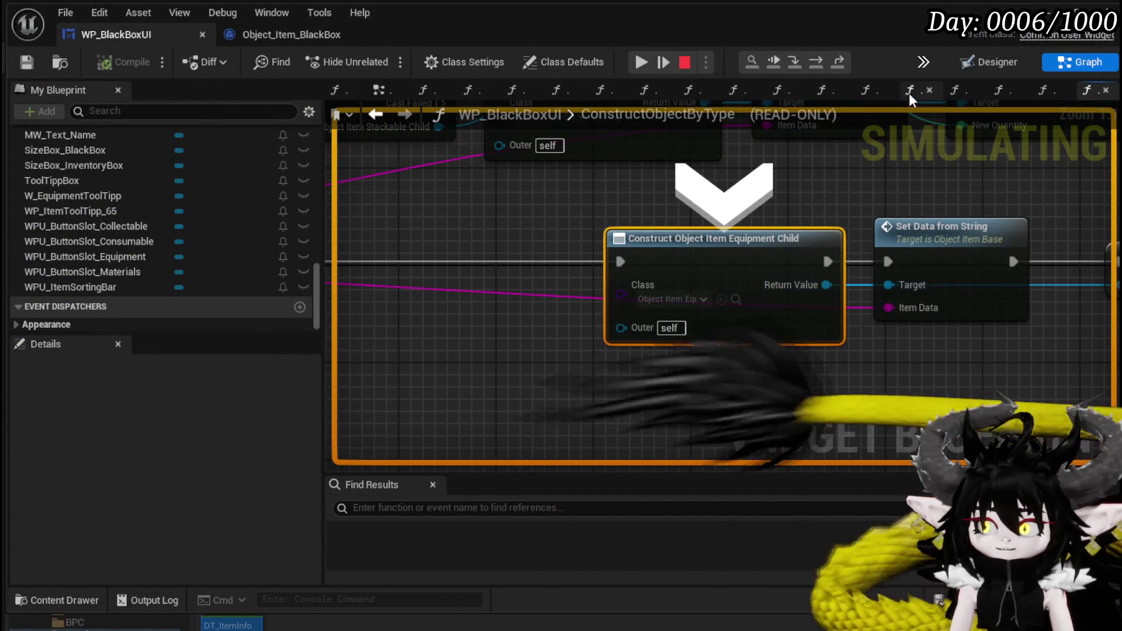
click(813, 67)
mouse_move(645, 304)
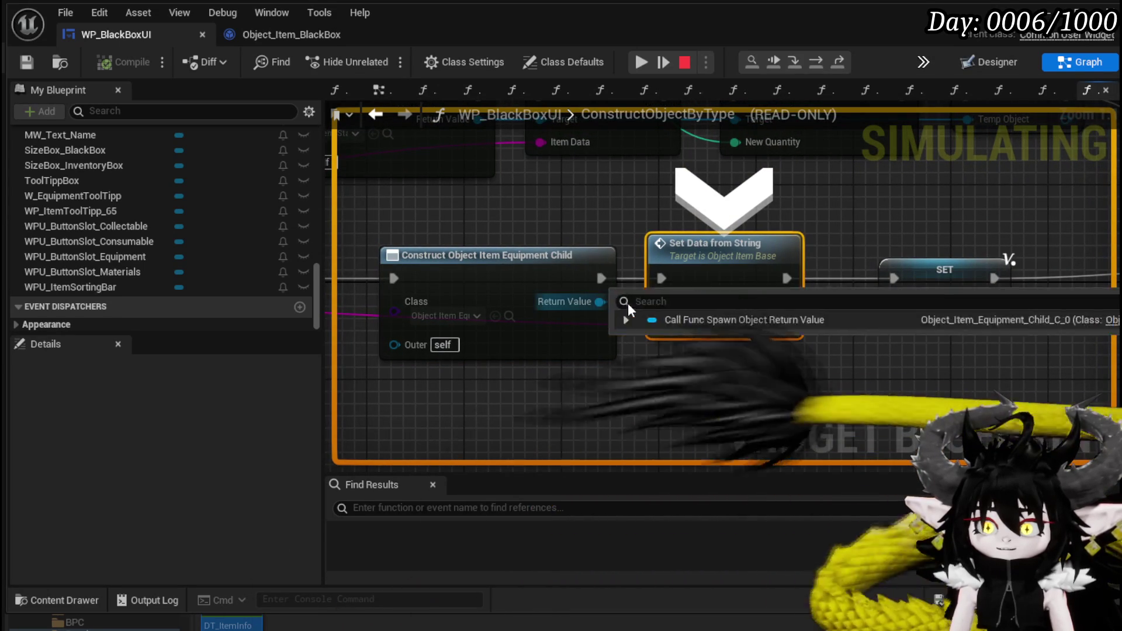
mouse_move(631, 327)
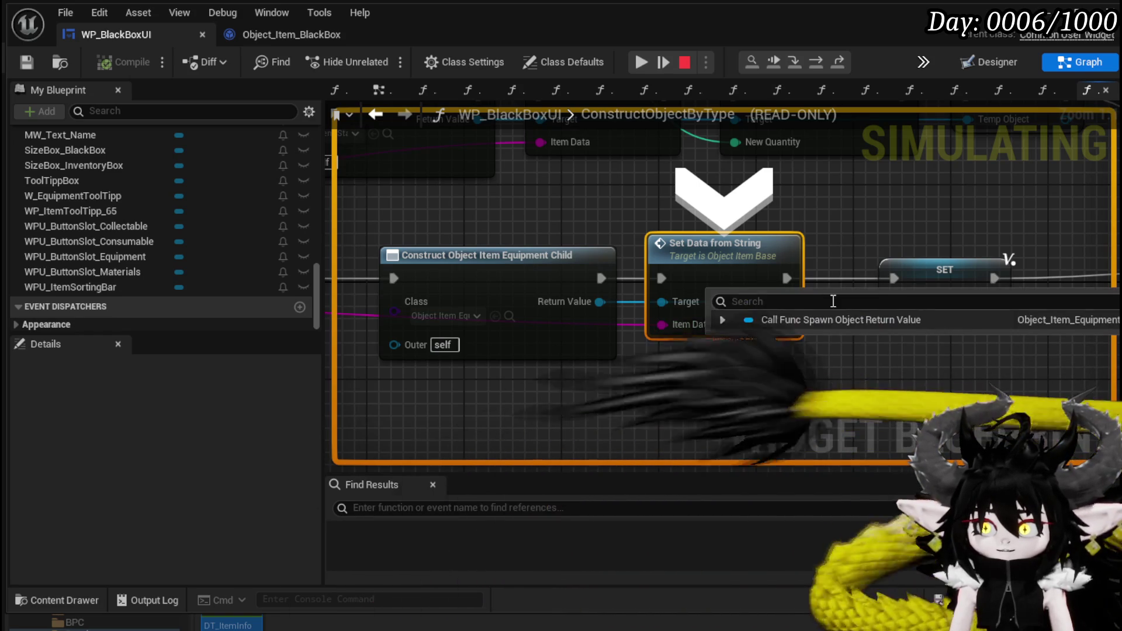
click(815, 61)
click(815, 62)
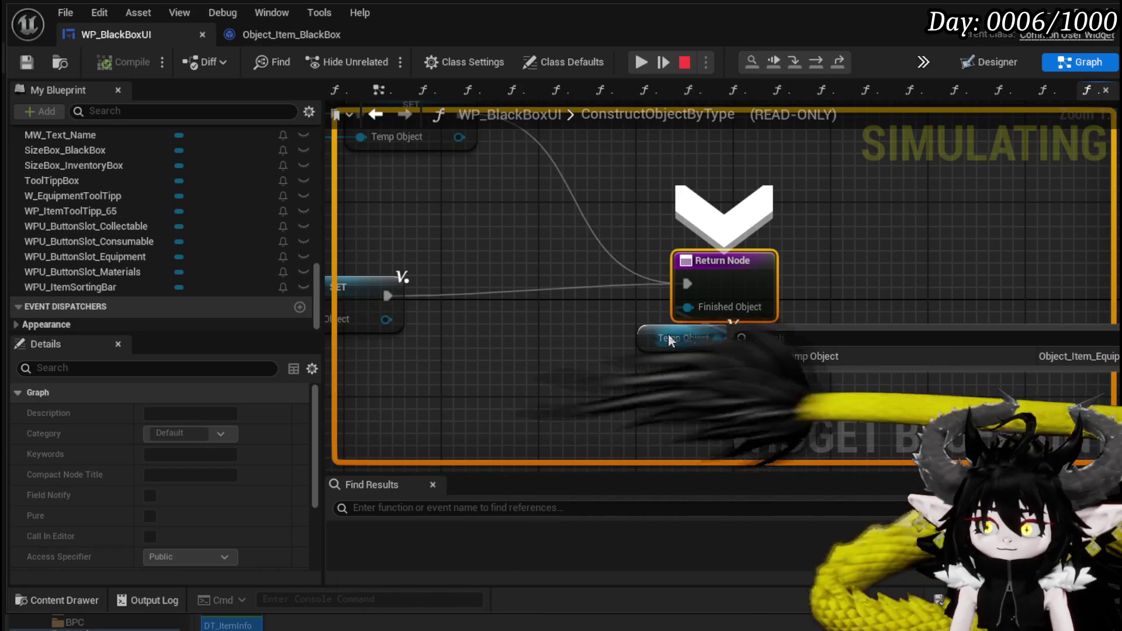
click(820, 59)
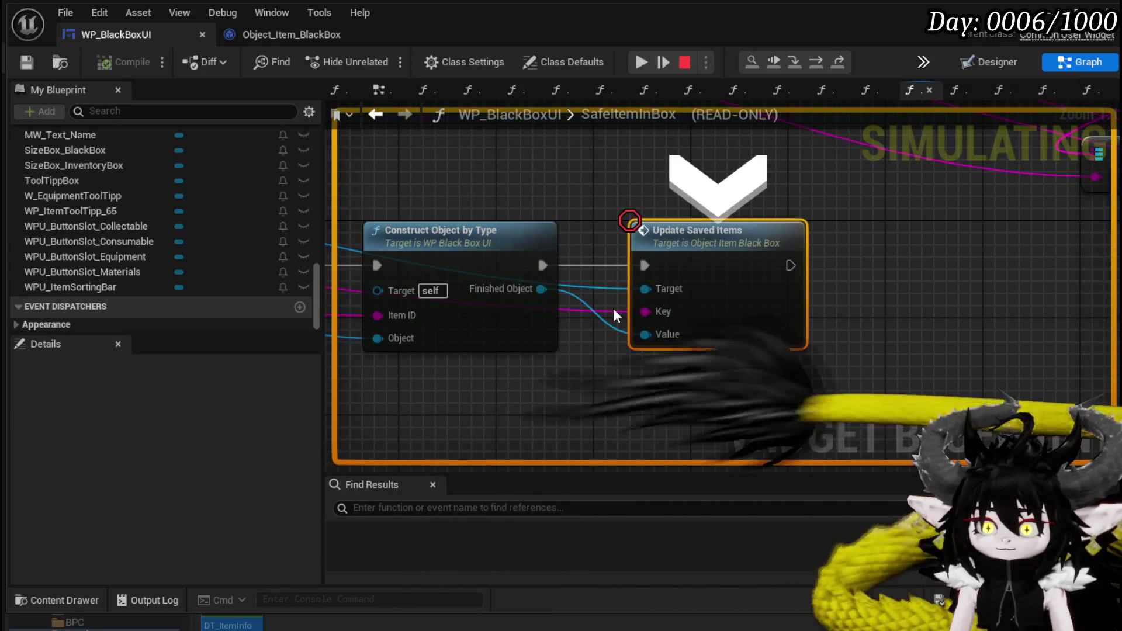
Step: Inspect debug values on the GET, FIND and CLEAR nodes in SafeItemInBox
scroll(611, 201, down, 3)
drag(565, 178, 868, 204)
mouse_move(647, 245)
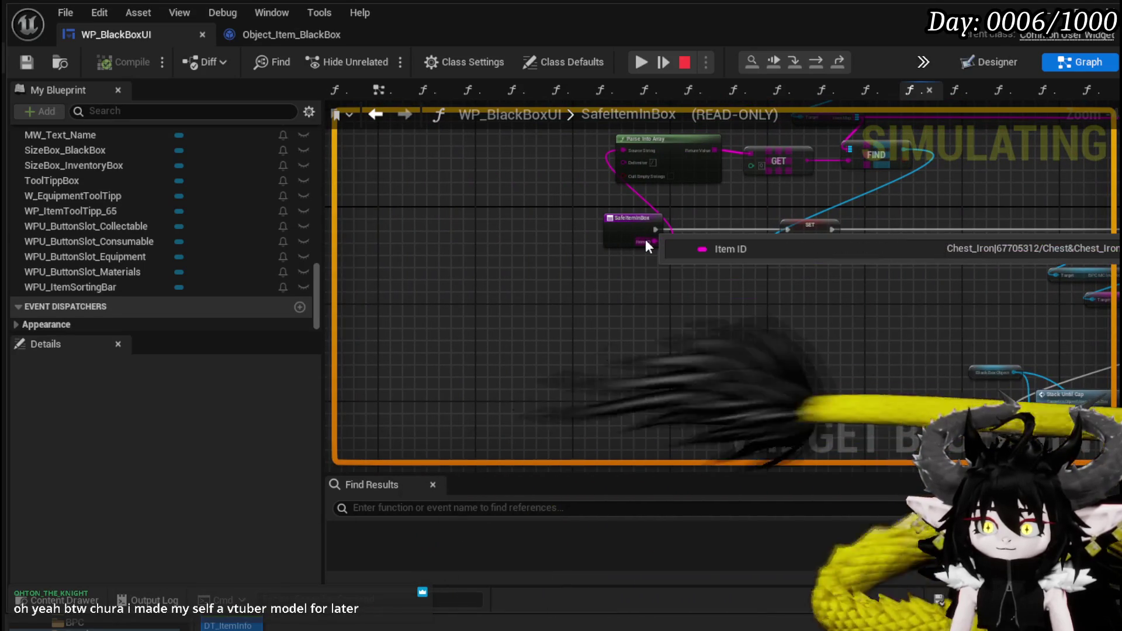
mouse_move(791, 290)
mouse_down()
mouse_move(520, 350)
mouse_move(576, 366)
mouse_move(457, 358)
mouse_move(406, 333)
mouse_move(613, 350)
mouse_move(446, 331)
mouse_up()
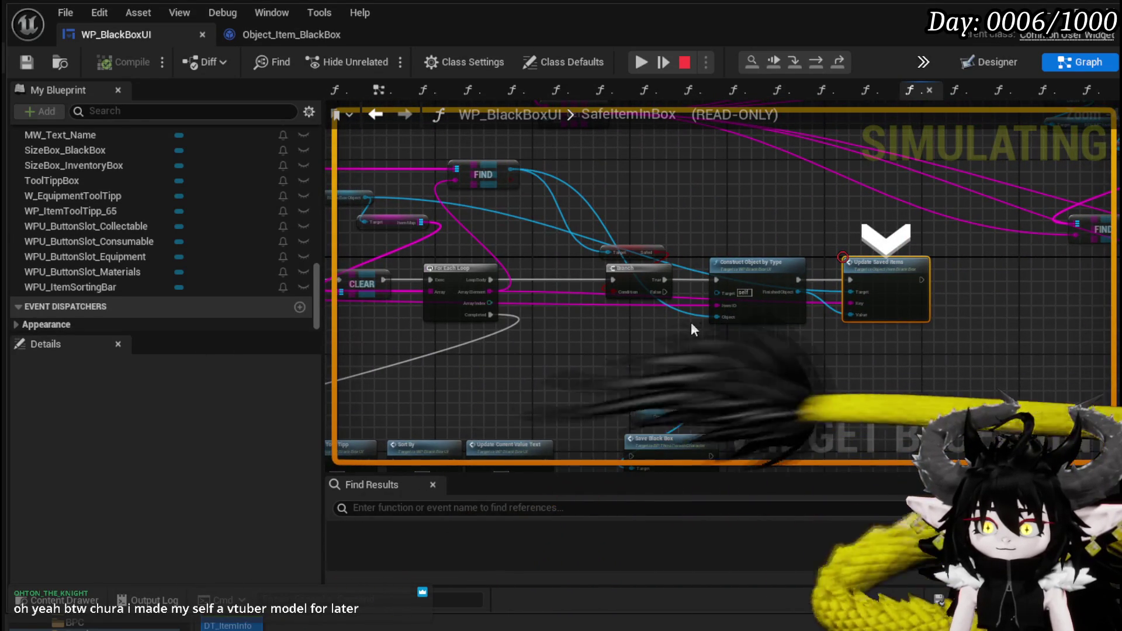
mouse_move(472, 289)
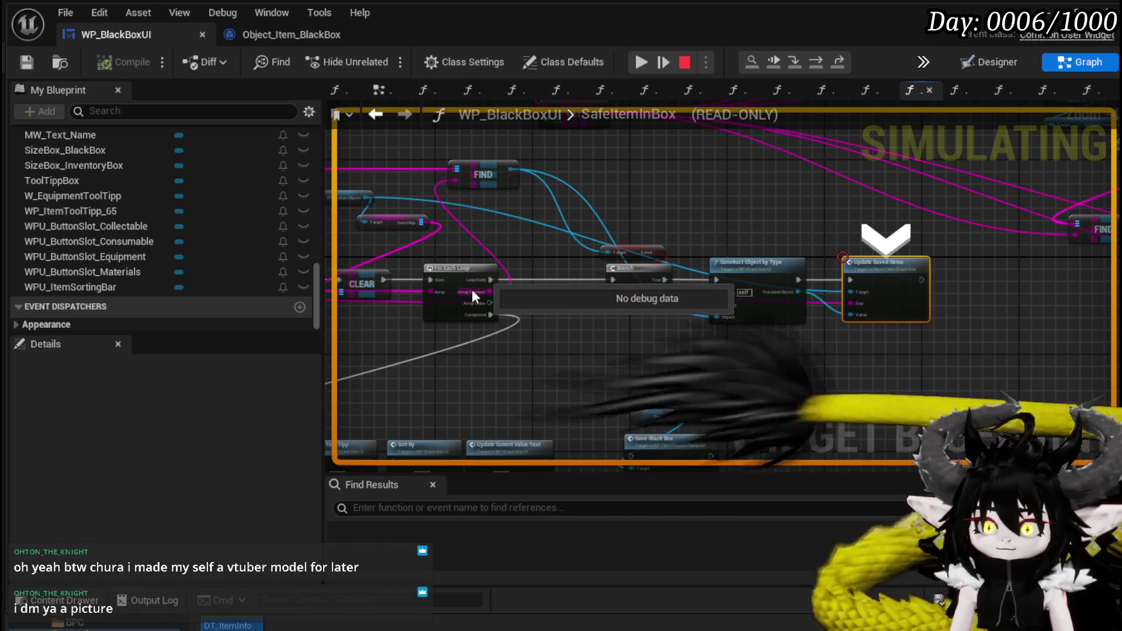
mouse_move(553, 294)
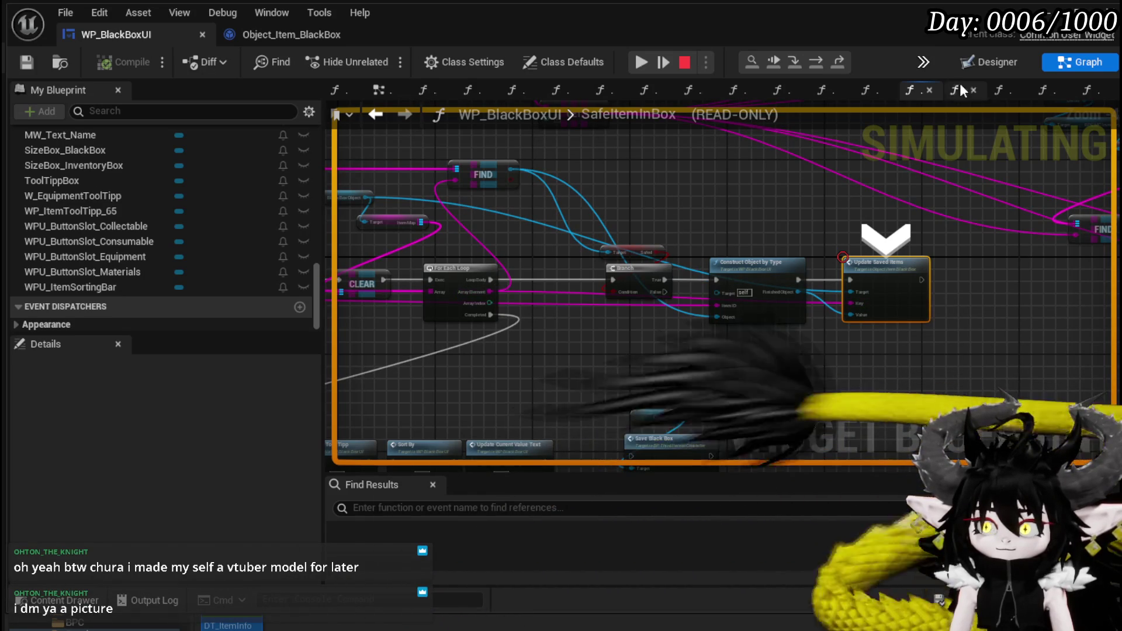
Step: Step into the ForEachLoop macro, then resume the game
click(815, 62)
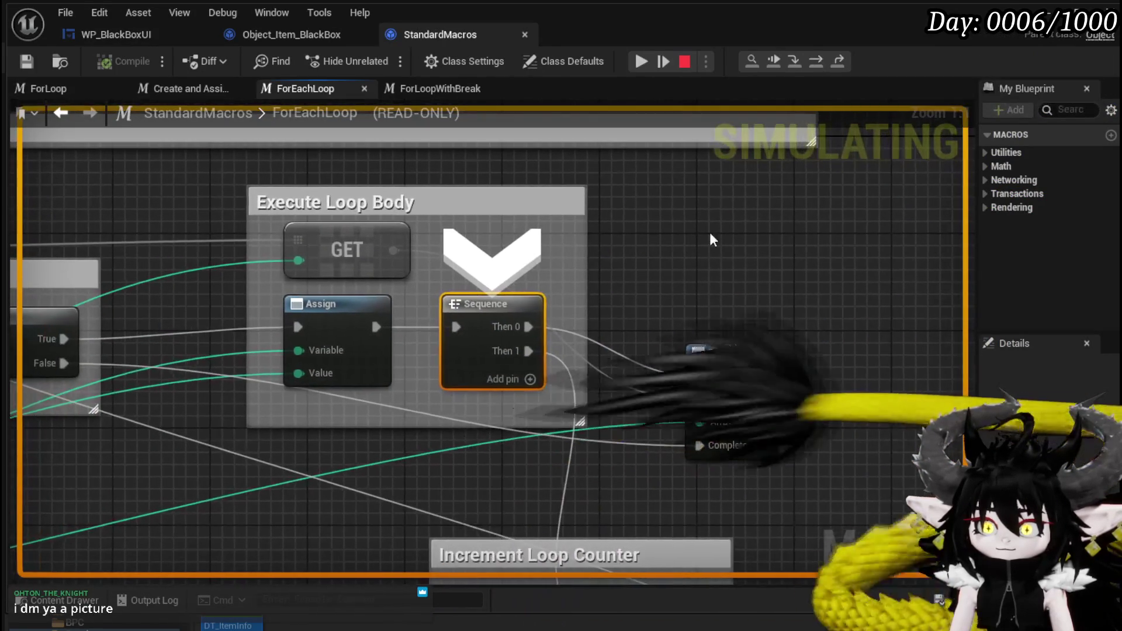
click(645, 62)
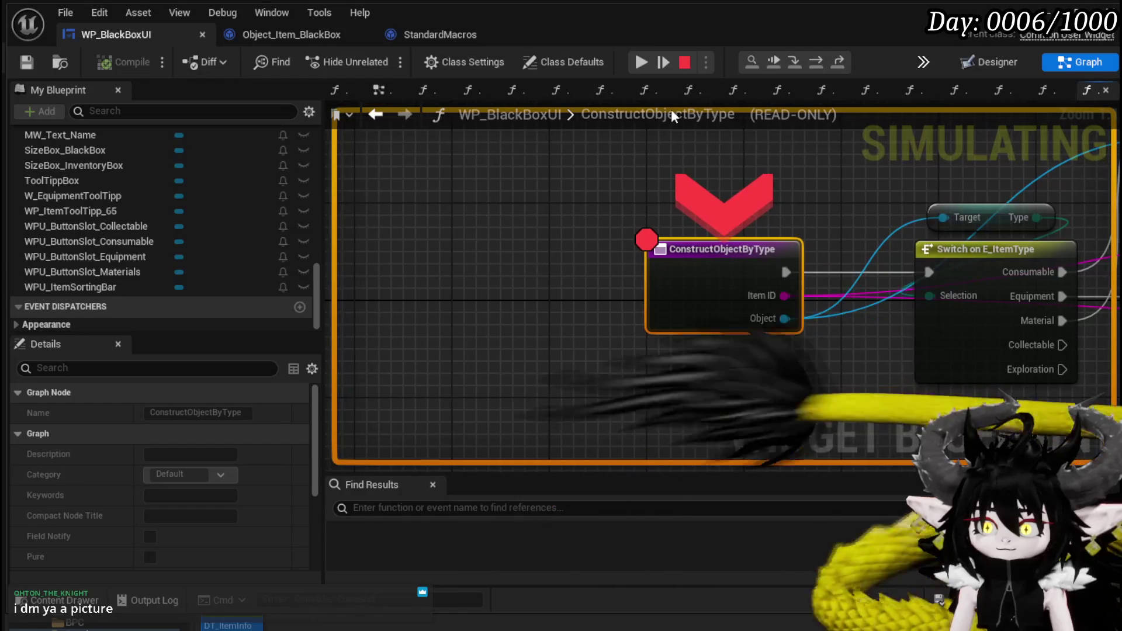
click(645, 62)
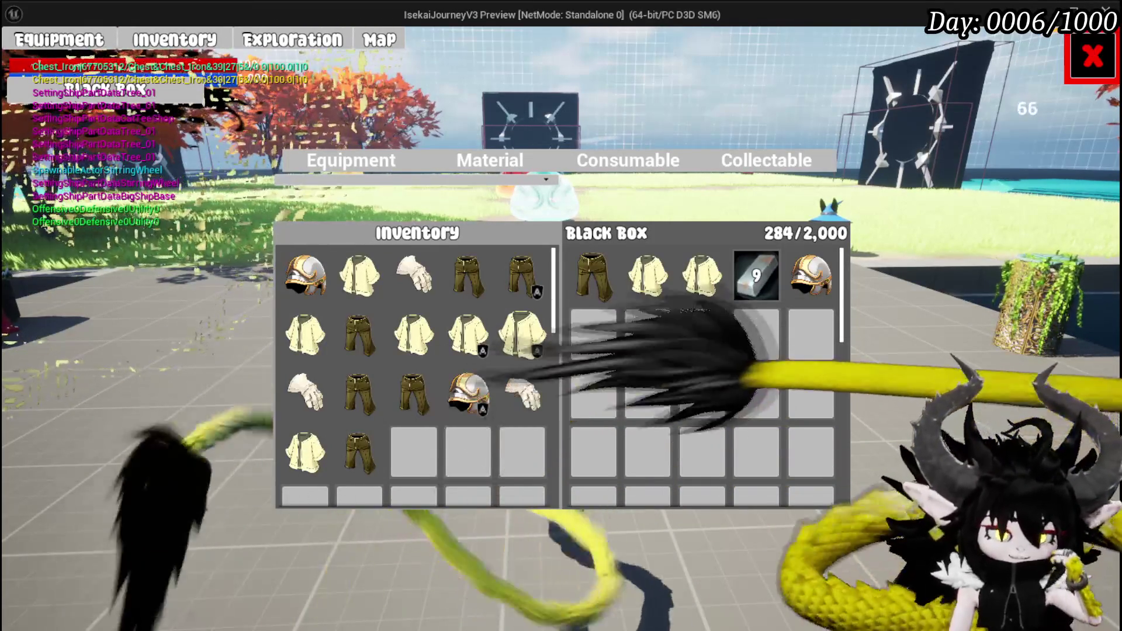
Step: Show the Material items in the inventory and resume the game past the breakpoint
mouse_move(593, 276)
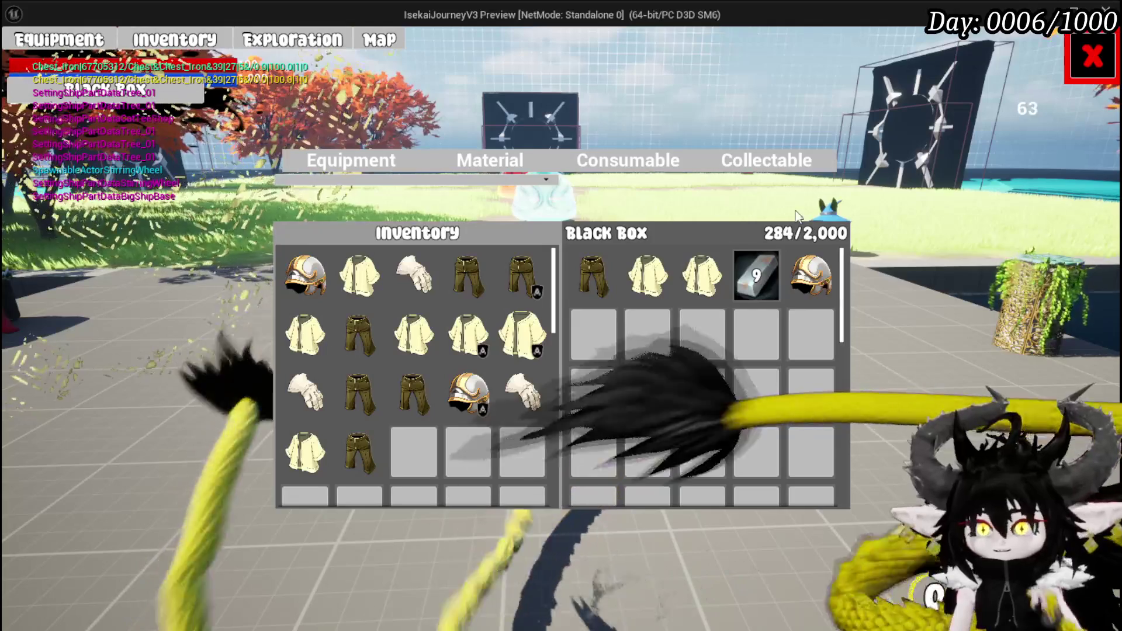
click(503, 157)
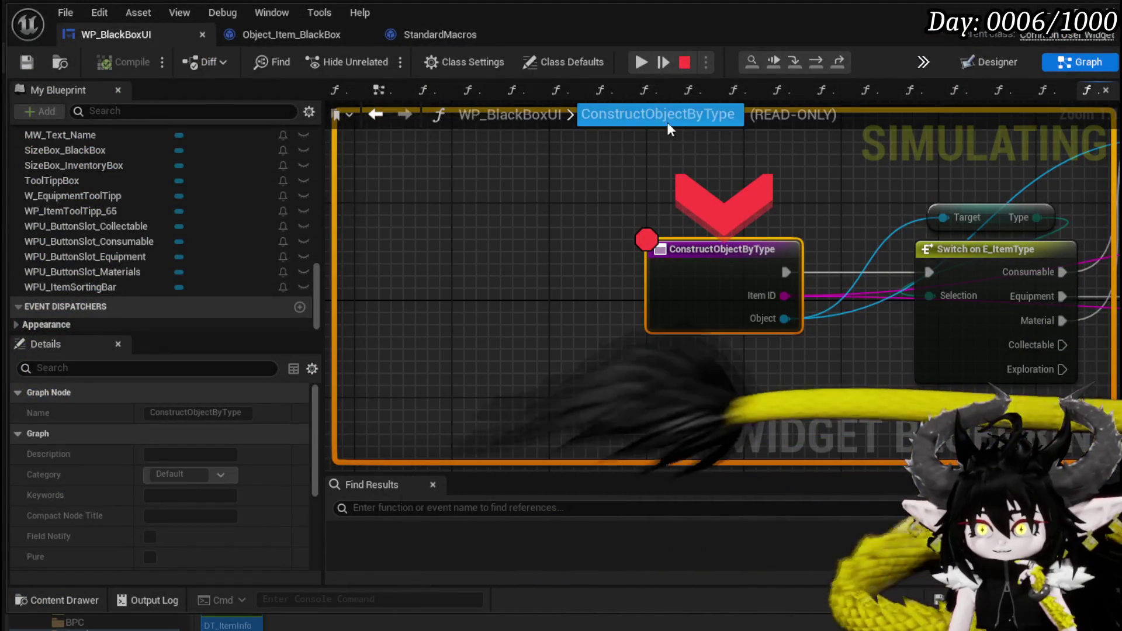
click(635, 64)
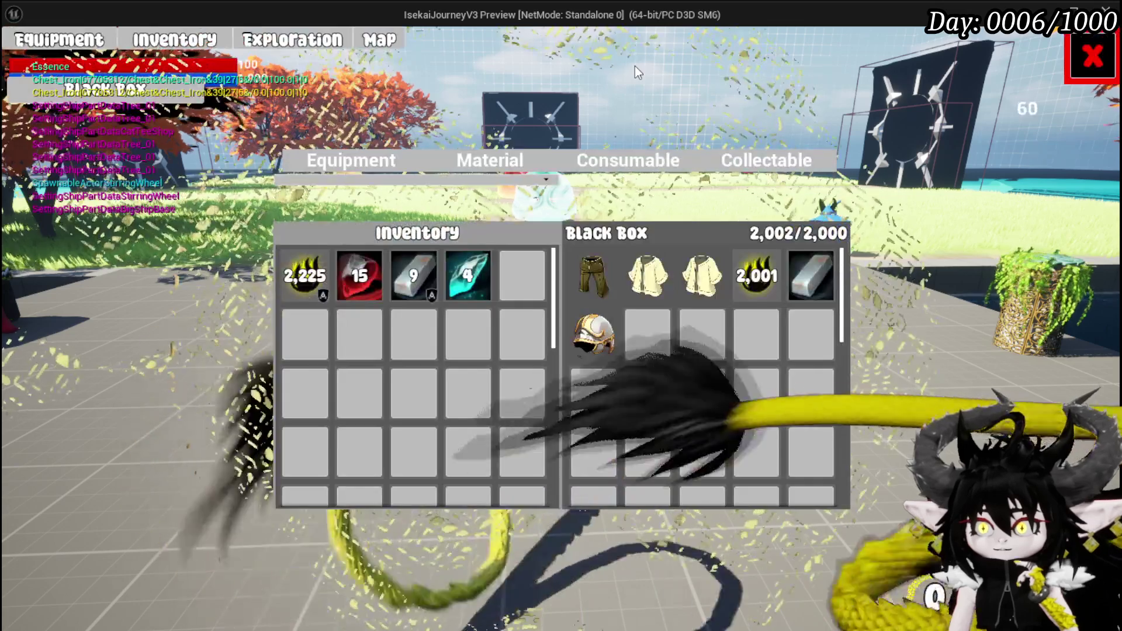
Step: Check the Black Box item tooltips at 2,002/2,000, then stop the play session
mouse_move(593, 353)
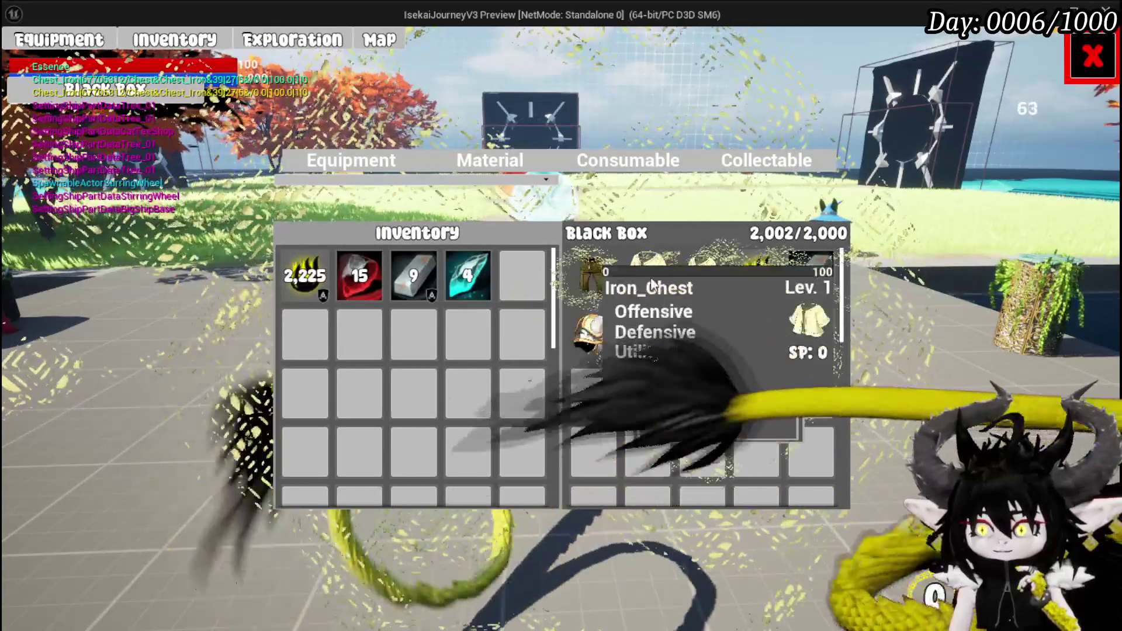
mouse_move(696, 283)
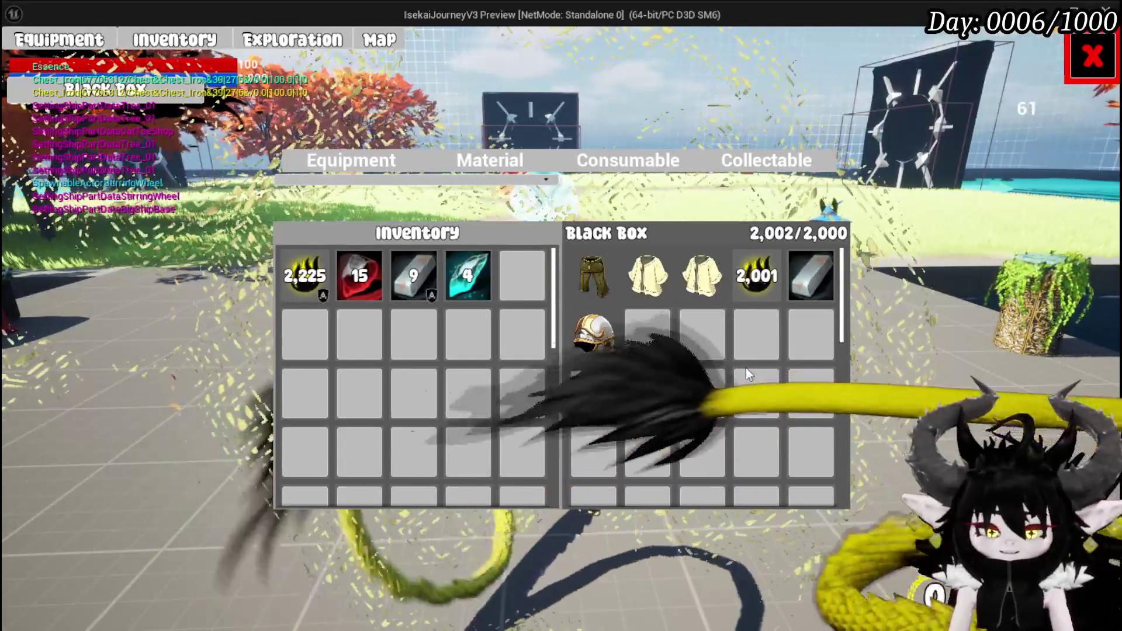
key(Escape)
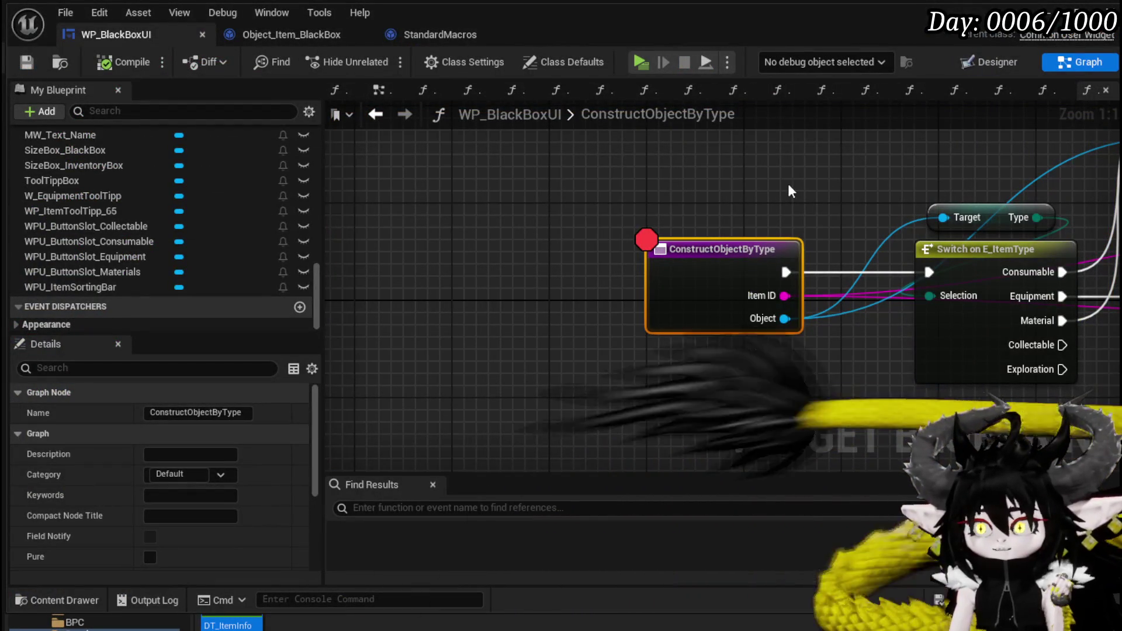
Step: Save the blueprints and go back to the SafeItemInBox function graph
click(26, 62)
scroll(691, 233, down, 2)
mouse_move(691, 232)
mouse_down()
mouse_move(457, 254)
mouse_move(468, 251)
mouse_up()
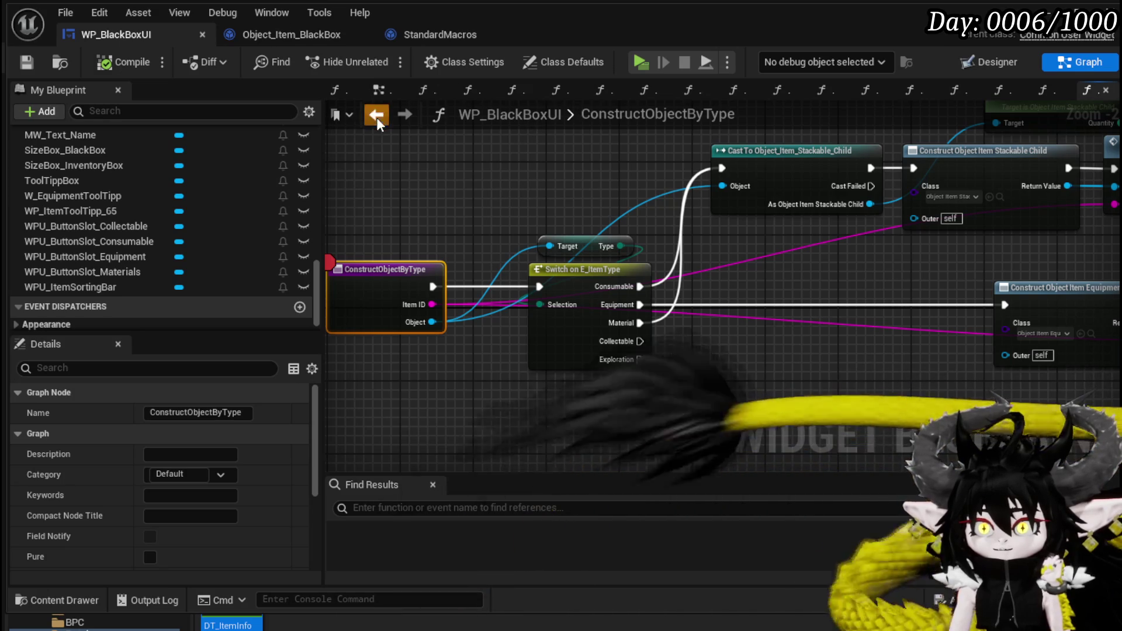
click(376, 117)
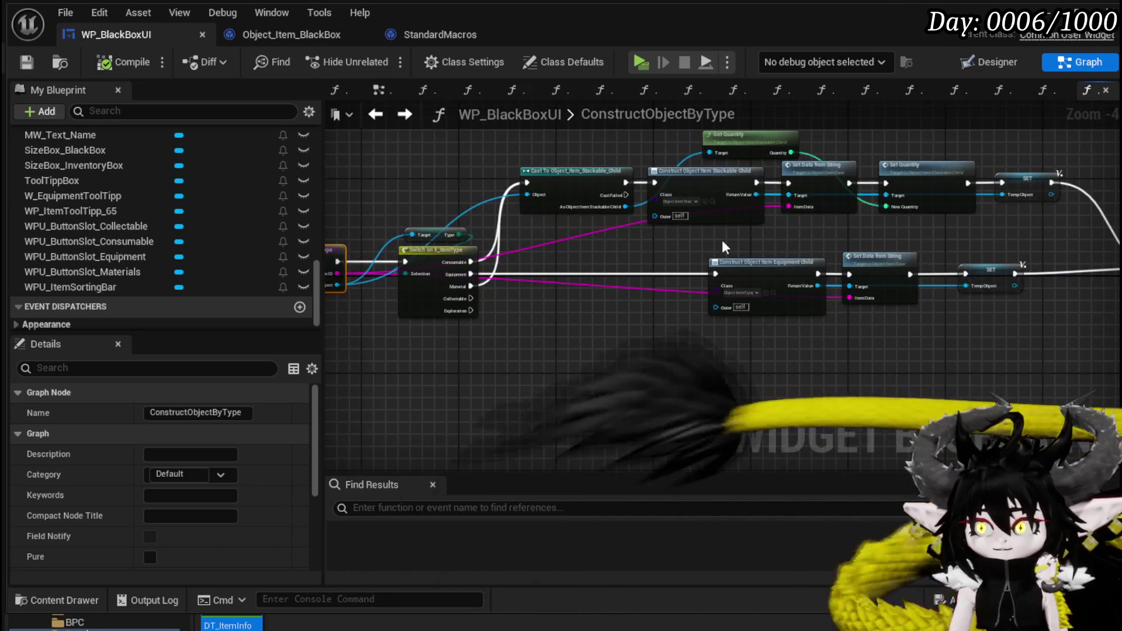
click(376, 118)
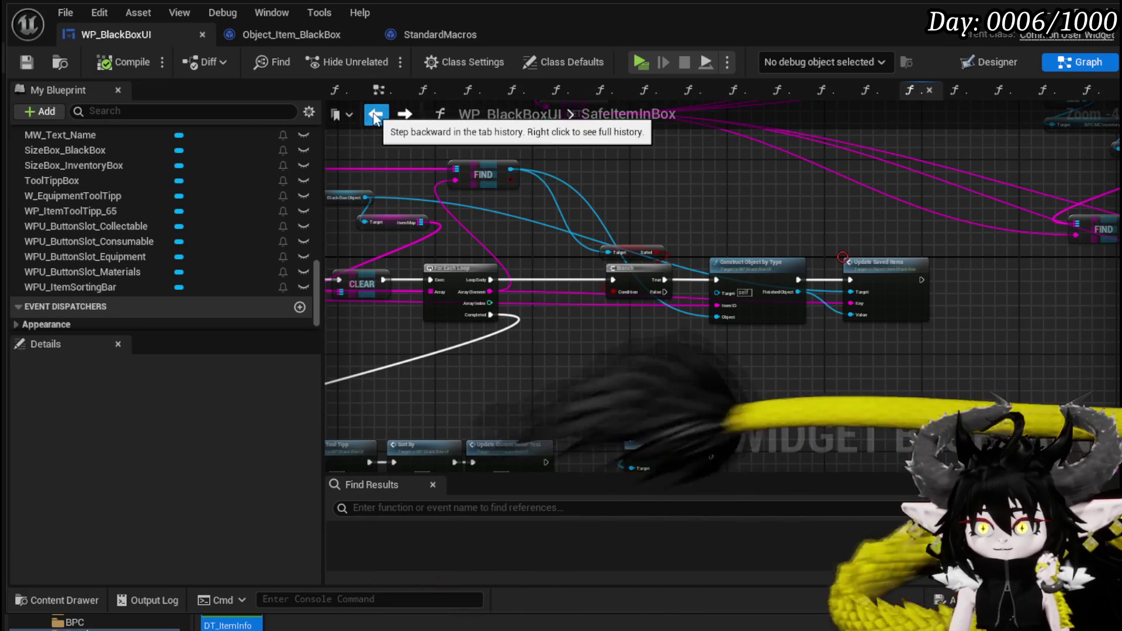
Step: Wire the loop's Array Element into Construct Object by Type's Item ID and save
drag(721, 260, 445, 291)
scroll(441, 310, up, 2)
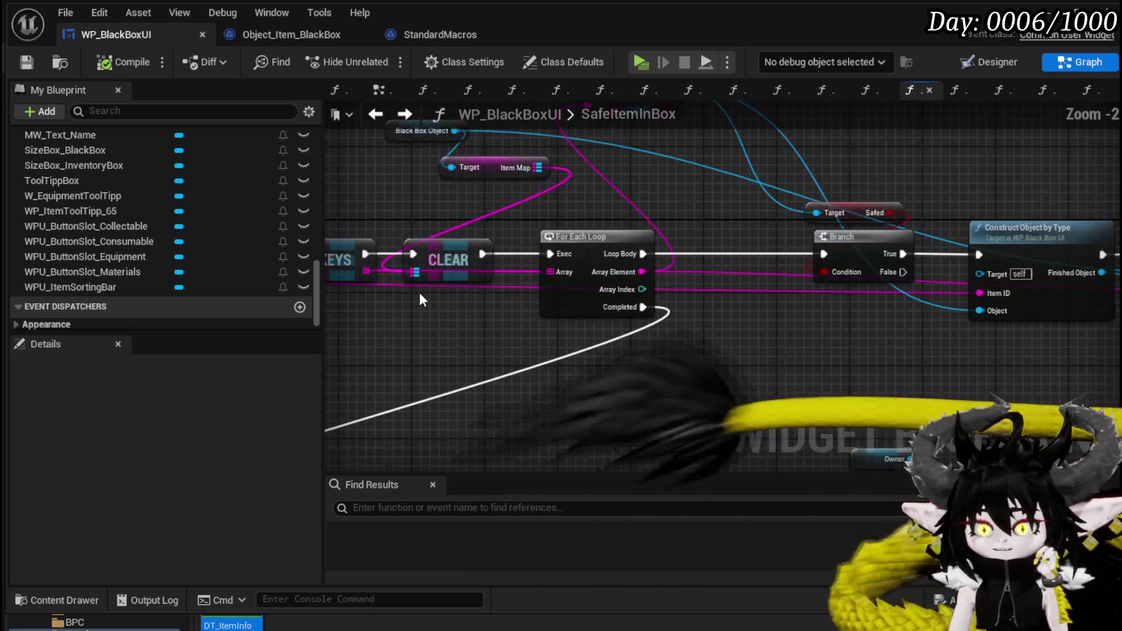
drag(364, 251, 473, 284)
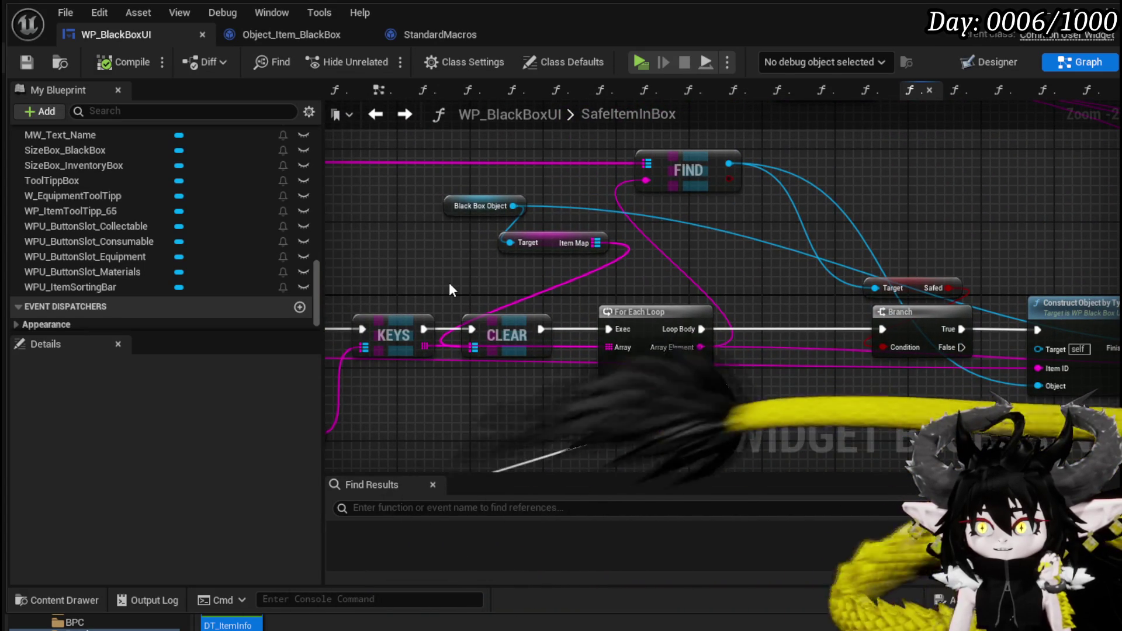
drag(762, 294, 501, 263)
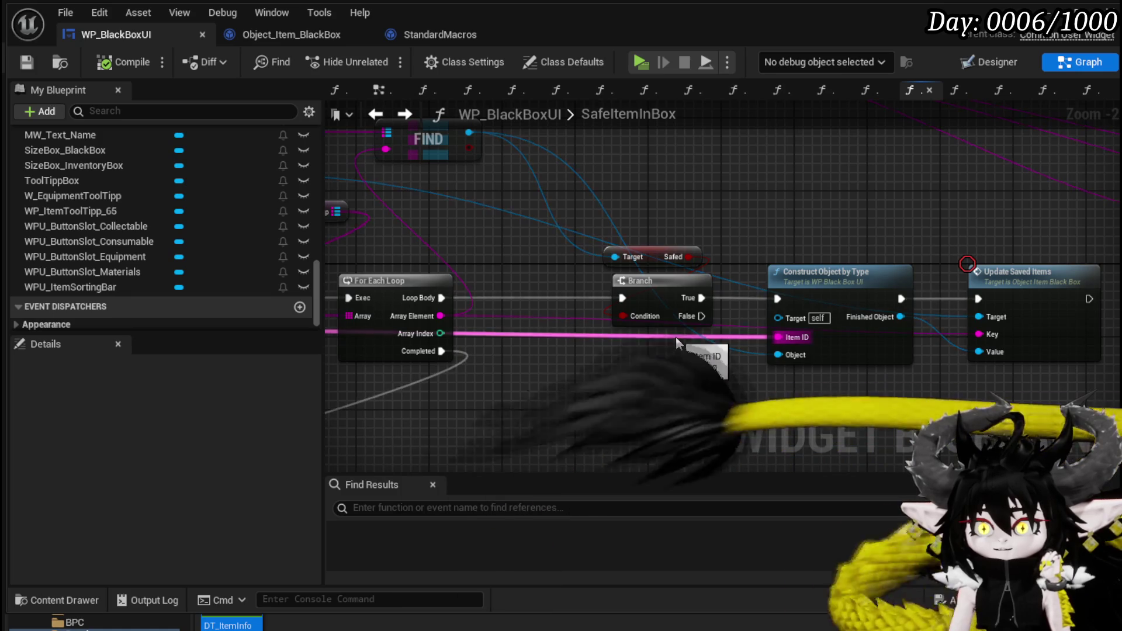
scroll(676, 337, down, 3)
mouse_move(564, 353)
mouse_down()
mouse_move(1078, 346)
mouse_move(986, 323)
mouse_move(630, 344)
mouse_move(659, 360)
mouse_up()
scroll(643, 336, up, 2)
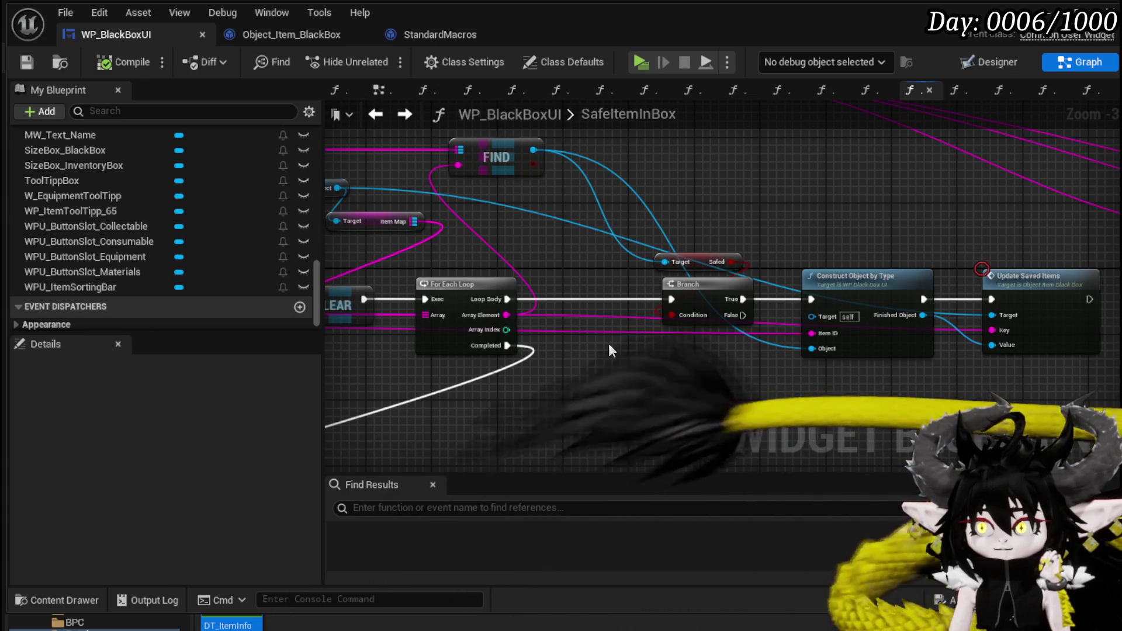
drag(504, 315, 811, 333)
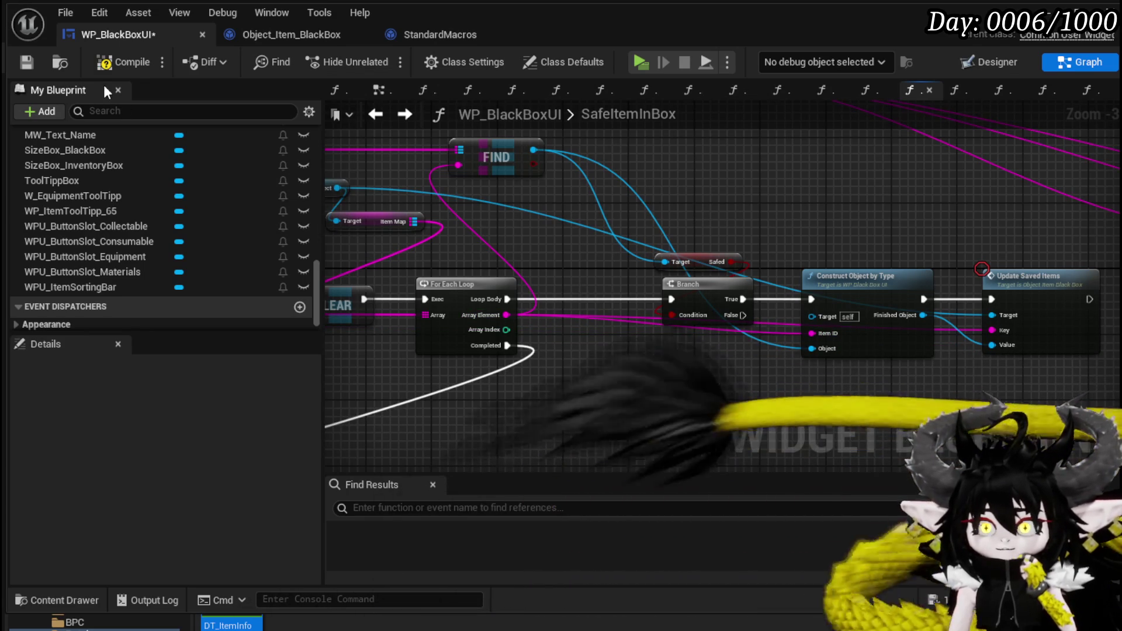
click(27, 63)
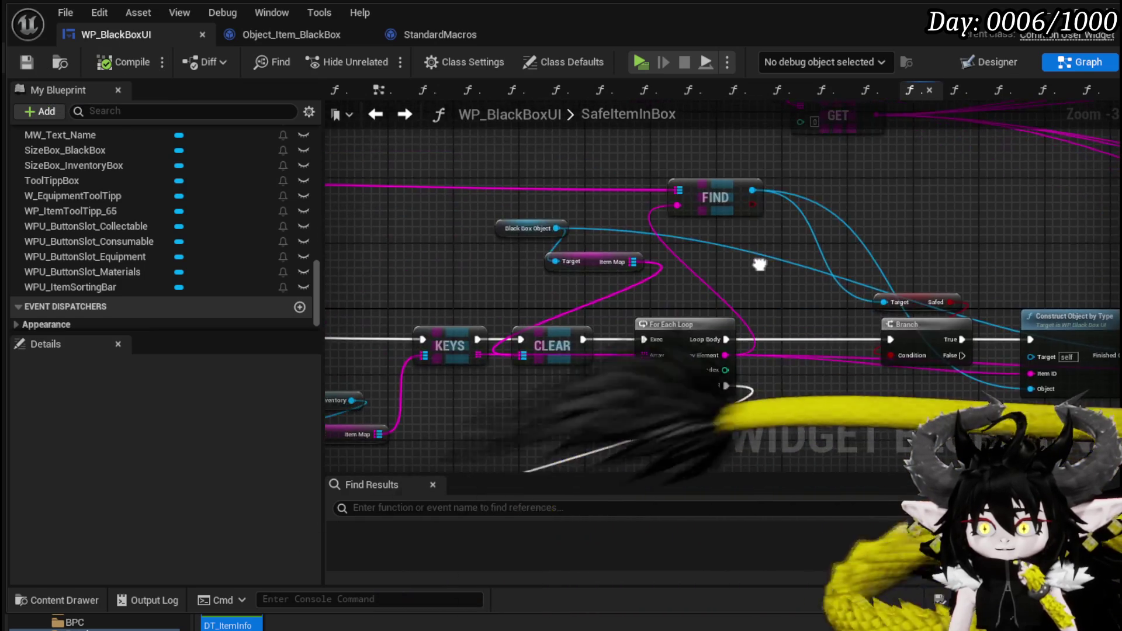
Step: Nudge the Black Box Object and Item Map getters down, then open ConstructObjectByType
mouse_move(570, 246)
mouse_down()
mouse_move(663, 195)
mouse_move(858, 278)
mouse_move(911, 285)
mouse_up()
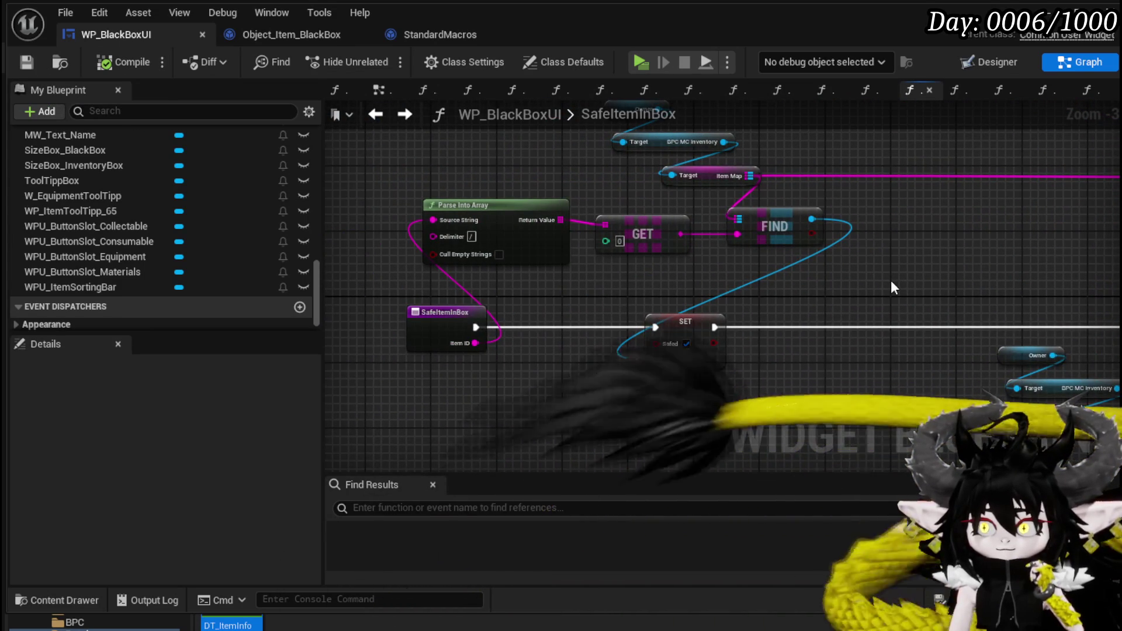
mouse_move(891, 279)
mouse_down()
mouse_move(511, 283)
mouse_move(600, 241)
mouse_move(382, 241)
mouse_up()
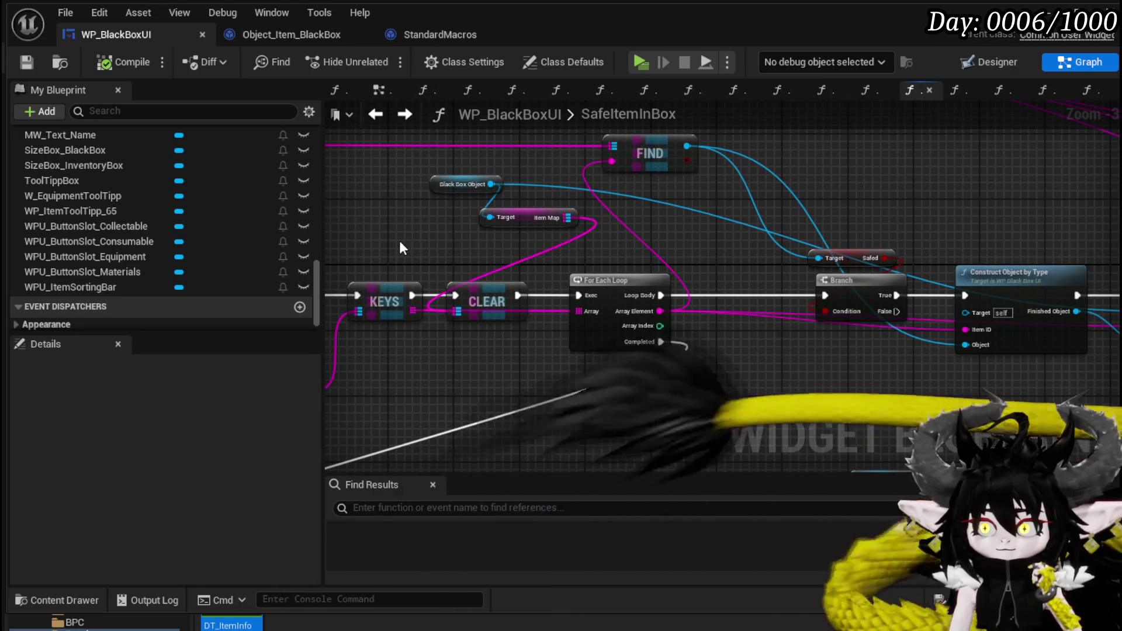
click(517, 211)
drag(435, 173, 537, 224)
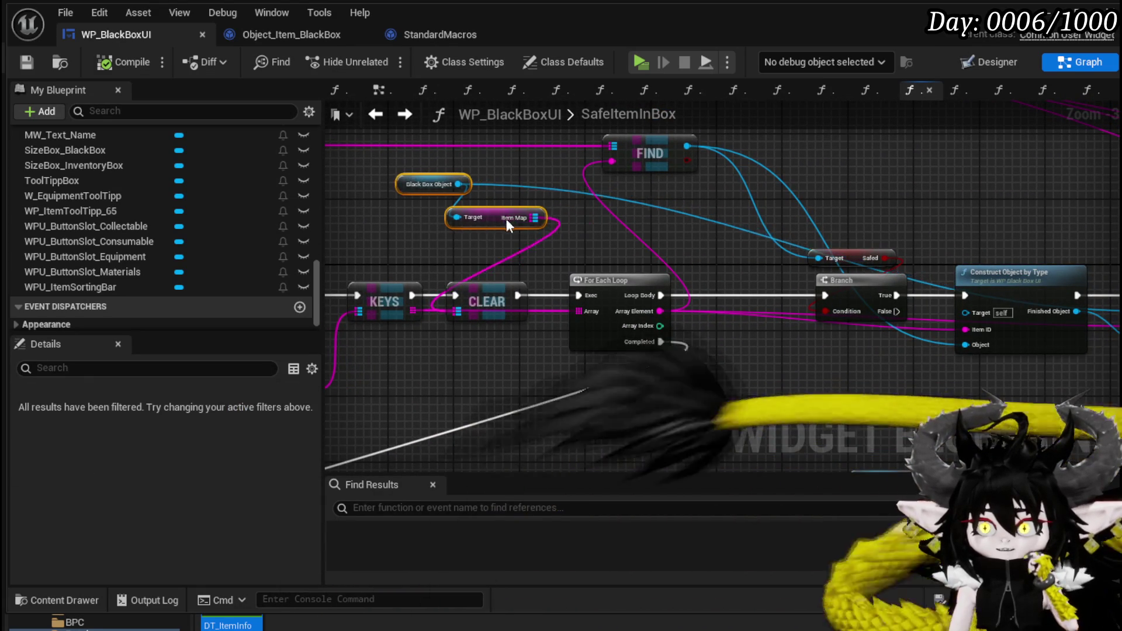
drag(450, 249, 447, 255)
mouse_move(523, 209)
mouse_down()
mouse_move(599, 186)
mouse_move(534, 181)
mouse_move(318, 205)
mouse_up()
click(792, 273)
double_click(793, 273)
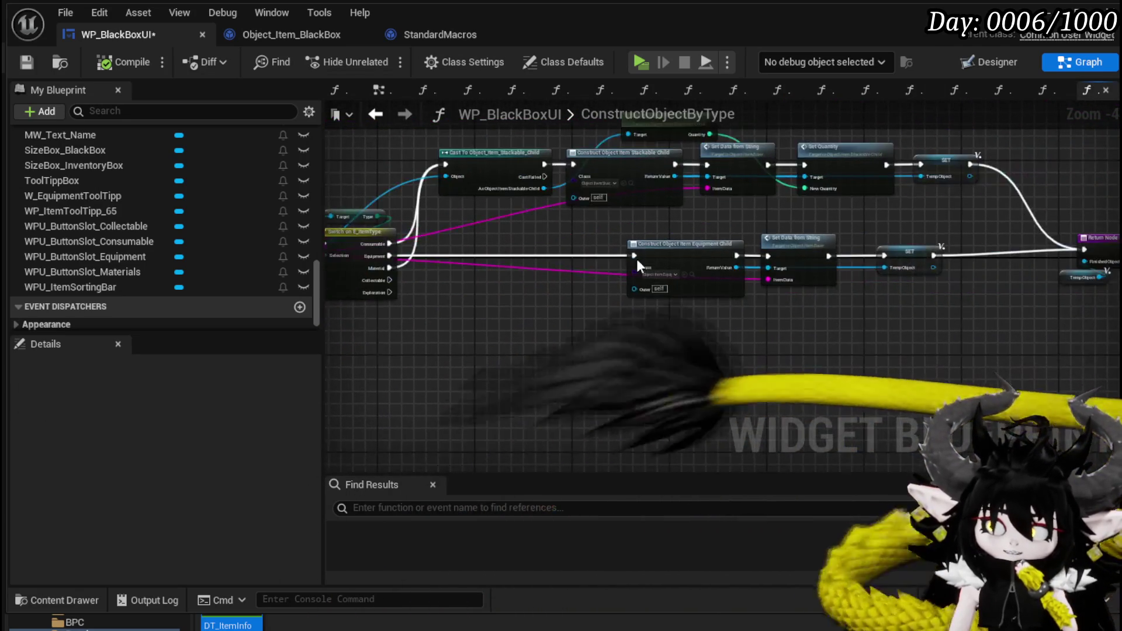
Step: Review ConstructObjectByType's cast, Switch on E_ItemType, SET and Return nodes
mouse_move(787, 300)
mouse_down()
mouse_move(679, 295)
mouse_move(721, 290)
mouse_move(450, 250)
mouse_move(468, 268)
mouse_move(596, 296)
mouse_move(874, 318)
mouse_up()
mouse_move(710, 293)
mouse_down()
mouse_move(694, 310)
mouse_move(713, 362)
mouse_move(573, 323)
mouse_move(812, 324)
mouse_move(752, 337)
mouse_move(671, 327)
mouse_up()
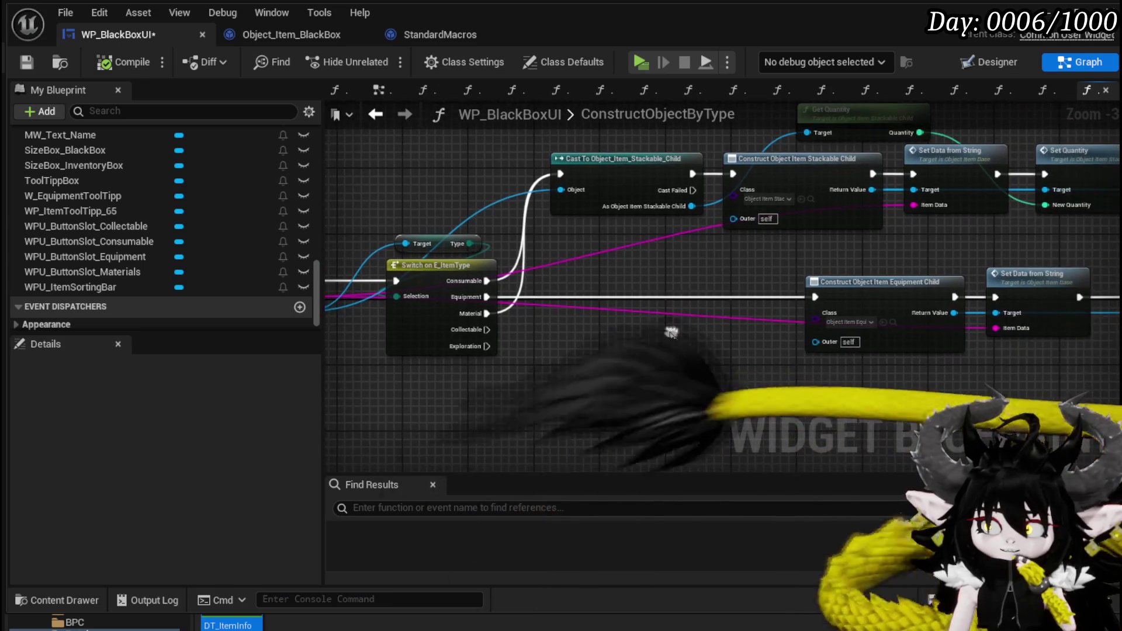
mouse_move(667, 242)
mouse_down()
mouse_move(791, 287)
mouse_move(592, 285)
mouse_up()
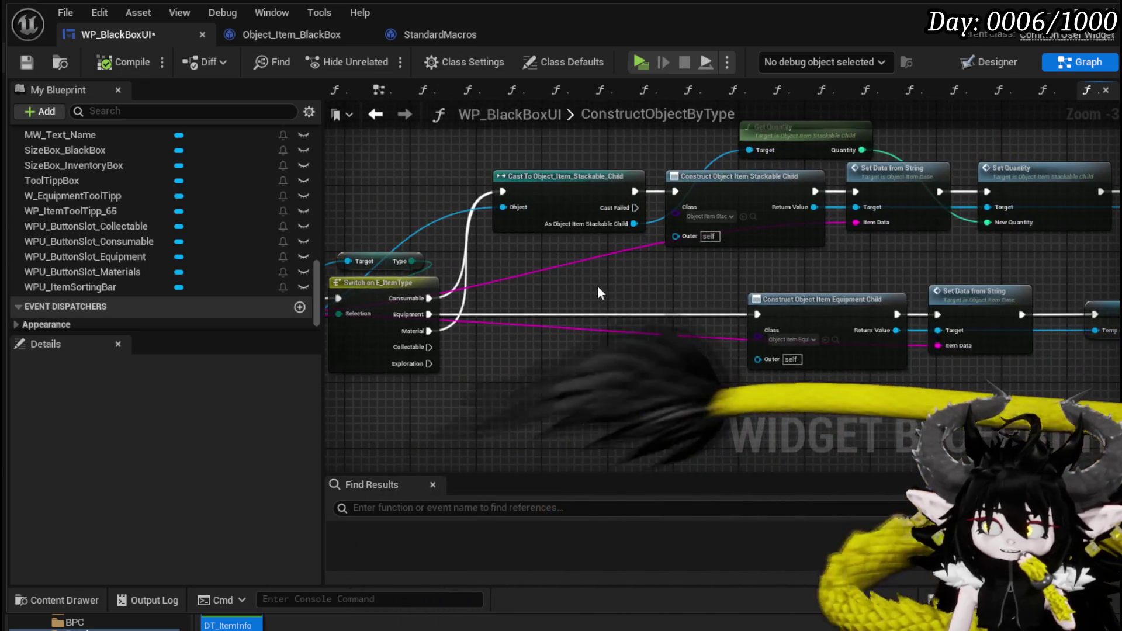
drag(681, 287, 380, 259)
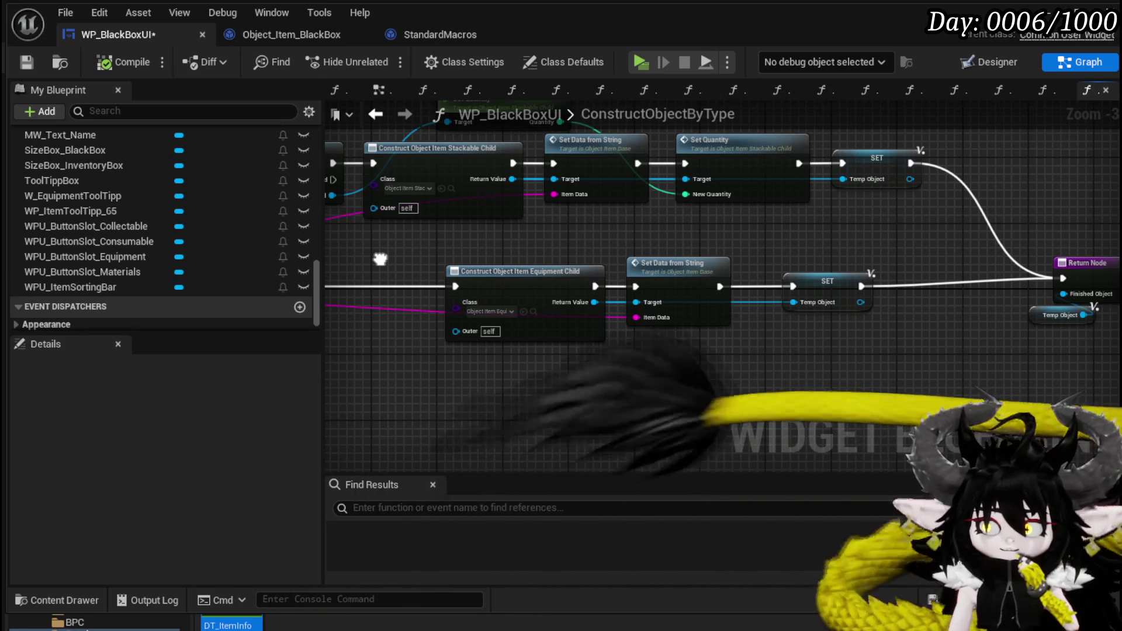
drag(380, 259, 689, 275)
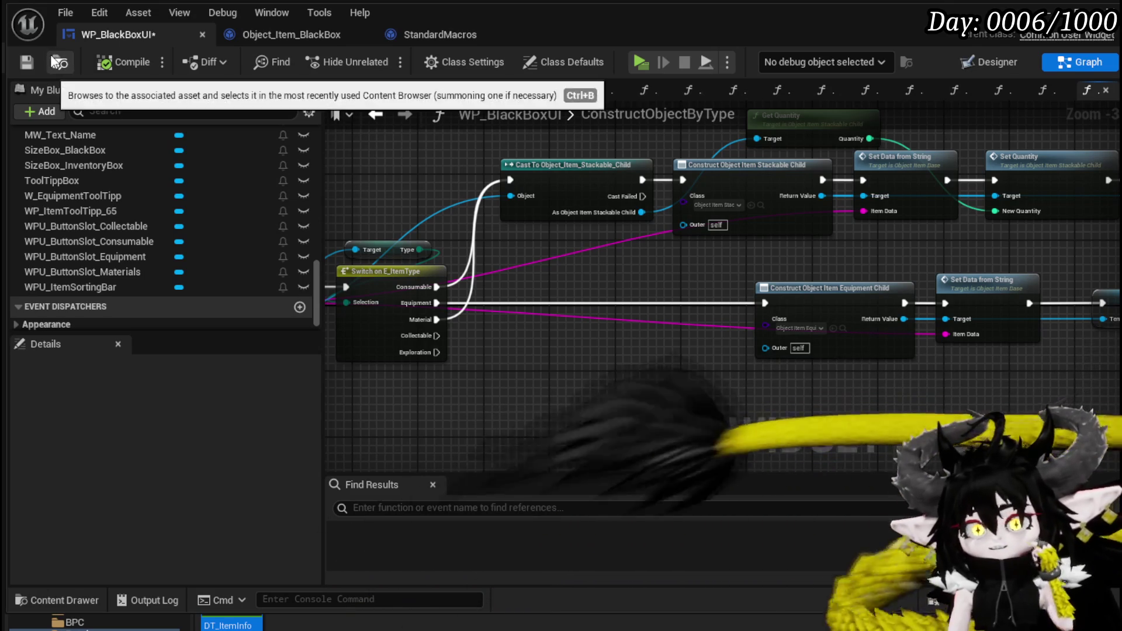
Step: Save WP_BlackBoxUI, glance at Object_Item_BlackBox, and return to SafeItemInBox
click(26, 63)
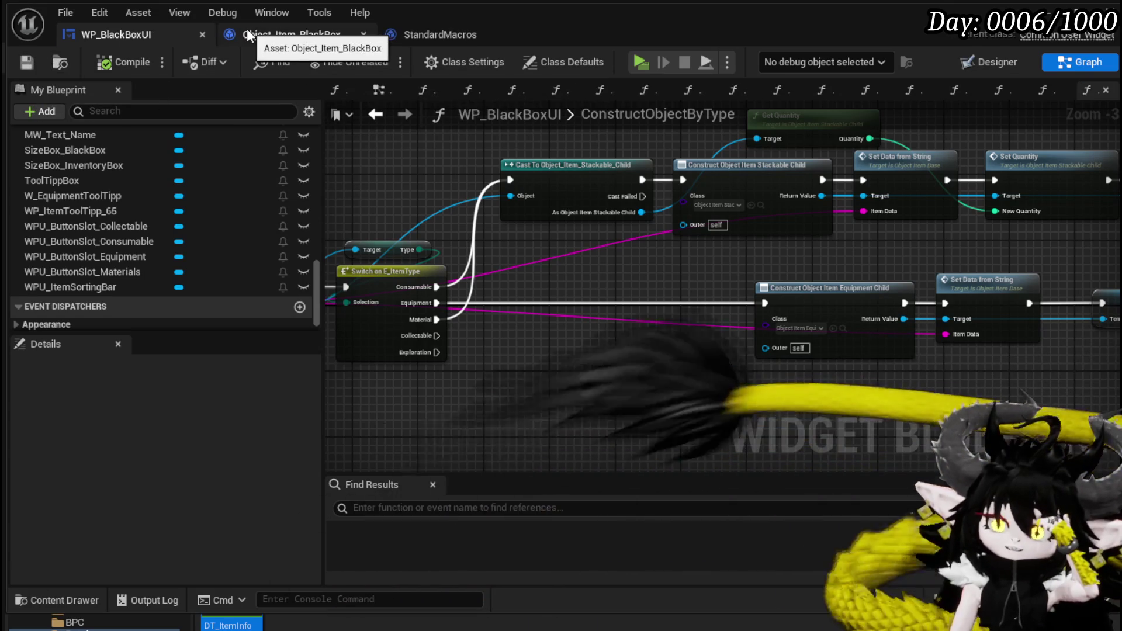
click(248, 36)
click(149, 36)
click(375, 114)
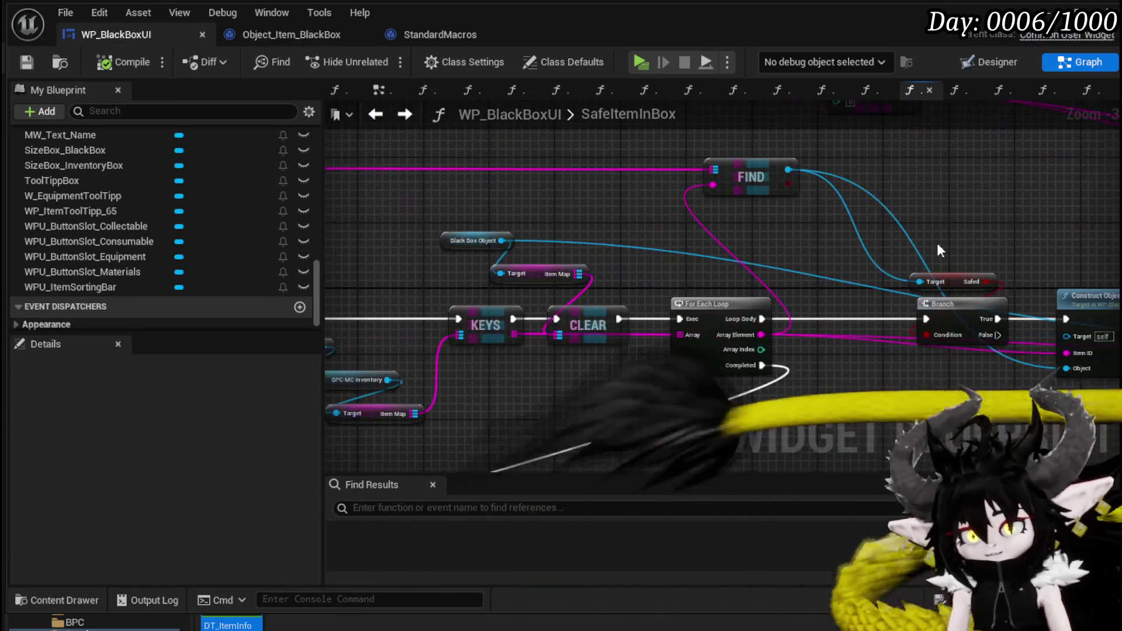
Step: Connect CLEAR's execution output to the For Each Loop and move CLEAR and its getters up
drag(526, 321, 552, 322)
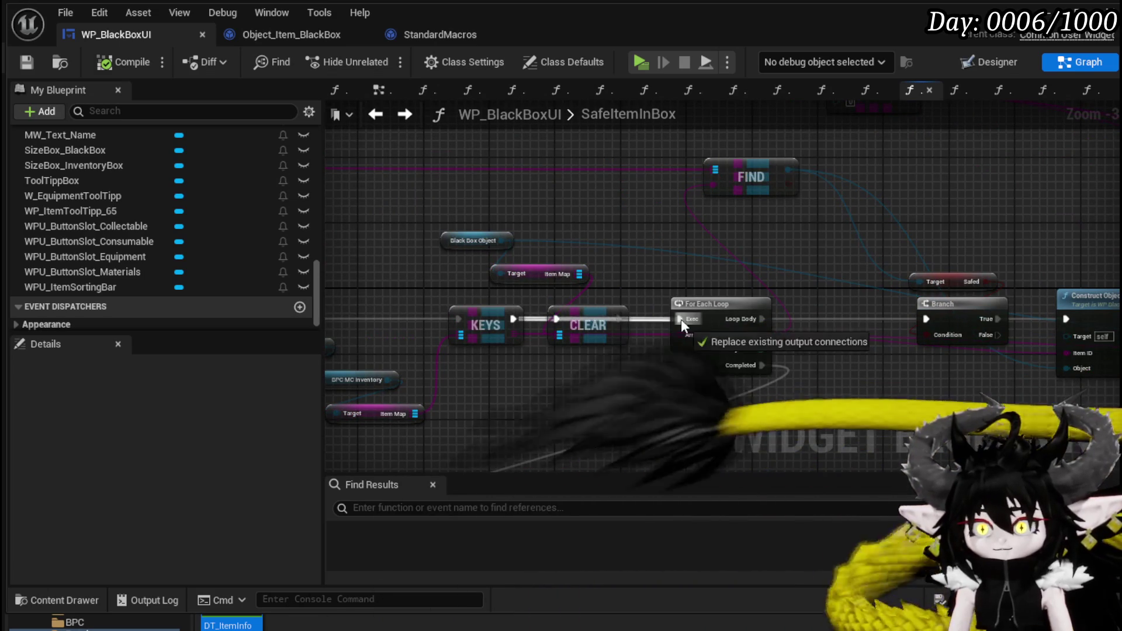
drag(681, 319, 681, 319)
drag(482, 196, 554, 272)
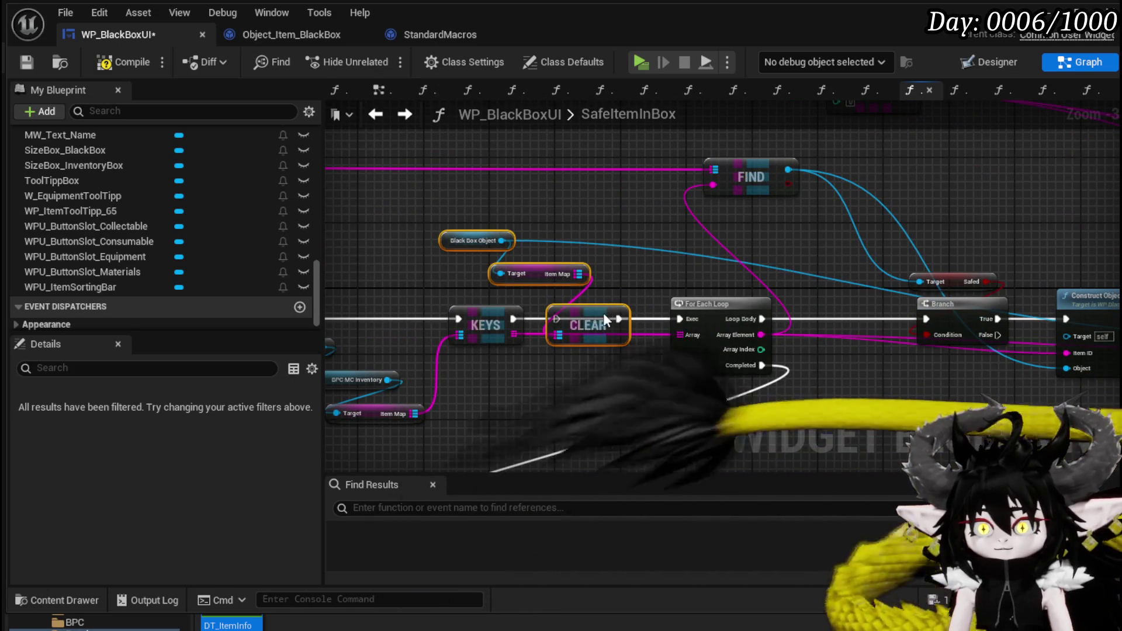
drag(604, 314, 605, 240)
Step: Shift the Safed getter left and move the For Each Loop down-left
mouse_move(684, 254)
mouse_down()
mouse_move(419, 230)
mouse_move(742, 202)
mouse_move(647, 220)
mouse_move(873, 225)
mouse_up()
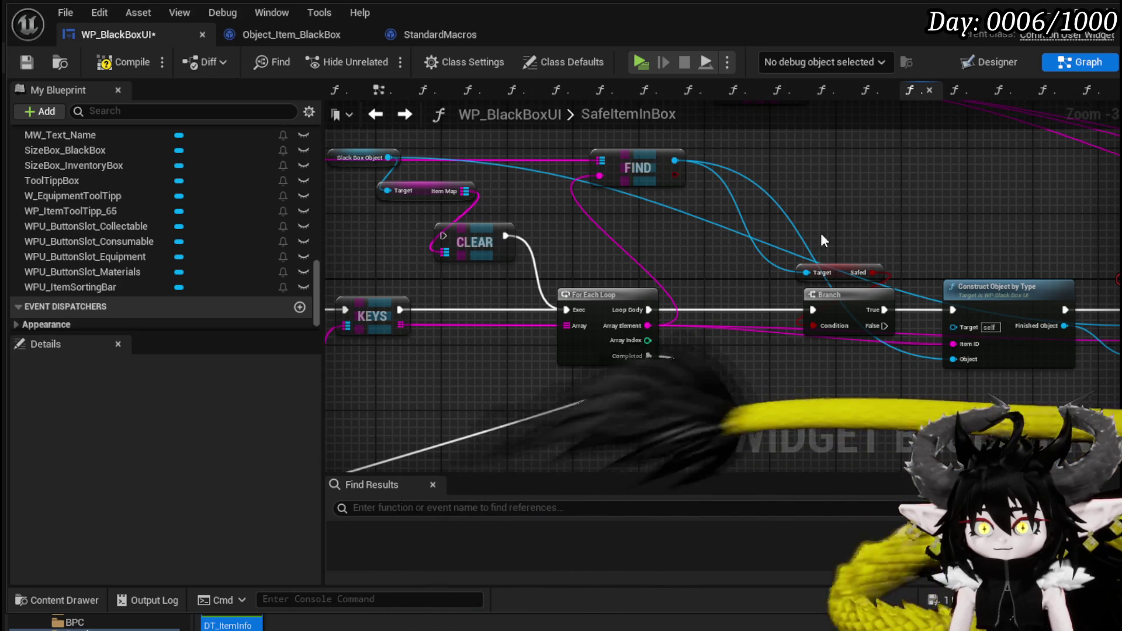
drag(487, 274, 855, 250)
drag(526, 250, 886, 256)
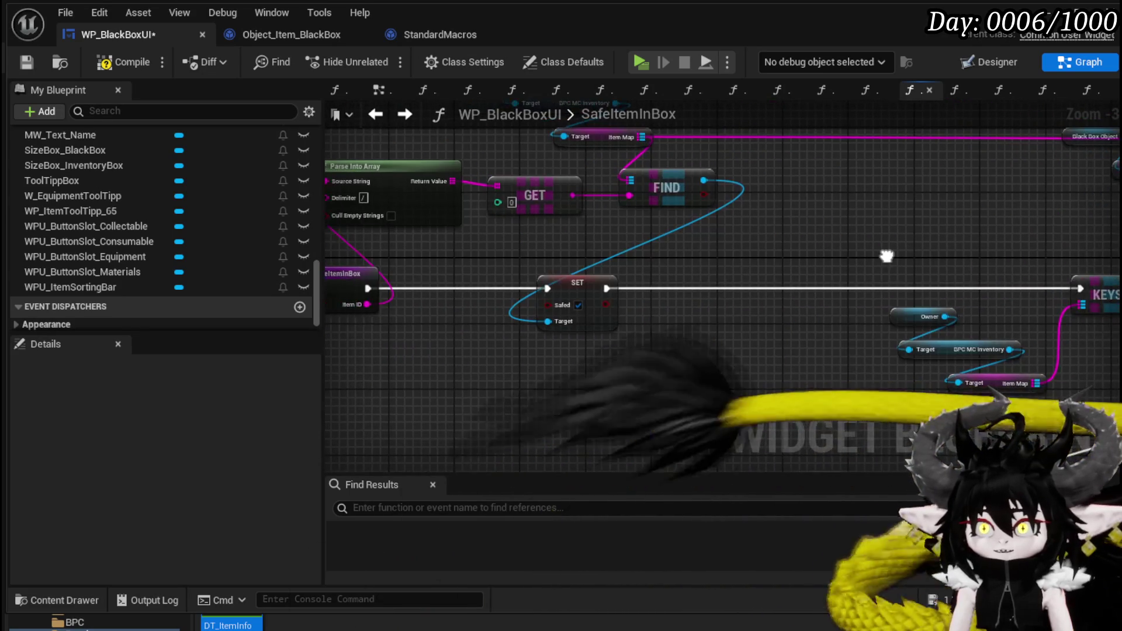
mouse_move(730, 239)
mouse_down()
mouse_move(864, 242)
mouse_move(596, 248)
mouse_move(469, 228)
mouse_move(254, 243)
mouse_up()
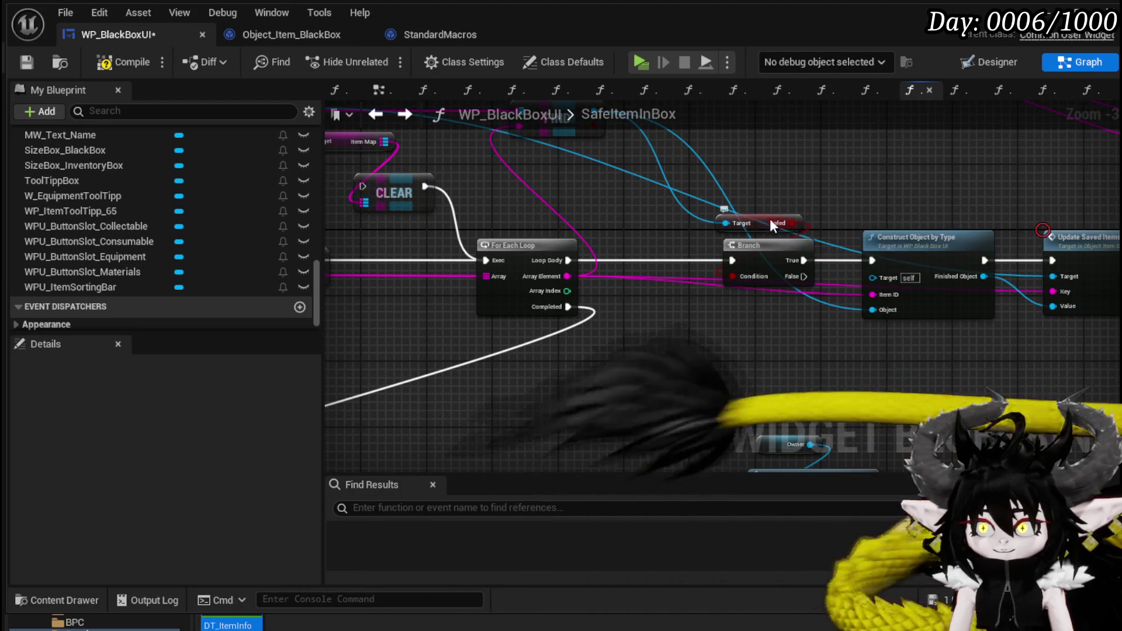
drag(757, 223, 730, 226)
mouse_move(767, 190)
mouse_down()
mouse_move(760, 275)
mouse_move(699, 265)
mouse_up()
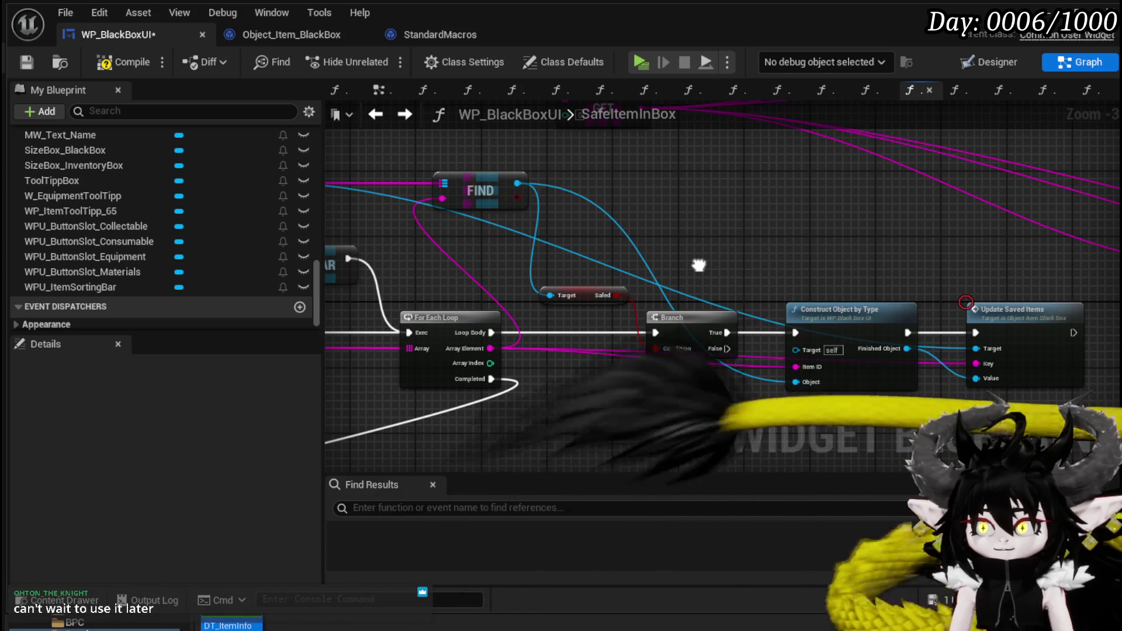
mouse_move(699, 265)
mouse_down()
mouse_move(891, 267)
mouse_move(631, 275)
mouse_move(769, 352)
mouse_move(626, 344)
mouse_move(644, 325)
mouse_move(840, 325)
mouse_up()
click(811, 301)
drag(676, 260, 611, 328)
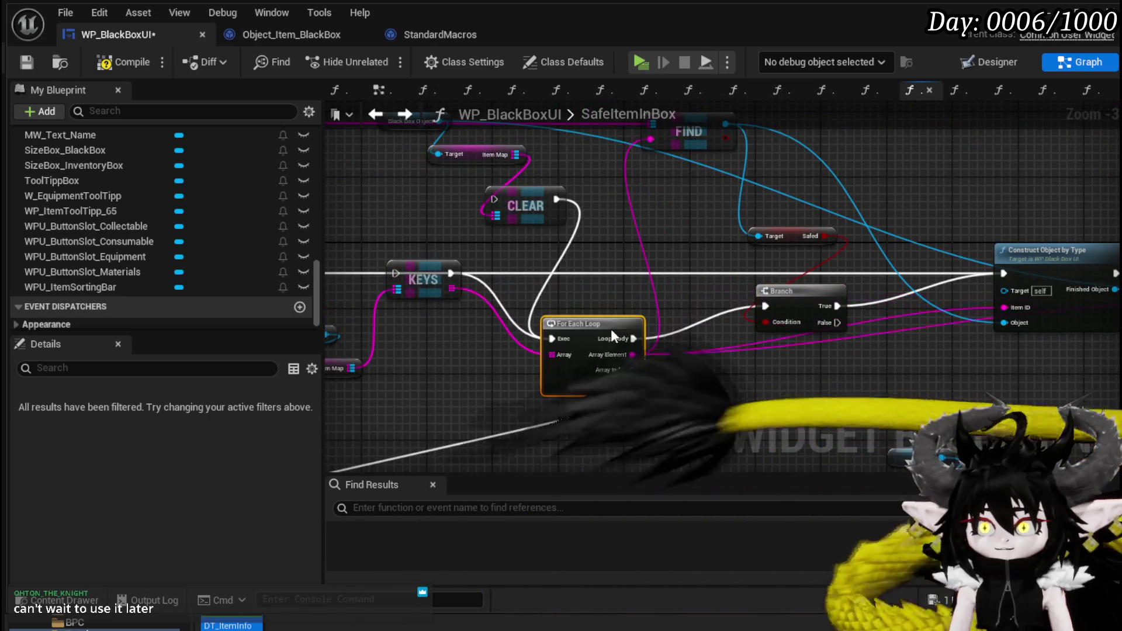
Step: Move the inventory getters and KEYS down, chain Update Saved Items onward, and compile
scroll(514, 317, down, 2)
mouse_move(514, 317)
mouse_down()
mouse_move(770, 245)
mouse_move(841, 292)
mouse_move(955, 312)
mouse_up()
mouse_move(597, 314)
mouse_down()
mouse_move(727, 255)
mouse_move(727, 283)
mouse_up()
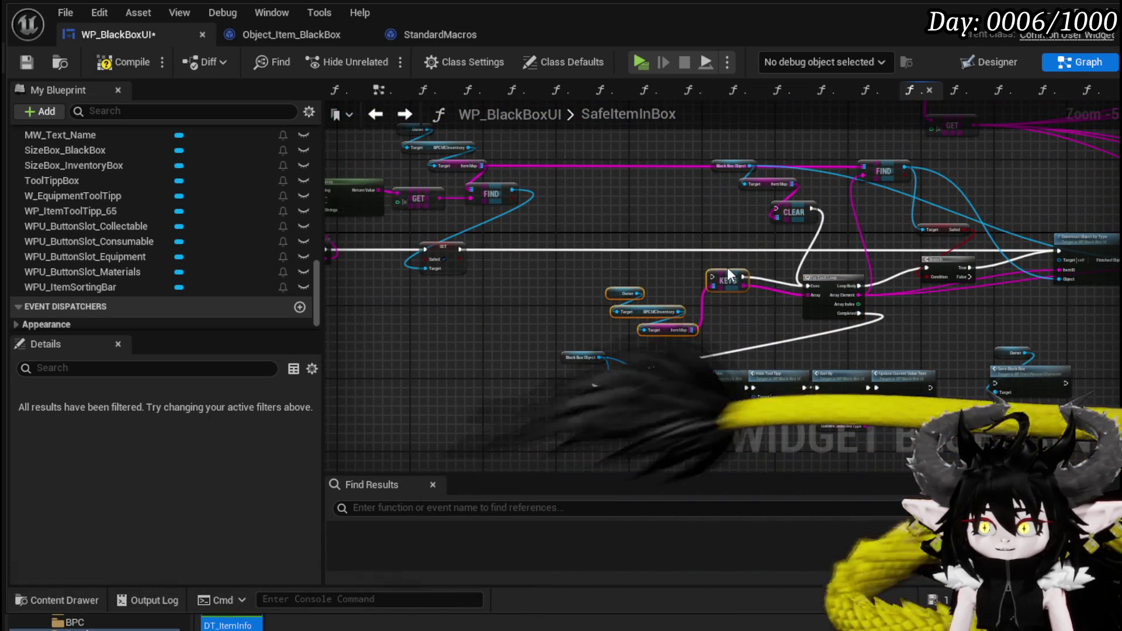
drag(947, 298, 777, 298)
mouse_move(1050, 252)
mouse_down()
mouse_move(1087, 275)
mouse_move(433, 384)
mouse_move(444, 391)
mouse_up()
mouse_move(794, 338)
mouse_down()
mouse_move(853, 359)
mouse_move(697, 361)
mouse_up()
click(122, 62)
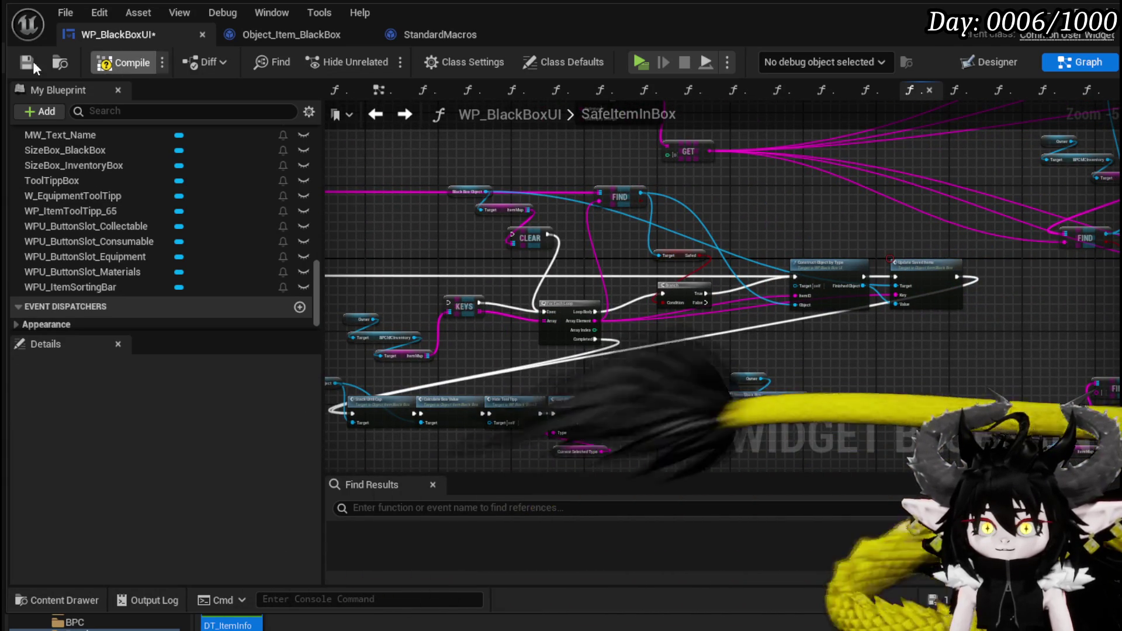
Step: Save, then delete the KEYS, For Each Loop, Black Box Object and CLEAR nodes
click(26, 62)
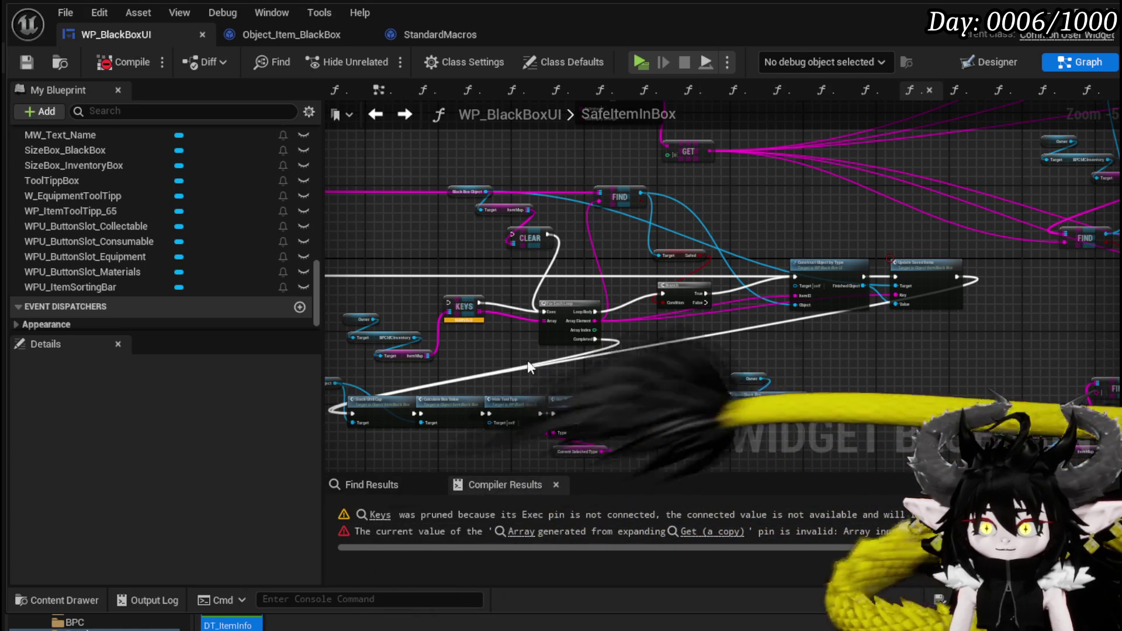
click(463, 307)
key(Delete)
click(566, 307)
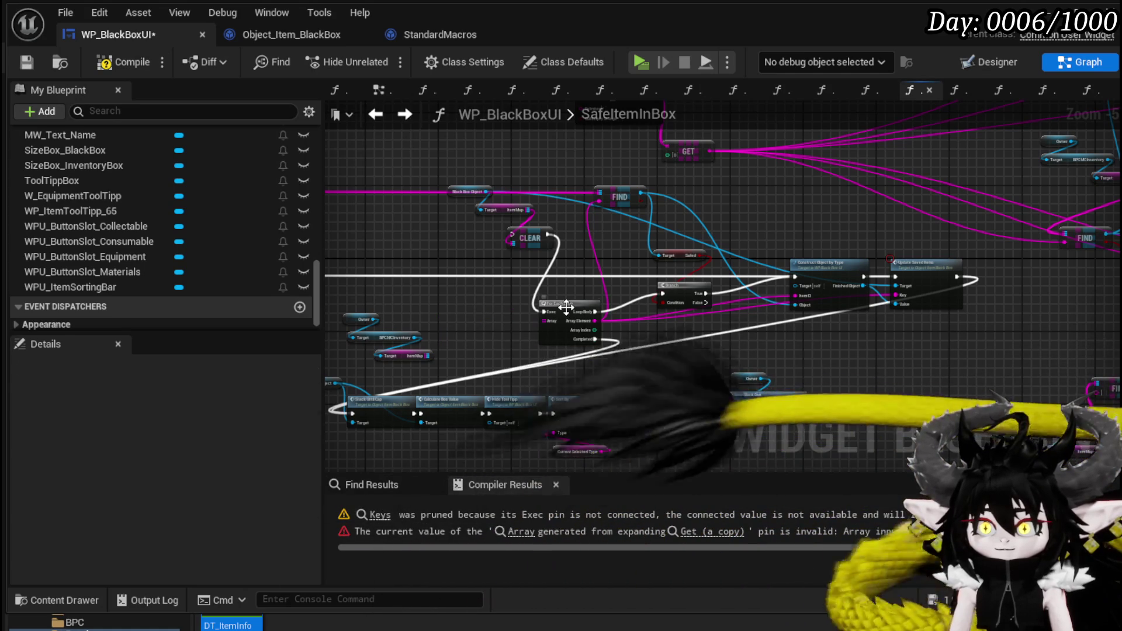
key(Delete)
drag(455, 245, 527, 176)
key(Delete)
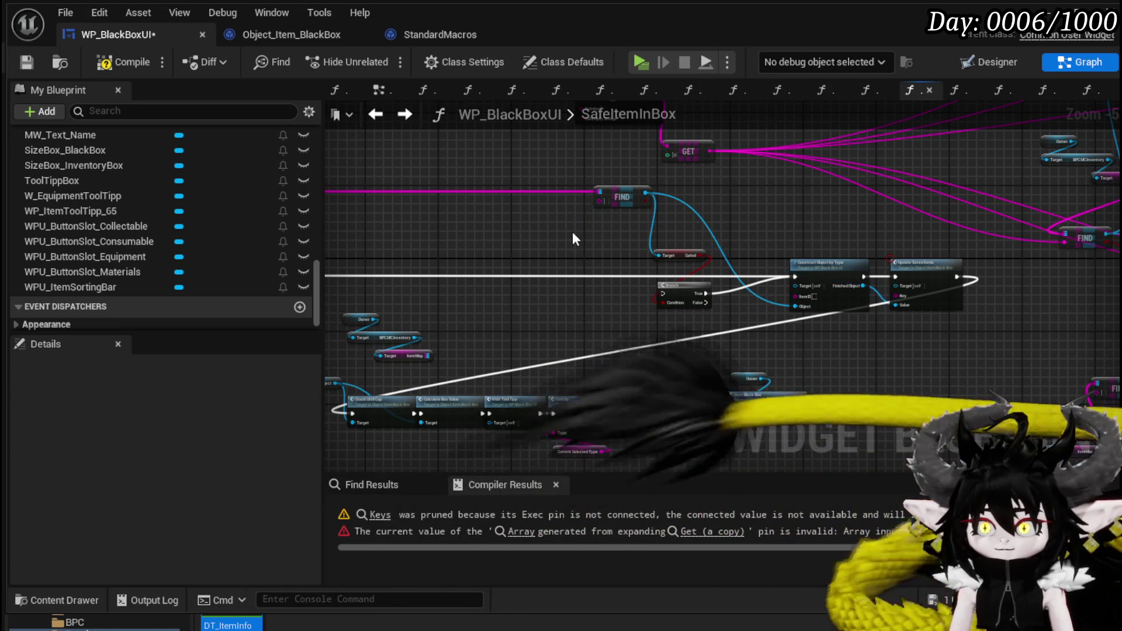
Step: Move SET Safed along the chain and delete the duplicate FIND node
drag(493, 234, 710, 227)
drag(555, 292, 630, 346)
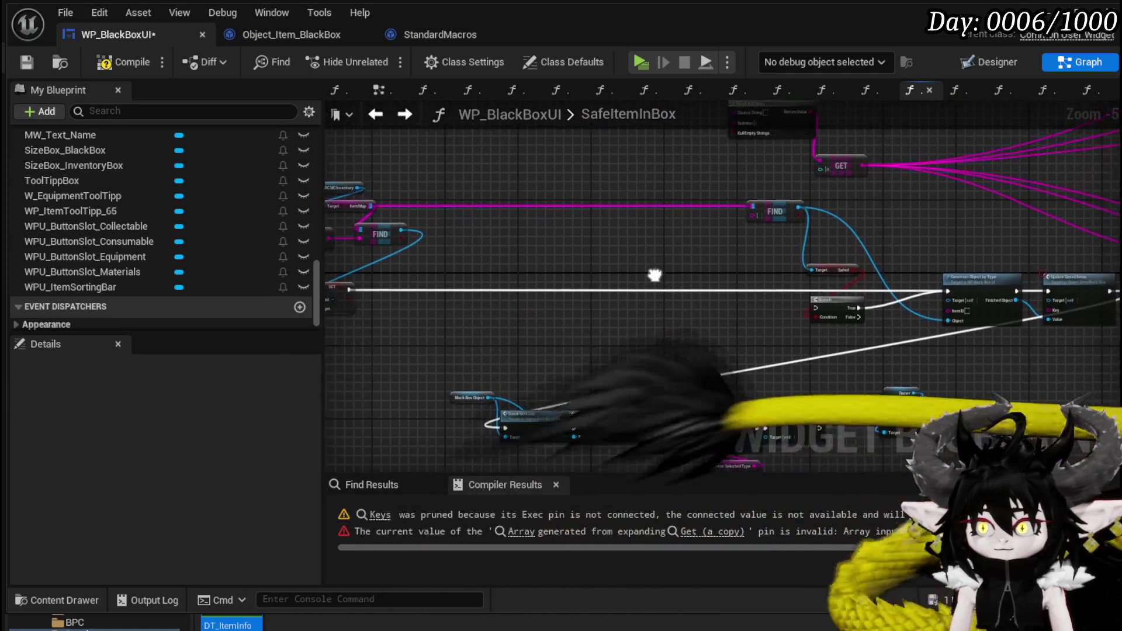
mouse_move(438, 301)
mouse_down()
mouse_move(865, 285)
mouse_move(592, 310)
mouse_up()
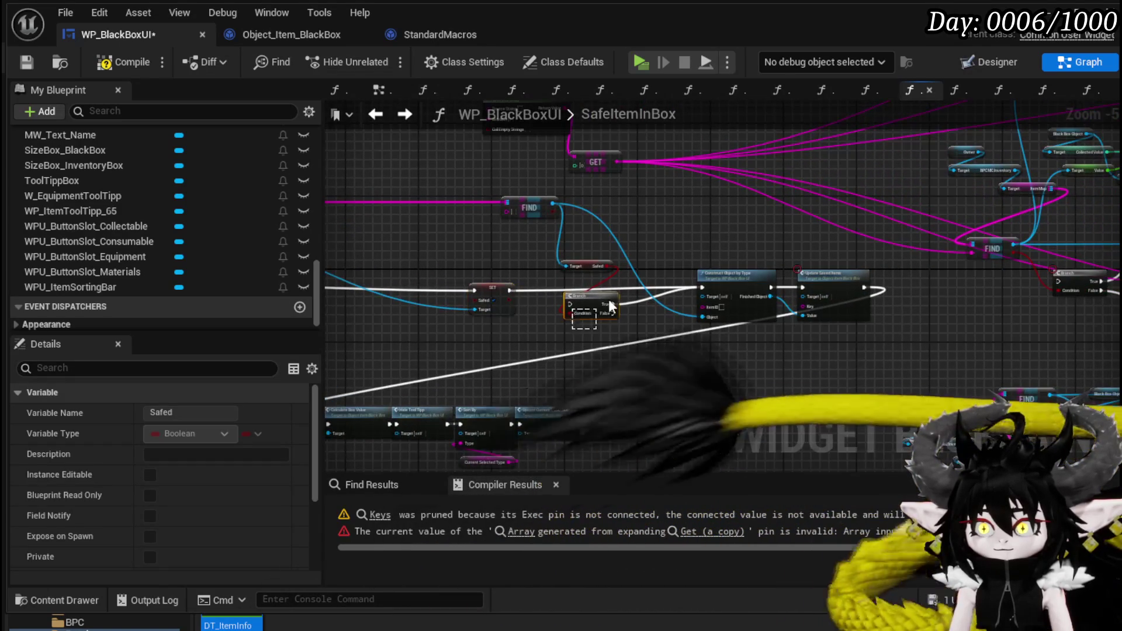
click(591, 311)
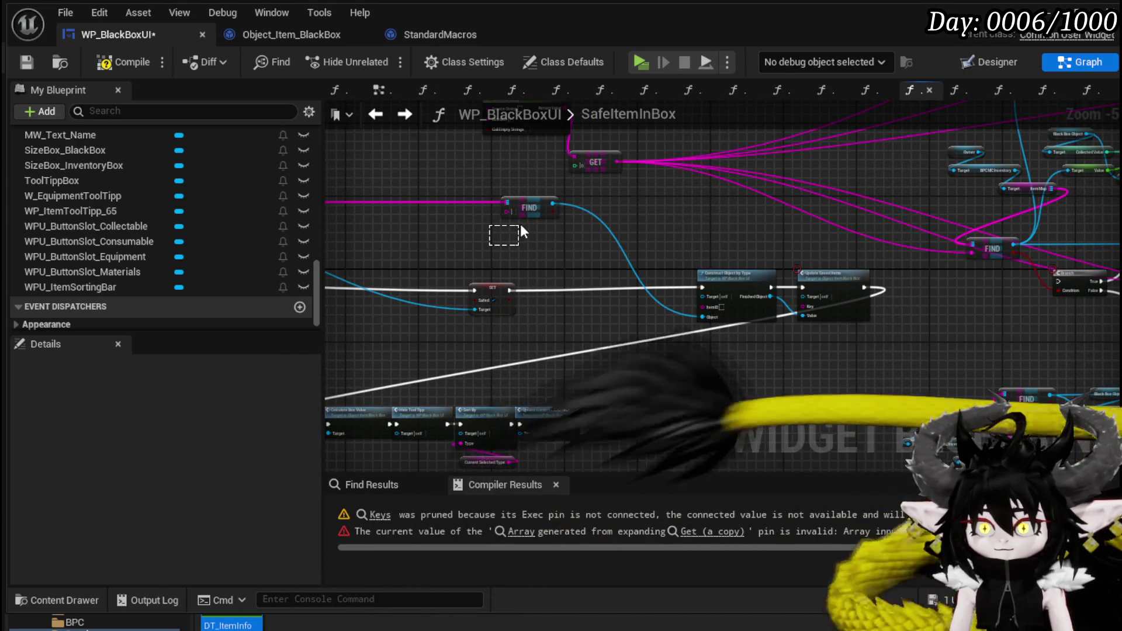
mouse_move(503, 245)
mouse_down()
mouse_move(794, 261)
mouse_move(618, 262)
mouse_move(882, 307)
mouse_move(693, 278)
mouse_move(555, 285)
mouse_move(612, 280)
mouse_move(596, 281)
mouse_up()
scroll(615, 244, down, 1)
click(495, 422)
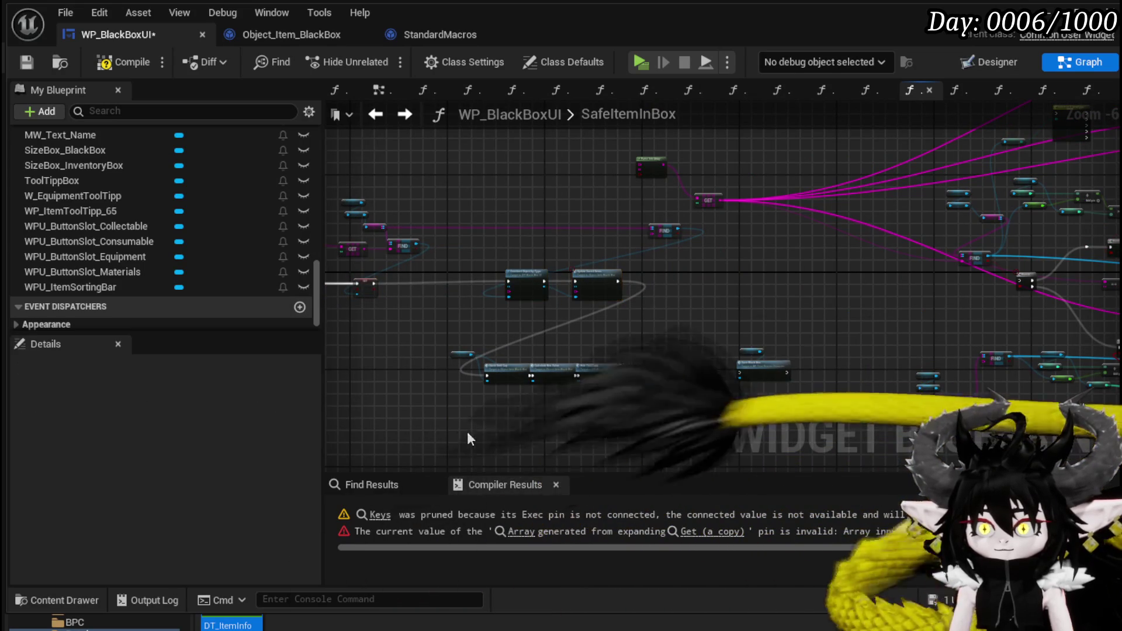
drag(530, 386, 681, 358)
mouse_move(414, 323)
mouse_down()
mouse_move(675, 394)
mouse_move(671, 303)
mouse_move(670, 335)
mouse_up()
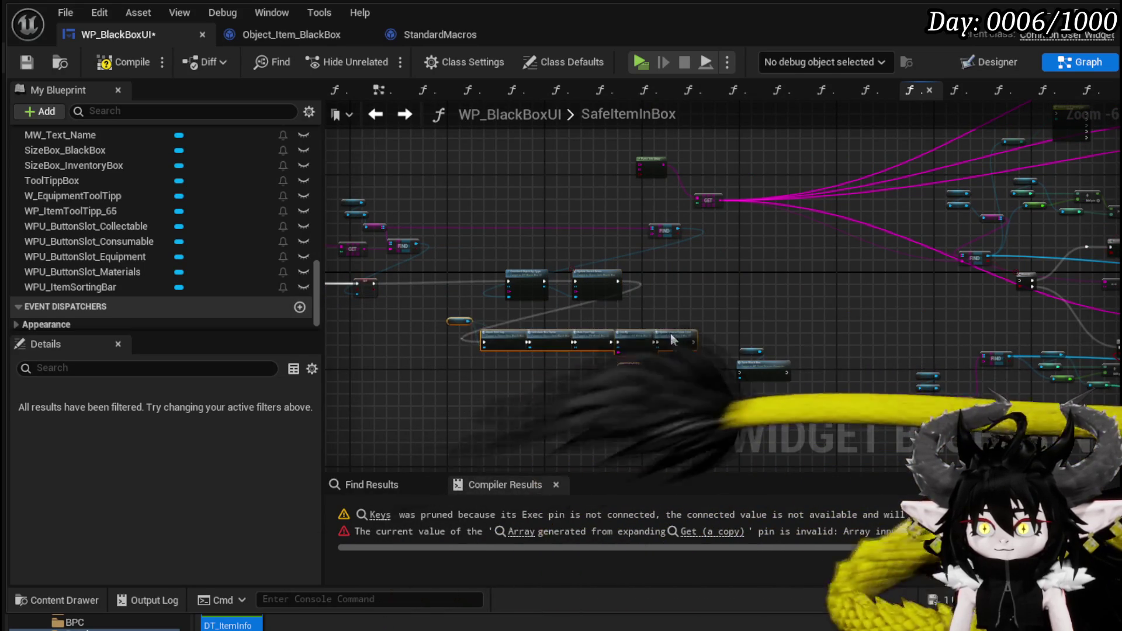
mouse_move(915, 263)
mouse_down()
mouse_move(716, 268)
mouse_move(709, 203)
mouse_up()
scroll(716, 268, up, 4)
key(Delete)
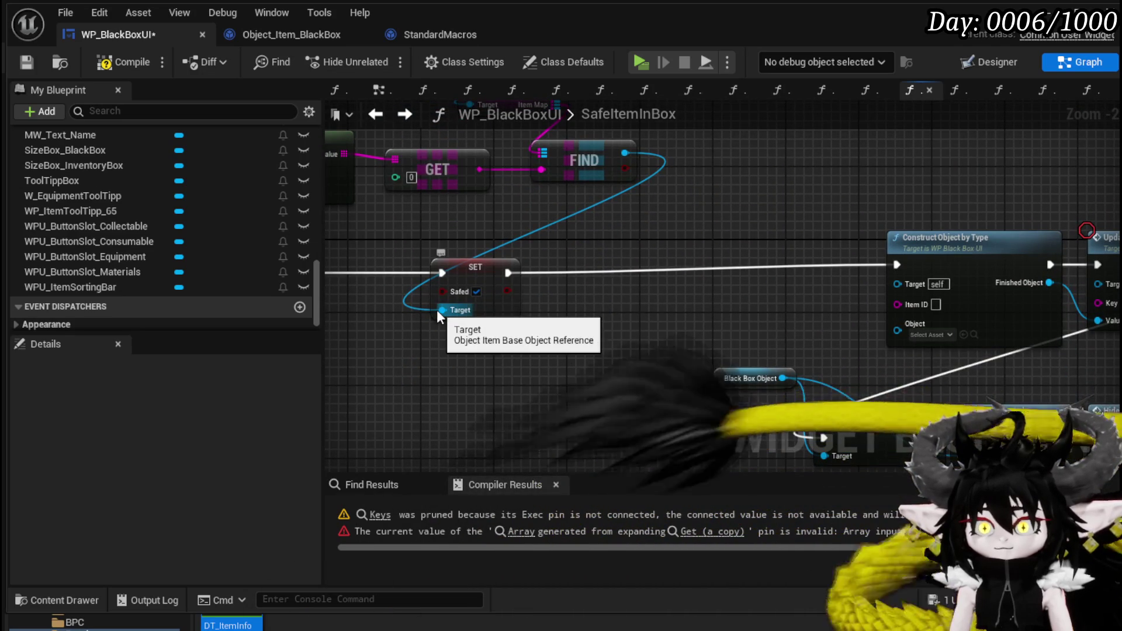
Step: Wire the found item into SET's Target and Construct Object, plus Item ID and GET into Key
drag(438, 310, 897, 330)
mouse_move(282, 292)
mouse_down()
mouse_move(411, 316)
mouse_move(1046, 329)
mouse_up()
mouse_move(942, 353)
mouse_down()
mouse_move(638, 338)
mouse_move(608, 326)
mouse_up()
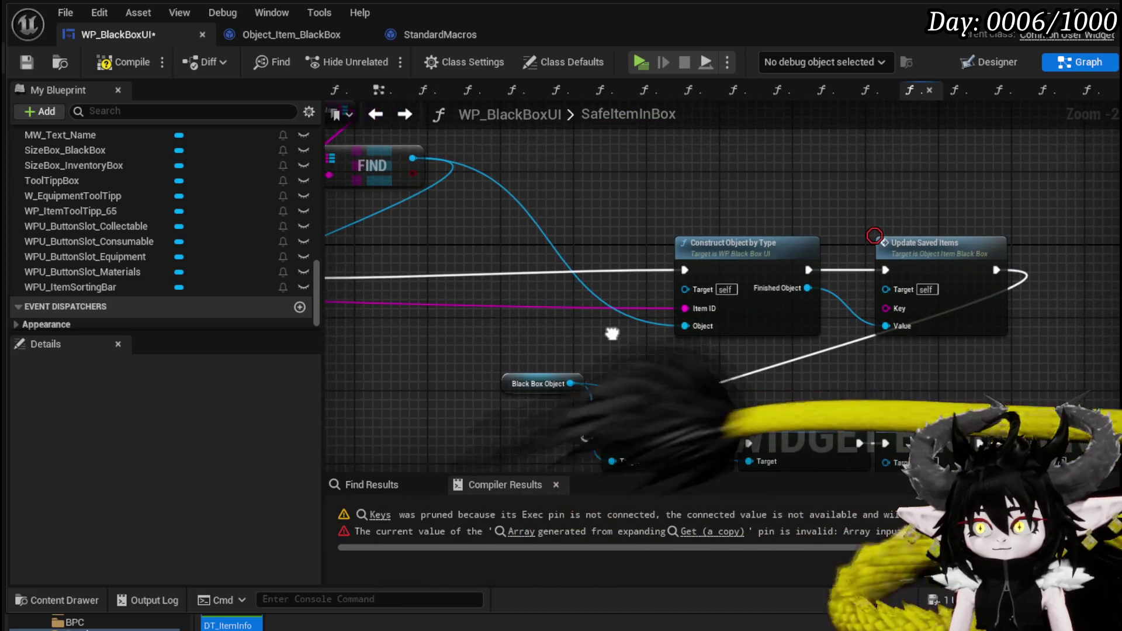
mouse_move(686, 305)
mouse_down()
mouse_move(936, 327)
mouse_move(683, 308)
mouse_move(878, 319)
mouse_move(841, 367)
mouse_up()
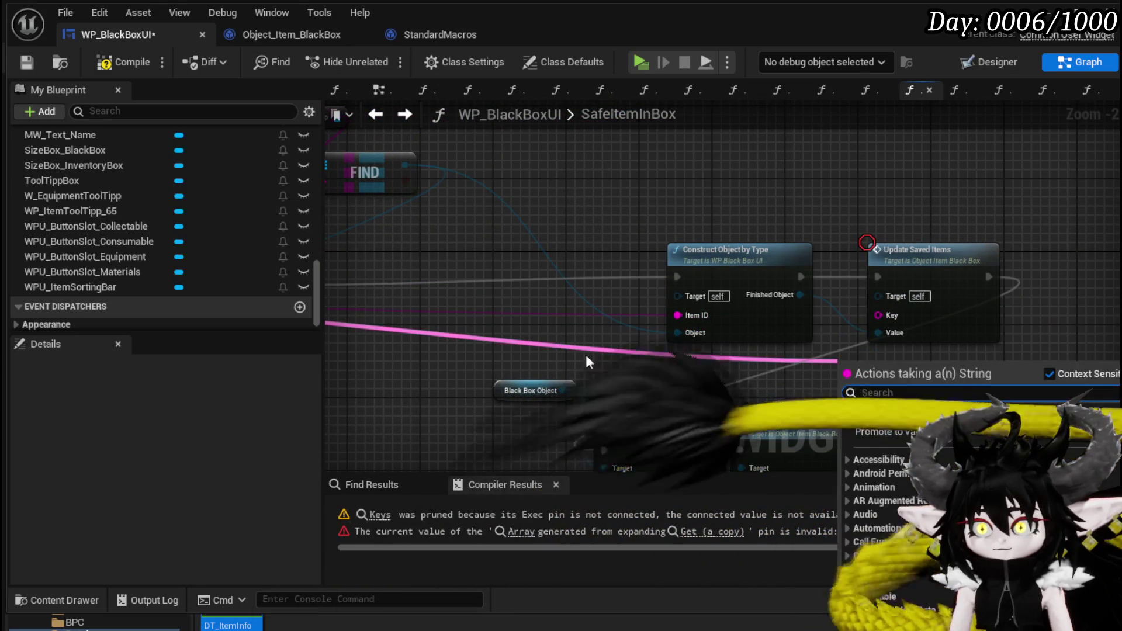
drag(625, 363, 807, 367)
mouse_move(488, 199)
mouse_down()
mouse_move(594, 195)
mouse_move(962, 320)
mouse_up()
drag(805, 337, 780, 332)
Step: Move Construct Object and Update Saved Items closer to SET Safed and compile
mouse_move(608, 341)
mouse_down()
mouse_move(866, 236)
mouse_move(738, 240)
mouse_up()
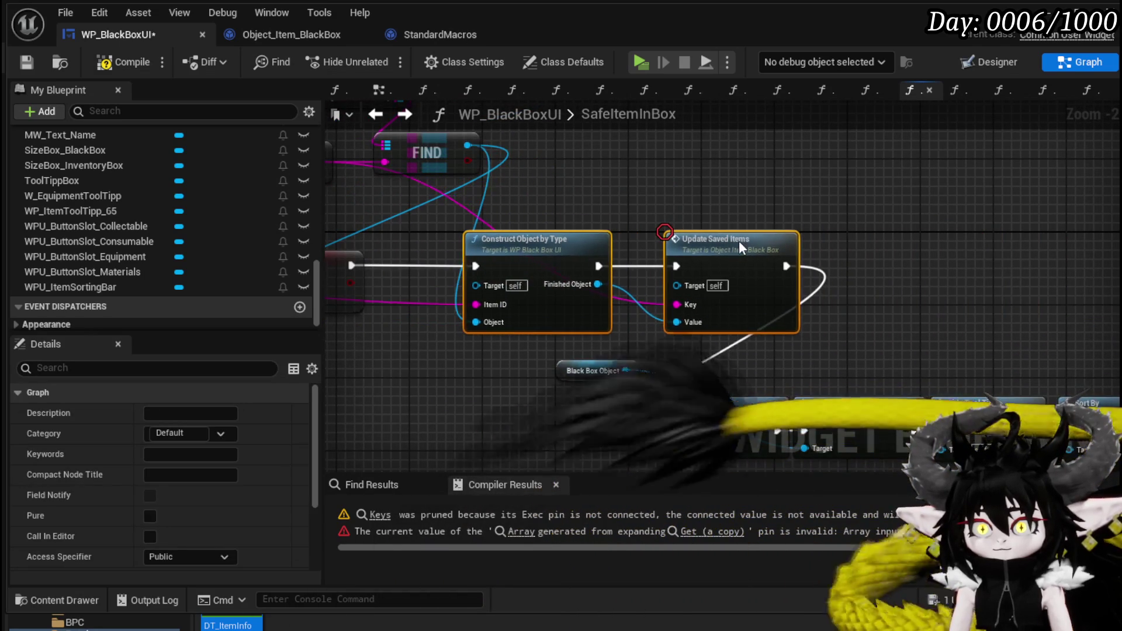
click(800, 224)
drag(714, 199, 815, 202)
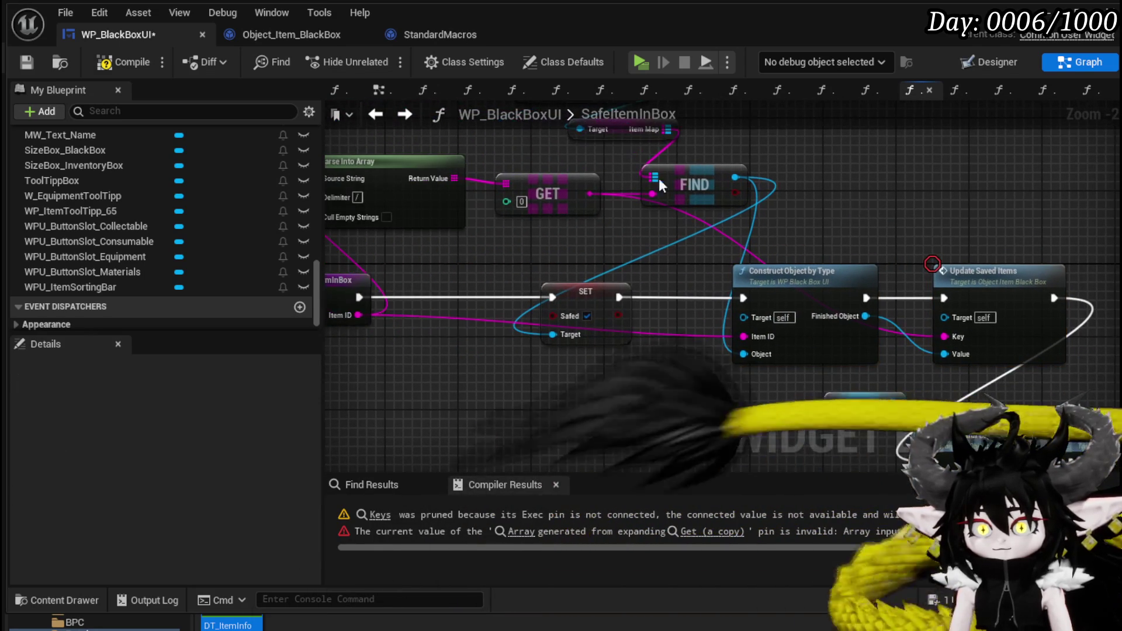
click(27, 63)
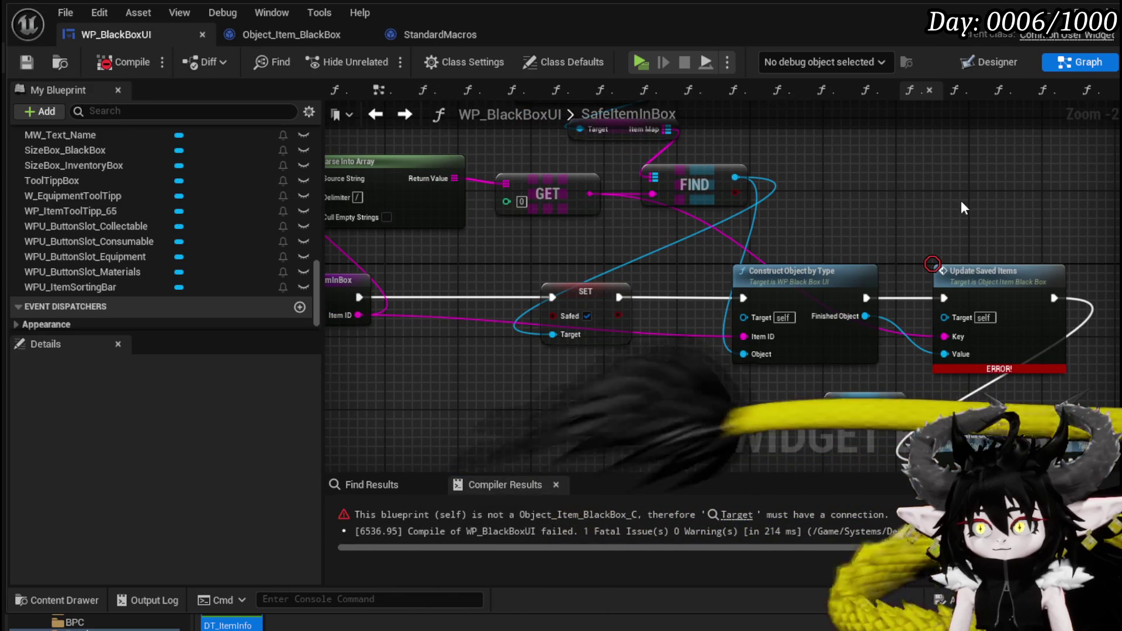
Step: Place a Black Box Object getter above Update Saved Items, wire it to Target, and recompile
mouse_move(927, 226)
mouse_down()
mouse_move(783, 246)
mouse_move(725, 183)
mouse_up()
mouse_move(636, 362)
mouse_down()
mouse_move(661, 362)
mouse_move(747, 152)
mouse_move(737, 188)
mouse_up()
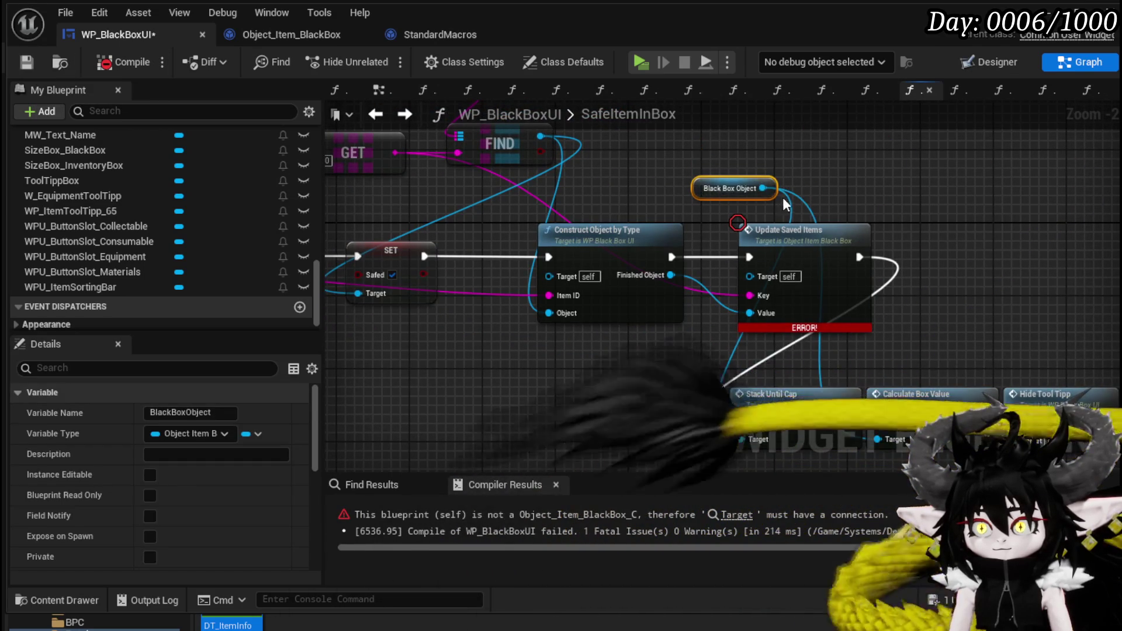
drag(759, 286, 757, 284)
click(862, 218)
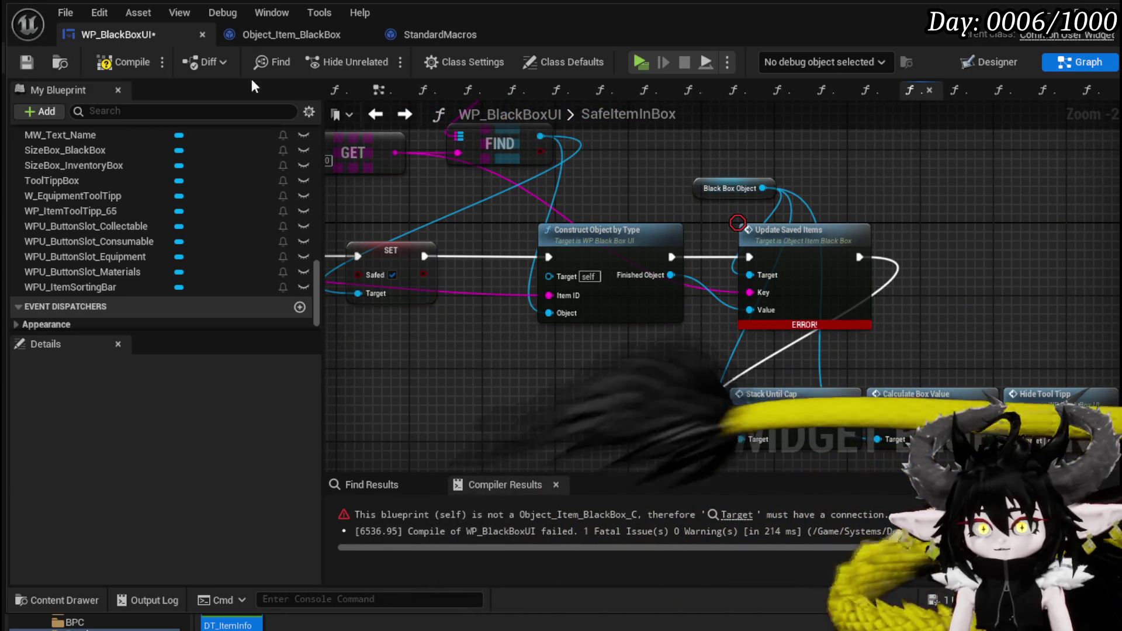
click(111, 62)
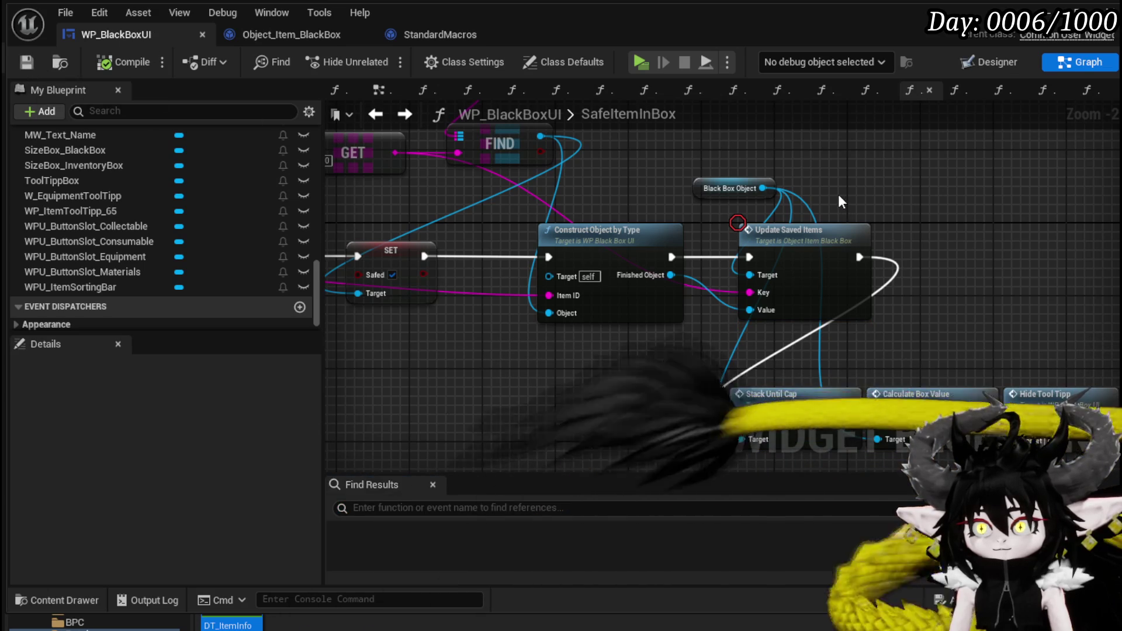
Step: Open Update Saved Items and add a disabled breakpoint on its entry node
double_click(783, 238)
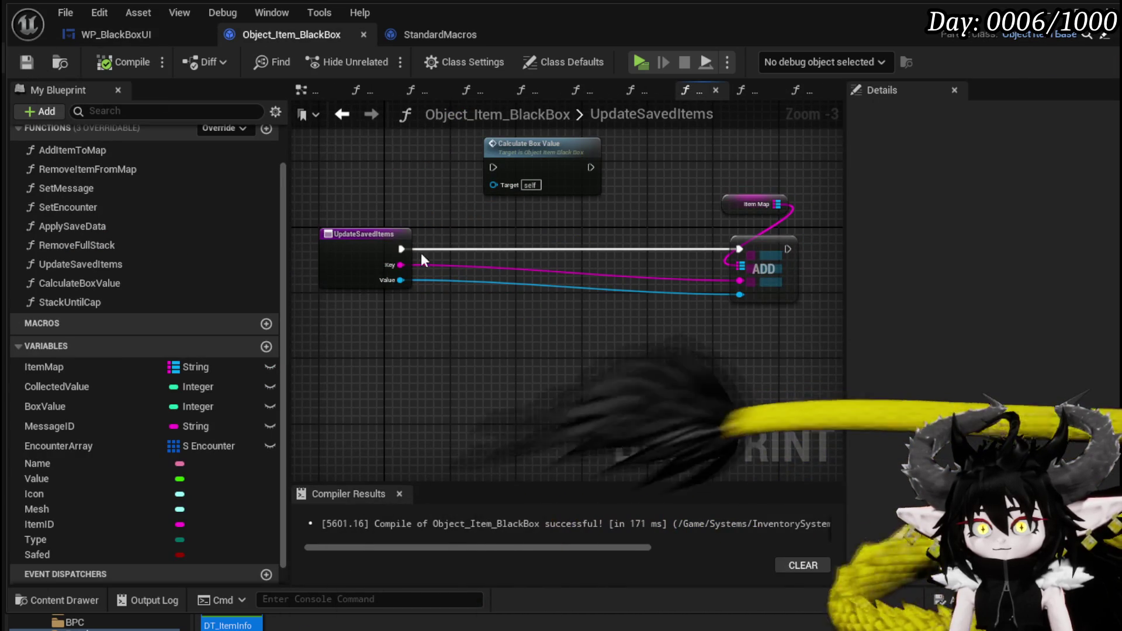
click(374, 242)
right_click(369, 241)
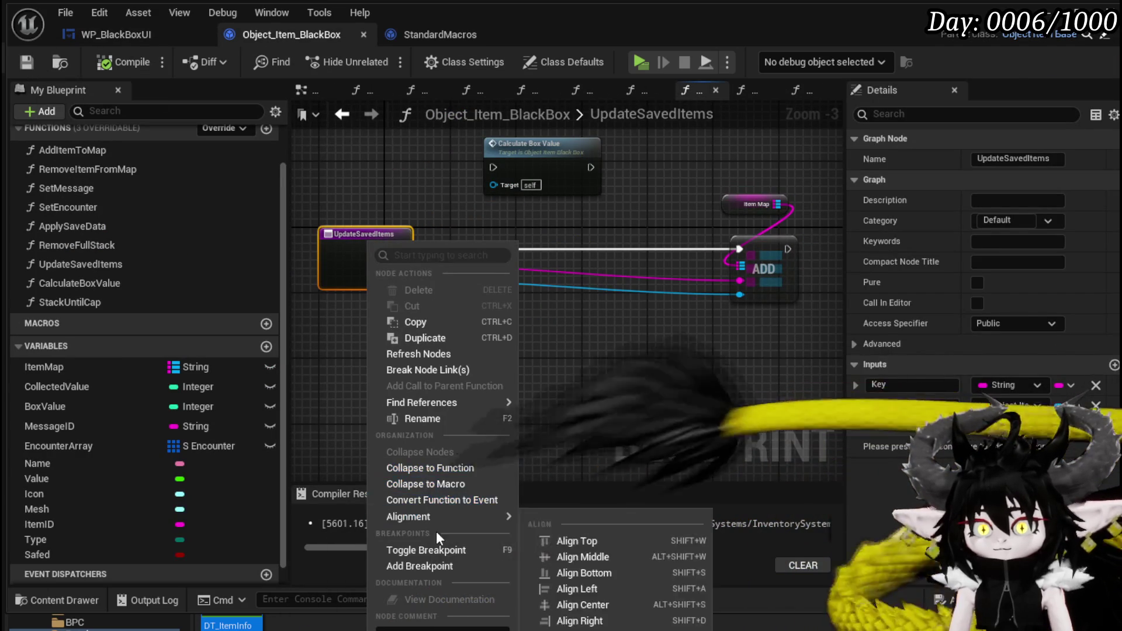
click(428, 565)
right_click(351, 263)
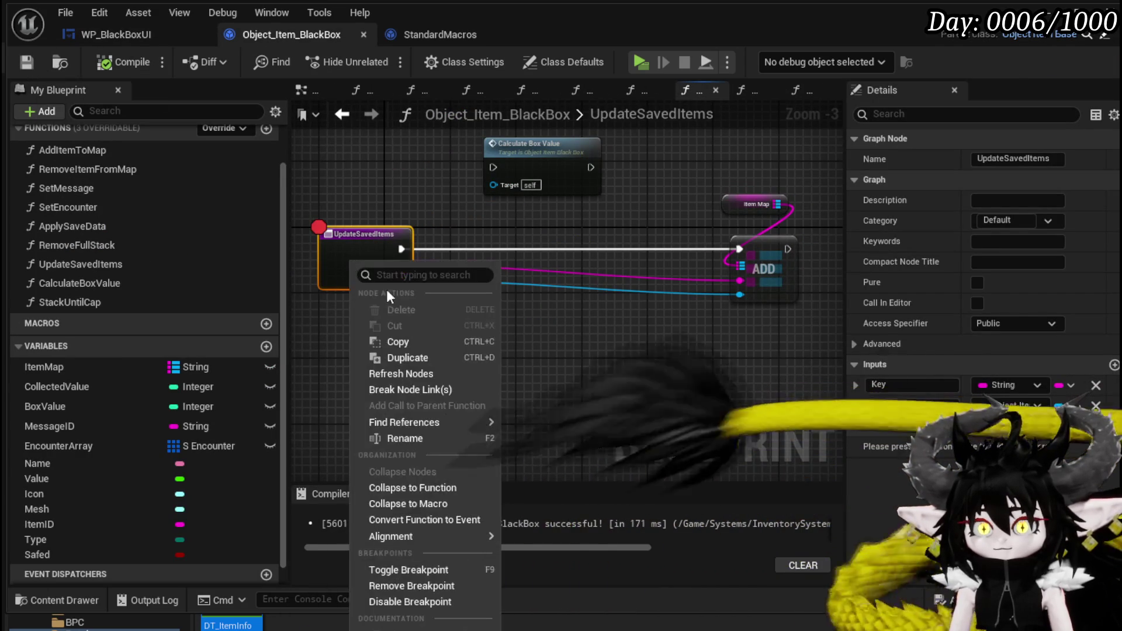
click(397, 602)
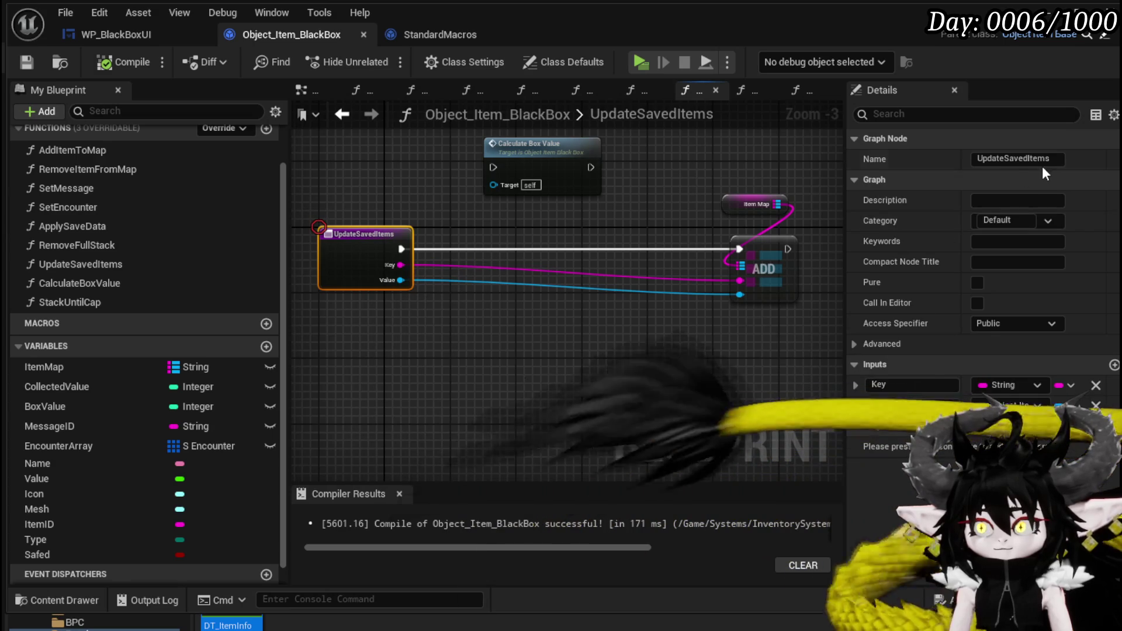
Step: Rename the function to AddItem and compile Object_Item_BlackBox
click(1054, 159)
text(A)
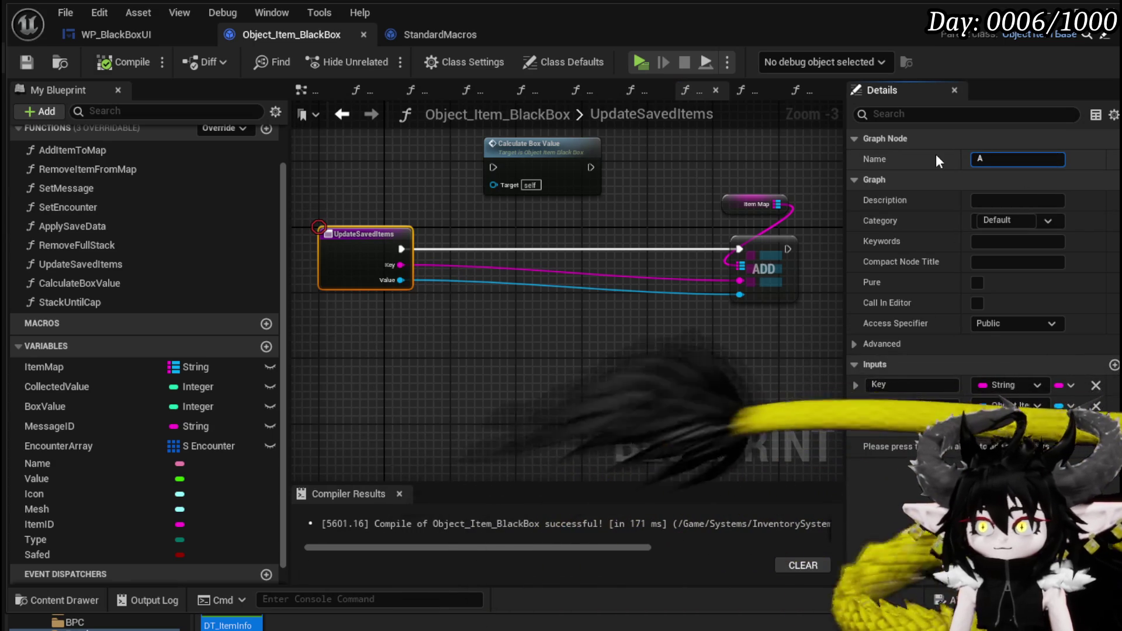
text(ddItem)
key(Return)
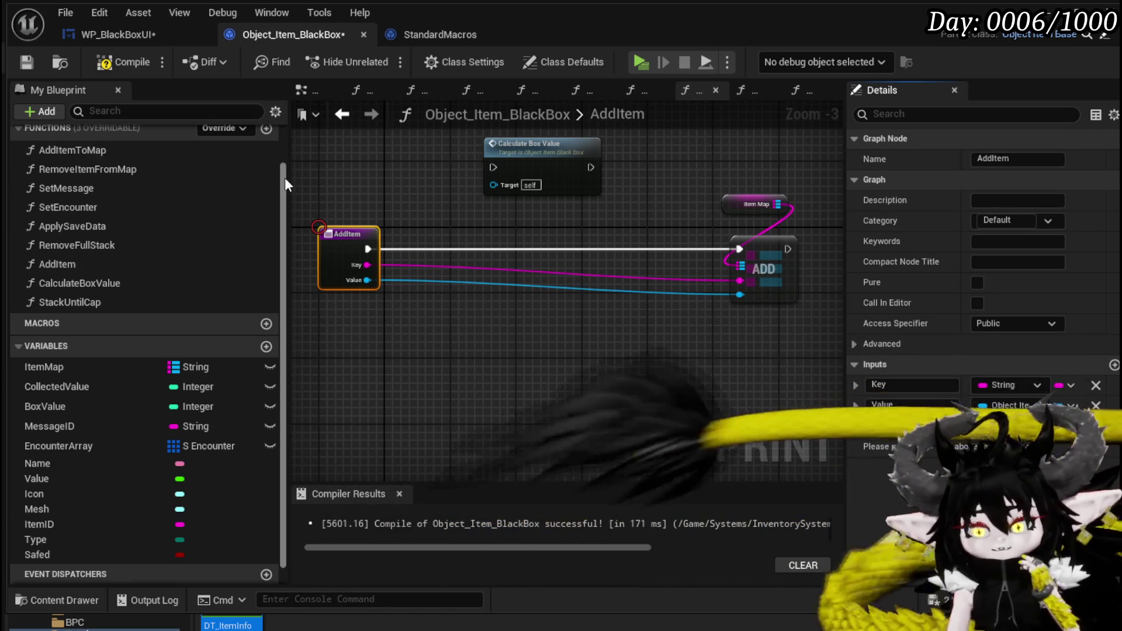
click(95, 62)
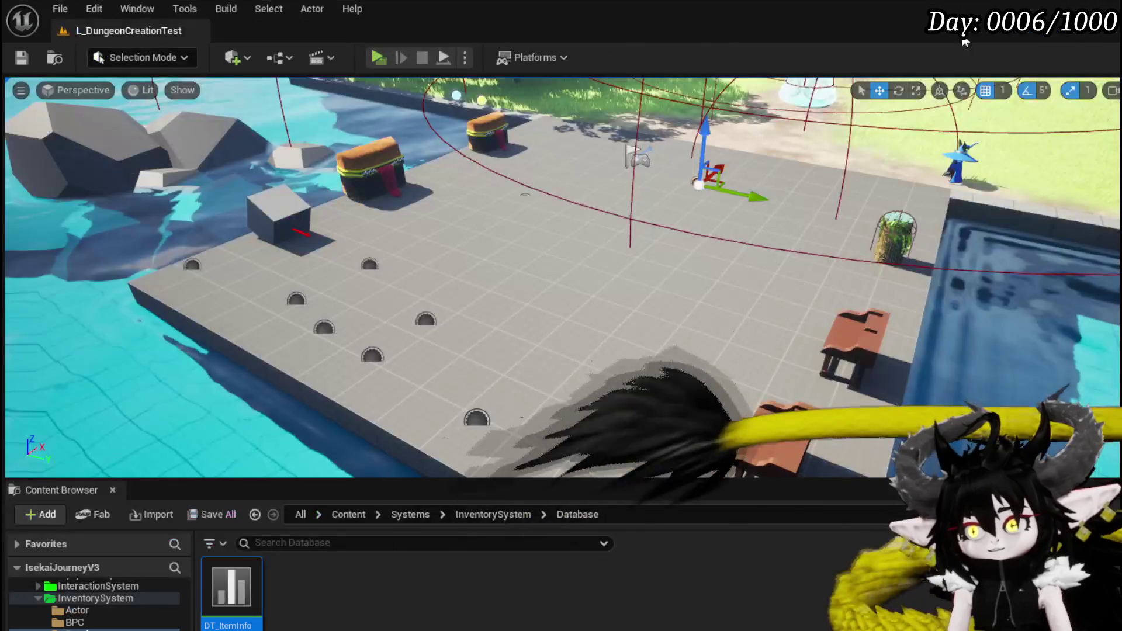
Step: Start a play-in-editor test, open the Exploration inventory, and show the Material items
click(383, 56)
key(Tab)
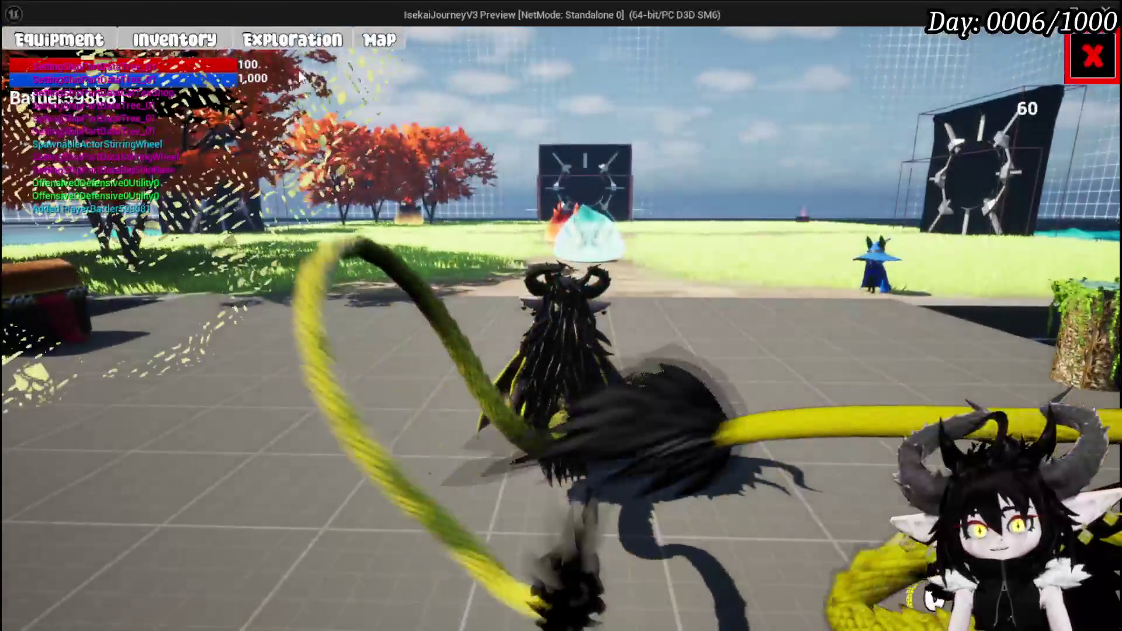
click(281, 43)
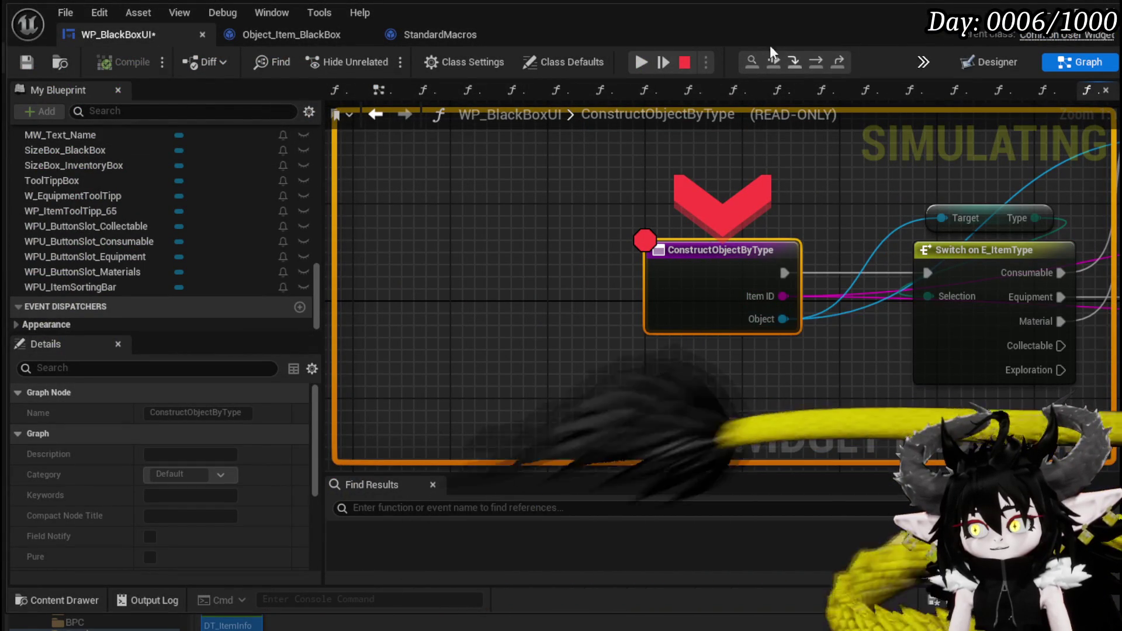
click(641, 63)
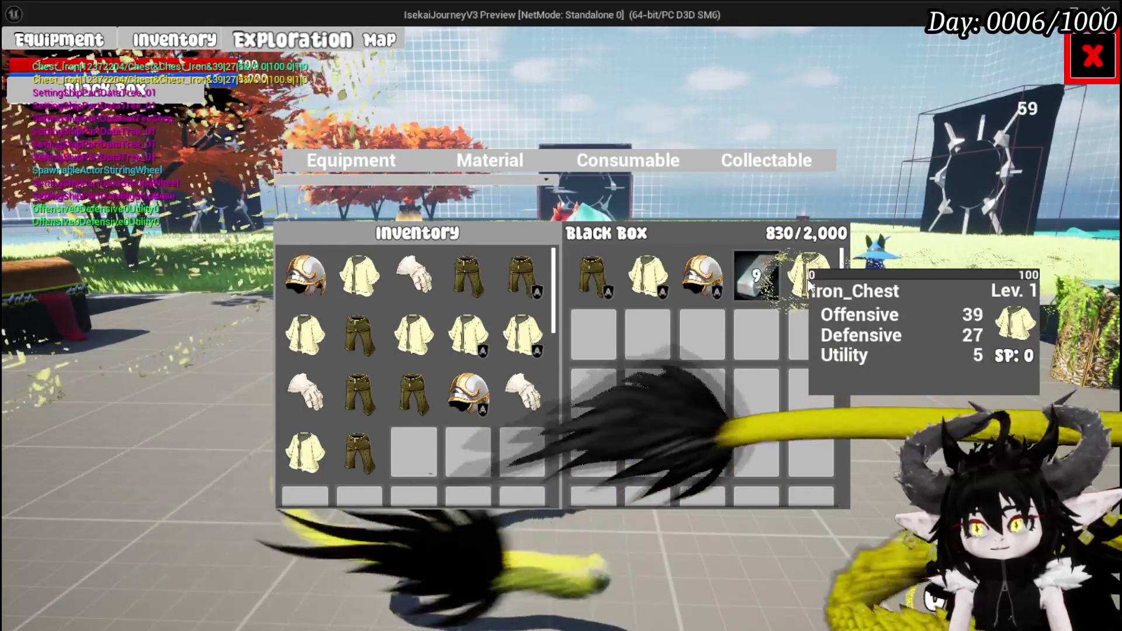
click(544, 167)
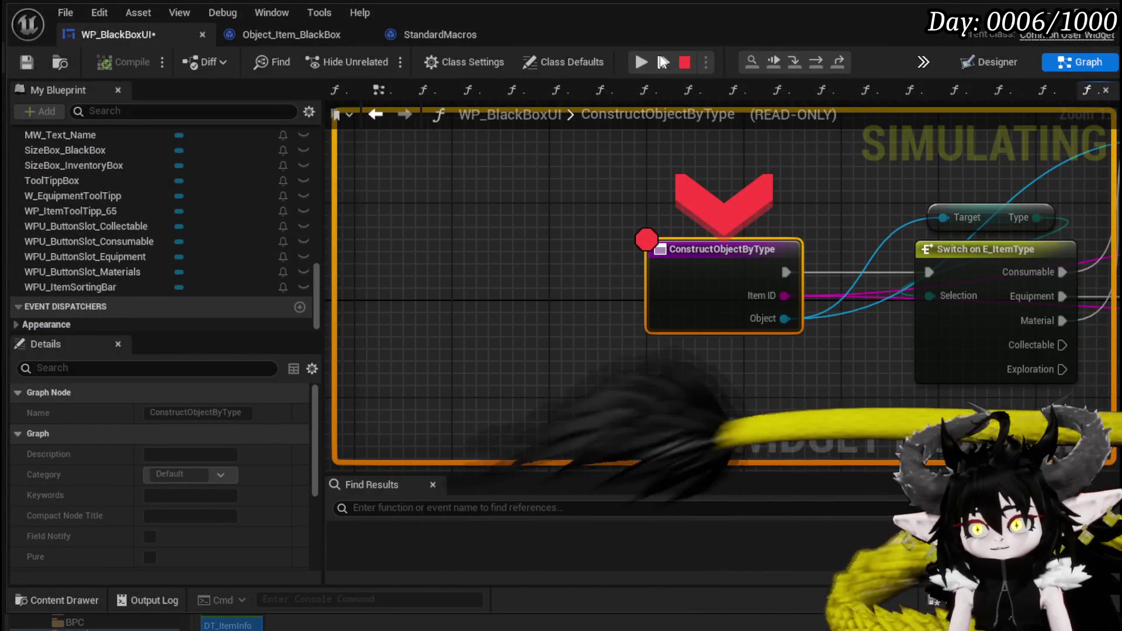
click(640, 61)
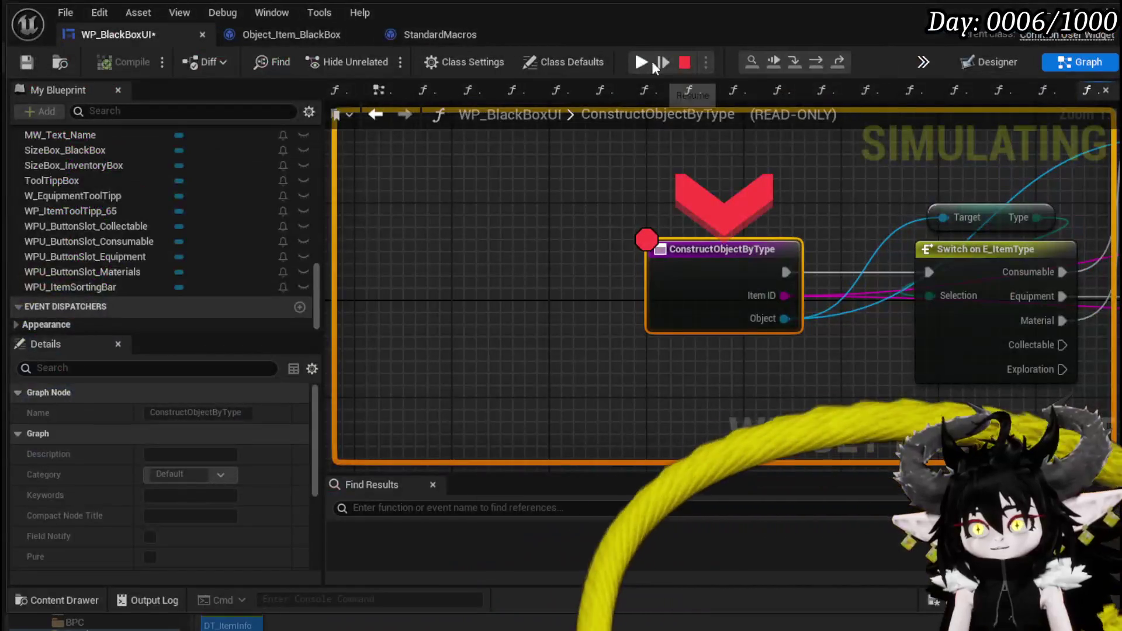
click(652, 64)
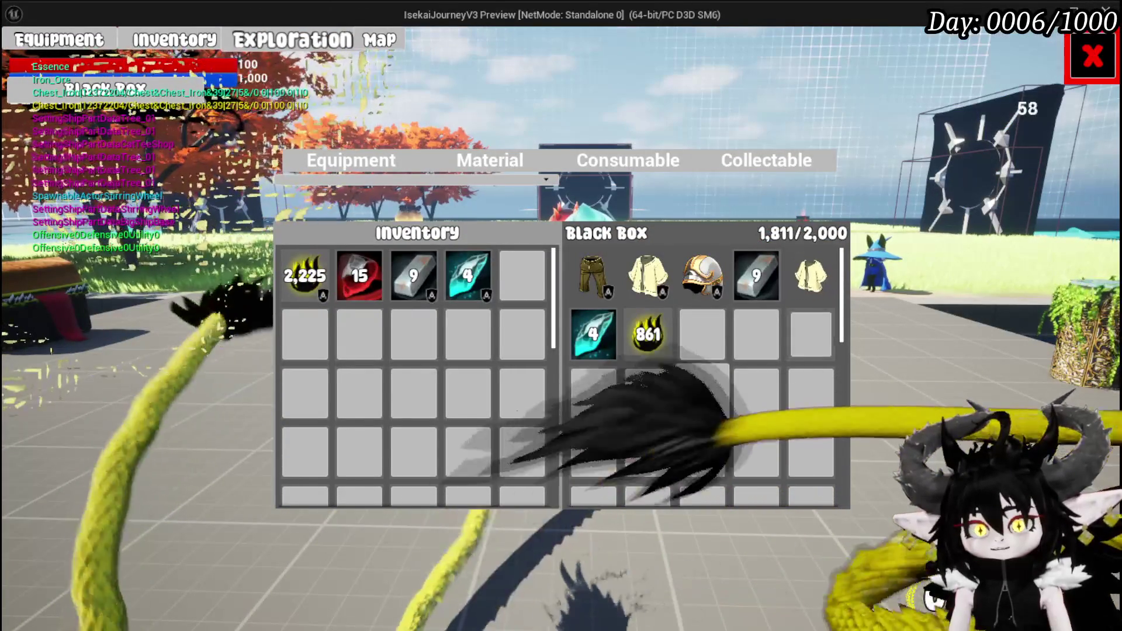
Step: Withdraw the 861 essence and Iron_Legs from the Black Box, then deposit essence back
mouse_move(597, 295)
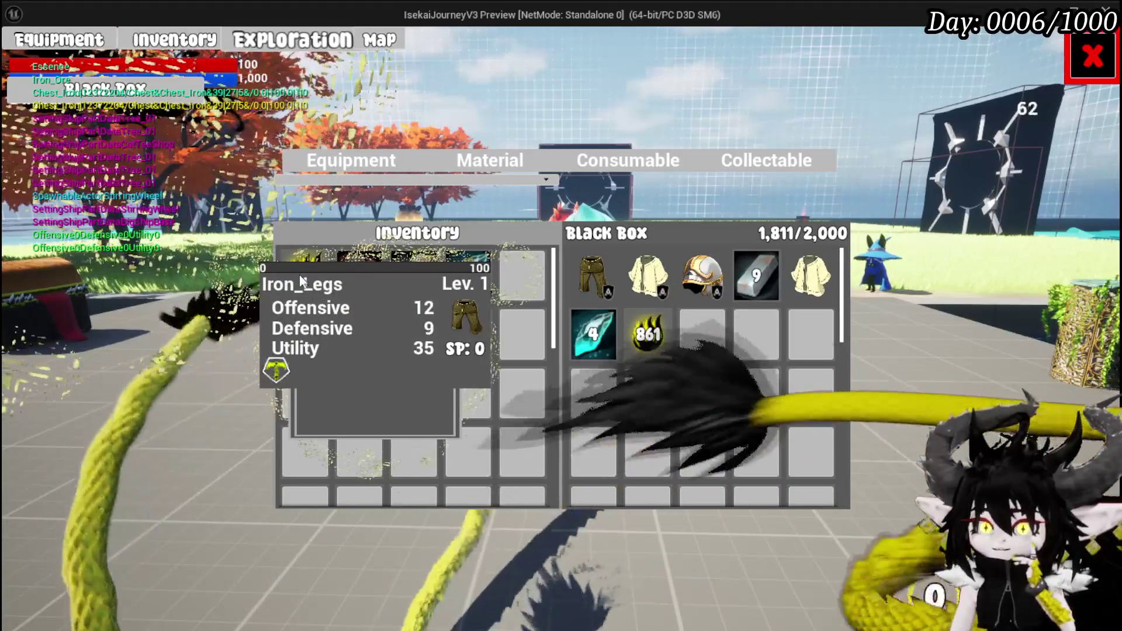
click(648, 334)
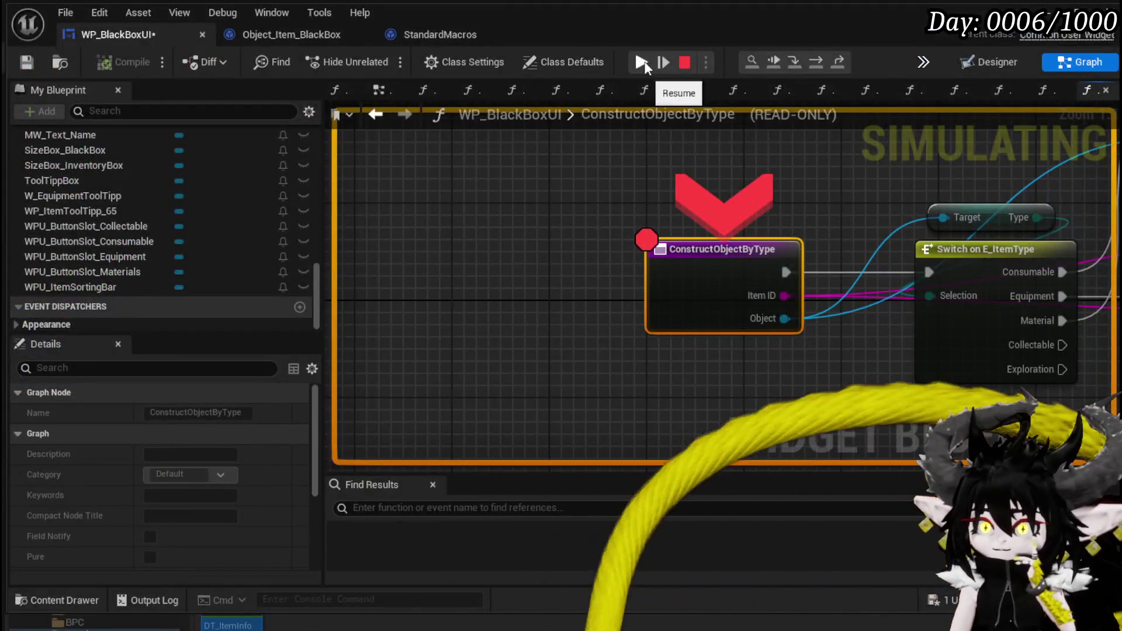
click(641, 61)
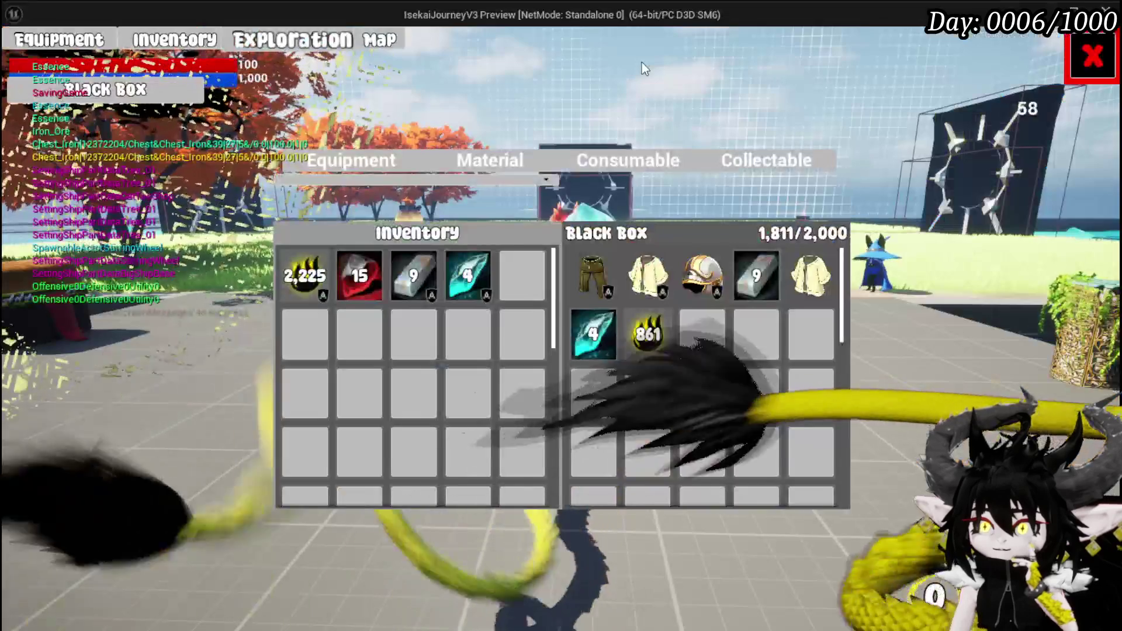
click(643, 342)
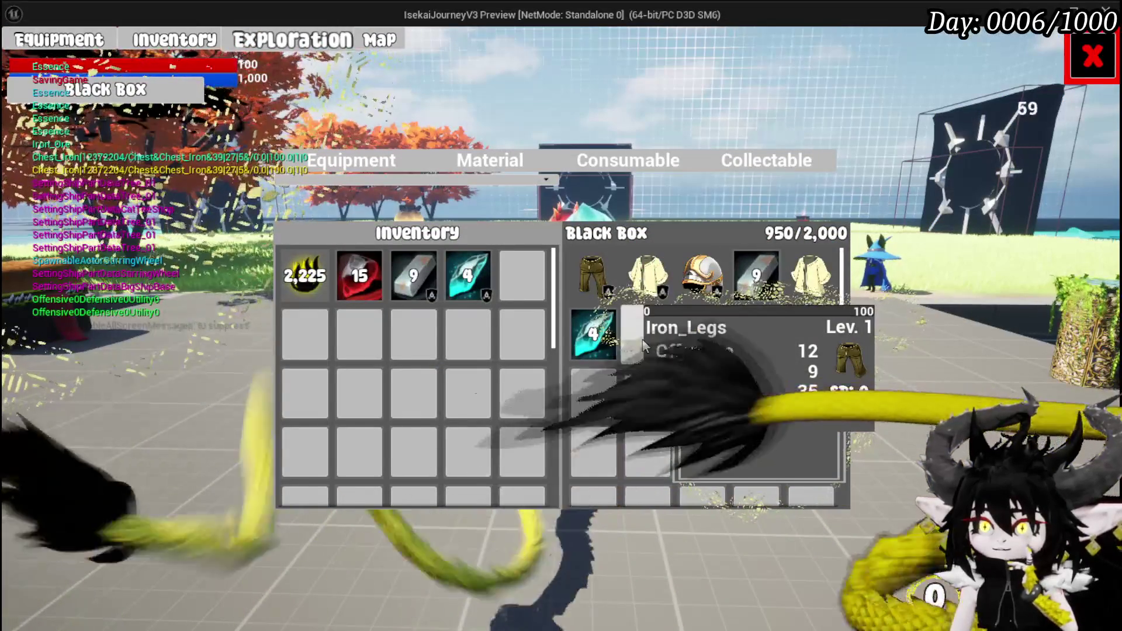
drag(593, 275, 383, 260)
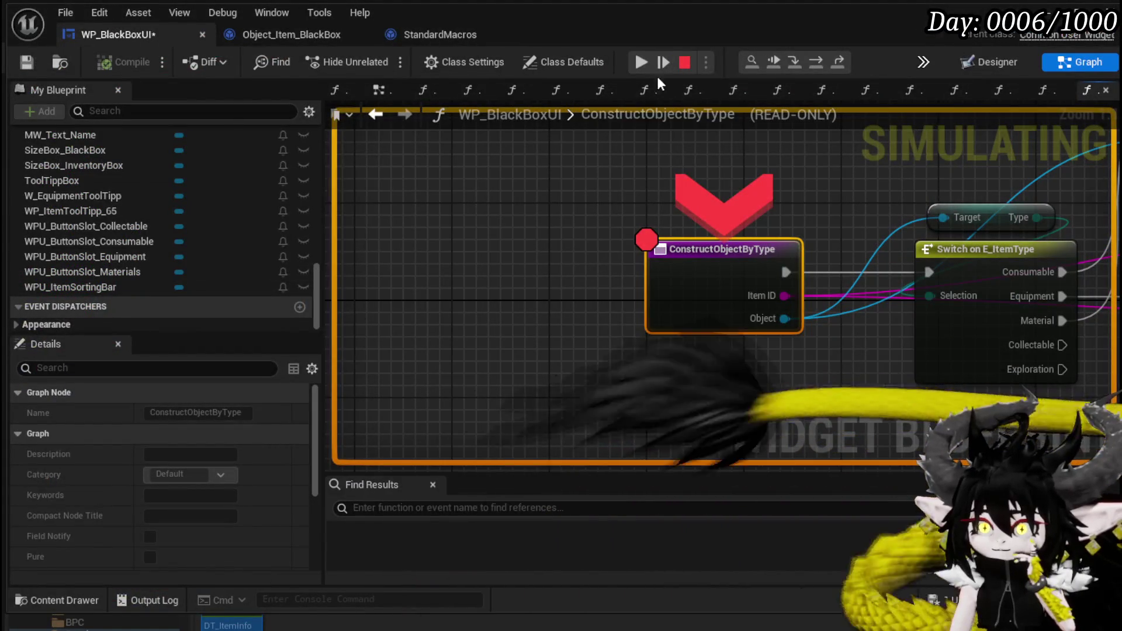
click(641, 61)
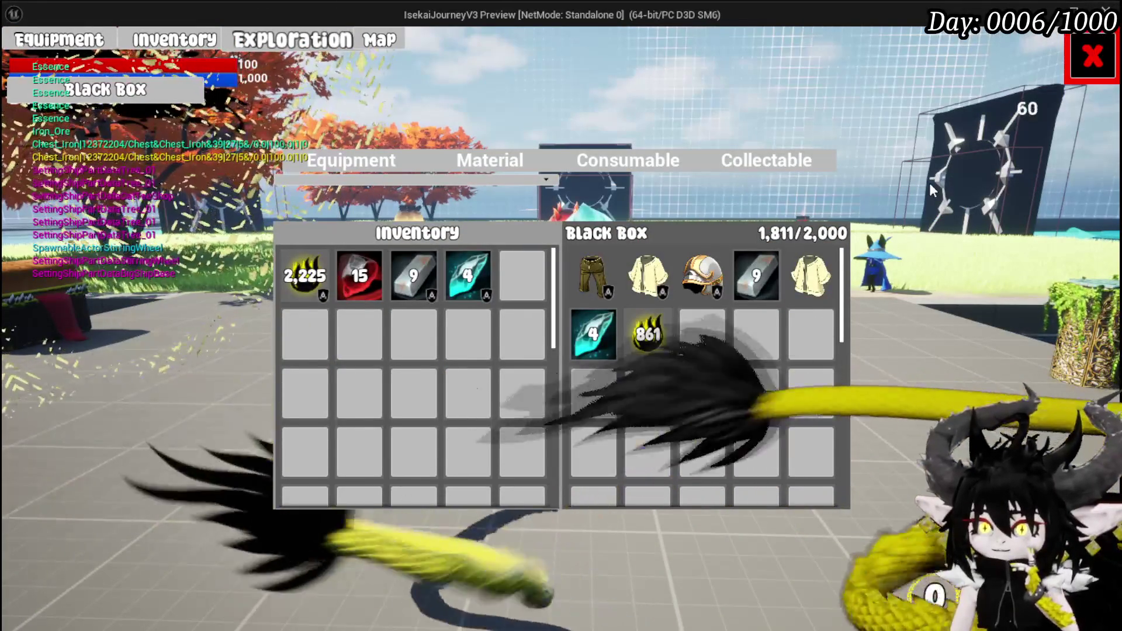
click(657, 344)
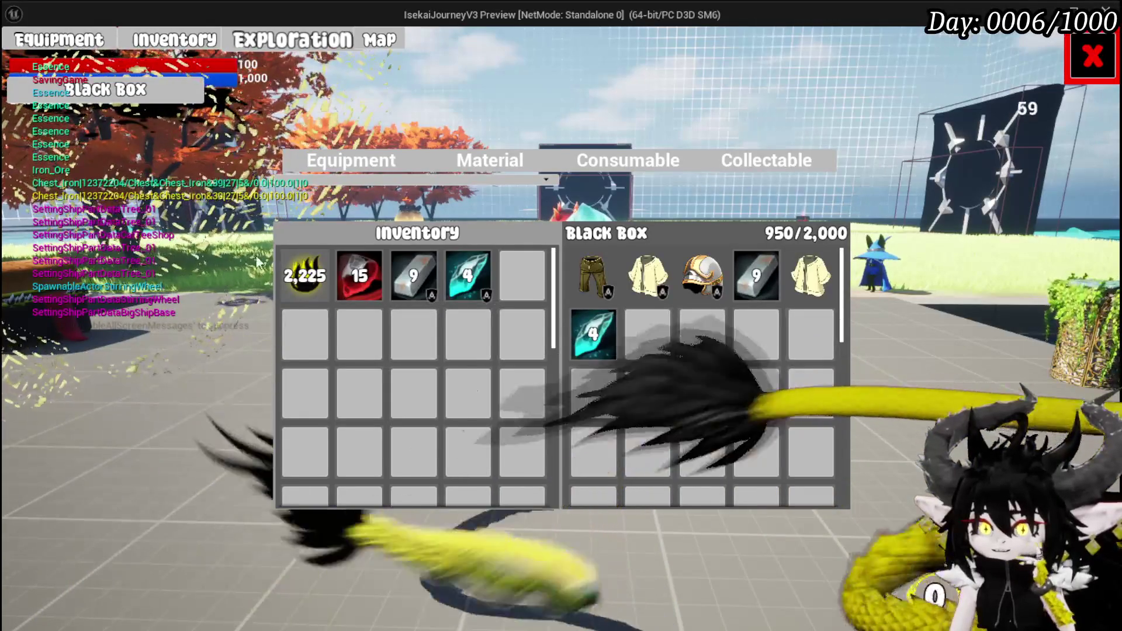
click(315, 279)
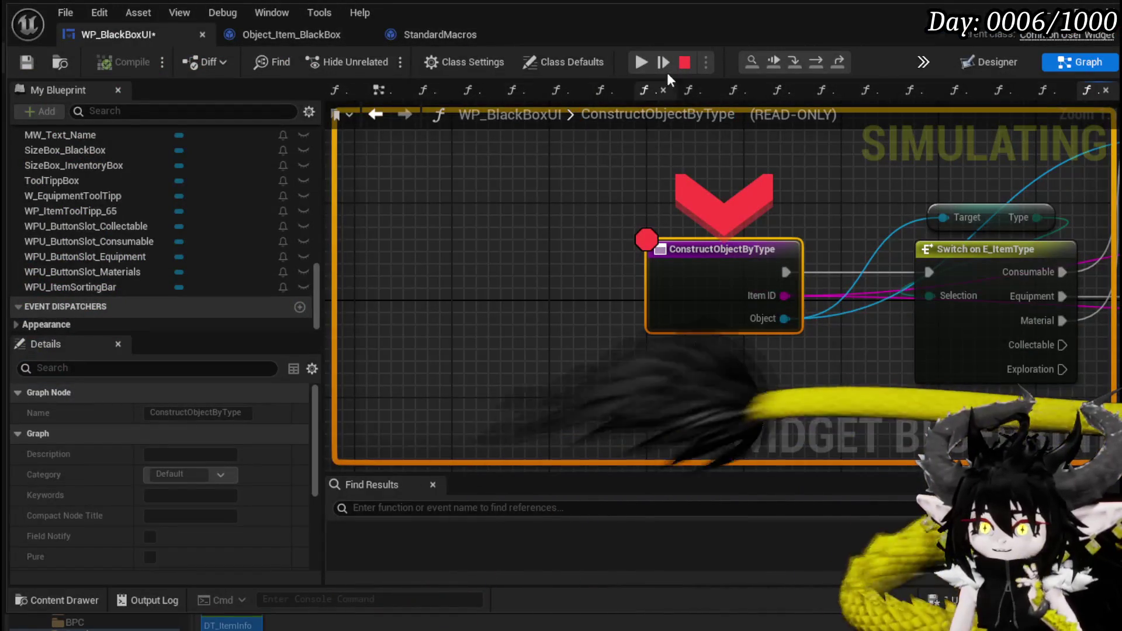
click(641, 62)
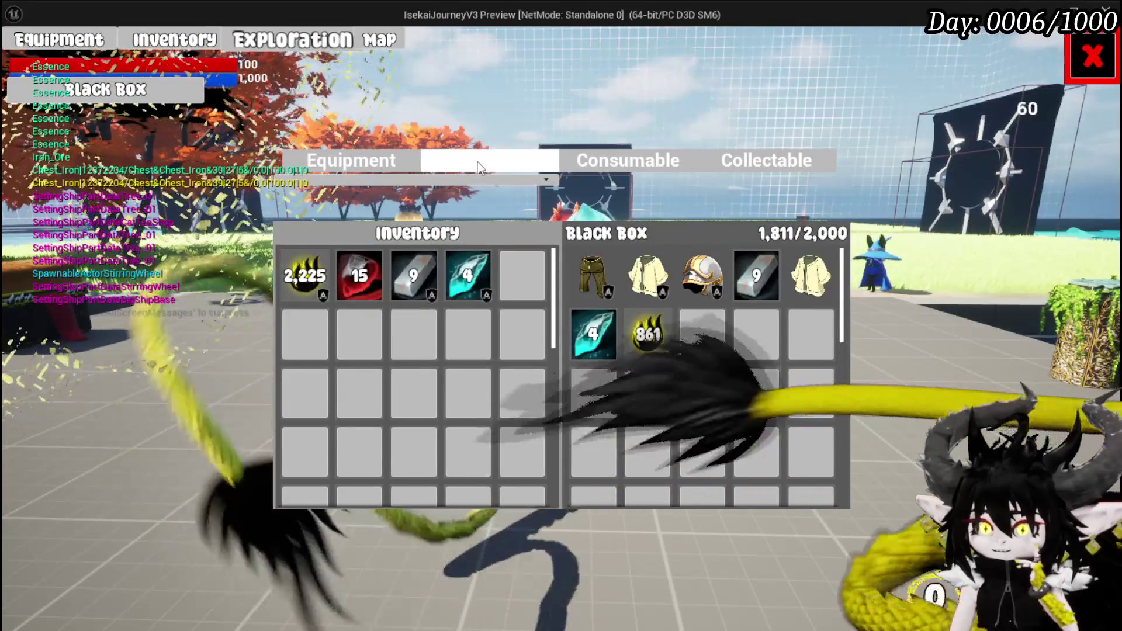
Step: Filter to equipment and move Iron_Legs from the inventory into the Black Box
click(351, 160)
mouse_move(426, 276)
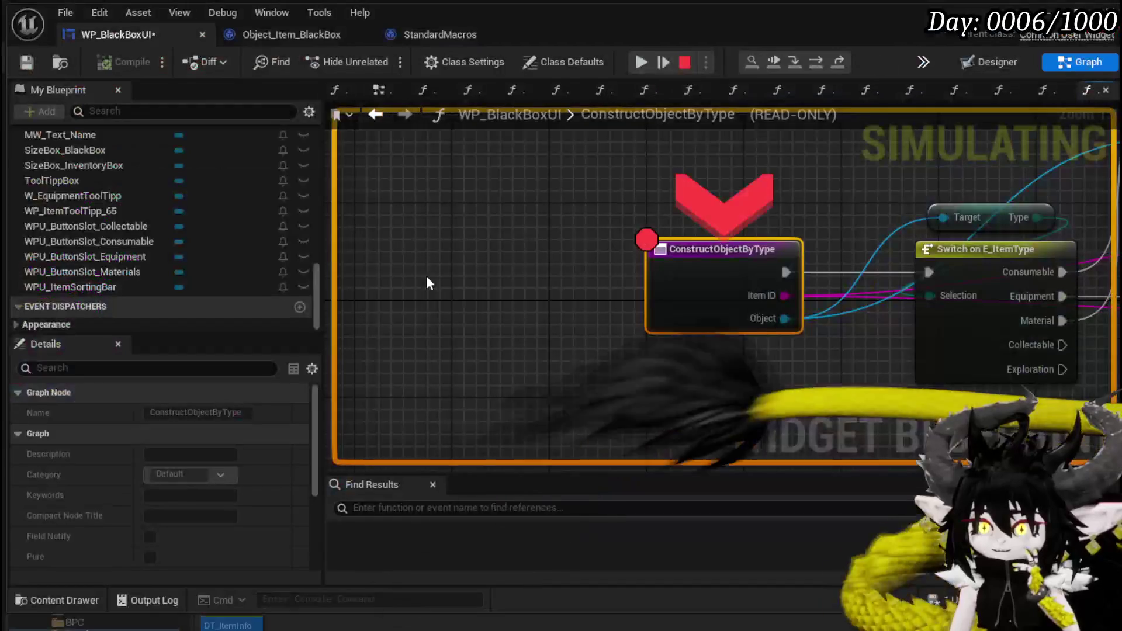
click(640, 62)
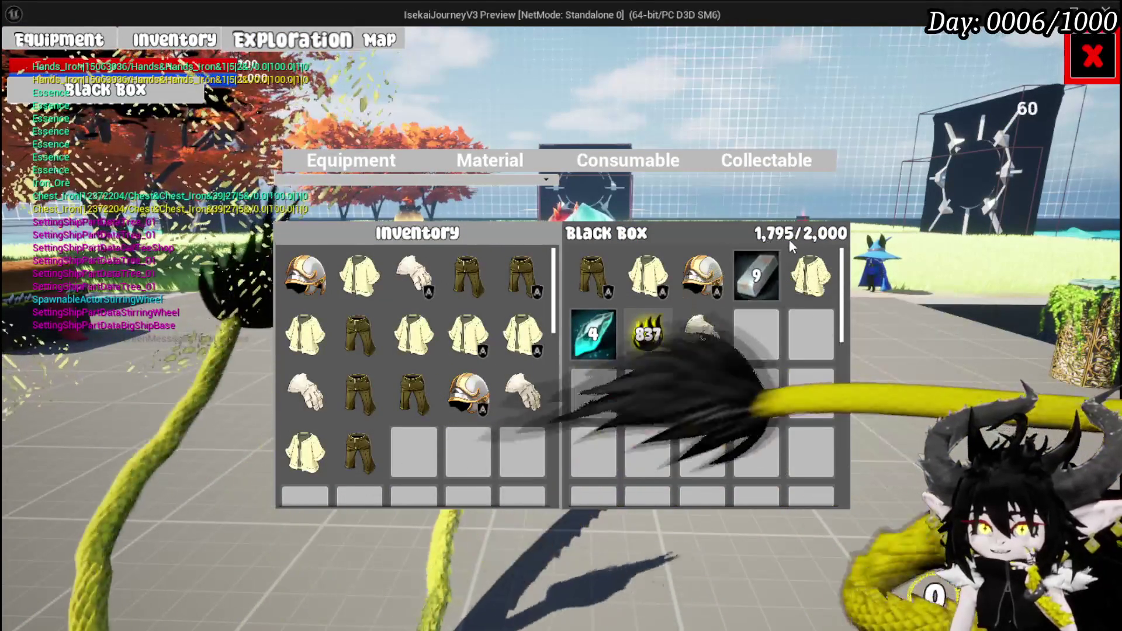
click(413, 407)
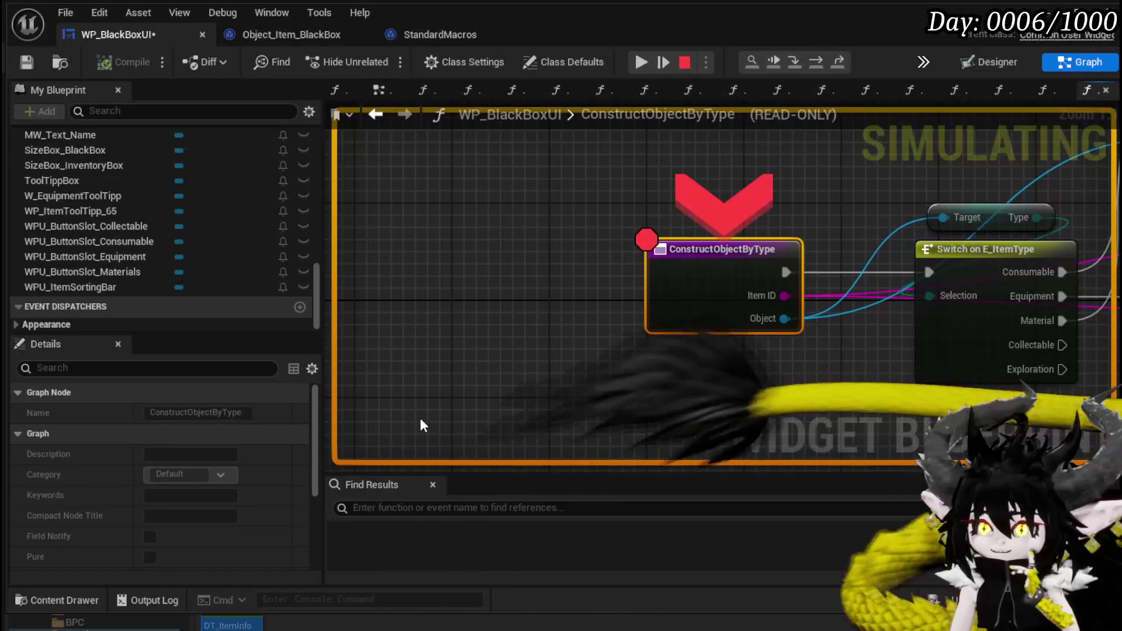
click(635, 65)
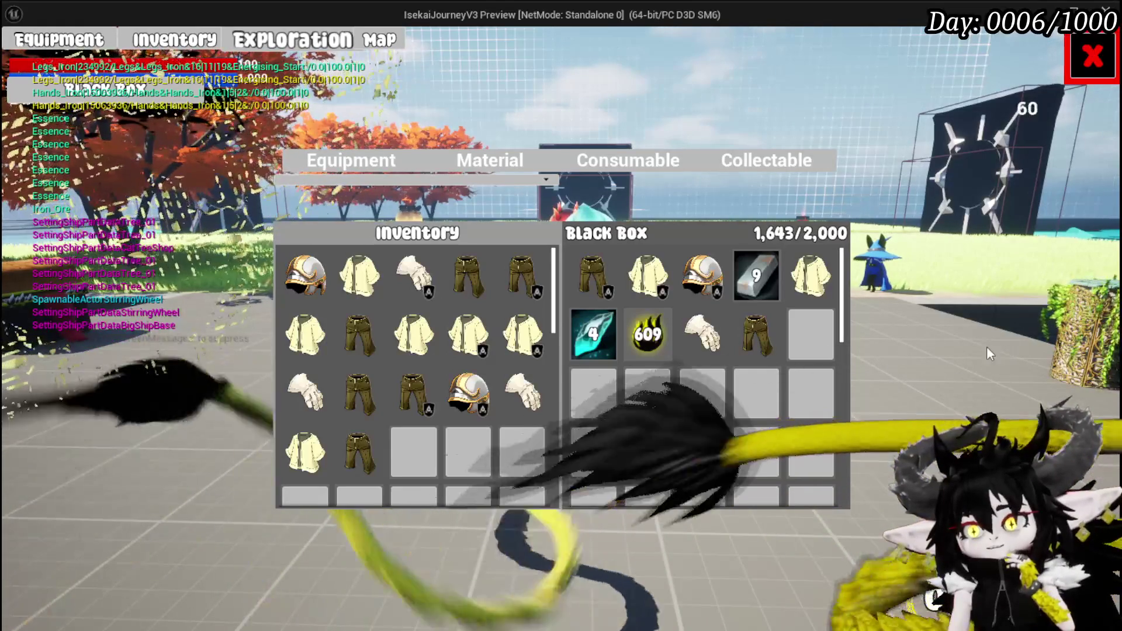
Step: Close the inventory, run to the slimes with A and W, and choose X in the battle
mouse_move(829, 290)
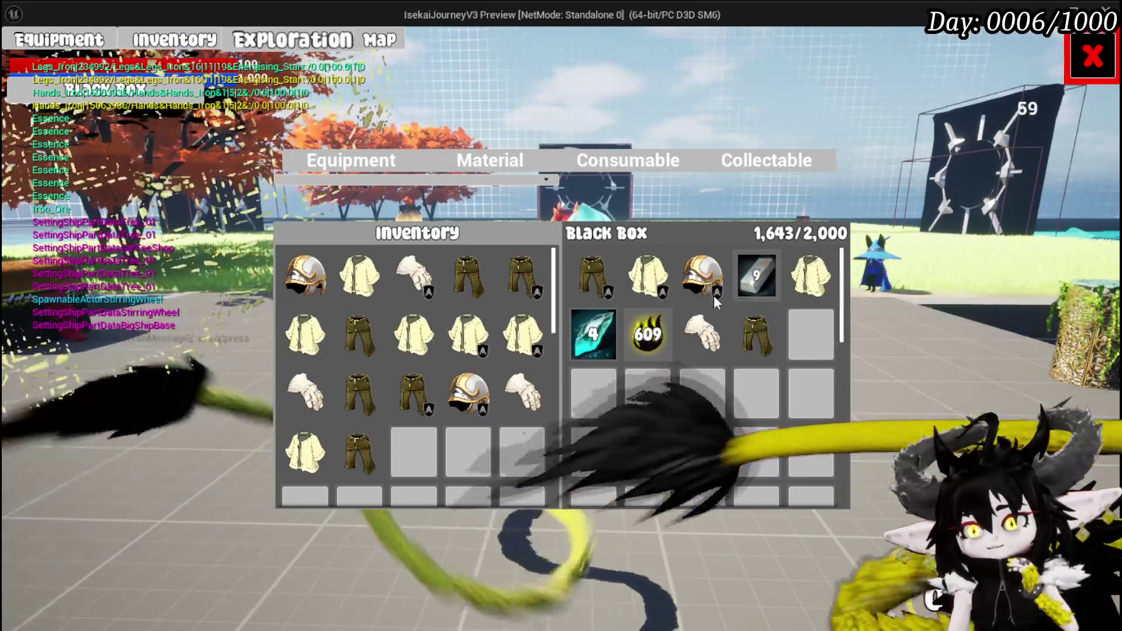
mouse_move(580, 275)
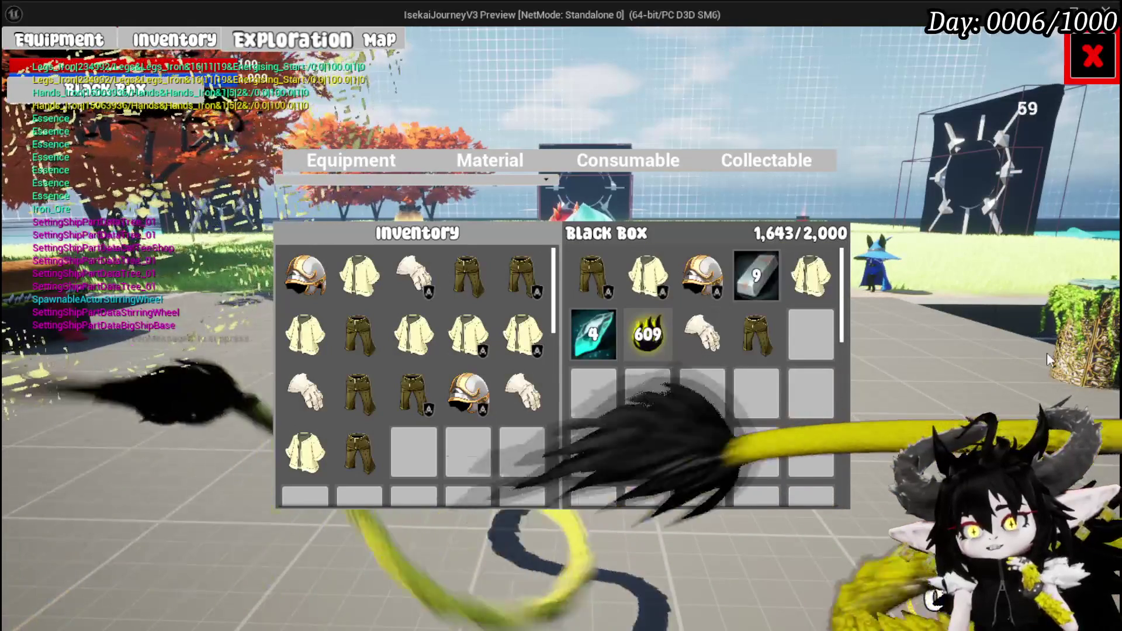
click(1092, 57)
key(a)
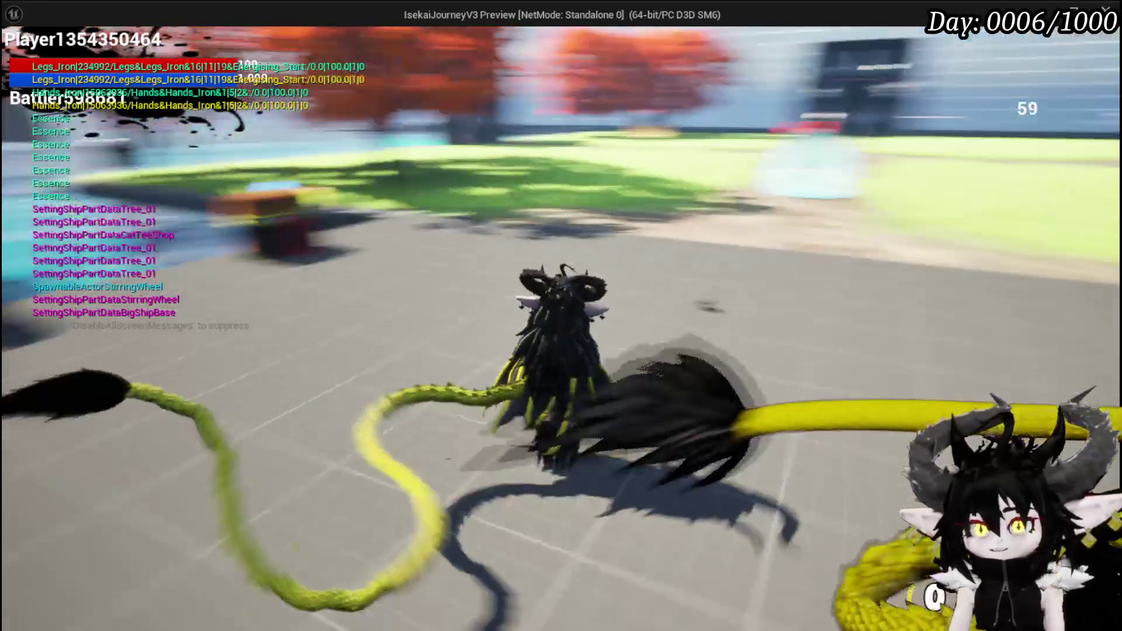
key(w)
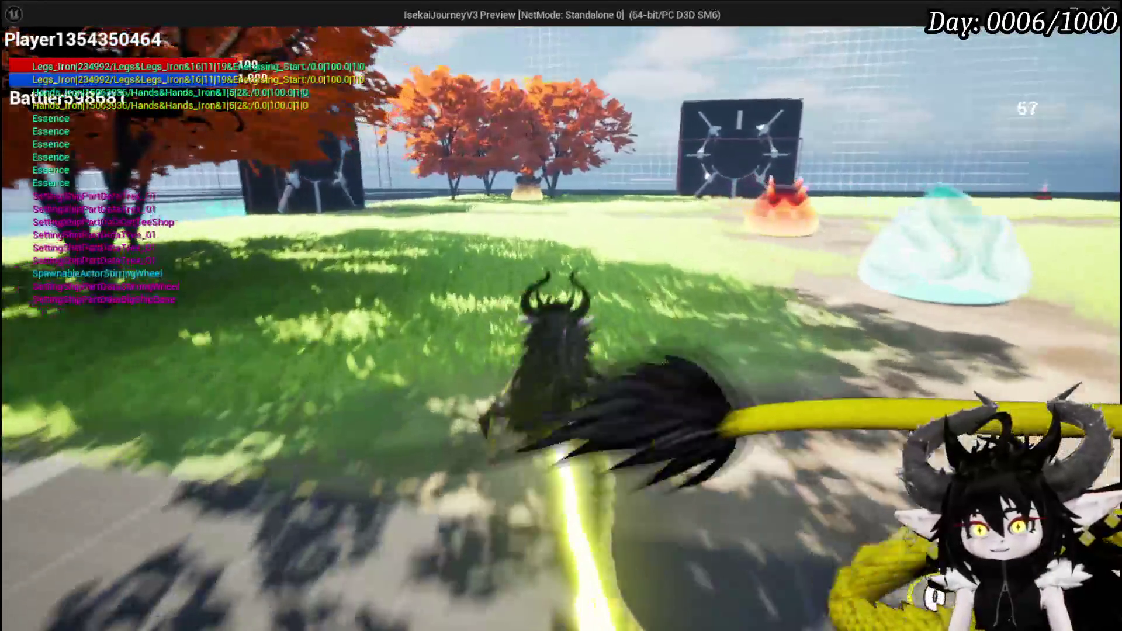
key(w)
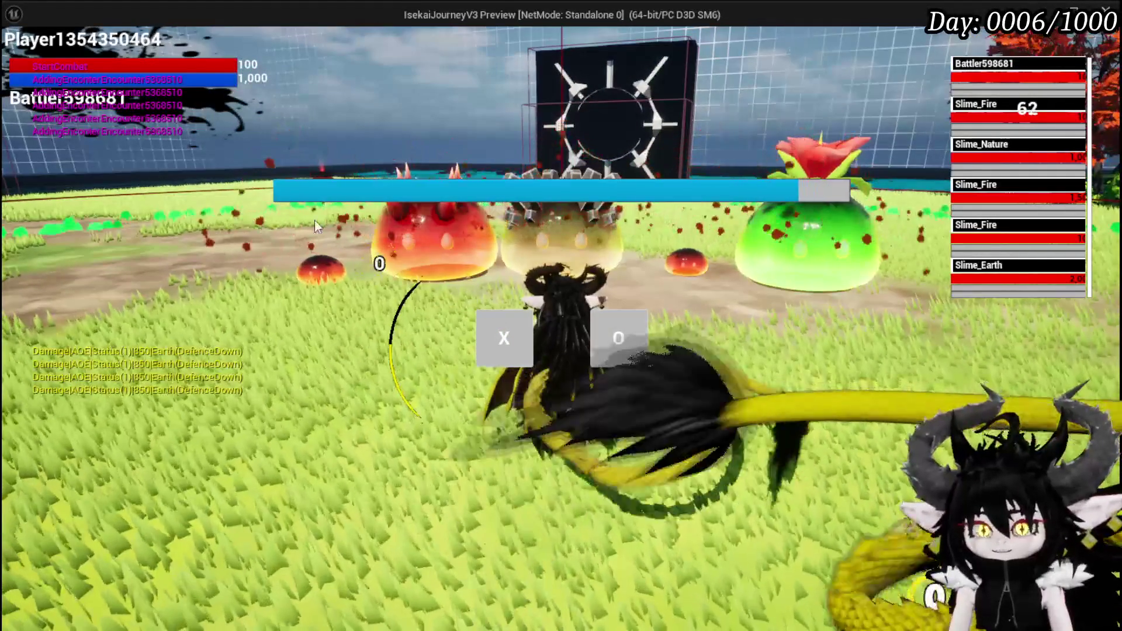
click(499, 327)
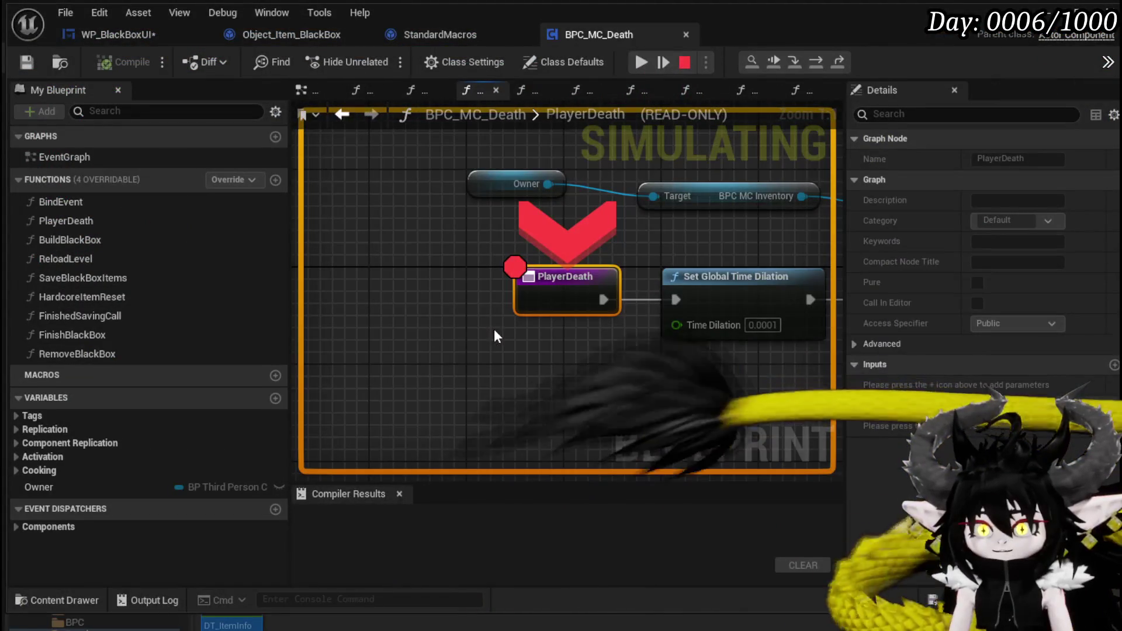
Step: Resume past the PlayerDeath and FinishBlackBox breakpoints so the player respawns and travels out
click(640, 63)
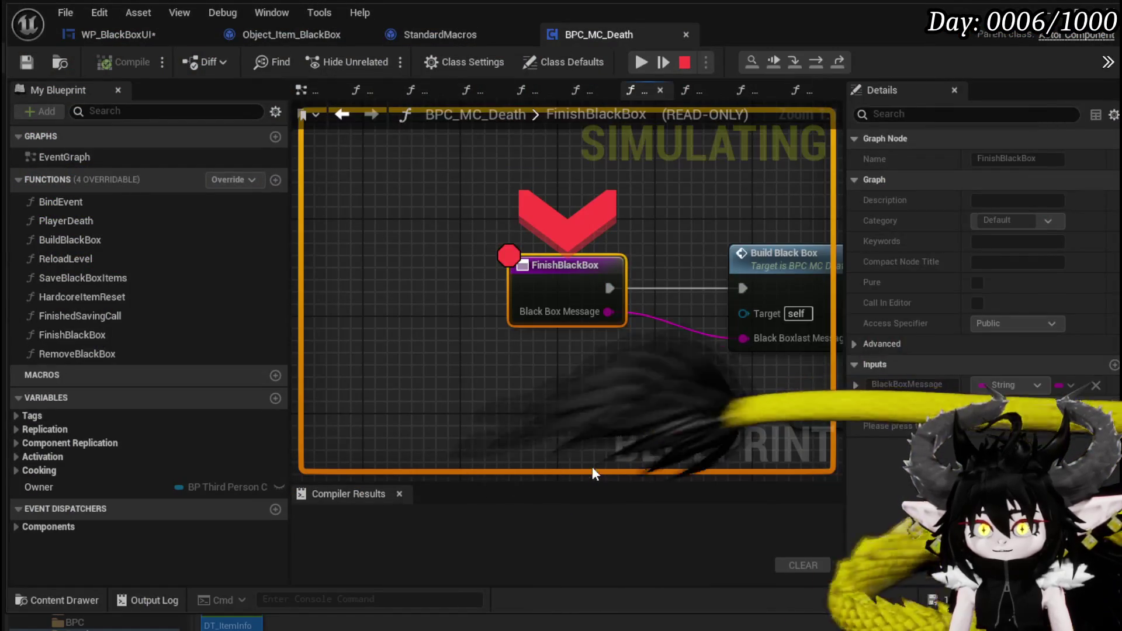
click(642, 64)
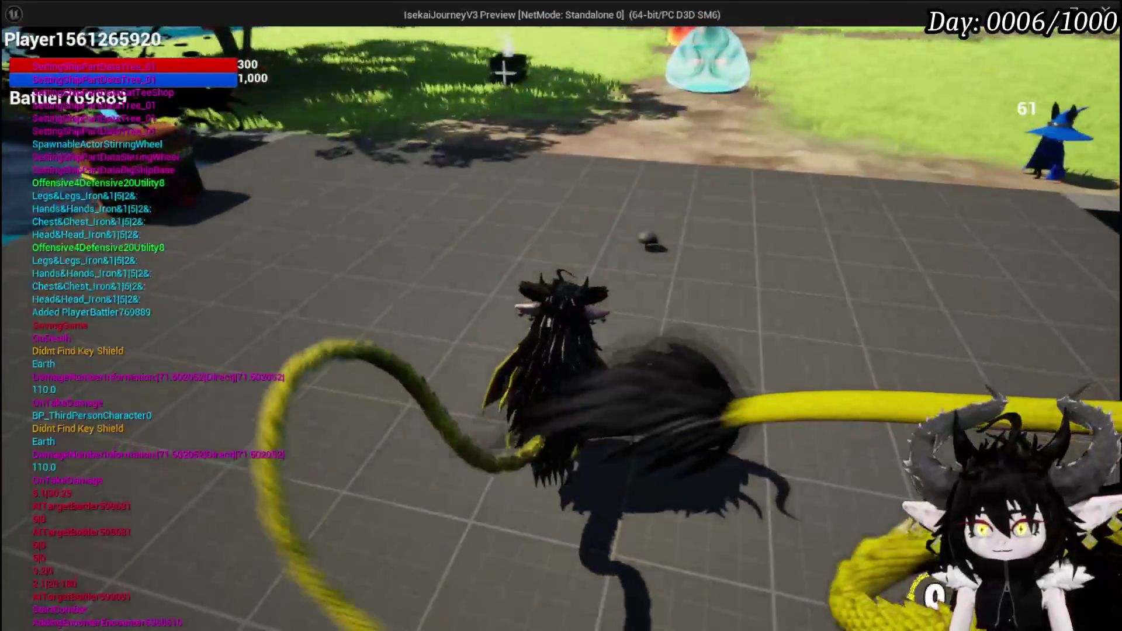
key(Tab)
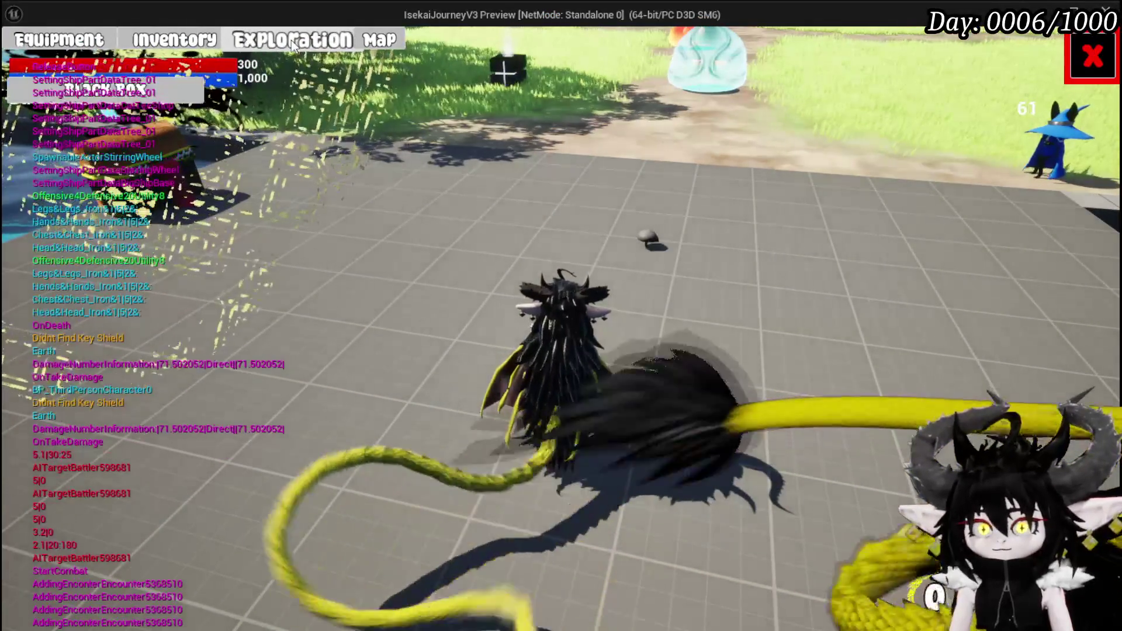
click(291, 40)
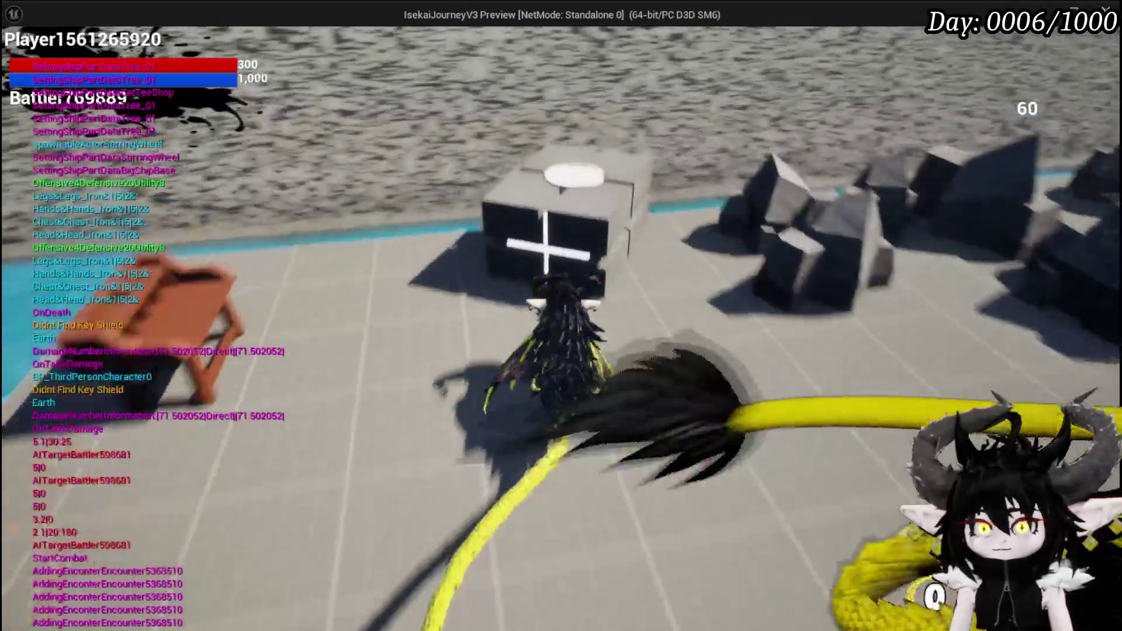
Step: Look in the Black Box storage, then save the game via Settings > Save Game
key(Tab)
key(e)
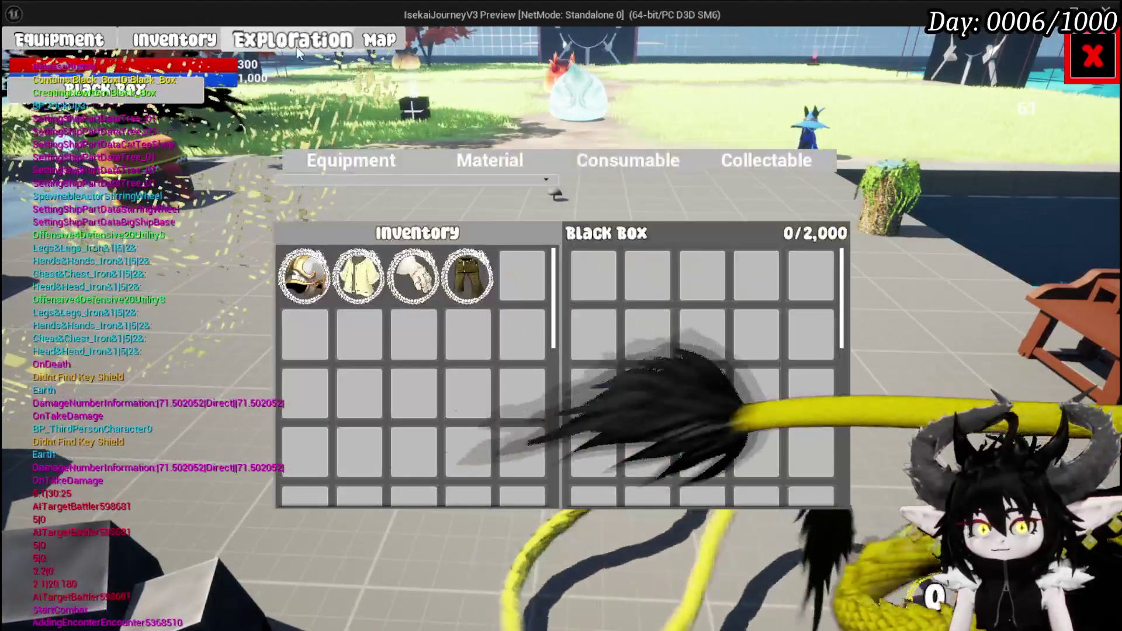
click(1092, 56)
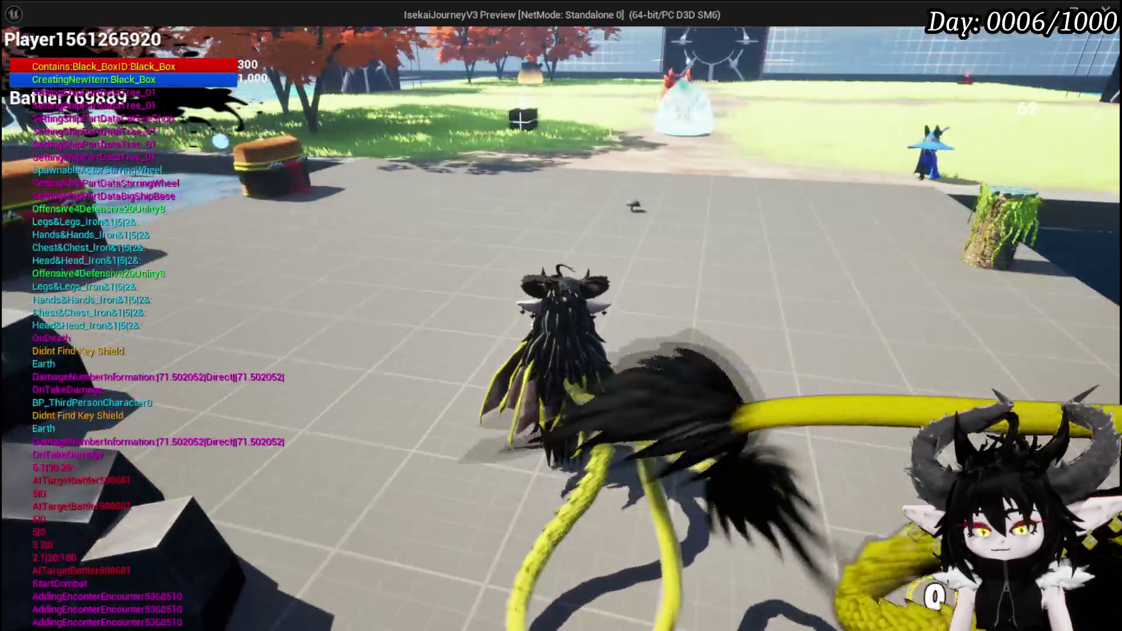
click(641, 295)
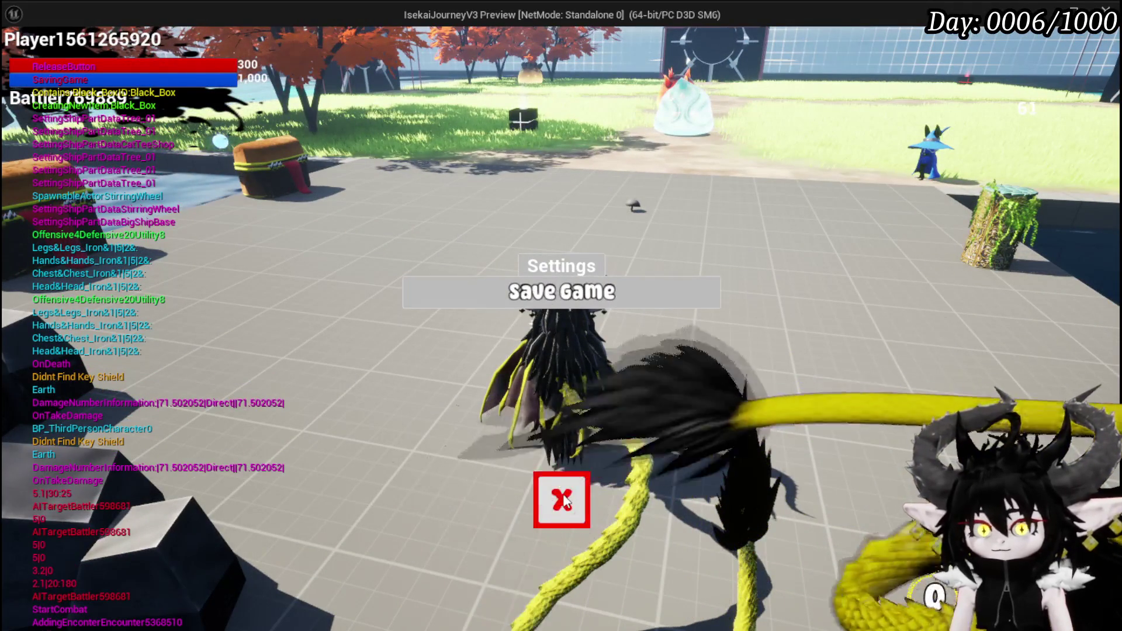
click(562, 499)
Step: Check the iron helmet's stats in Equipment and confirm the Black Box reads 0/2,000
key(Tab)
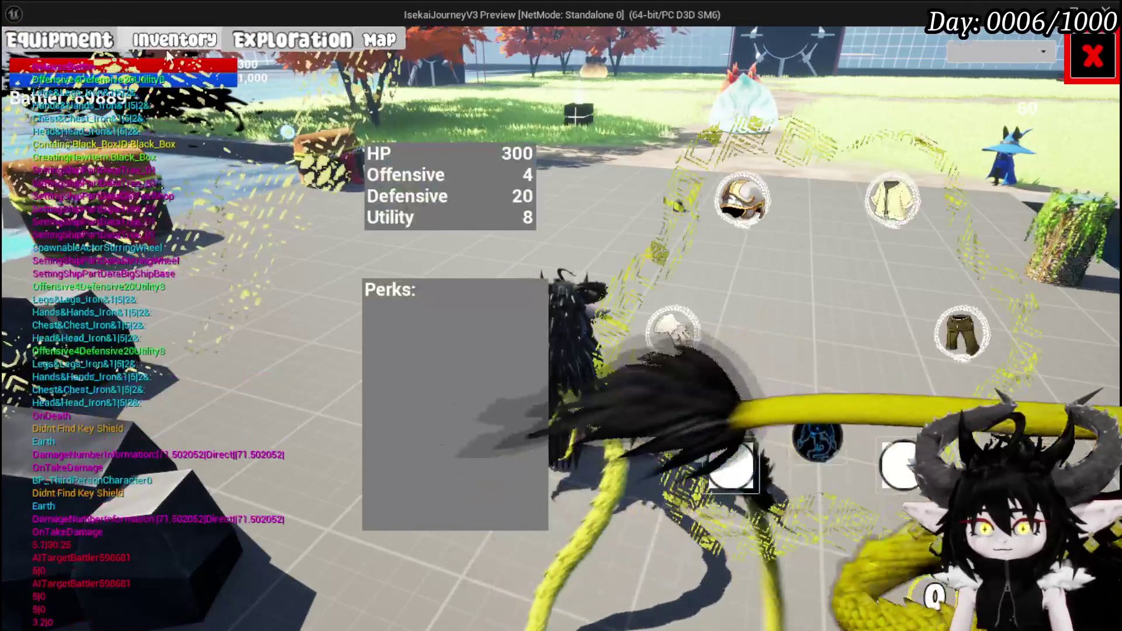
click(741, 198)
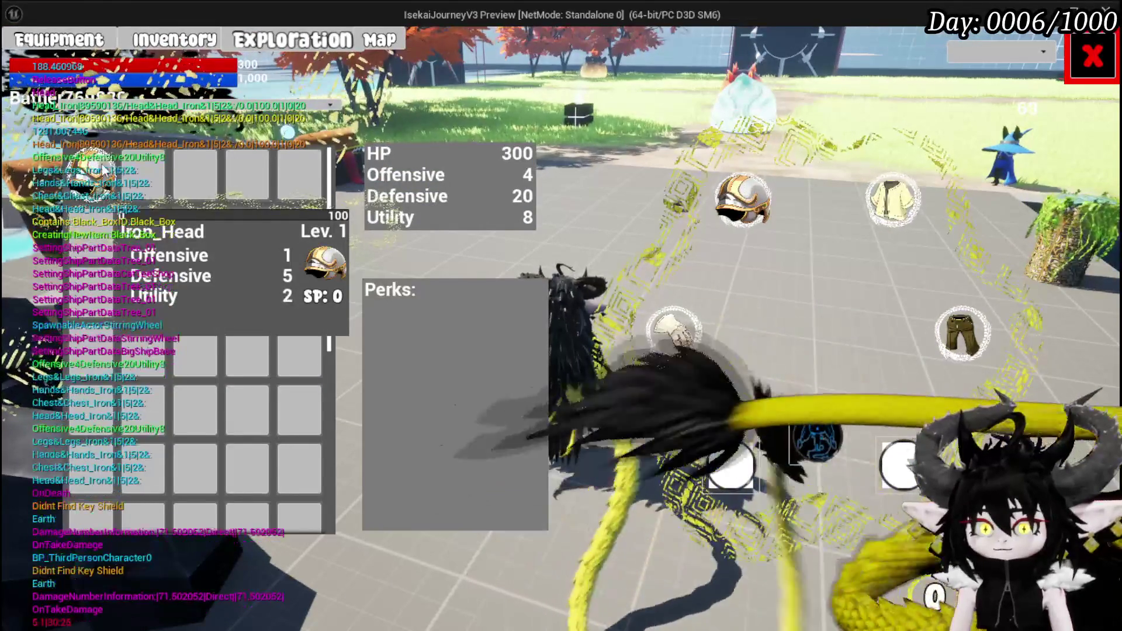
key(Tab)
key(Tab)
key(e)
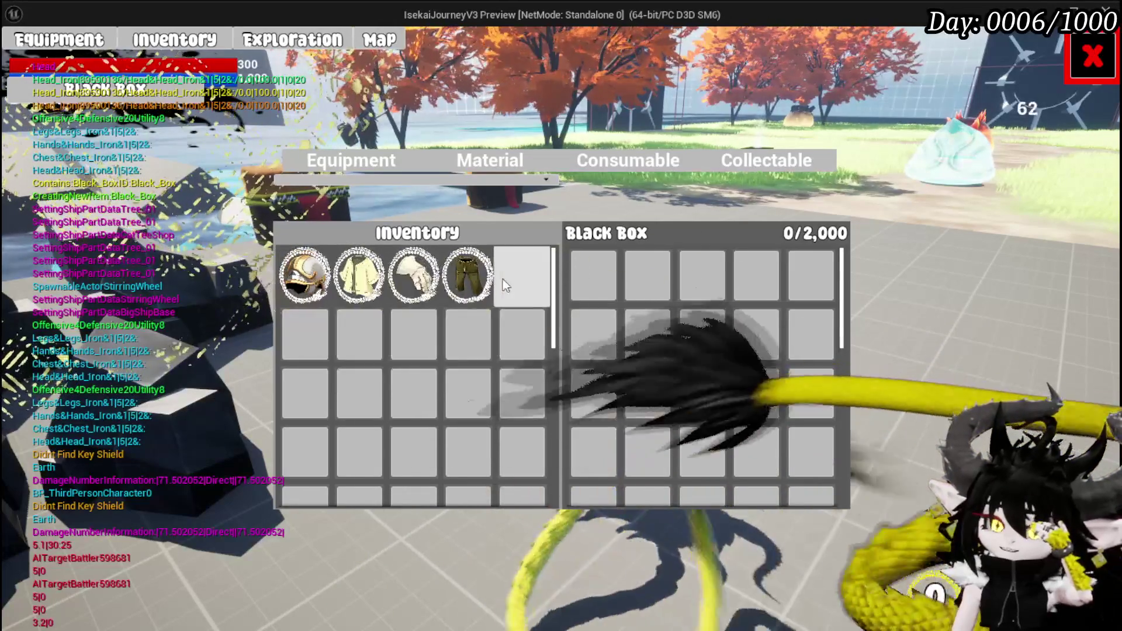
mouse_move(404, 291)
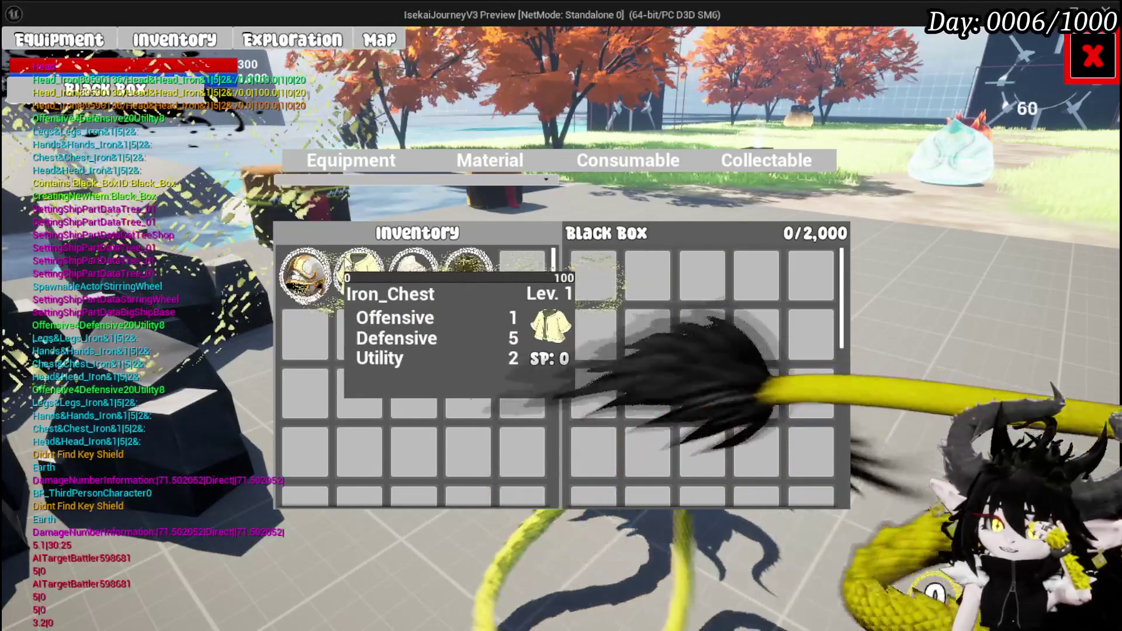
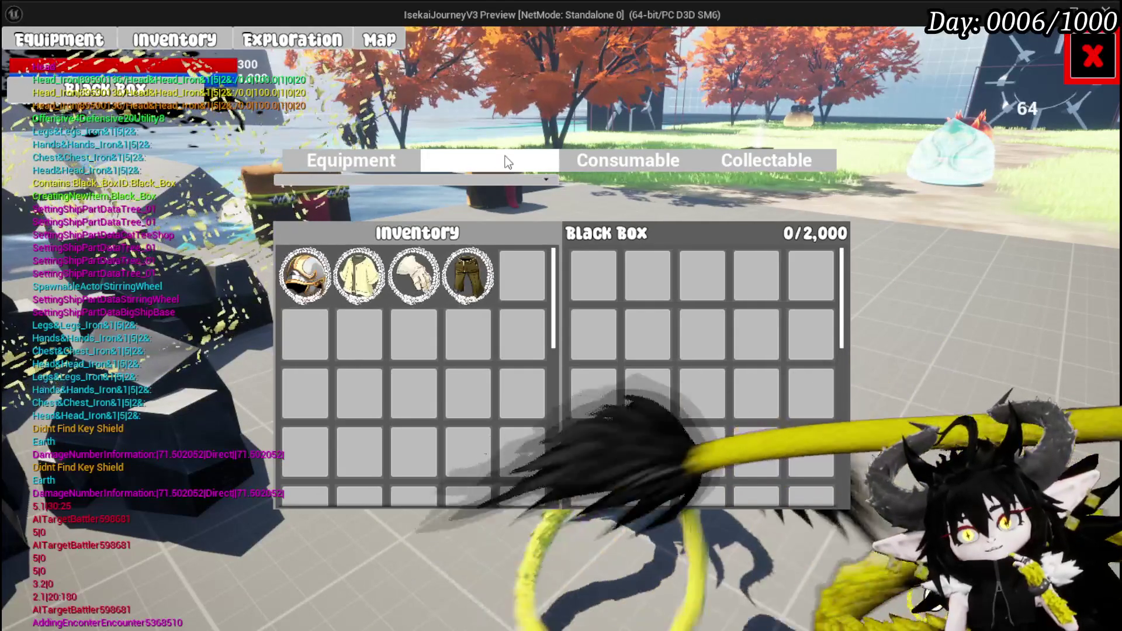
Step: Take all the loot from the nearby chest, then fly across the platform
key(Escape)
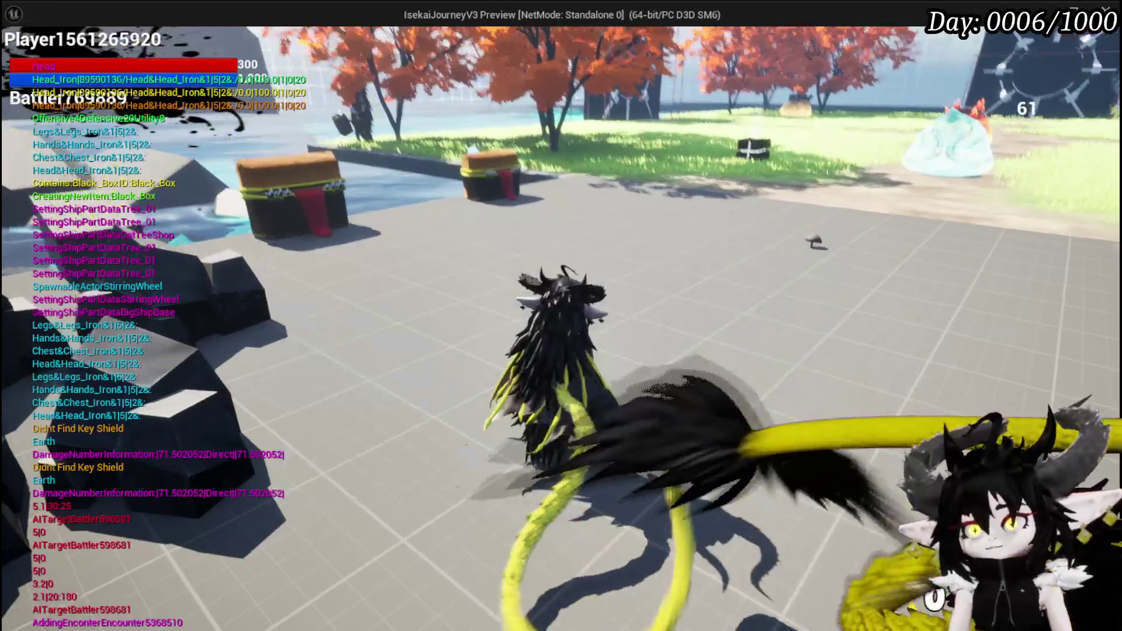
key(e)
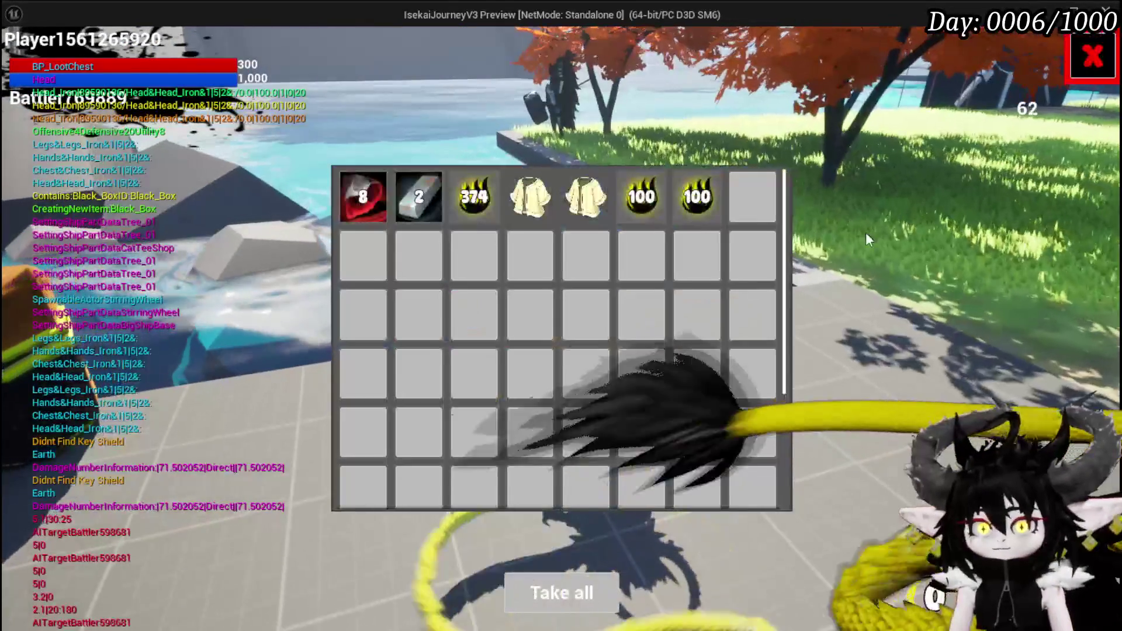
click(544, 592)
key(w)
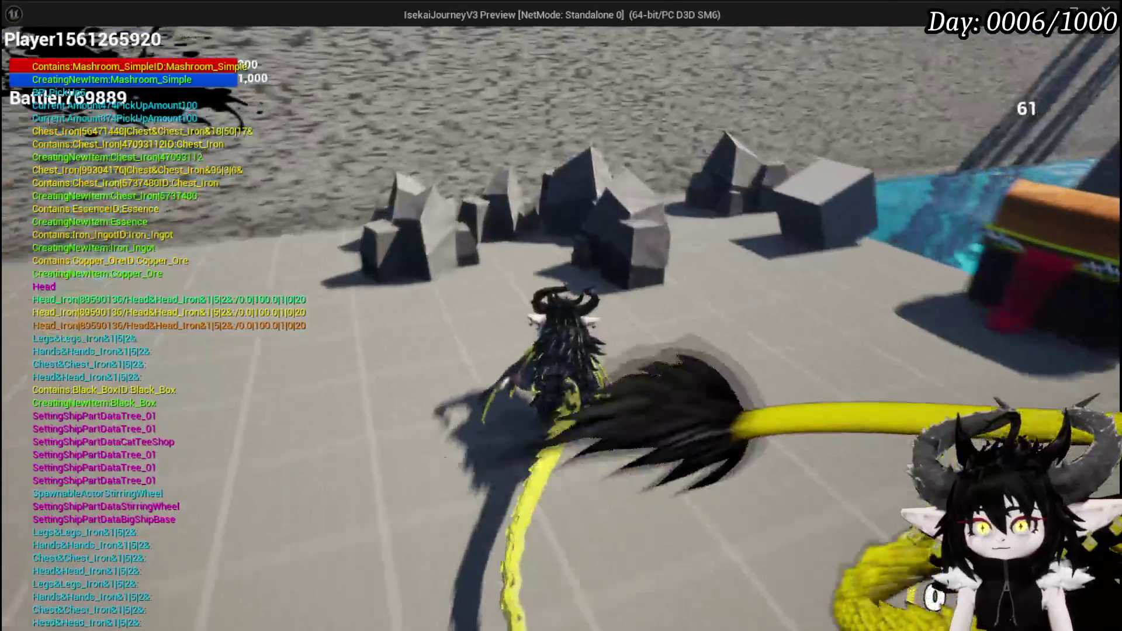
key(space)
key(w)
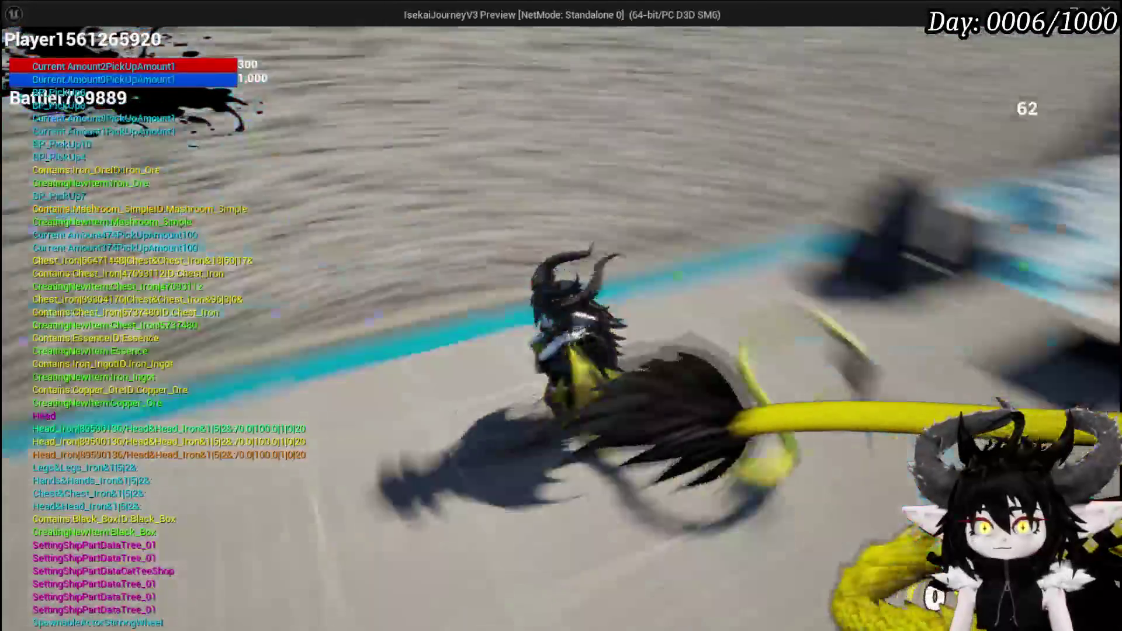
Step: Check the inventory, then take all the loot from the second chest
key(Tab)
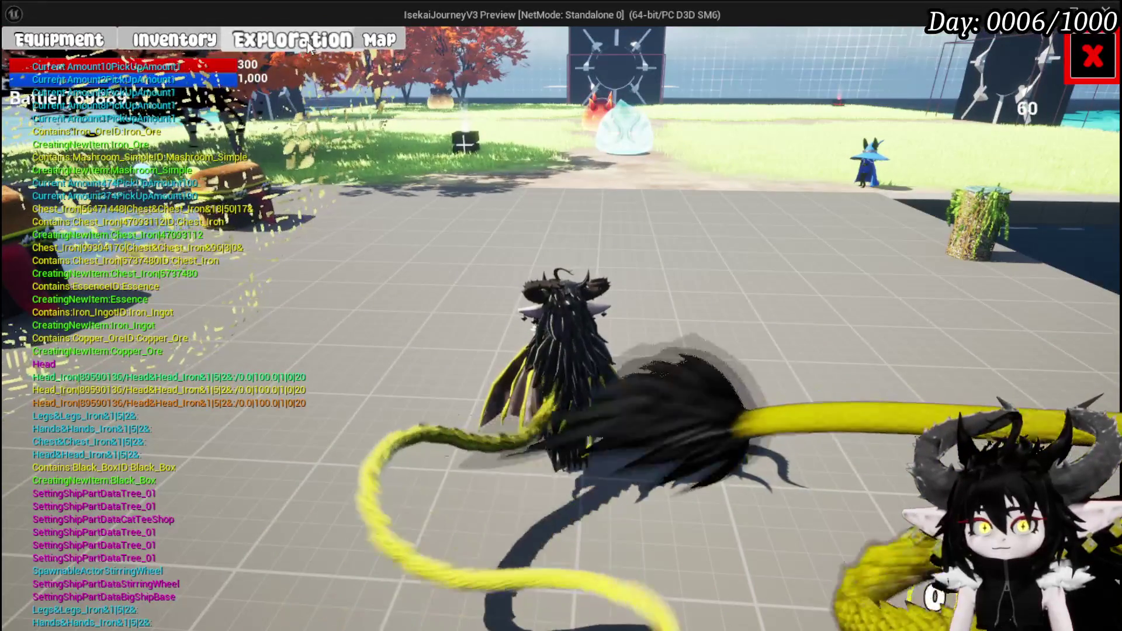
click(303, 42)
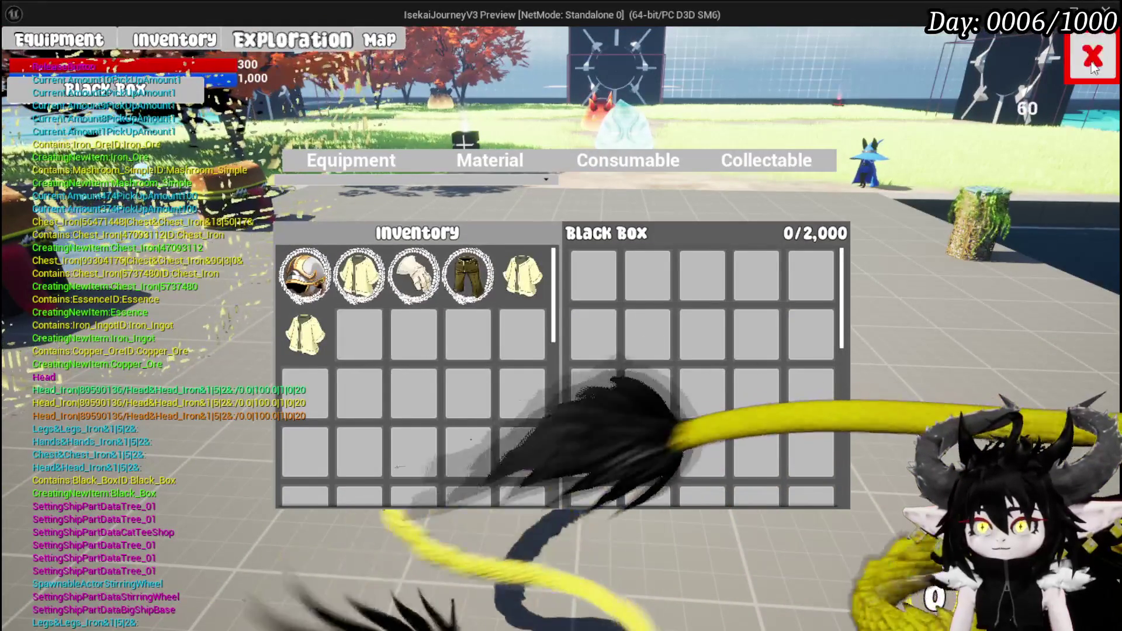
key(Tab)
key(w)
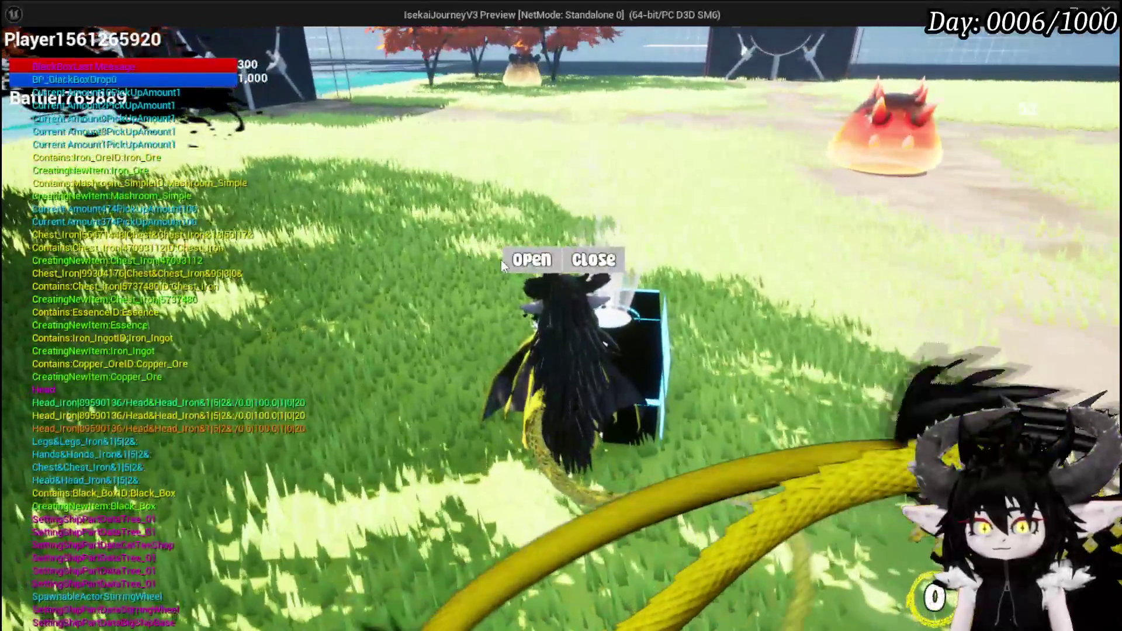
click(529, 257)
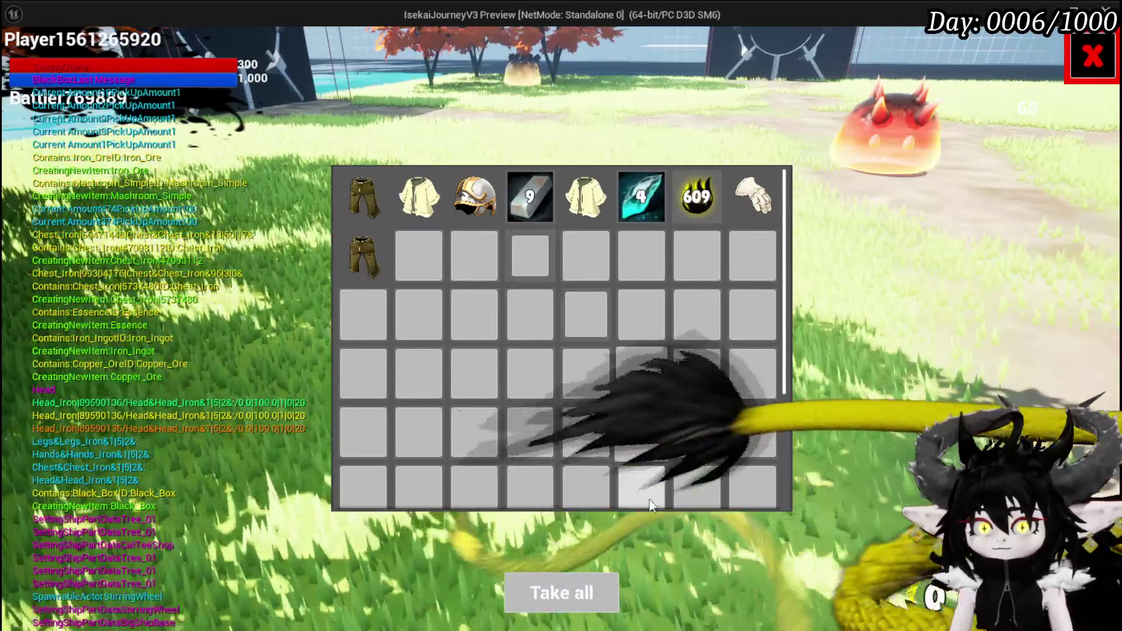
click(582, 594)
key(Escape)
key(w)
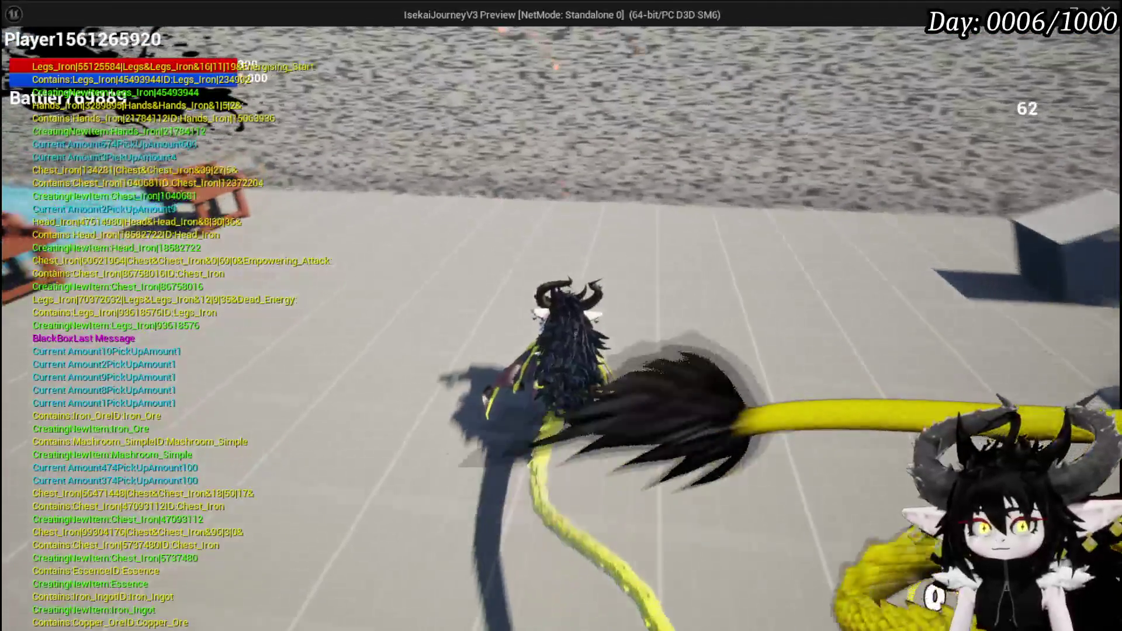
Step: Review the inventory's Material, Consumable and Equipment tabs for the new armour pieces
key(Tab)
click(284, 41)
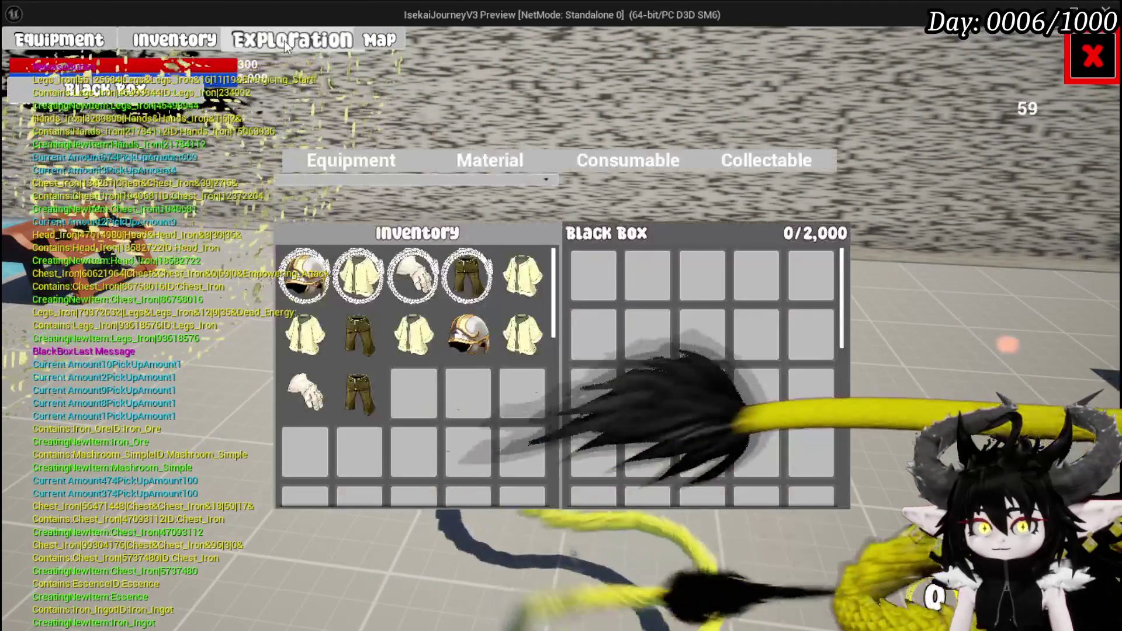
click(467, 164)
click(619, 162)
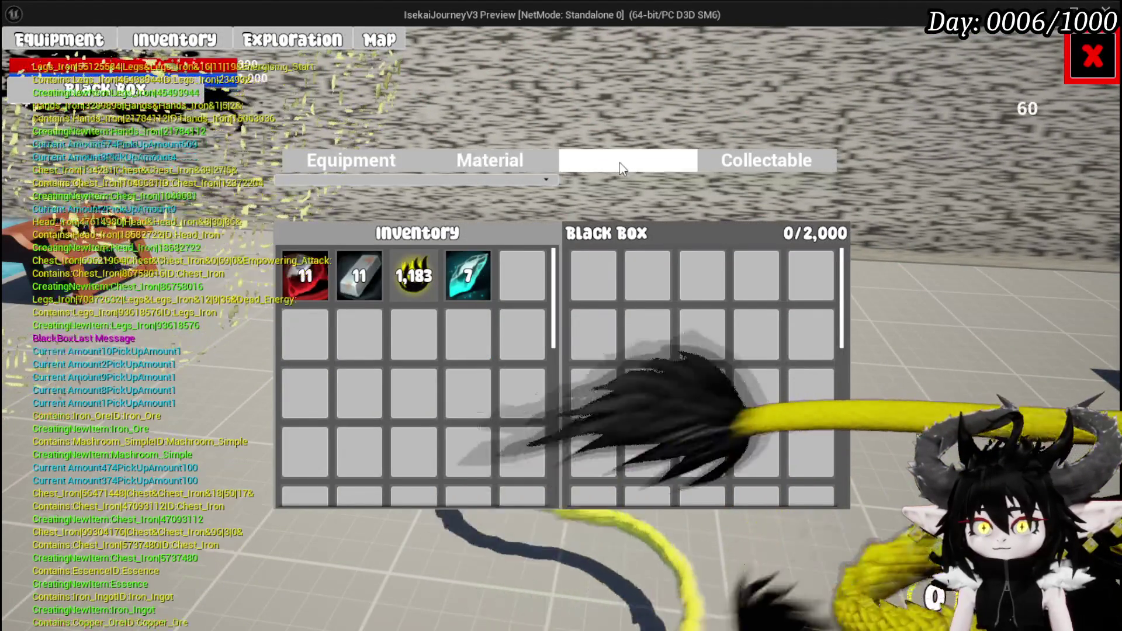
click(364, 157)
key(Tab)
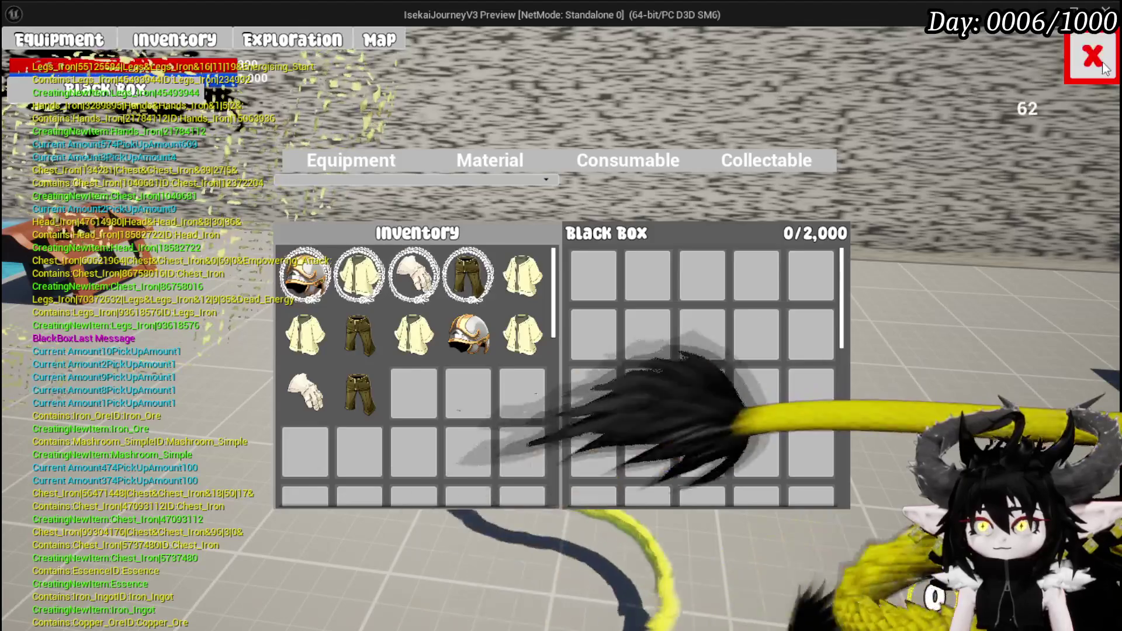
Step: Resume from the settings menu, then stop play mode
key(Escape)
click(695, 296)
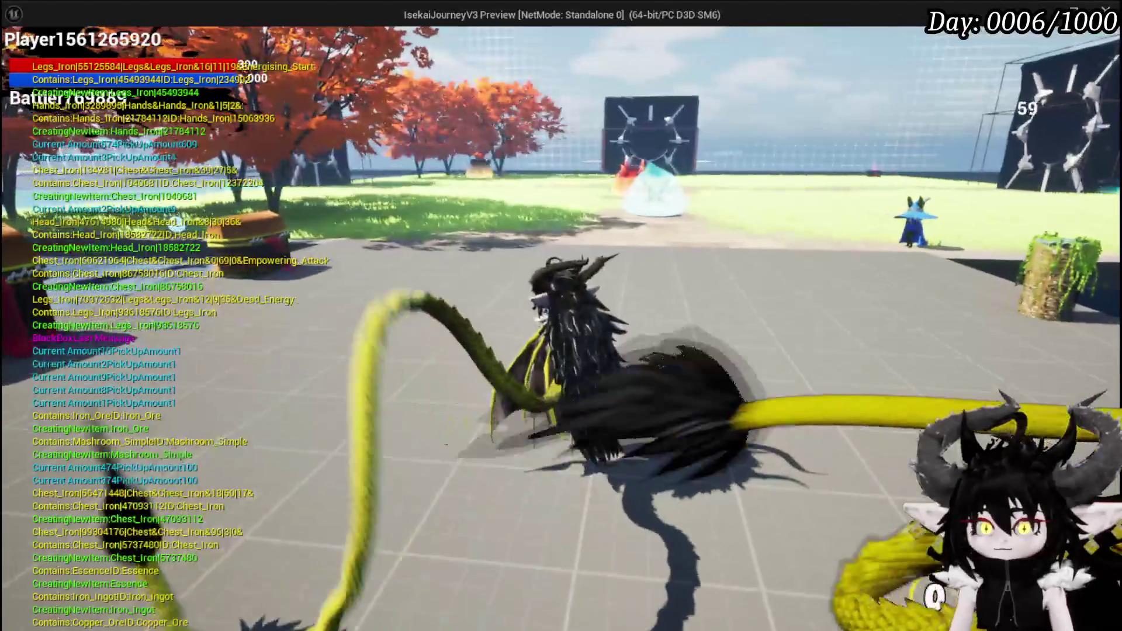
key(Escape)
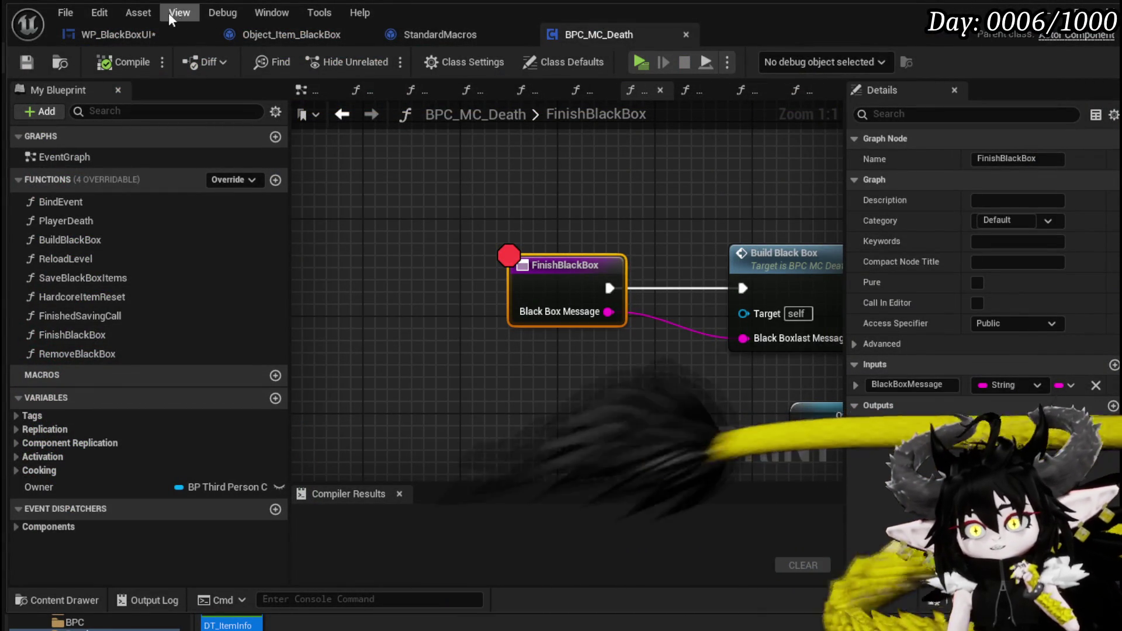
Step: Disable the breakpoint on the FinishBlackBox node
click(547, 283)
right_click(561, 283)
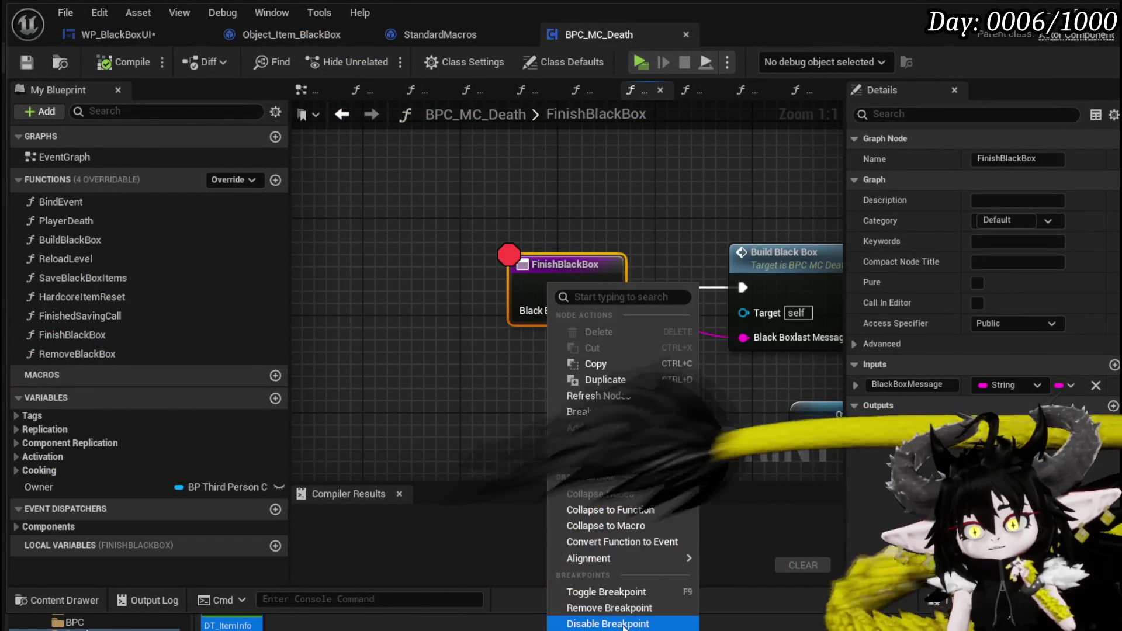
click(637, 621)
Step: Close StandardMacros and save WP_BlackBoxUI's ConstructObjectByType graph
click(439, 35)
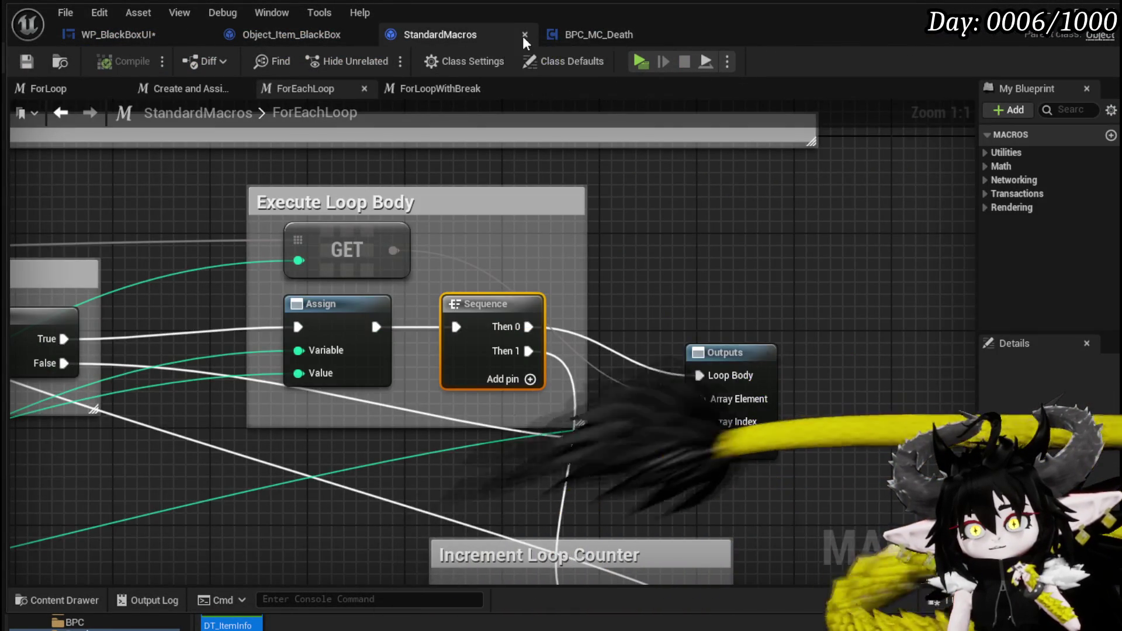
click(525, 34)
click(315, 38)
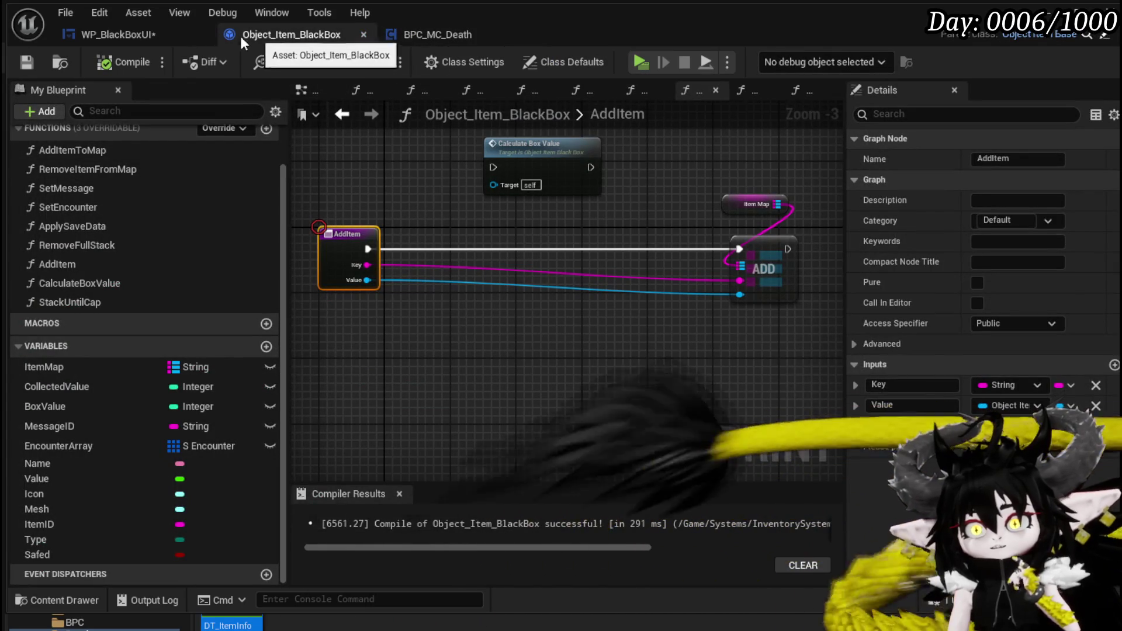
click(134, 42)
click(26, 61)
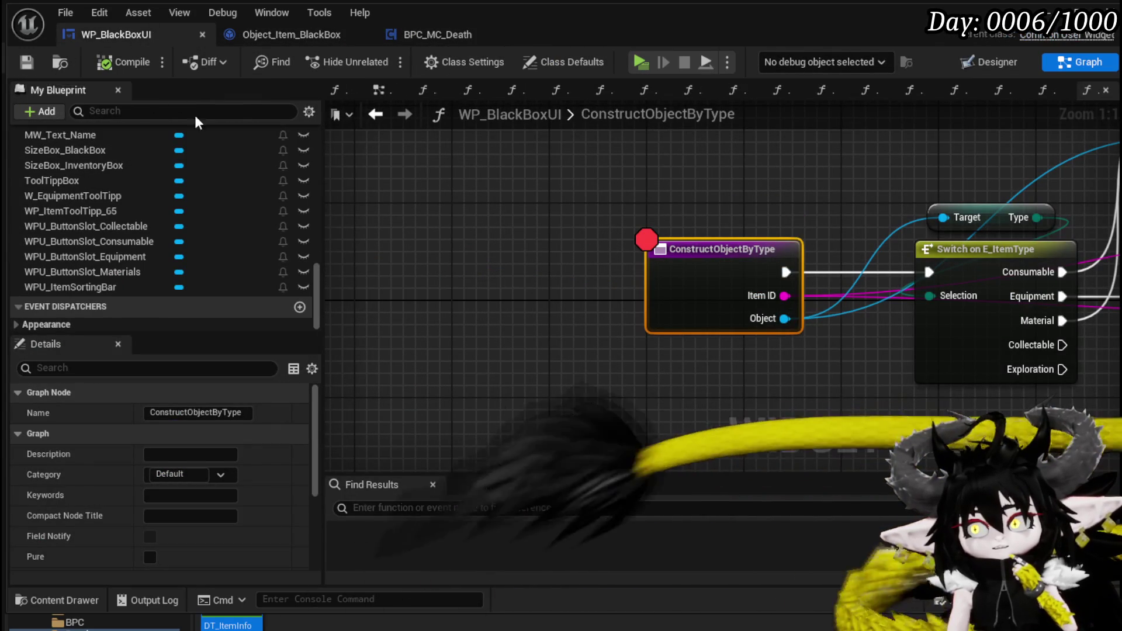
Step: Line up the three equipment-branch construct nodes, save WP_BlackBoxUI, and start Play In Editor
drag(728, 220, 412, 210)
scroll(412, 210, down, 2)
drag(464, 335, 117, 245)
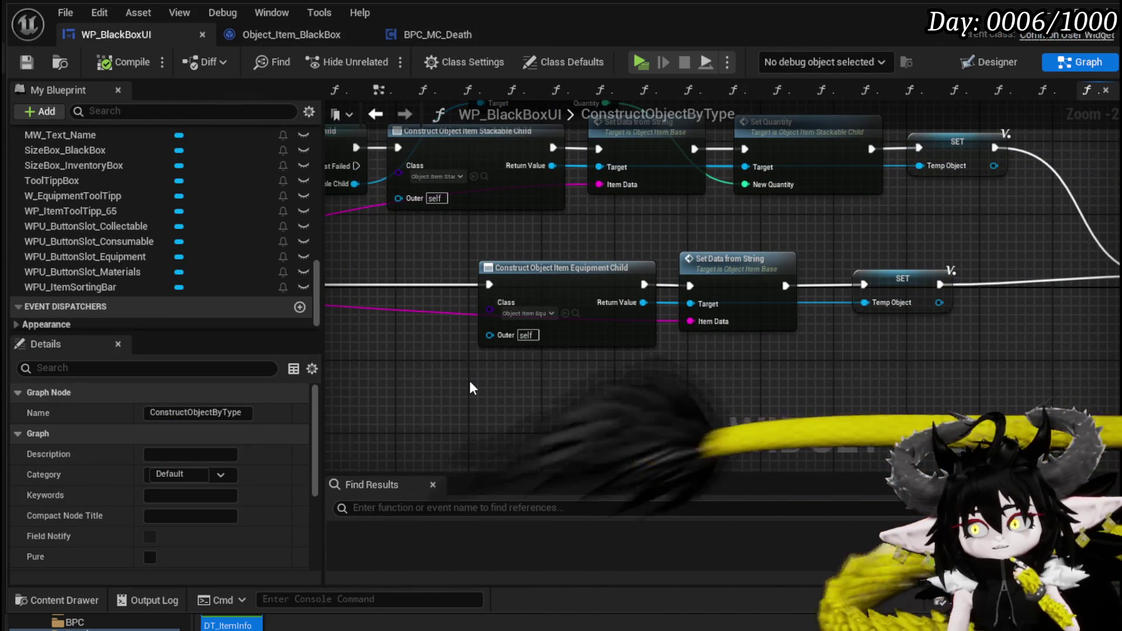
mouse_move(477, 391)
mouse_down()
mouse_move(916, 283)
mouse_move(812, 280)
mouse_up()
click(757, 241)
mouse_move(757, 241)
mouse_down()
mouse_move(623, 338)
mouse_move(501, 396)
mouse_move(386, 403)
mouse_move(739, 360)
mouse_move(631, 343)
mouse_up()
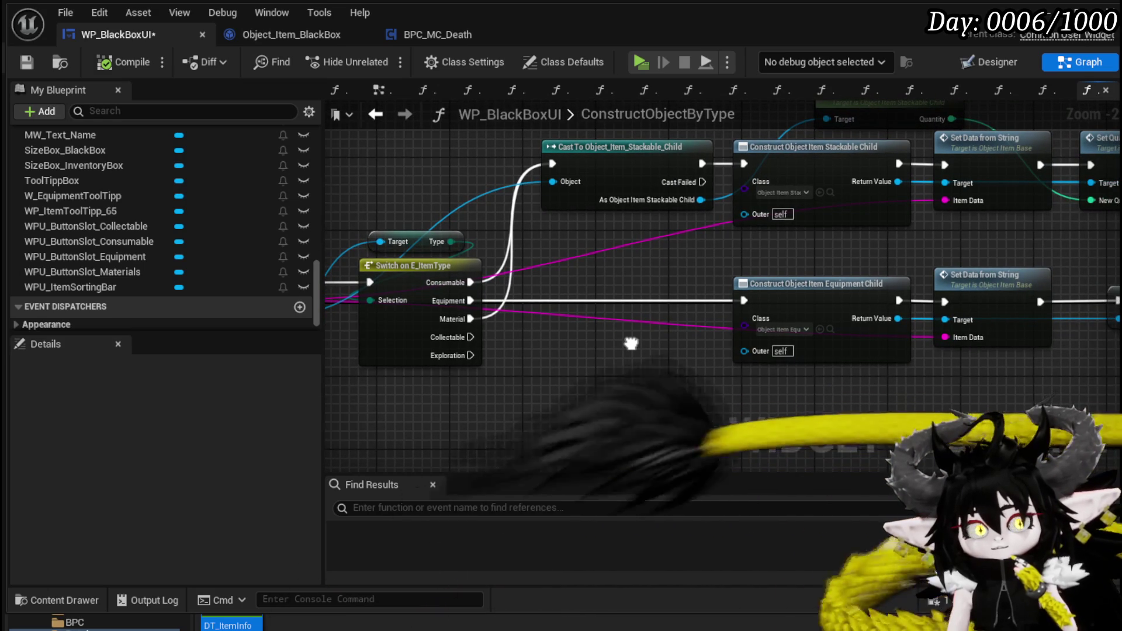
drag(631, 344, 431, 345)
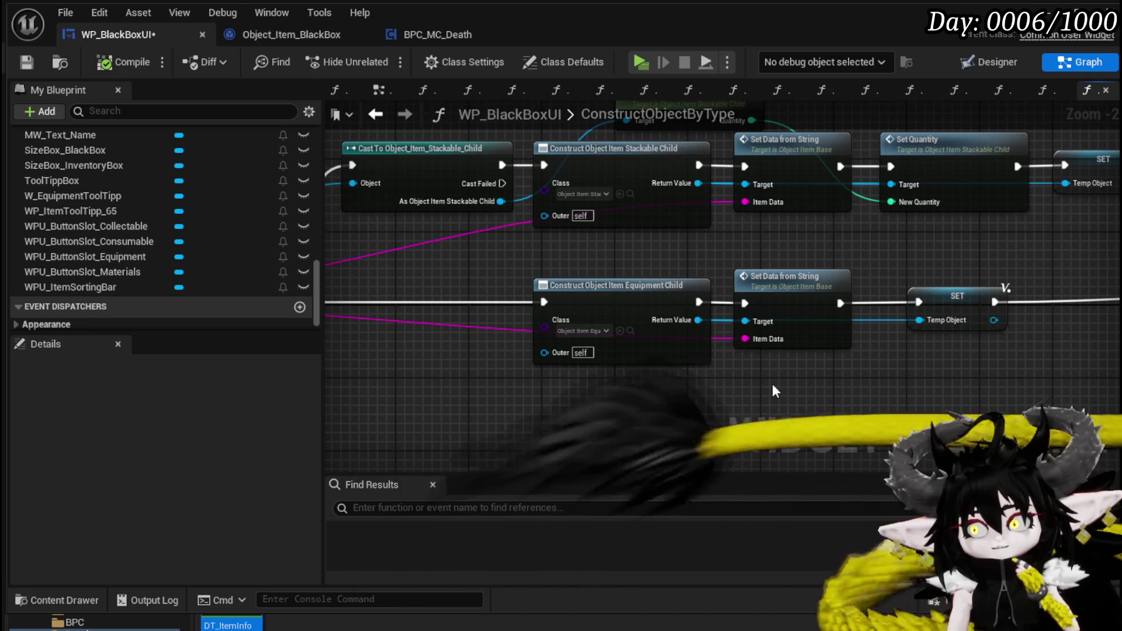
click(27, 63)
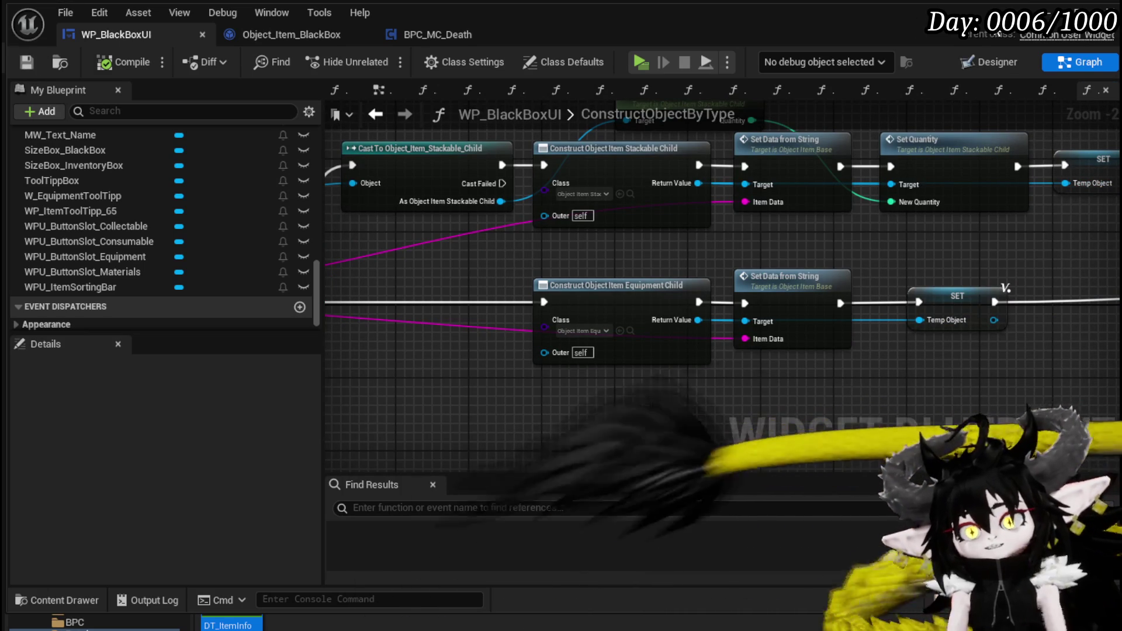
click(1075, 8)
click(379, 64)
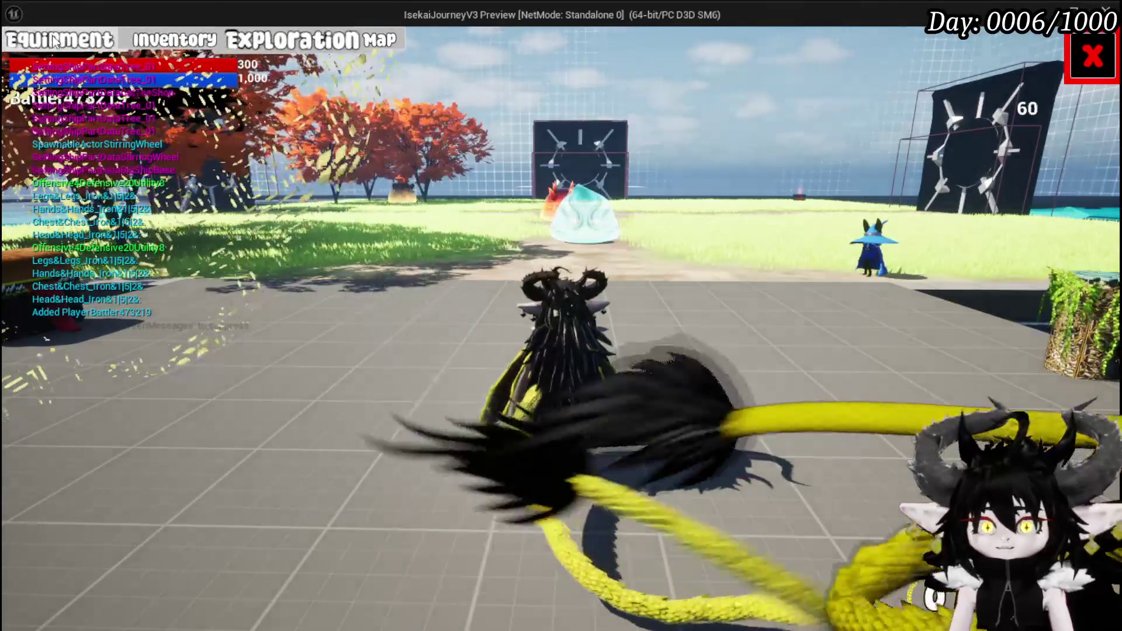
Step: Store the iron legs in the Black Box (8/2,000), resume past the breakpoint, and close the screen
click(159, 41)
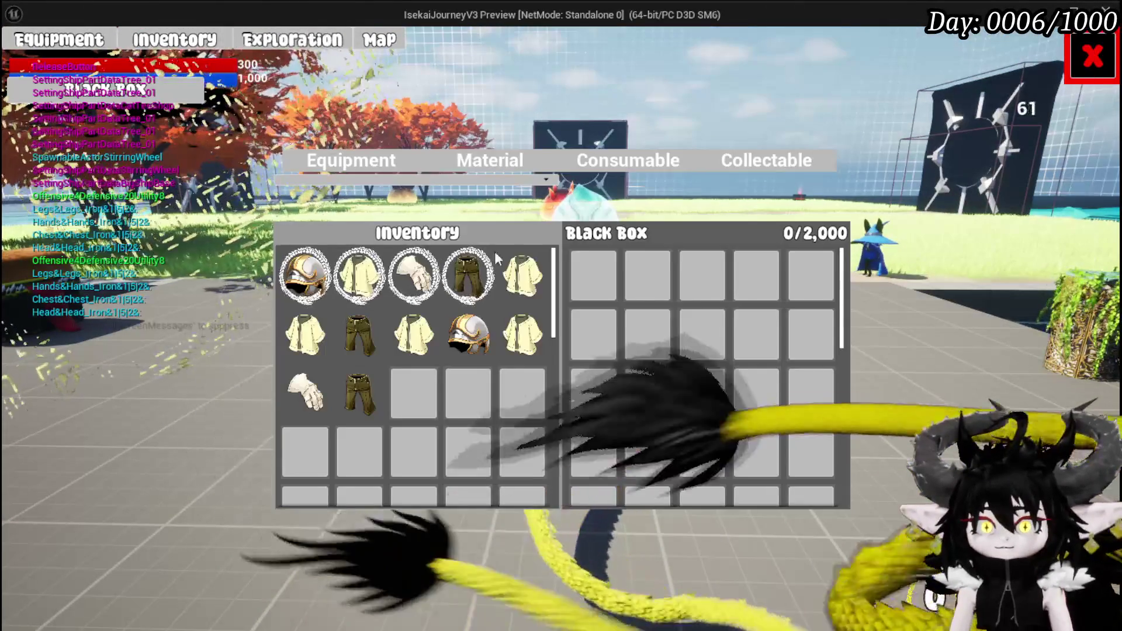
click(483, 285)
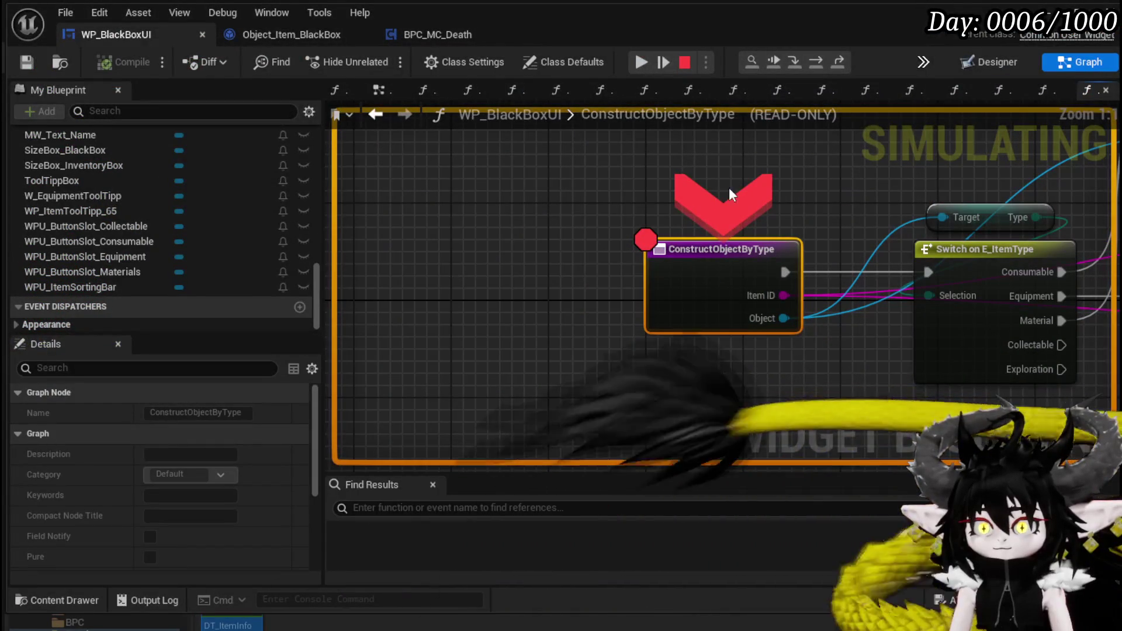
click(642, 63)
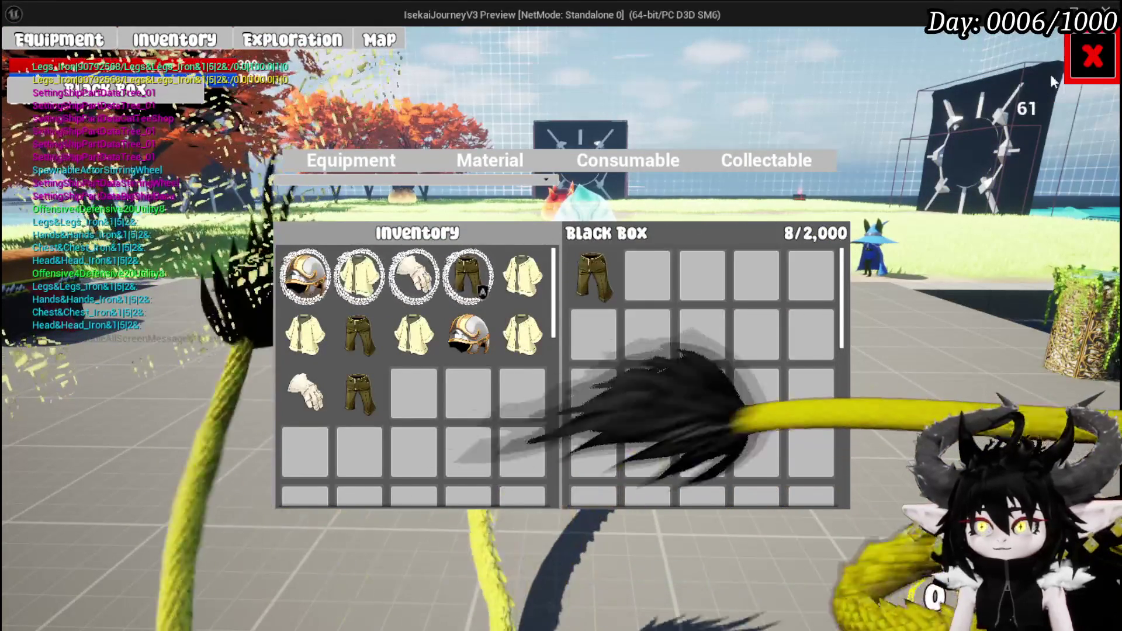
click(1089, 63)
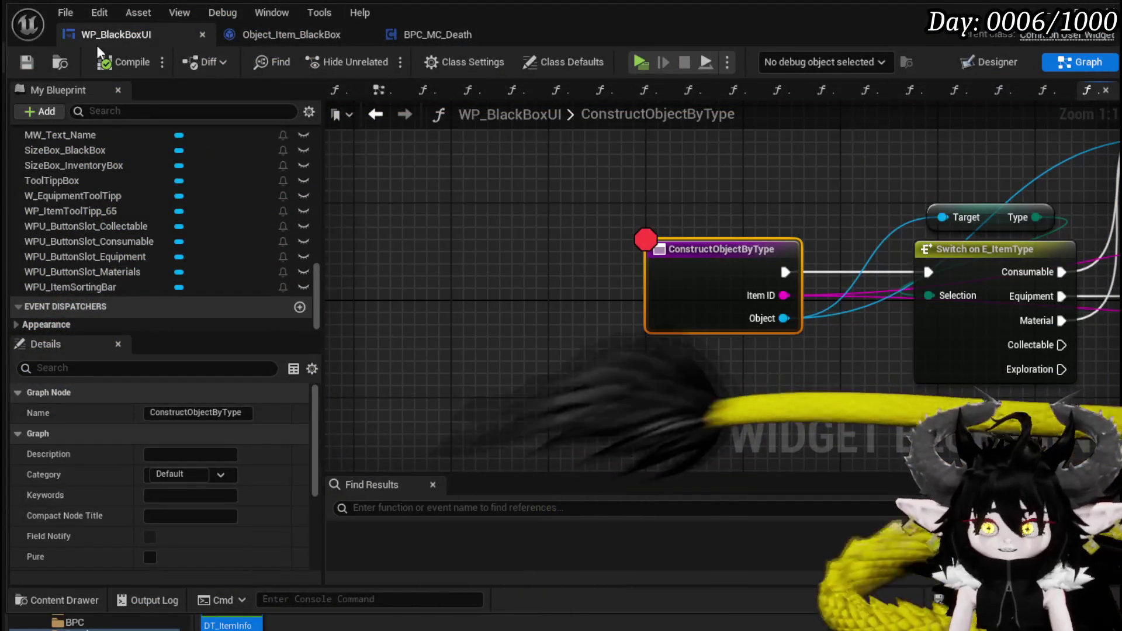
Step: Add a Cast To Object_Item_Equipment_Child from the Object pin and route the Equipment branch through it
mouse_move(784, 338)
mouse_down()
mouse_move(415, 292)
mouse_move(485, 345)
mouse_up()
text(cast to)
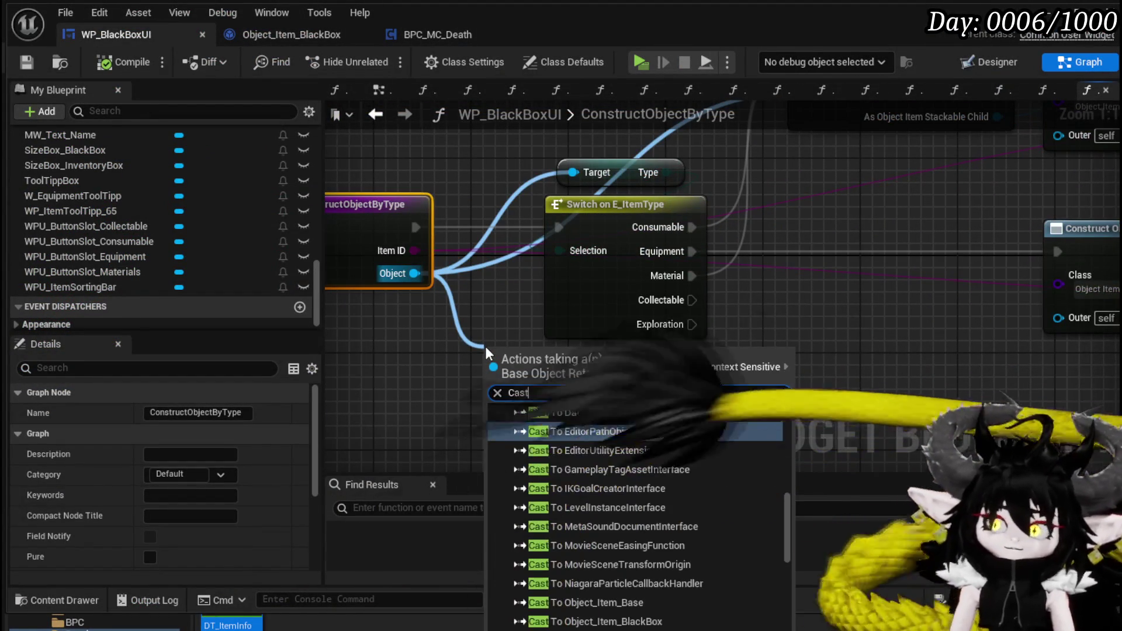
text( Eq)
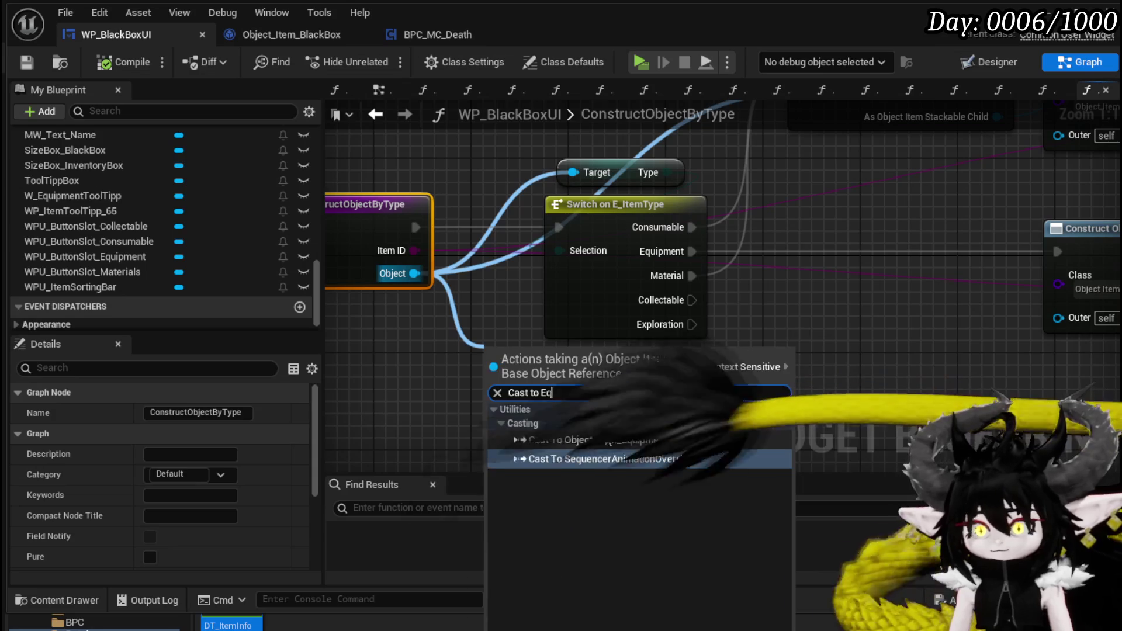
click(584, 439)
mouse_move(550, 393)
mouse_down()
mouse_move(906, 286)
mouse_move(834, 272)
mouse_up()
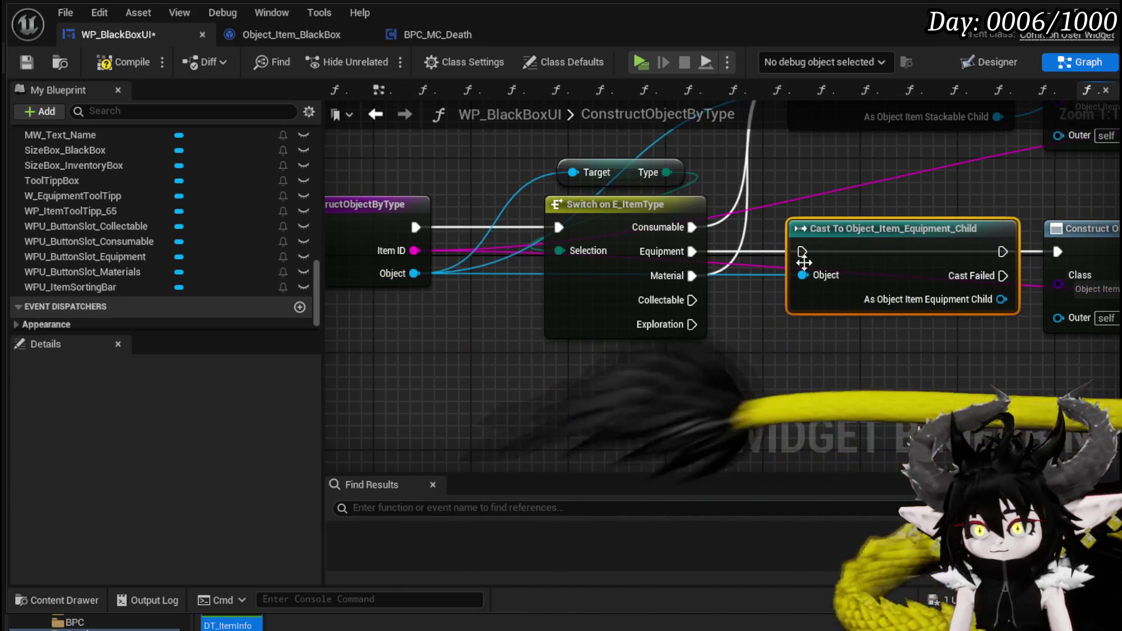
mouse_move(691, 255)
mouse_down()
mouse_move(802, 252)
mouse_move(816, 273)
mouse_move(815, 257)
mouse_up()
key(Escape)
Step: Add an Equiped getter off the cast's equipment child output
drag(933, 347, 643, 292)
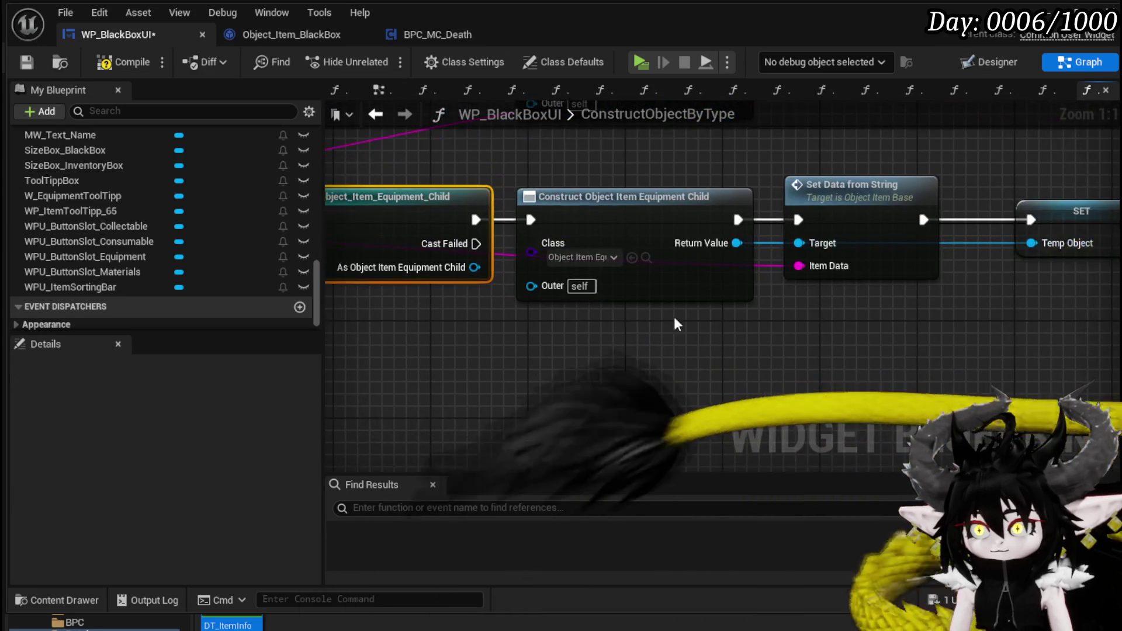
mouse_move(728, 361)
mouse_down()
mouse_move(733, 341)
mouse_move(790, 330)
mouse_up()
mouse_move(537, 236)
mouse_down()
mouse_move(546, 271)
mouse_move(623, 324)
mouse_up()
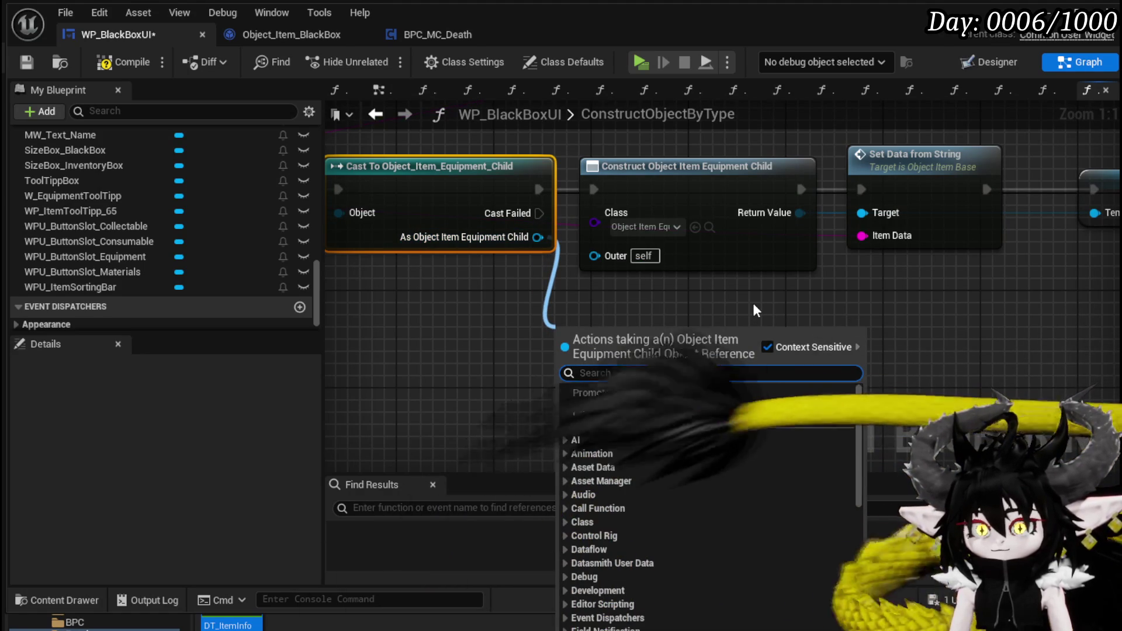
text(Eq)
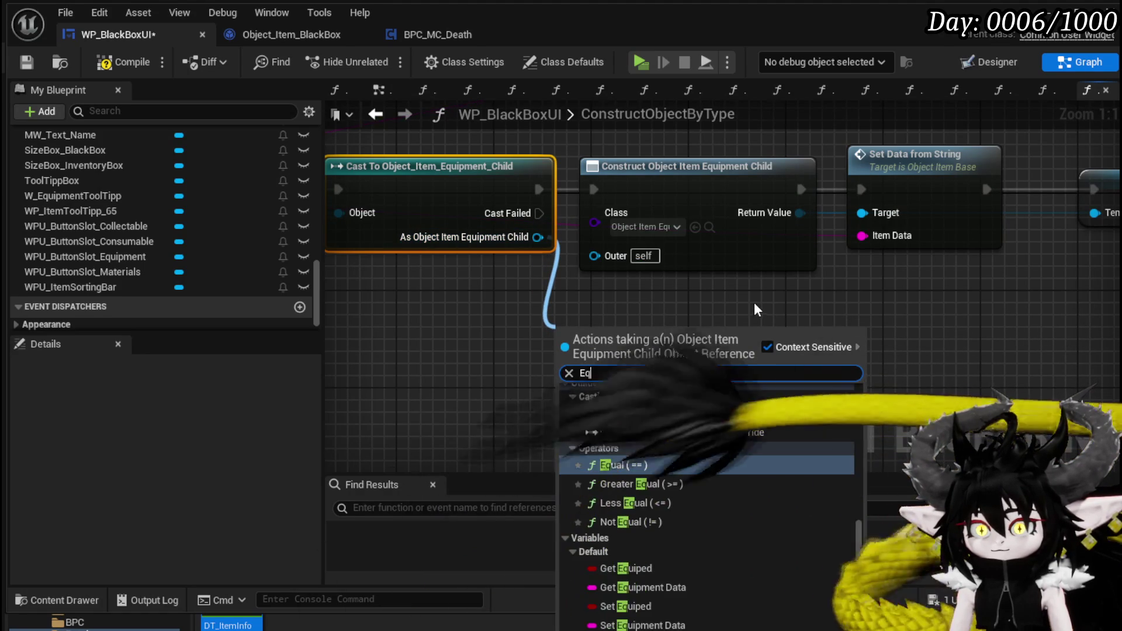
click(619, 568)
Step: Add a SET Equiped node from the constructed item's Return Value
mouse_move(638, 247)
mouse_down()
mouse_move(694, 319)
mouse_move(749, 348)
mouse_up()
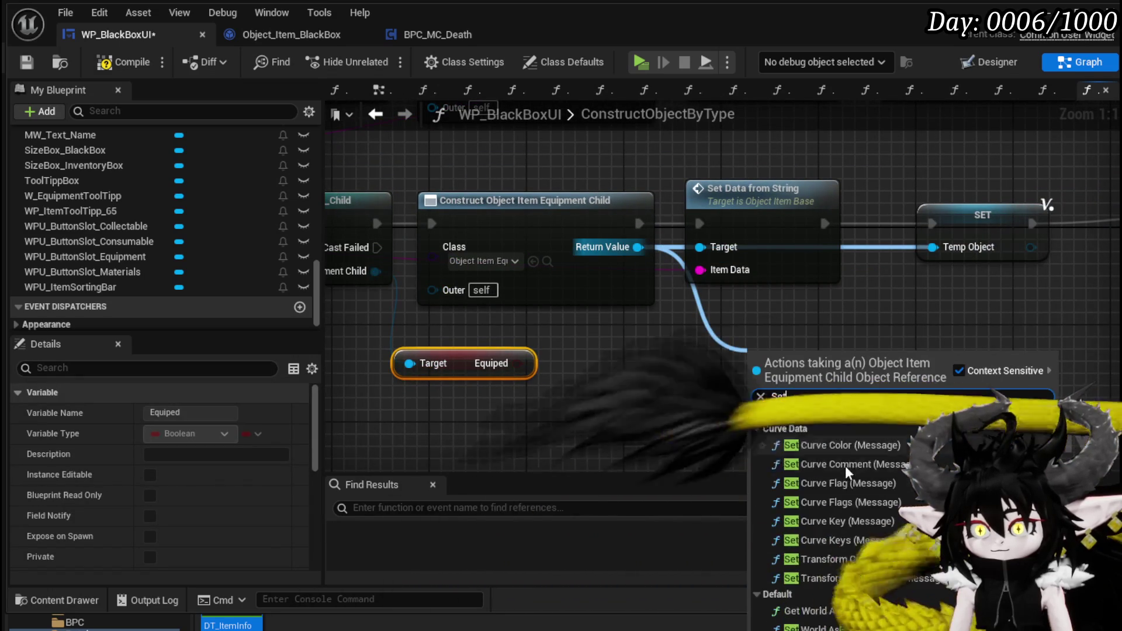
text(Set)
scroll(850, 462, down, 10)
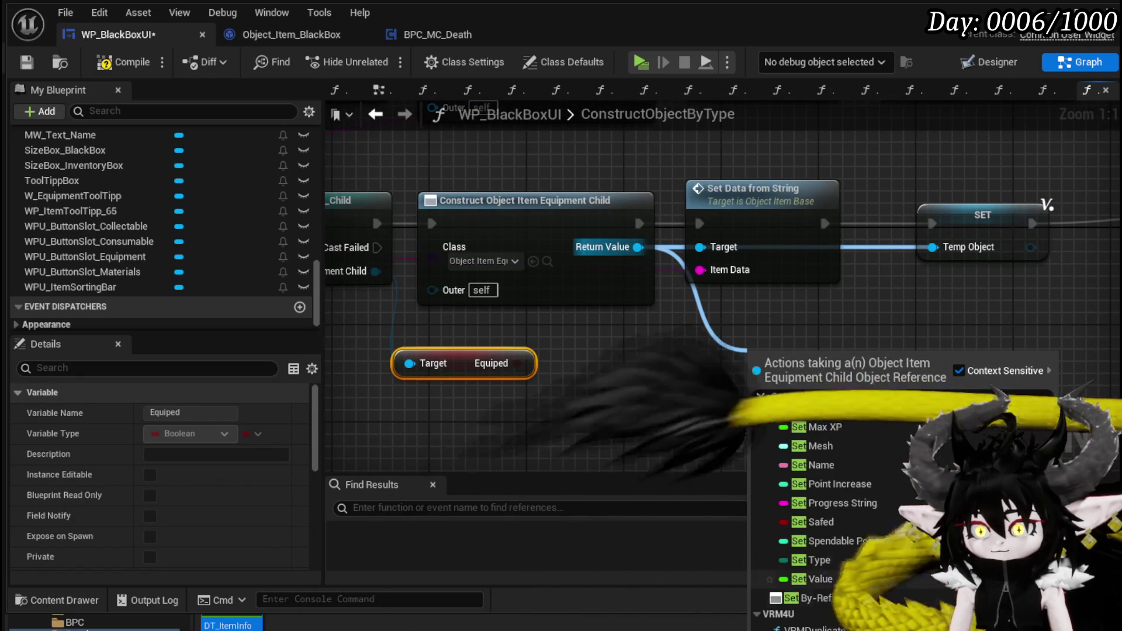
scroll(832, 514, up, 5)
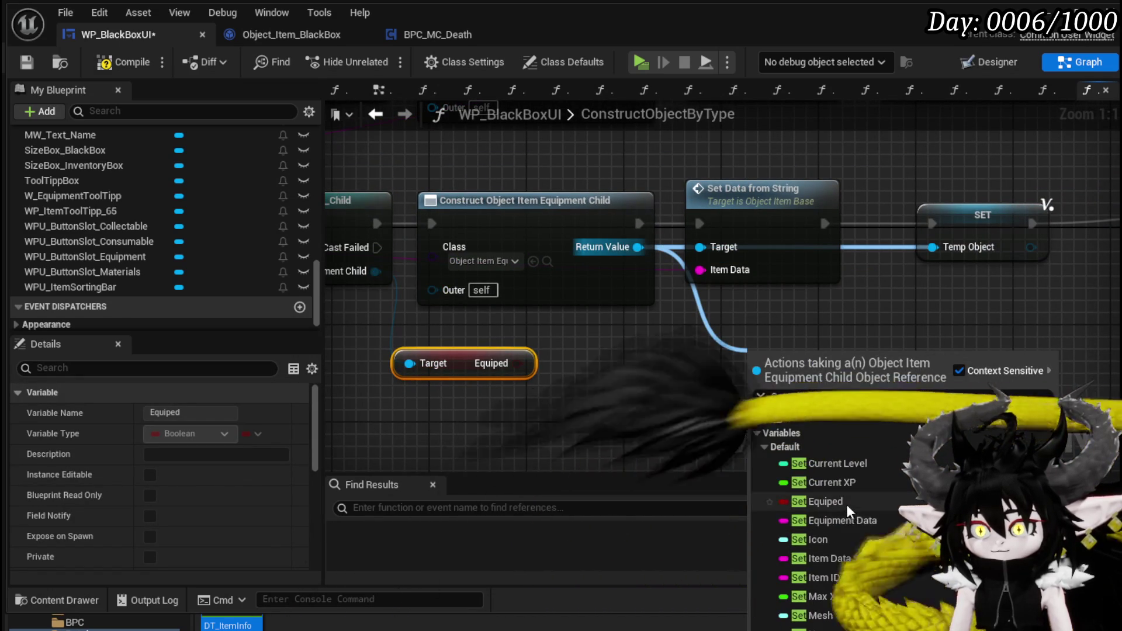
click(809, 500)
Step: Insert SET Equiped between Set Data from String and SET Temp Object, fed by the getter's value
mouse_move(606, 395)
mouse_down()
mouse_move(989, 232)
mouse_move(656, 419)
mouse_up()
drag(764, 232, 970, 231)
mouse_move(613, 432)
mouse_down()
mouse_move(701, 336)
mouse_move(670, 284)
mouse_up()
key(Escape)
mouse_move(666, 414)
mouse_down()
mouse_move(754, 252)
mouse_move(702, 273)
mouse_up()
drag(558, 269, 653, 268)
drag(860, 267, 871, 269)
drag(788, 299, 977, 275)
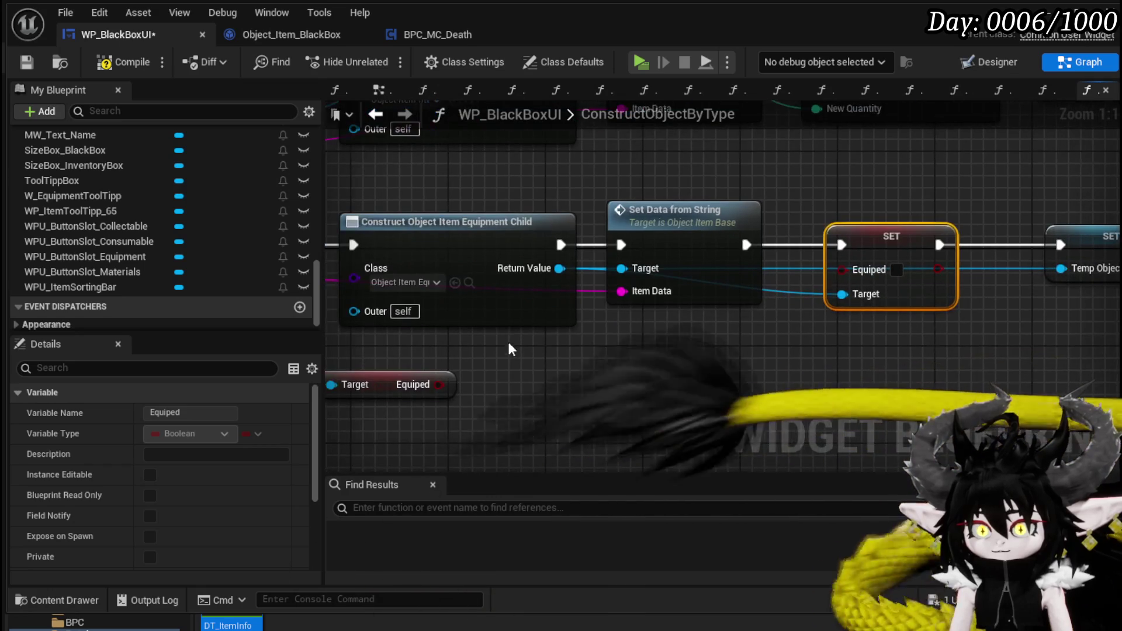
drag(439, 384, 863, 276)
drag(381, 385, 569, 354)
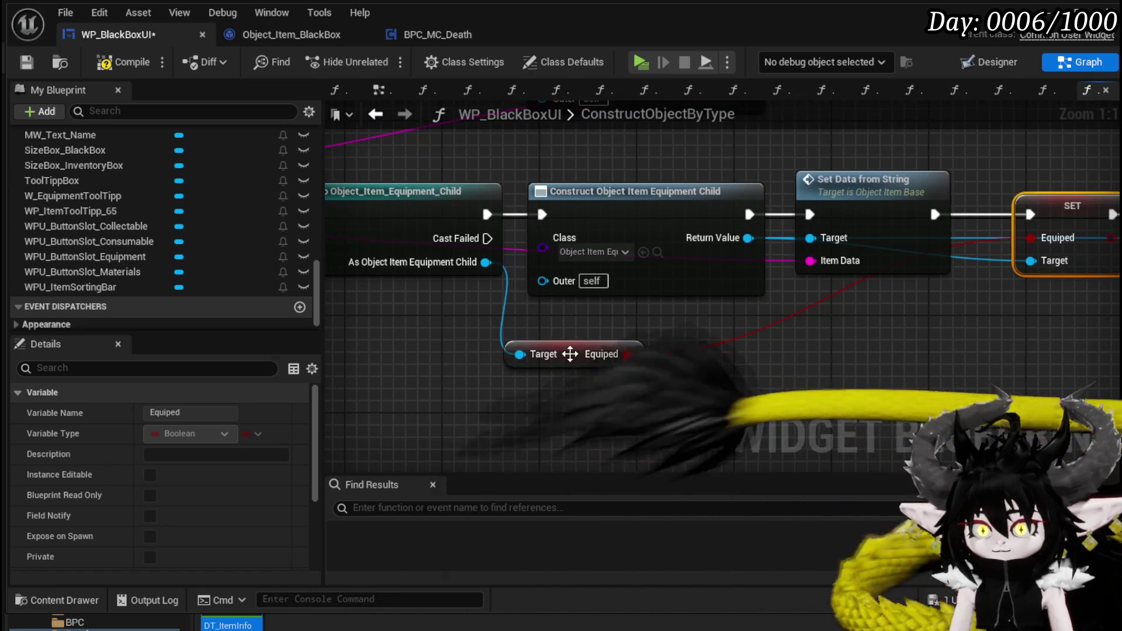
Step: Make the Equiped getter read from the cast object and connect the Return Value to SET Equiped
scroll(618, 334, down, 2)
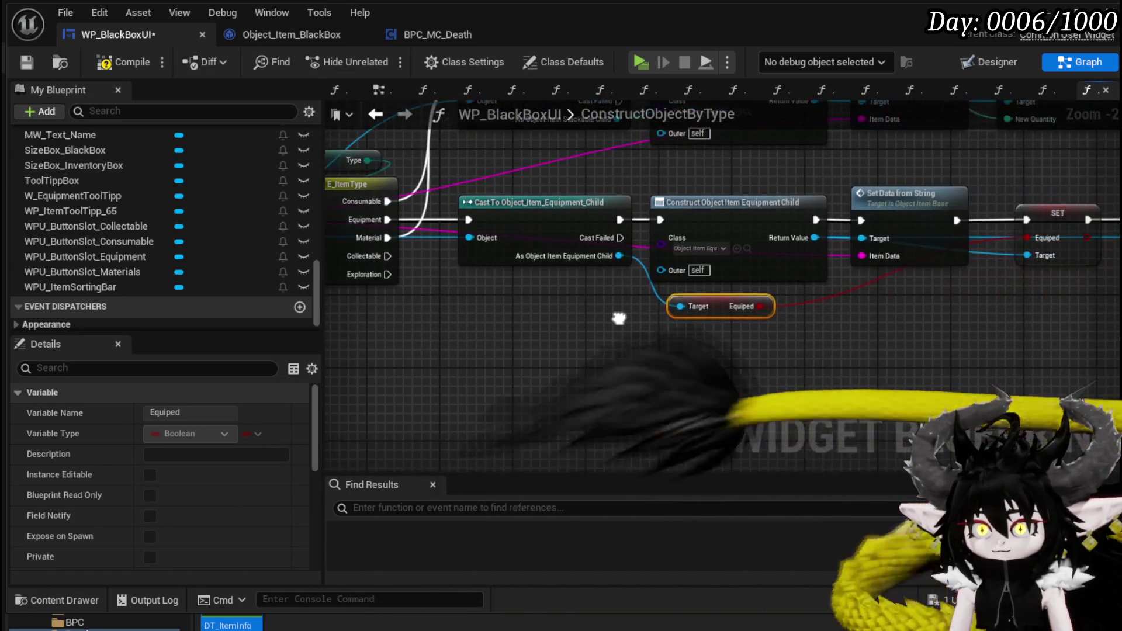
drag(664, 377, 664, 375)
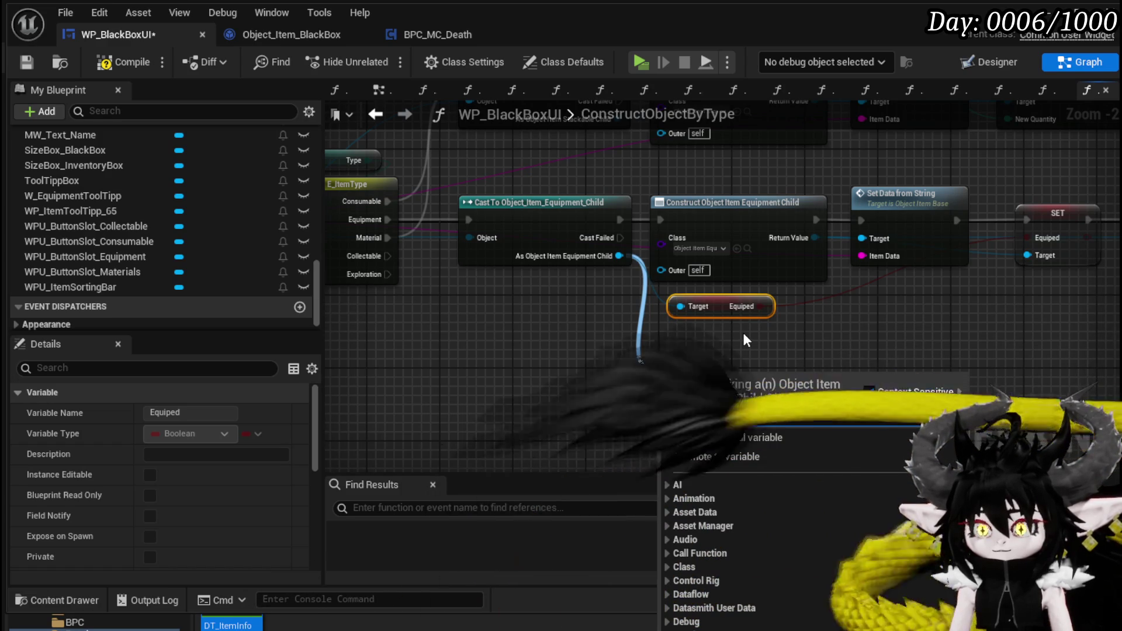
text(Ge)
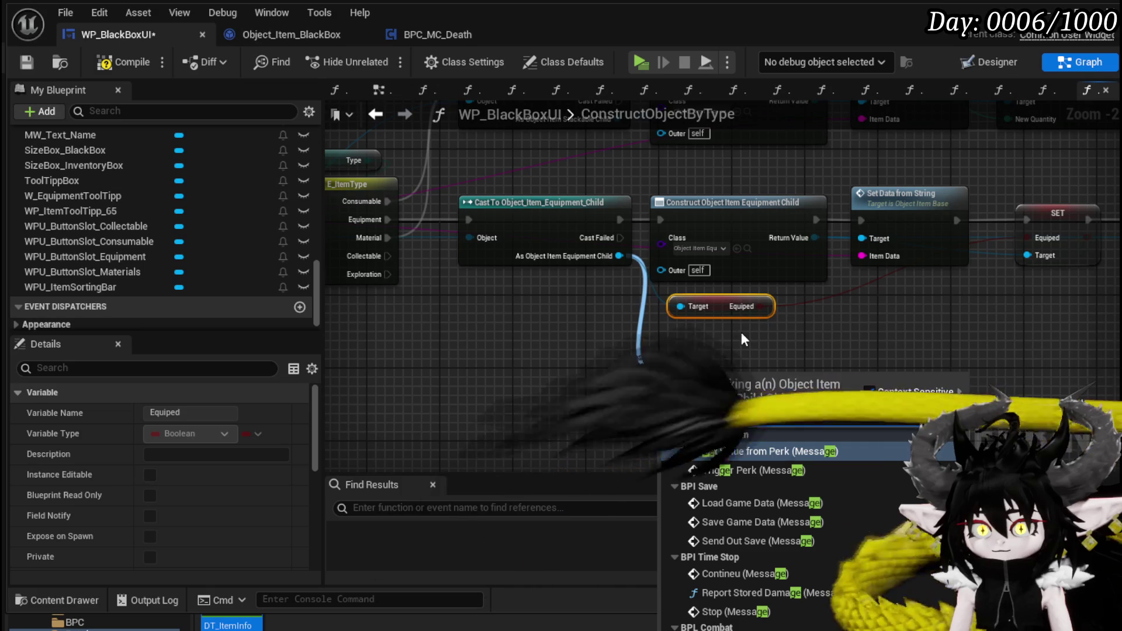
text(t)
drag(680, 306, 616, 256)
drag(819, 235, 868, 342)
text(Set)
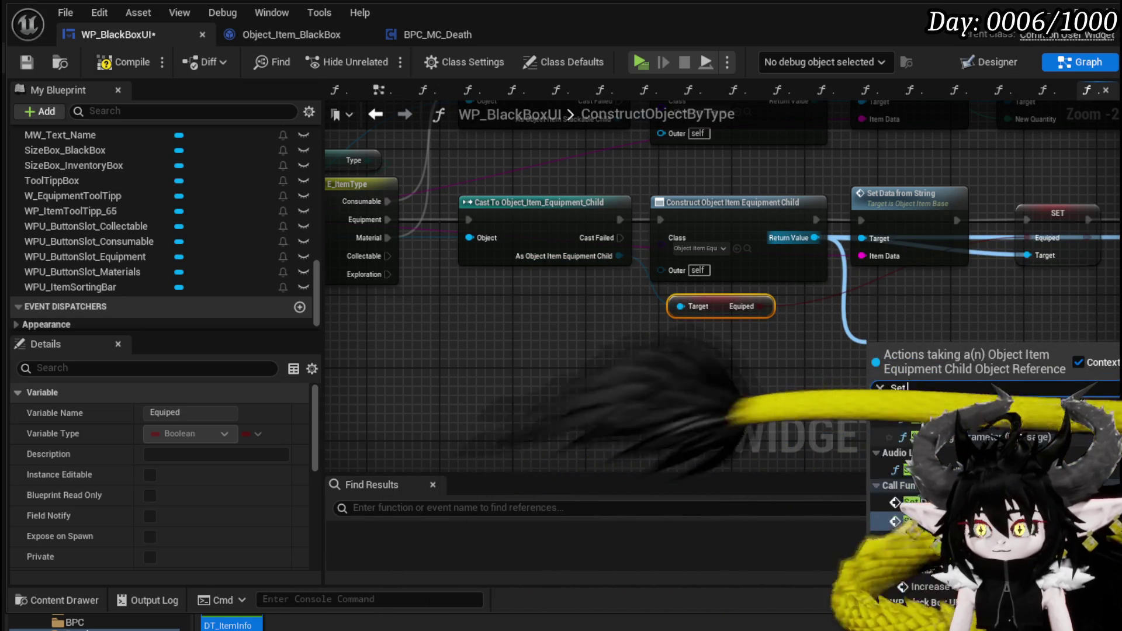
Step: Compile and save WP_BlackBoxUI
drag(918, 311, 741, 338)
click(740, 336)
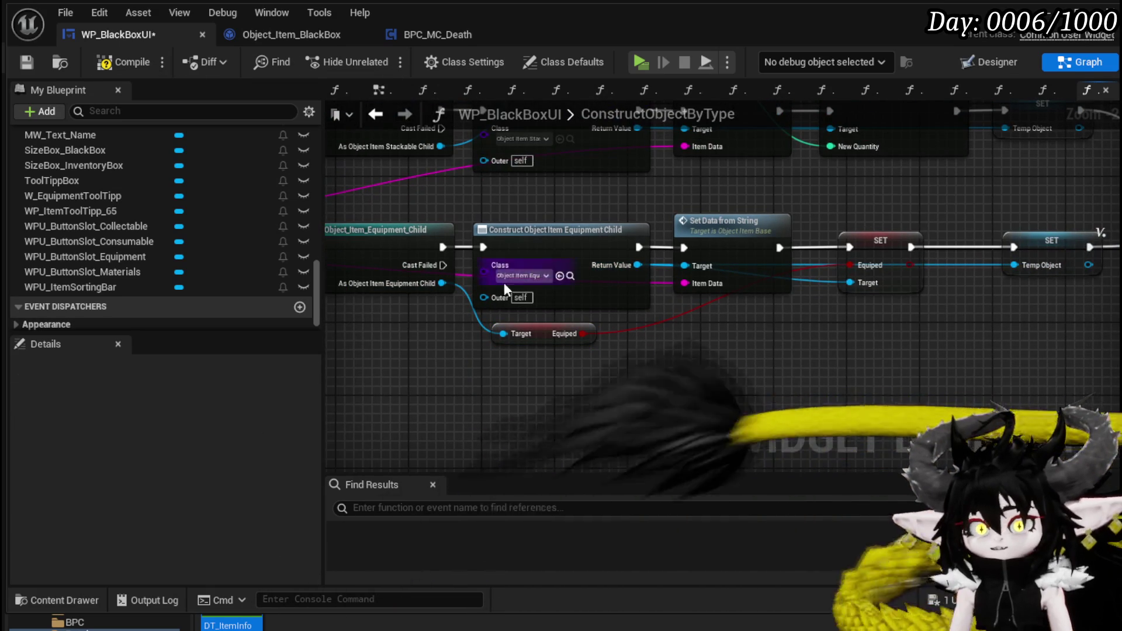
click(106, 66)
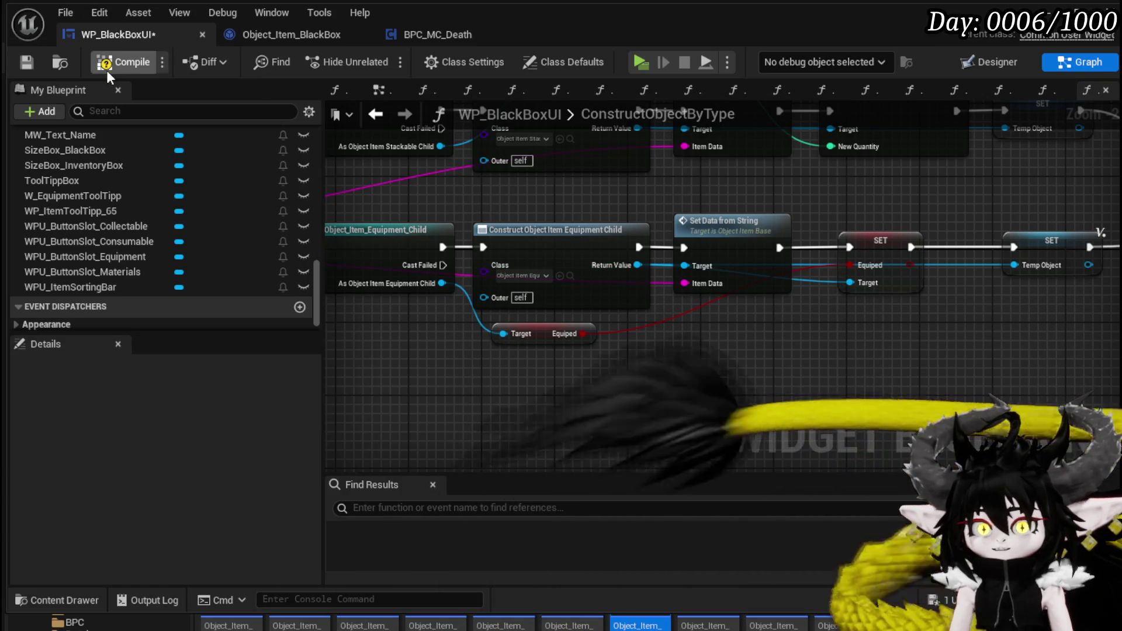
click(34, 66)
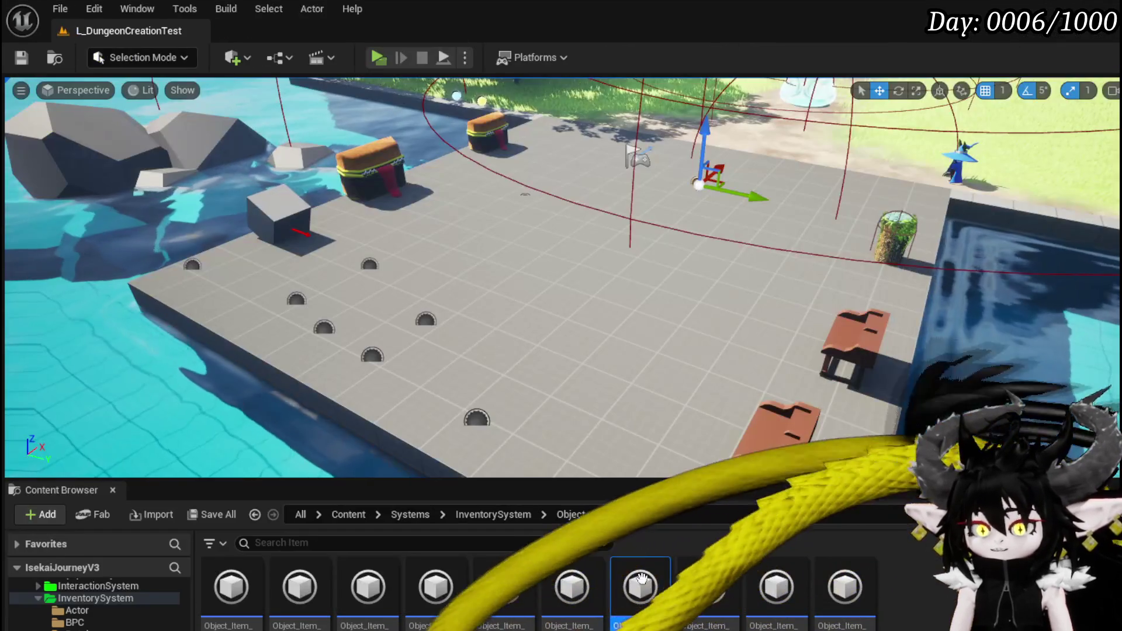
Step: Review Object_Item_Equipment_Child's SetDataFromString nodes, nudging the Branch node upward
click(639, 624)
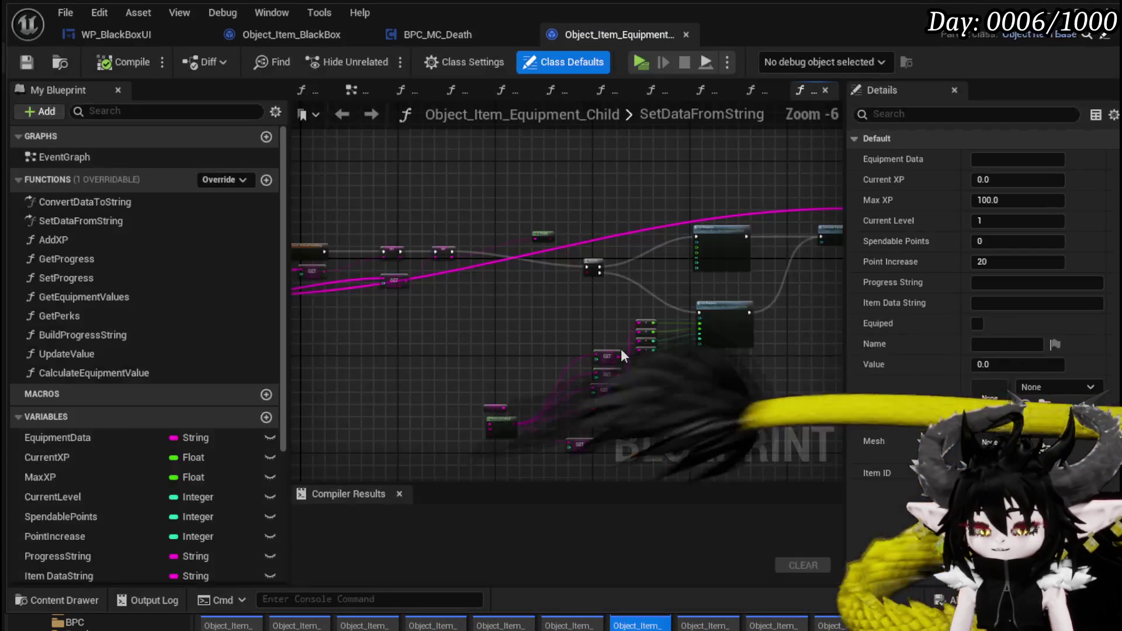
scroll(526, 298, up, 3)
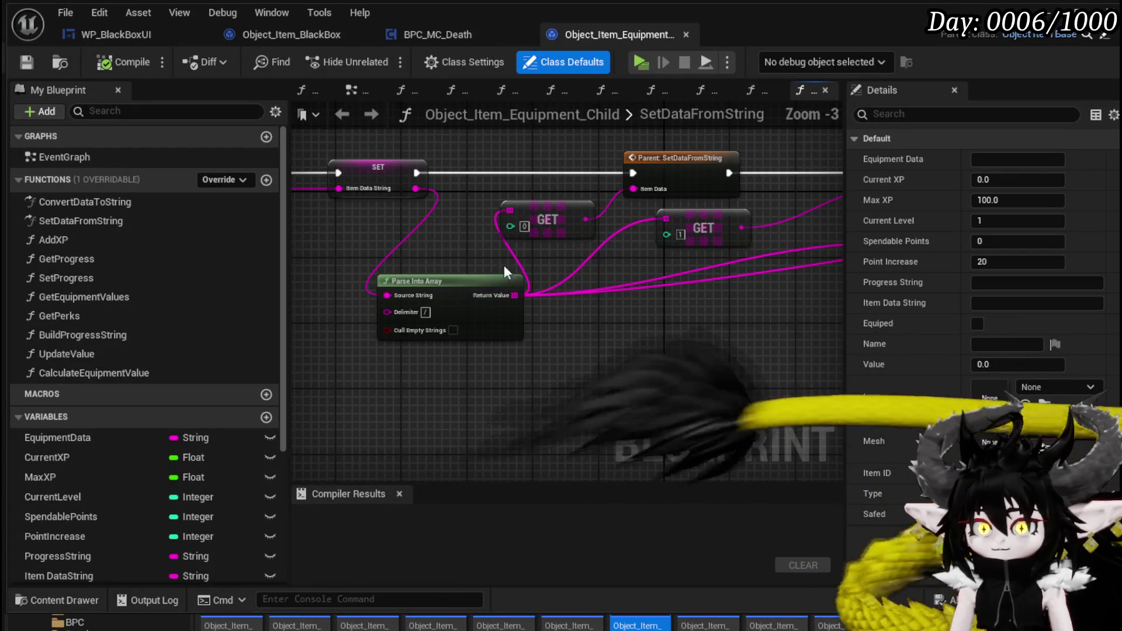
drag(583, 258, 479, 246)
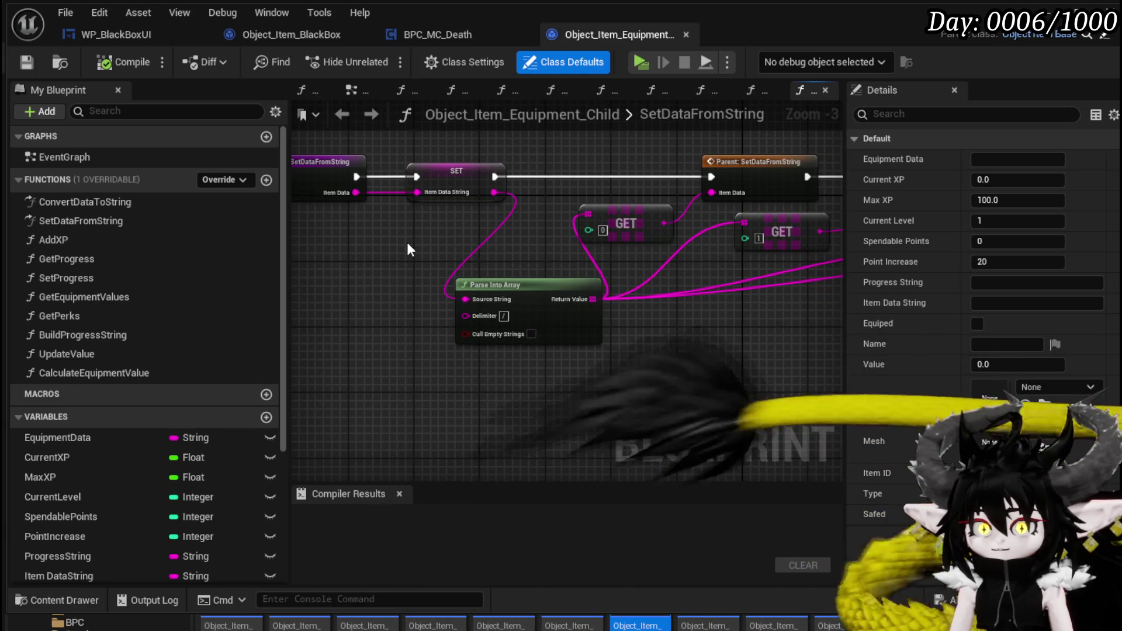
click(450, 172)
click(421, 140)
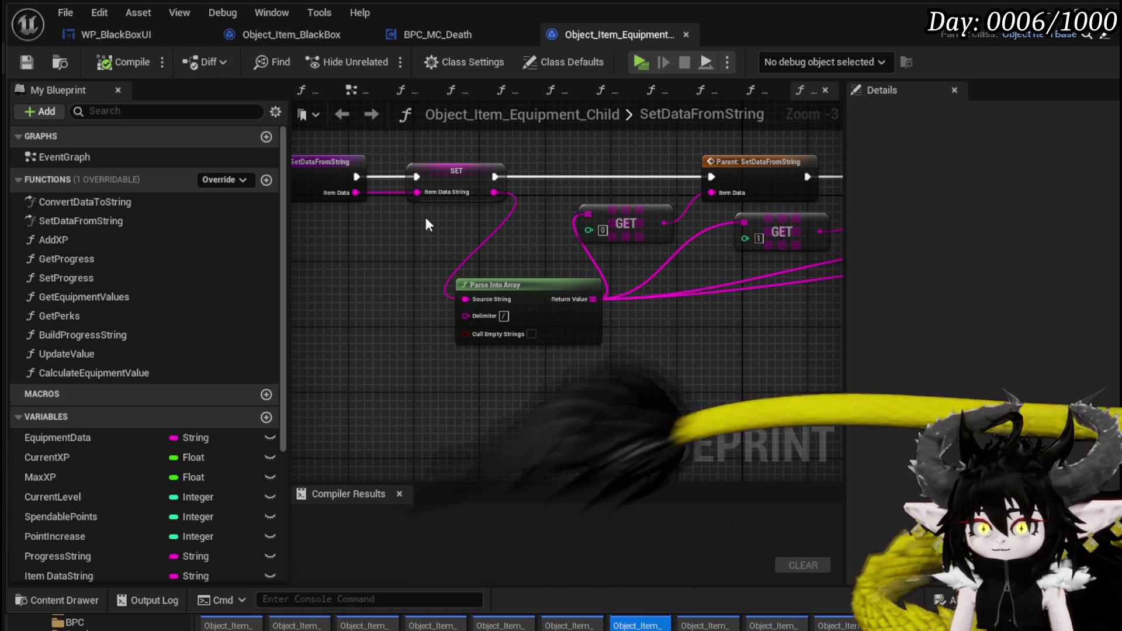
mouse_move(425, 230)
mouse_down()
mouse_move(461, 322)
mouse_move(353, 336)
mouse_up()
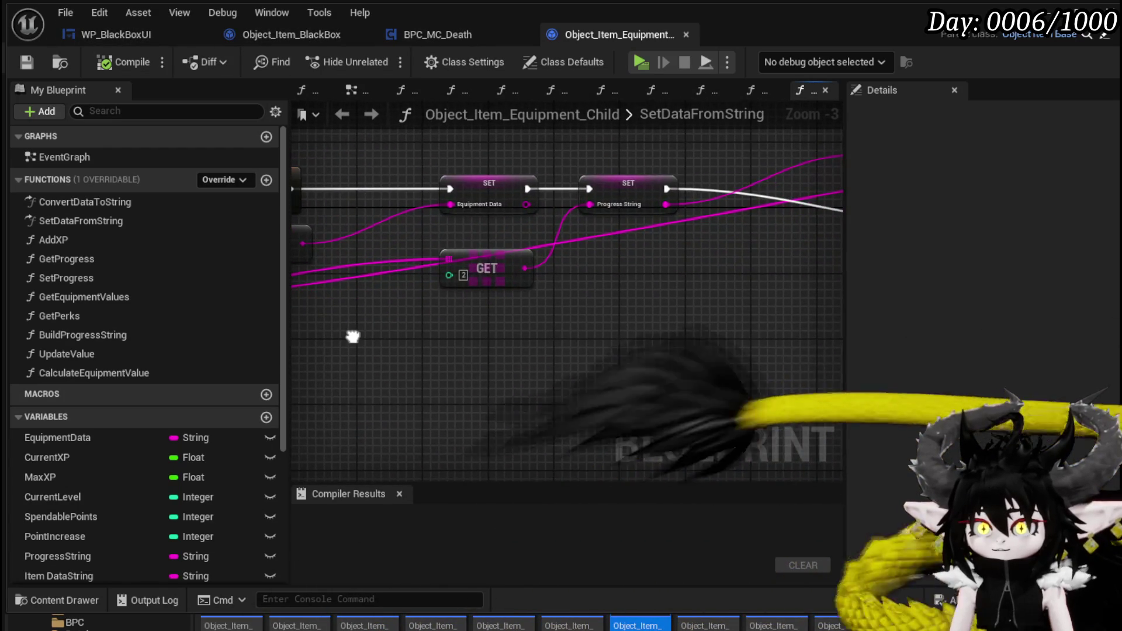
scroll(626, 315, down, 2)
drag(626, 315, 392, 294)
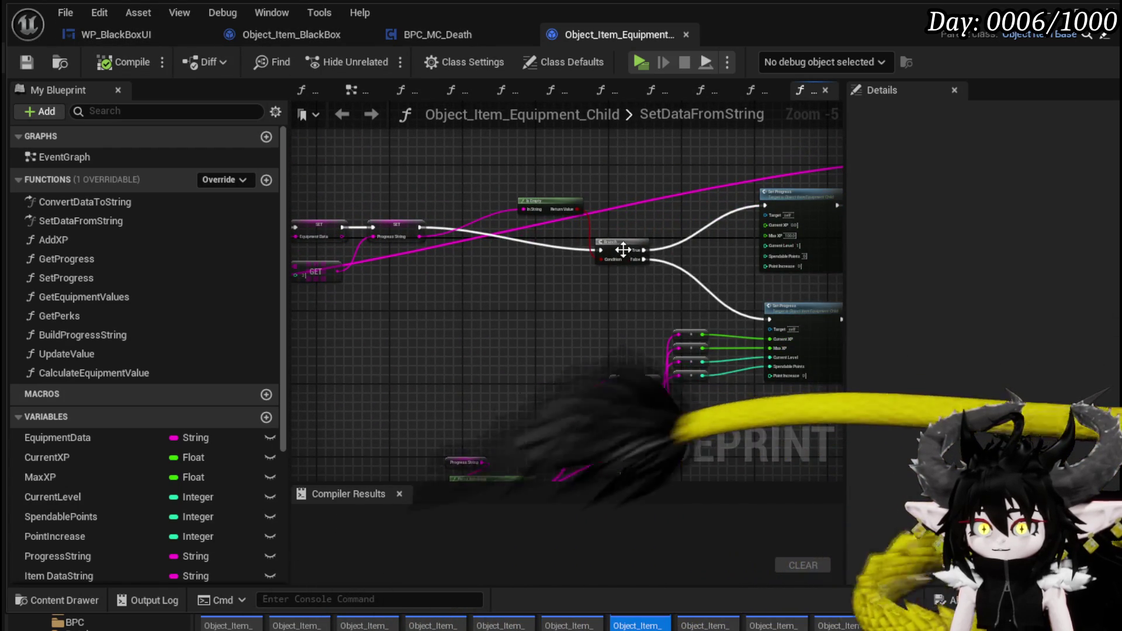
drag(657, 224, 661, 220)
drag(633, 272, 410, 297)
mouse_move(695, 295)
mouse_down()
mouse_move(644, 293)
mouse_move(606, 253)
mouse_move(444, 290)
mouse_up()
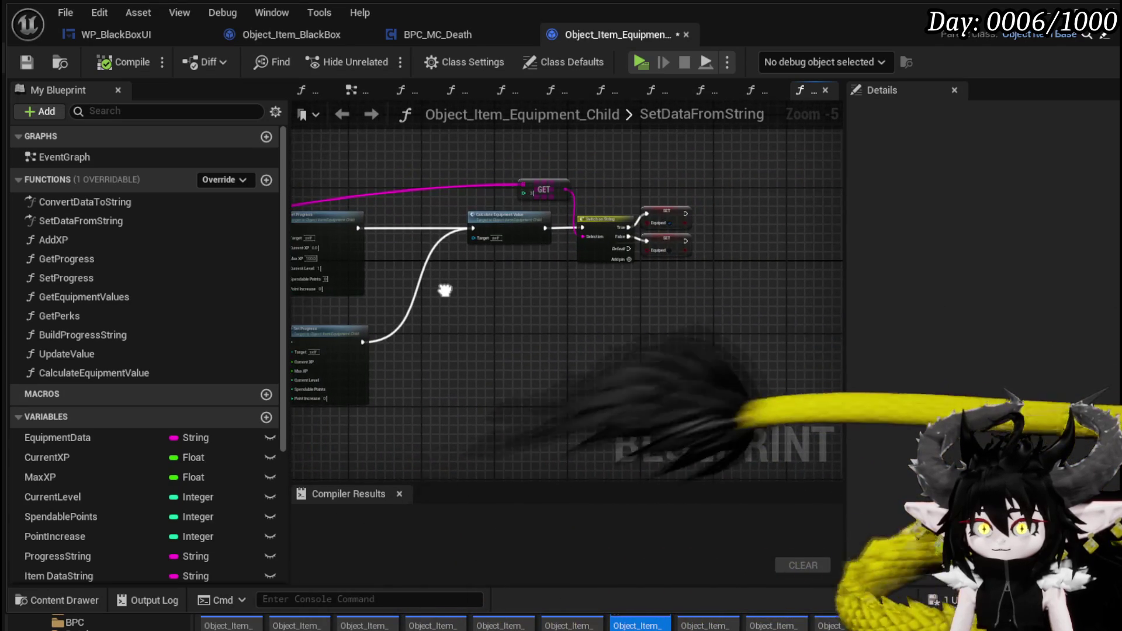
scroll(501, 277, up, 3)
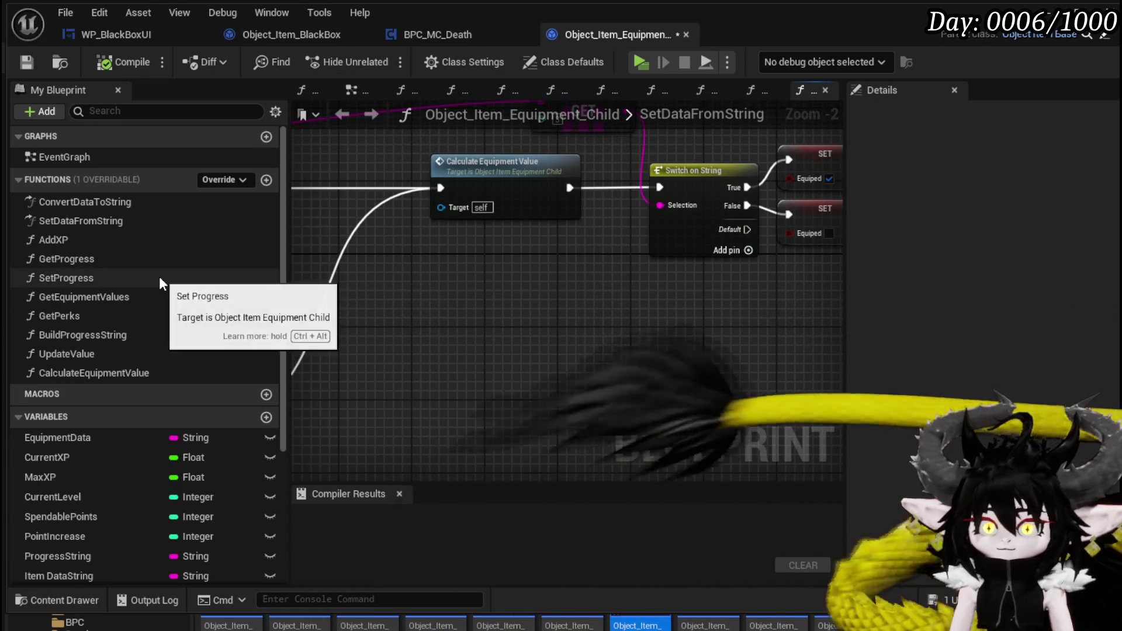
Step: Inspect the SetProgress function graph, then return to SetDataFromString
double_click(160, 278)
scroll(602, 286, up, 4)
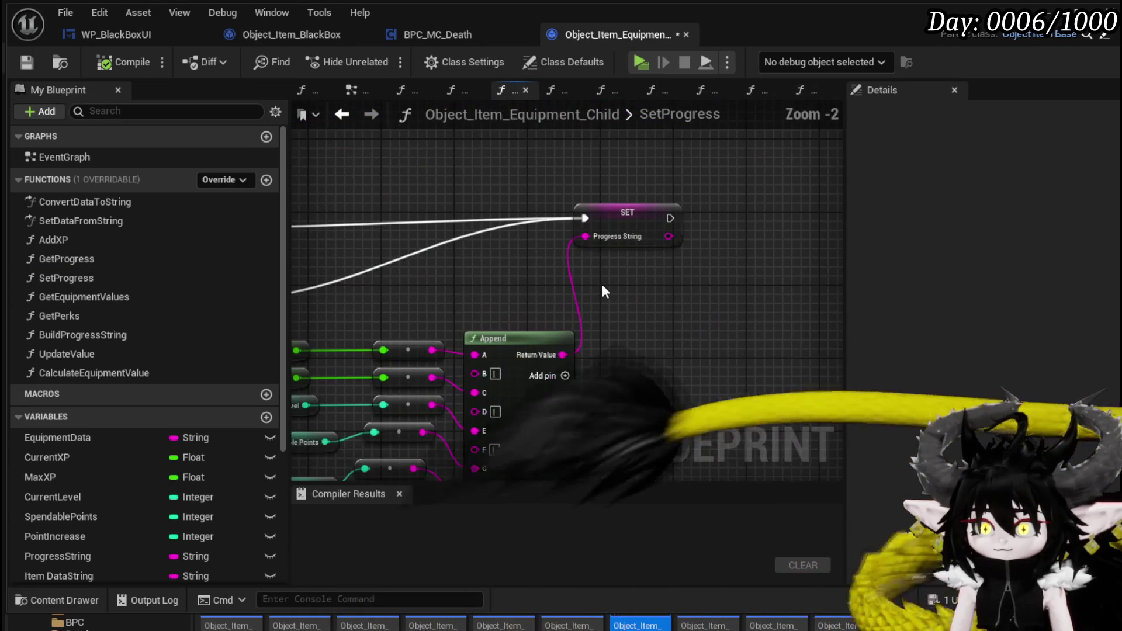
scroll(604, 291, down, 3)
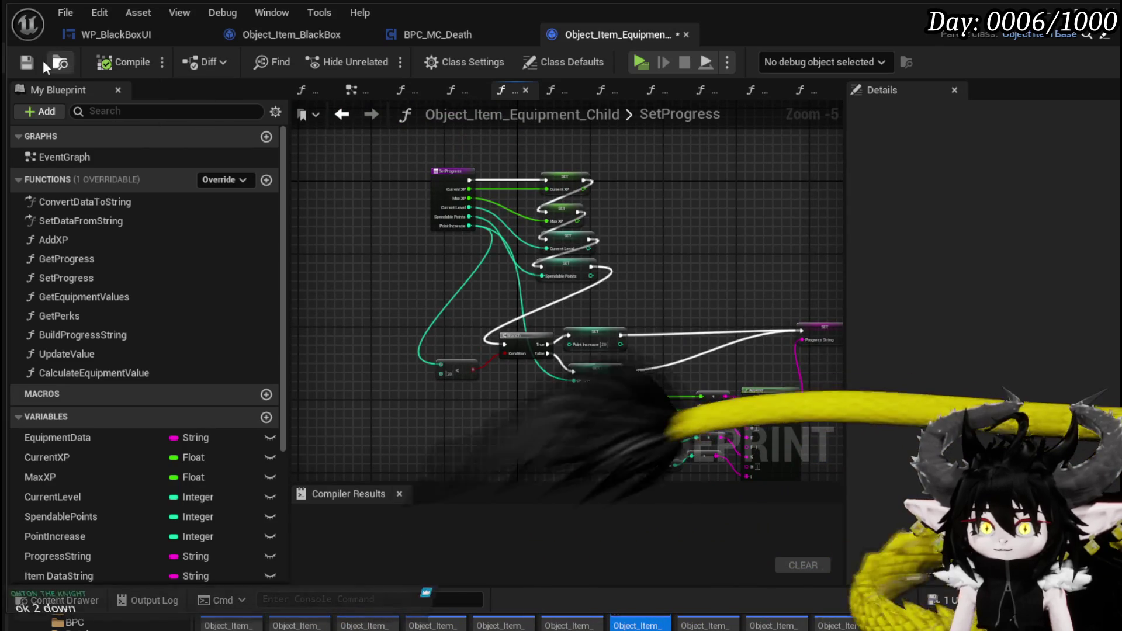
click(337, 114)
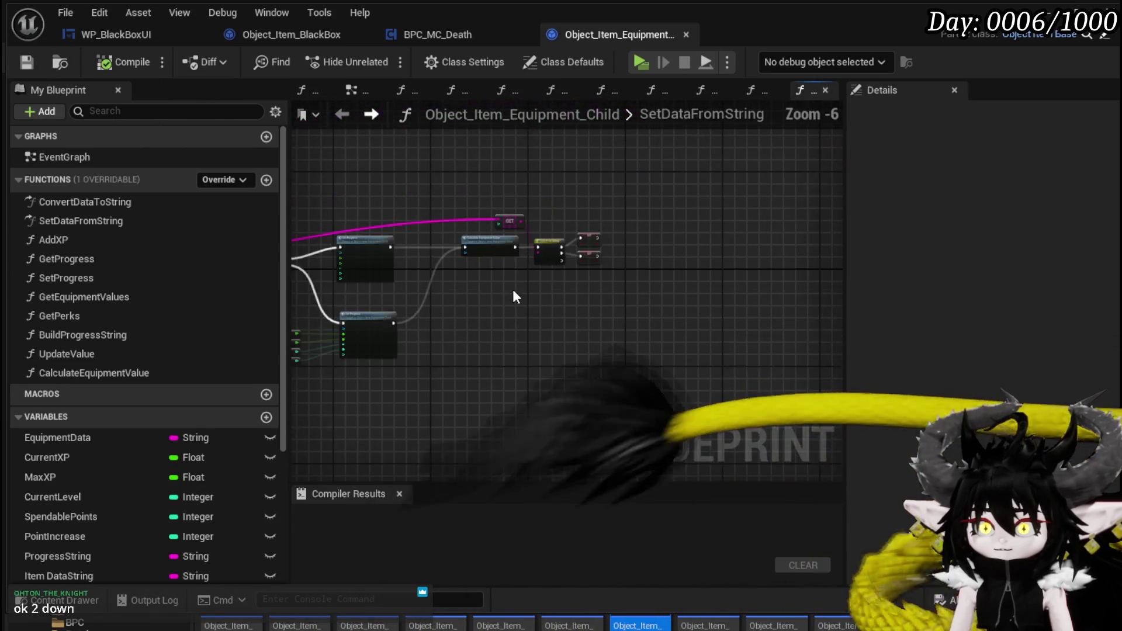
Step: Rearrange the GET [1] and GET [2] nodes into a column under Parse Into Array
drag(513, 289, 680, 276)
scroll(591, 296, up, 4)
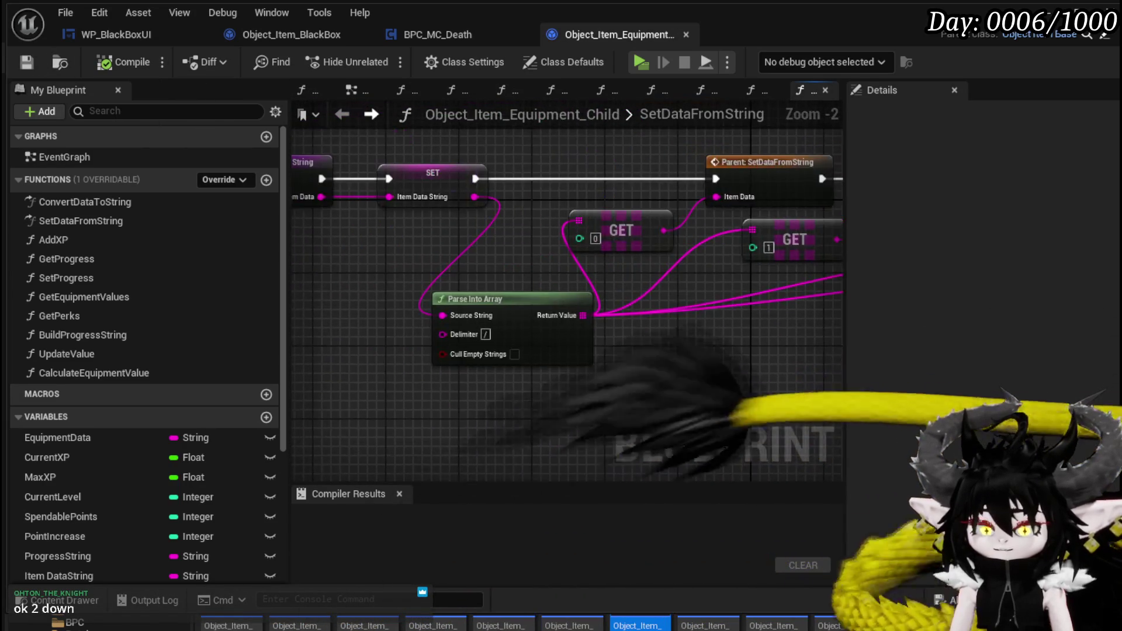
mouse_move(654, 378)
mouse_down()
mouse_move(573, 371)
mouse_move(732, 373)
mouse_up()
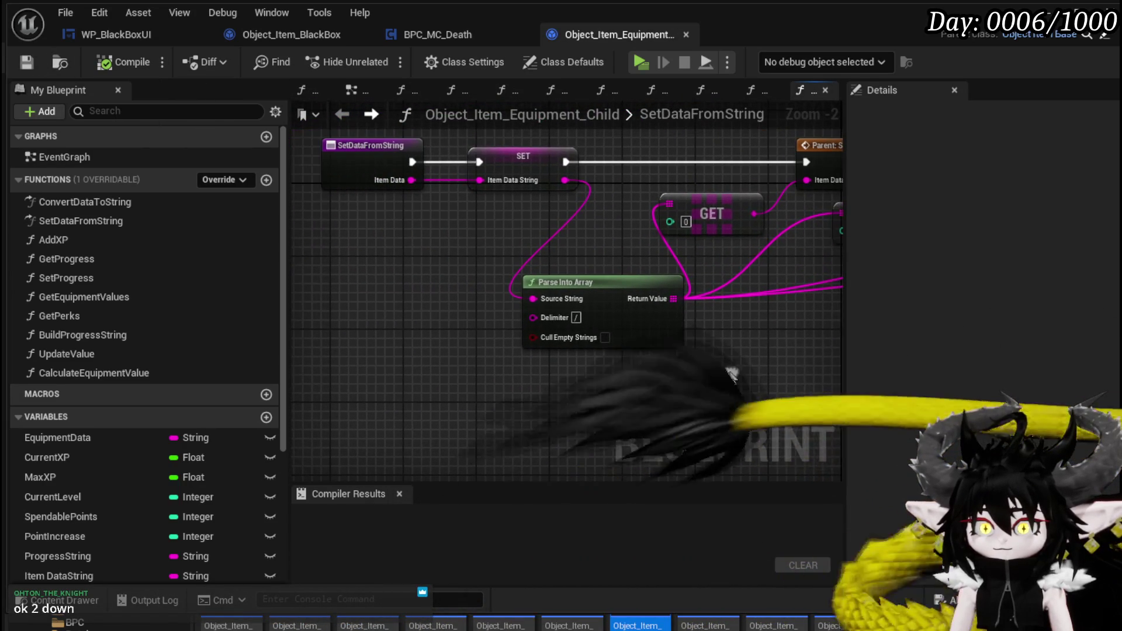
drag(490, 276, 315, 250)
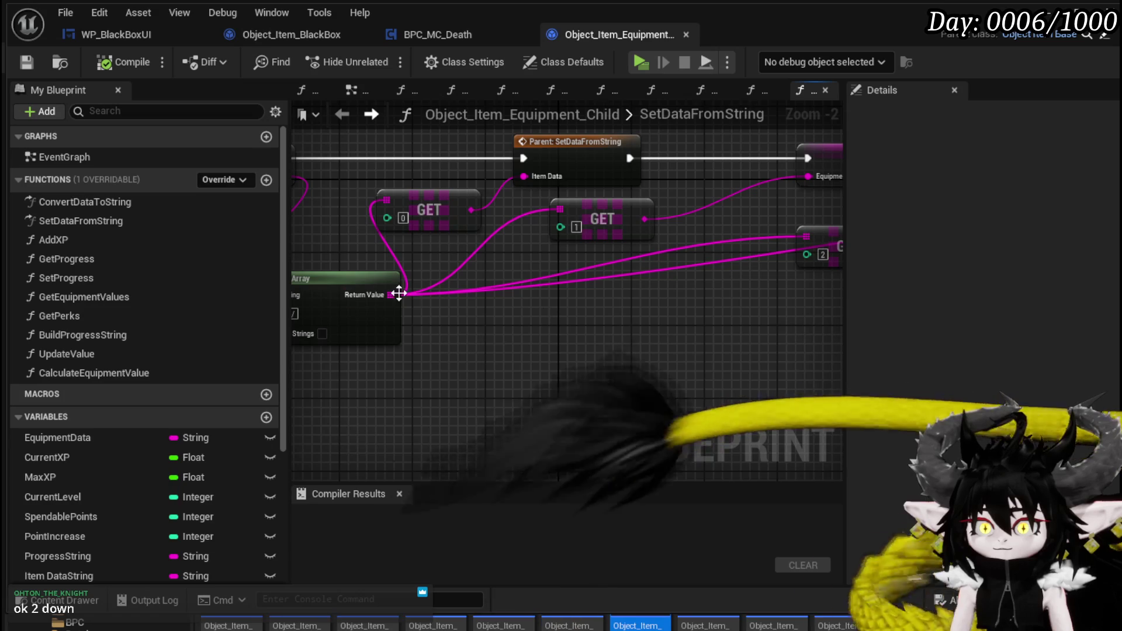
drag(678, 286, 503, 291)
mouse_move(639, 261)
mouse_down()
mouse_move(489, 311)
mouse_move(477, 355)
mouse_up()
mouse_move(424, 219)
mouse_down()
mouse_move(450, 244)
mouse_move(413, 304)
mouse_move(371, 280)
mouse_move(767, 177)
mouse_up()
scroll(450, 244, down, 3)
mouse_move(644, 153)
mouse_down()
mouse_move(717, 159)
mouse_move(584, 263)
mouse_move(507, 369)
mouse_move(561, 274)
mouse_up()
Step: Select Parse Into Array with its GET nodes, save the blueprint, and return to WP_BlackBoxUI
drag(403, 295, 416, 259)
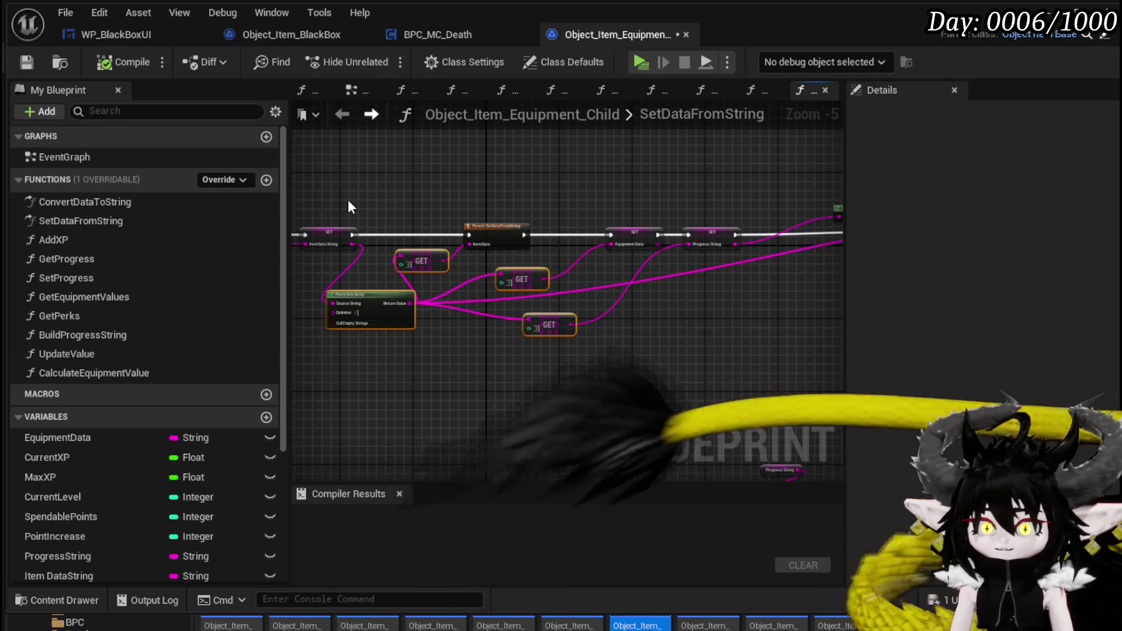
click(25, 62)
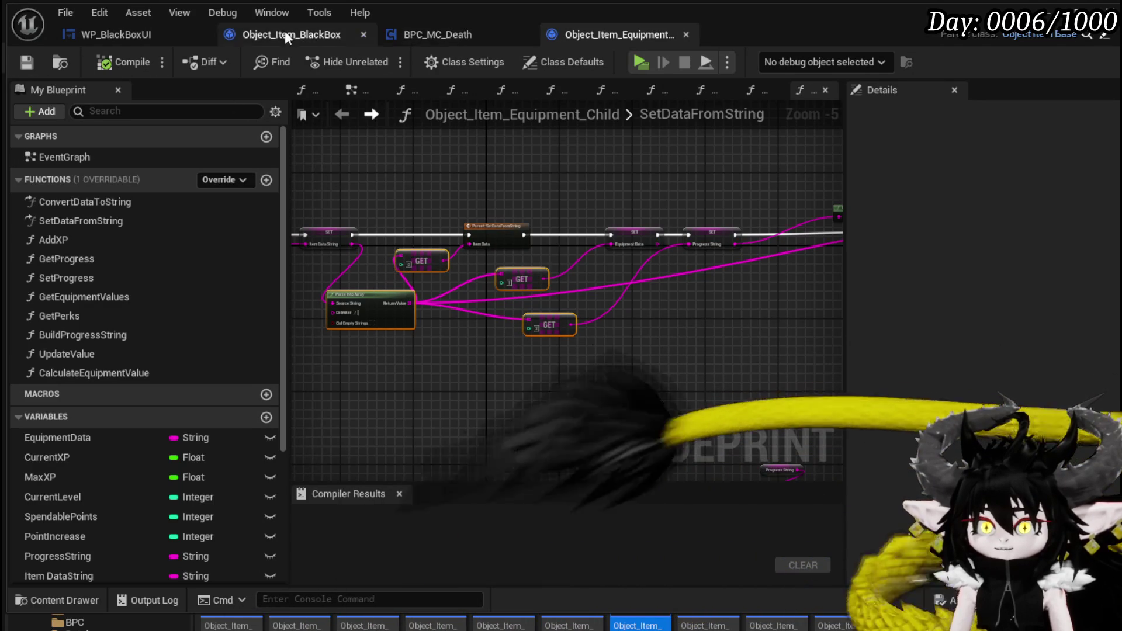
click(138, 35)
Step: Paste the copied Parse Into Array and GET nodes and line the GET nodes up in a column
scroll(638, 310, down, 3)
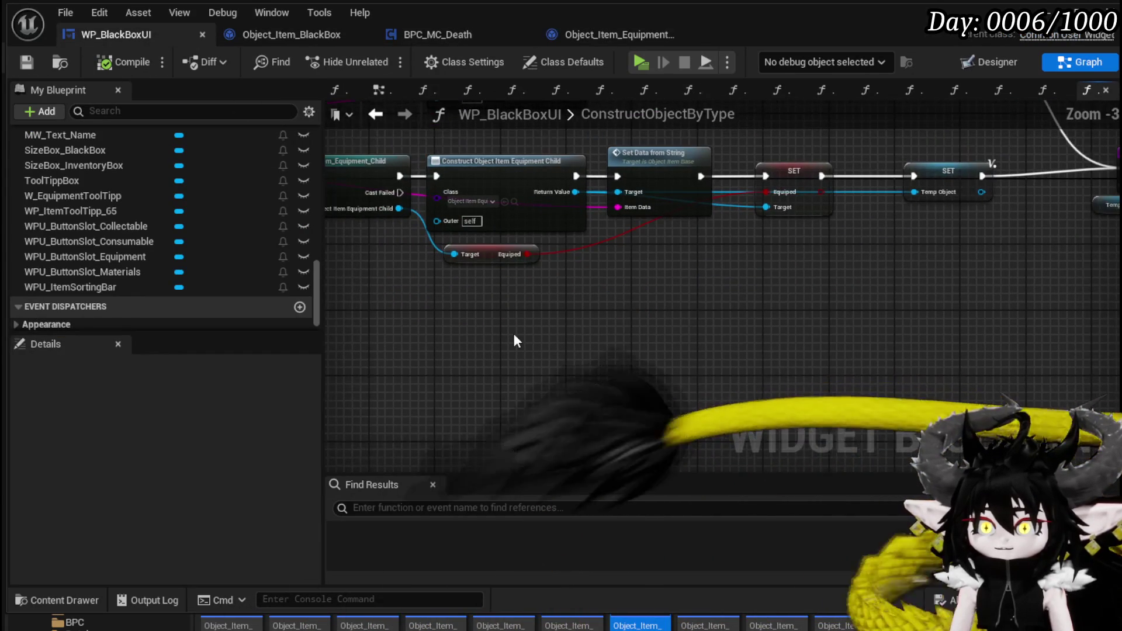
key(ctrl+v)
scroll(632, 302, down, 2)
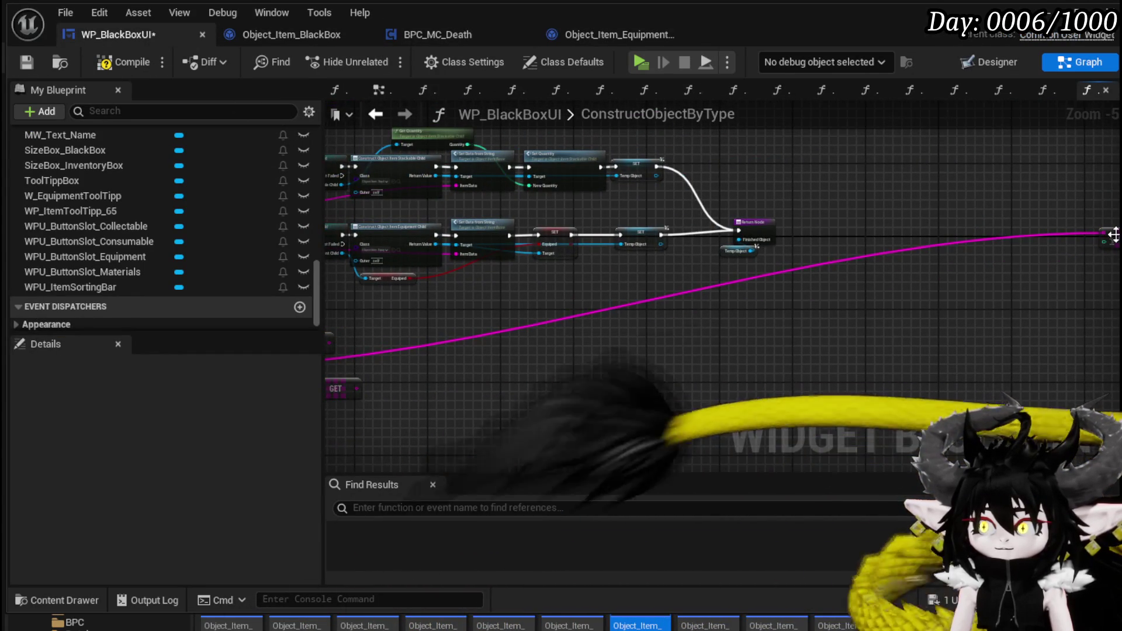
drag(632, 302, 899, 302)
key(ctrl+v)
drag(669, 429, 628, 434)
drag(655, 388, 650, 384)
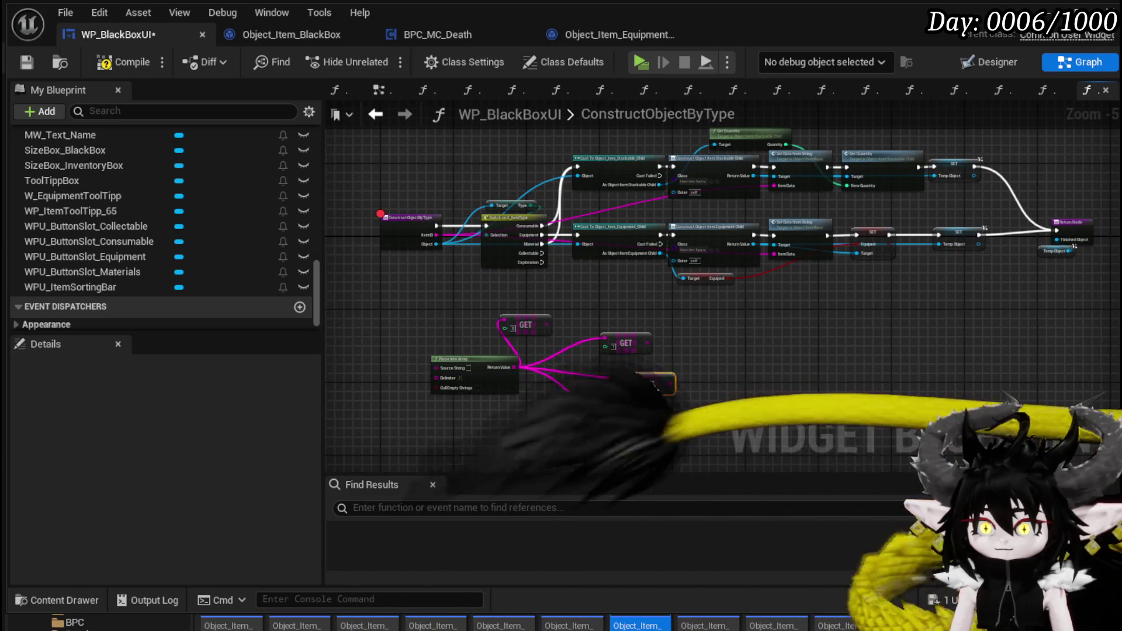
mouse_move(524, 326)
mouse_down()
mouse_move(661, 316)
mouse_move(656, 355)
mouse_move(638, 330)
mouse_up()
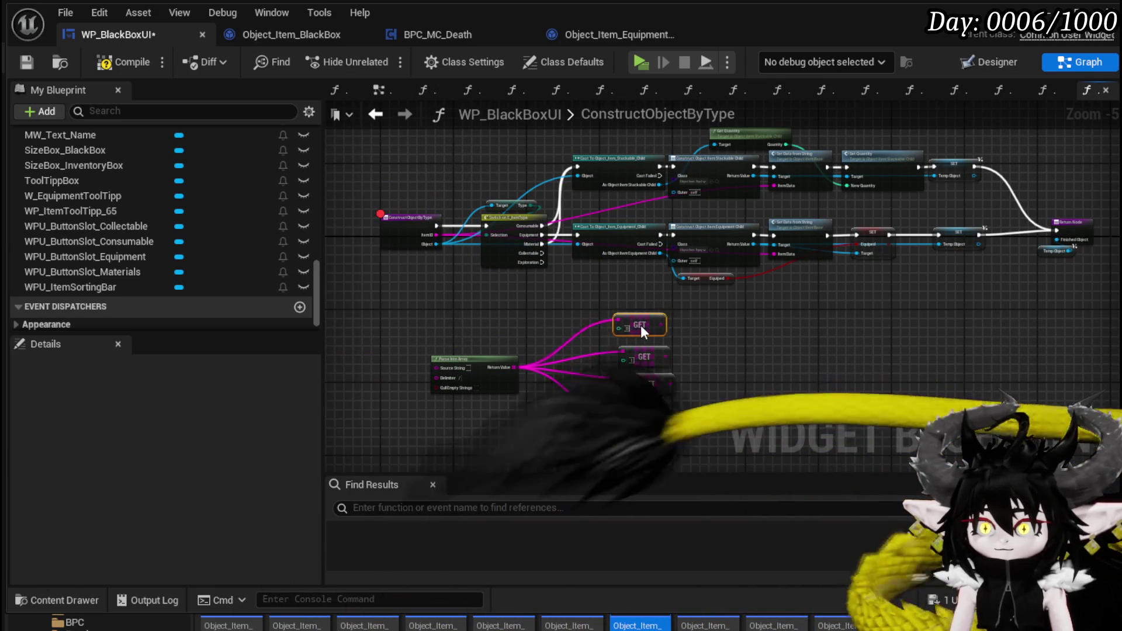
Step: Add an Append string node to the graph
scroll(692, 340, up, 3)
right_click(699, 328)
text(A)
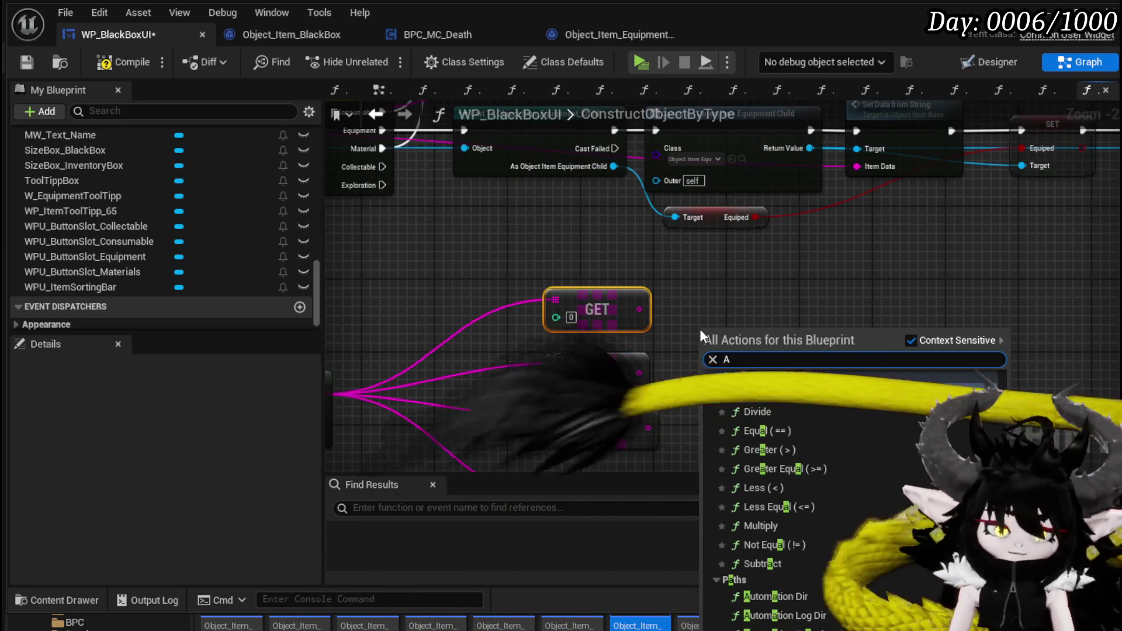
text(ppend String)
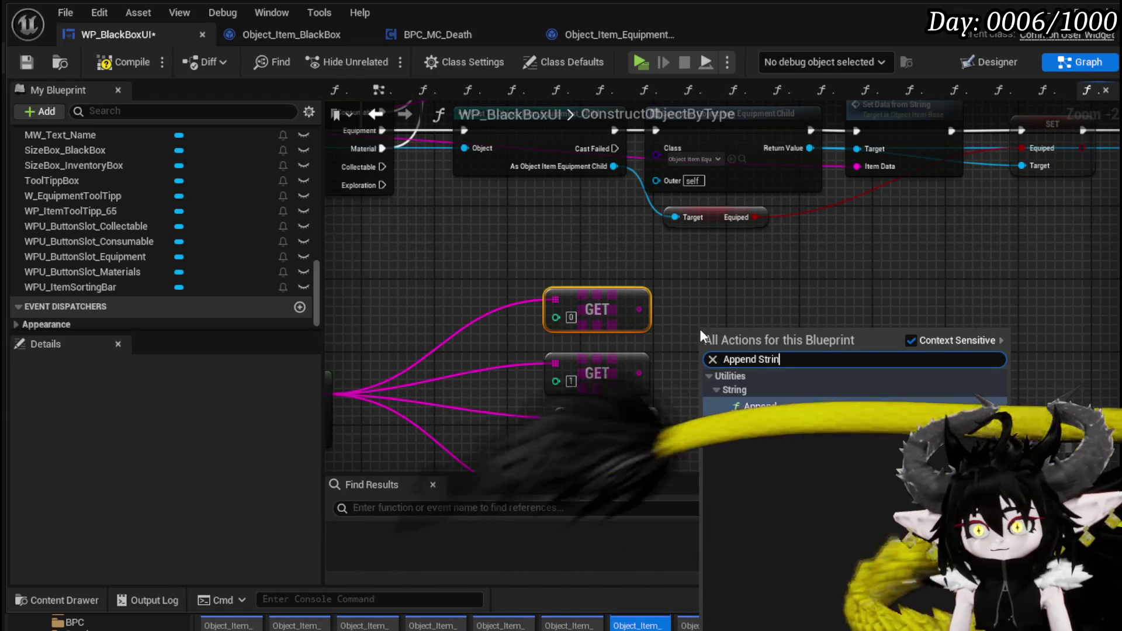
key(Return)
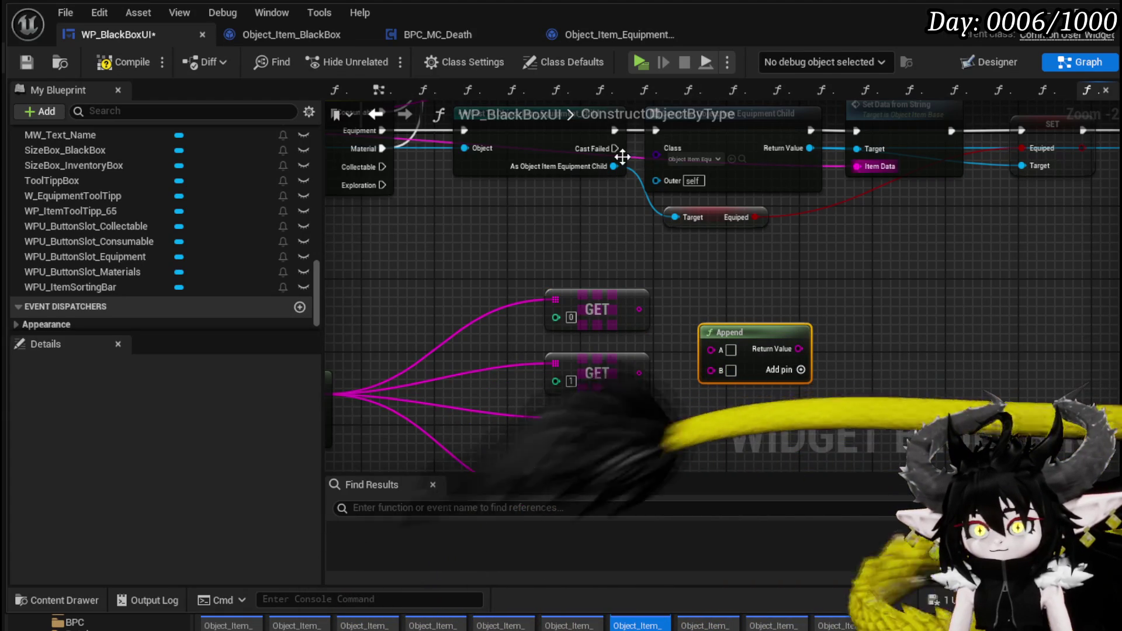
Step: Add Get Item ID, Get Equipment Data and Get Progress String nodes from the cast equipment object
drag(607, 164, 521, 221)
text(ge)
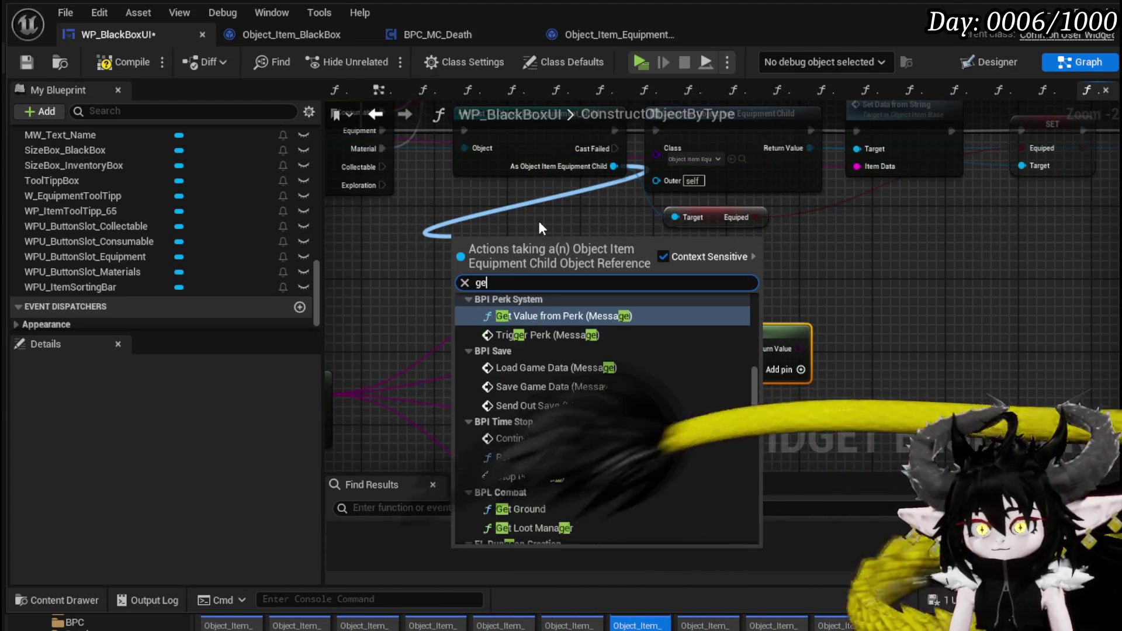
text(t Item id)
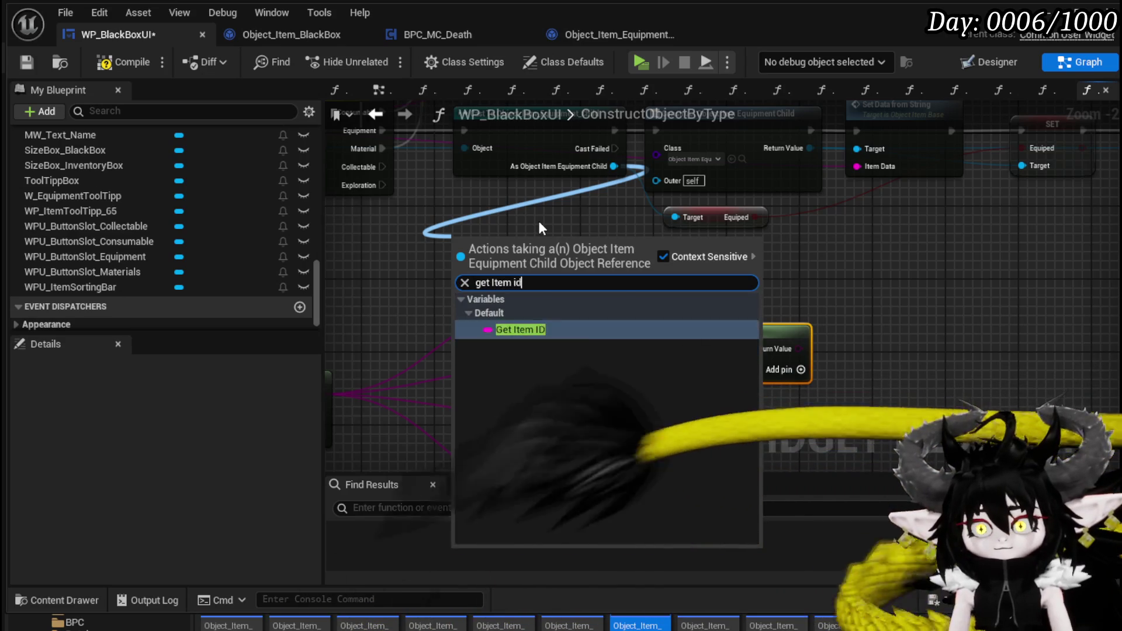
key(Return)
drag(613, 166, 572, 233)
text(get equi)
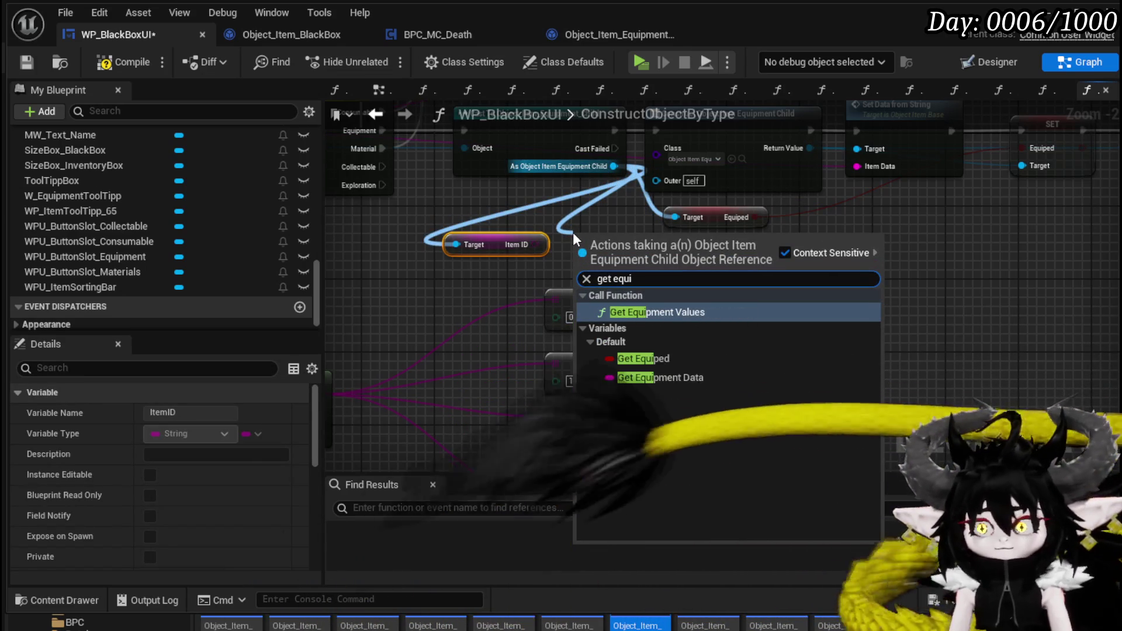
click(688, 378)
mouse_move(613, 166)
mouse_down()
mouse_move(563, 256)
mouse_move(572, 260)
mouse_up()
text(get progre)
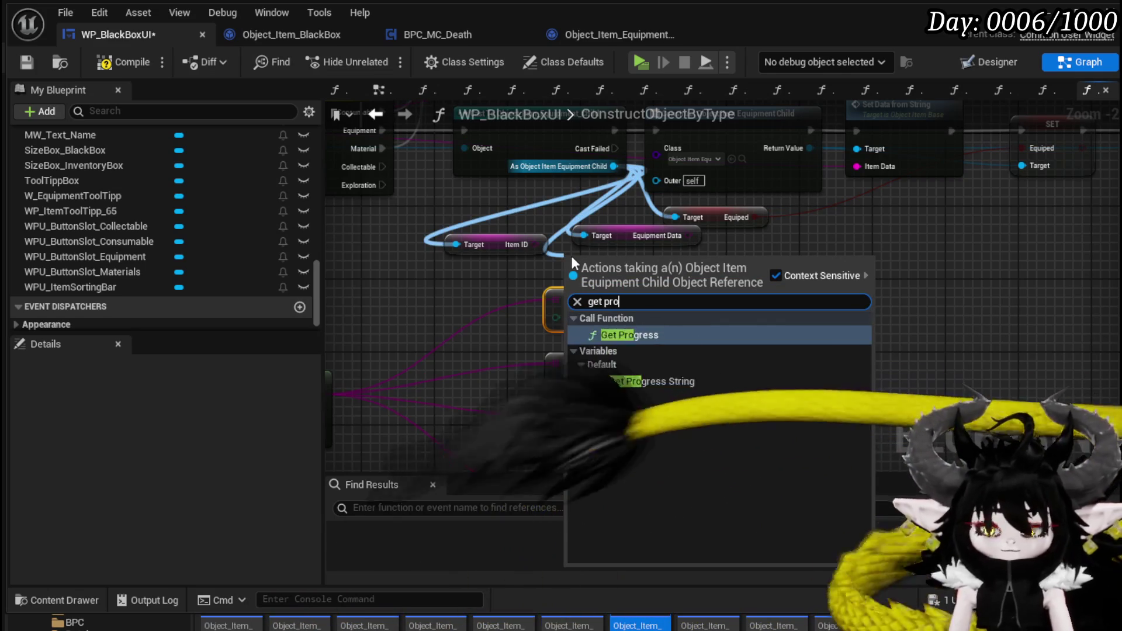
click(649, 380)
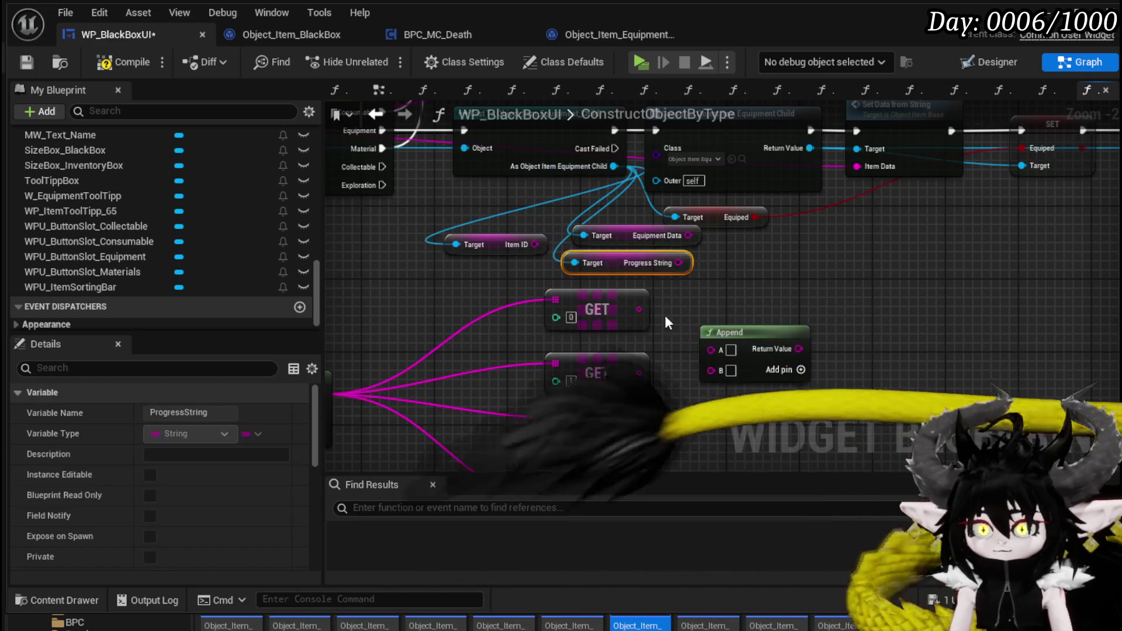
Step: Arrange the getter nodes, placing the Equiped getter beside the others
scroll(658, 342, down, 1)
mouse_move(442, 405)
mouse_down()
mouse_move(591, 365)
mouse_move(743, 185)
mouse_move(584, 240)
mouse_up()
scroll(756, 273, up, 2)
mouse_move(730, 336)
mouse_down()
mouse_move(658, 195)
mouse_move(697, 284)
mouse_move(654, 276)
mouse_up()
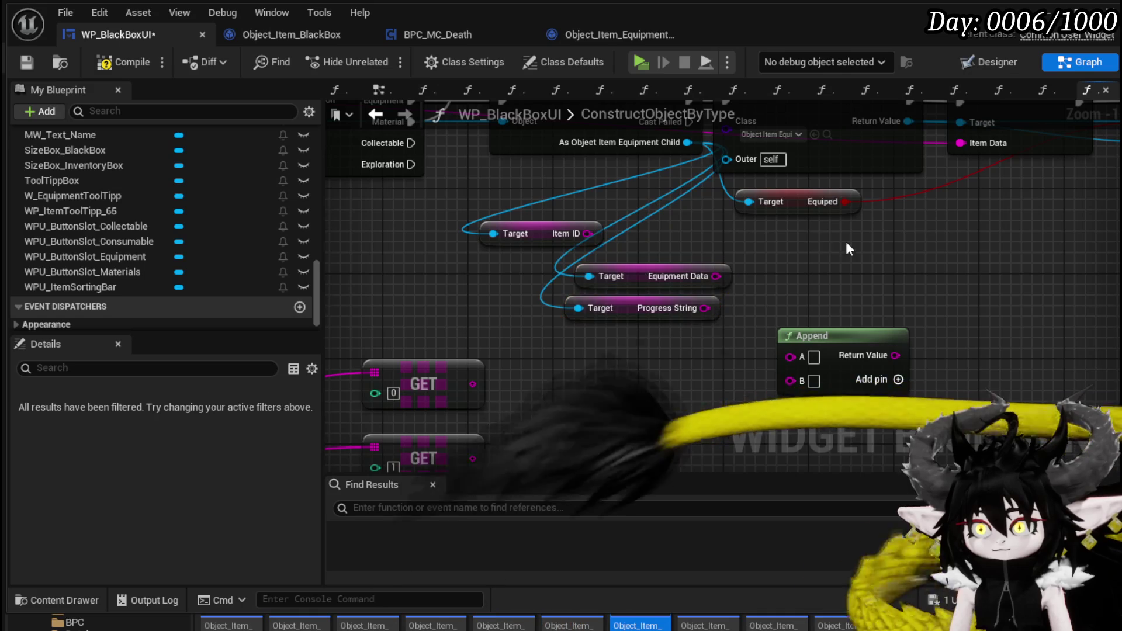
click(846, 244)
drag(789, 193, 640, 353)
scroll(507, 267, down, 1)
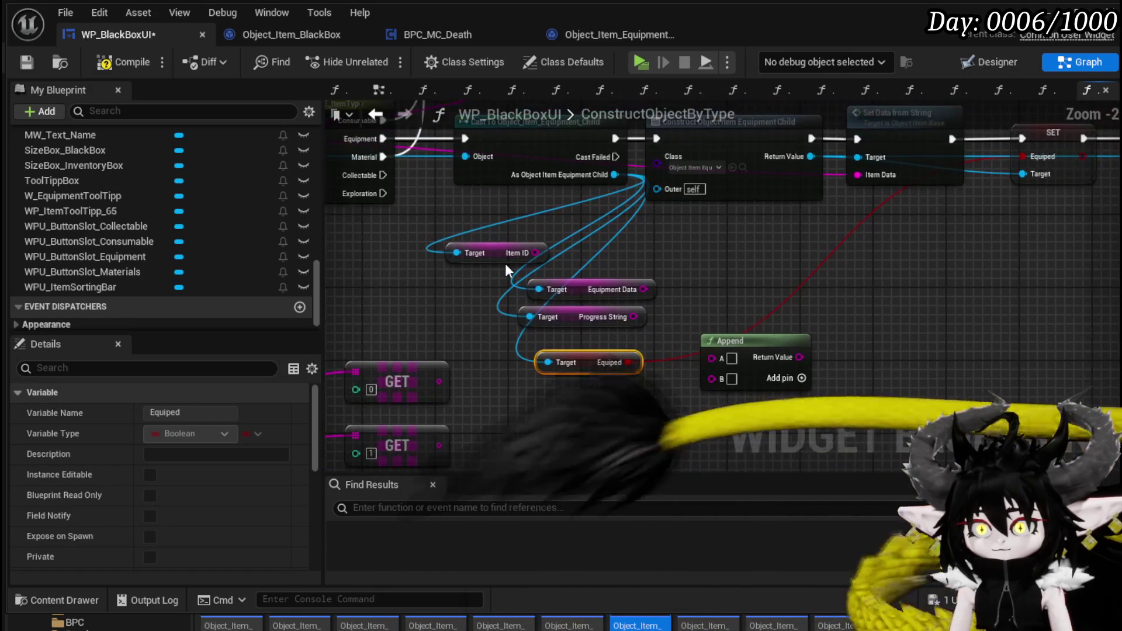
scroll(591, 261, up, 2)
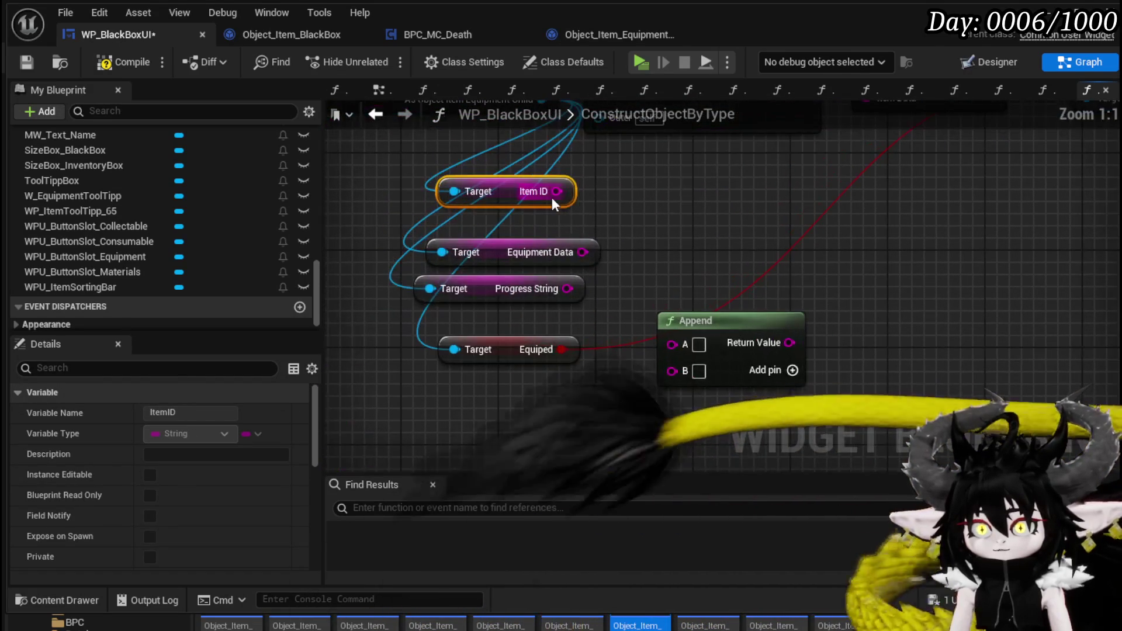
Step: Wire Item ID, Equipment Data and Progress String into Append inputs A, C, E with / separators
drag(557, 191, 718, 206)
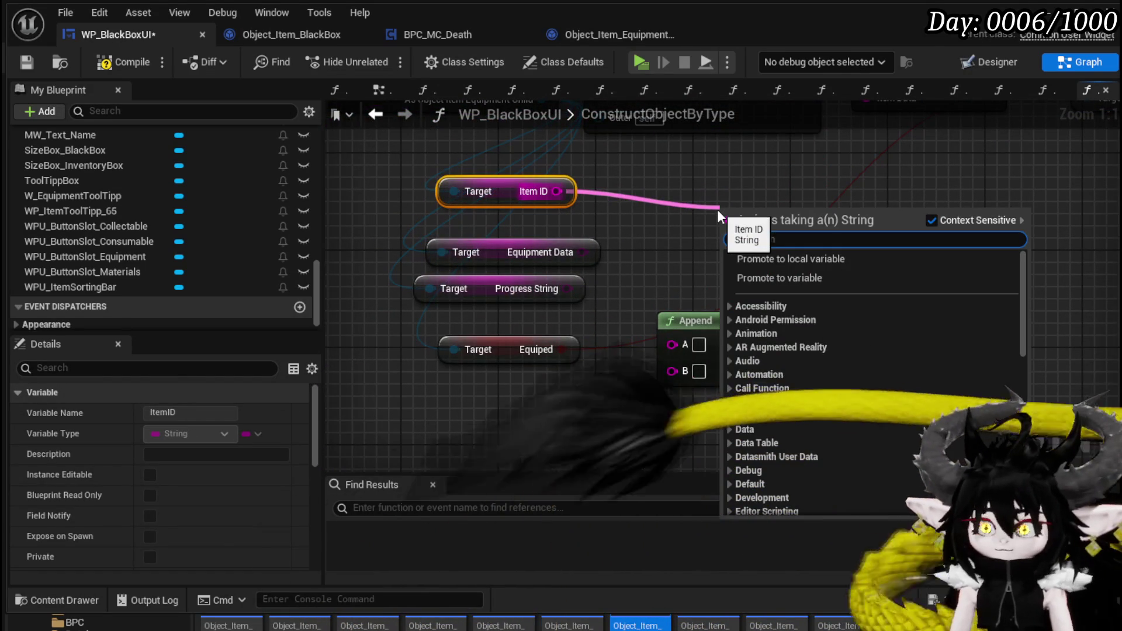
drag(557, 191, 699, 351)
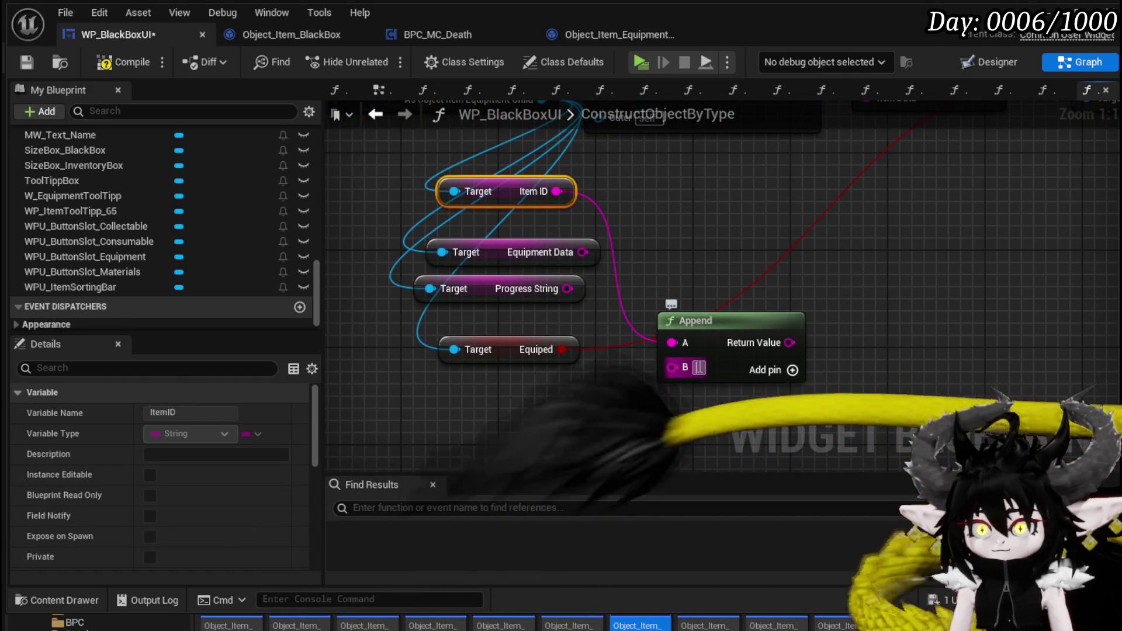
text(/)
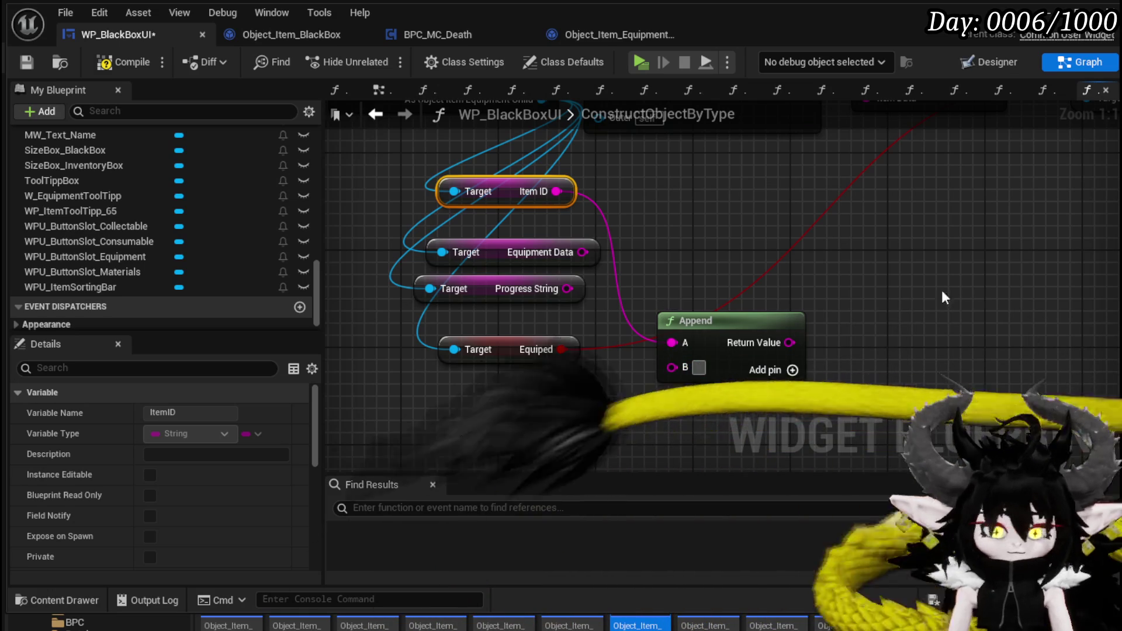
click(793, 371)
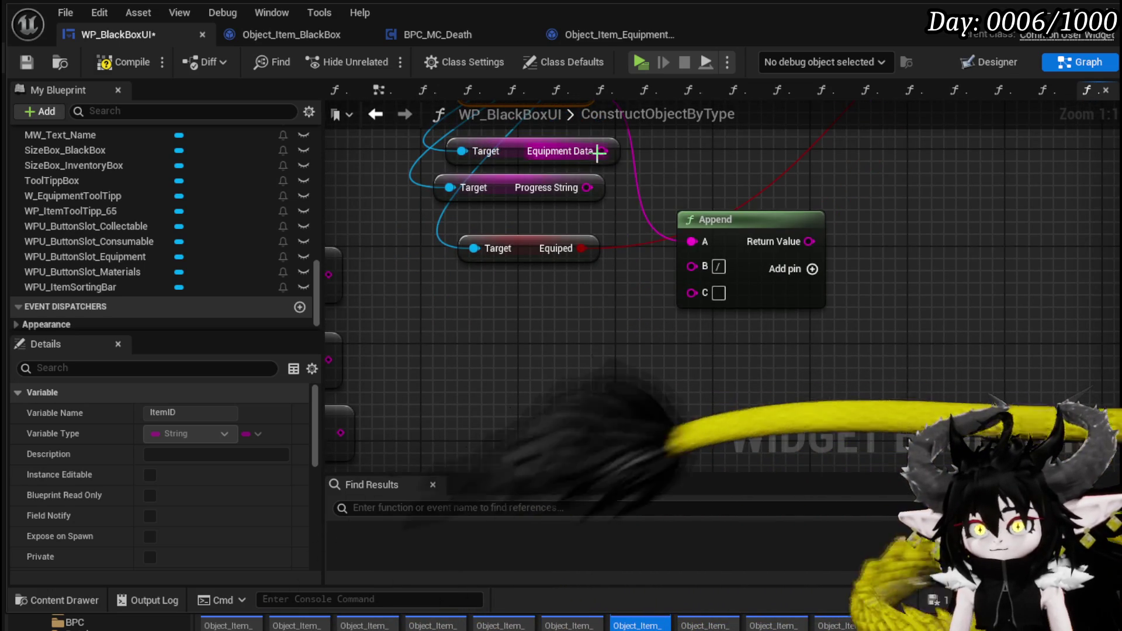
drag(684, 298, 689, 292)
click(812, 270)
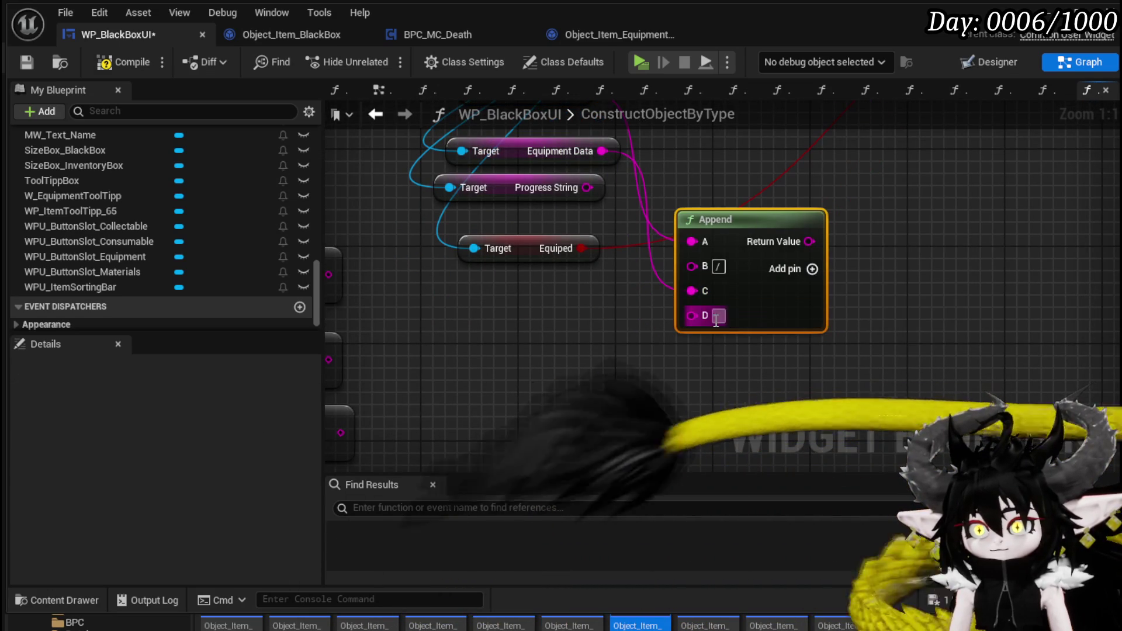
text(/)
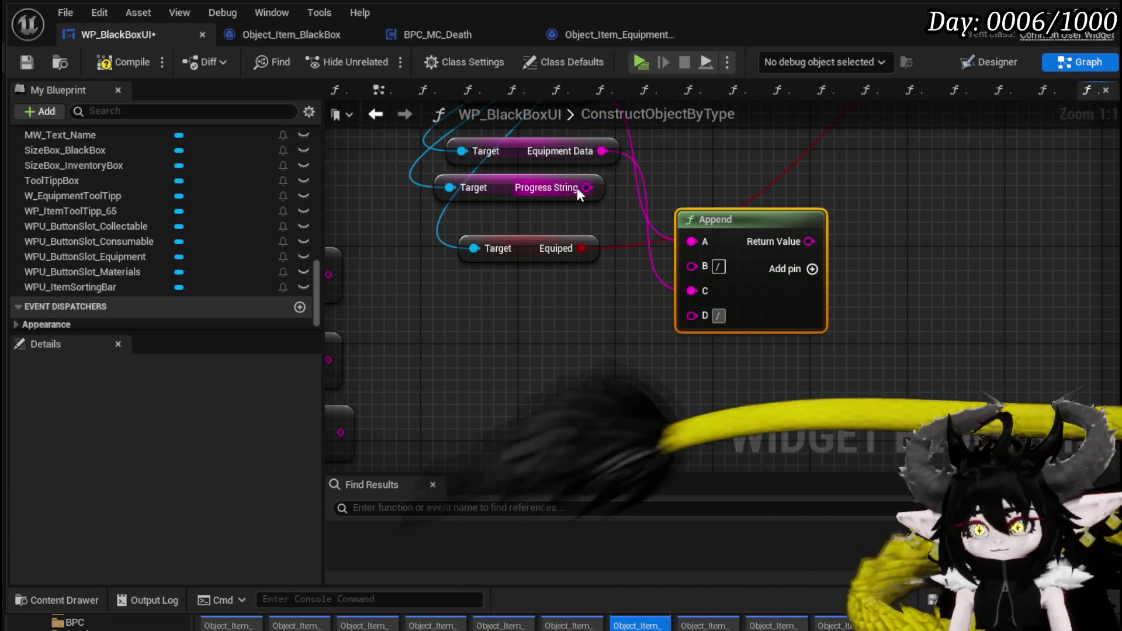
click(812, 269)
mouse_move(587, 188)
mouse_down()
mouse_move(681, 350)
mouse_move(692, 342)
mouse_up()
click(812, 269)
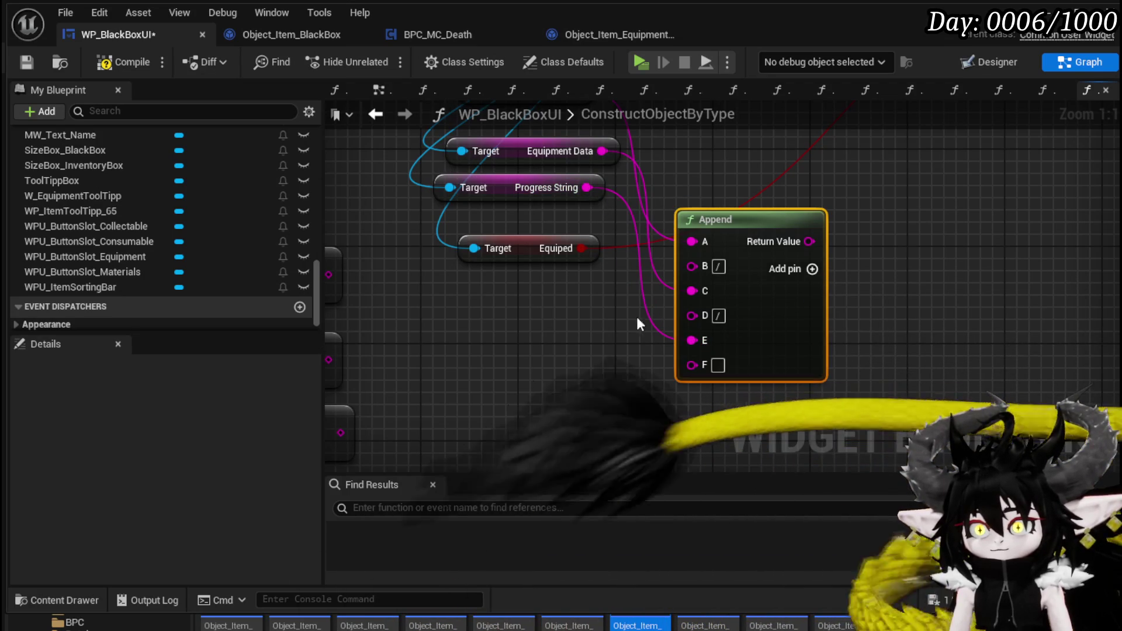
text(/)
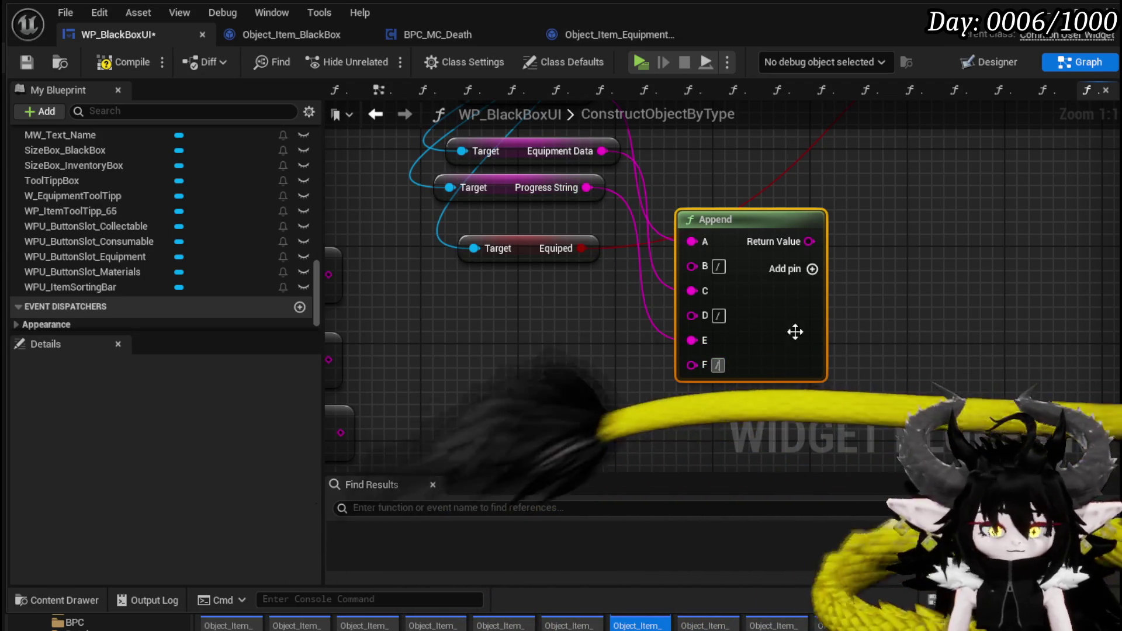
click(785, 286)
Step: Convert Equiped to a string into Append input G and reposition the nodes
drag(583, 247, 693, 391)
mouse_move(524, 263)
mouse_down()
mouse_move(488, 263)
mouse_move(488, 353)
mouse_up()
drag(598, 244, 581, 340)
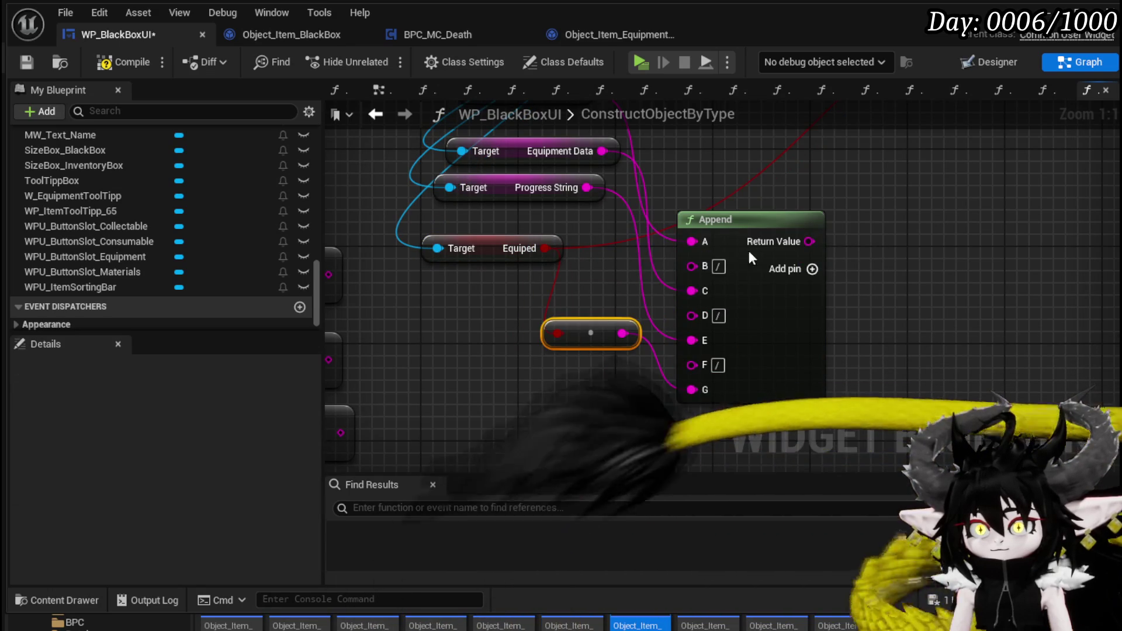
drag(833, 305, 882, 196)
Step: Delete the Equiped SET node, chain Set Data from String to TempObject SET, and feed Append into Item Data
scroll(730, 333, down, 1)
click(834, 175)
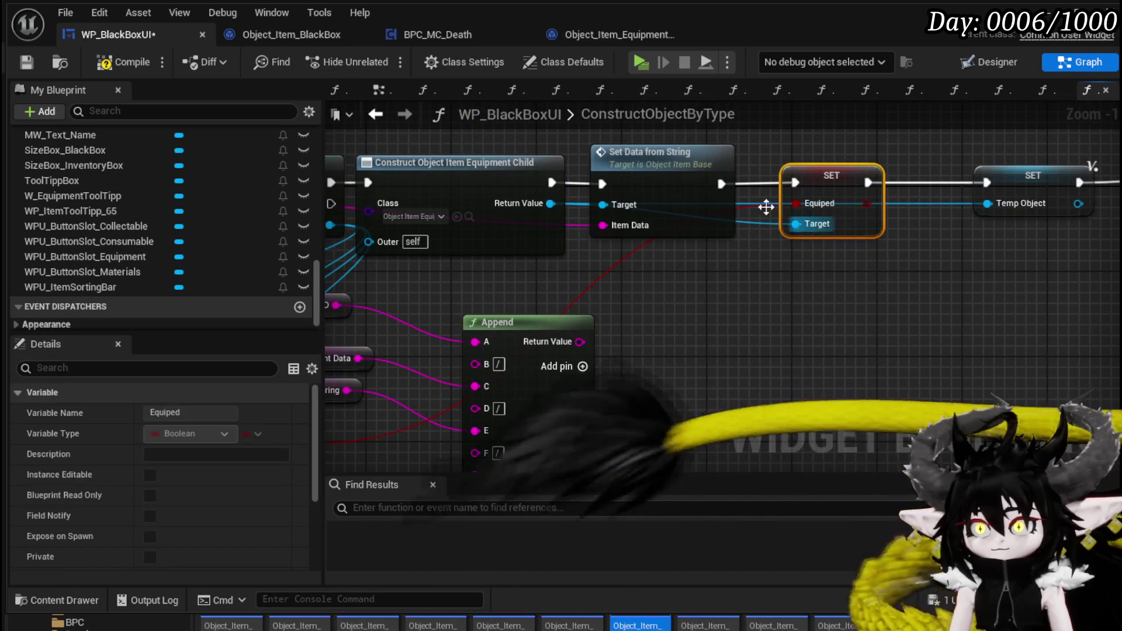
key(Delete)
drag(721, 183, 986, 182)
drag(699, 169, 858, 169)
drag(578, 342, 763, 226)
Step: Tidy the Equiped getter and reroute node, then review the graph back to Set Data from String
scroll(756, 272, down, 2)
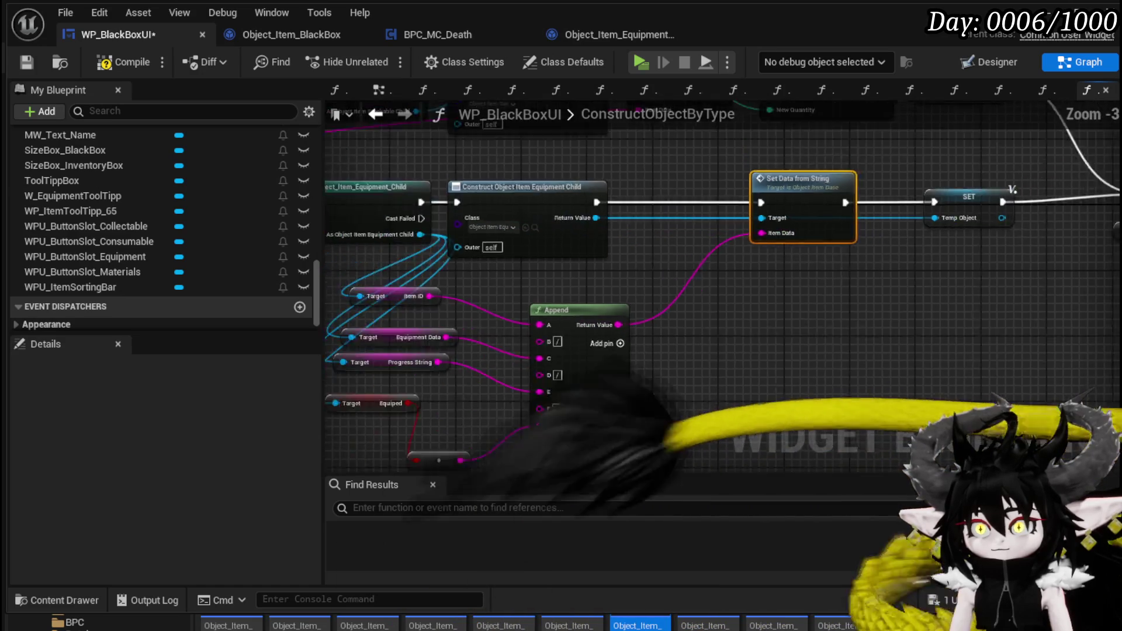
click(712, 225)
drag(502, 339, 544, 331)
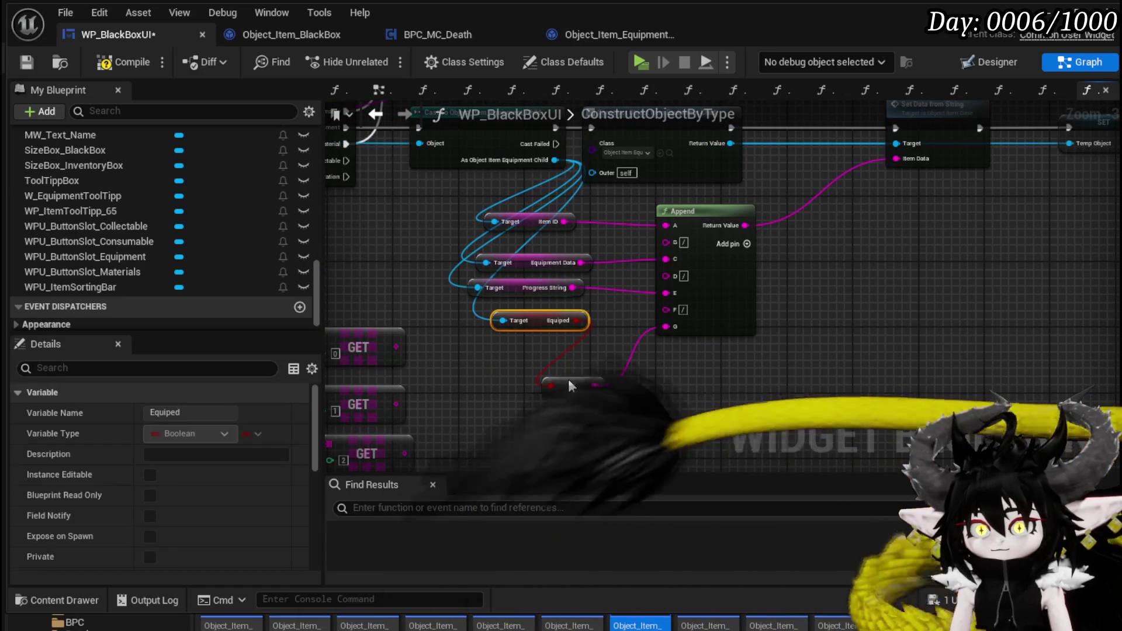
drag(568, 384, 571, 357)
scroll(720, 376, down, 1)
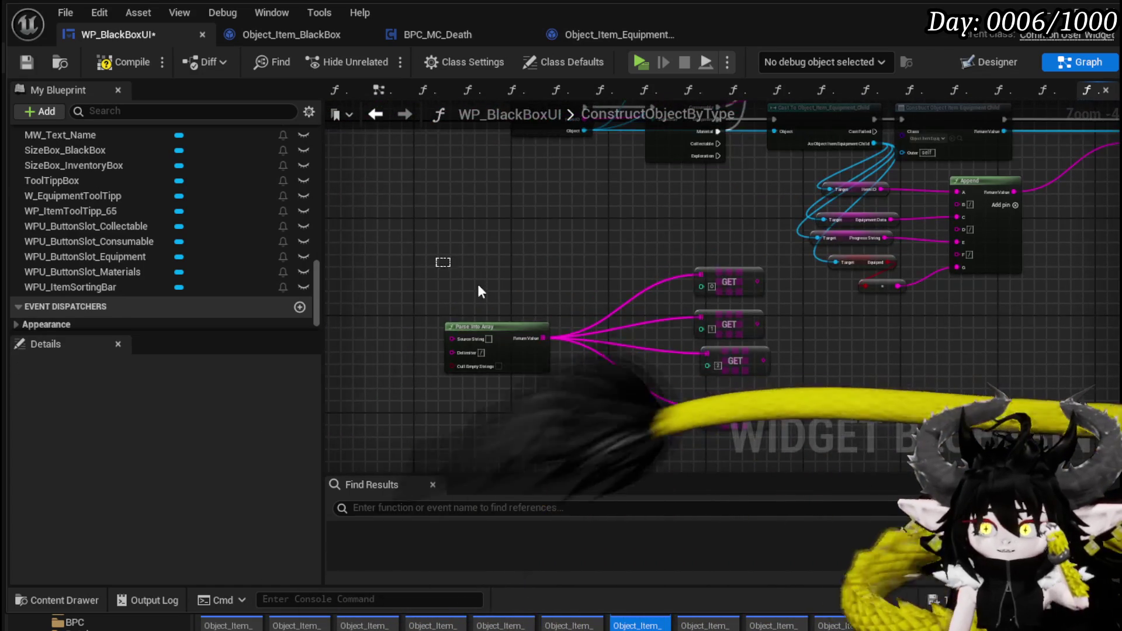
drag(436, 258, 721, 421)
mouse_move(695, 237)
mouse_down()
mouse_move(506, 358)
mouse_move(453, 408)
mouse_move(559, 379)
mouse_up()
scroll(506, 359, up, 1)
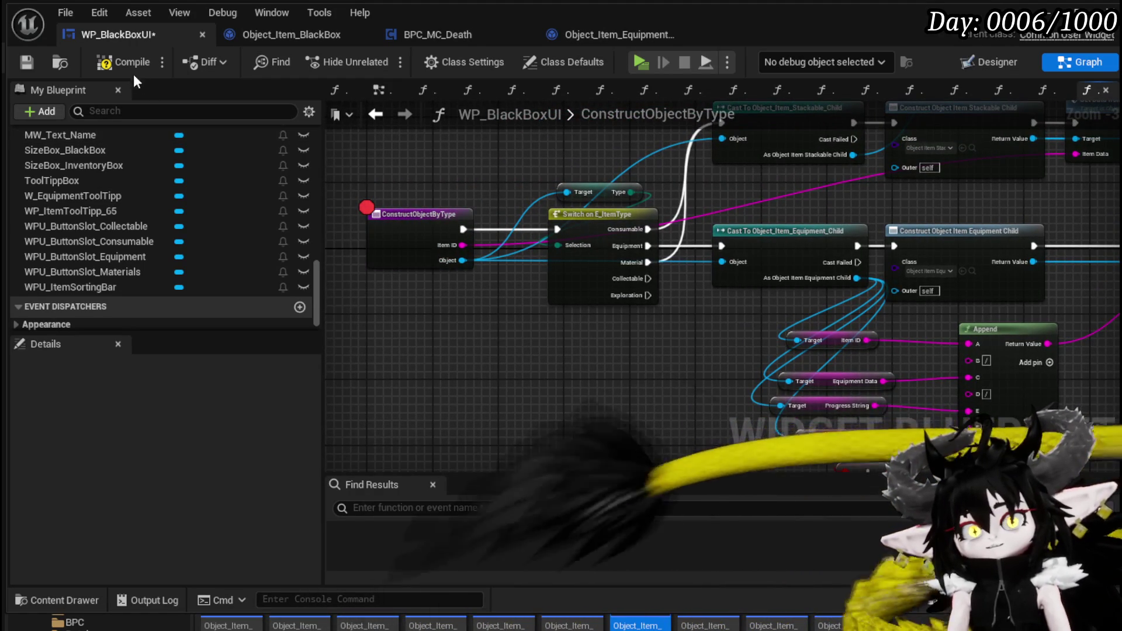
mouse_move(637, 368)
mouse_down()
mouse_move(438, 280)
mouse_move(405, 311)
mouse_up()
Step: Play-test the game, move Iron_Legs into the Black Box, and resume from the breakpoint
click(640, 62)
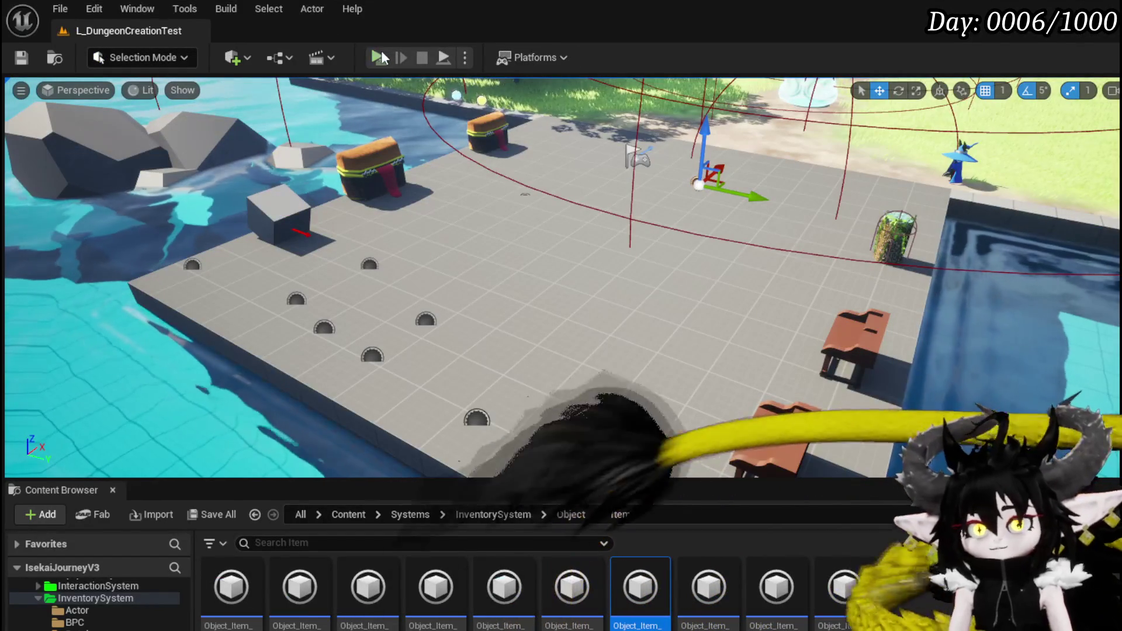
key(Tab)
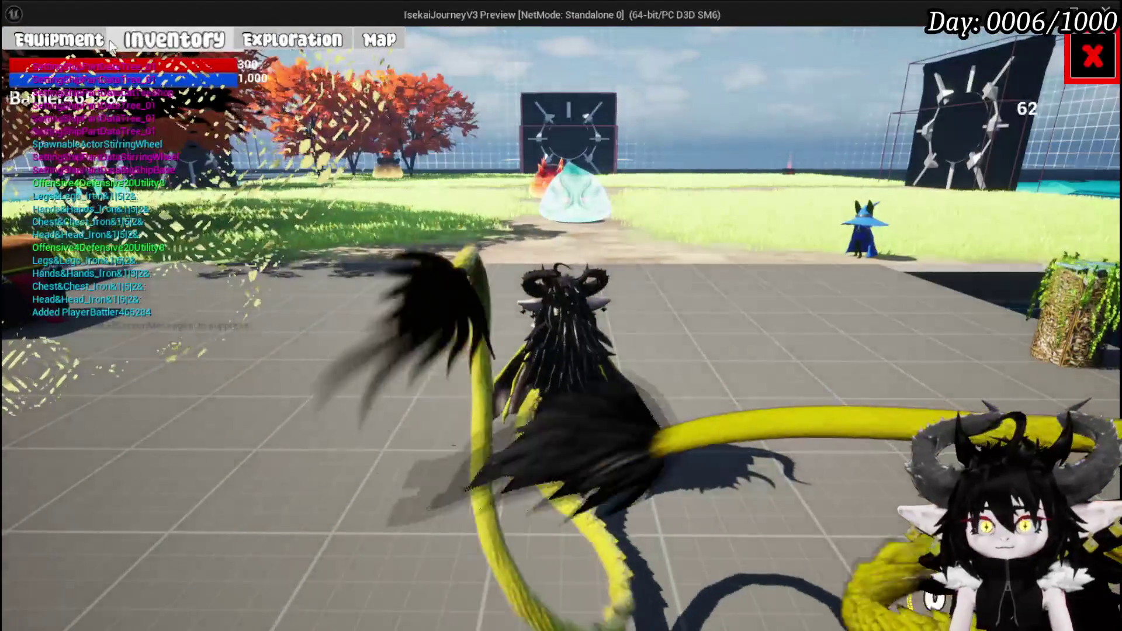
click(255, 42)
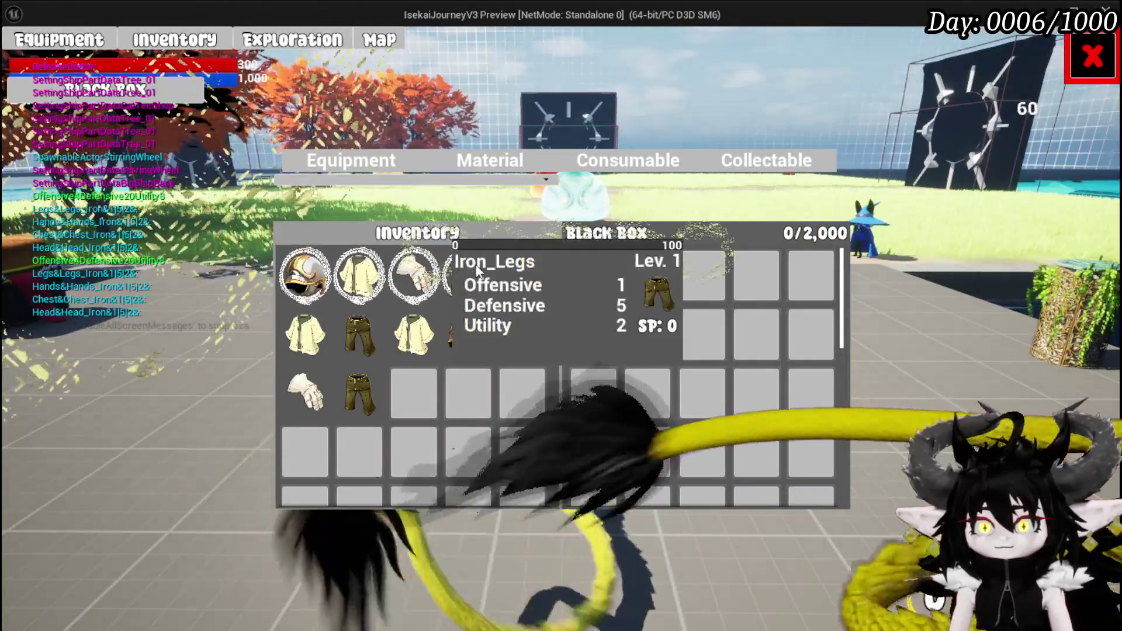
click(467, 274)
click(638, 66)
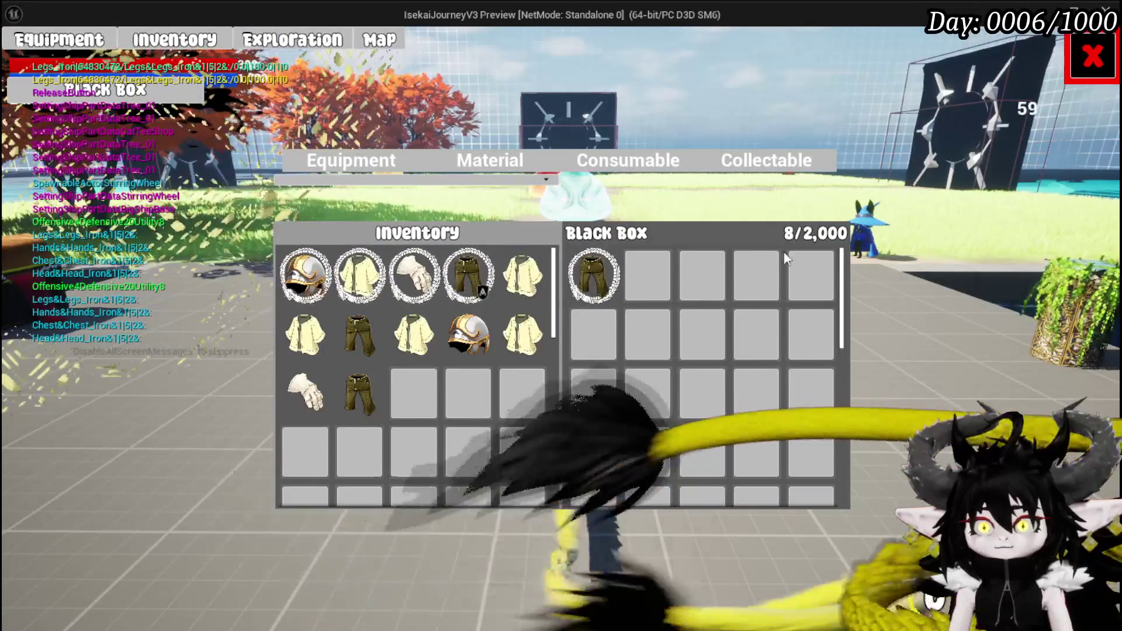
Step: Check the equipped gear on the equipment screen, close it, and stop the play test
mouse_move(582, 278)
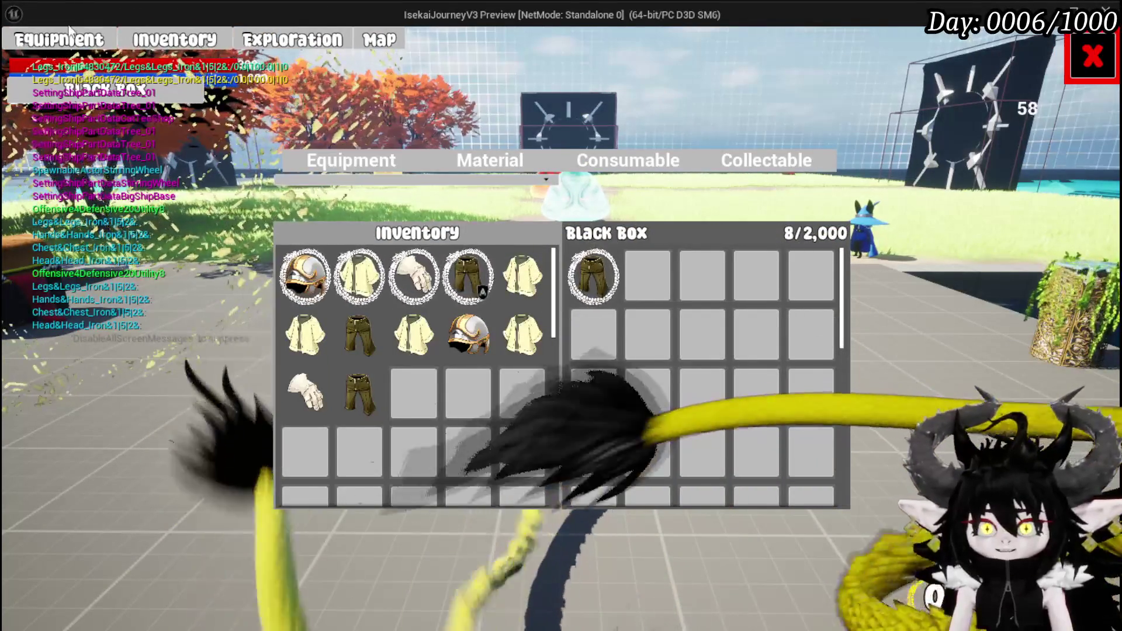
key(Escape)
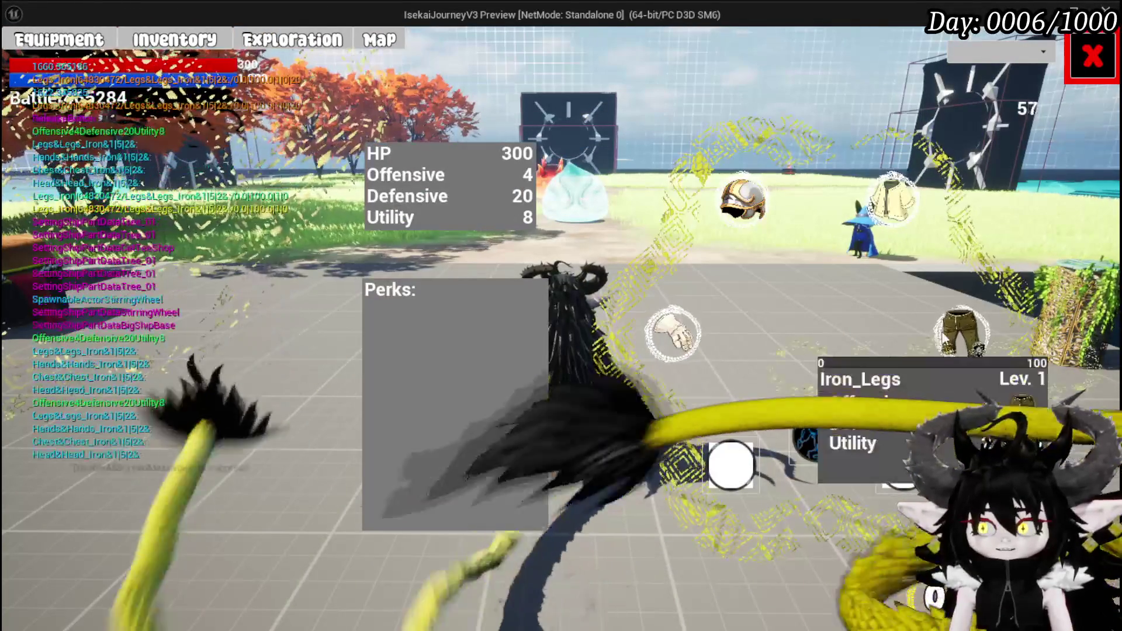
mouse_move(912, 207)
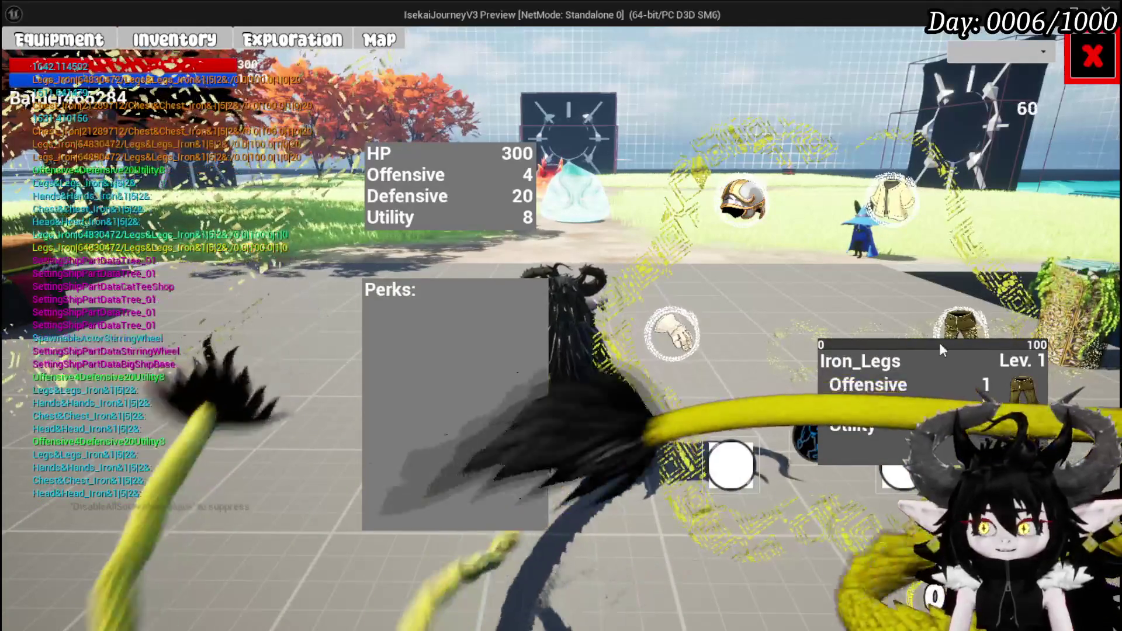
click(1092, 56)
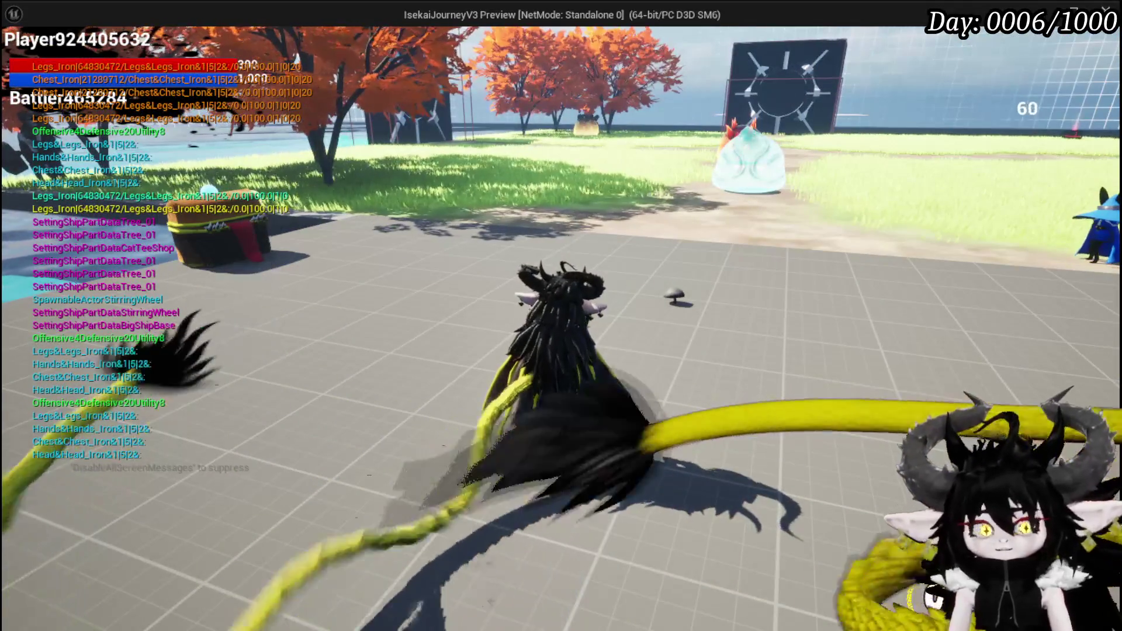
key(Escape)
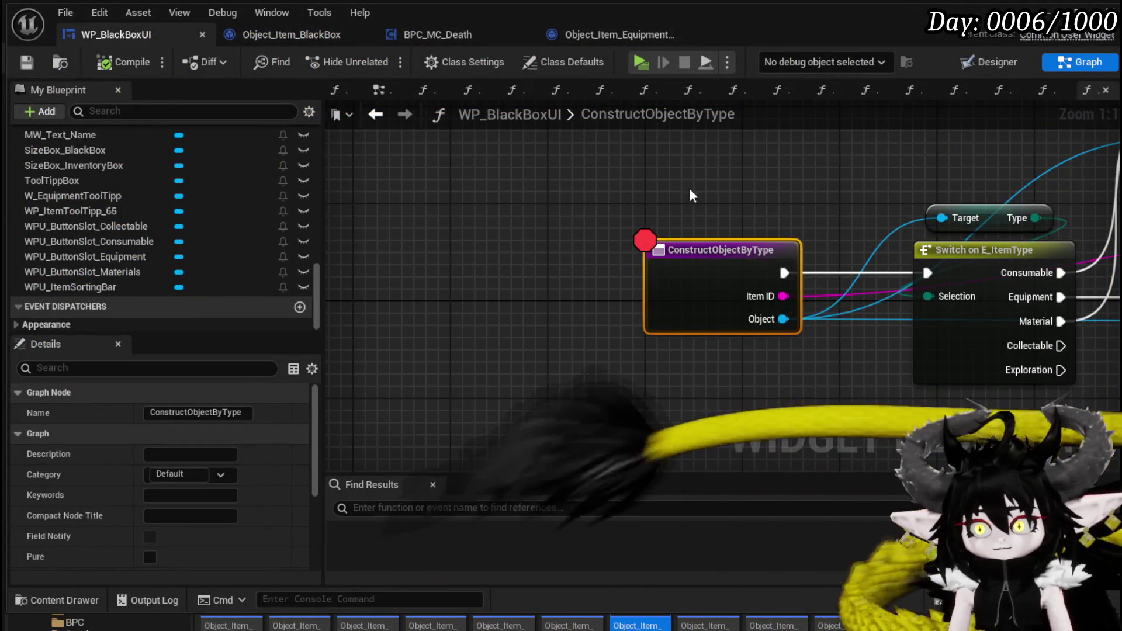
scroll(666, 188, down, 1)
drag(666, 188, 627, 208)
scroll(627, 207, down, 3)
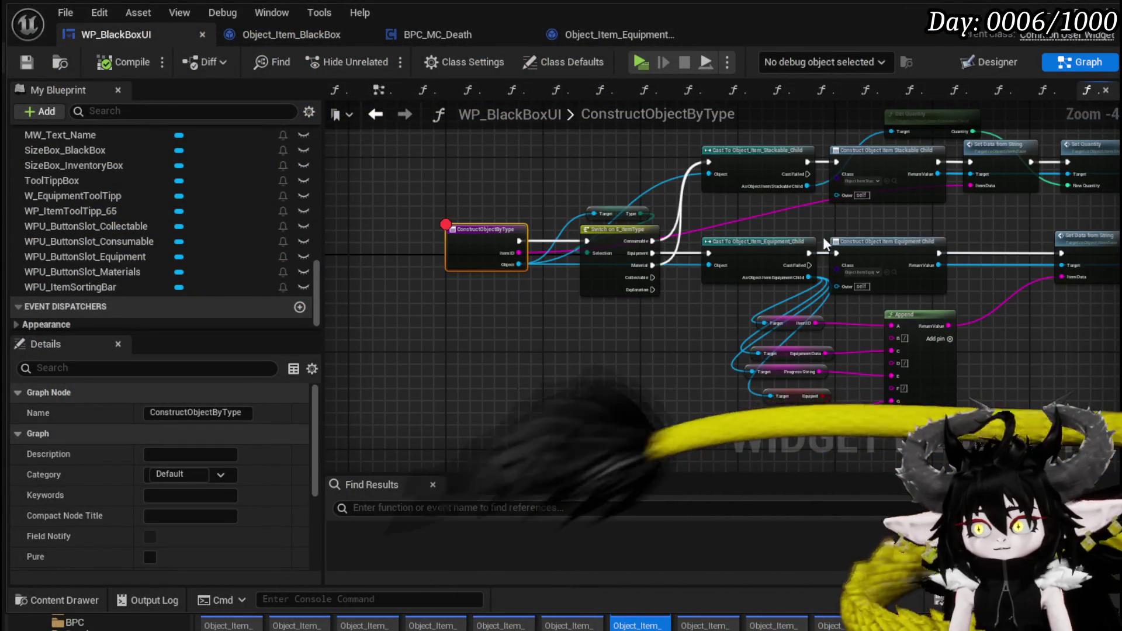
drag(818, 219, 466, 242)
mouse_move(844, 315)
mouse_down()
mouse_move(929, 251)
mouse_move(878, 277)
mouse_move(892, 245)
mouse_move(874, 240)
mouse_up()
click(841, 228)
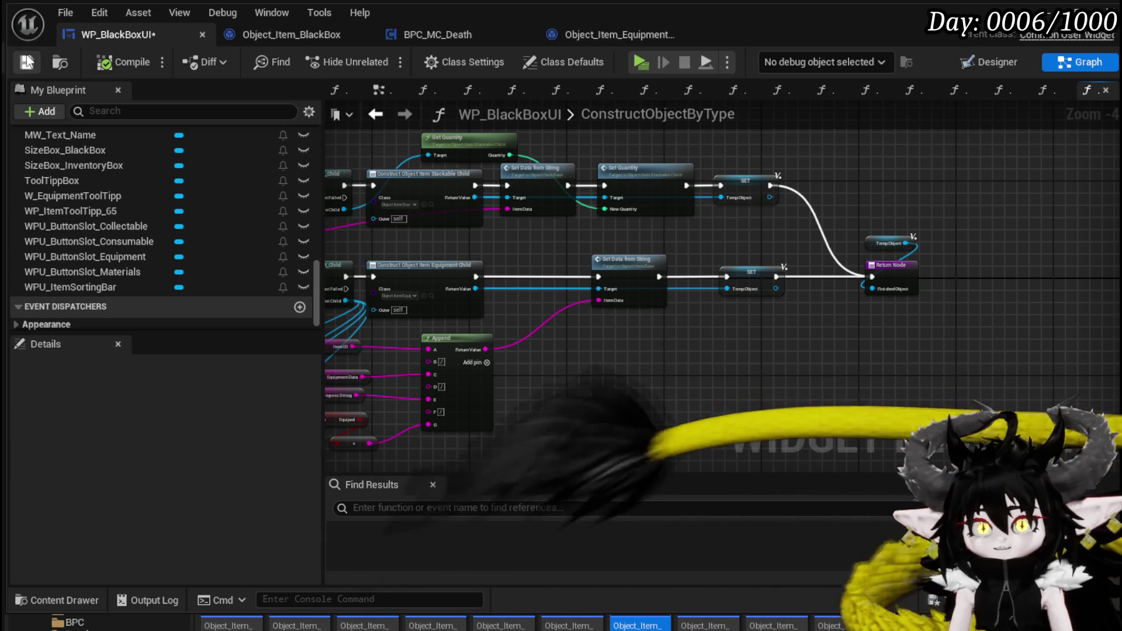
drag(583, 376, 778, 352)
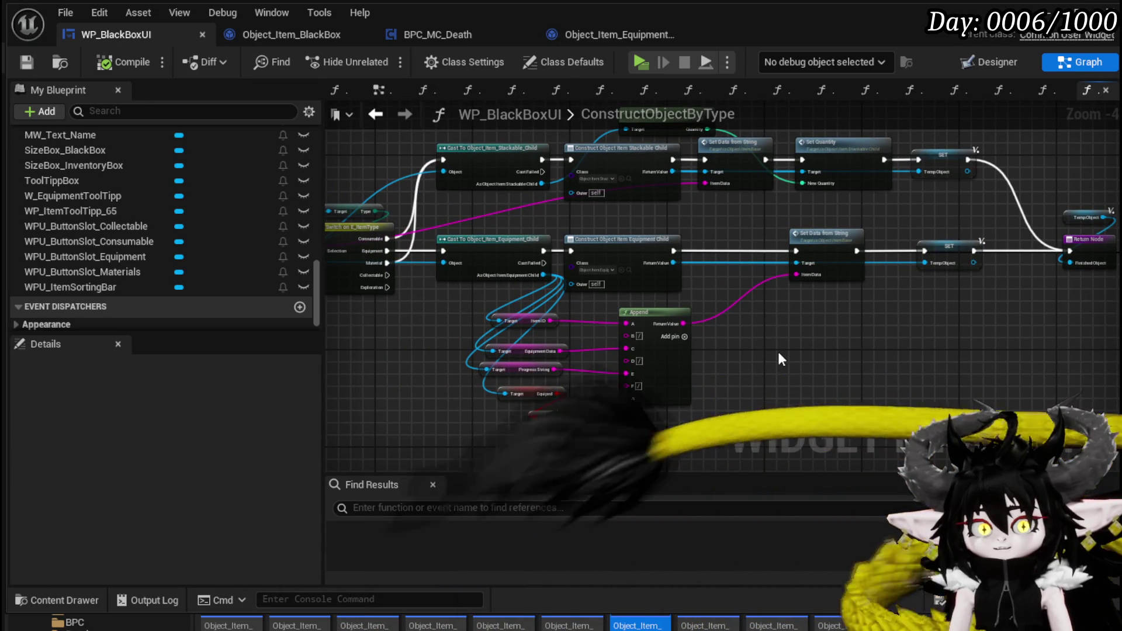
drag(777, 347, 929, 348)
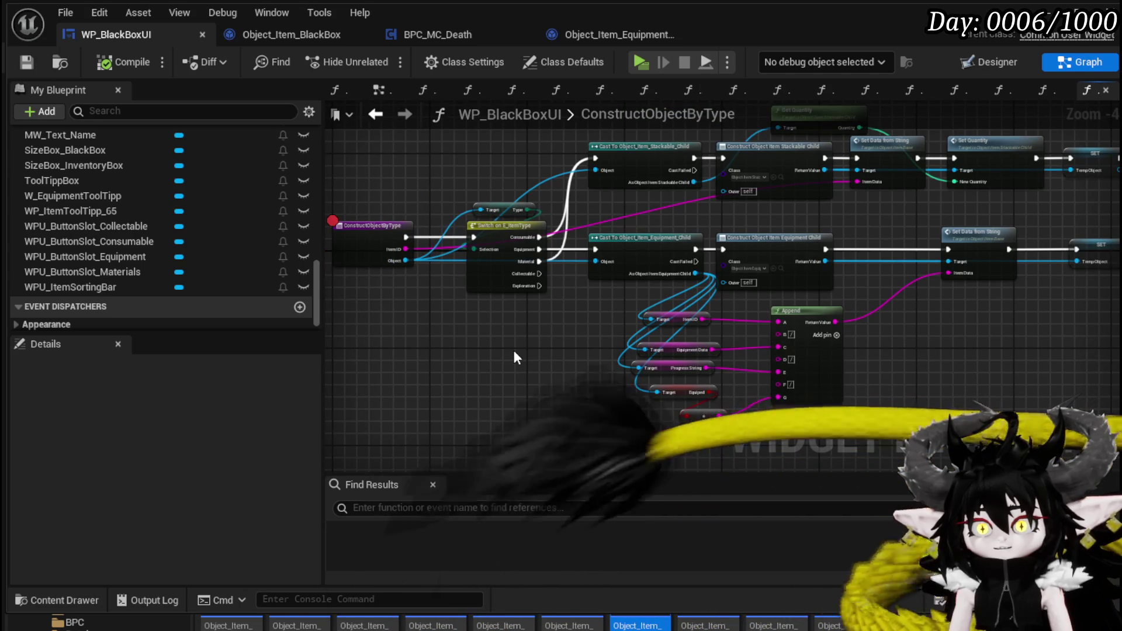
mouse_move(513, 347)
mouse_down()
mouse_move(601, 350)
mouse_move(409, 372)
mouse_move(482, 362)
mouse_up()
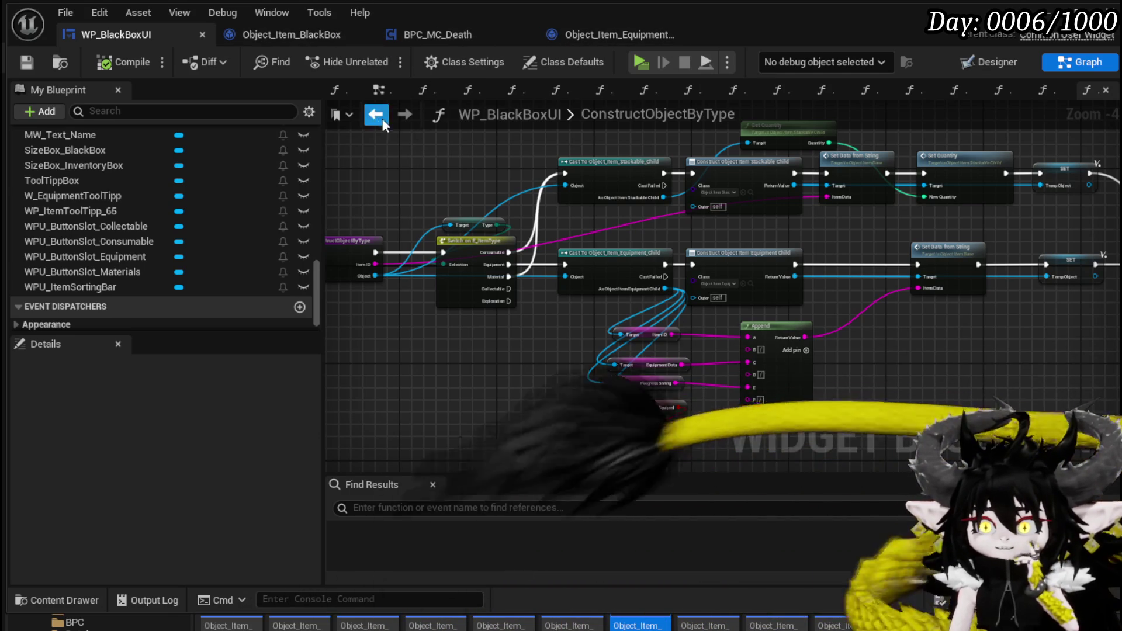
scroll(449, 167, up, 1)
mouse_move(598, 169)
mouse_down()
mouse_move(745, 204)
mouse_move(806, 288)
mouse_up()
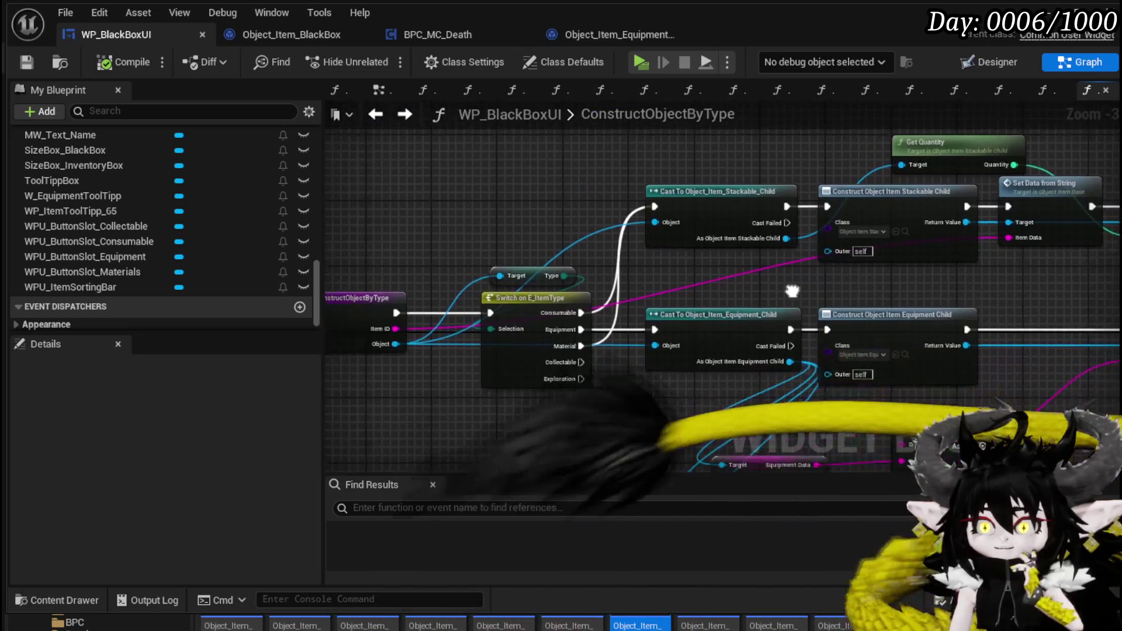
click(375, 114)
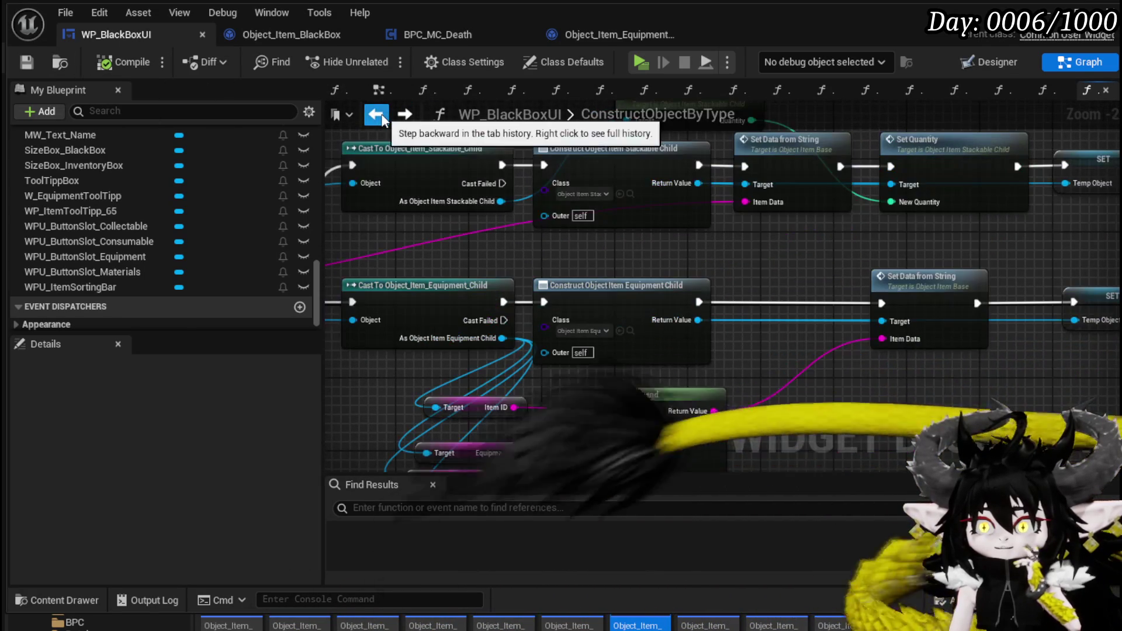
click(375, 115)
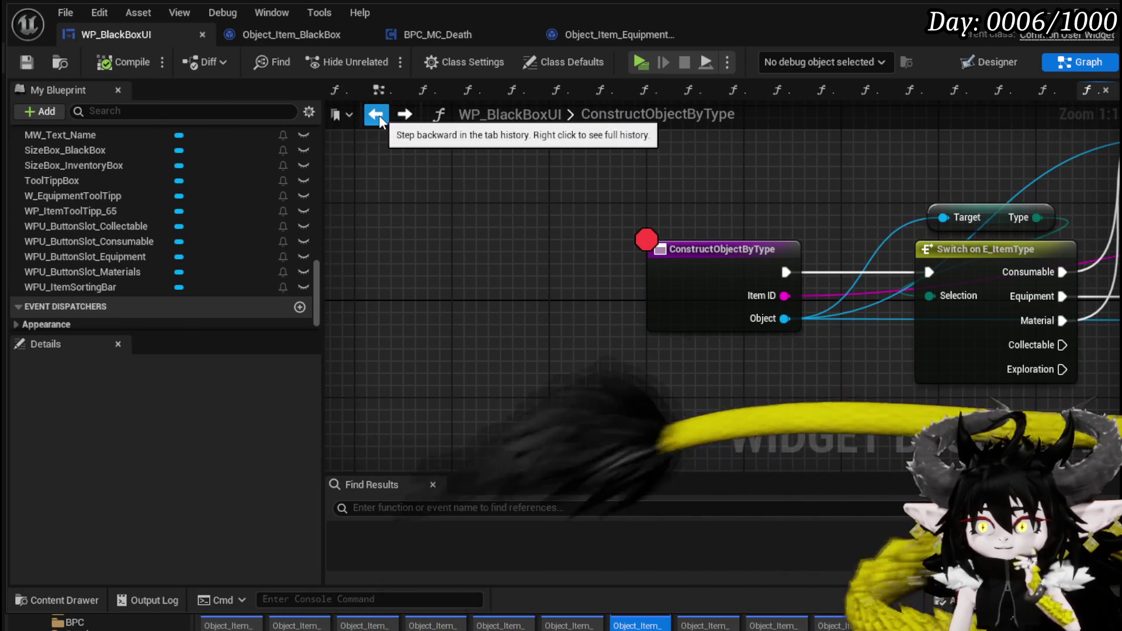
scroll(100, 216, up, 10)
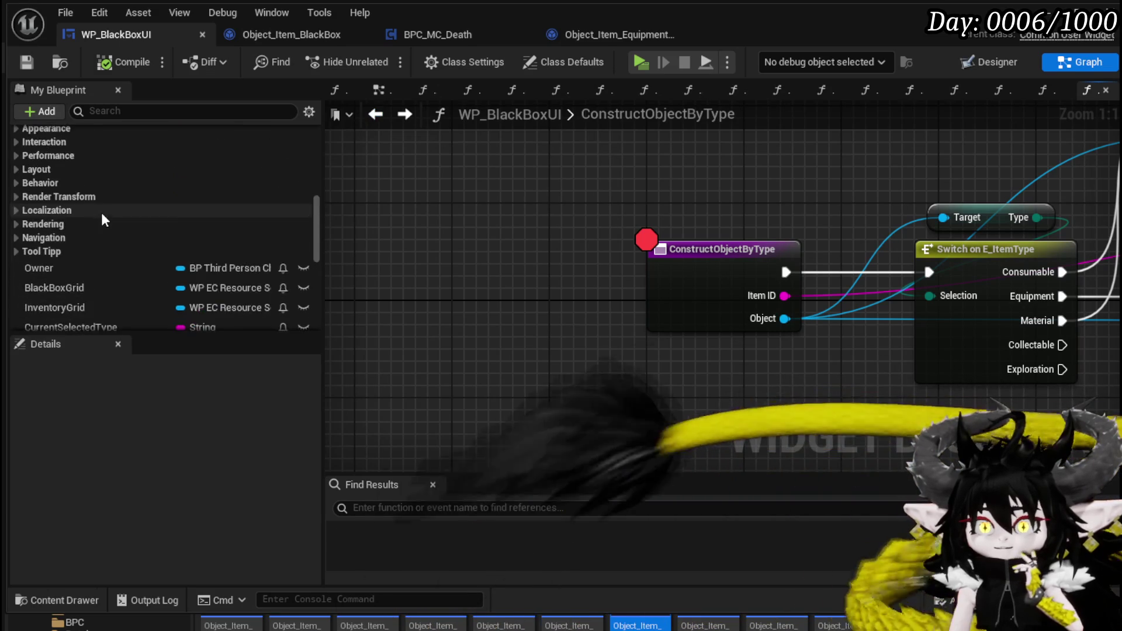
scroll(103, 233, up, 3)
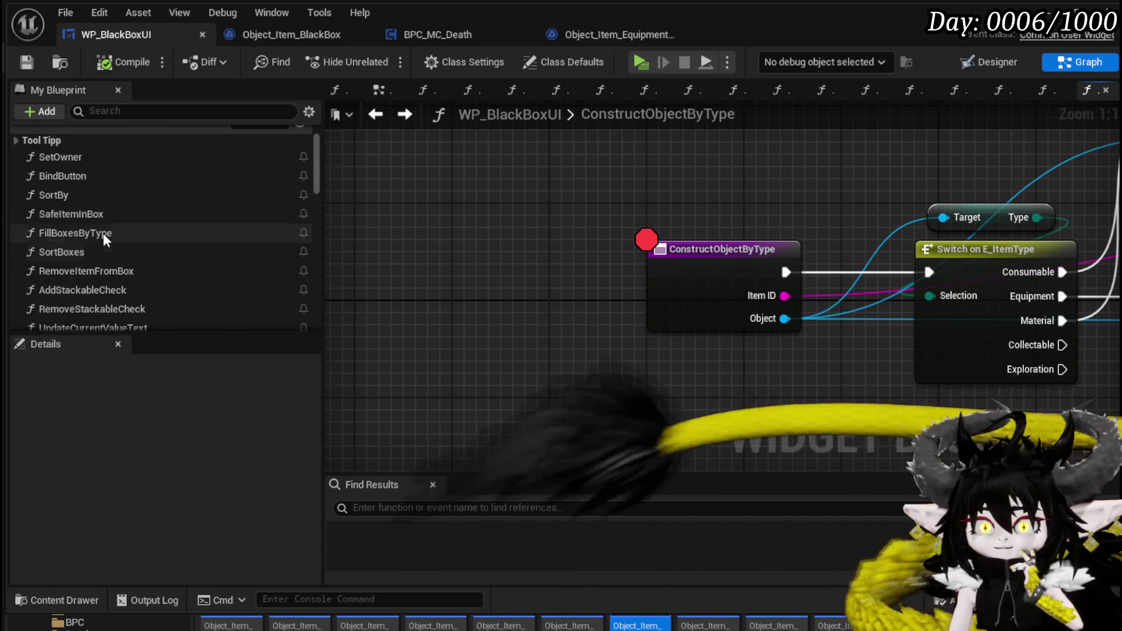